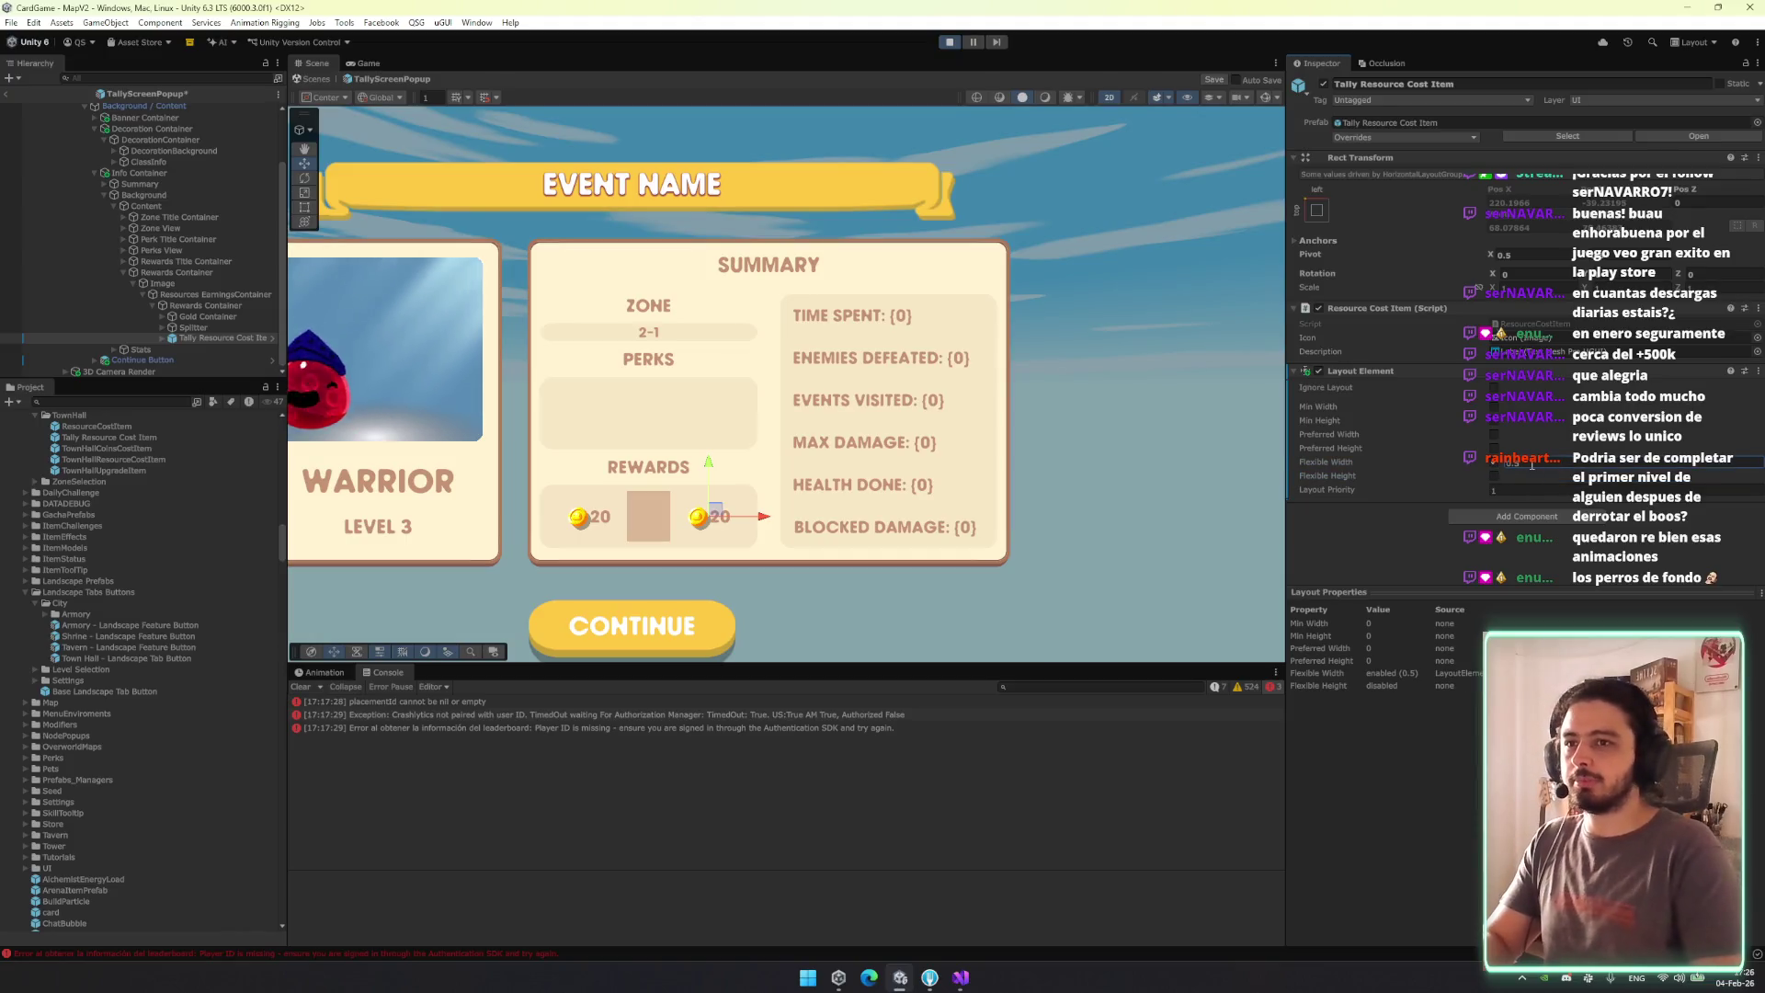
# Delete the Splitter and the extra Tally Resource Cost Item from the popup's rewards row.
pyautogui.click(219, 323)
pyautogui.press('Delete')
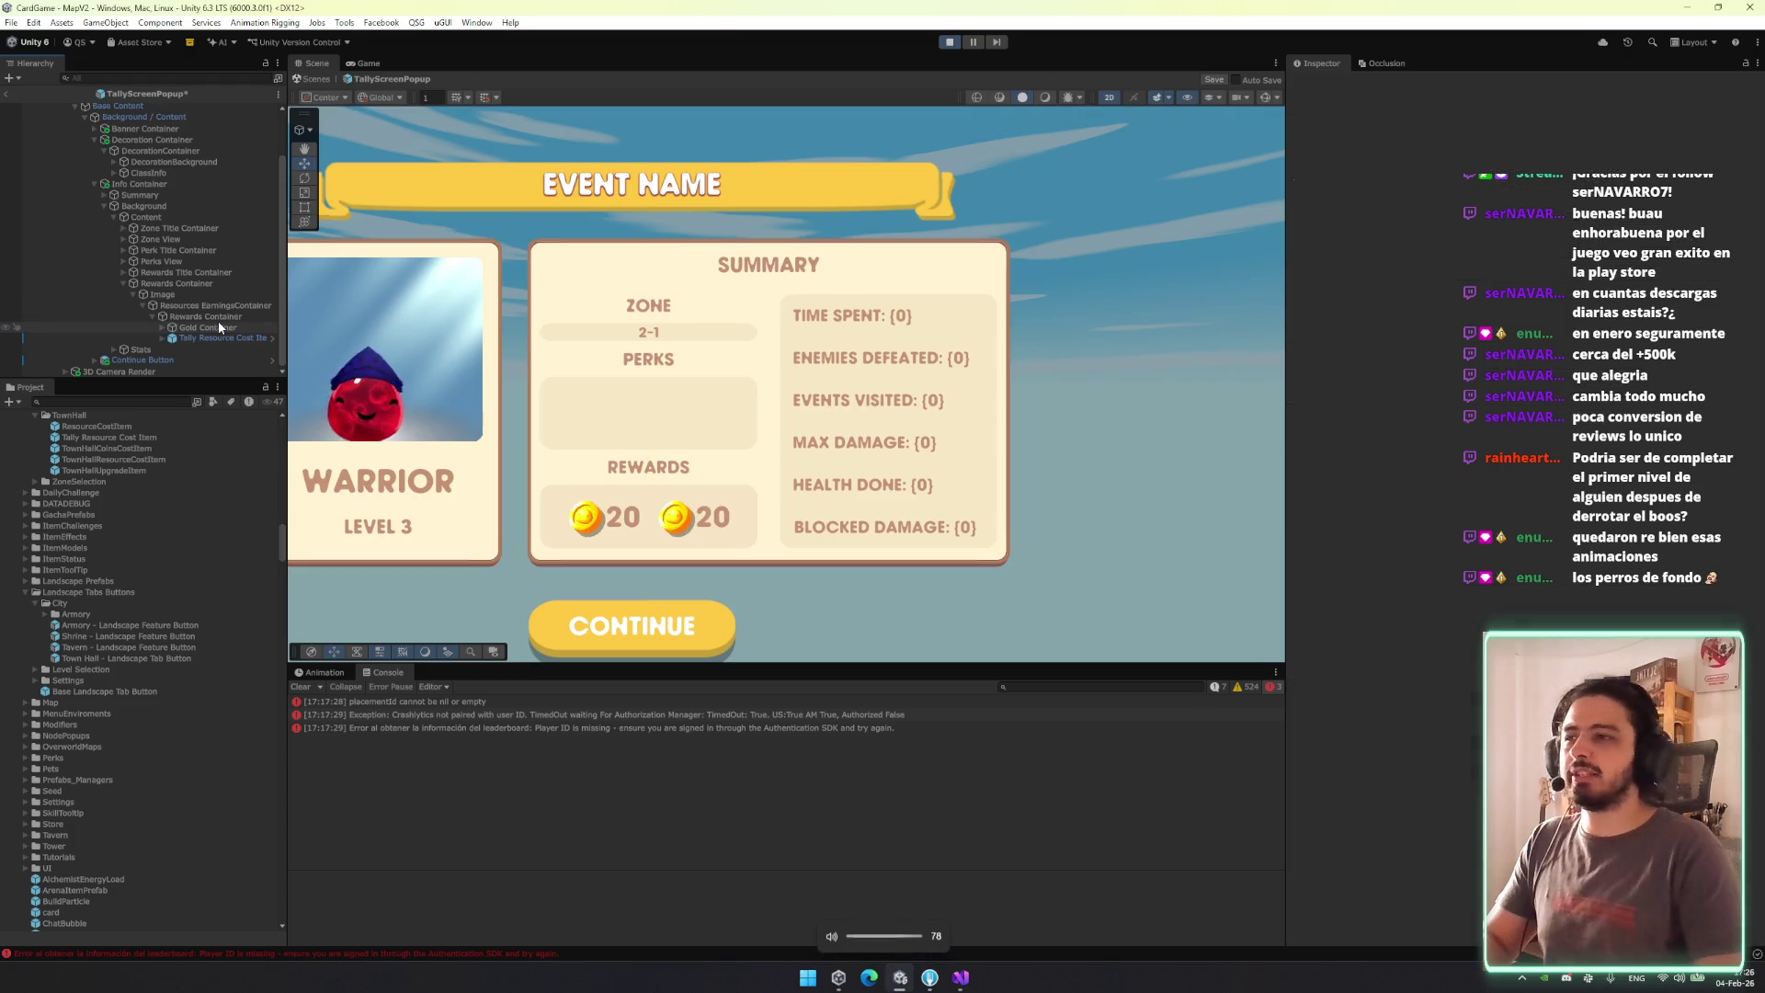
pyautogui.click(244, 339)
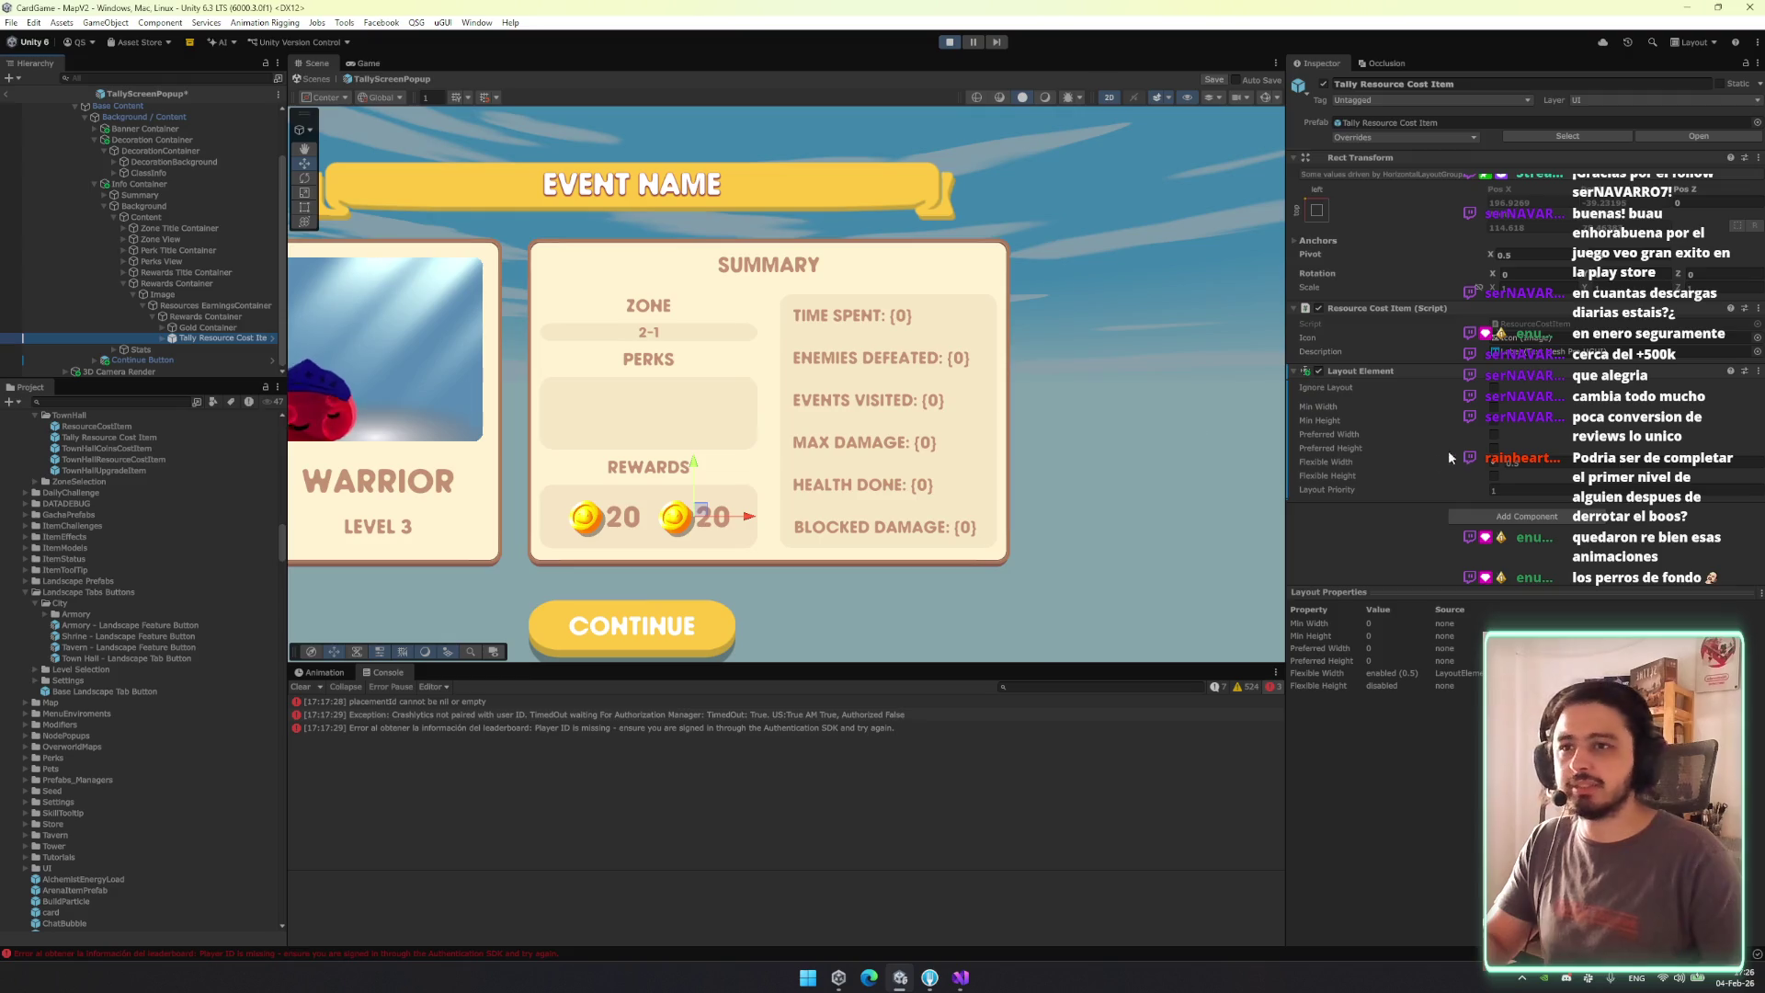
pyautogui.rightClick(1386, 372)
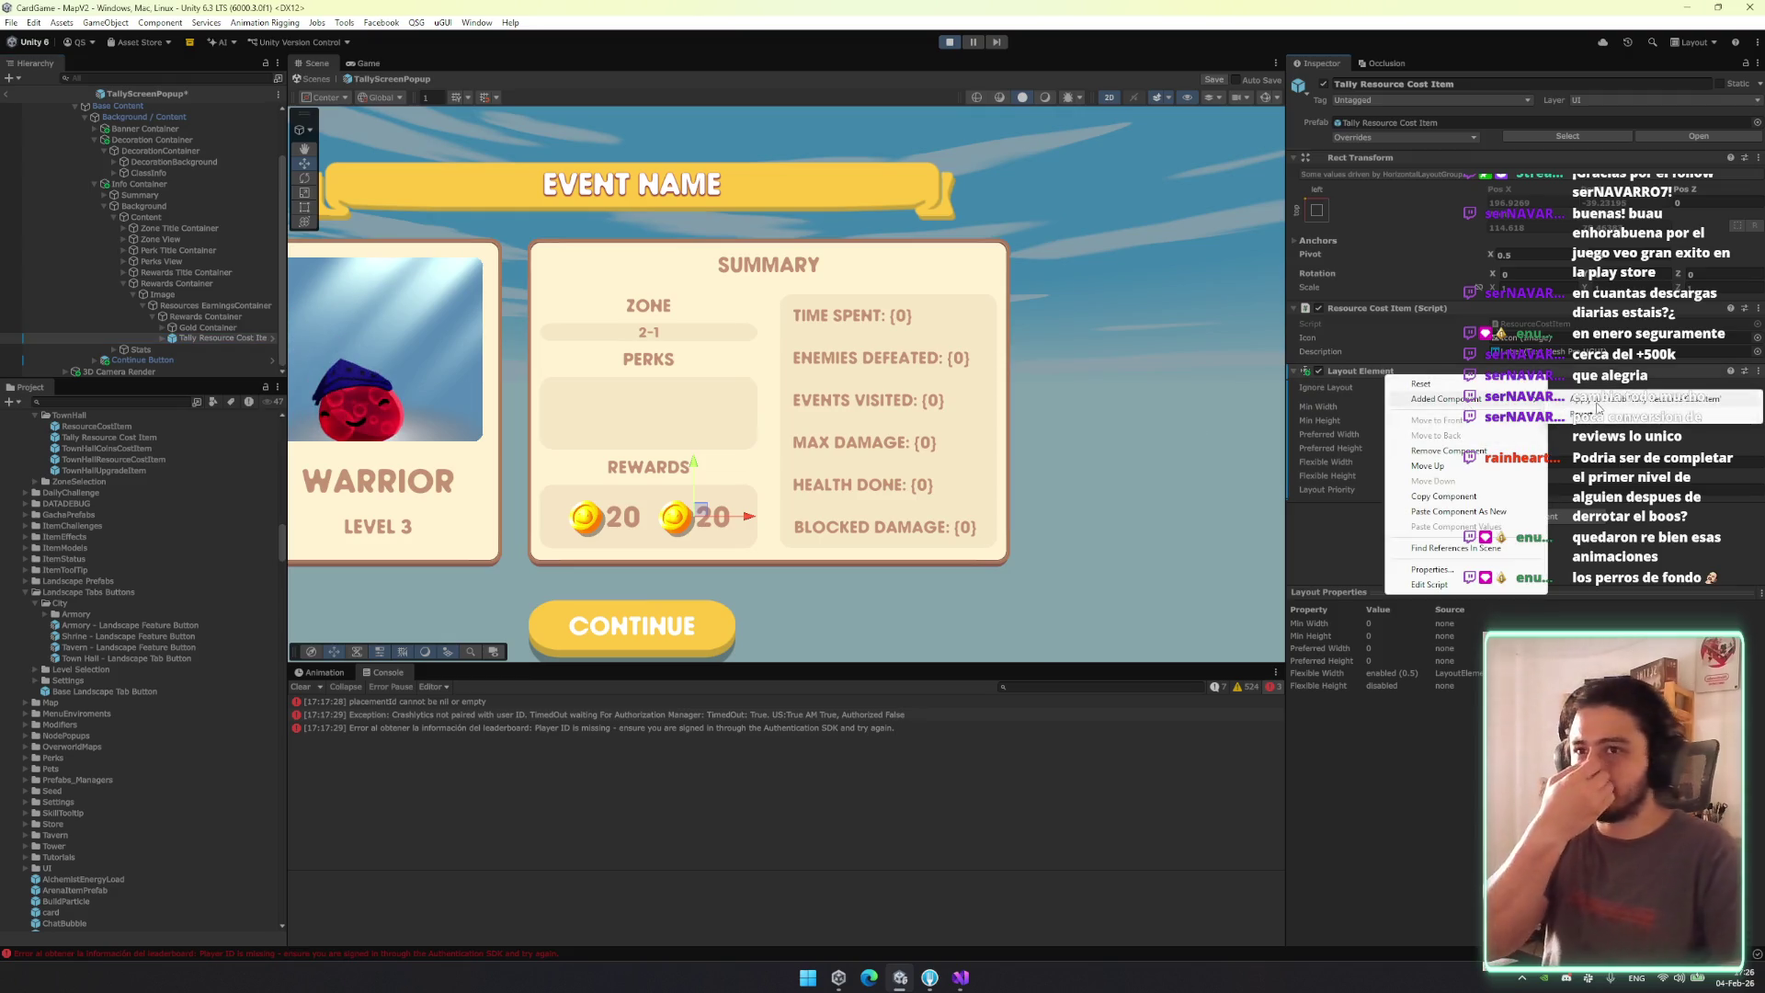
pyautogui.press('Escape')
pyautogui.click(252, 327)
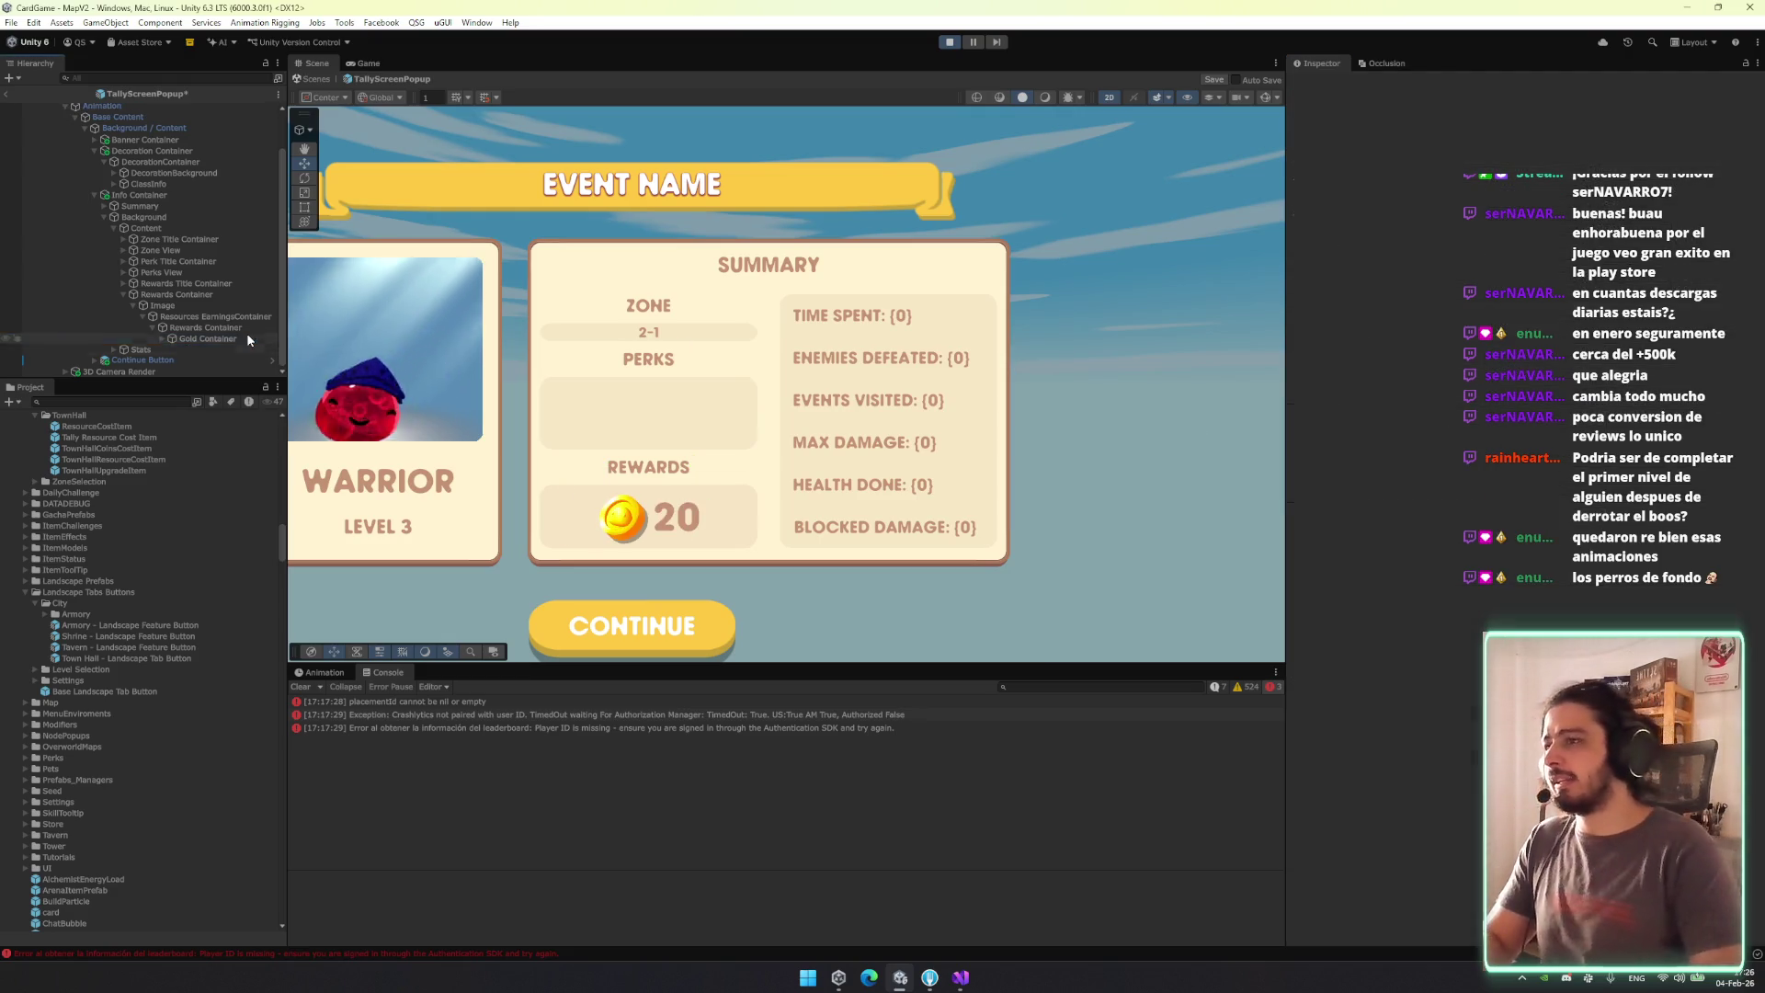
# Link Rewards Container into the TallyScreenPopup root's rewards field and save the prefab.
pyautogui.scroll(3, 104, 108)
pyautogui.click(107, 118)
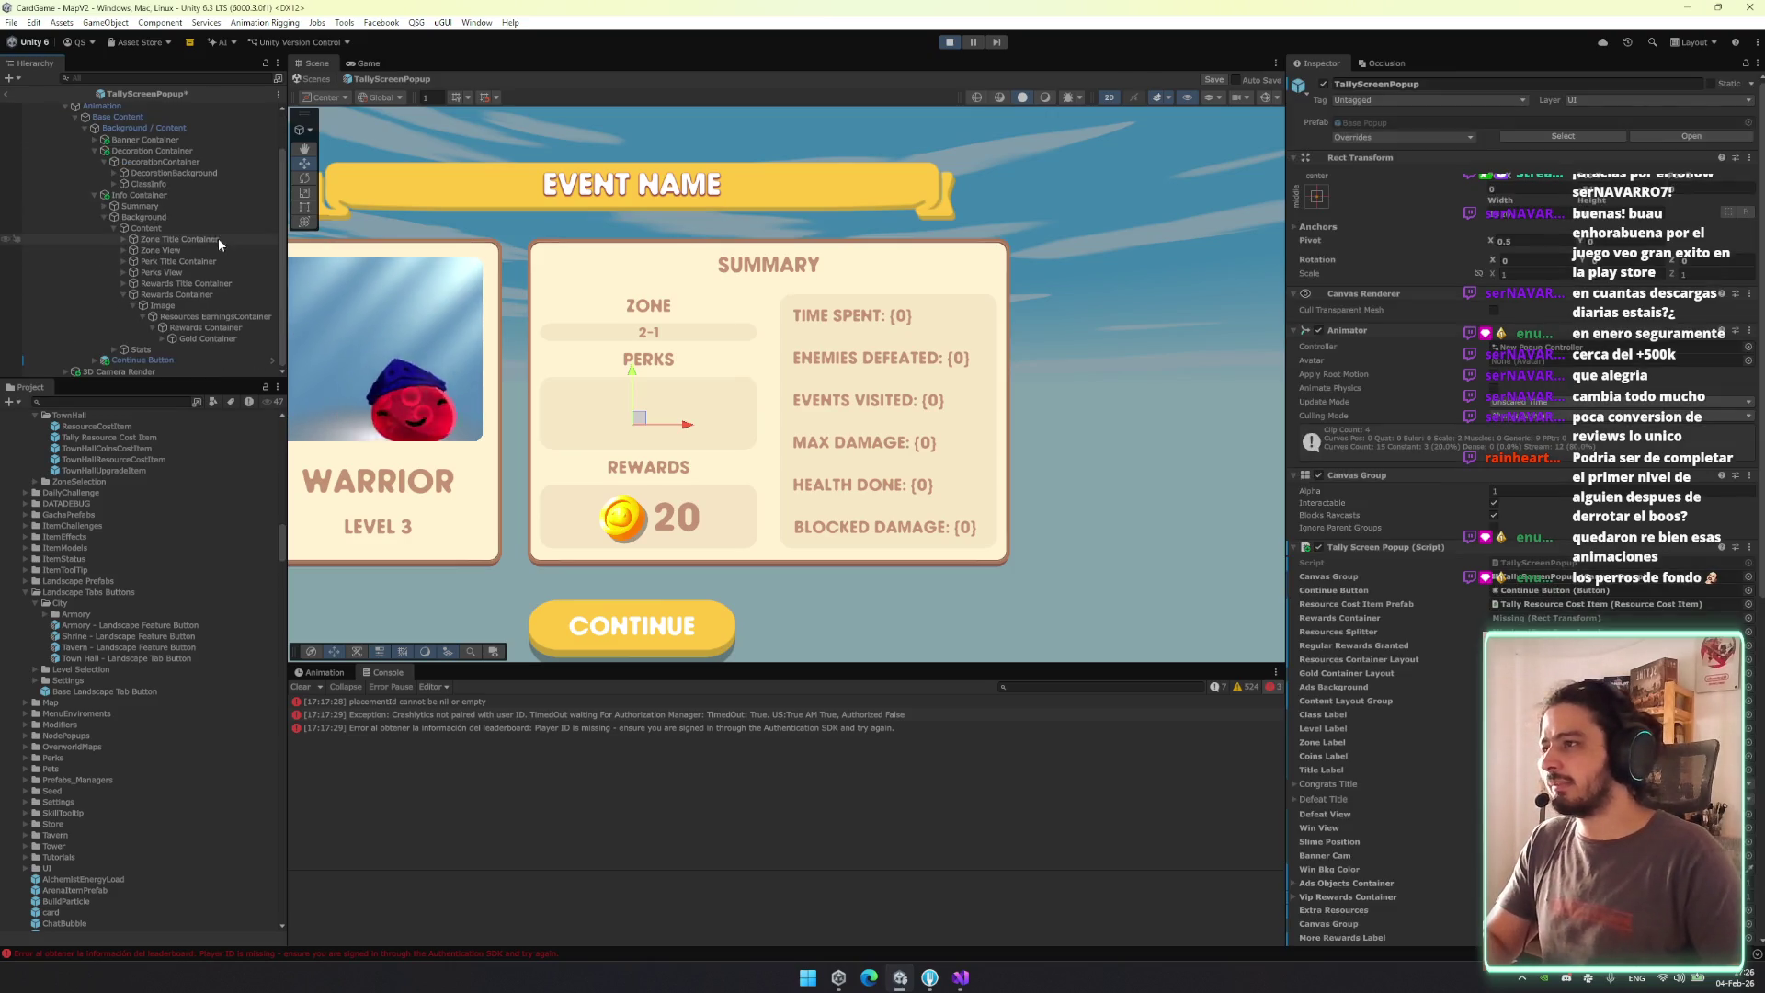
pyautogui.scroll(-2, 207, 339)
pyautogui.moveTo(1471, 567); pyautogui.dragTo(1593, 623)
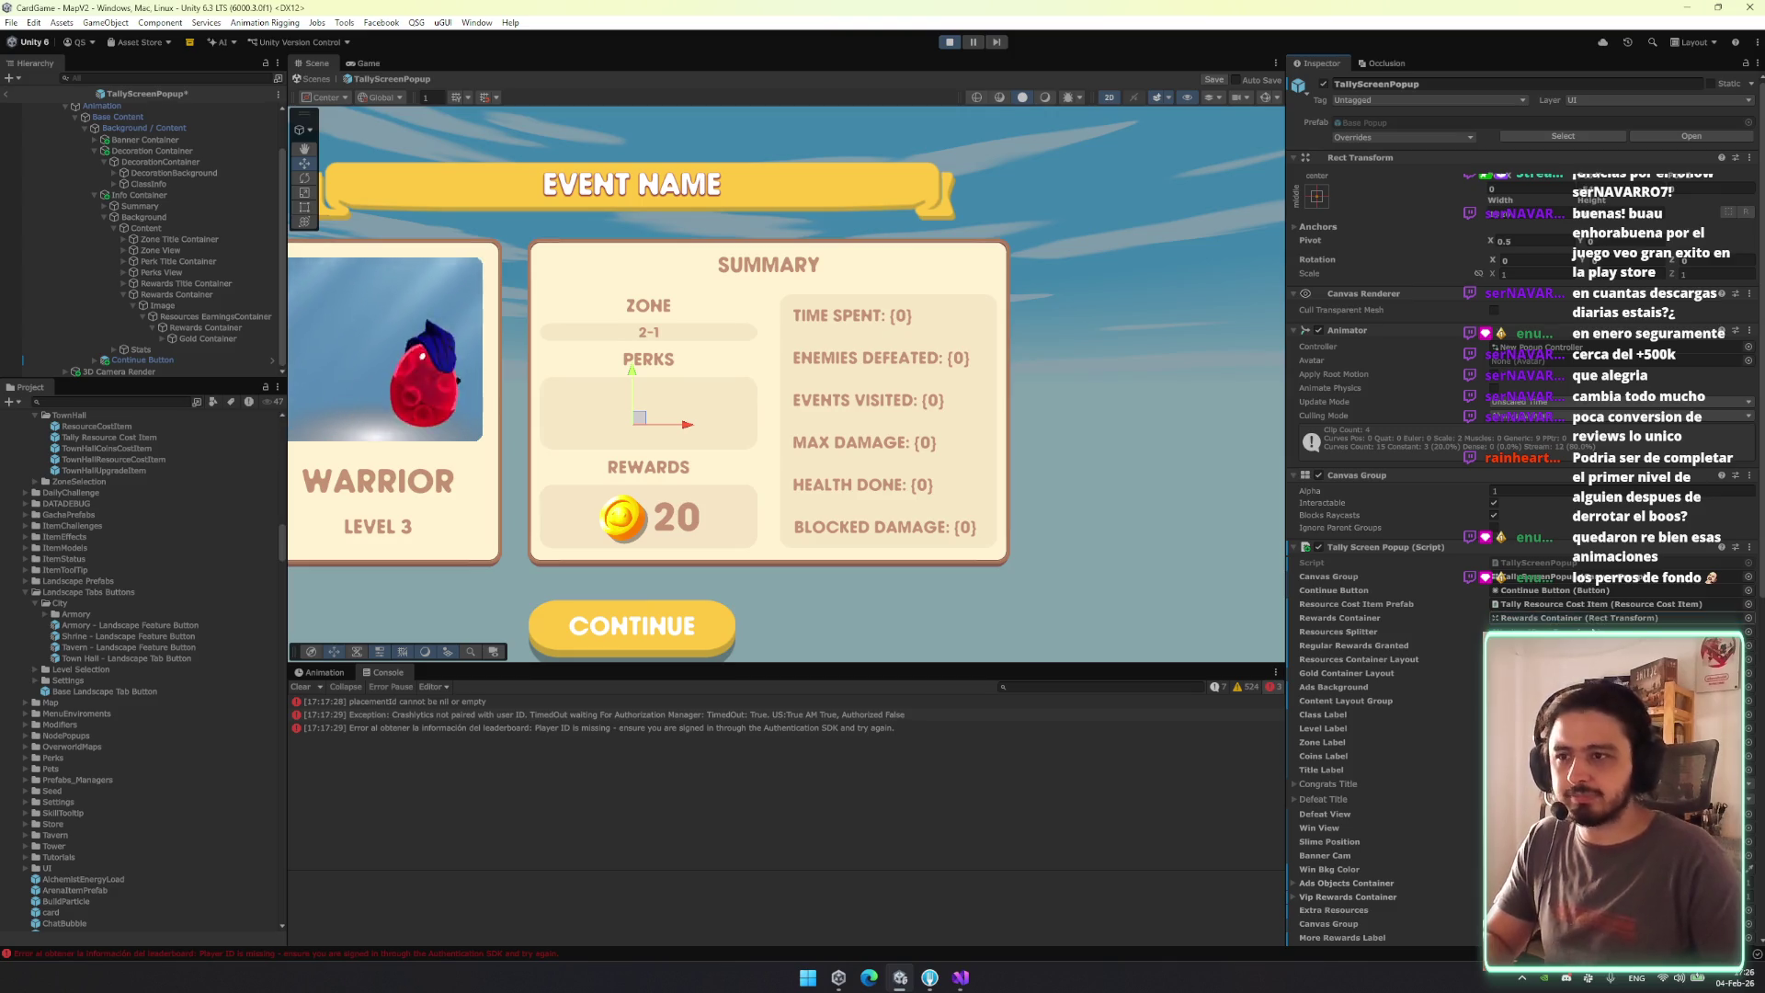
pyautogui.hotkey('ctrl', 's')
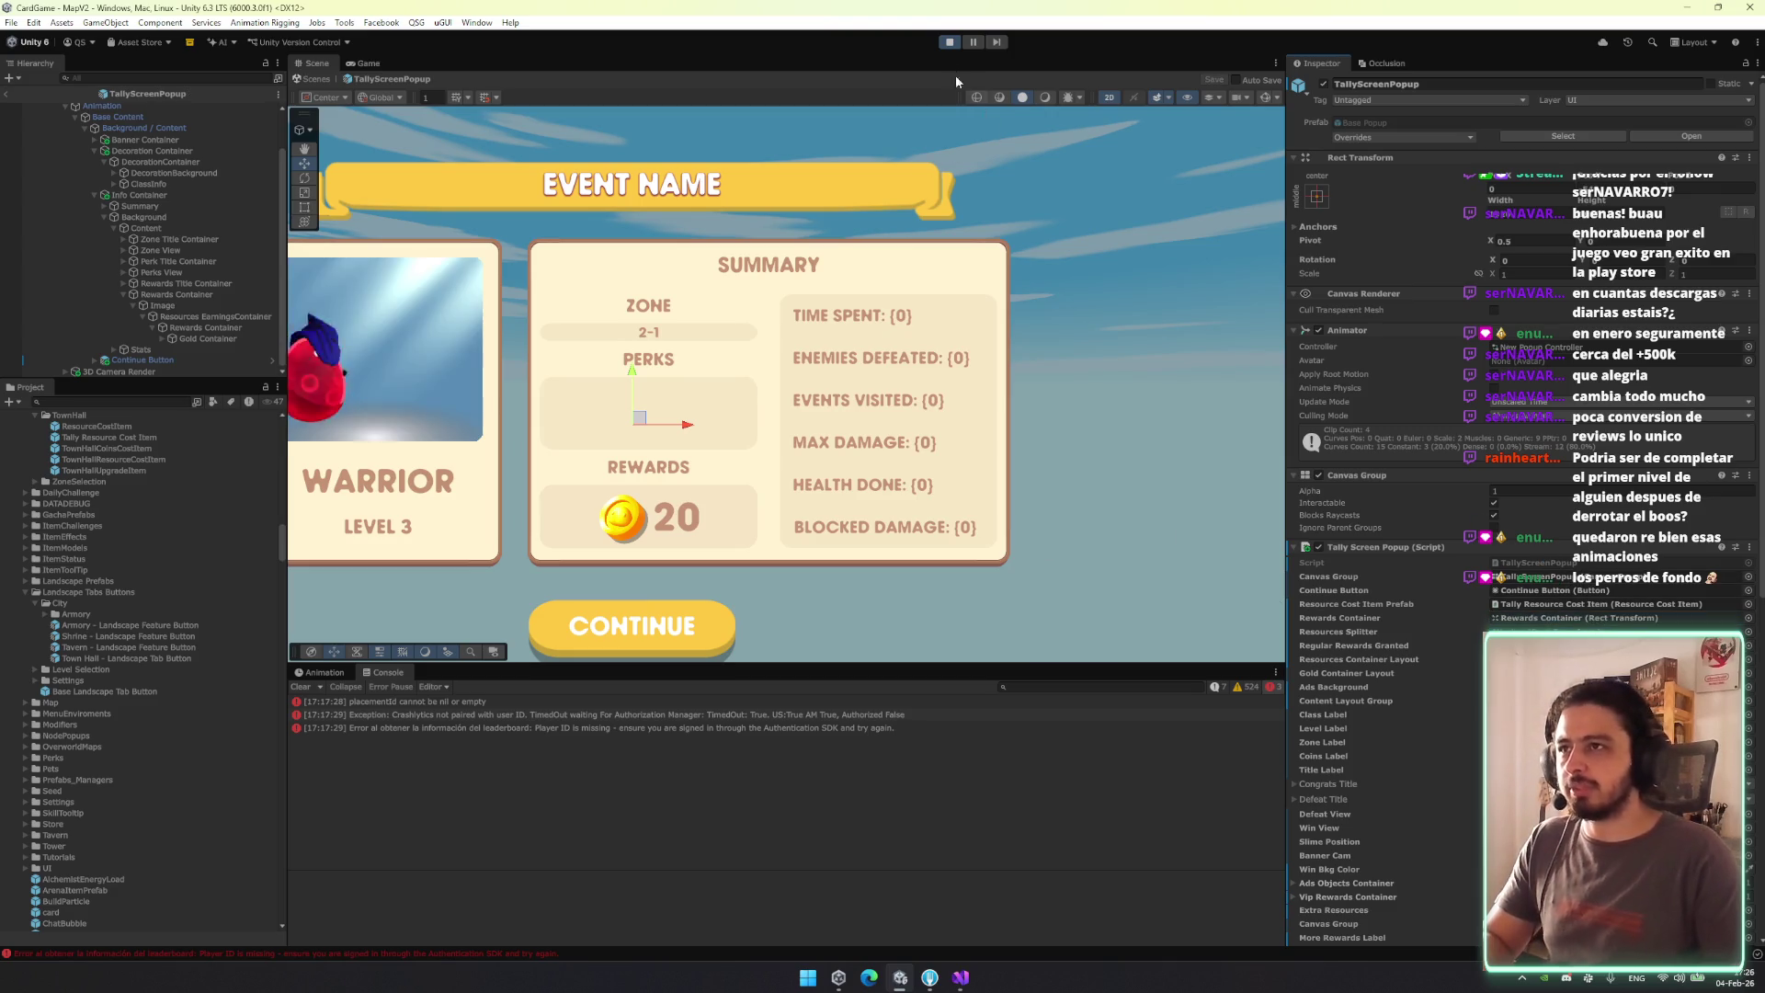
pyautogui.click(960, 978)
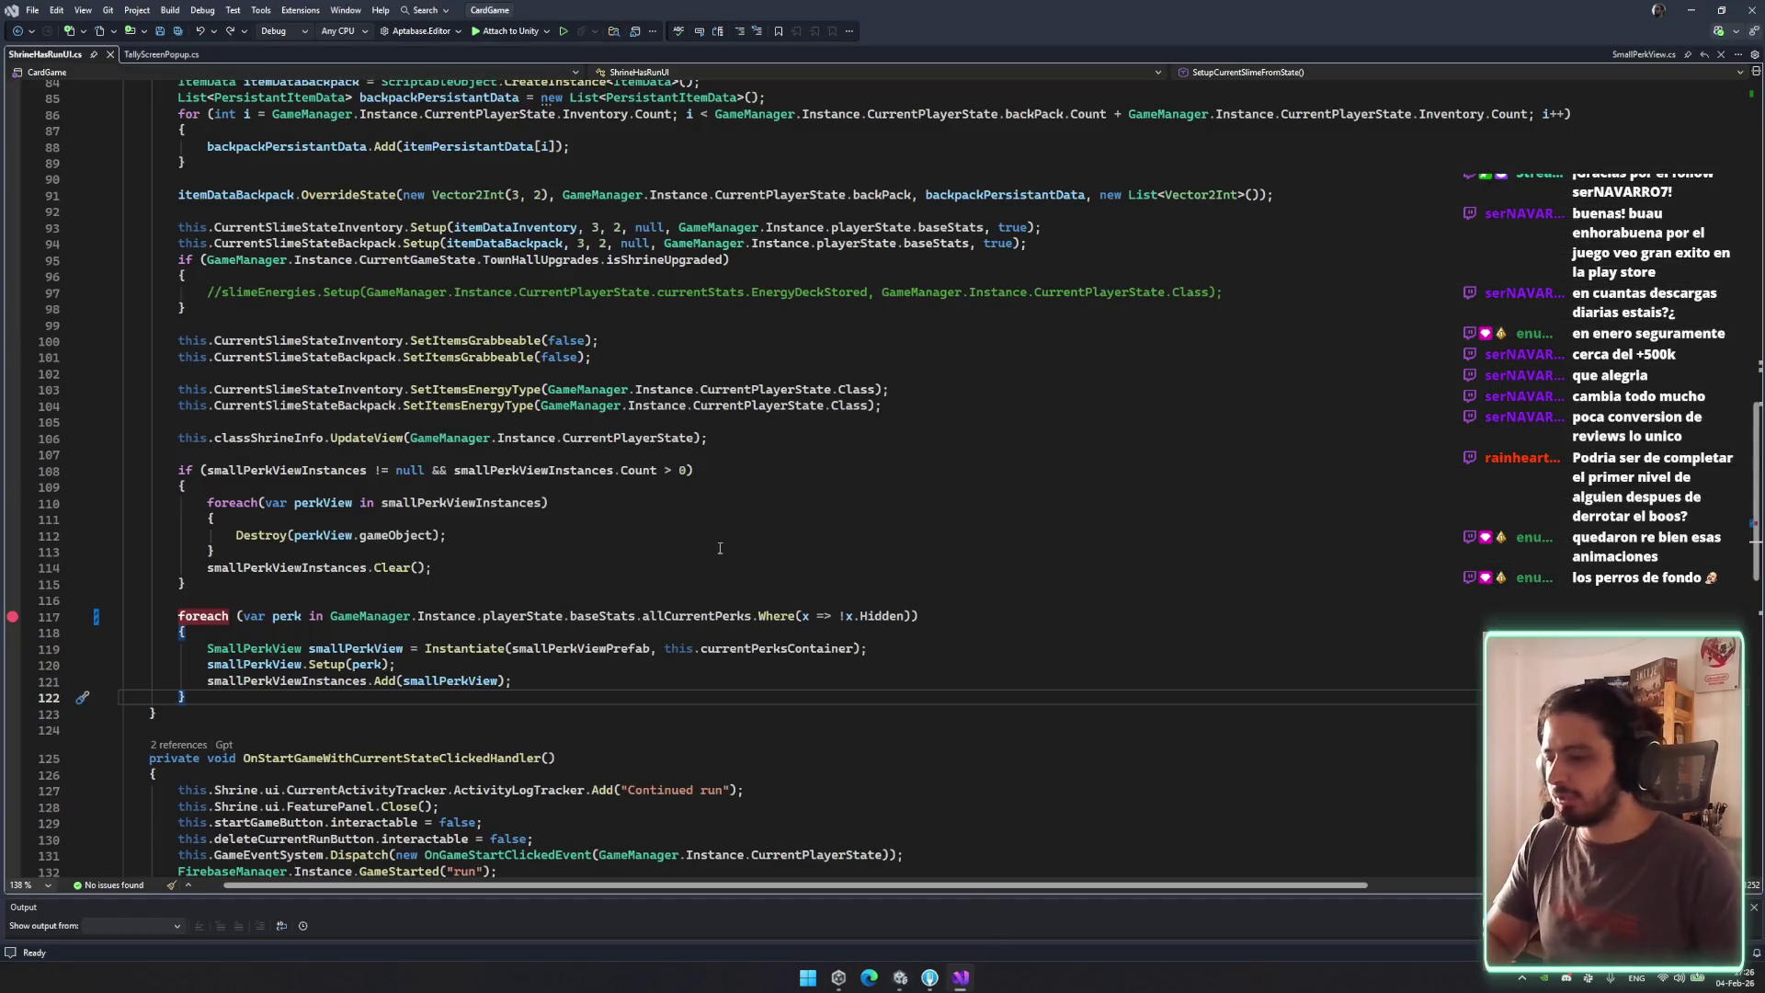
# In TallyScreenPopup.cs, find 'spli' and delete the resourcesSplitter field declaration, then save.
pyautogui.press('Down')
pyautogui.press('Down')
pyautogui.press('Down')
pyautogui.click(147, 57)
pyautogui.hotkey('ctrl', 'f')
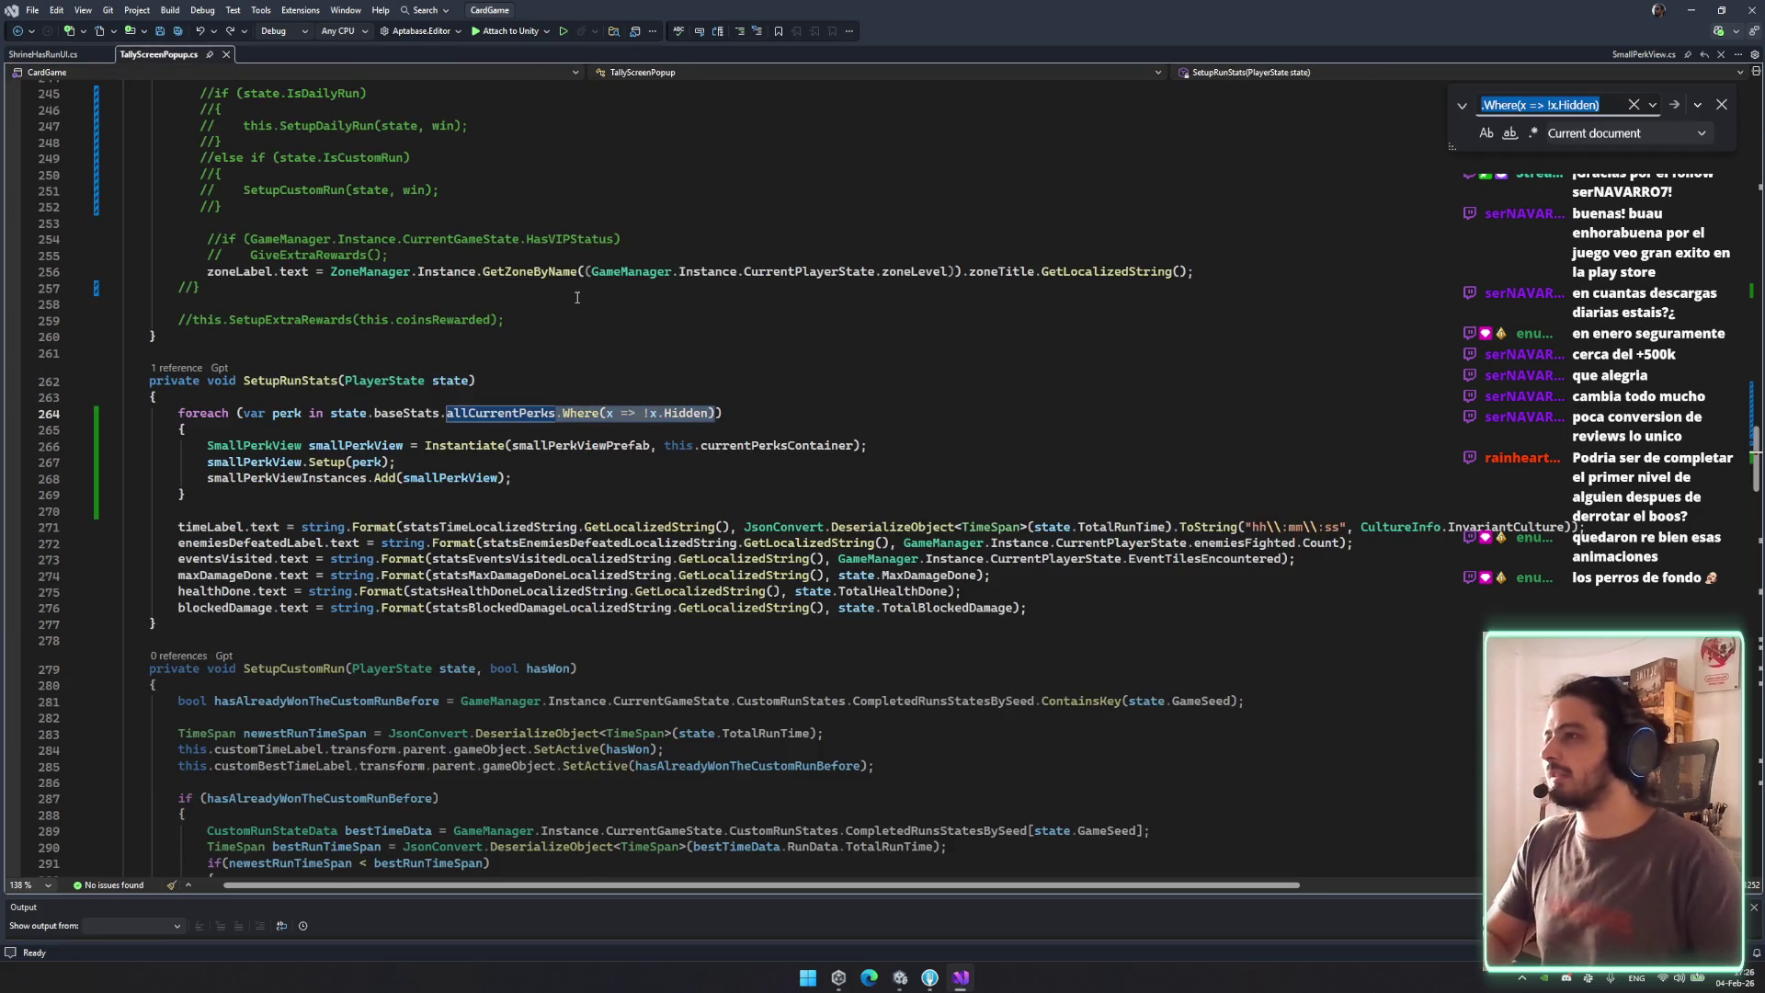
pyautogui.write('spli')
pyautogui.moveTo(491, 583); pyautogui.dragTo(432, 550)
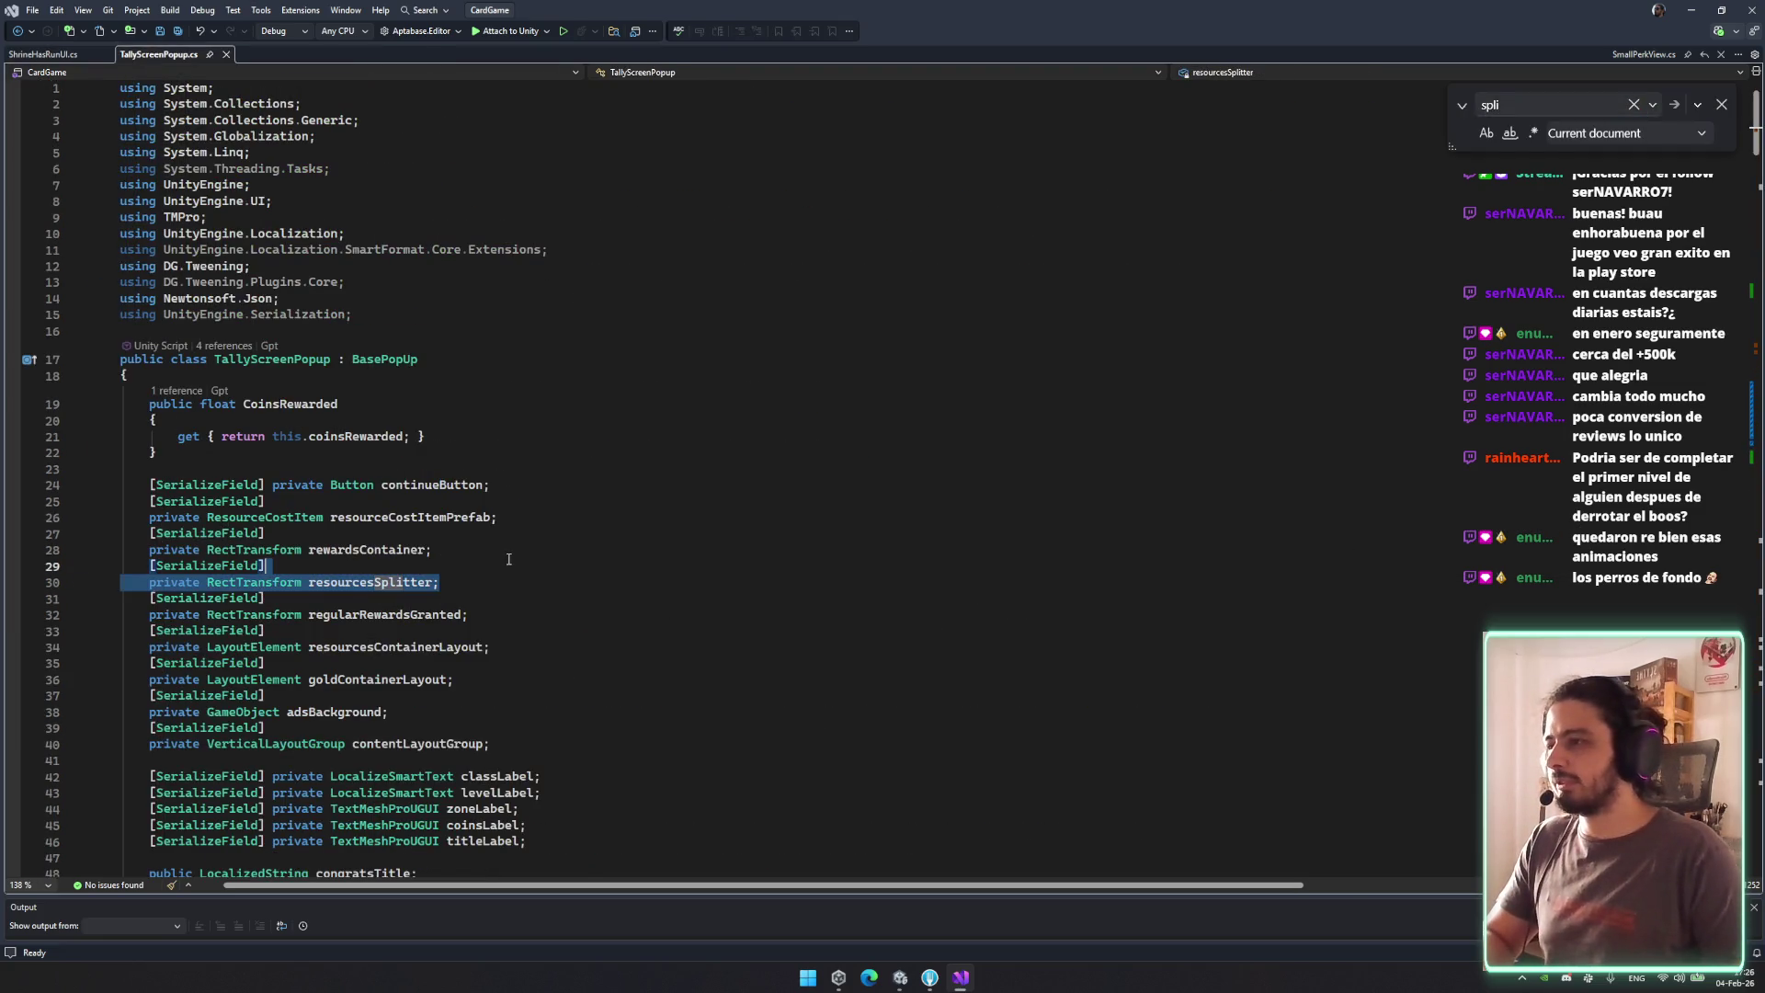
pyautogui.press('Delete')
pyautogui.hotkey('ctrl', 's')
# Remove both resourcesSplitter SetActive lines.
pyautogui.moveTo(1757, 133); pyautogui.dragTo(1752, 352)
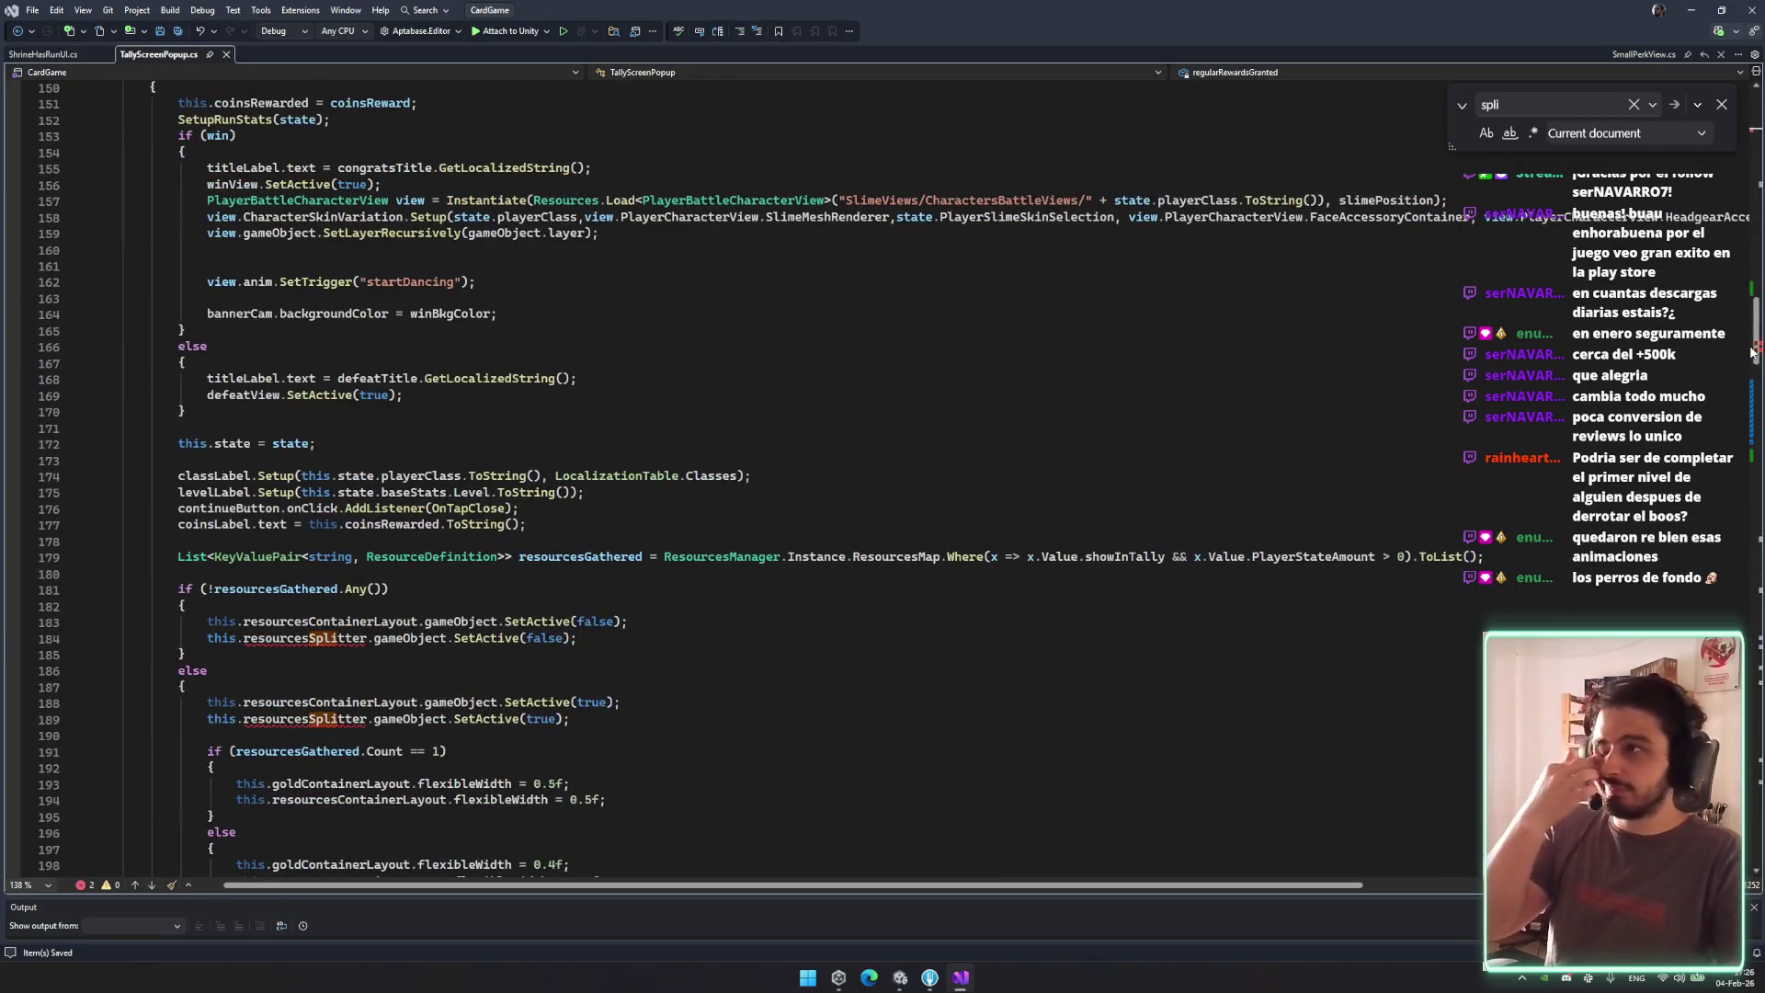
pyautogui.click(588, 638)
pyautogui.hotkey('ctrl', 'x')
pyautogui.click(589, 703)
pyautogui.hotkey('ctrl', 'x')
pyautogui.press('Up')
pyautogui.press('Up')
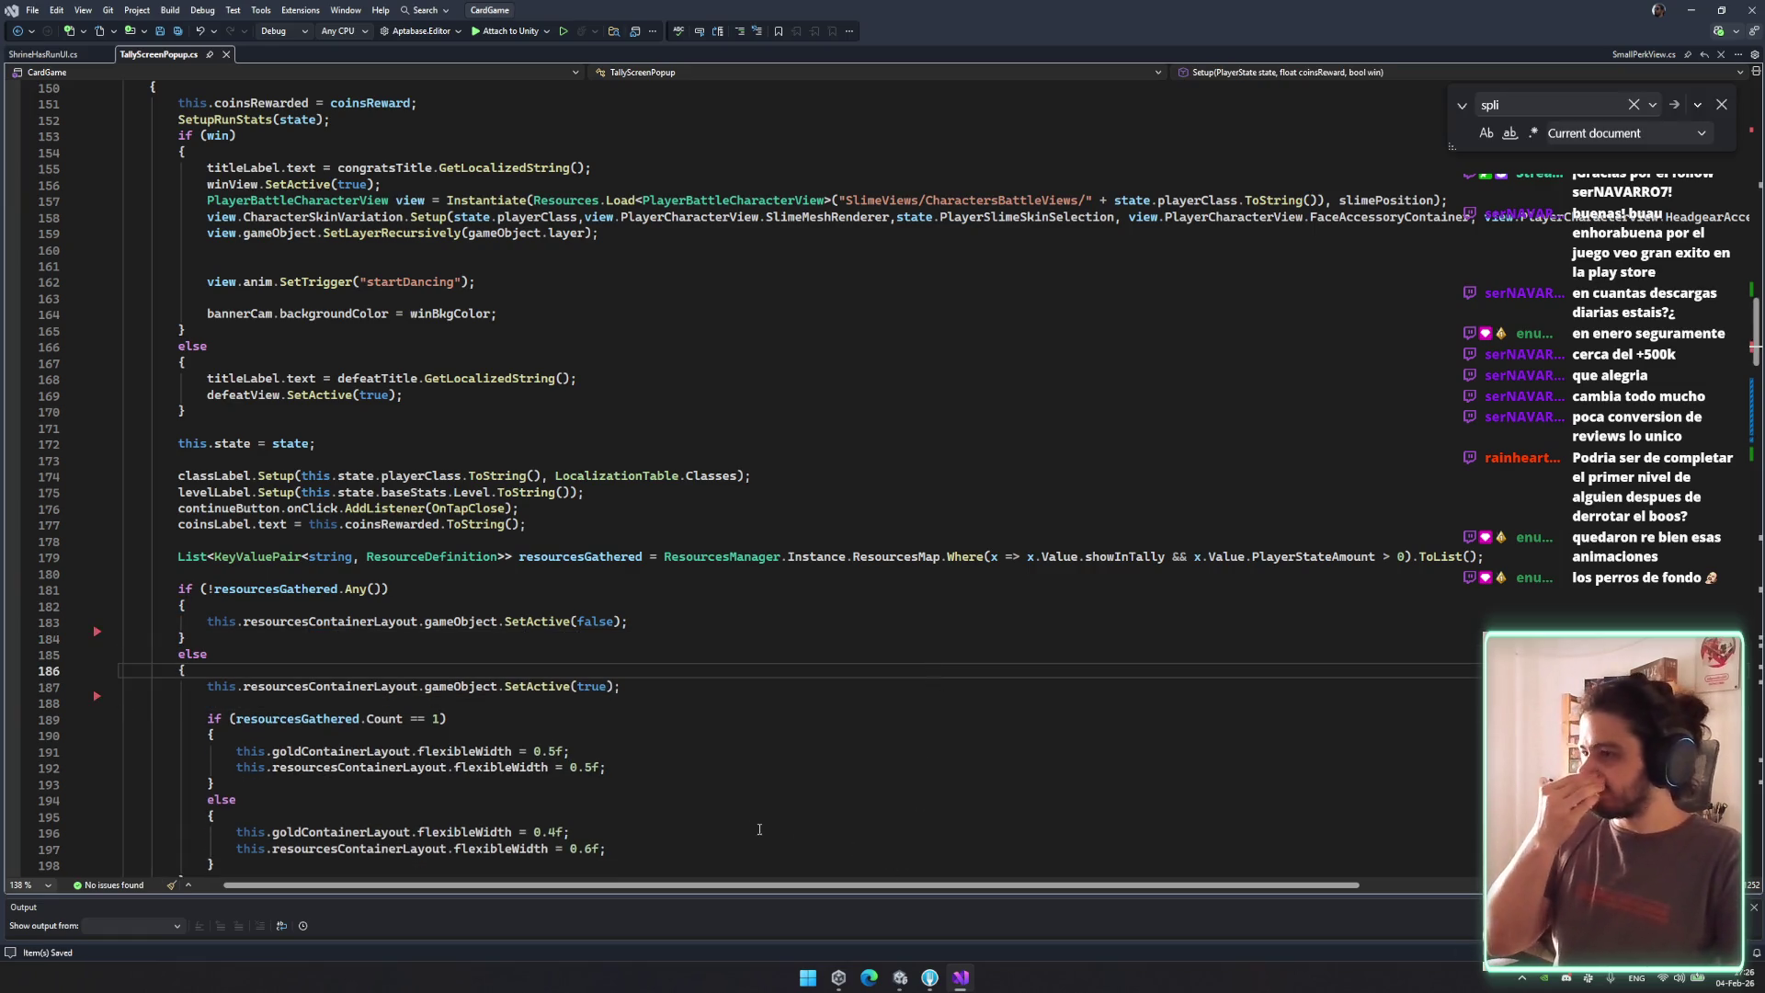
# Delete the if/else block that hides or shows the resource container.
pyautogui.click(350, 621)
pyautogui.click(639, 621)
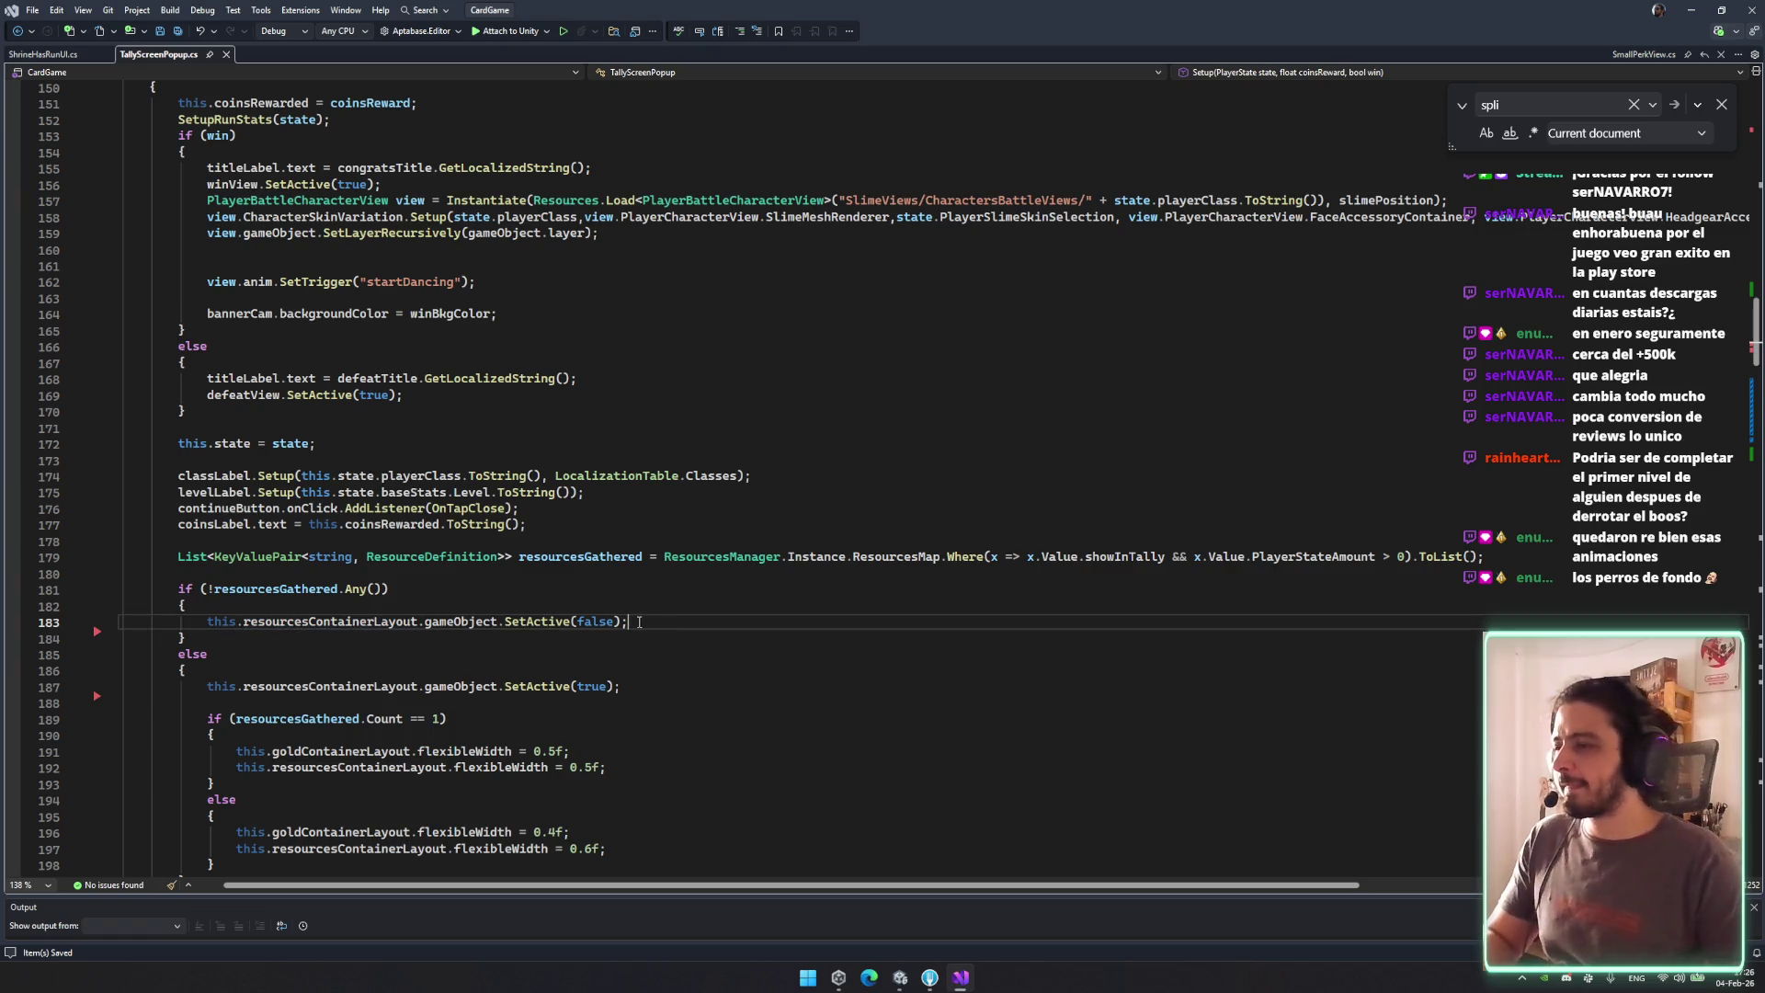
pyautogui.moveTo(177, 588)
pyautogui.mouseDown()
pyautogui.moveTo(211, 654)
pyautogui.moveTo(305, 666)
pyautogui.mouseUp()
pyautogui.moveTo(621, 686)
pyautogui.mouseDown()
pyautogui.moveTo(552, 682)
pyautogui.moveTo(184, 559)
pyautogui.moveTo(161, 580)
pyautogui.mouseUp()
pyautogui.press('Delete')
pyautogui.scroll(-2, 184, 589)
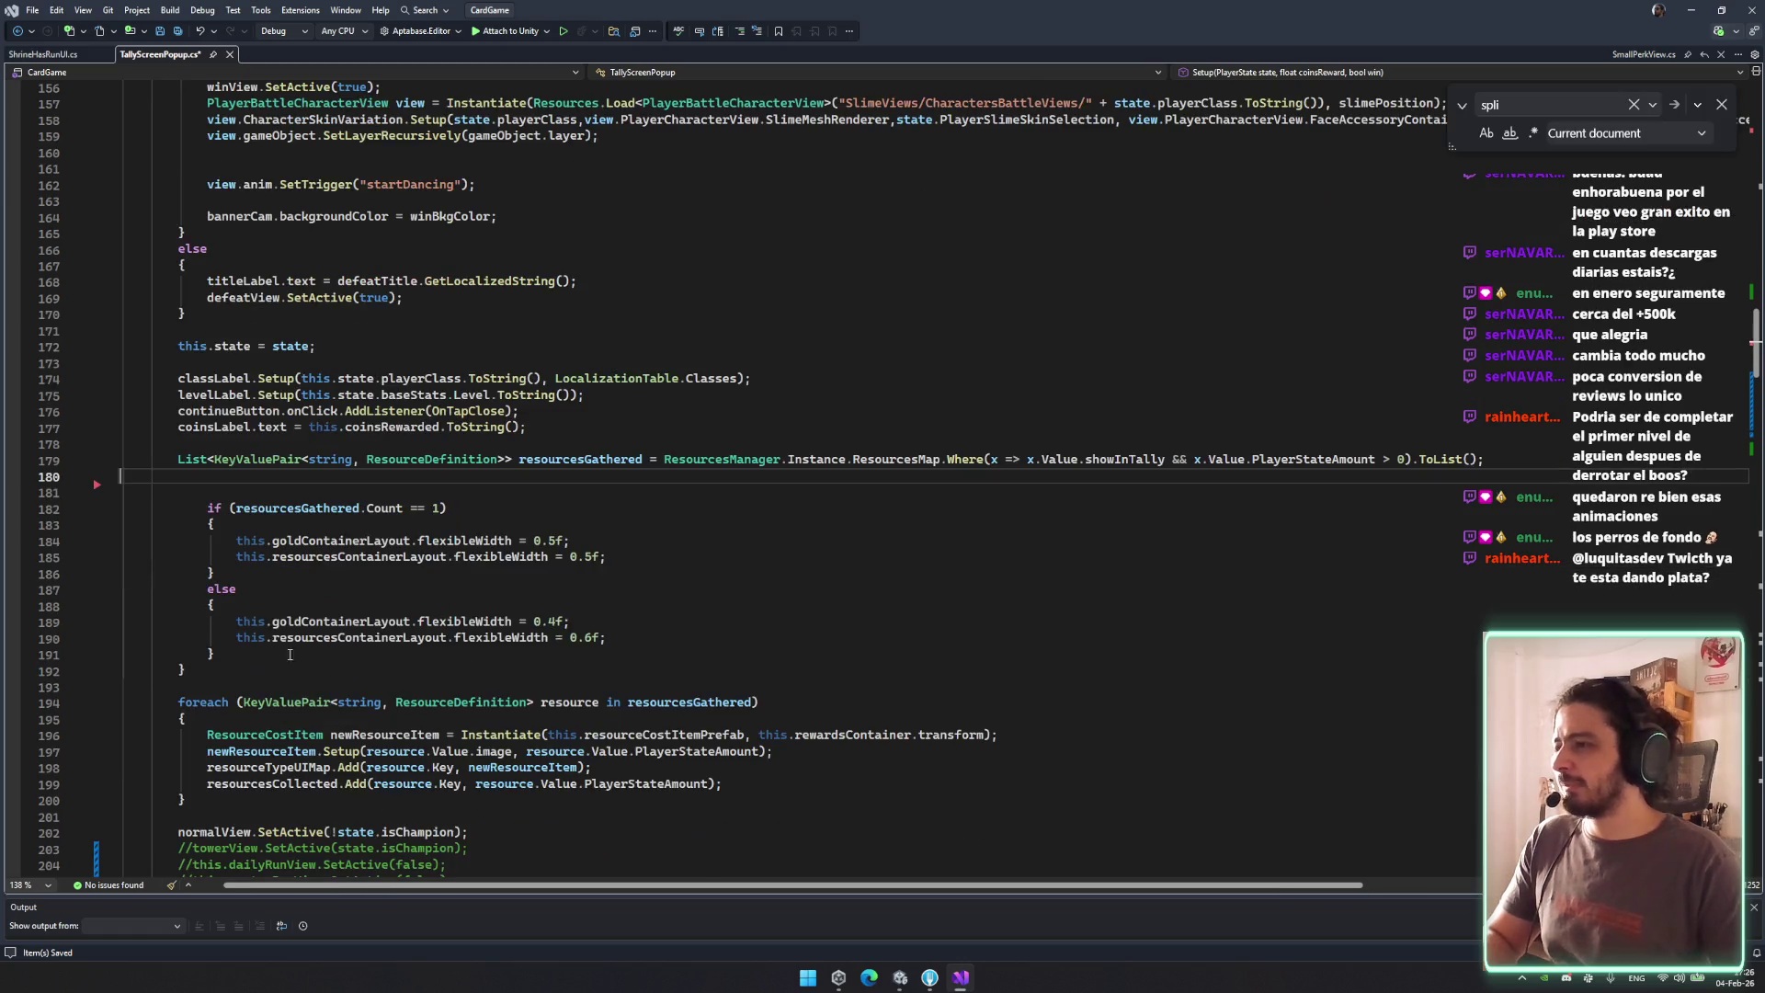
# Delete the flexibleWidth width-tuning if/else block.
pyautogui.moveTo(204, 508)
pyautogui.mouseDown()
pyautogui.moveTo(220, 671)
pyautogui.moveTo(192, 496)
pyautogui.mouseUp()
pyautogui.click(290, 653)
pyautogui.hotkey('shift', 'Tab')
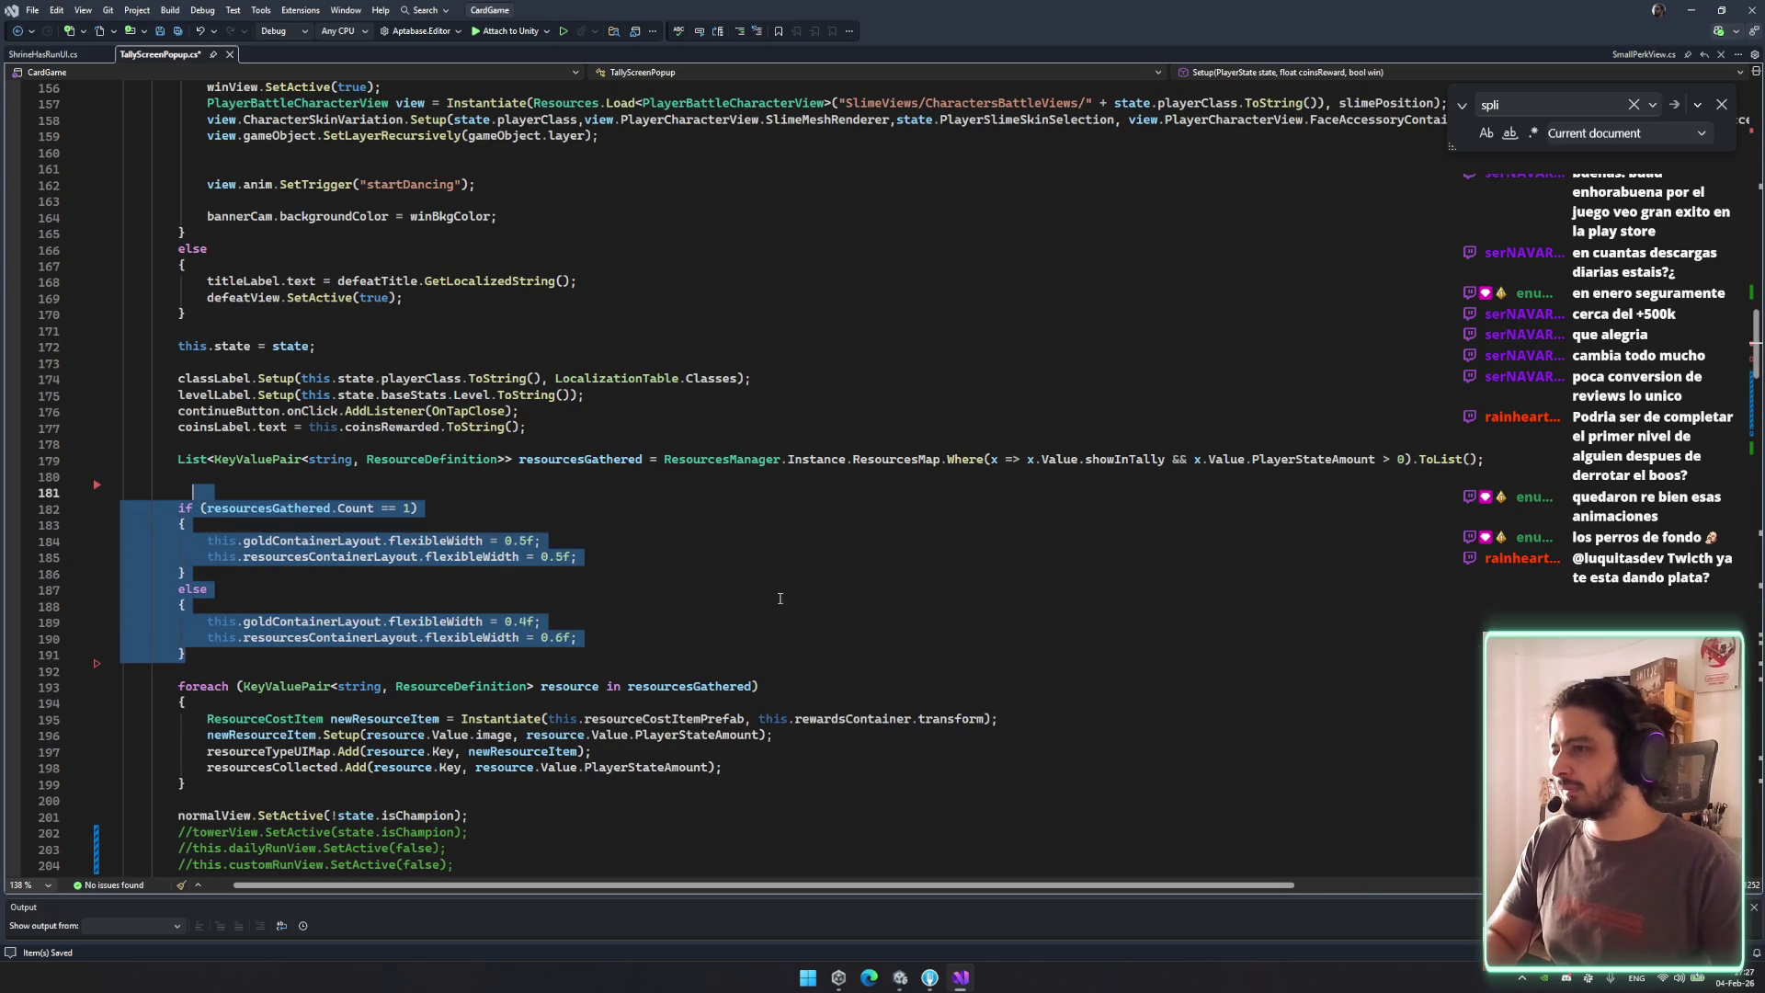
pyautogui.click(677, 589)
pyautogui.click(649, 656)
pyautogui.click(667, 637)
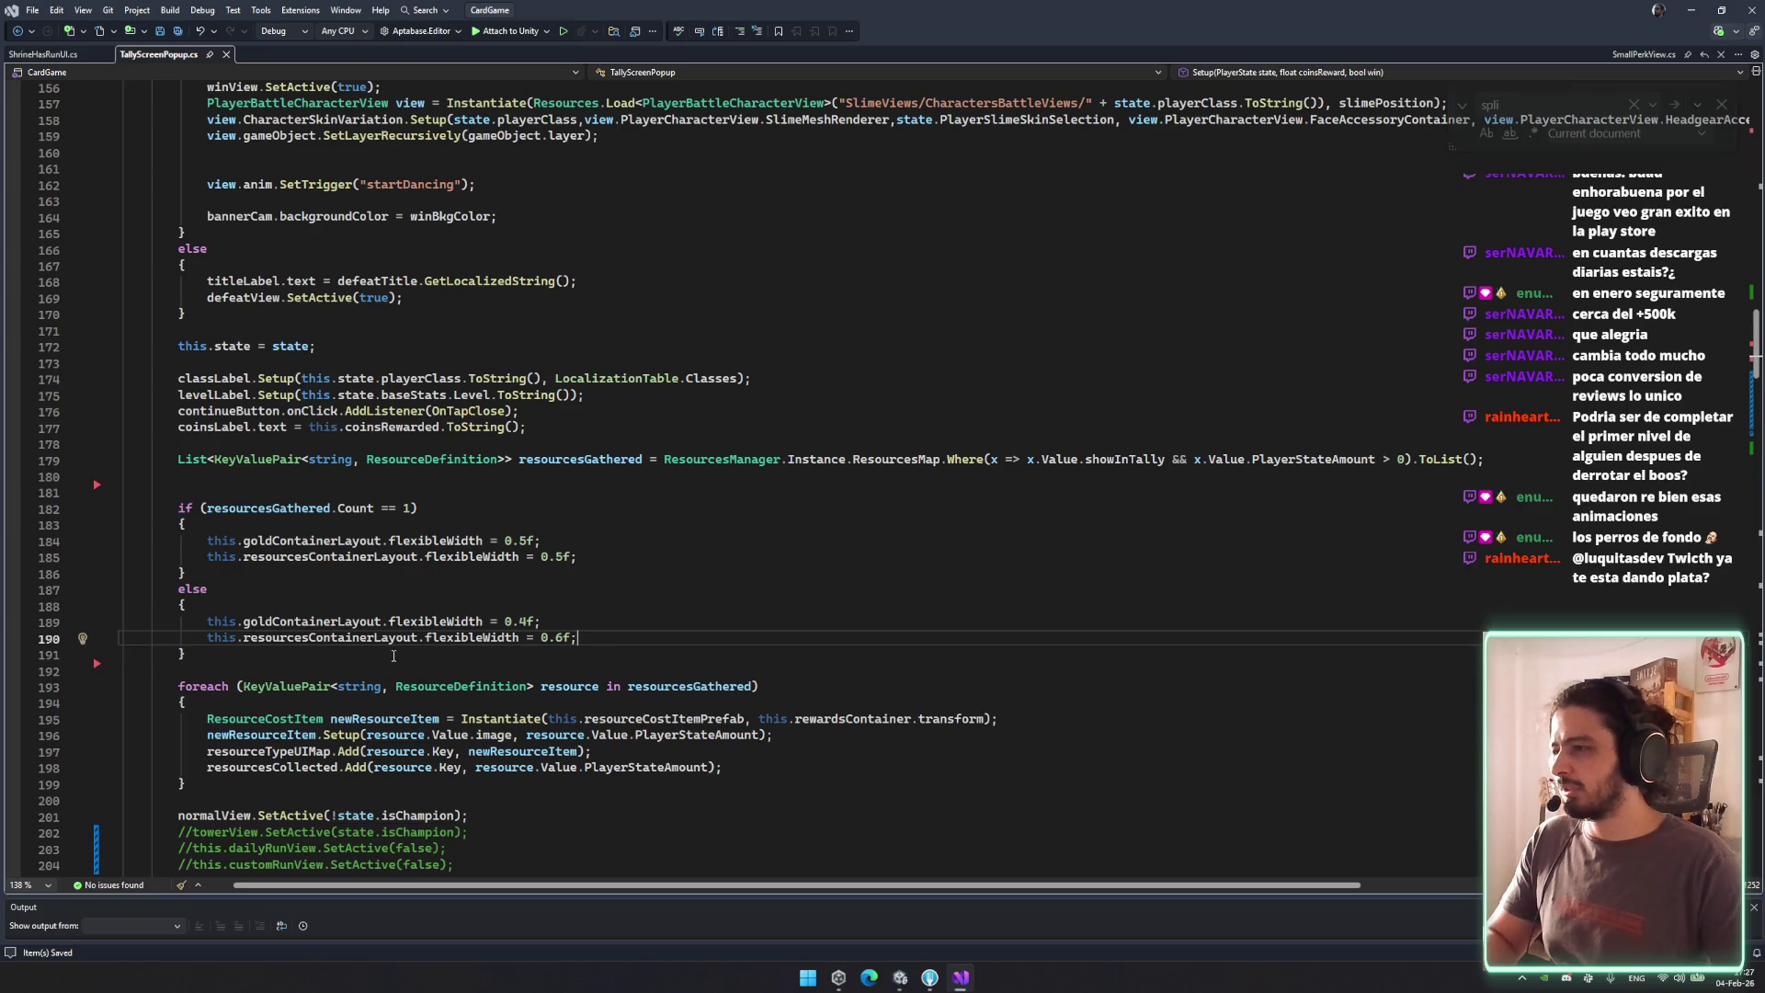
pyautogui.moveTo(393, 655); pyautogui.dragTo(184, 495)
pyautogui.press('Delete')
pyautogui.press('Delete')
pyautogui.click(927, 612)
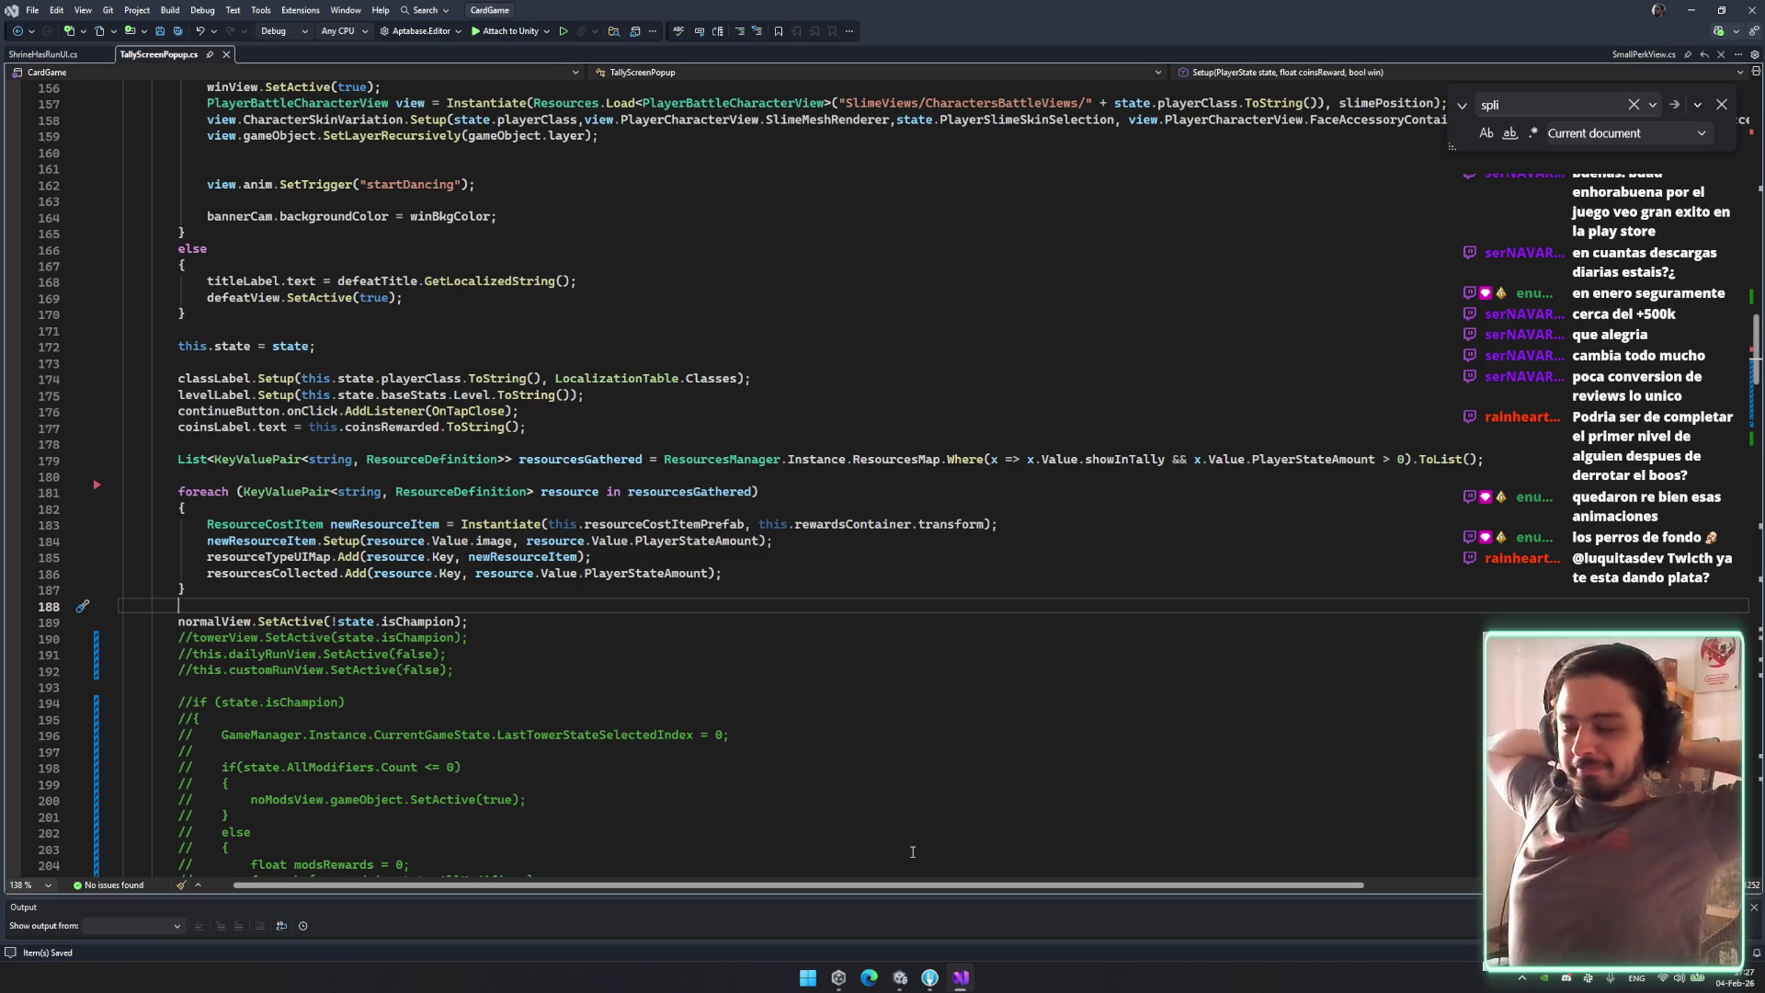
# Review the resource item loop and the commented code below it.
pyautogui.click(864, 551)
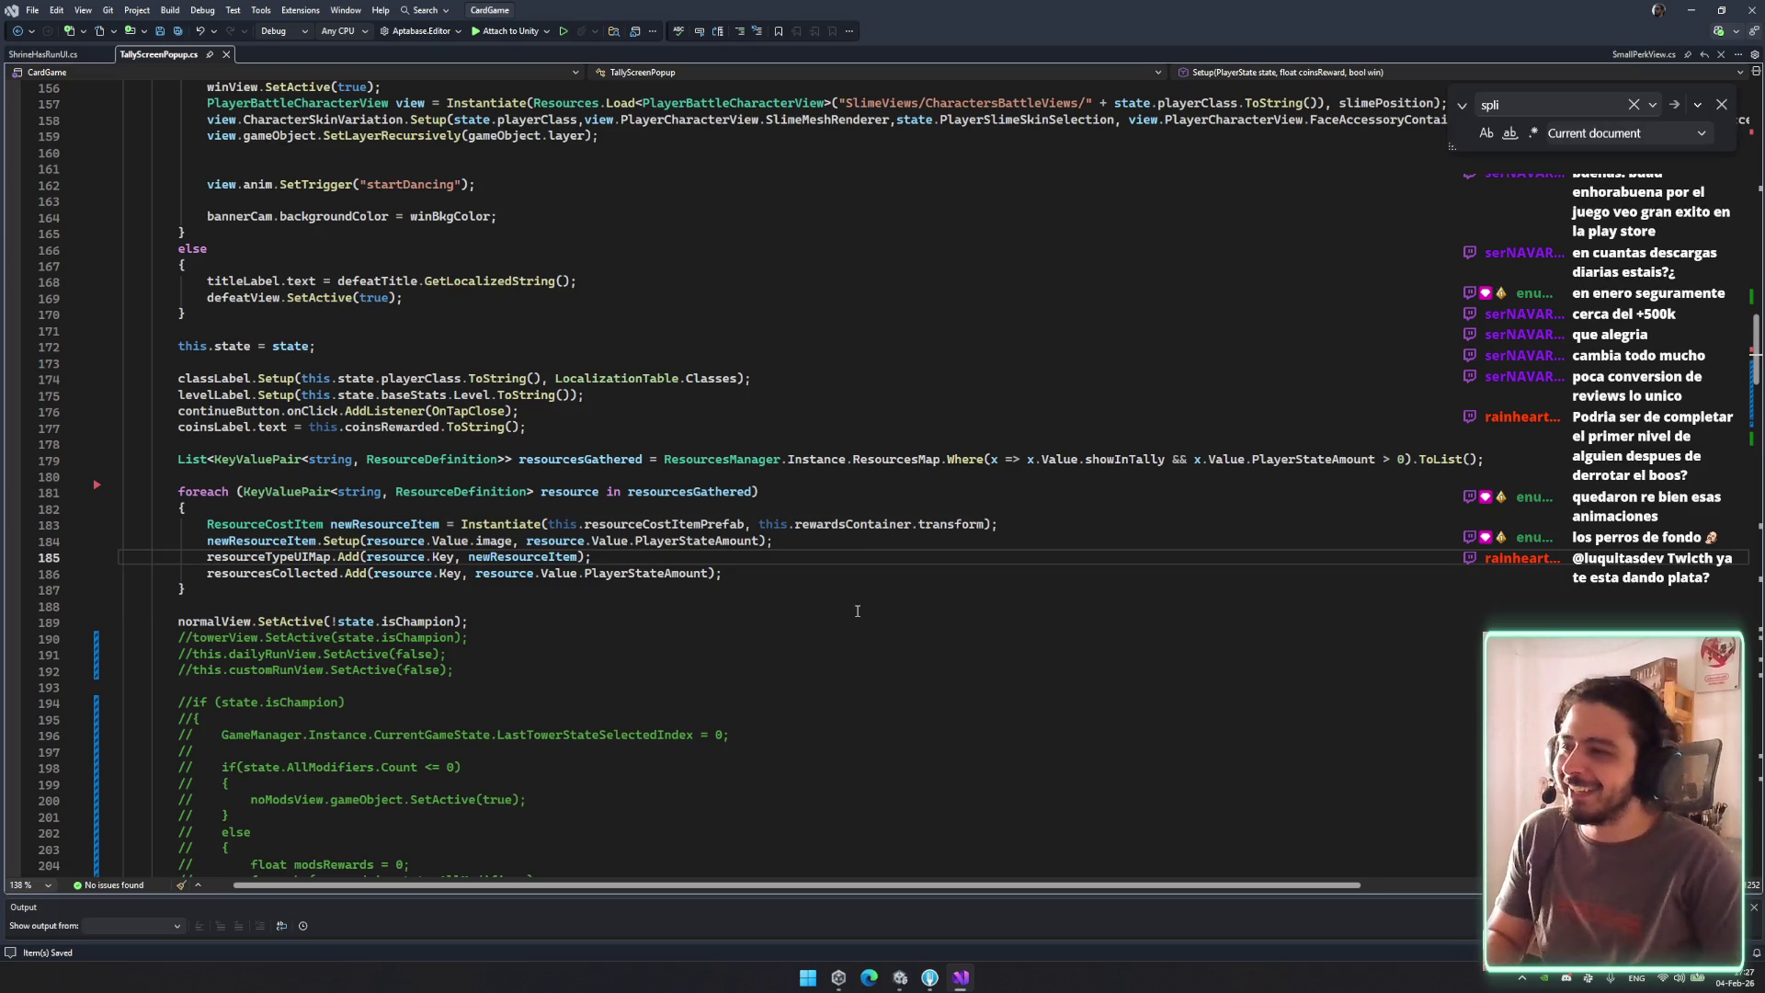
pyautogui.scroll(-6, 856, 610)
pyautogui.scroll(8, 859, 625)
pyautogui.click(857, 621)
pyautogui.scroll(-4, 848, 658)
pyautogui.click(825, 717)
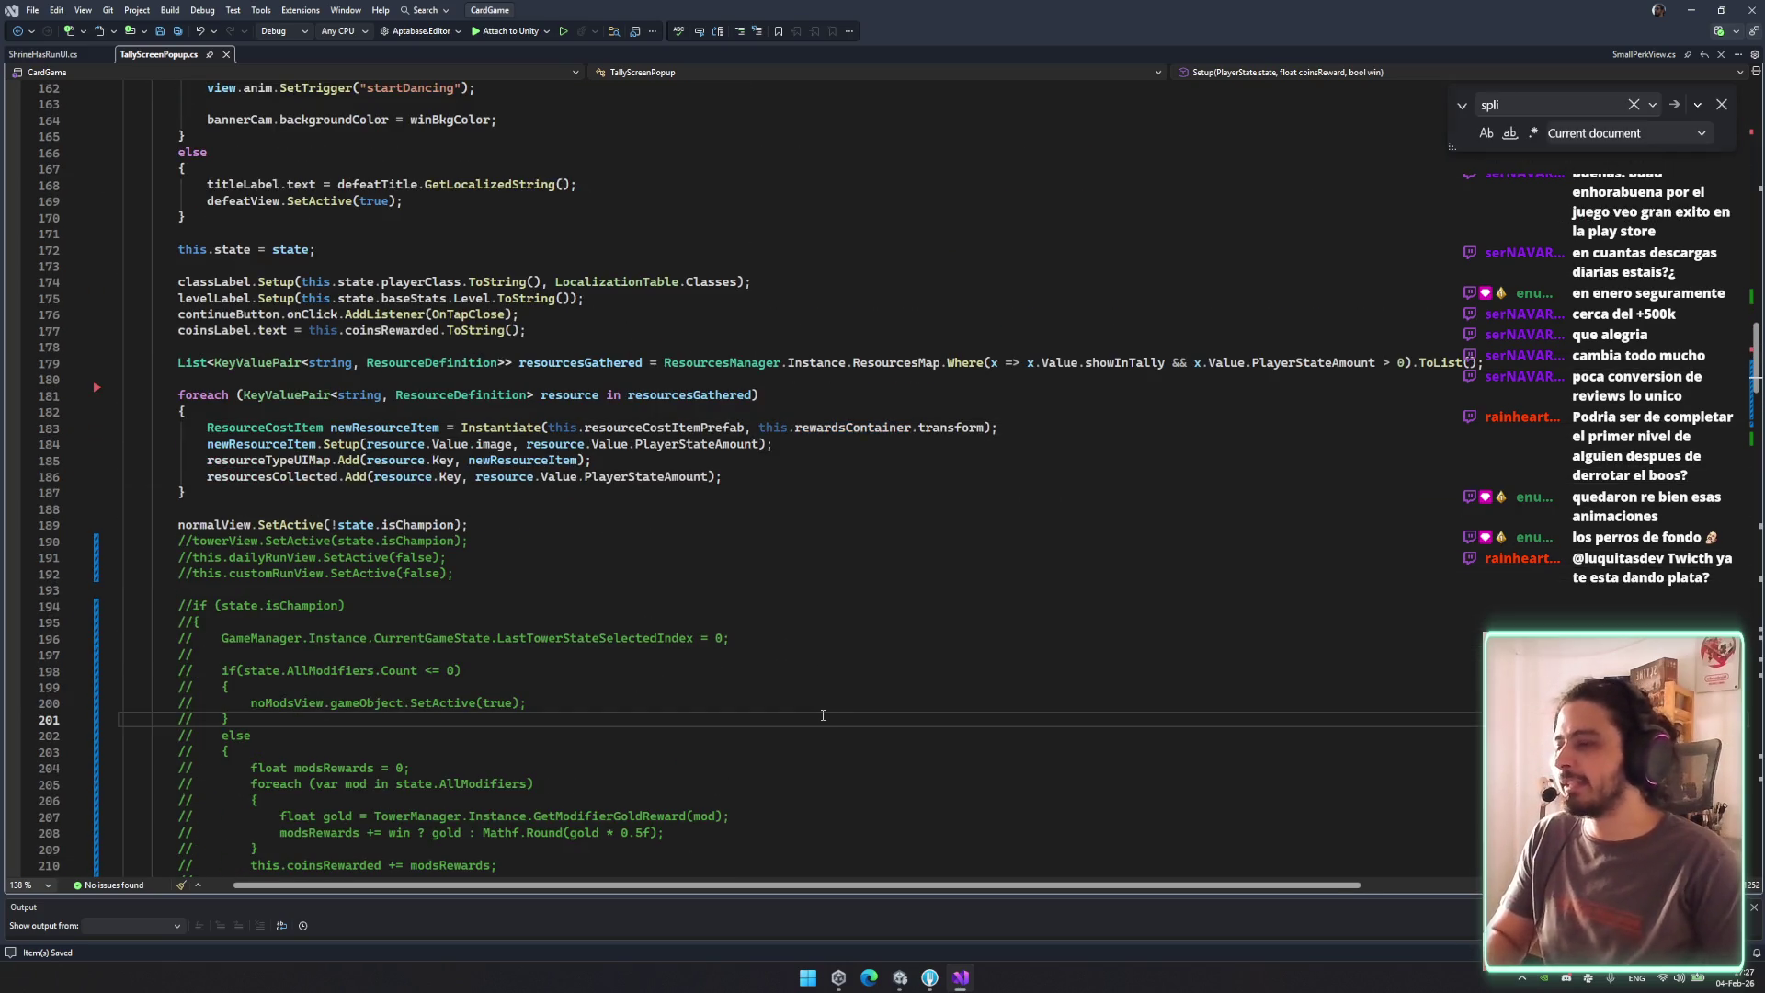
pyautogui.scroll(-3, 824, 726)
pyautogui.click(966, 977)
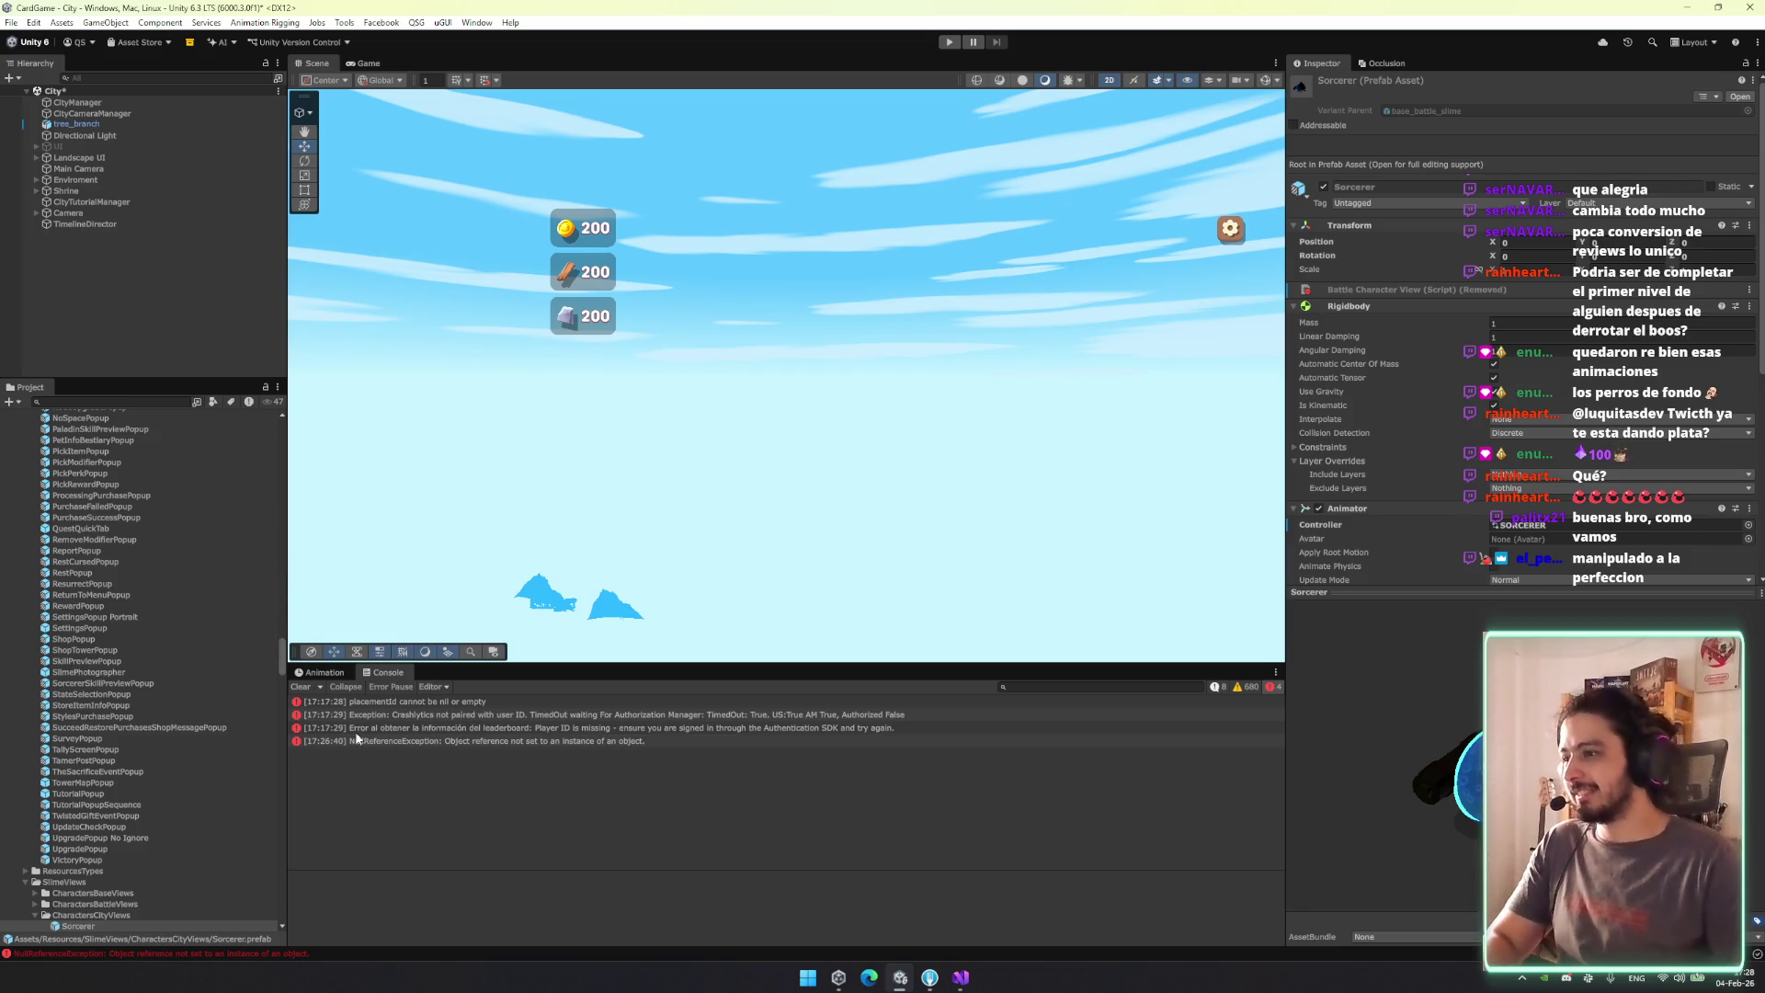
# Glance over the SetupRunStats code in Visual Studio, then go back to the Unity editor.
pyautogui.click(961, 977)
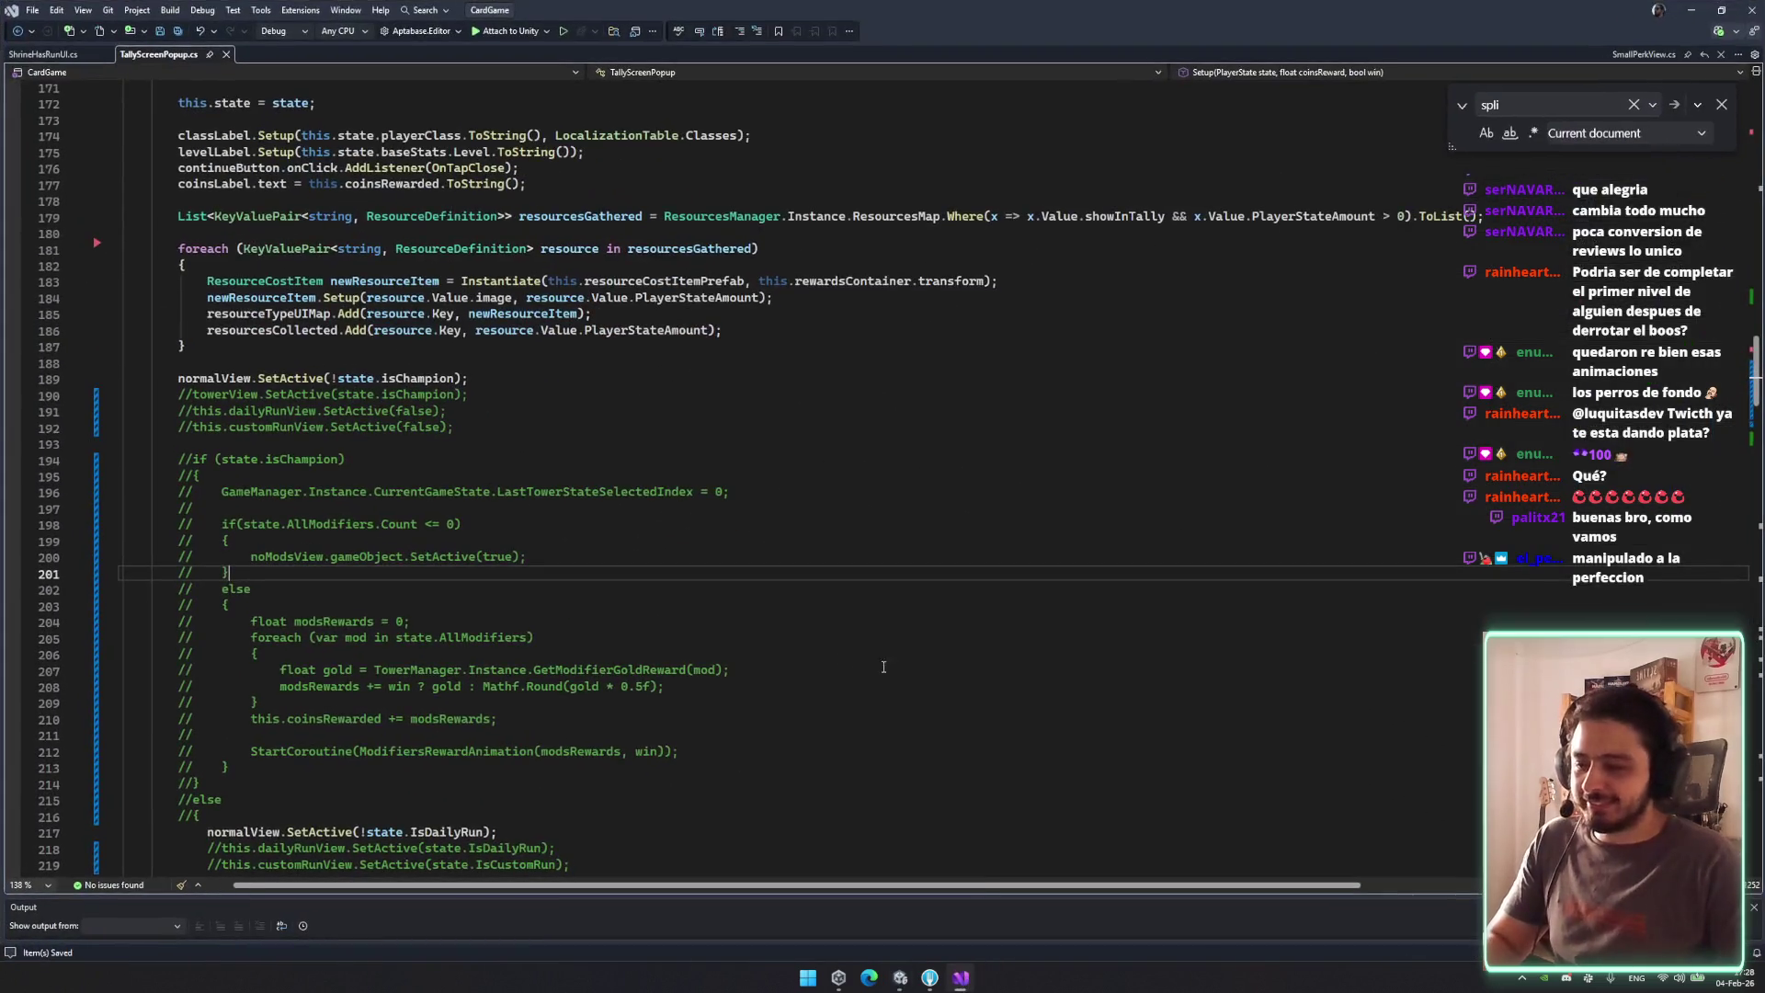
pyautogui.scroll(-10, 639, 518)
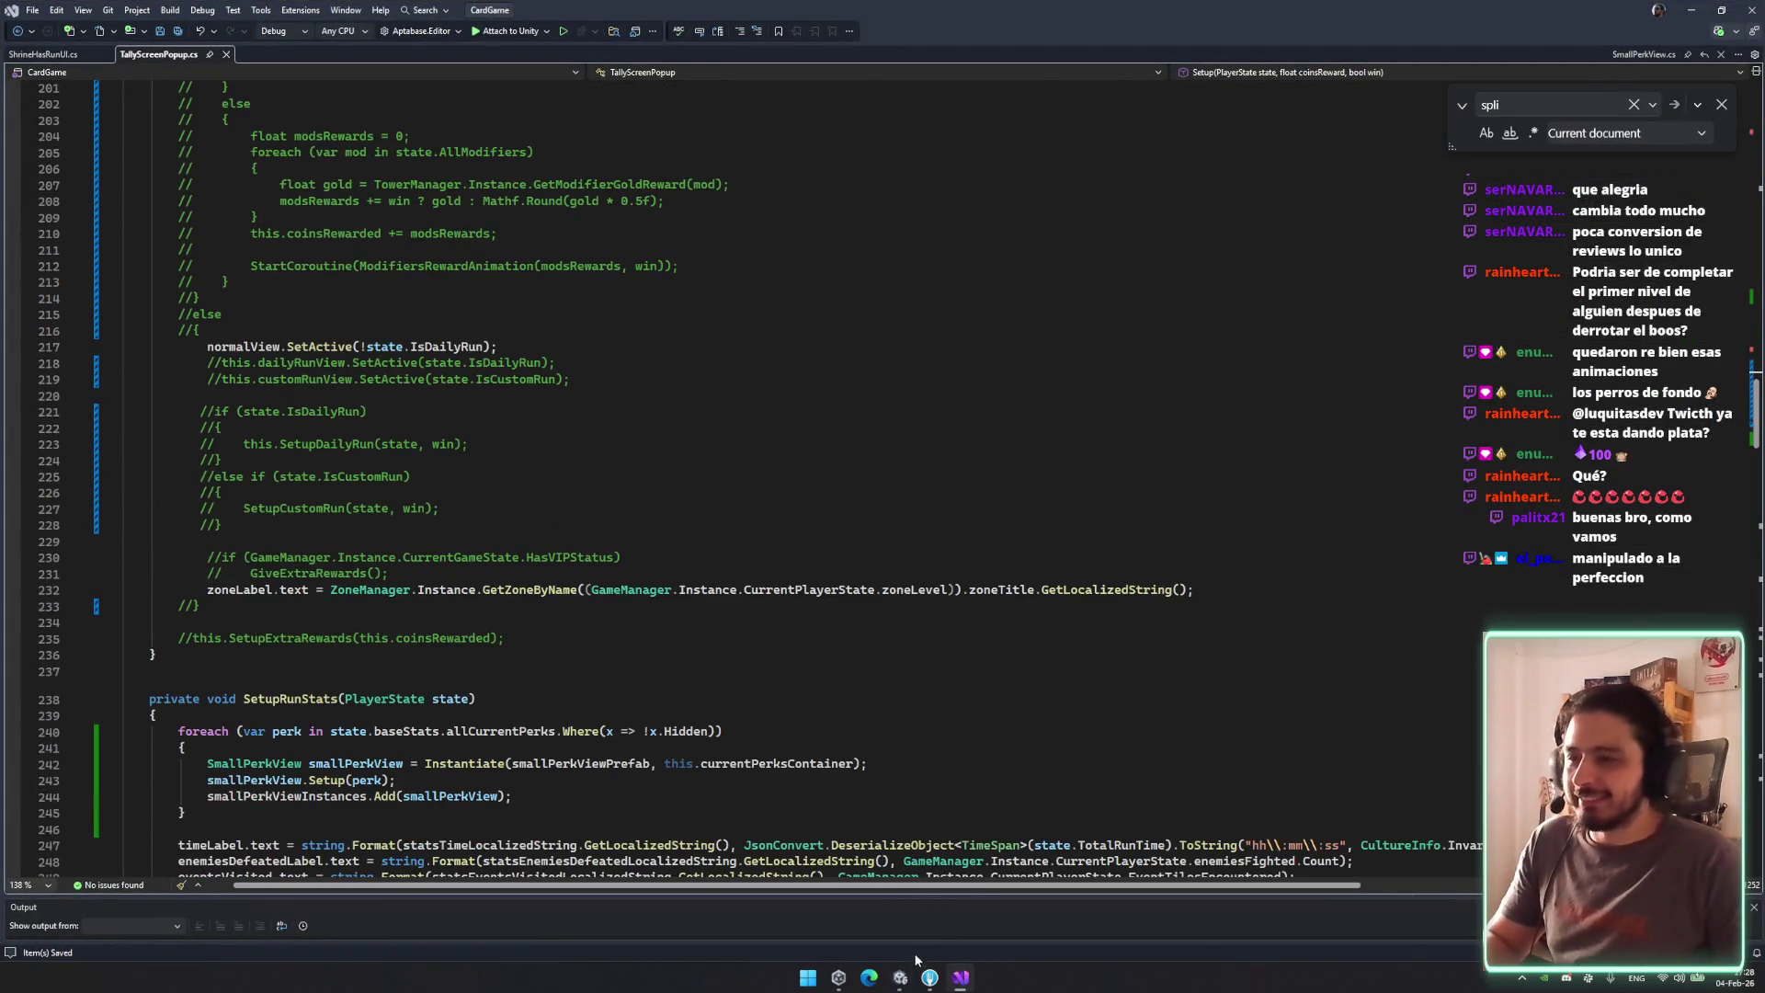
pyautogui.click(900, 977)
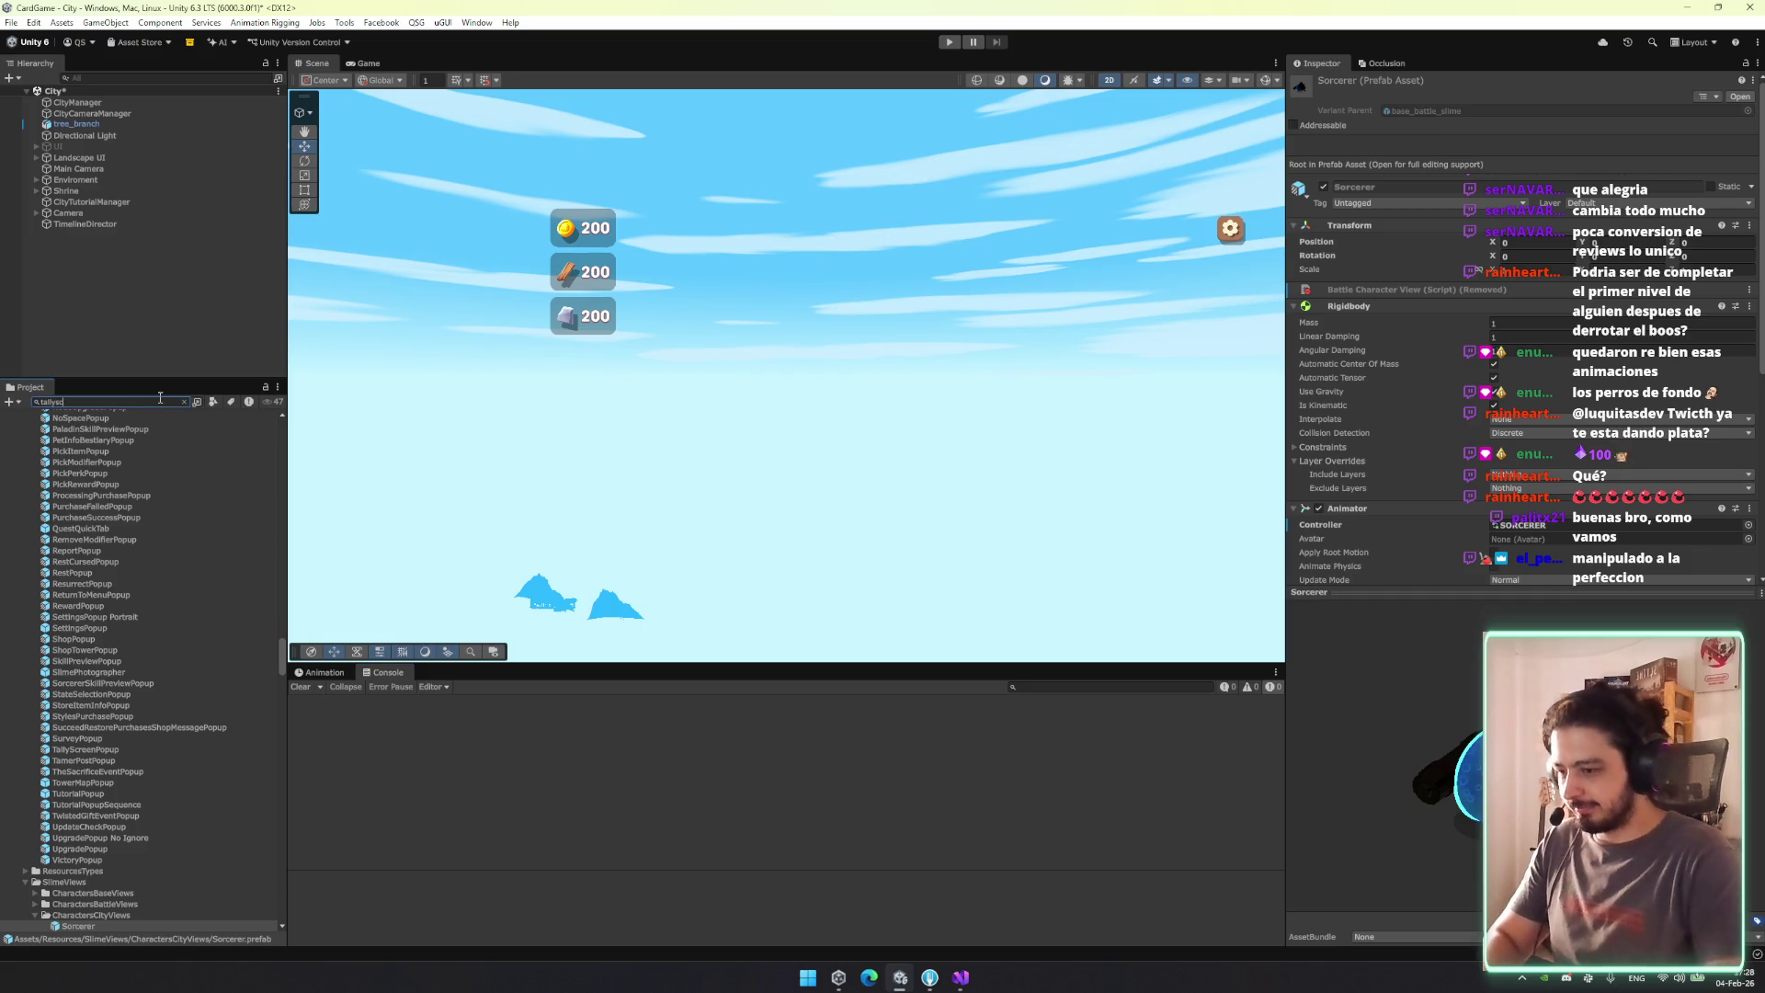
# Search the Project for 'lly' and open the TallyScreenPopup prefab.
pyautogui.press('BackSpace')
pyautogui.press('BackSpace')
pyautogui.press('BackSpace')
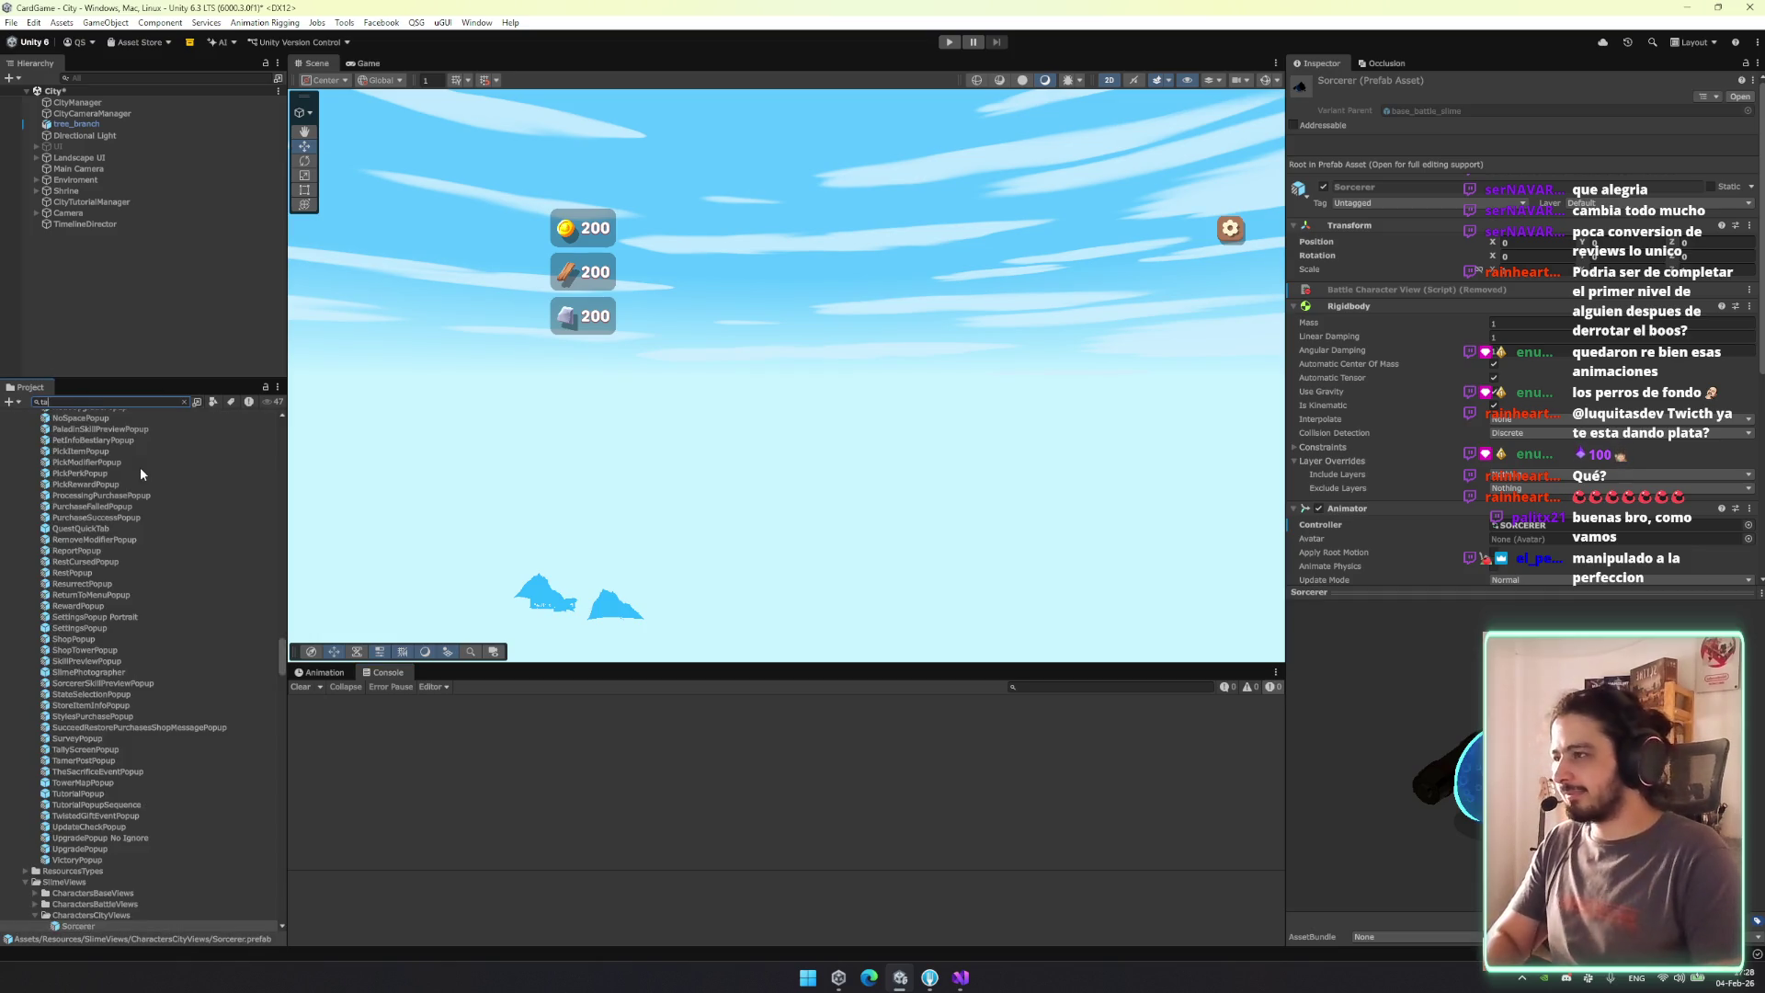
pyautogui.write('lly')
pyautogui.click(108, 475)
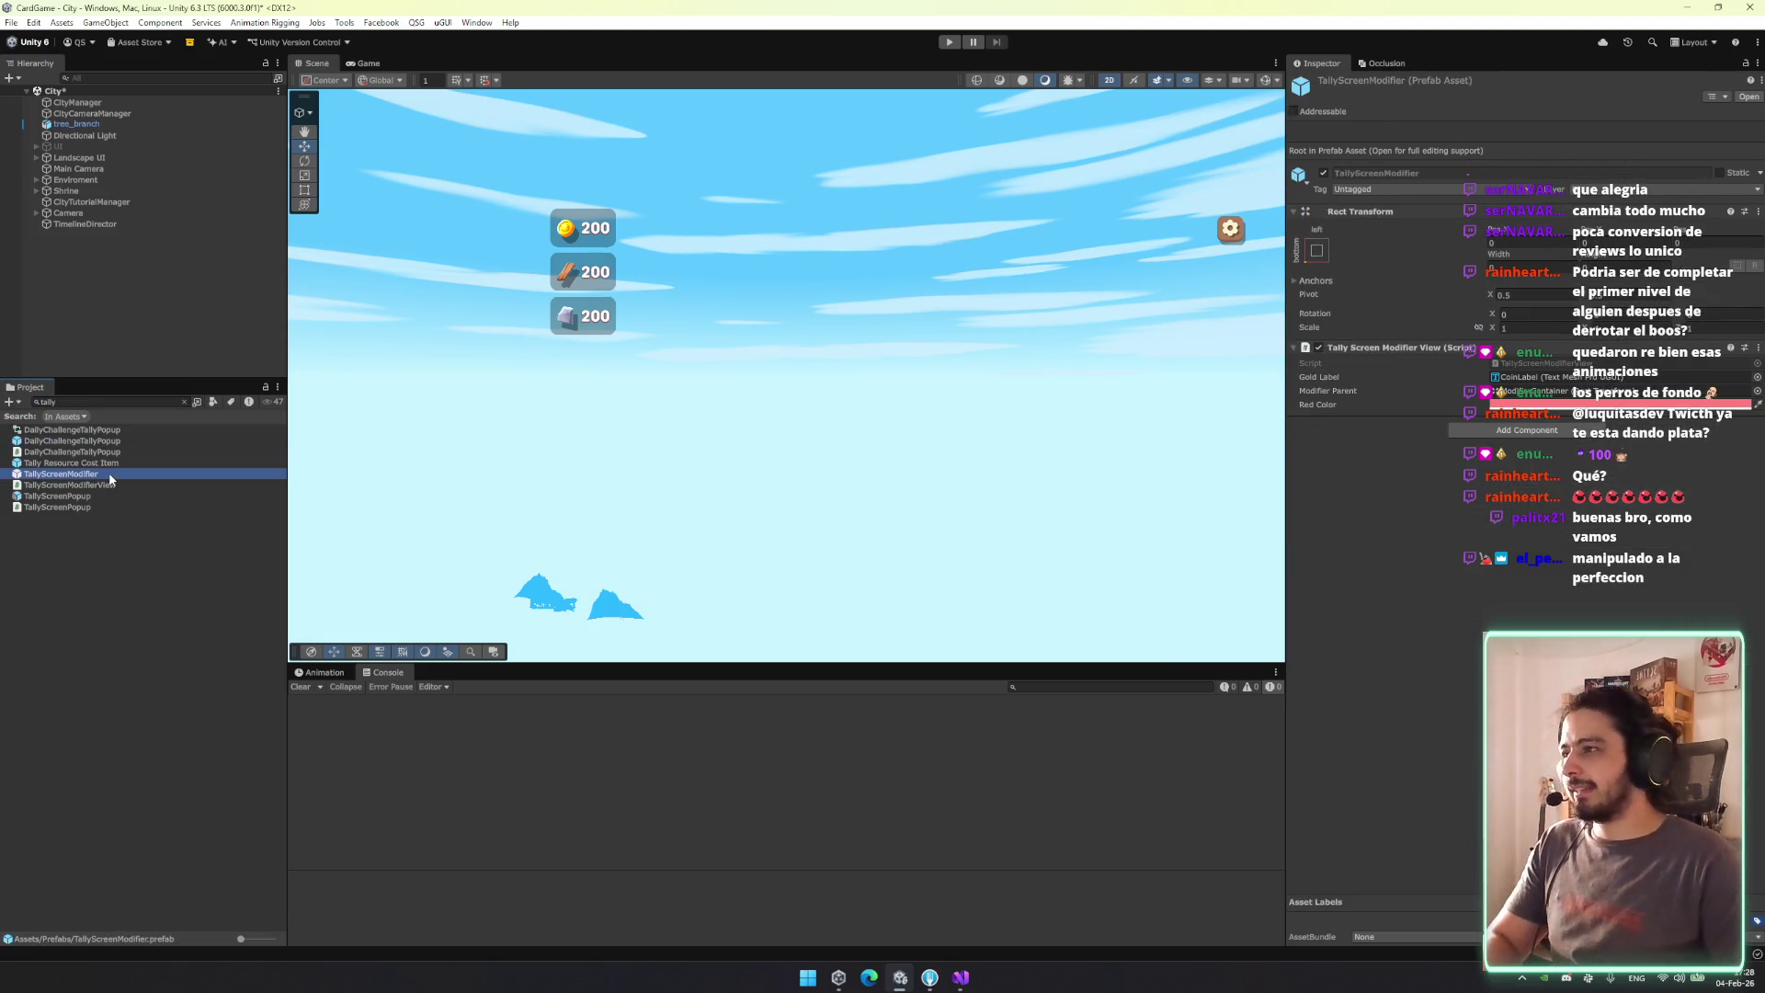
pyautogui.click(107, 496)
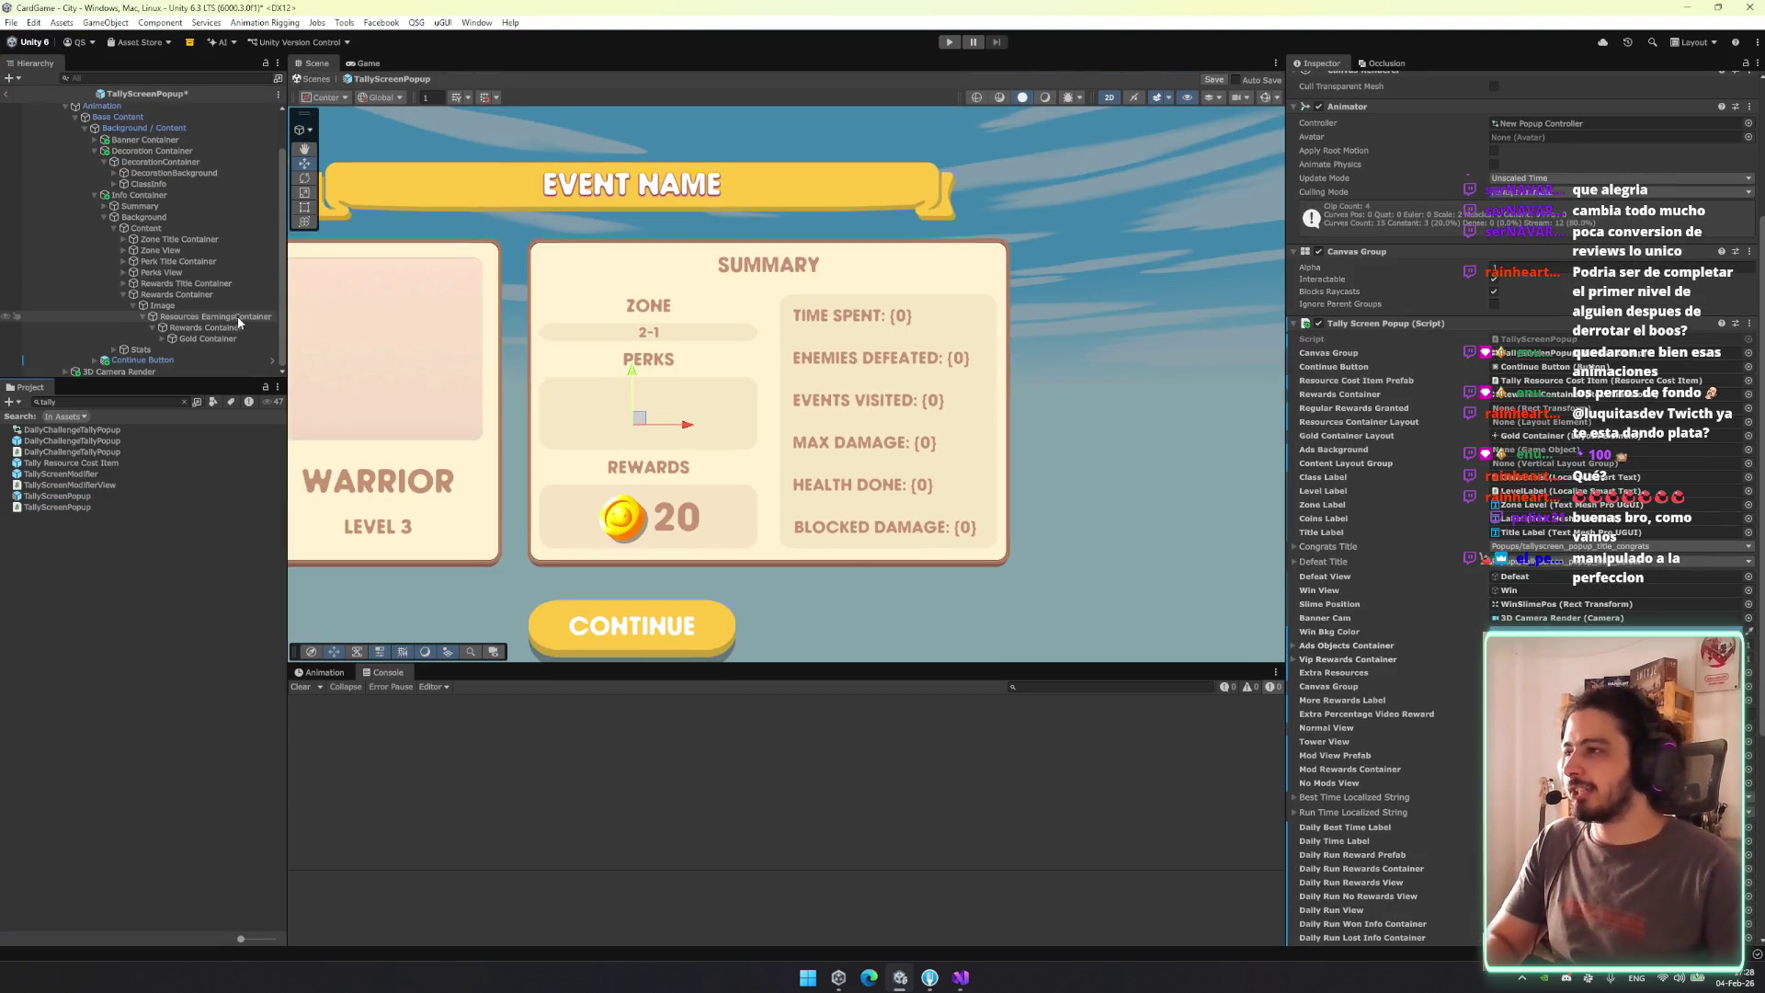
# Inspect the popup root's Small Perk View Instances and Regular Rewards Granted references.
pyautogui.click(211, 307)
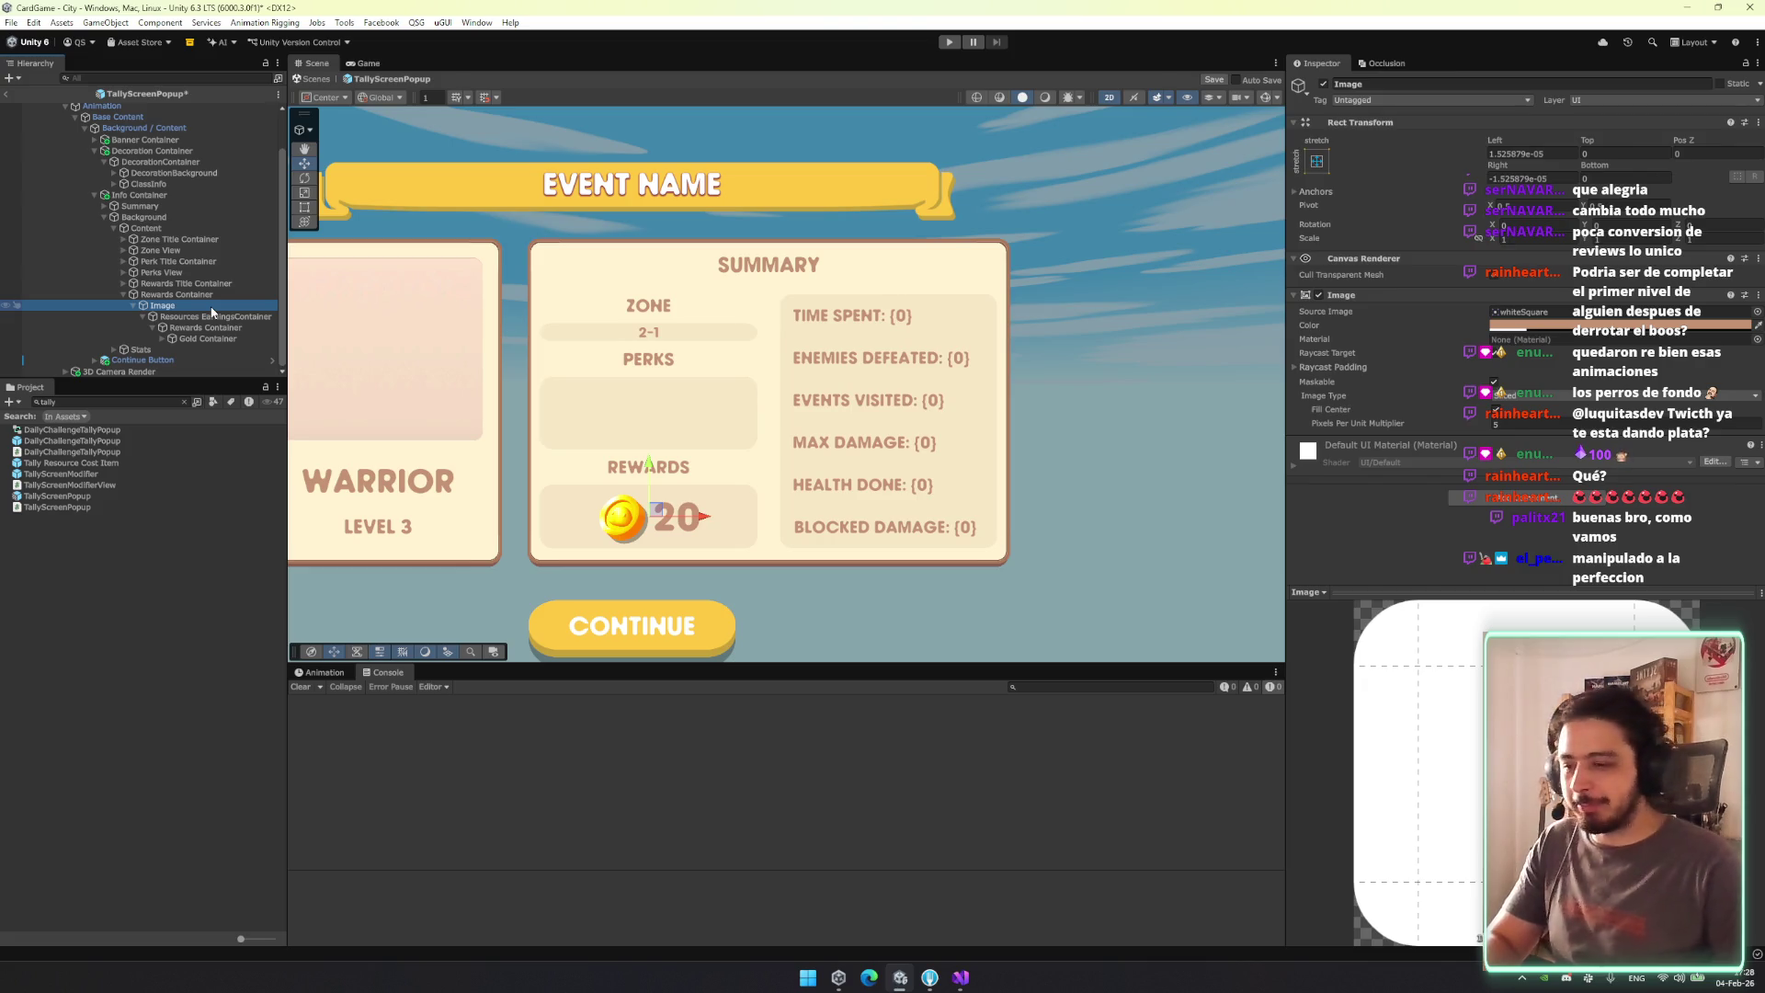
pyautogui.scroll(2, 131, 108)
pyautogui.click(138, 120)
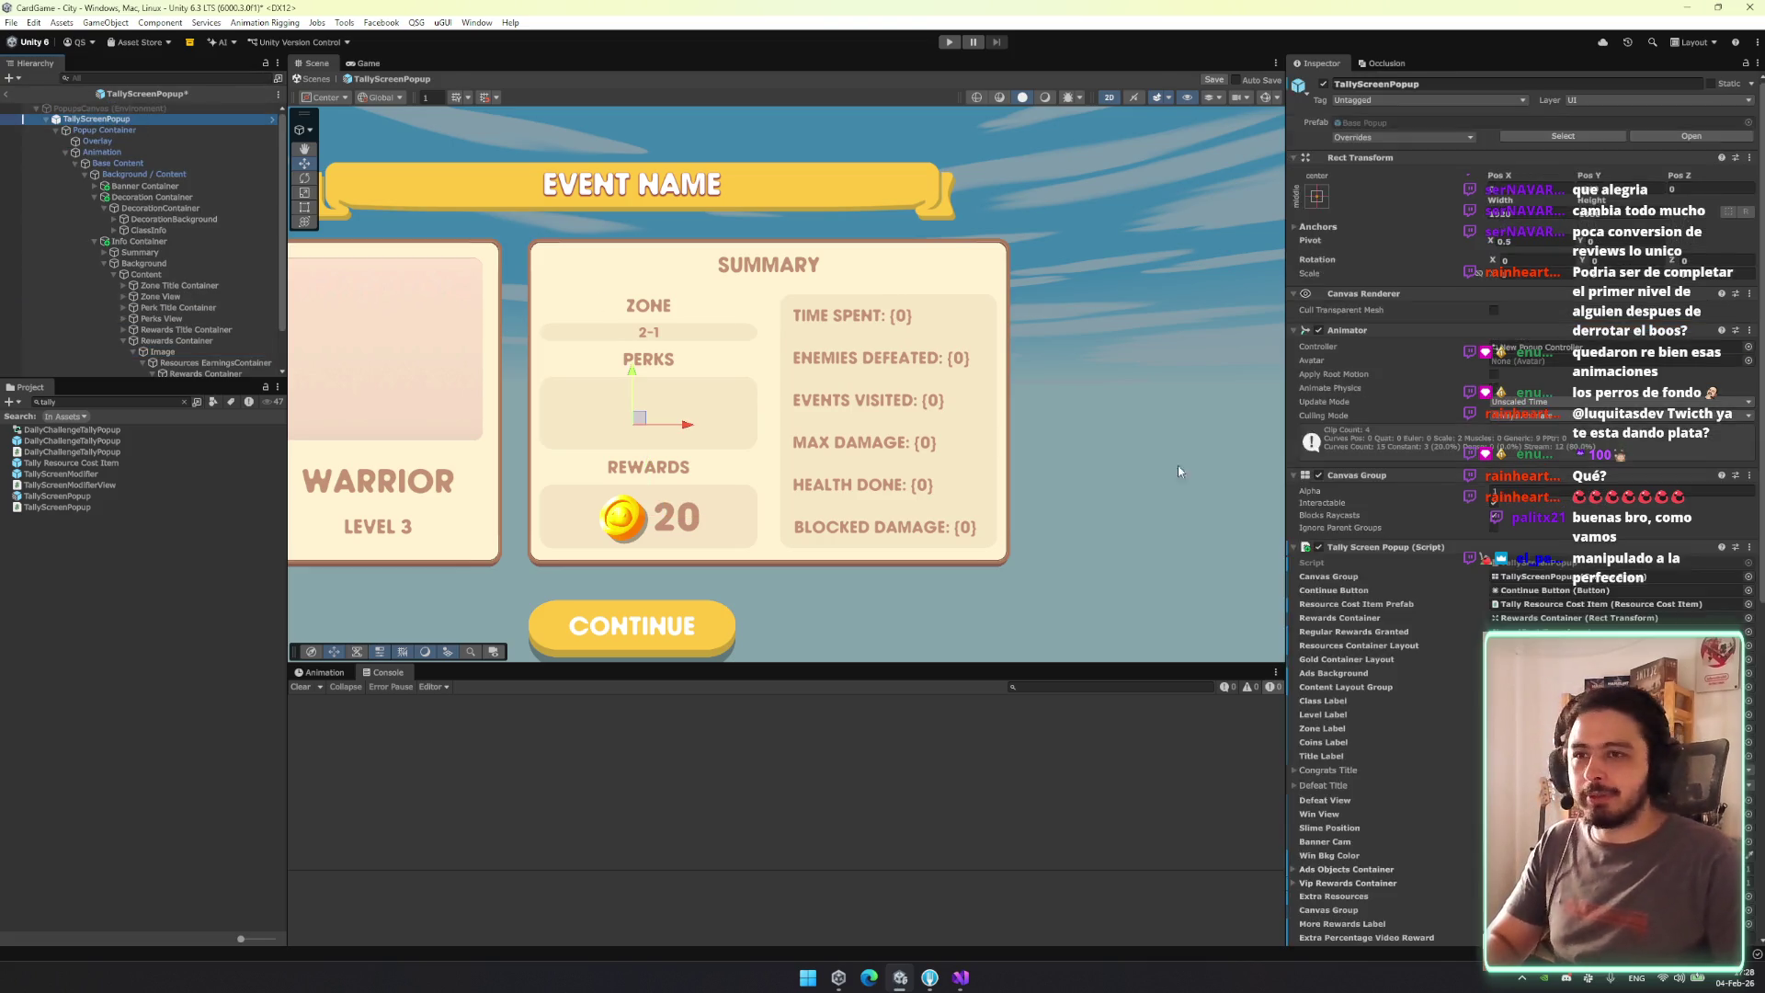
pyautogui.scroll(-10, 1404, 915)
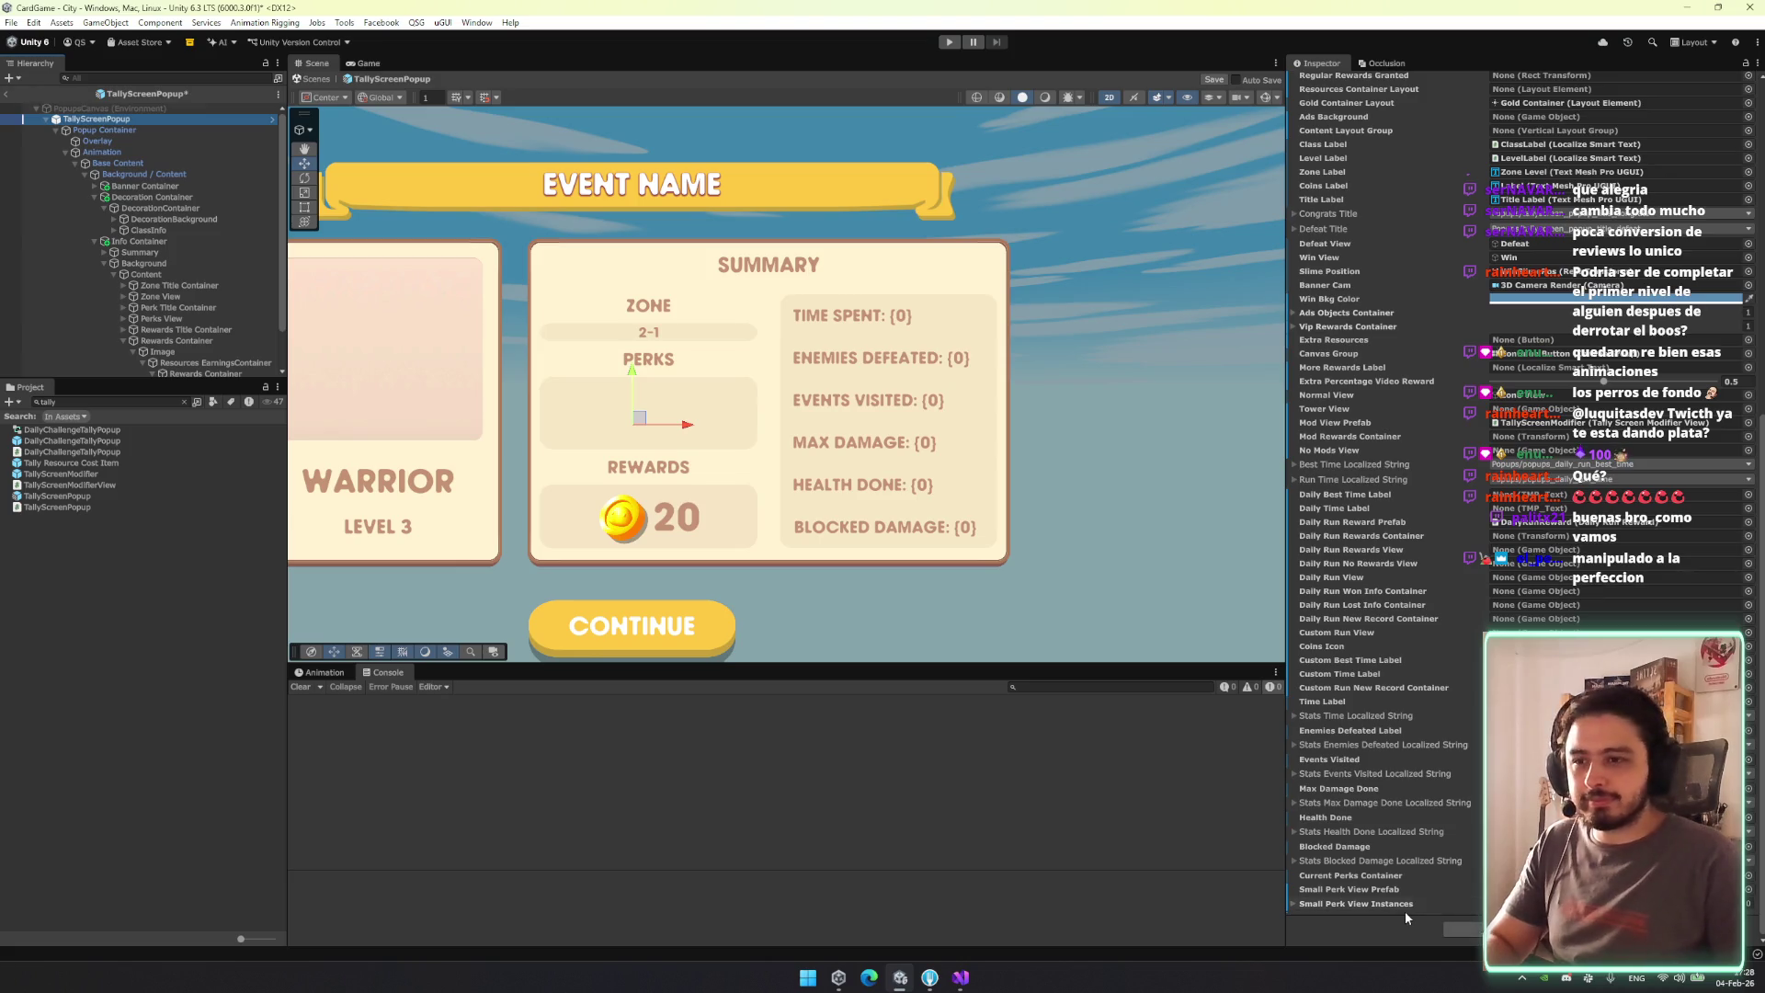
pyautogui.click(1404, 906)
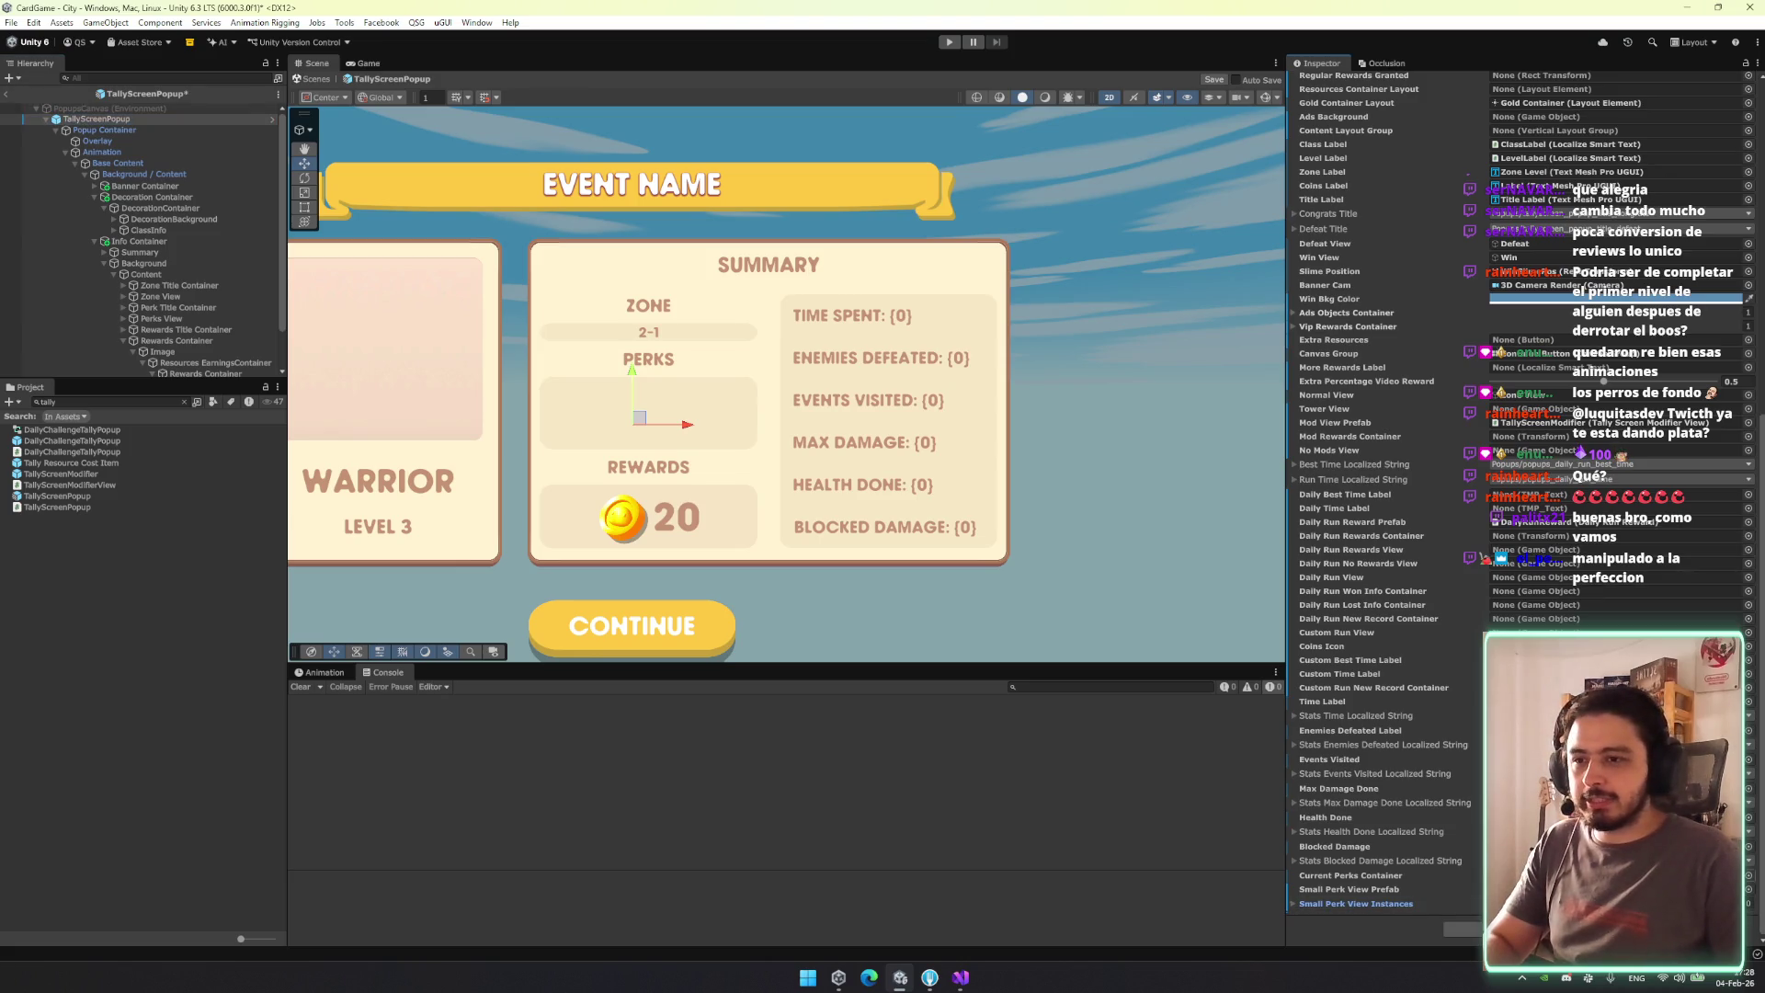
pyautogui.scroll(3, 1522, 223)
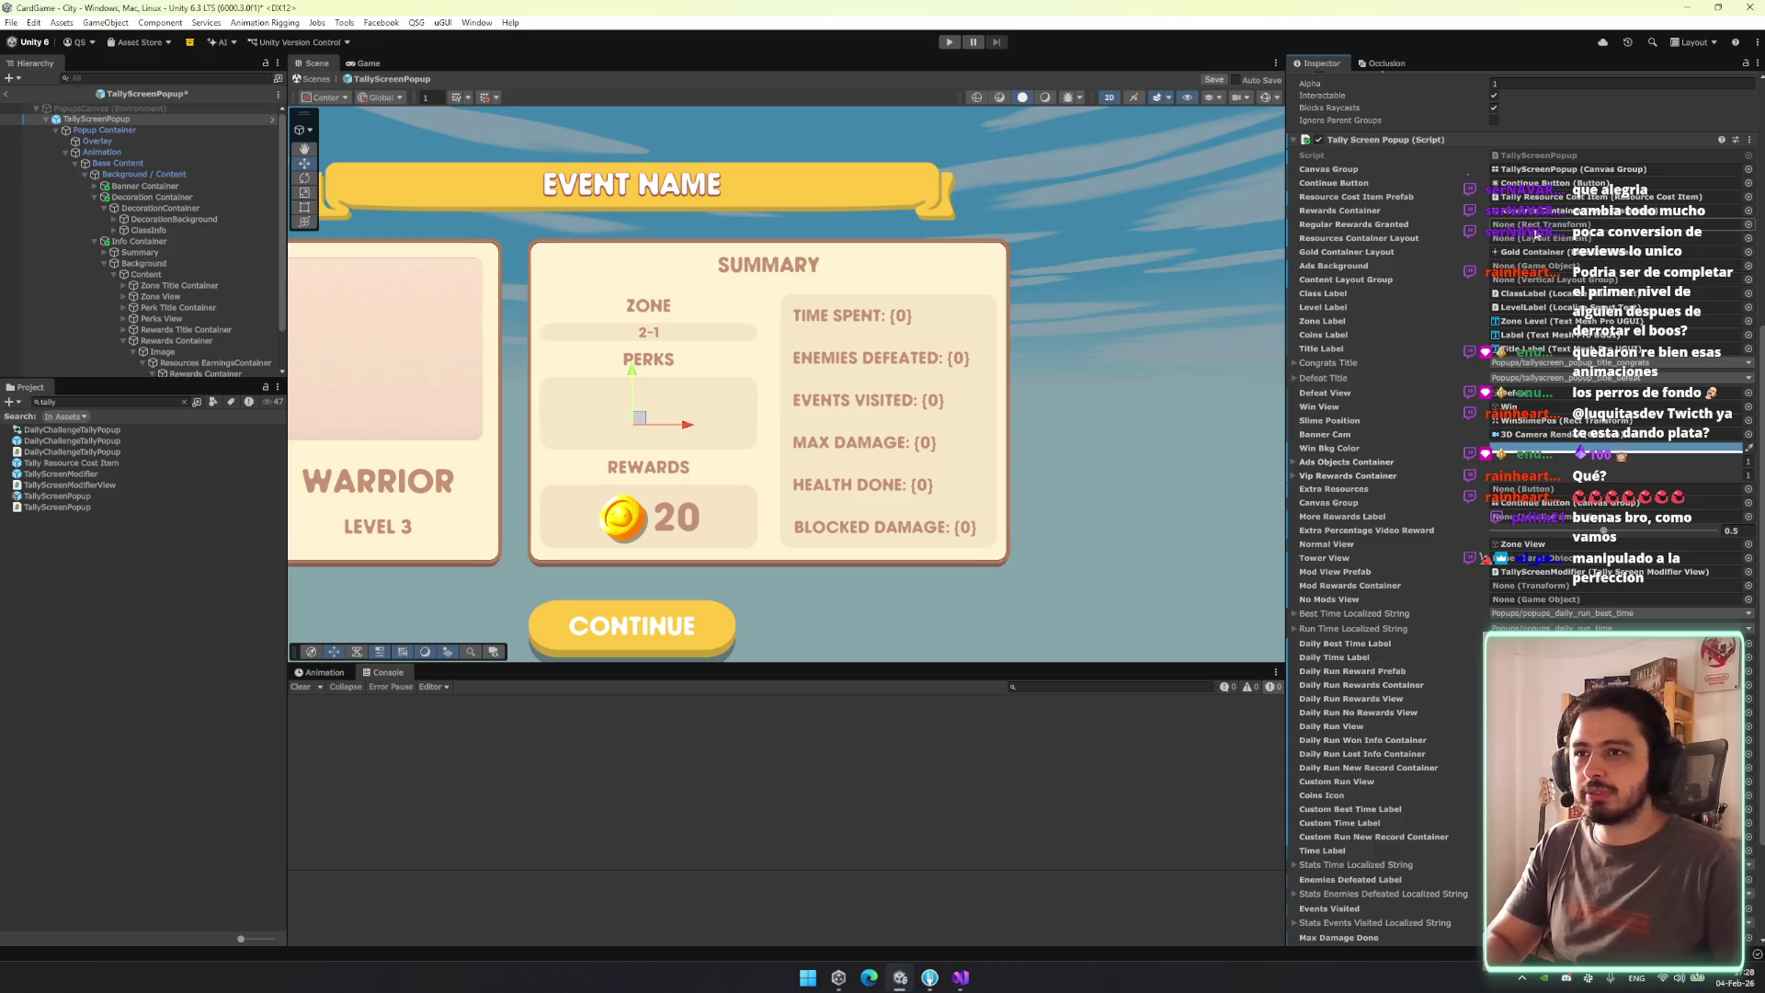
pyautogui.click(1524, 224)
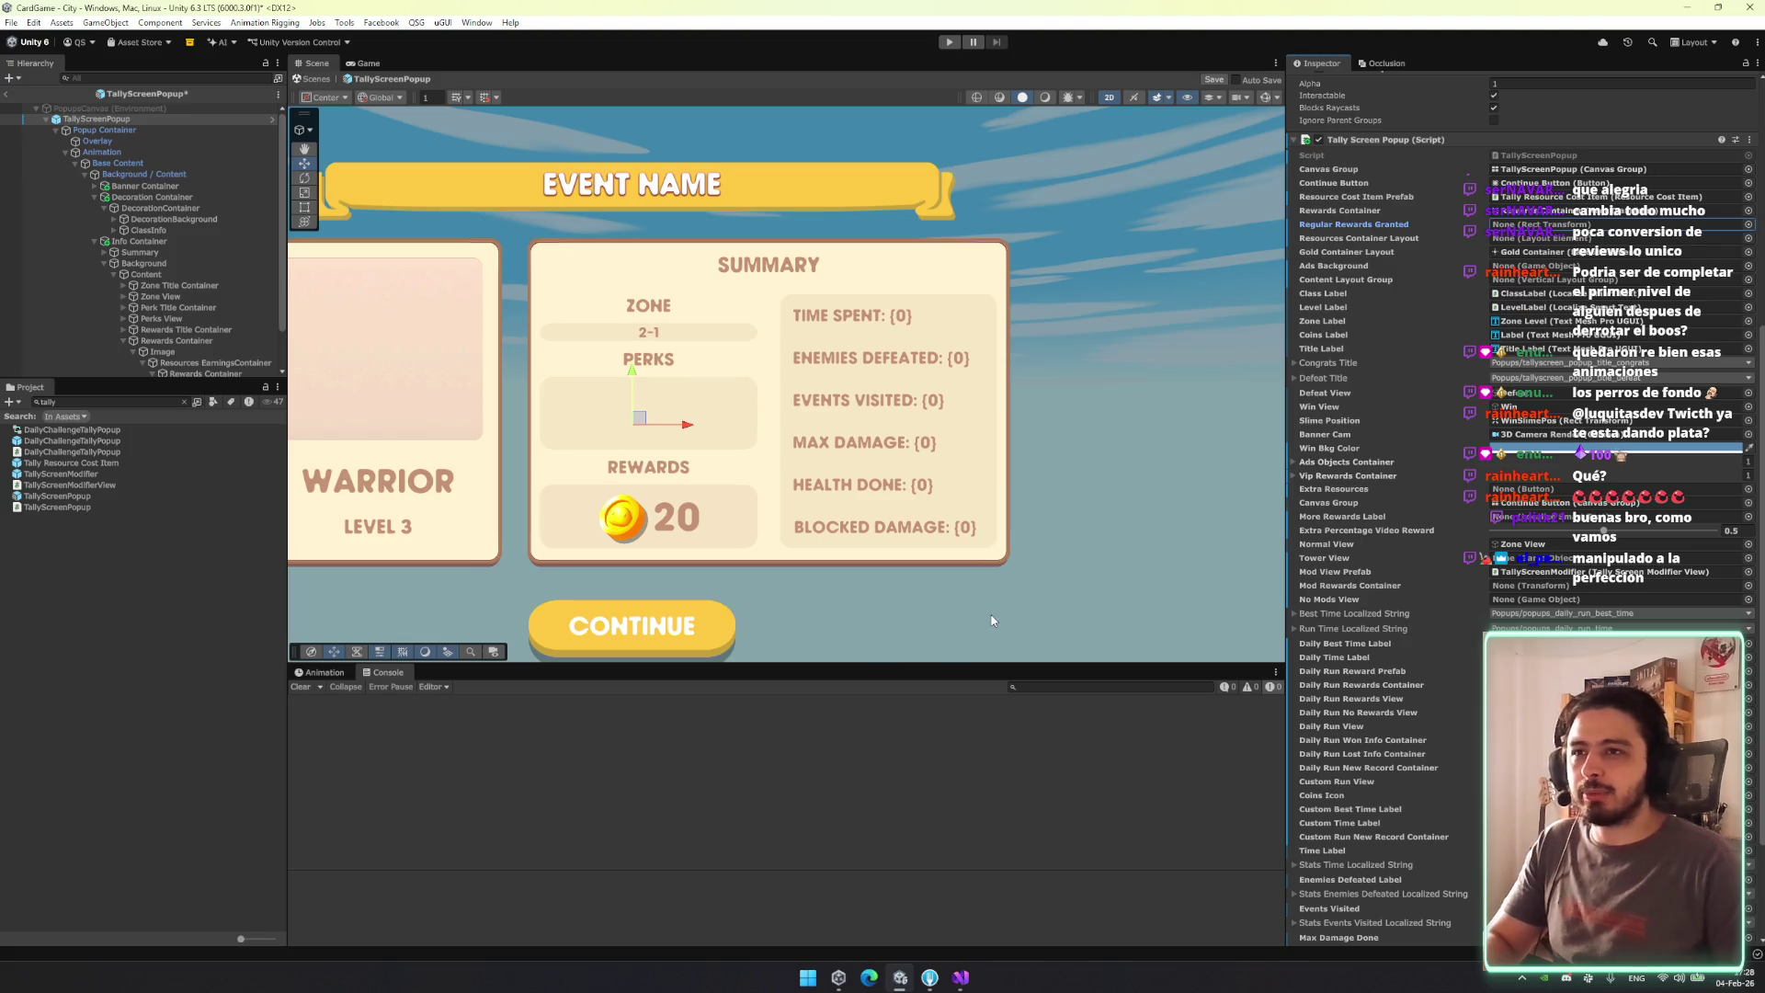
pyautogui.click(960, 977)
pyautogui.scroll(20, 827, 459)
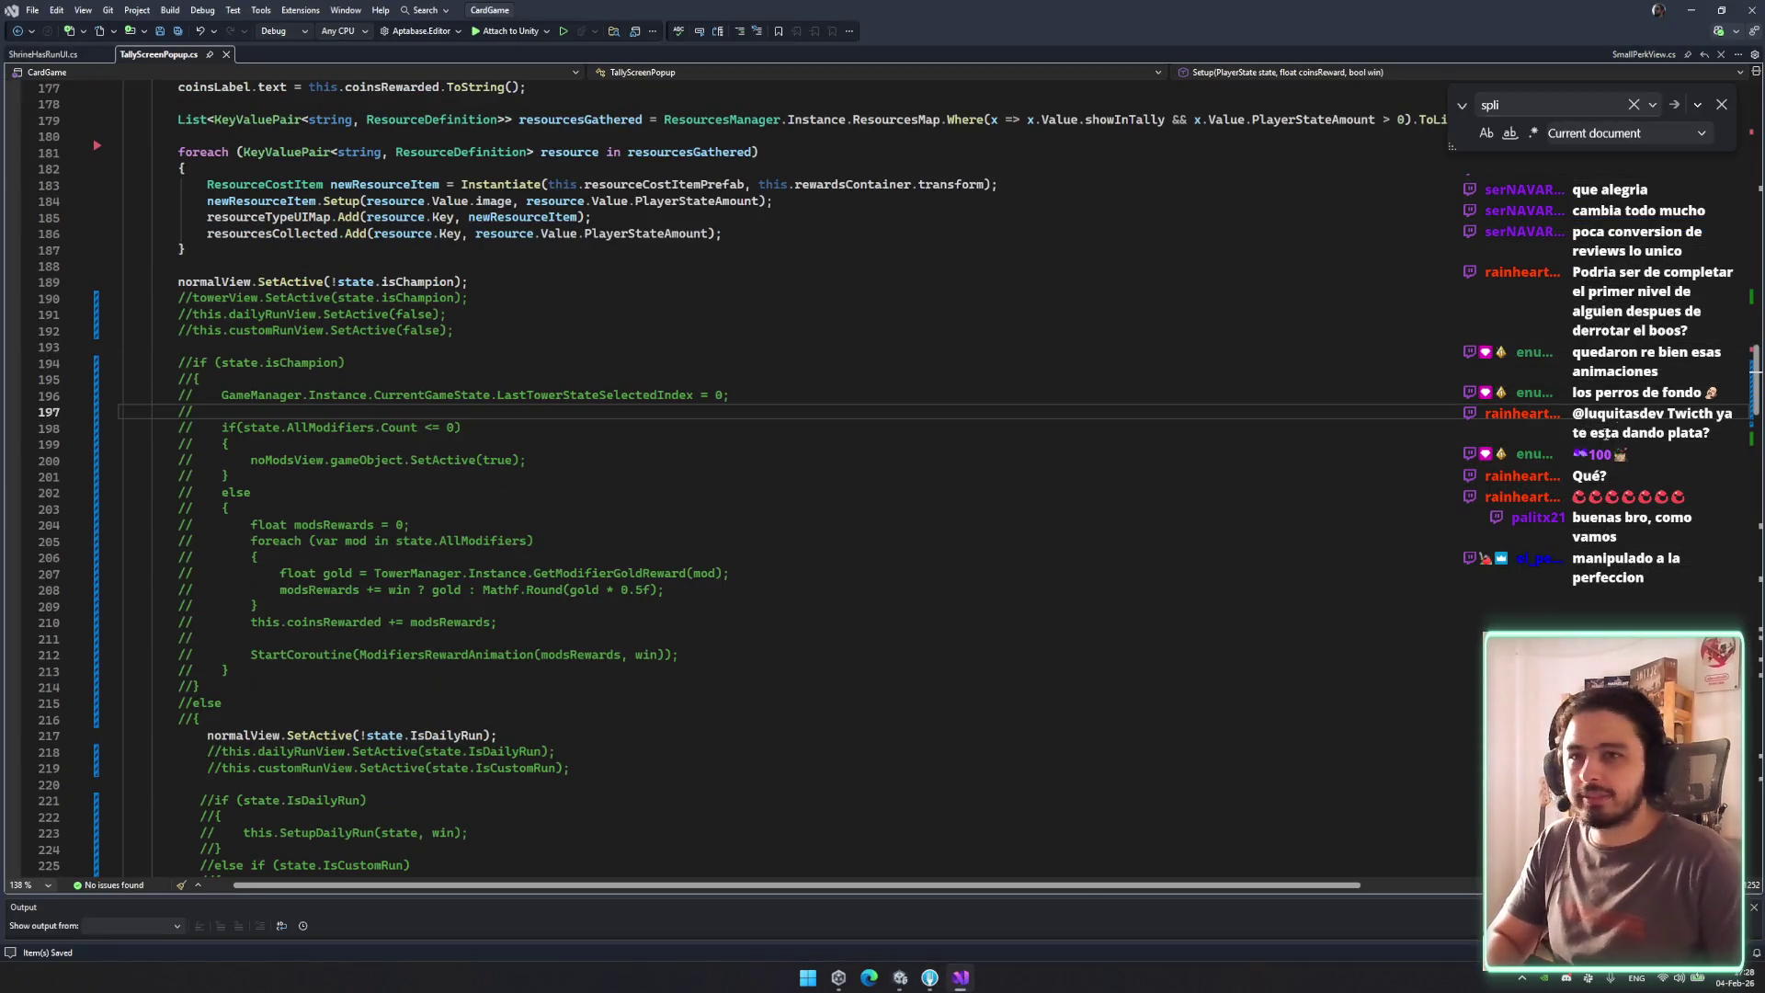
# Find regularRewardsGranted and delete its [SerializeField] declaration, then save.
pyautogui.hotkey('ctrl', 'f')
pyautogui.write('regu')
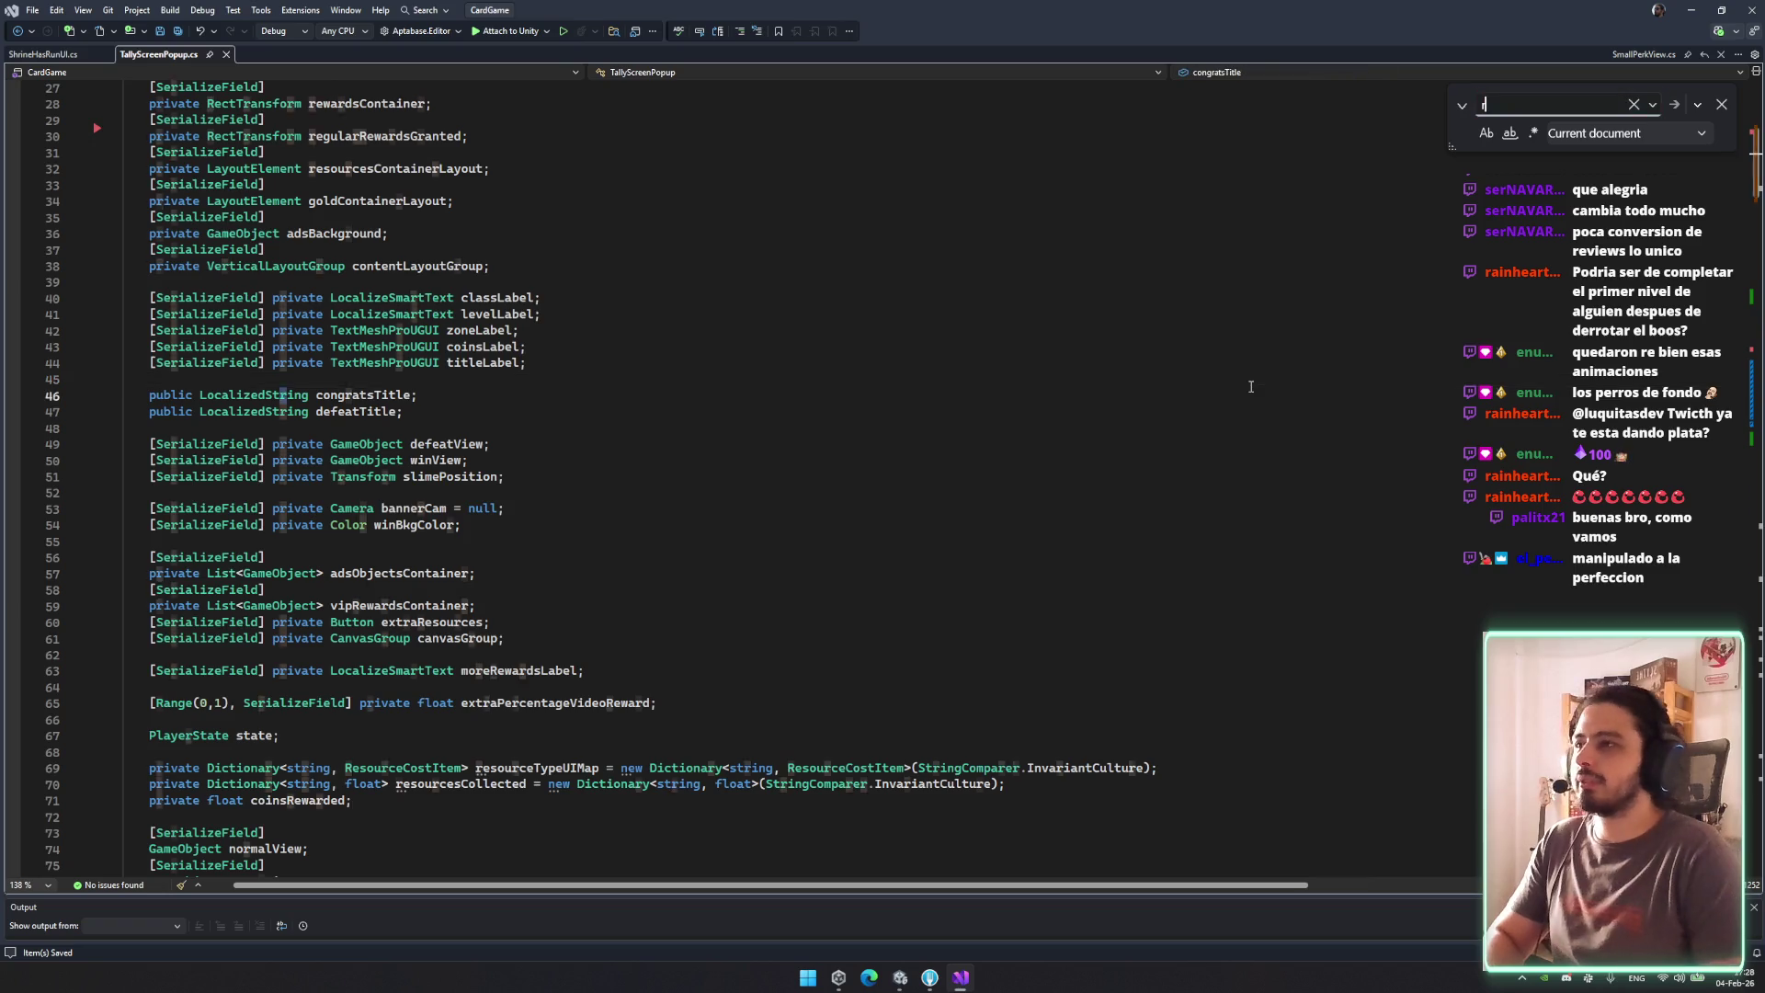
pyautogui.click(273, 477)
pyautogui.hotkey('ctrl', 'f')
pyautogui.press('Return')
pyautogui.moveTo(487, 478); pyautogui.dragTo(613, 445)
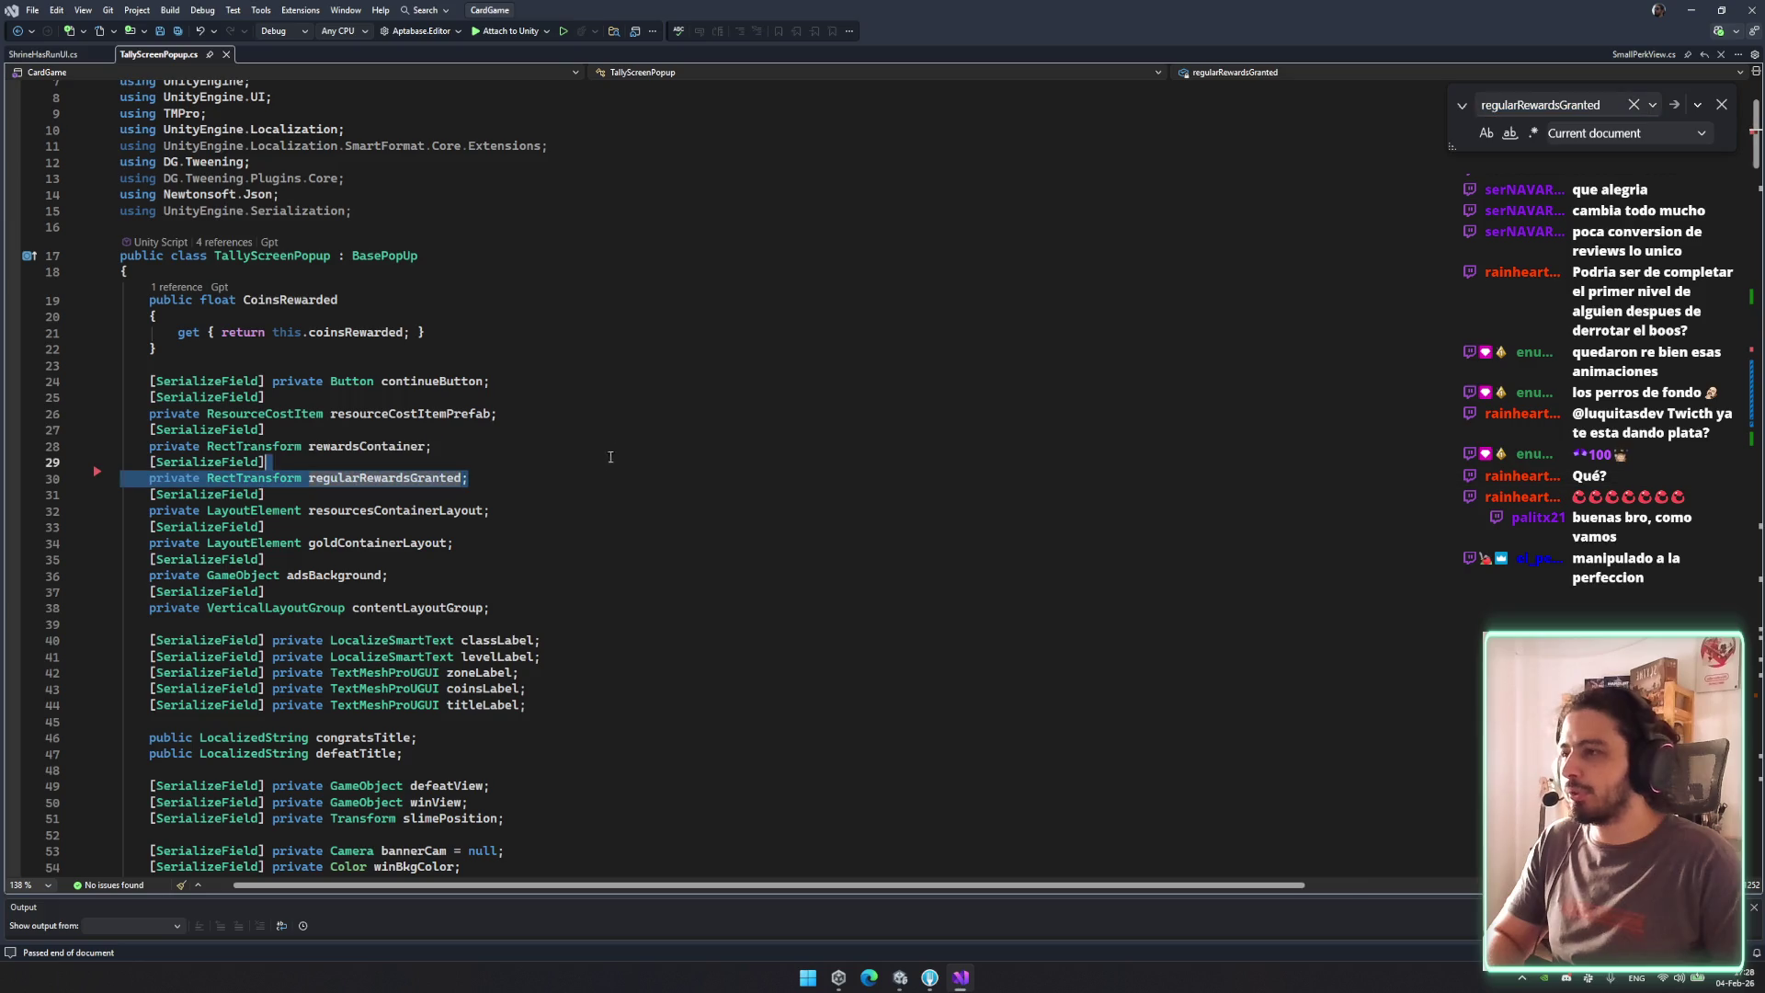
pyautogui.press('Delete')
pyautogui.hotkey('ctrl', 's')
# Delete the leftover regularRewardsGranted SetActive call, save, and let Unity recompile.
pyautogui.click(1588, 107)
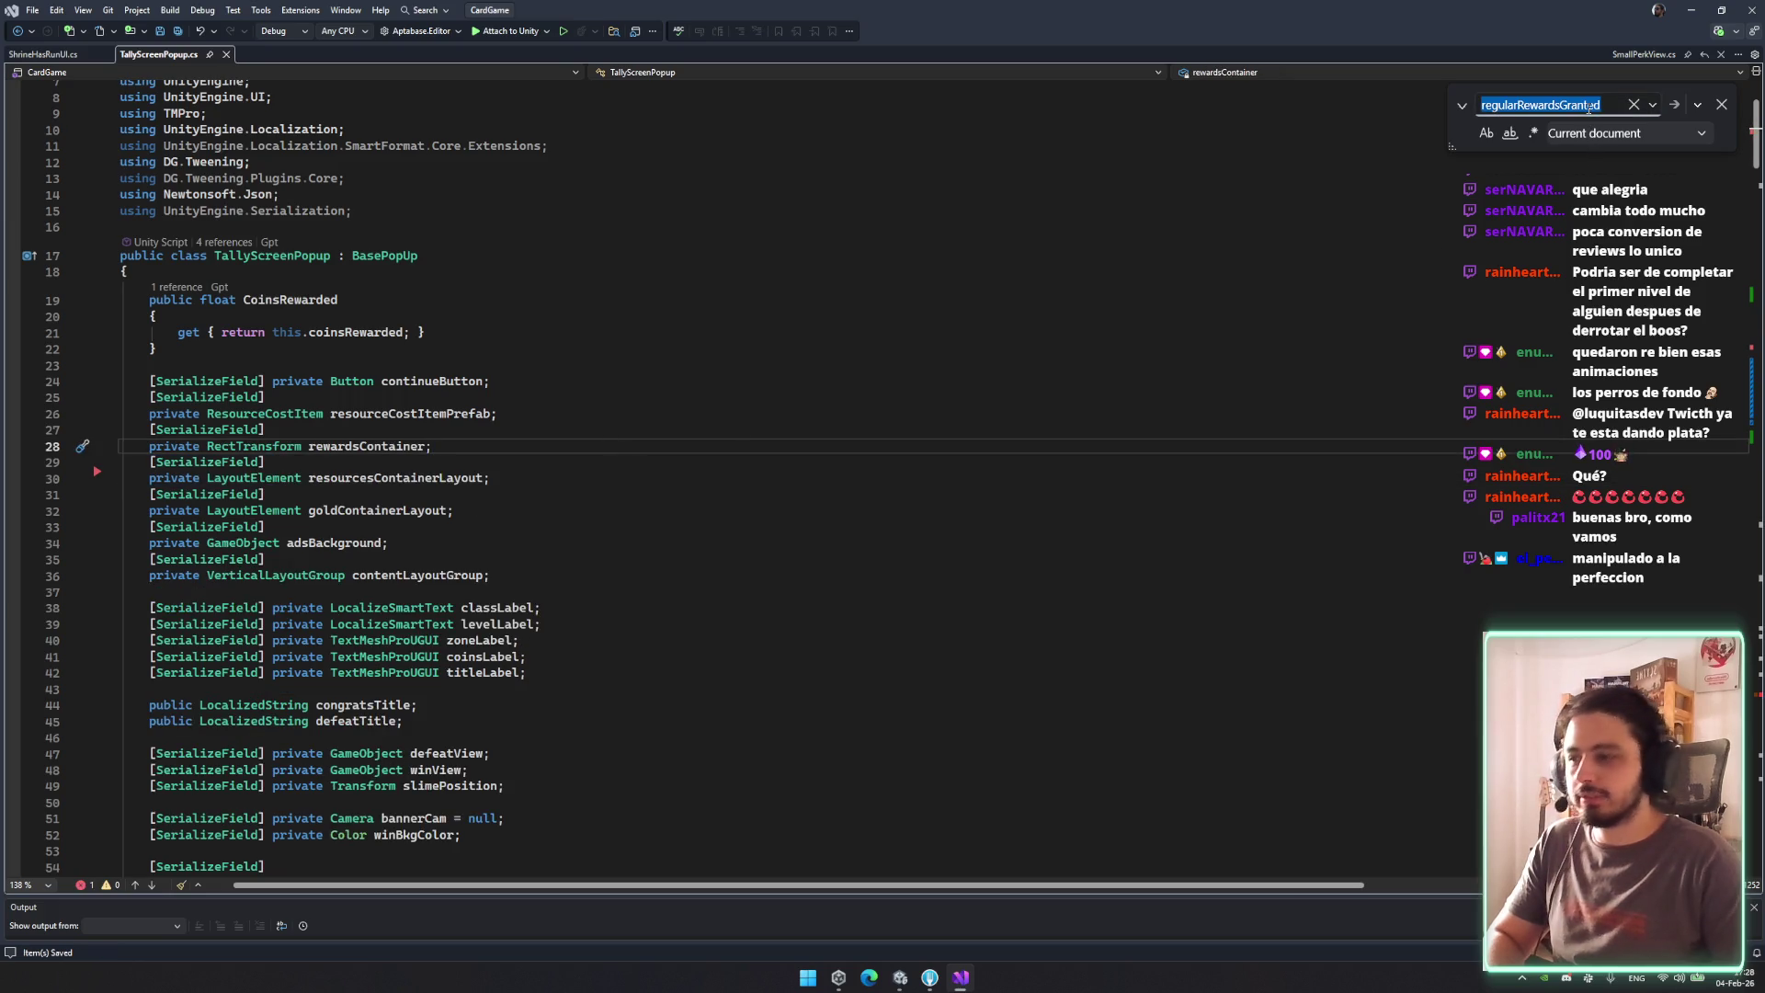
pyautogui.press('Return')
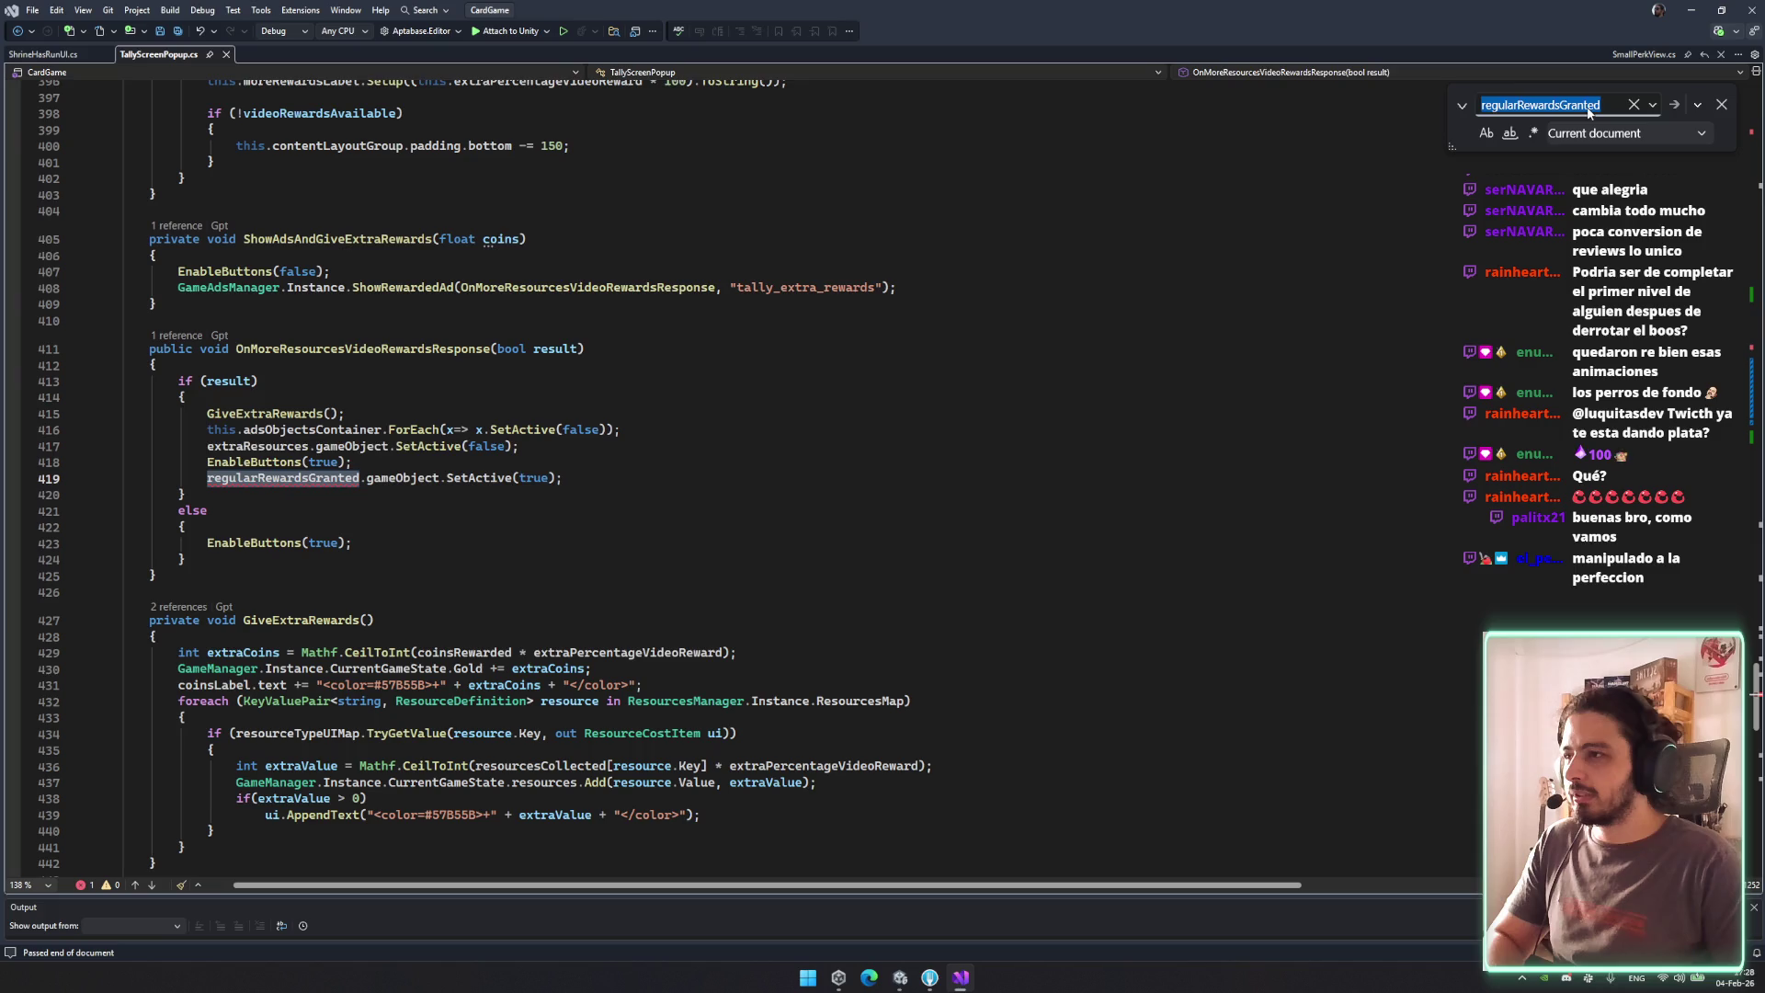
pyautogui.press('Return')
pyautogui.press('Return')
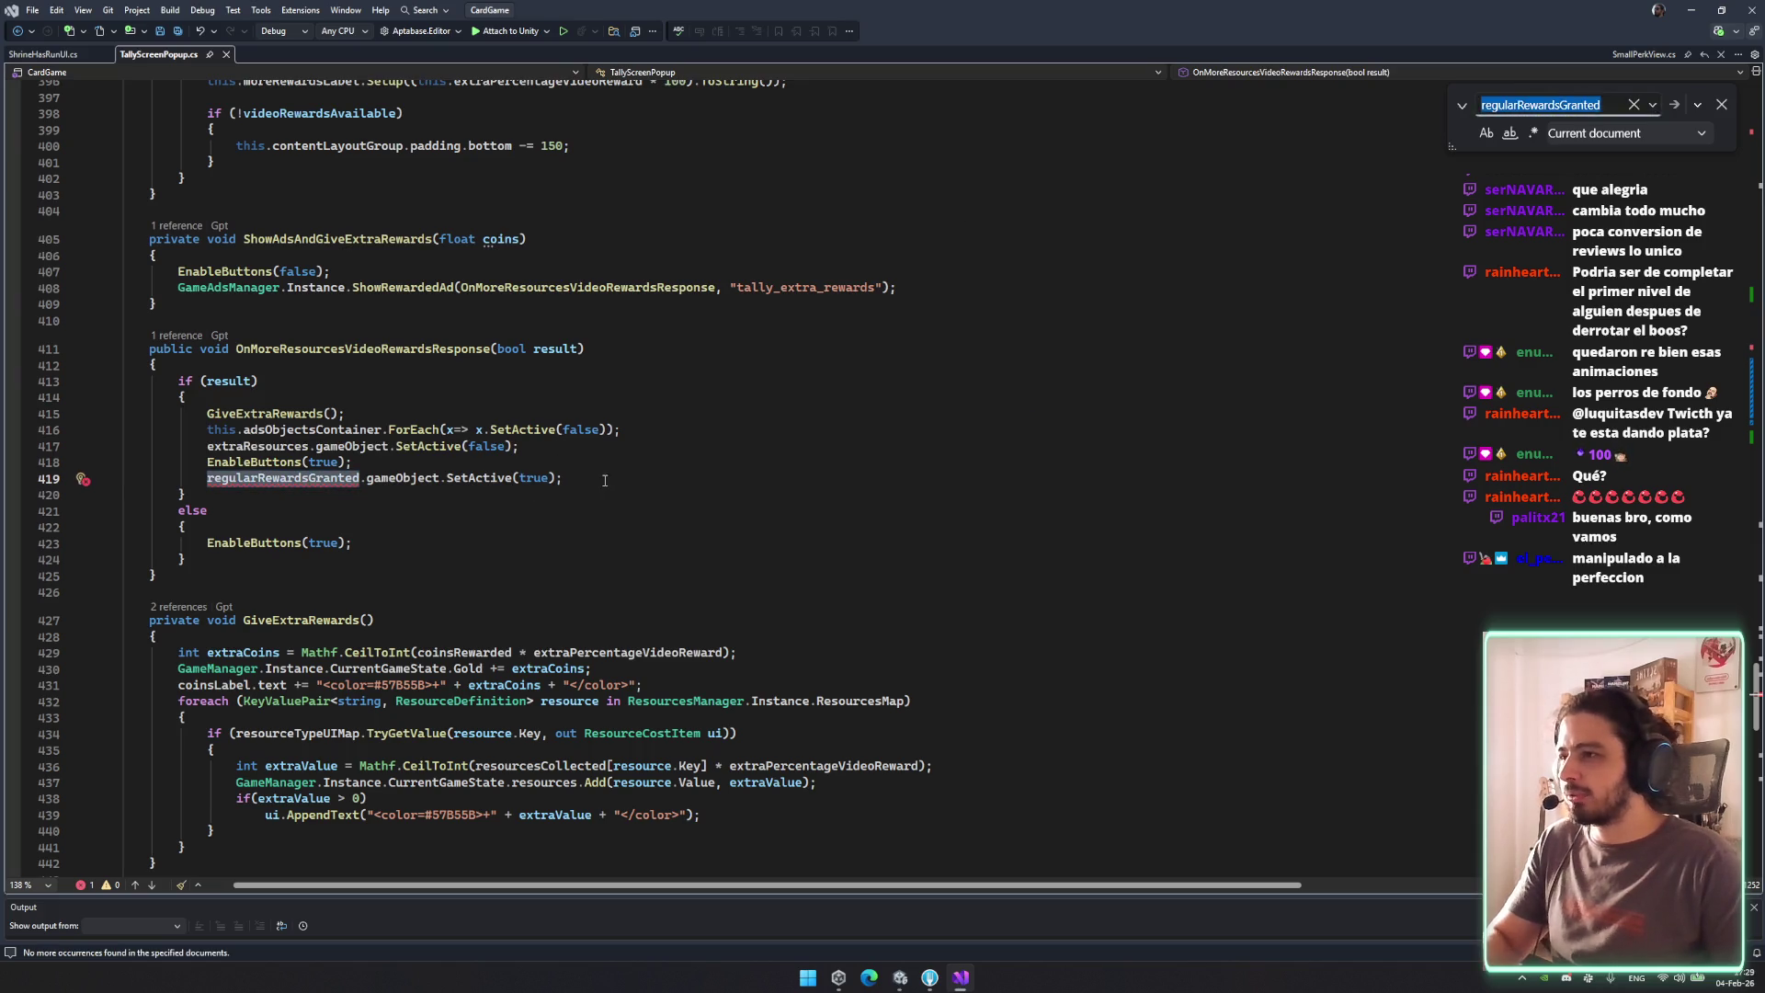
pyautogui.moveTo(563, 478); pyautogui.dragTo(353, 462)
pyautogui.press('Delete')
pyautogui.hotkey('ctrl', 's')
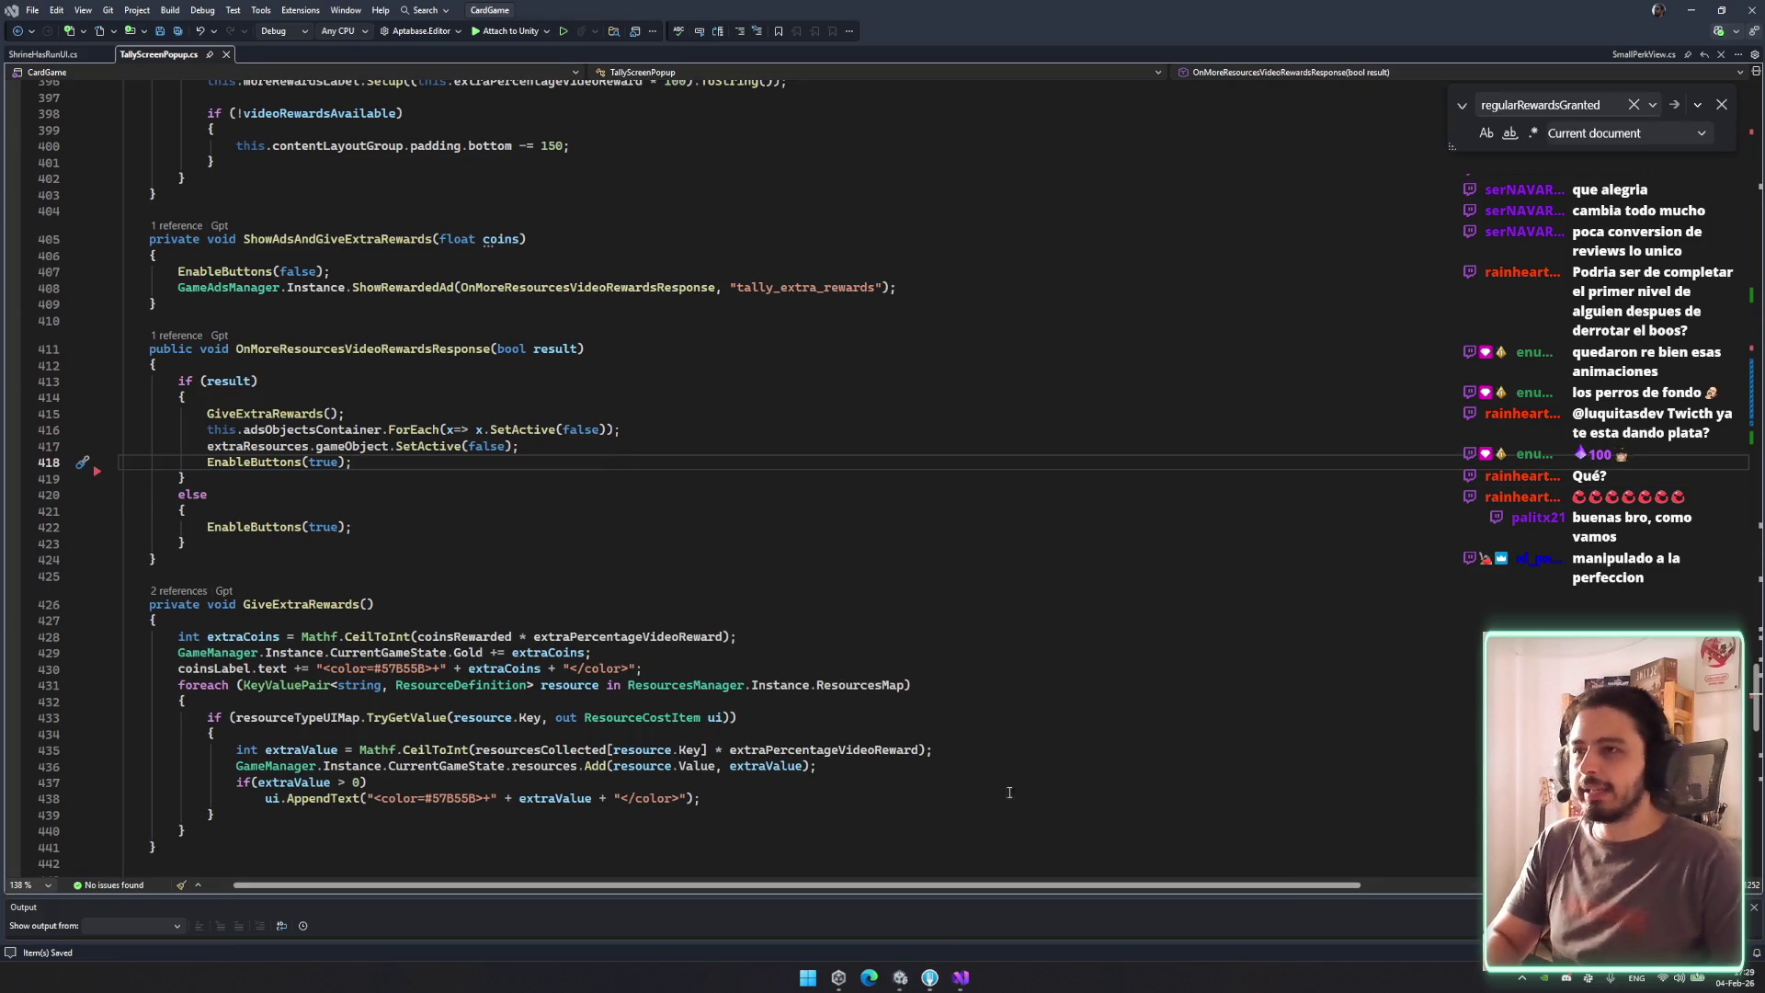
pyautogui.hotkey('alt', 'Tab')
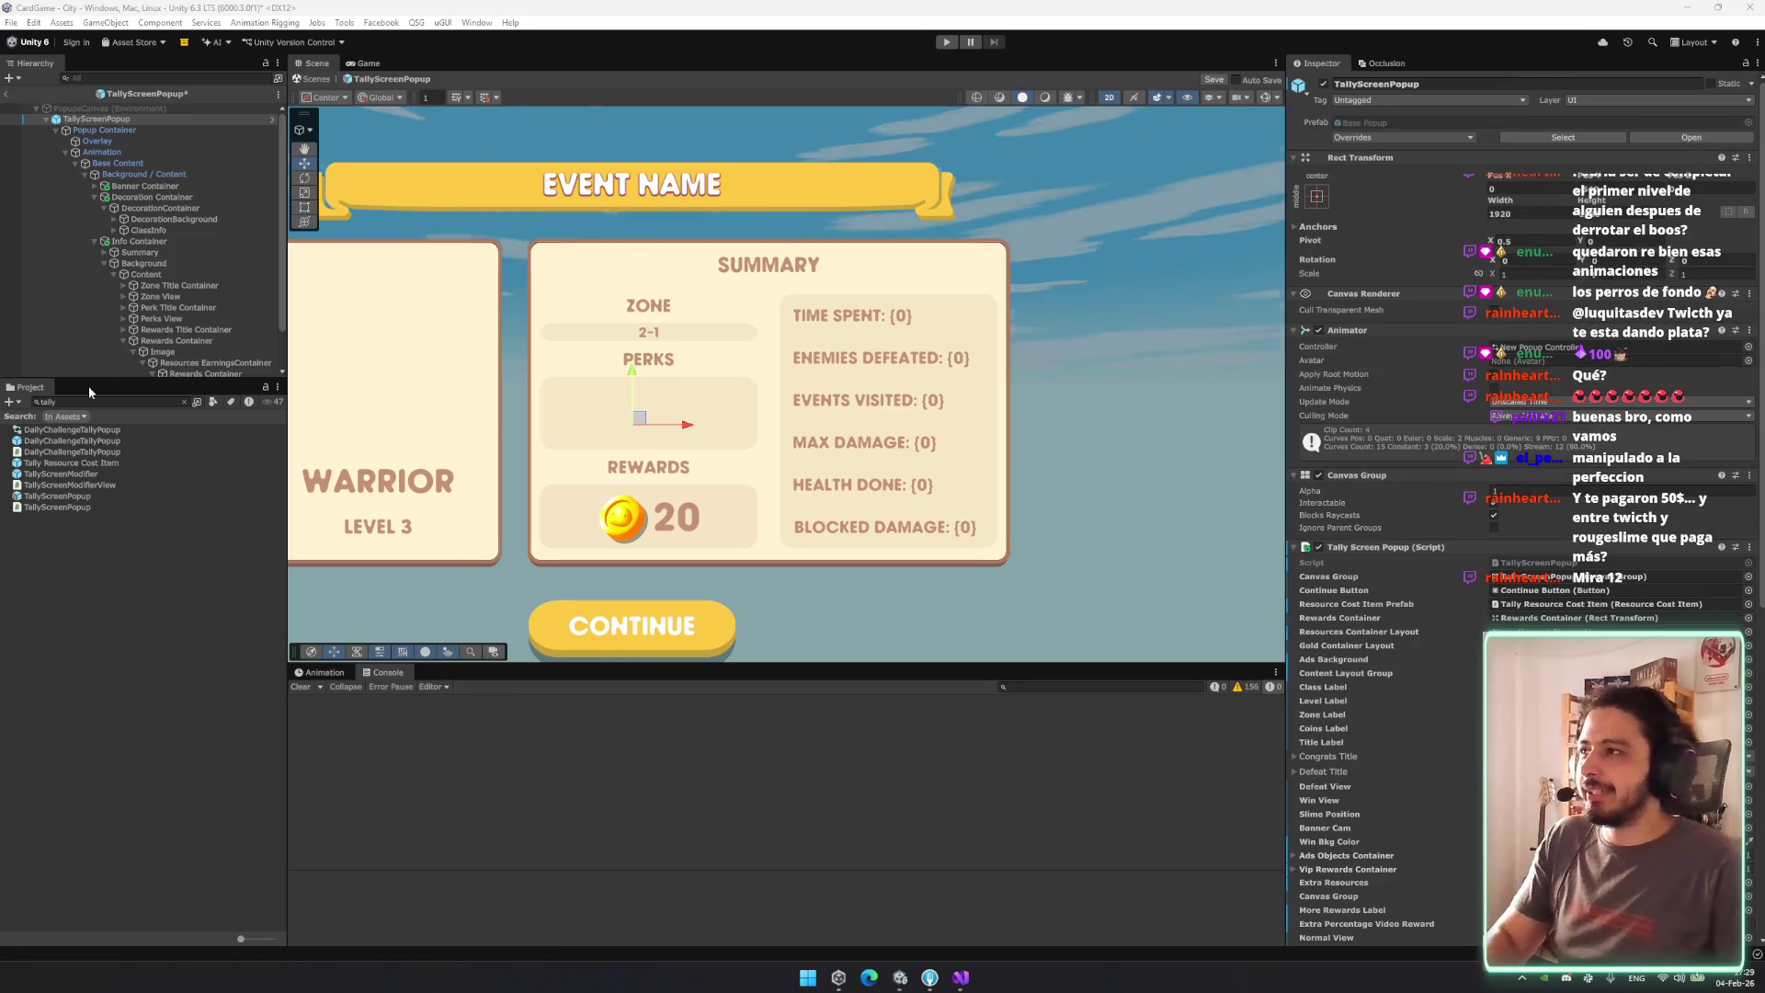
pyautogui.click(179, 219)
# Save the TallyScreenPopup prefab, exit to the scene, and enter Play mode past the save-scene prompt.
pyautogui.press('Left')
pyautogui.press('Left')
pyautogui.press('Left')
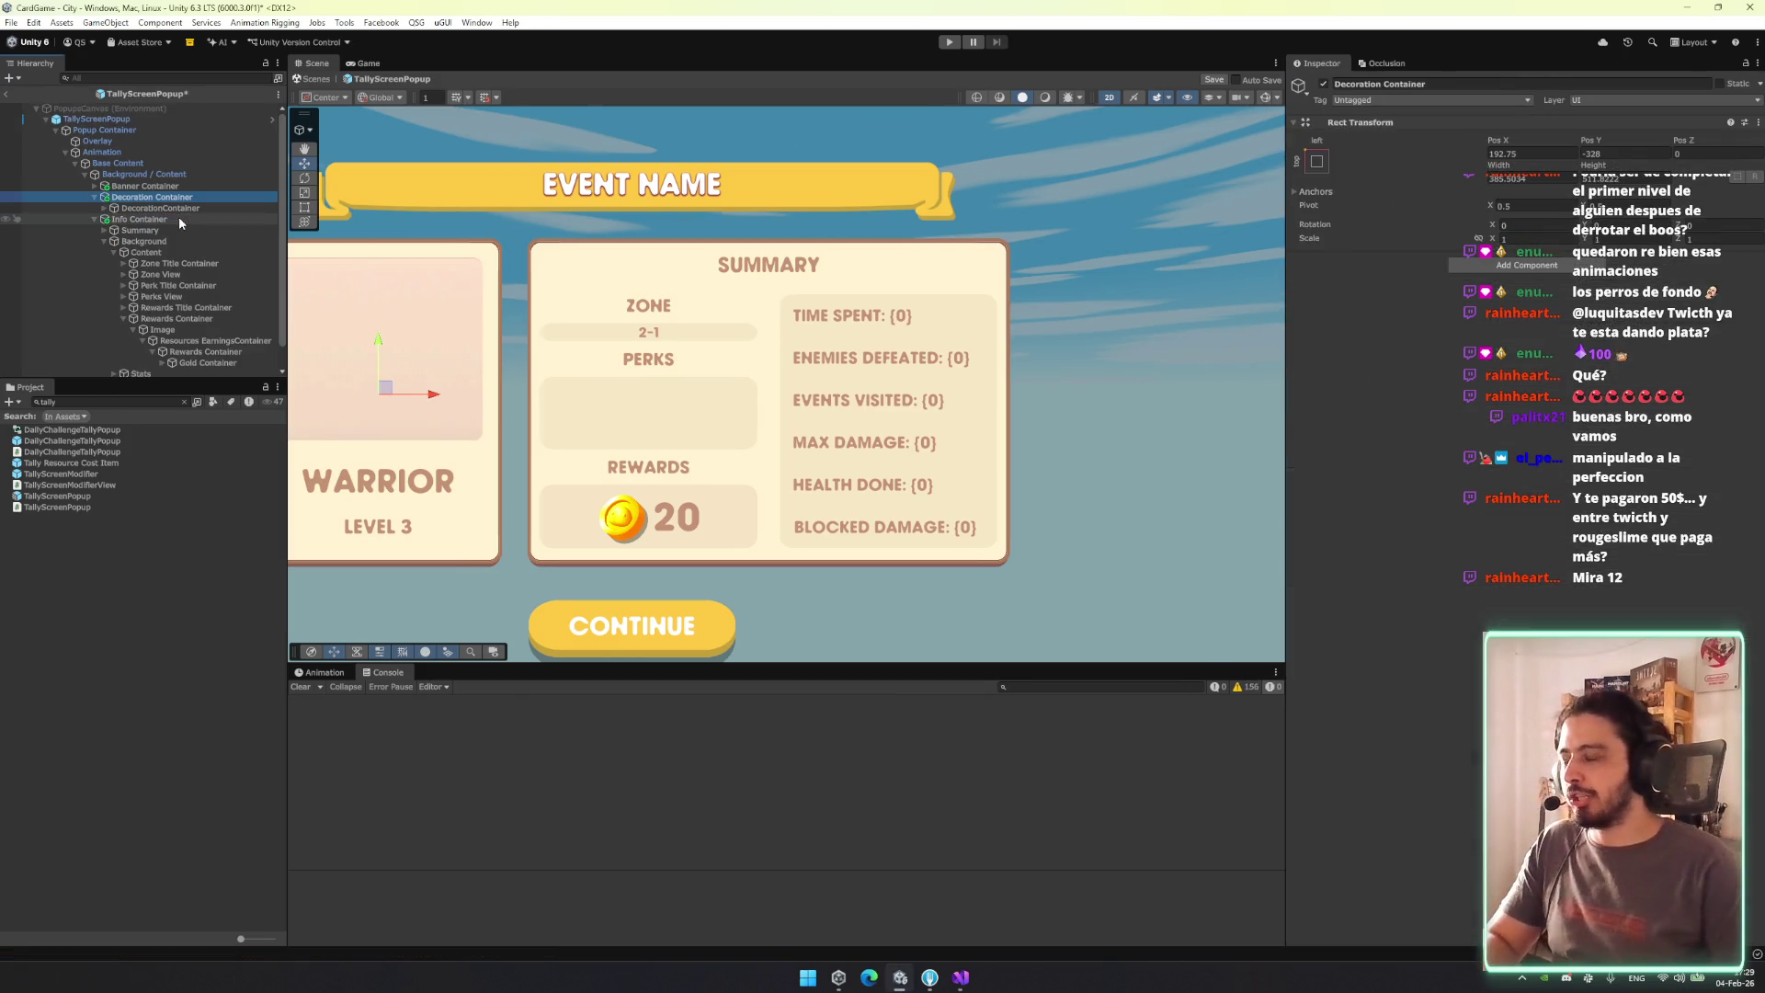
pyautogui.press('Down')
pyautogui.hotkey('ctrl', 's')
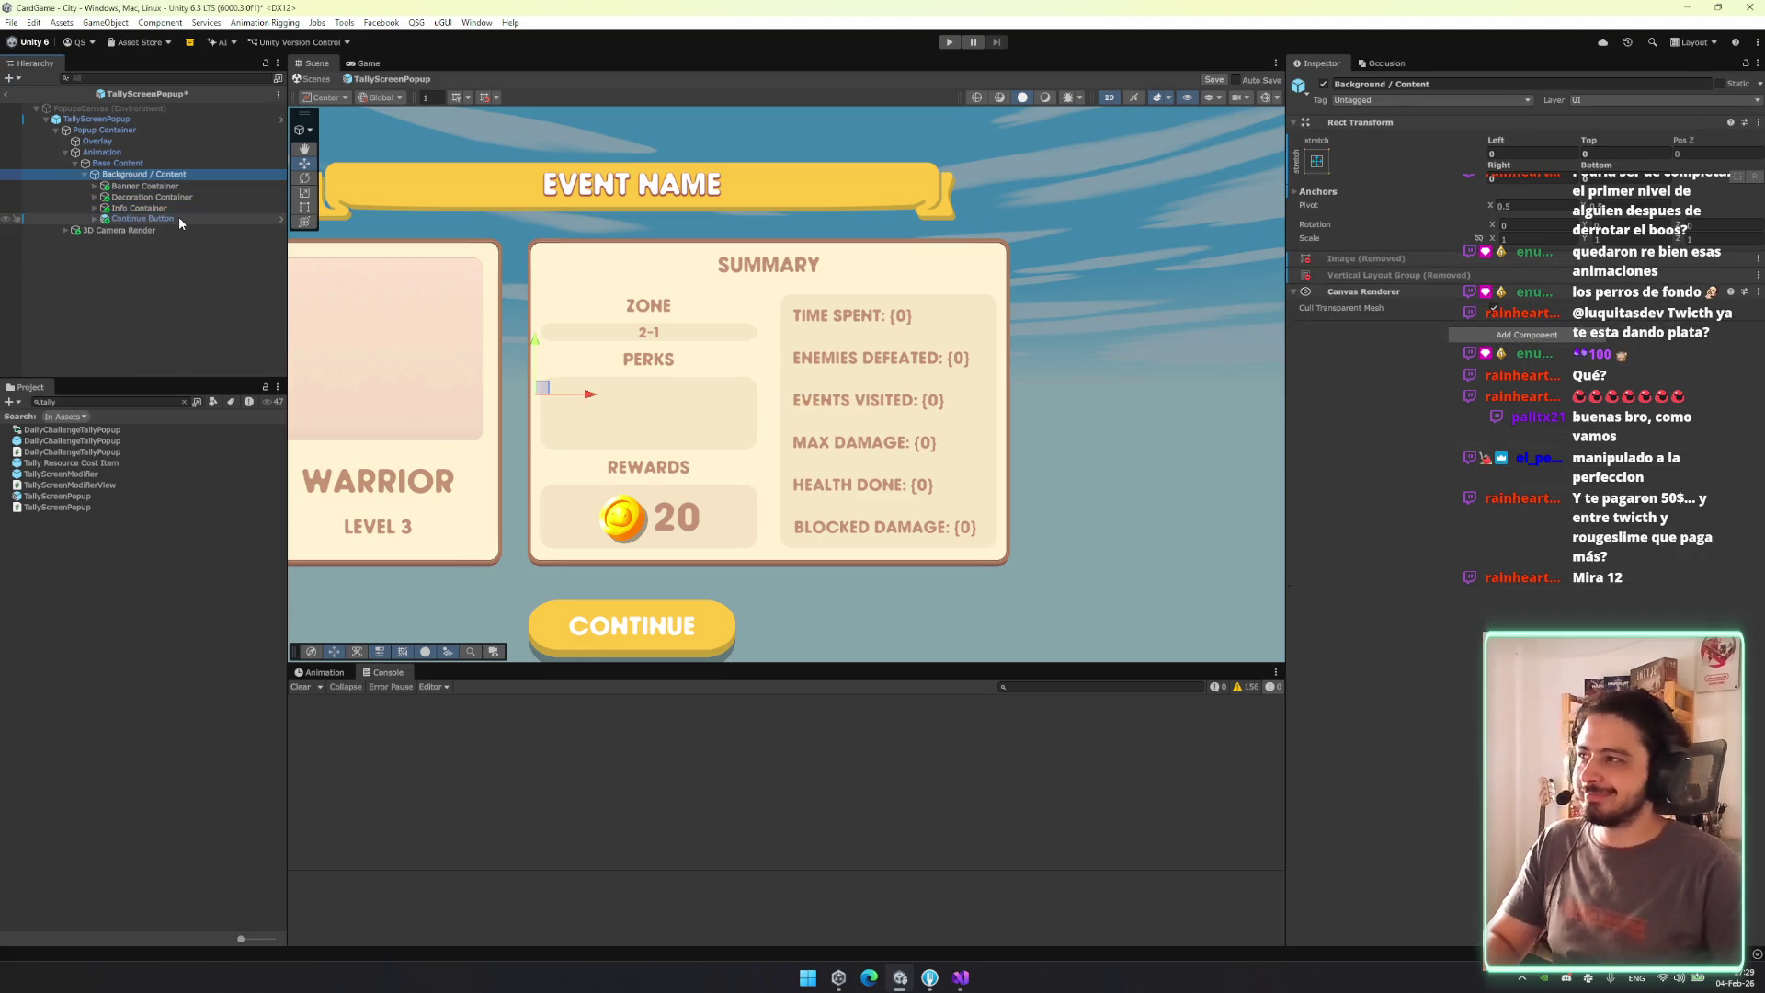
pyautogui.click(317, 80)
pyautogui.click(945, 43)
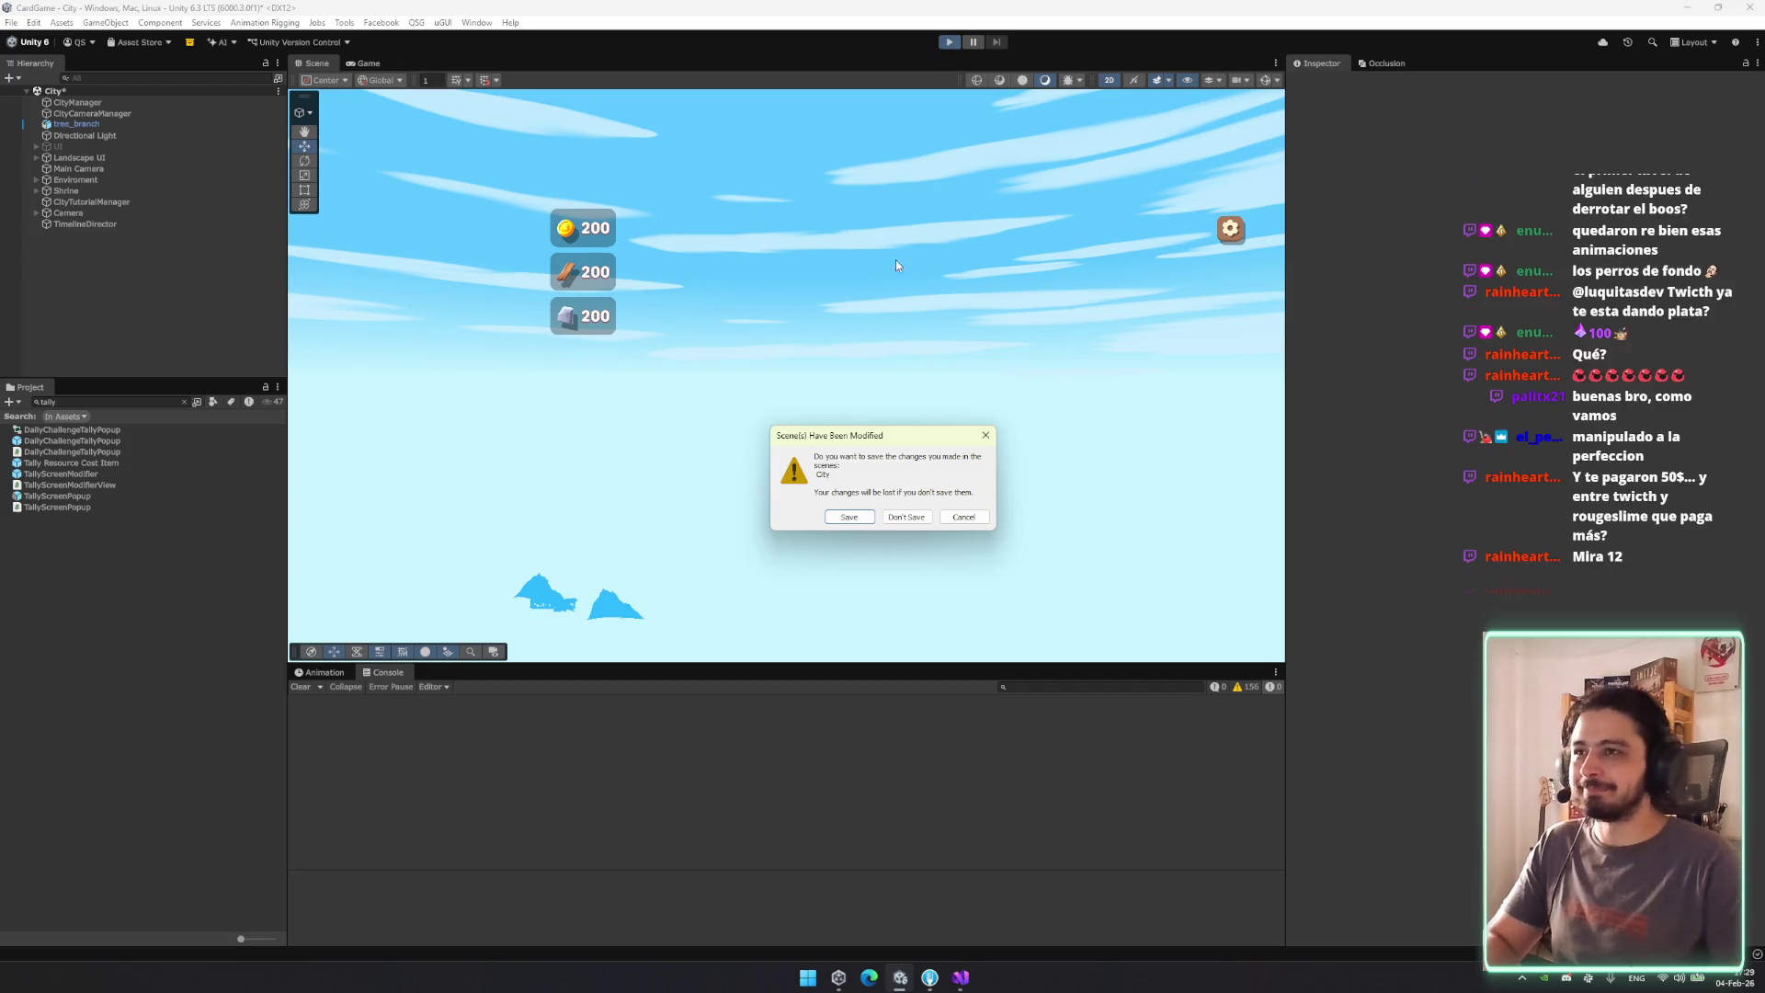
pyautogui.click(849, 518)
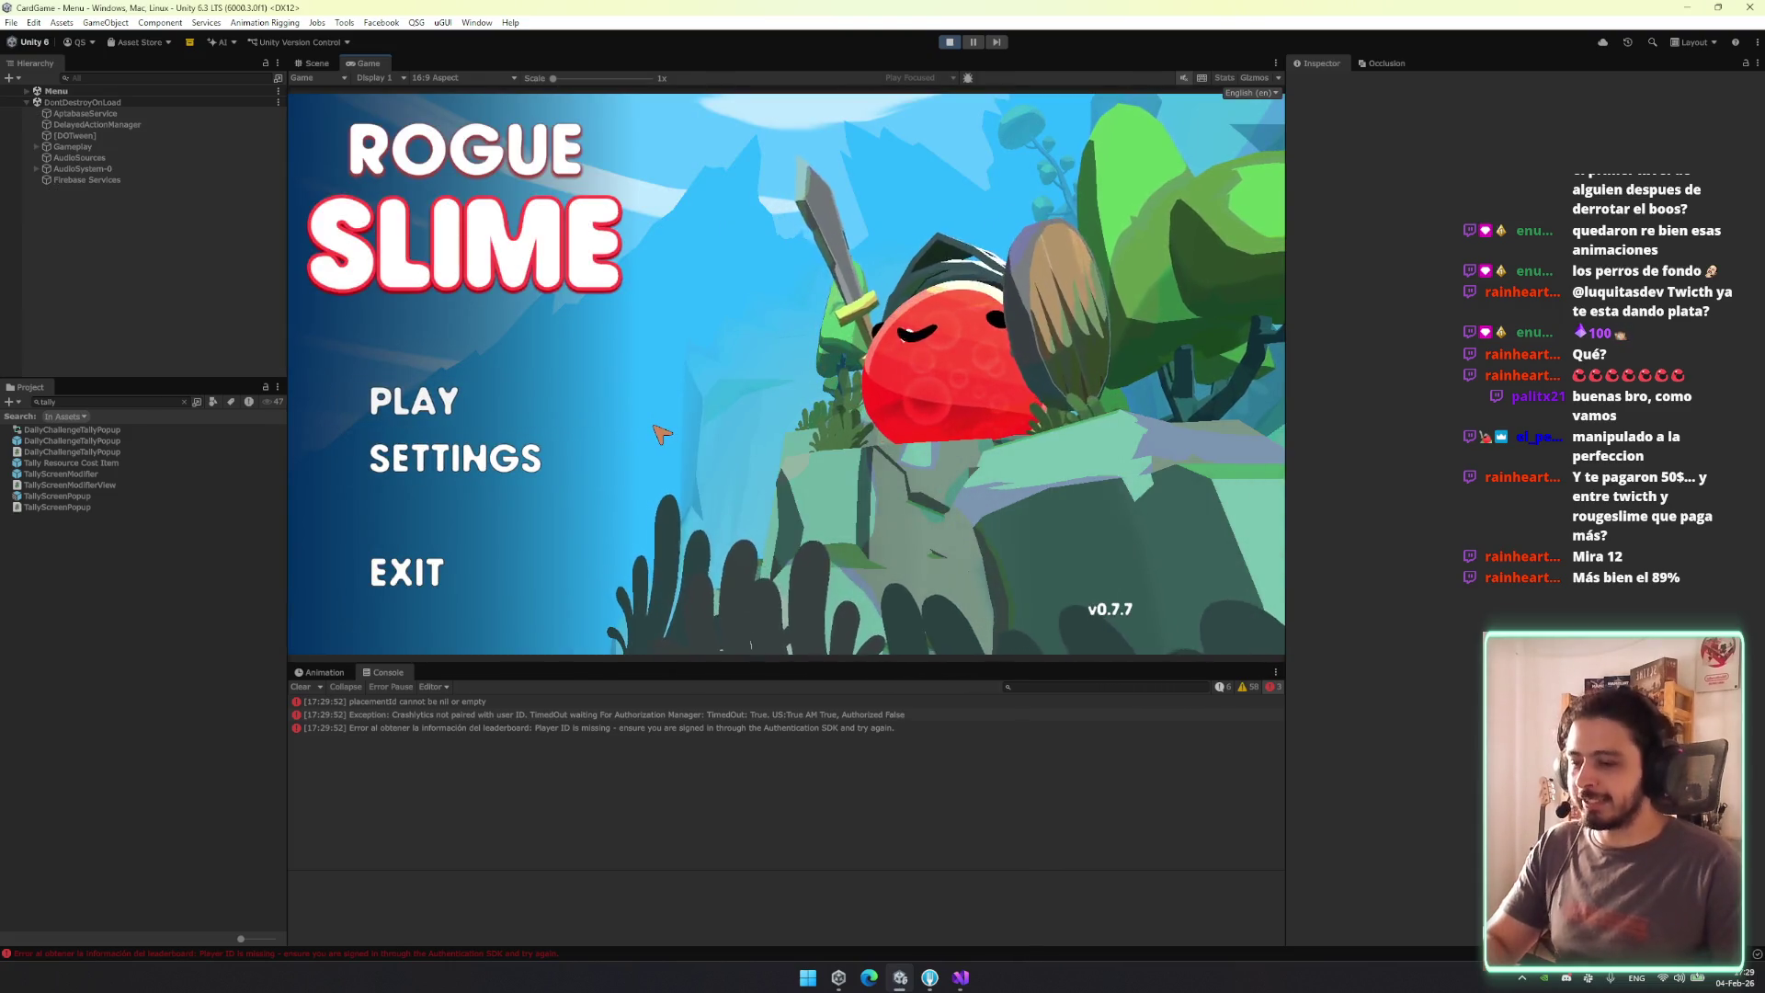
# Start a new game as the Thief, clearing the Console, and enter the Dark Ruins level.
pyautogui.click(467, 401)
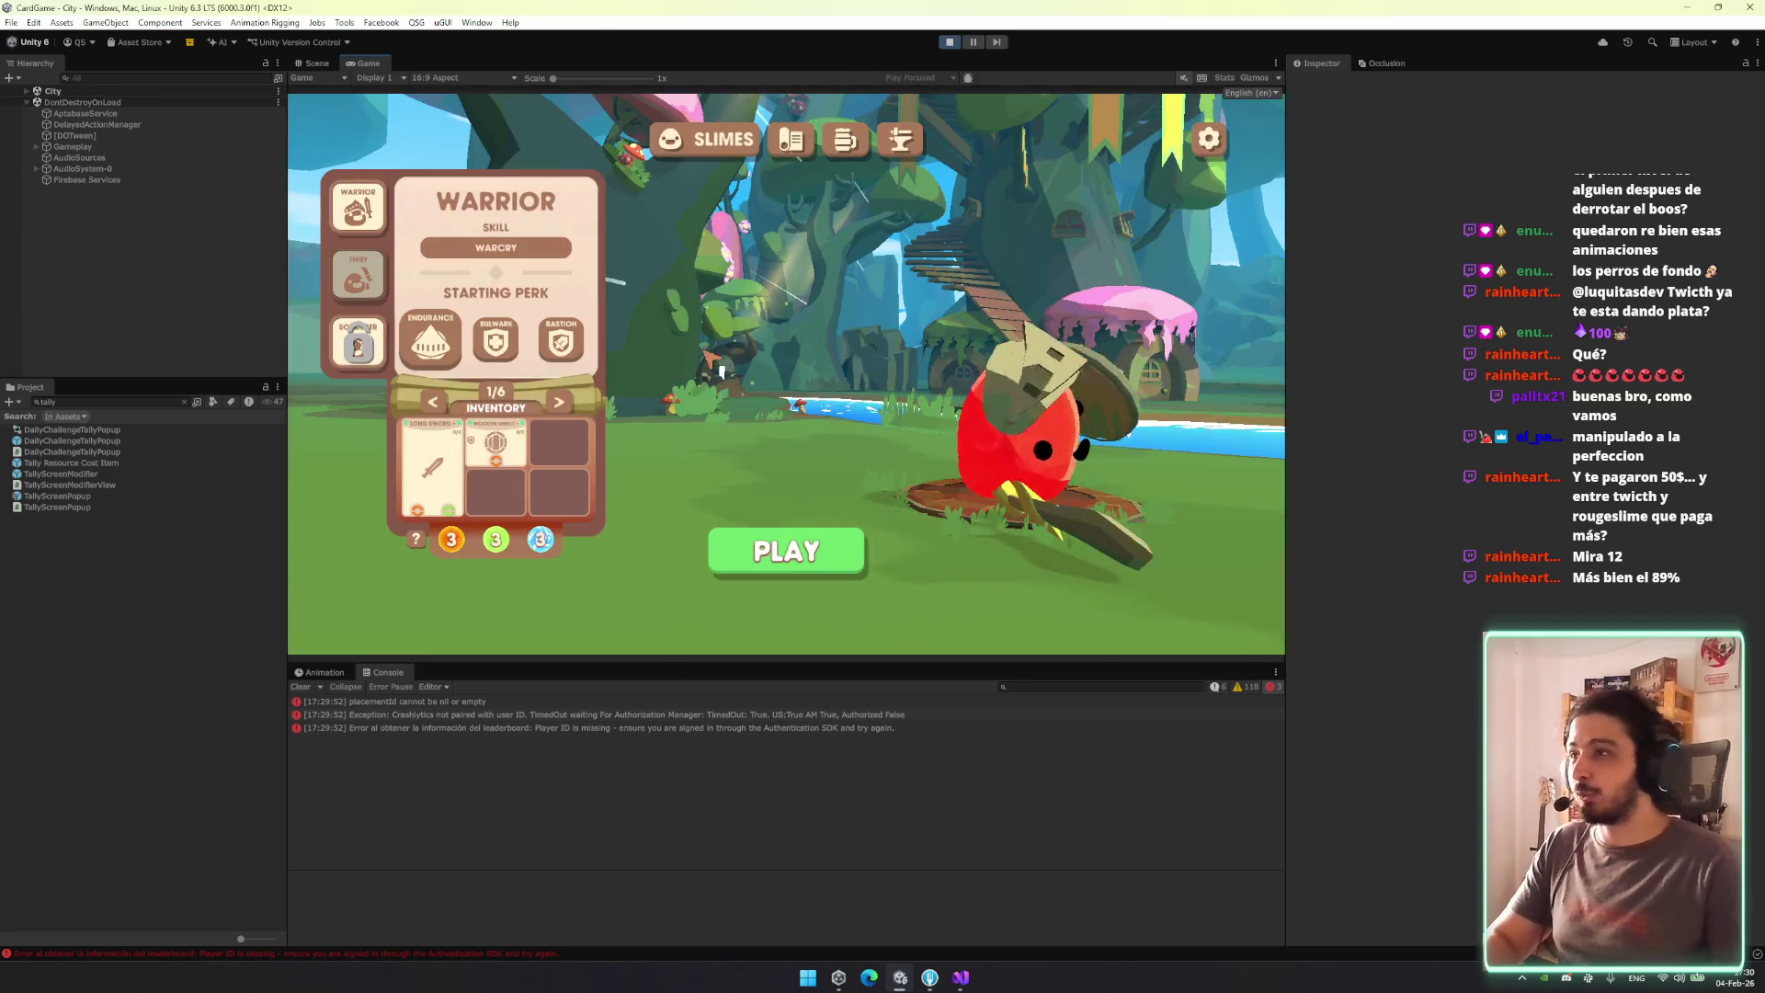
pyautogui.click(381, 281)
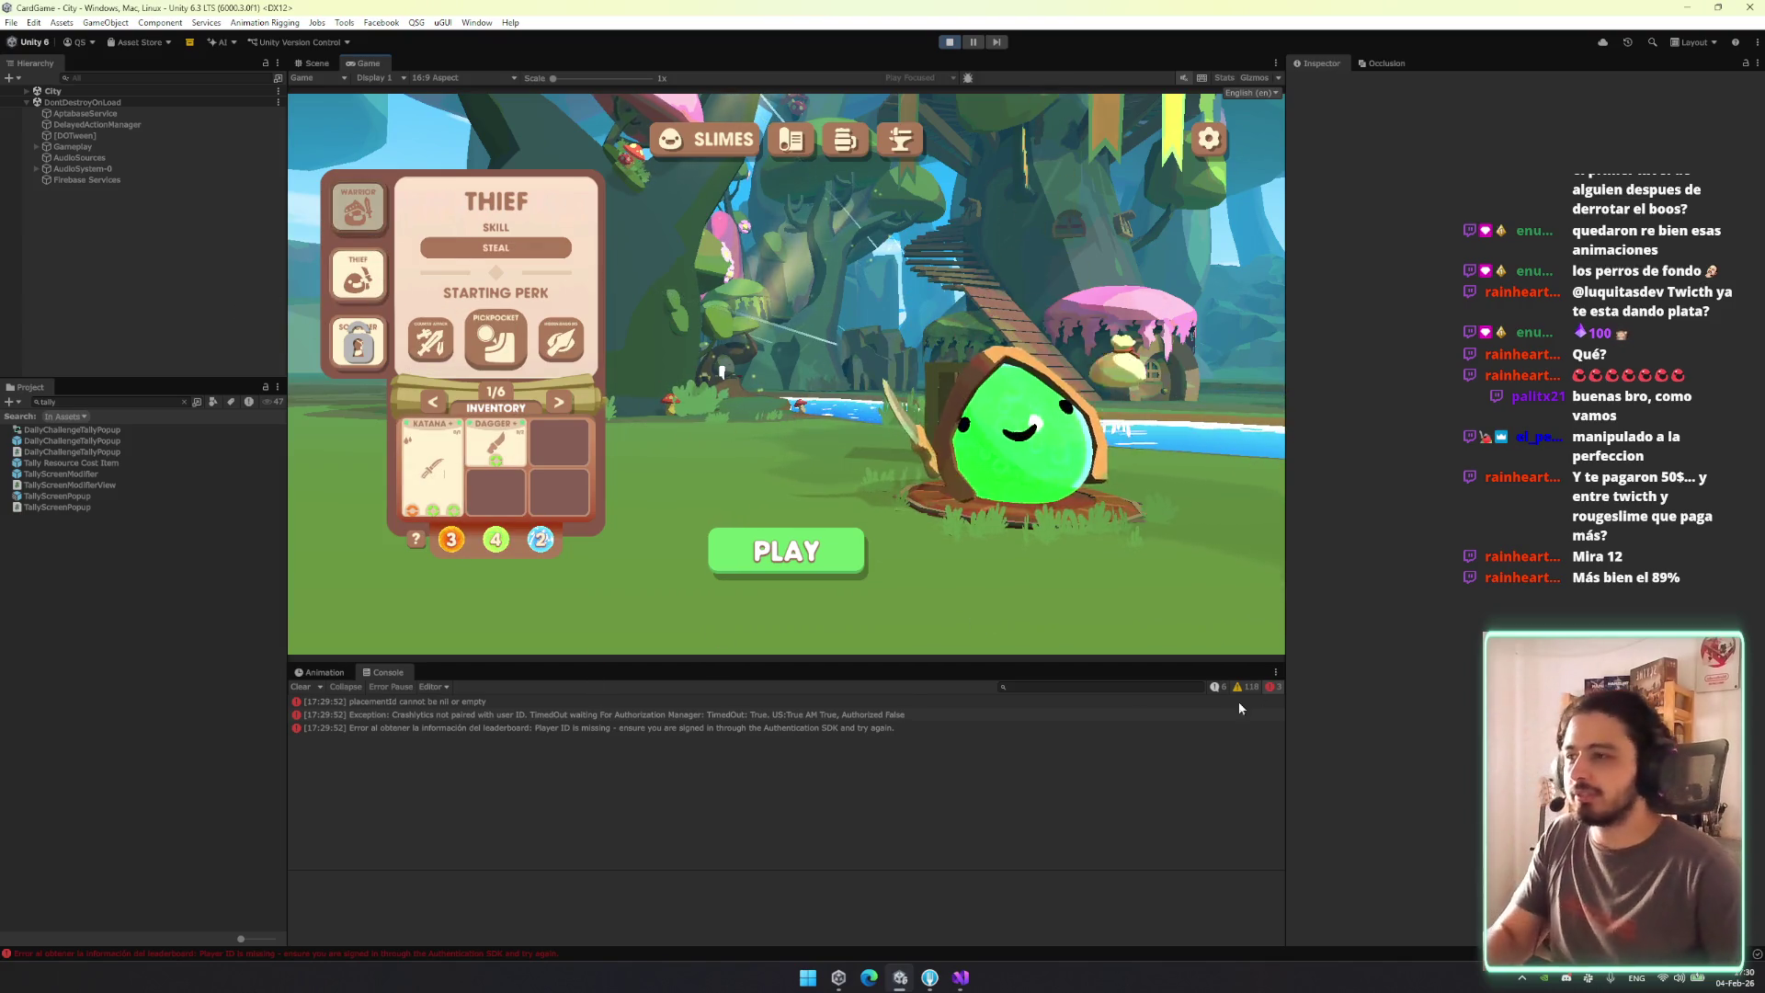
pyautogui.click(301, 687)
pyautogui.click(730, 552)
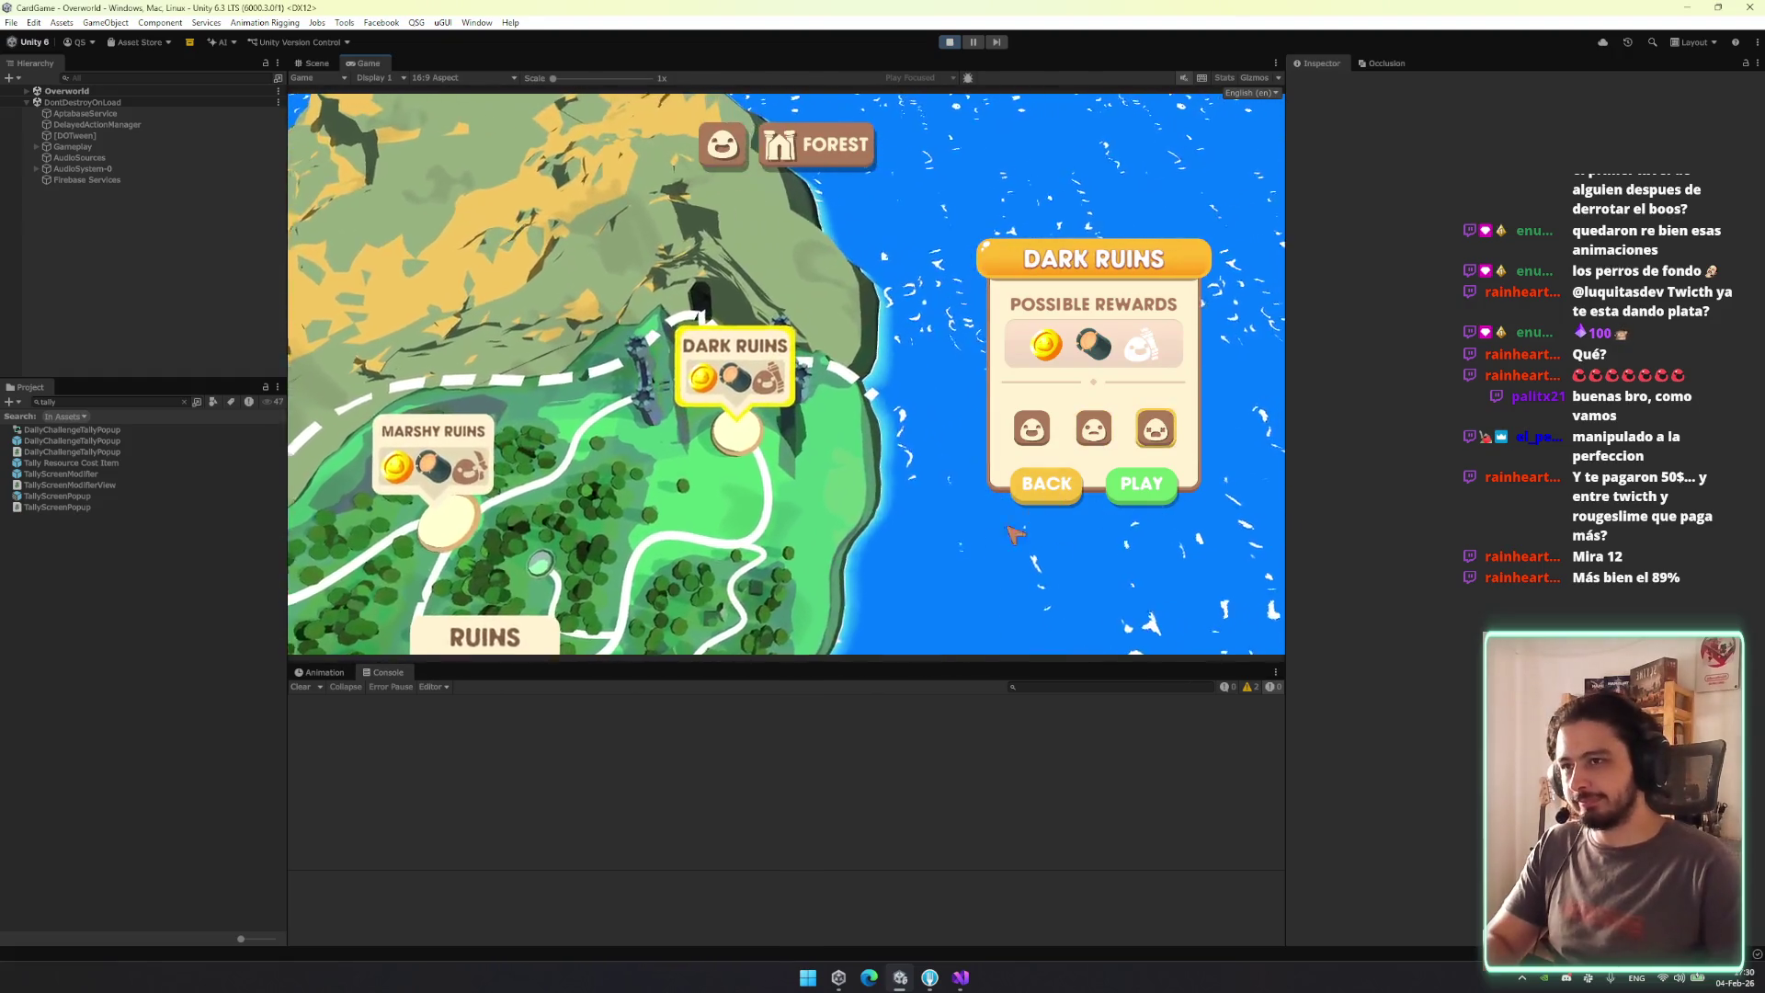
pyautogui.click(1141, 483)
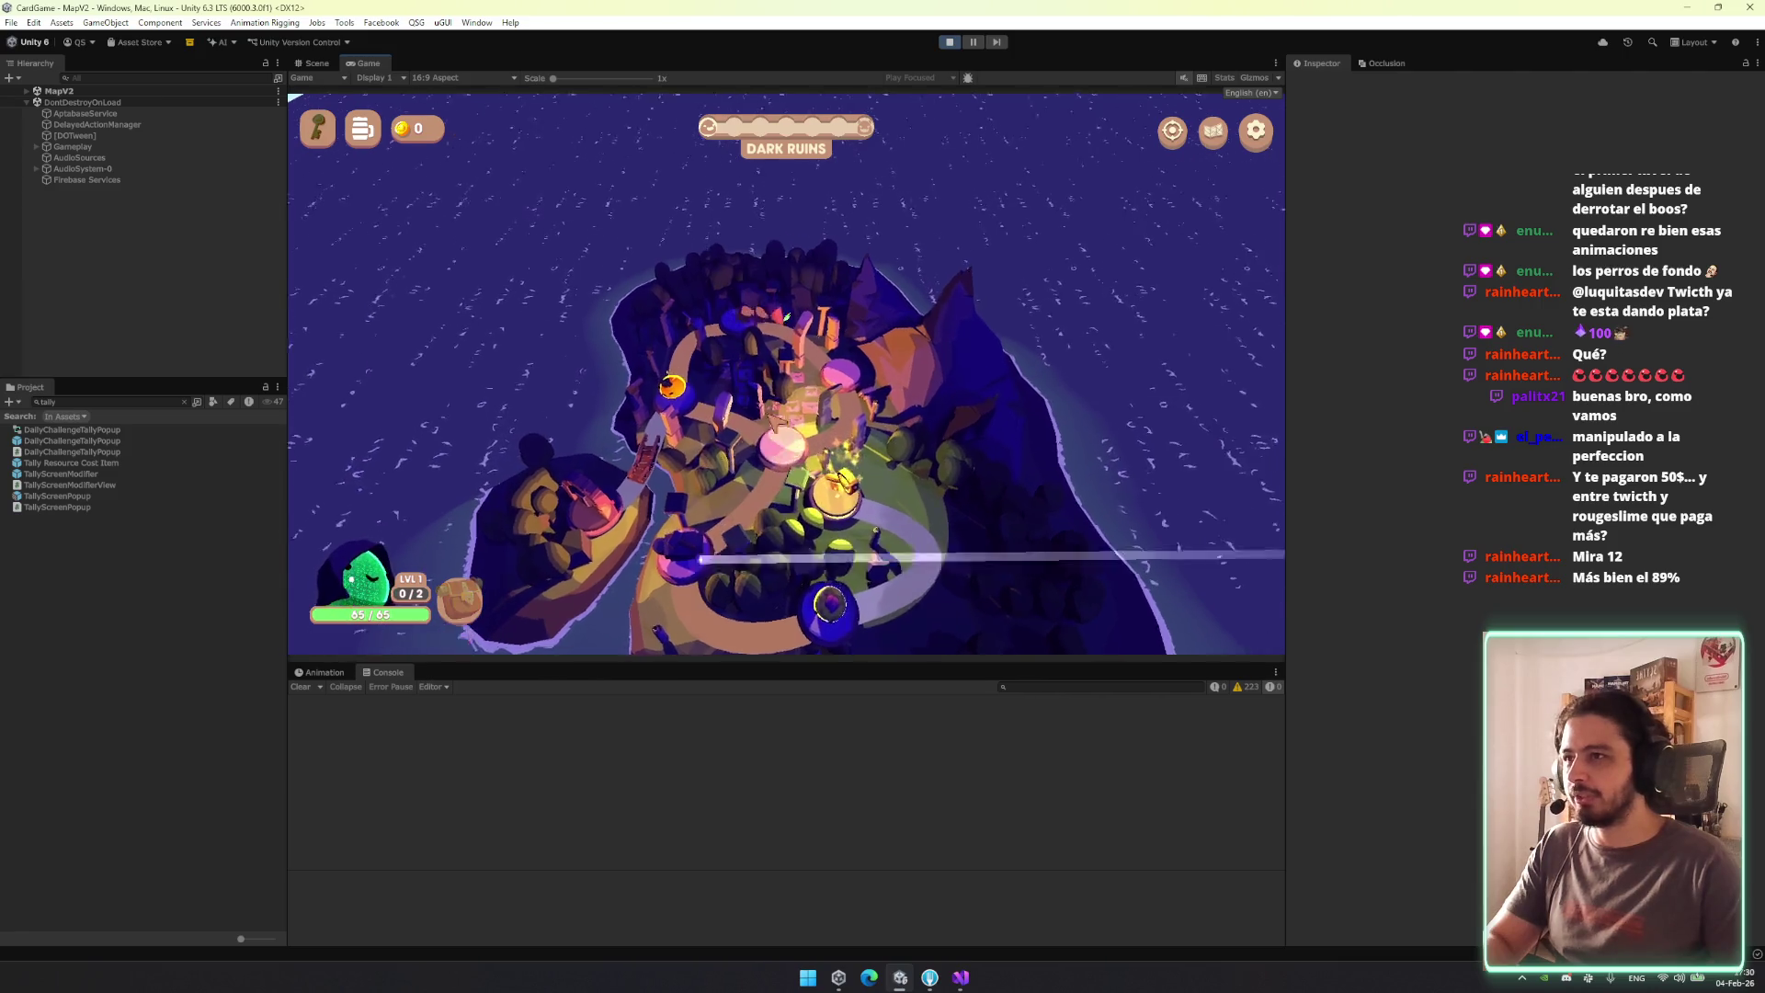
# Filter the Hierarchy by 'debu' and select DebugManager.
pyautogui.click(102, 78)
pyautogui.write('debu')
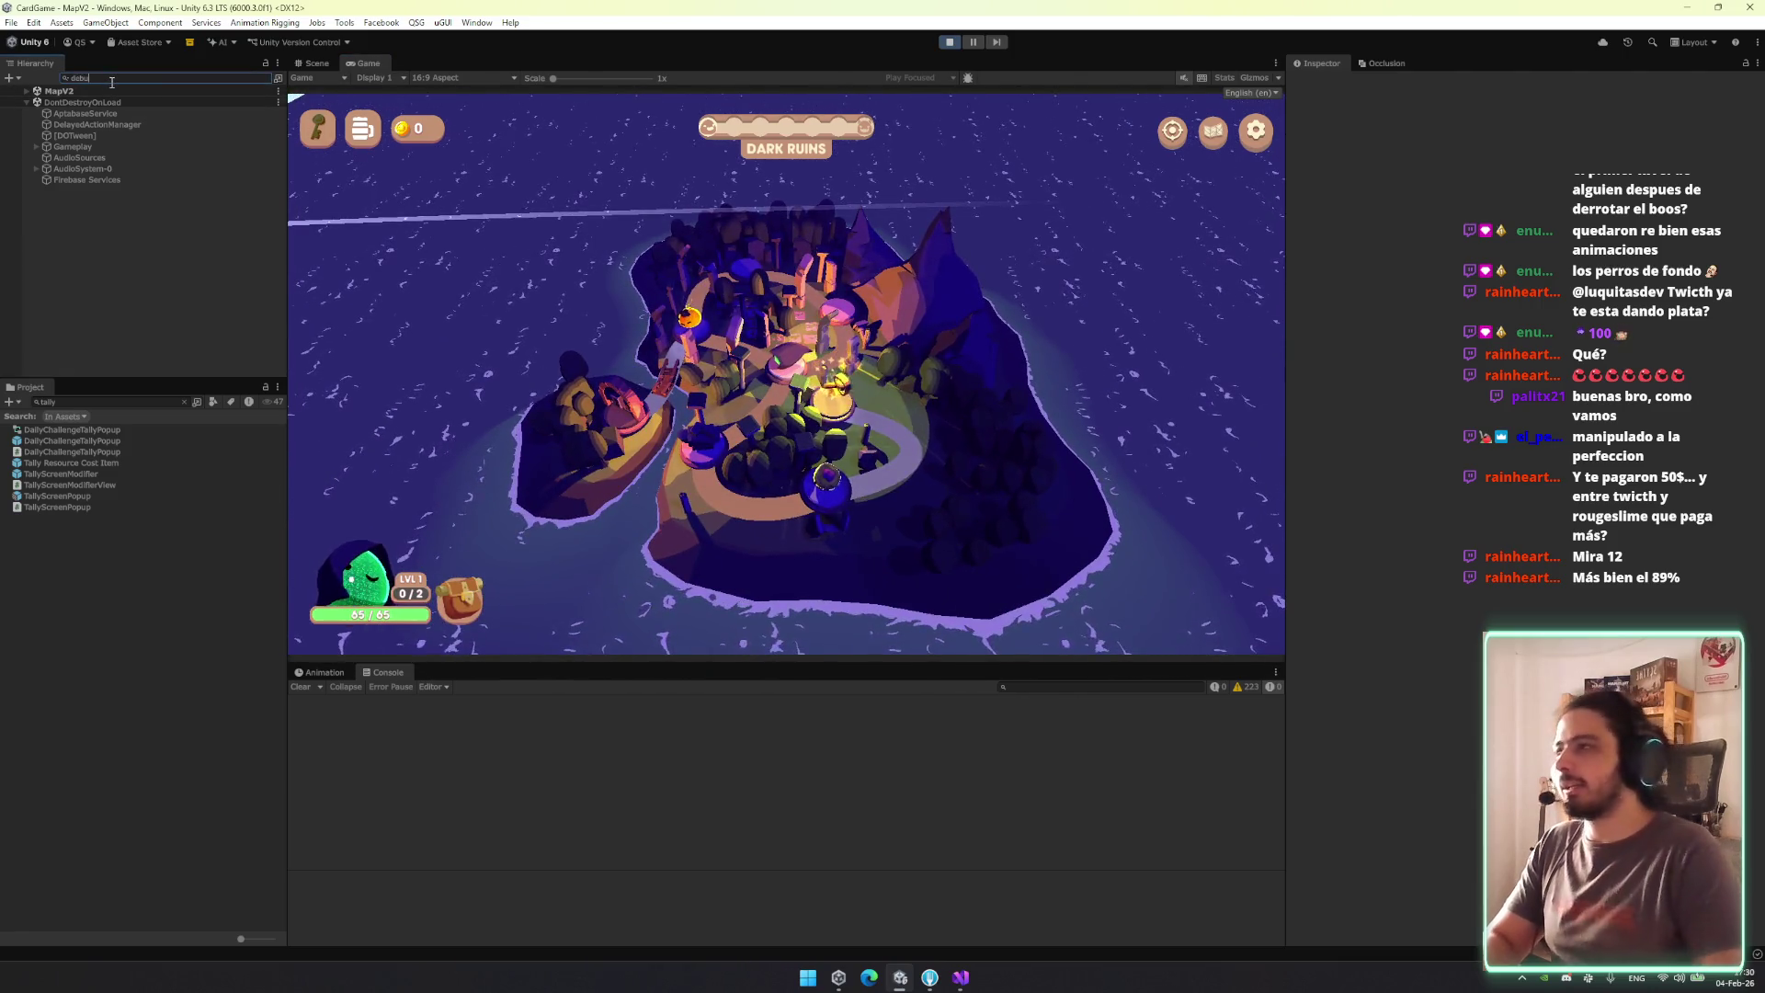
pyautogui.click(138, 102)
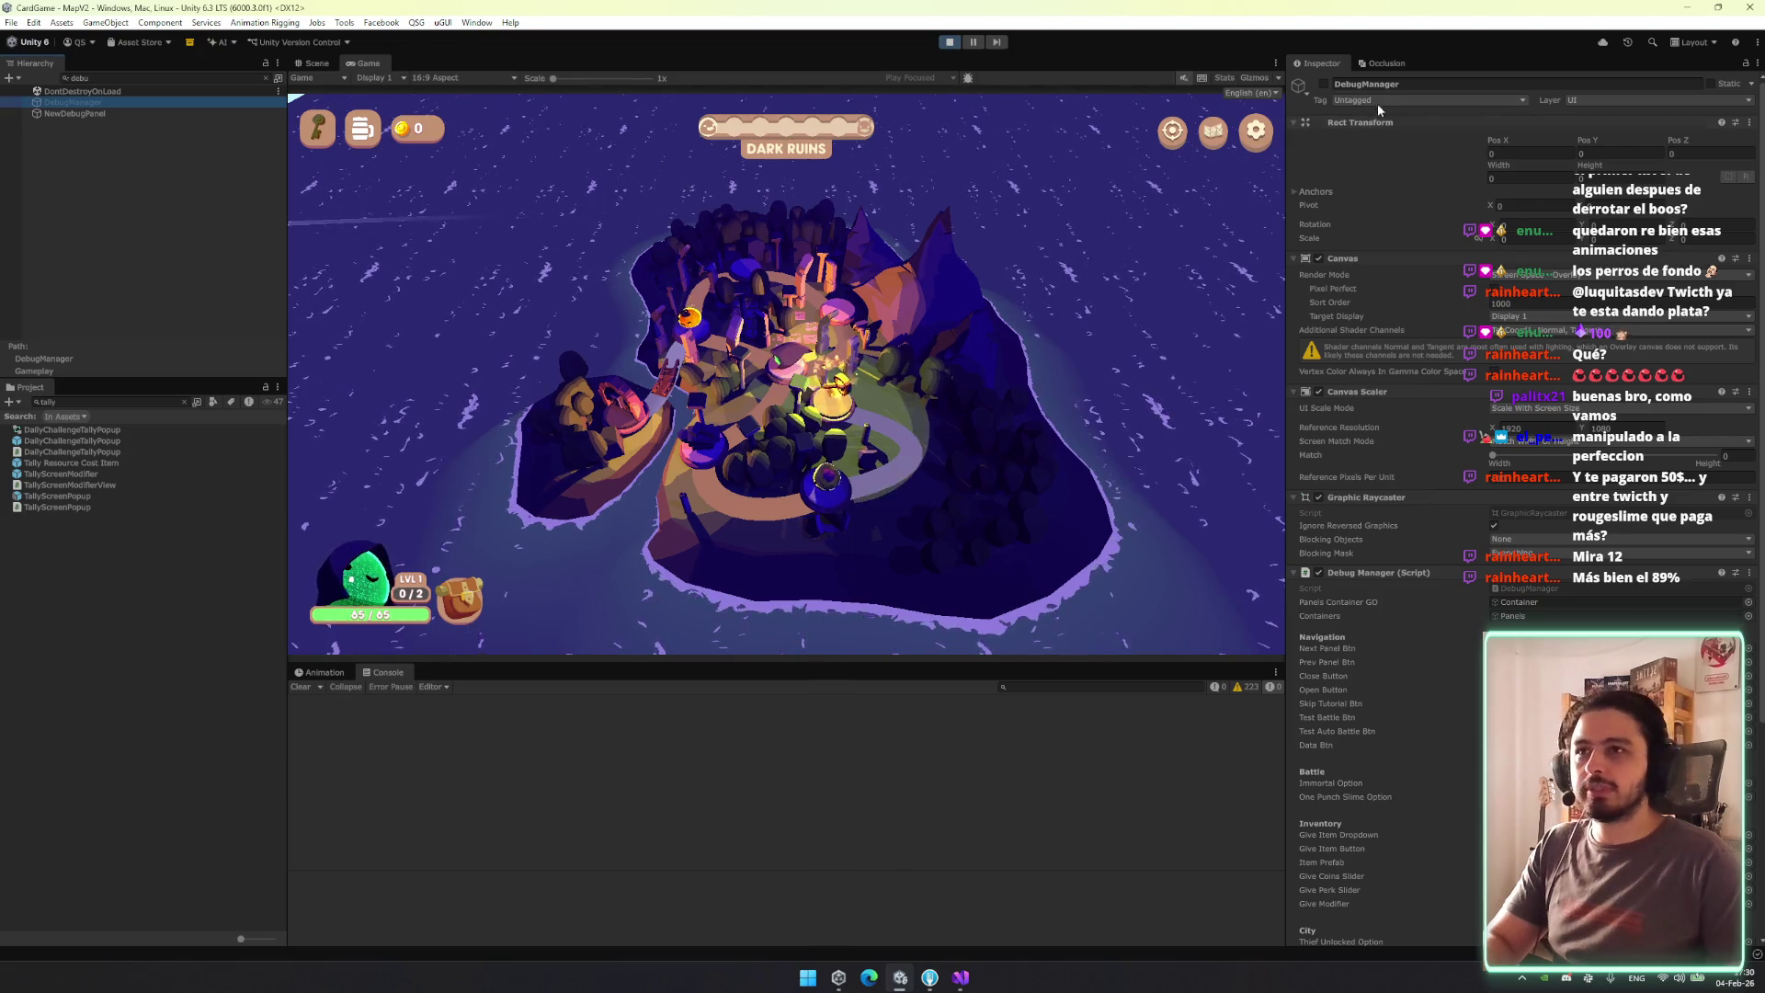
# Activate DebugManager, skip ahead to the Ruins_Hard-6 encounter via the debug map, and start the battle.
pyautogui.click(1324, 84)
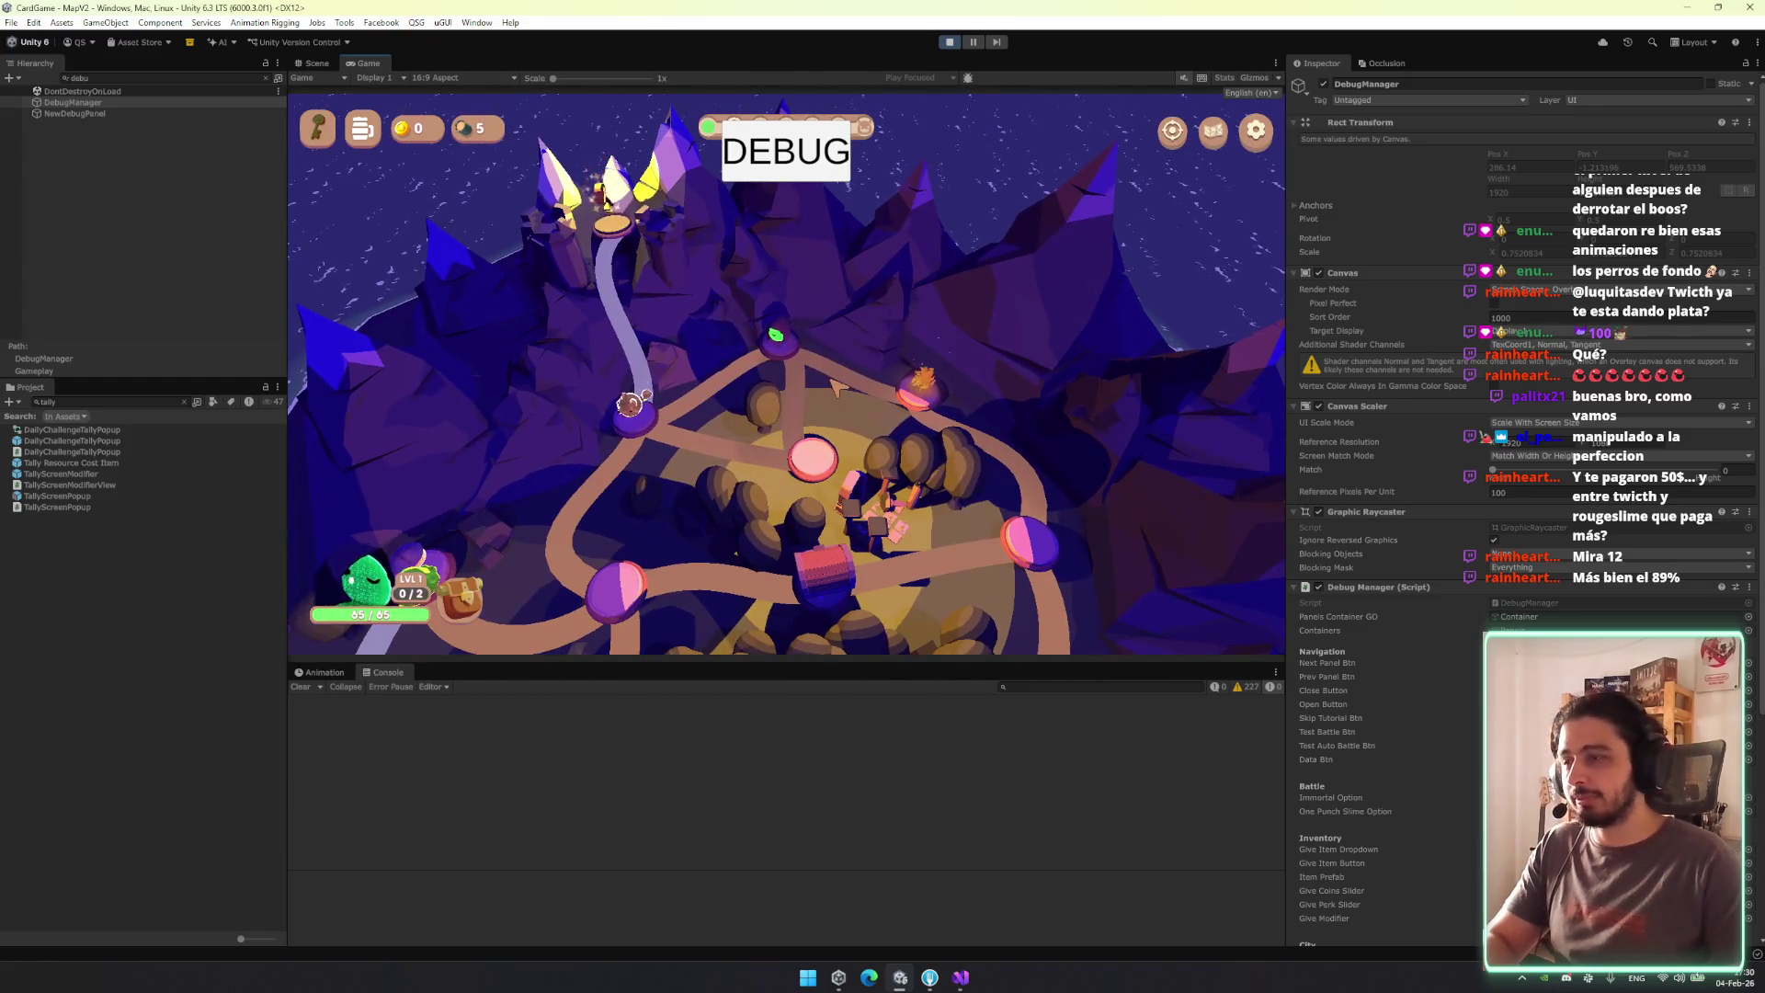
pyautogui.press('`')
pyautogui.tripleClick(1020, 266)
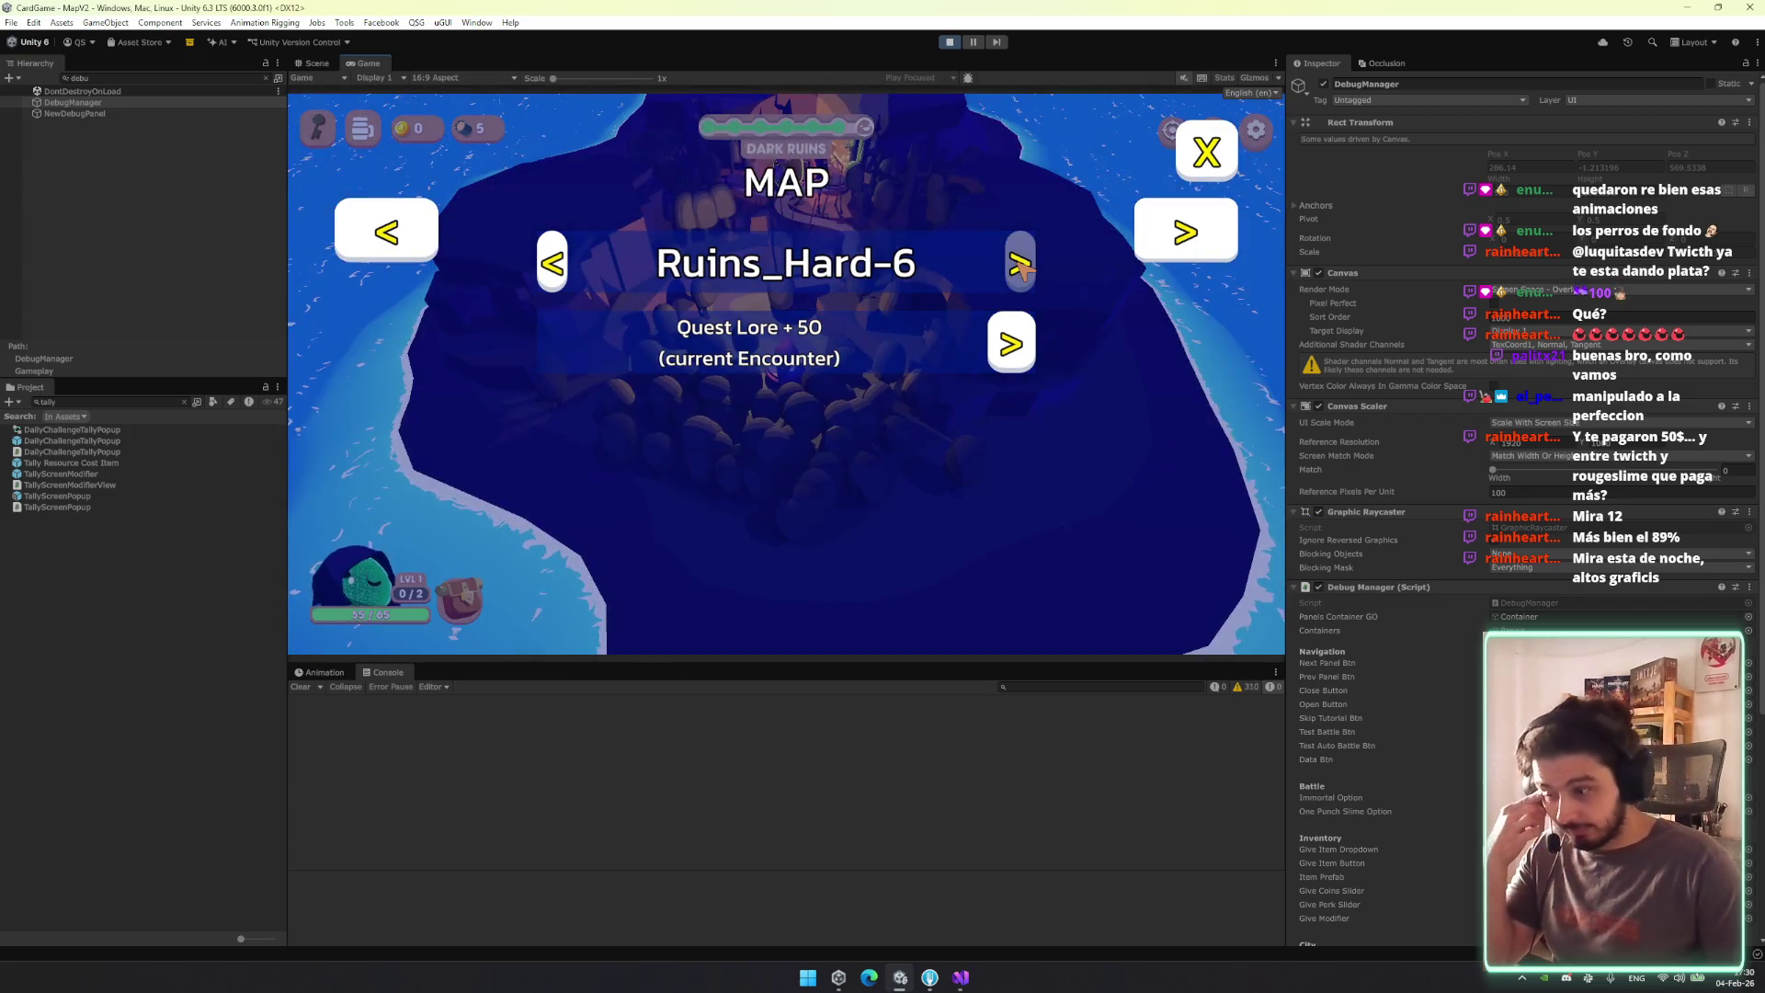
pyautogui.click(1225, 148)
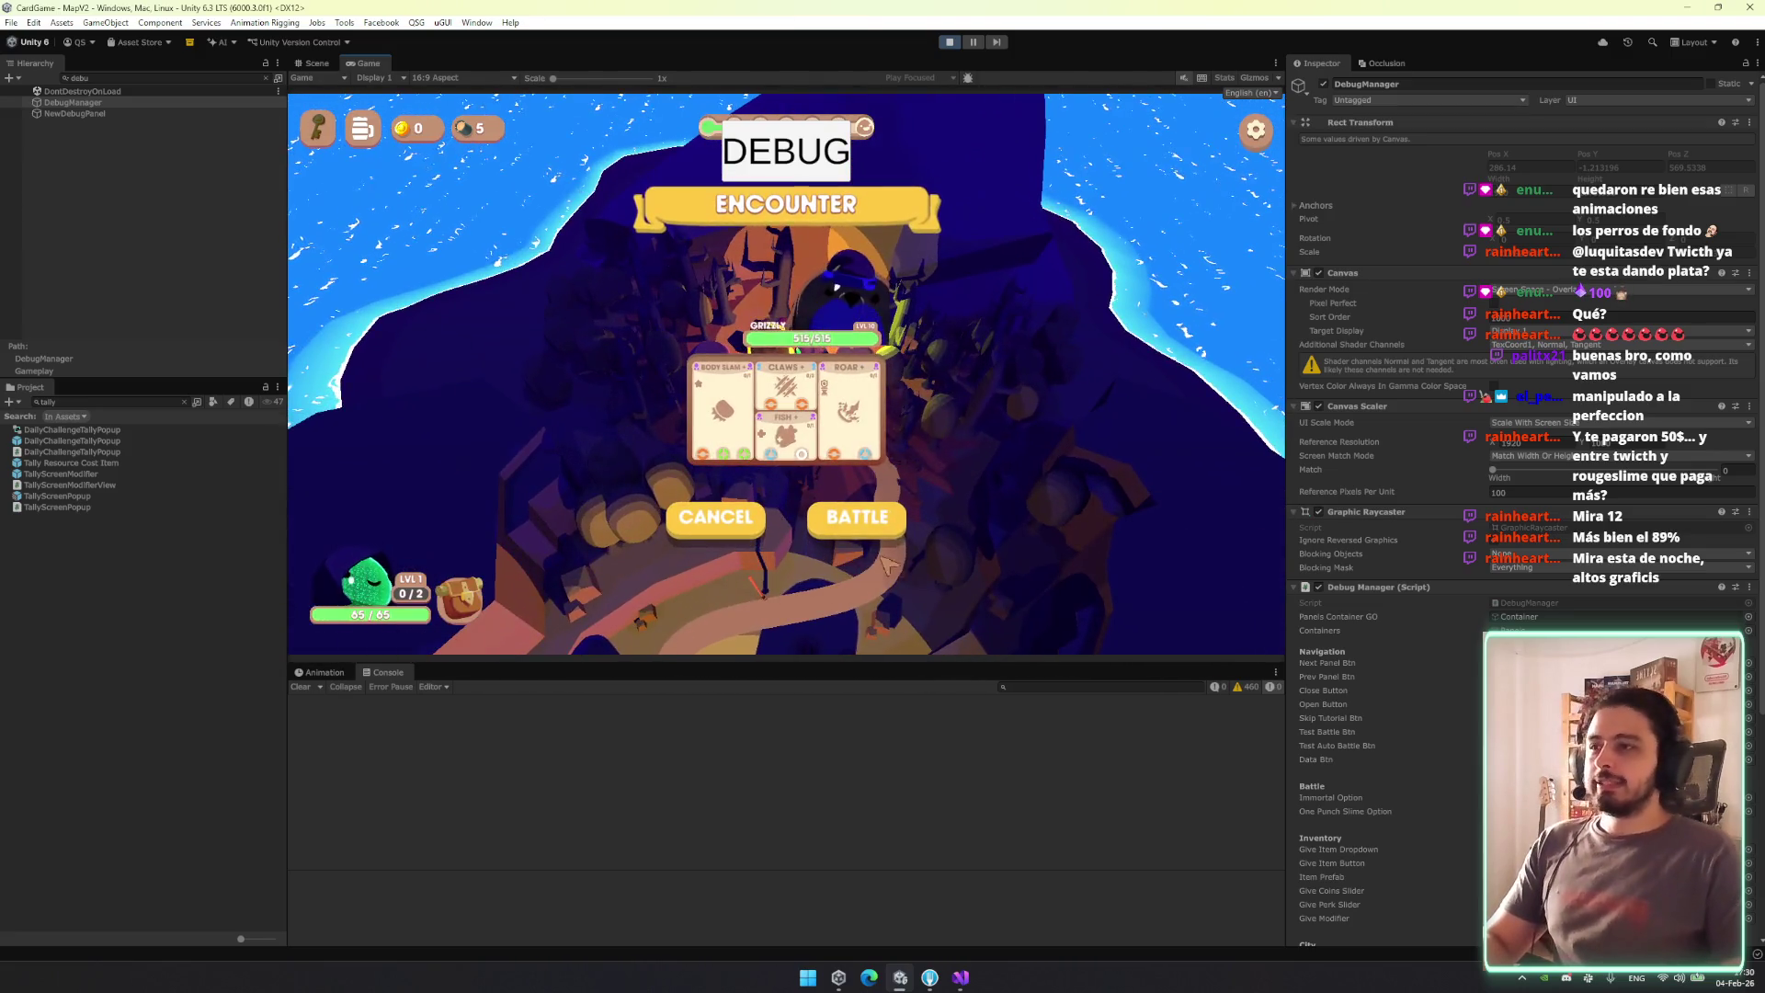
pyautogui.click(884, 524)
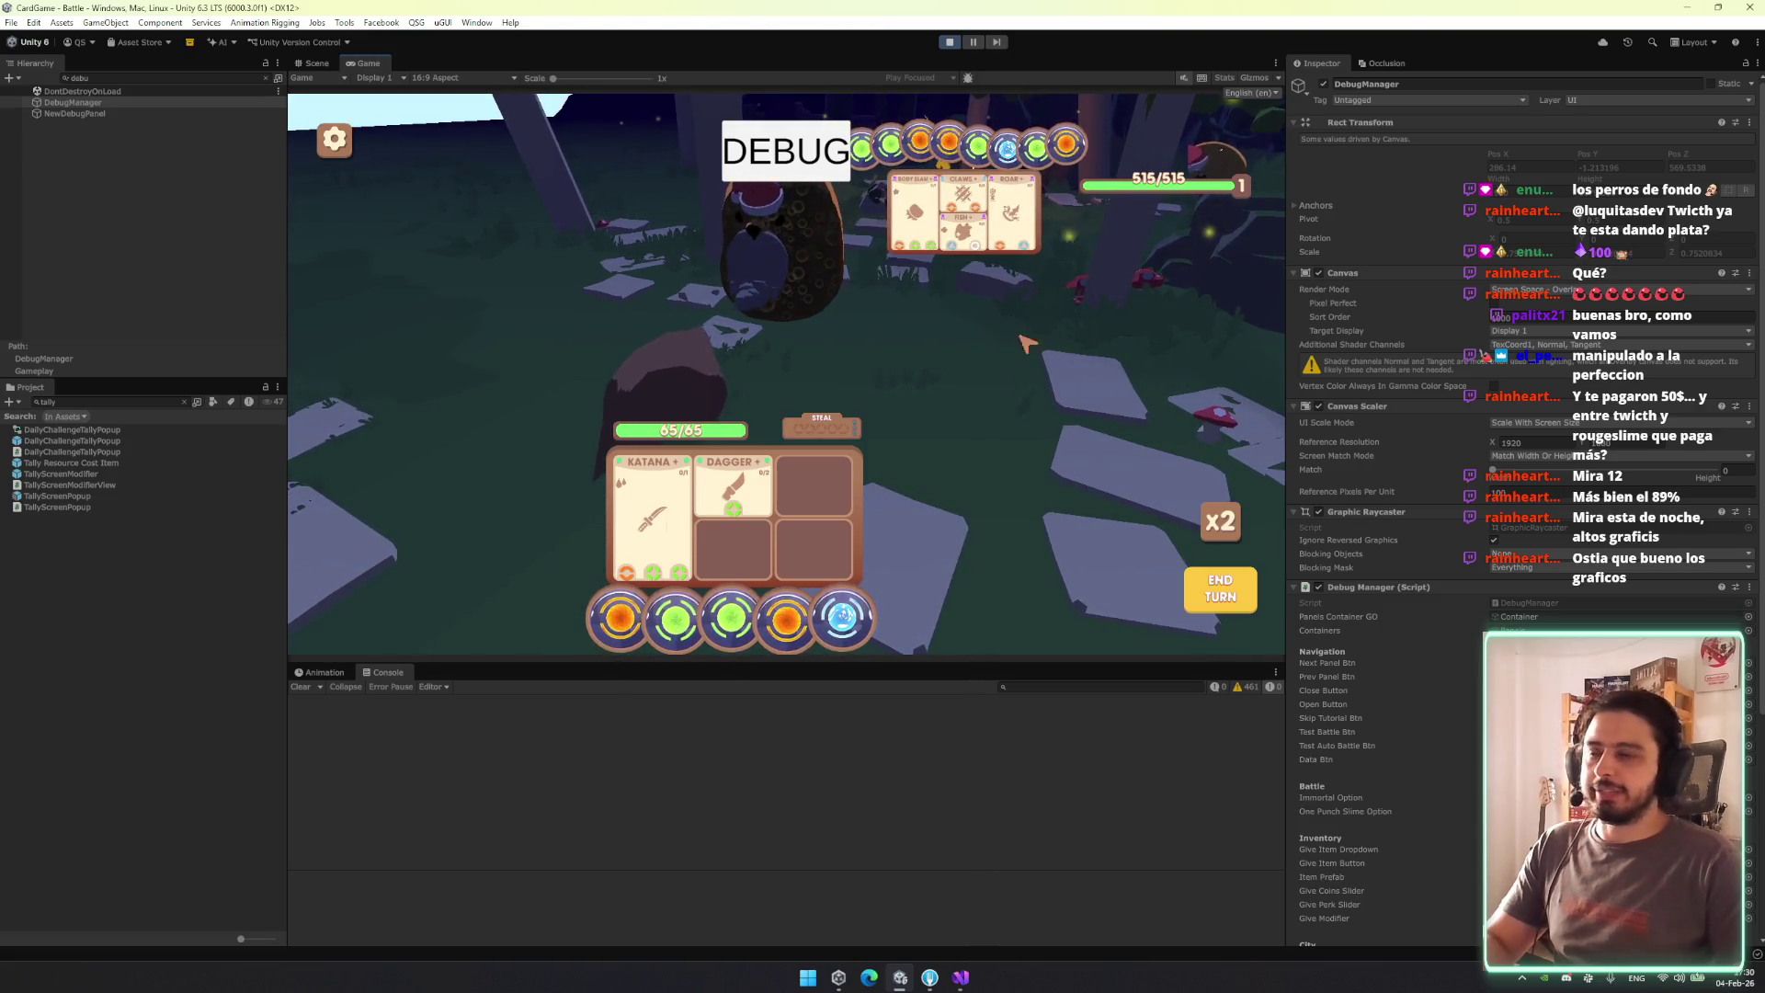
# Deactivate DebugManager, level up with green energy and the Tough perk, and continue to the summary.
pyautogui.moveTo(668, 535)
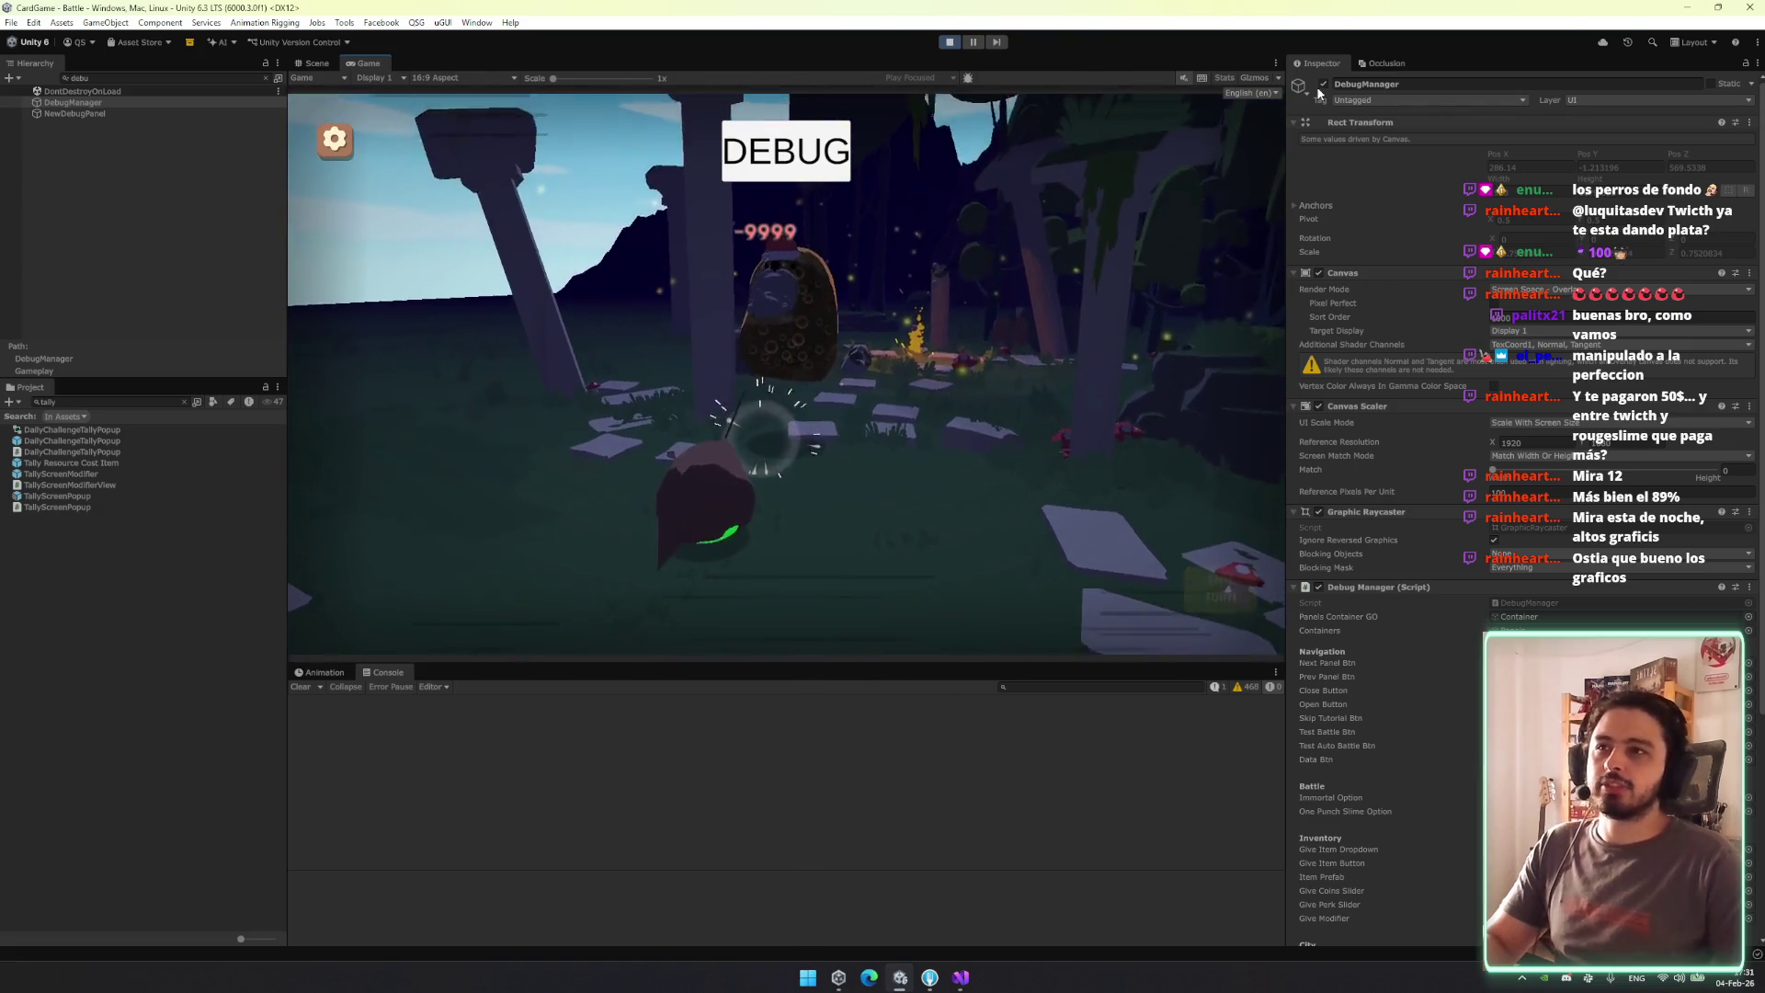
pyautogui.click(1323, 85)
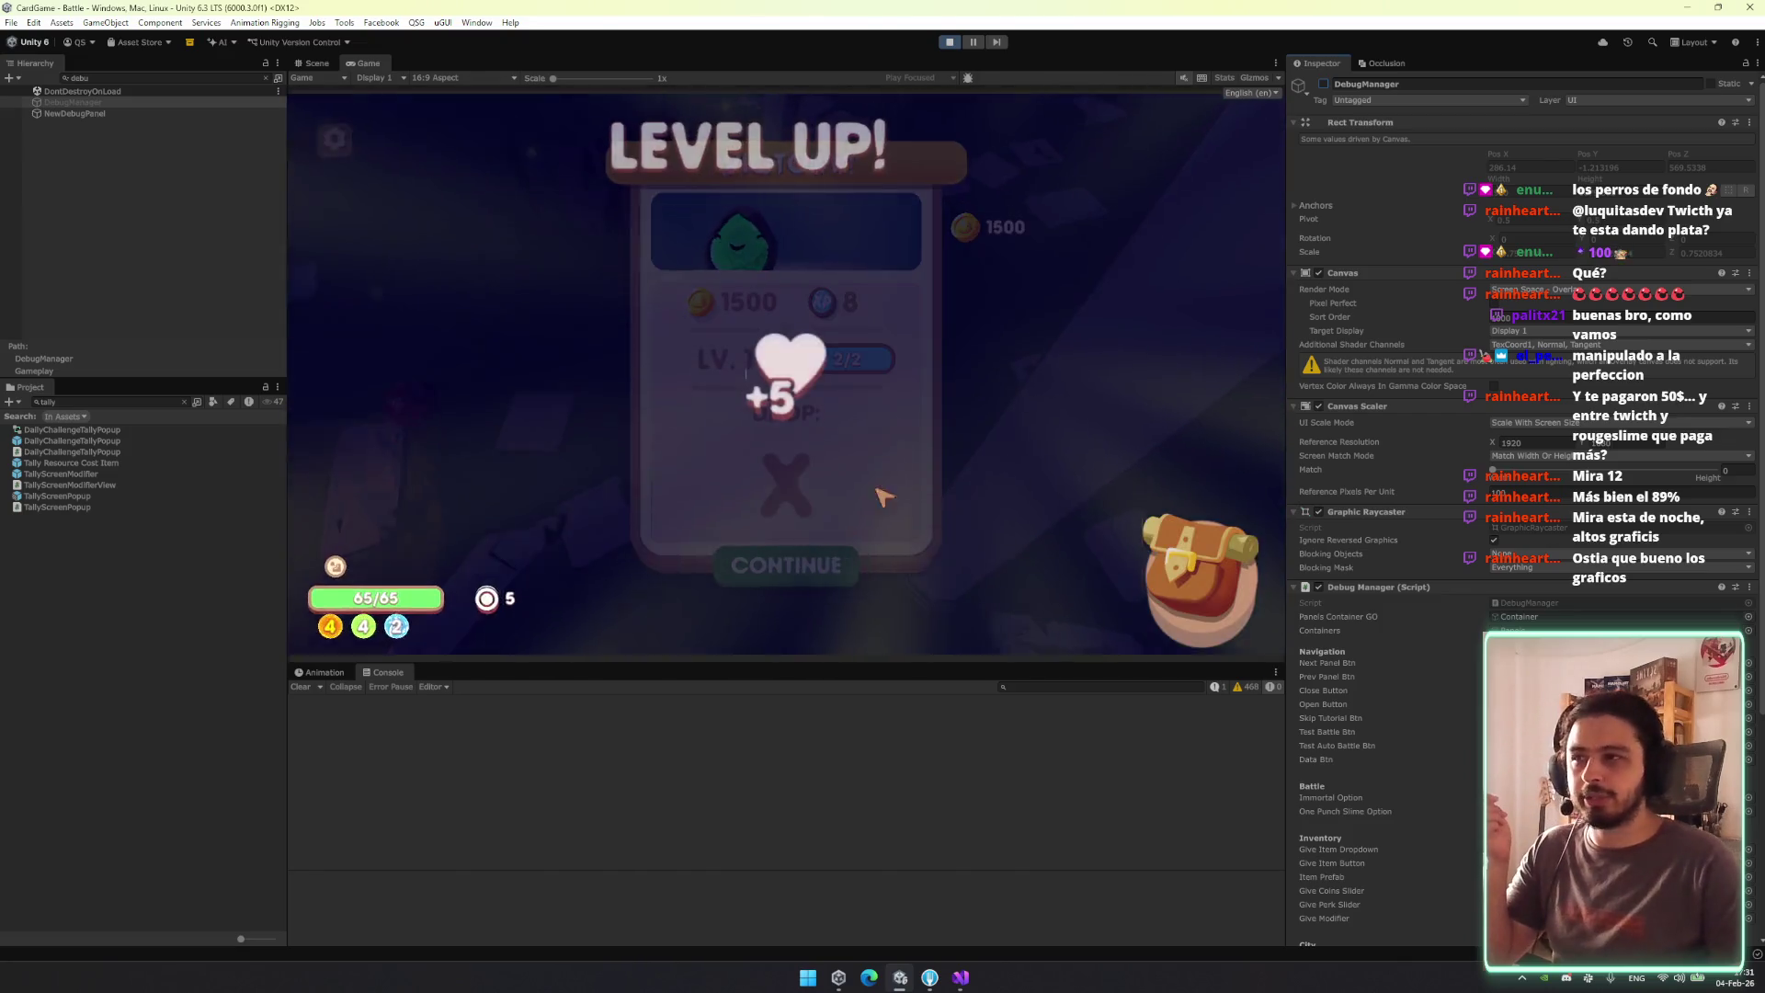
pyautogui.click(832, 567)
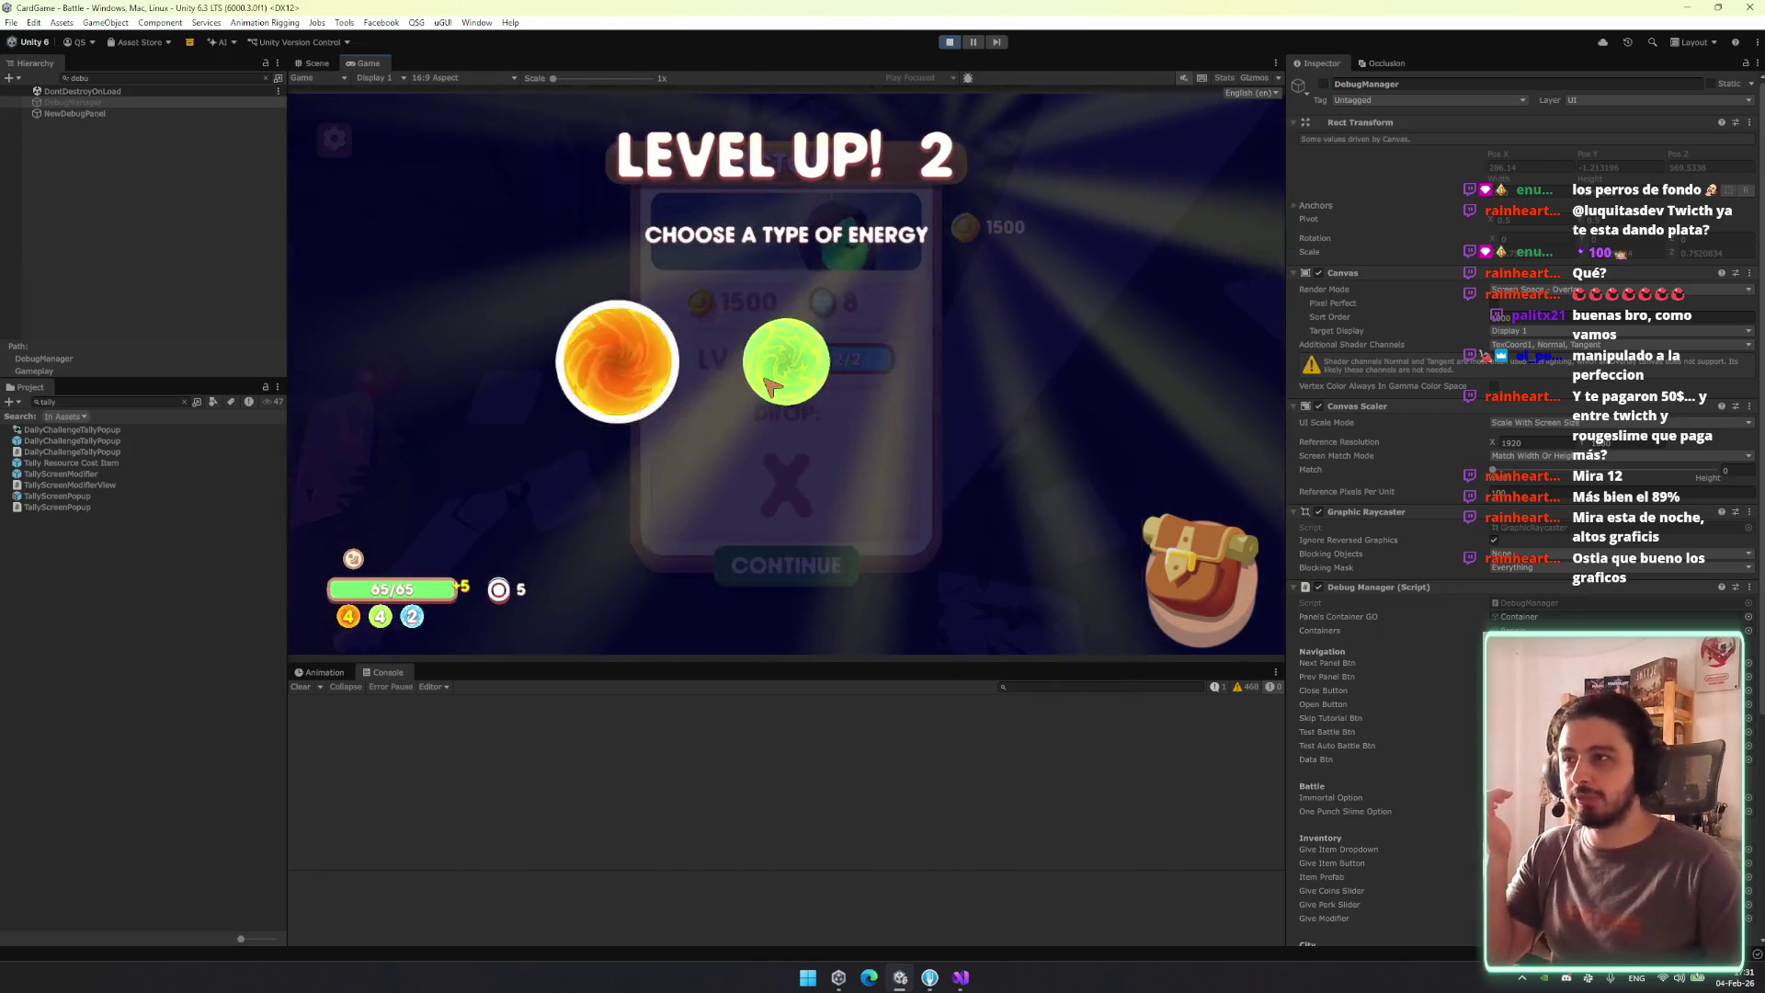
pyautogui.click(784, 360)
pyautogui.click(886, 571)
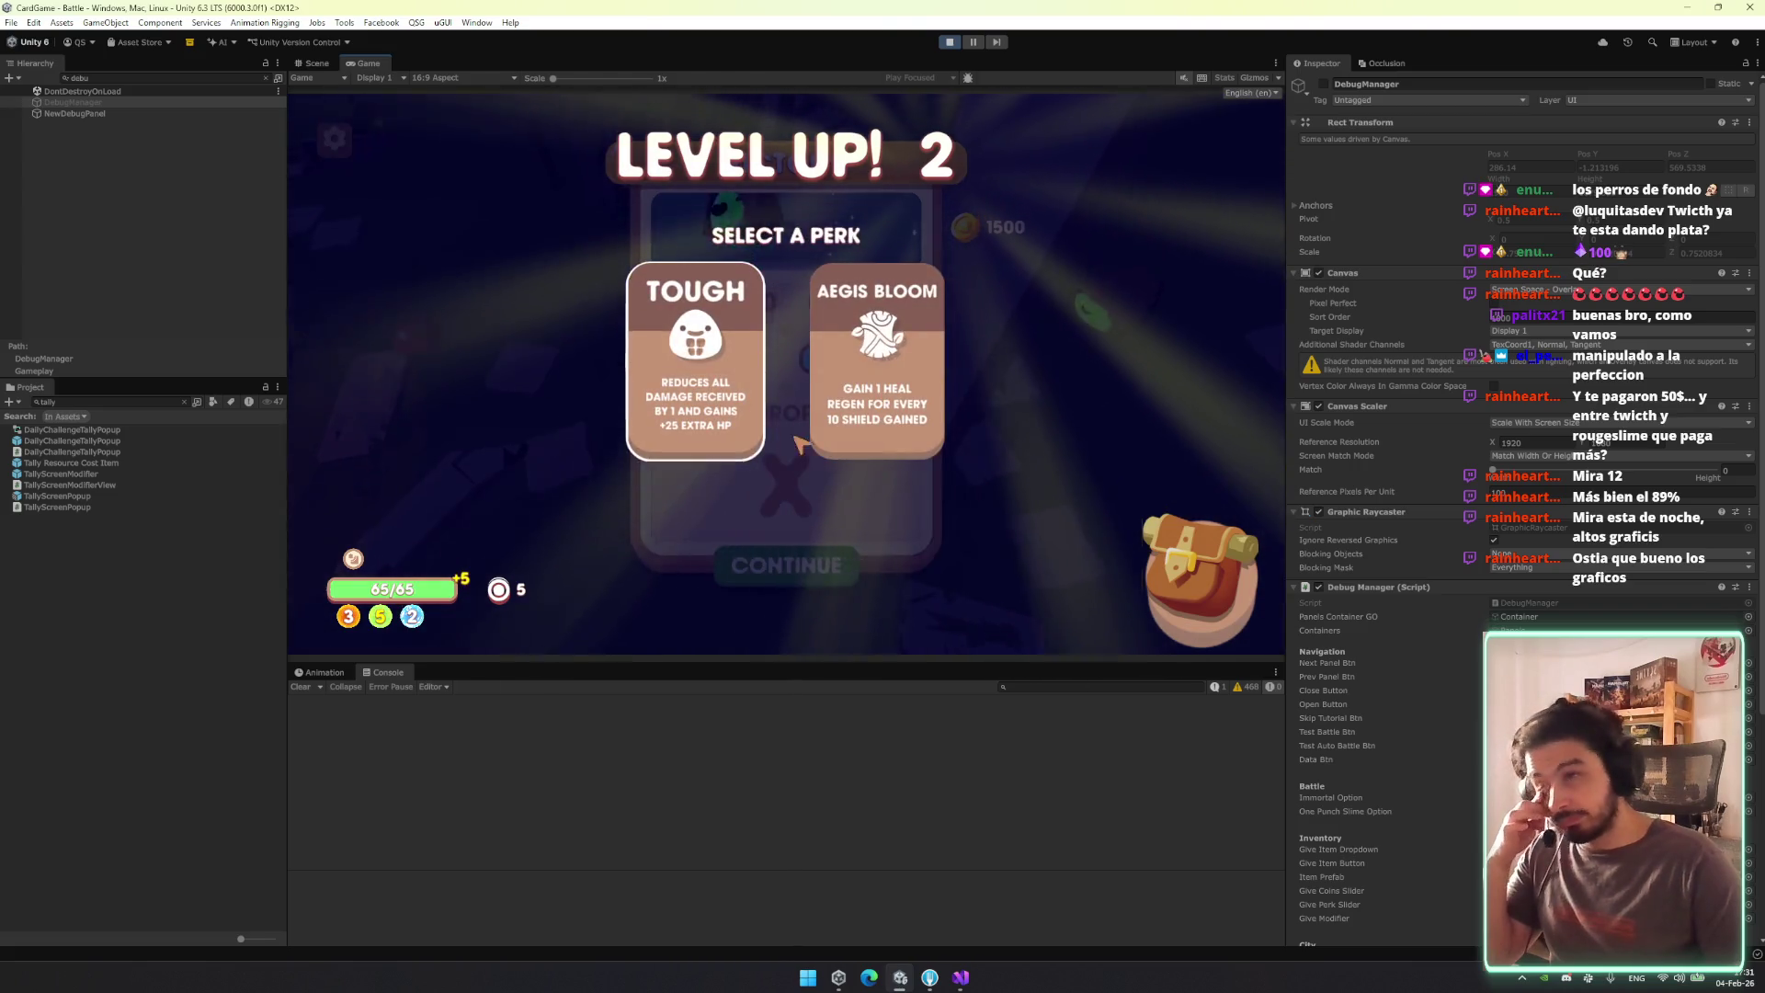
pyautogui.click(726, 386)
pyautogui.click(883, 570)
pyautogui.click(855, 574)
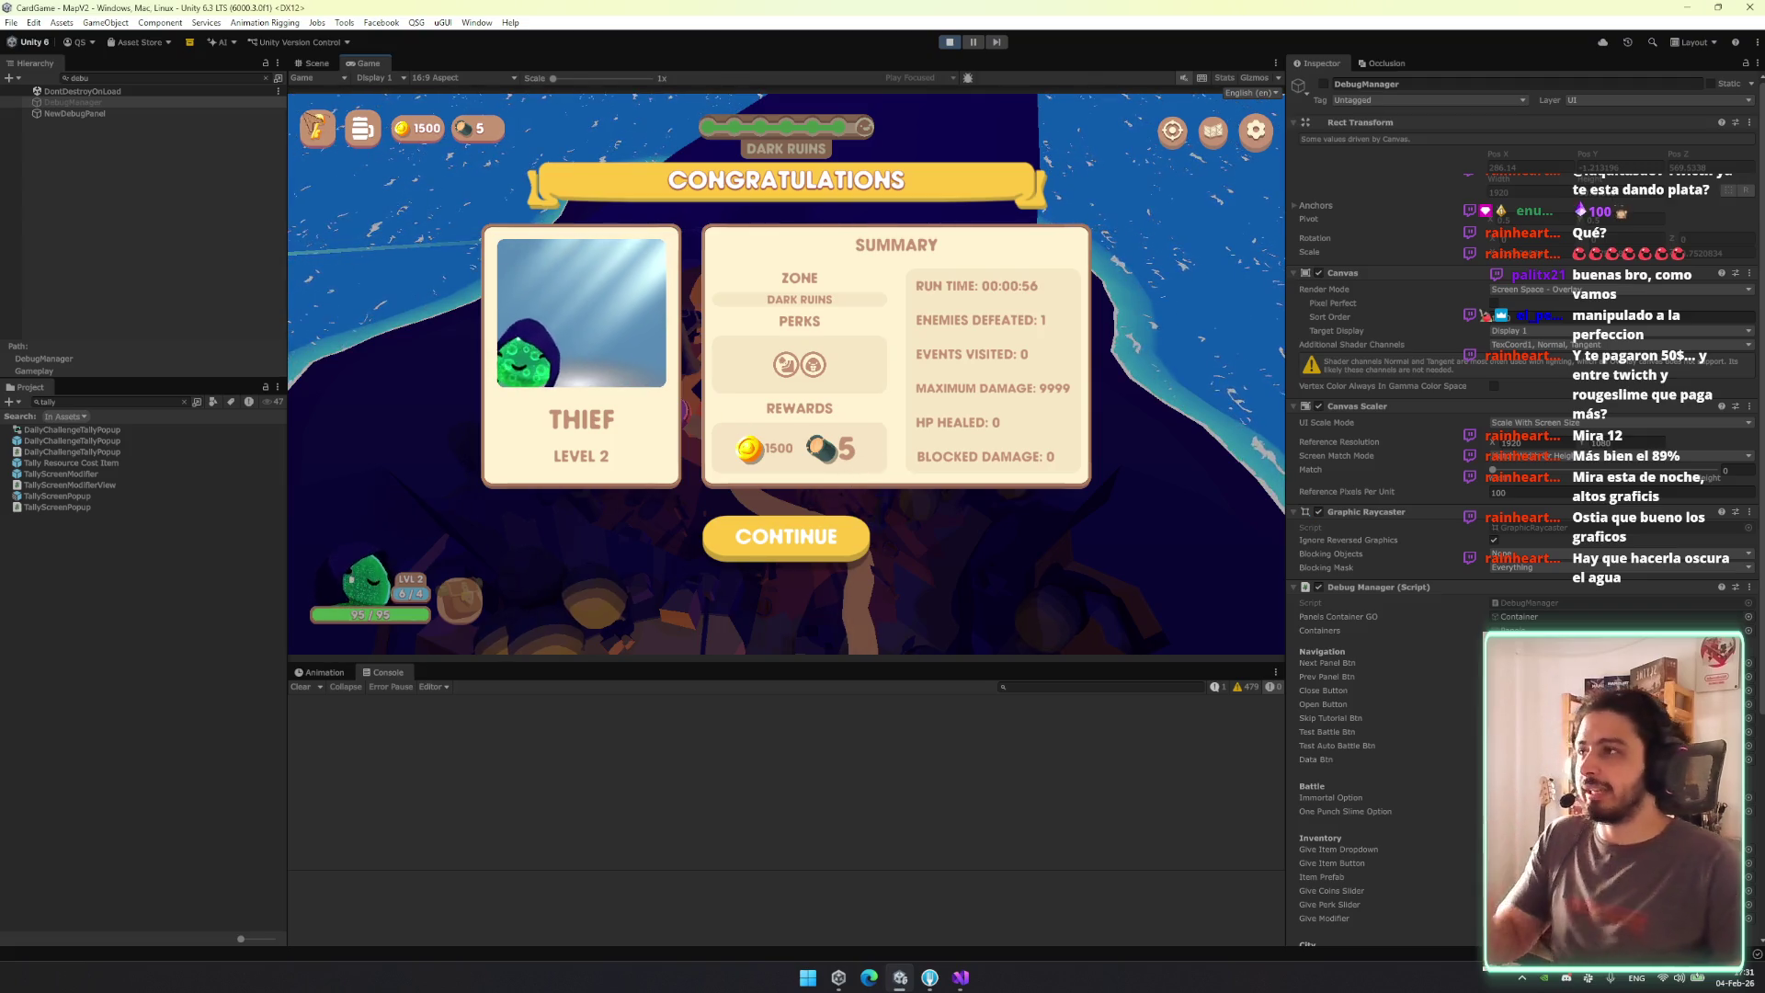
# Locate the reward labels via a 'res' Hierarchy search and set the second item's label to 5.
pyautogui.click(314, 62)
pyautogui.click(136, 78)
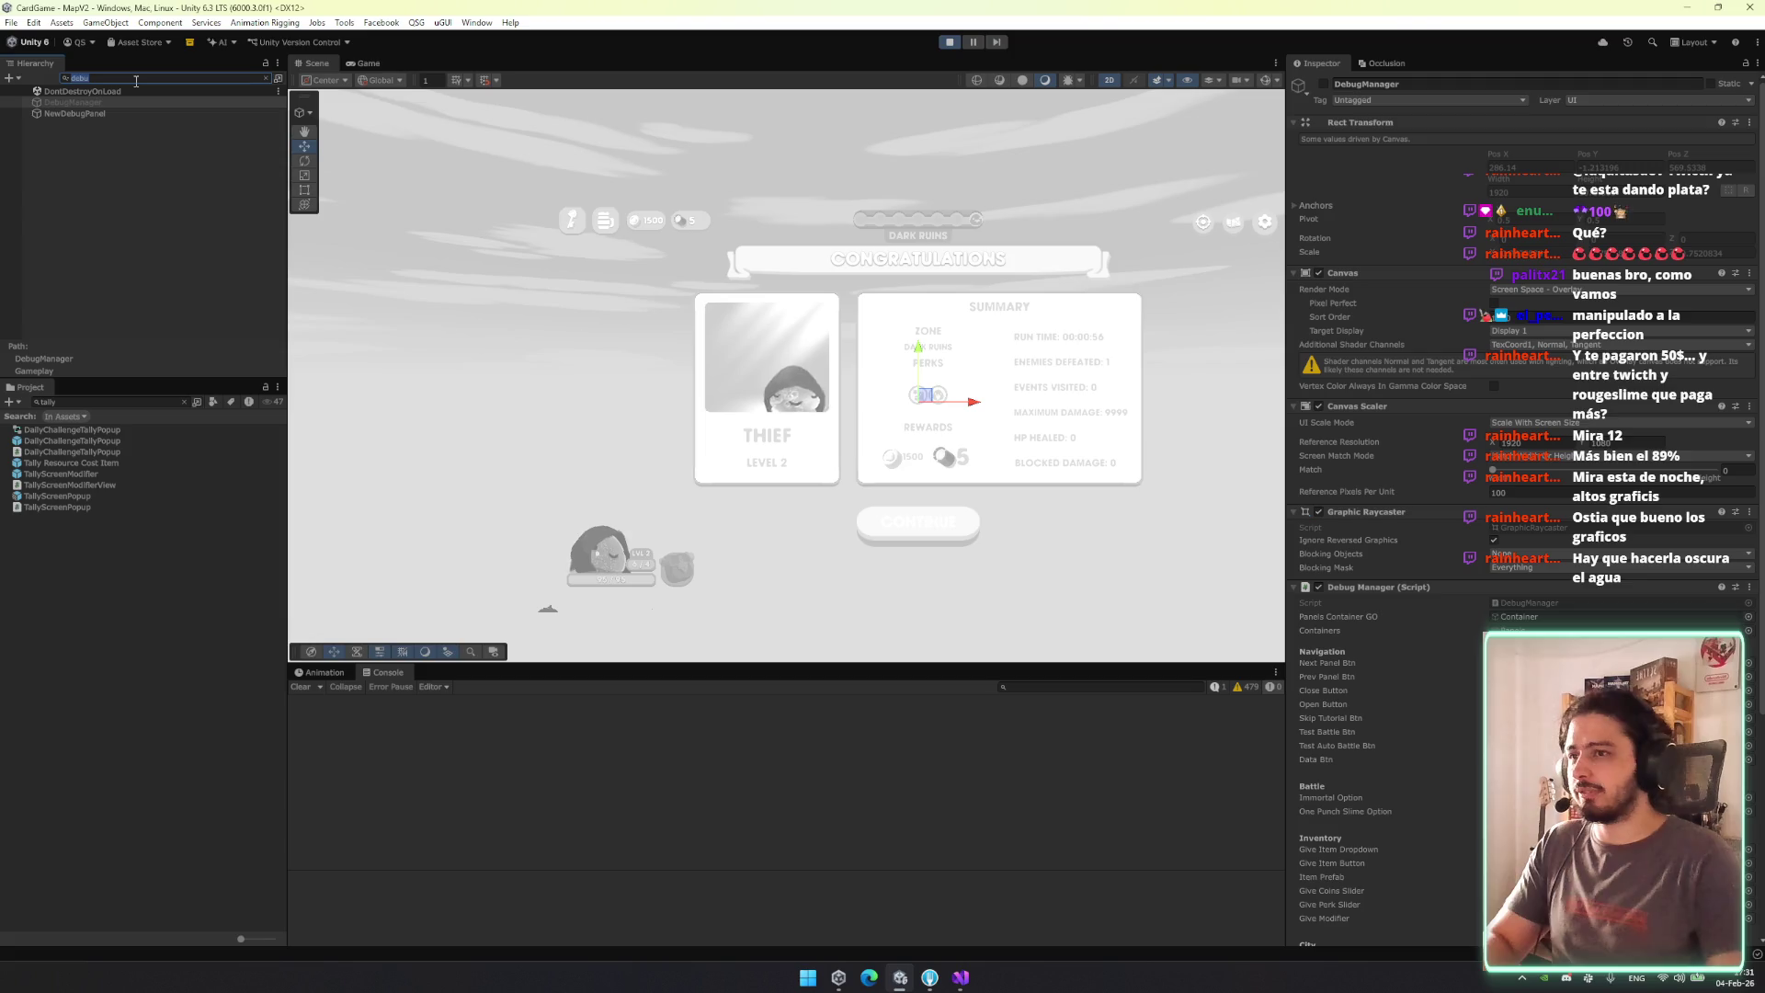
pyautogui.write('res')
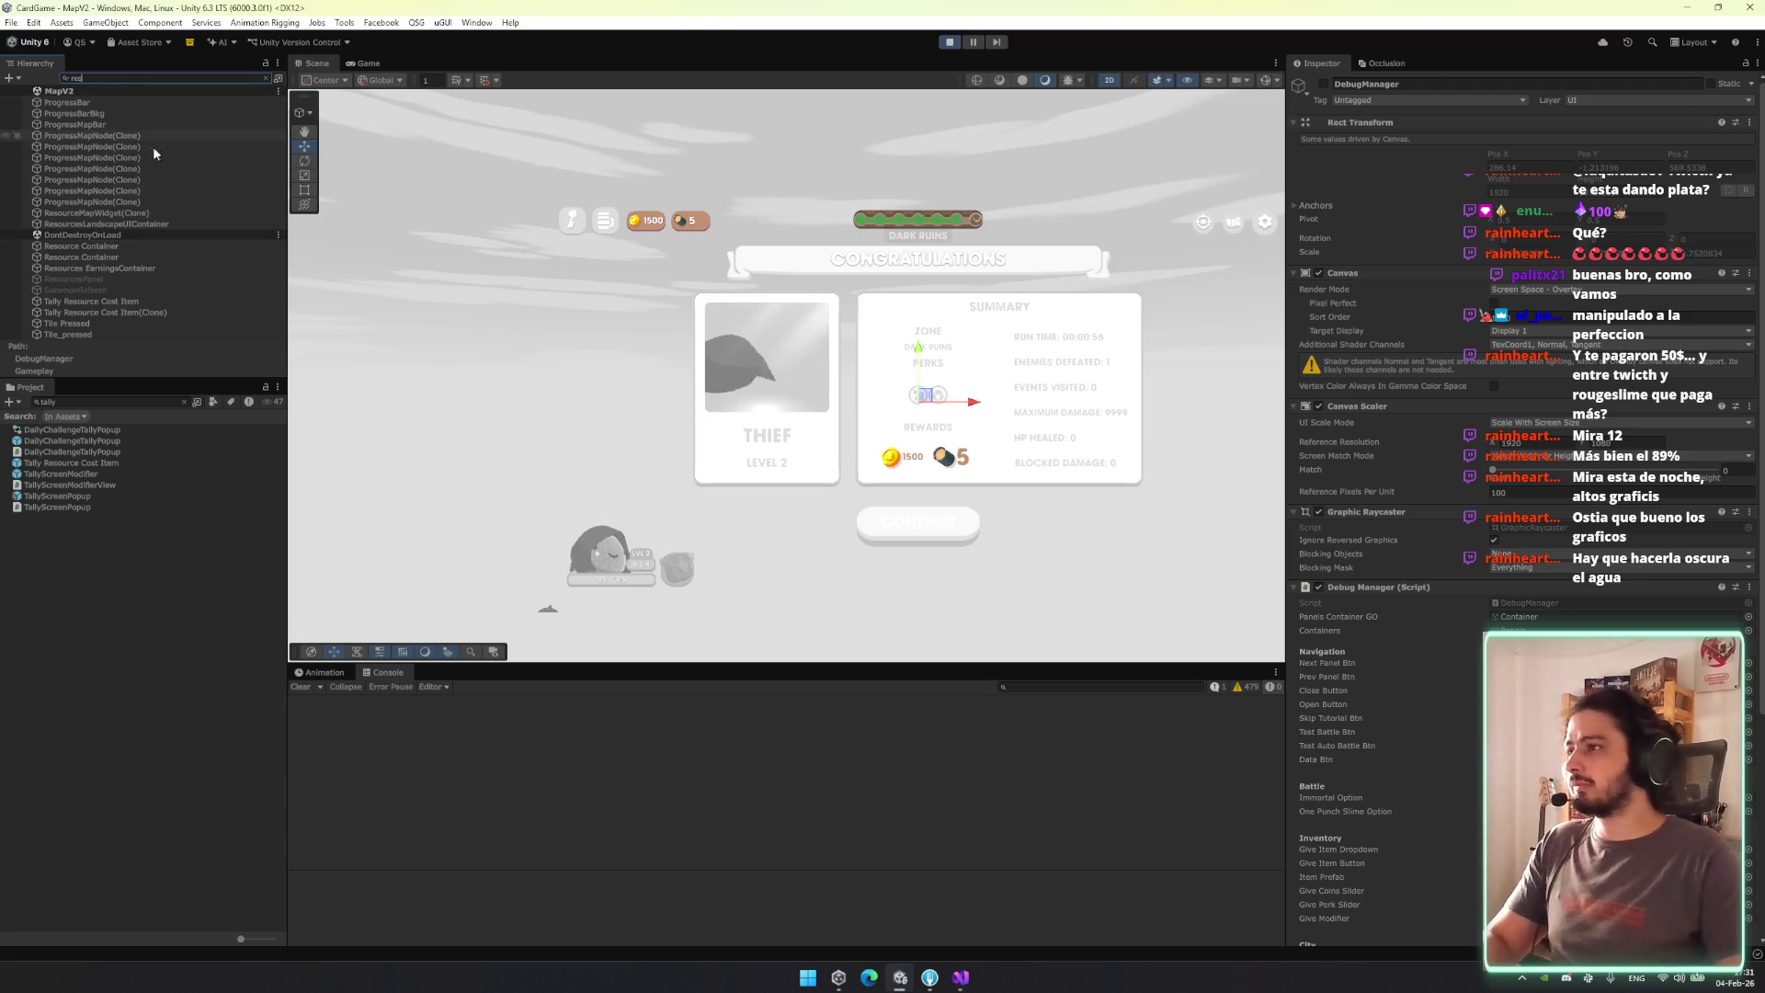
pyautogui.click(150, 311)
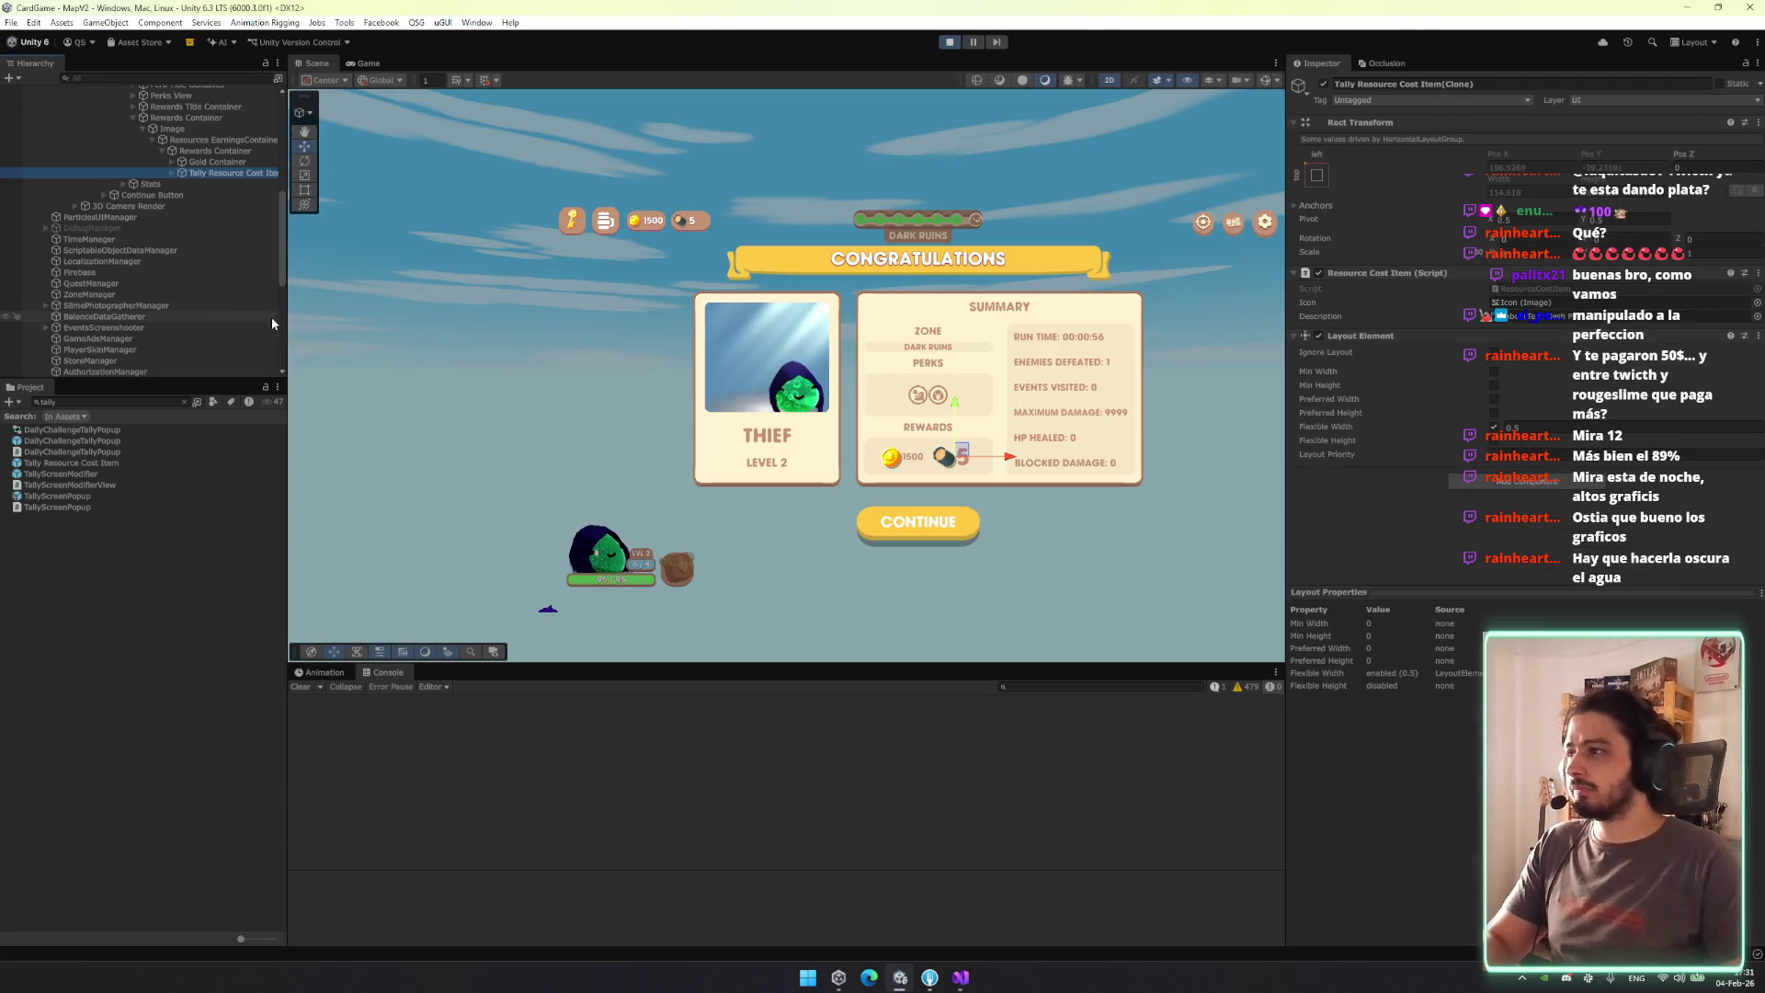
pyautogui.click(228, 162)
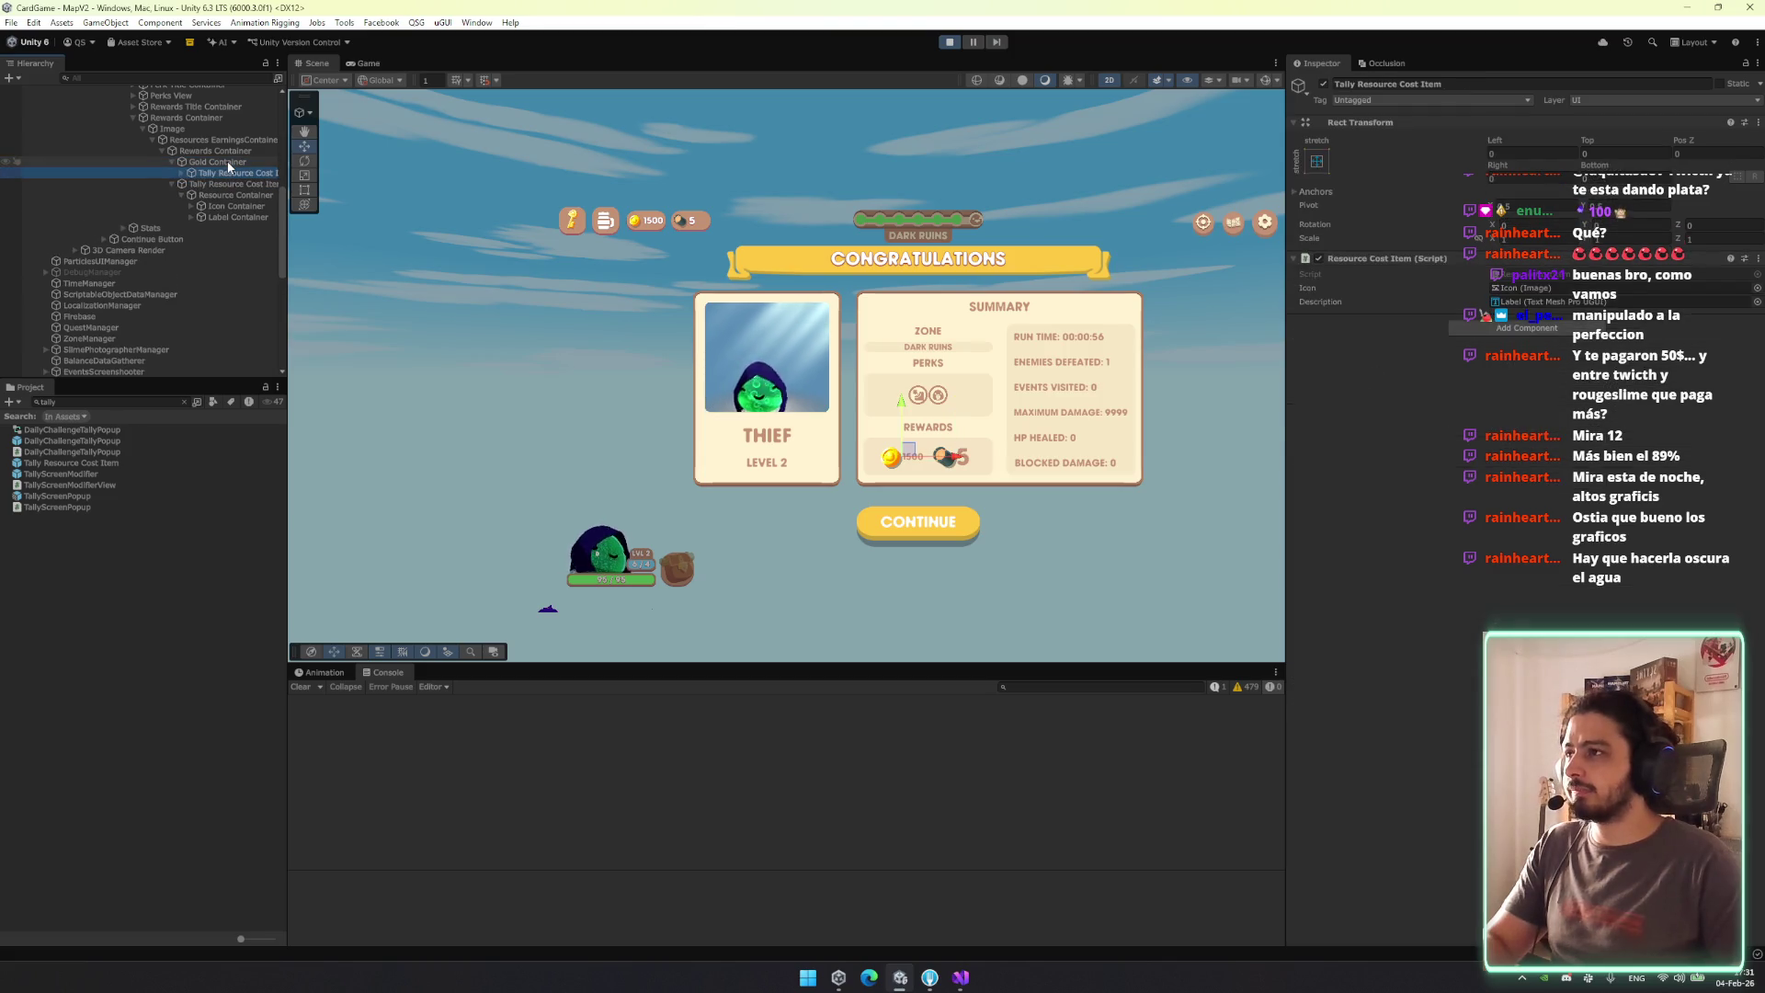
pyautogui.press('Down')
pyautogui.press('Right')
pyautogui.press('Down')
pyautogui.press('Down')
pyautogui.press('Down')
pyautogui.press('Right')
pyautogui.press('Down')
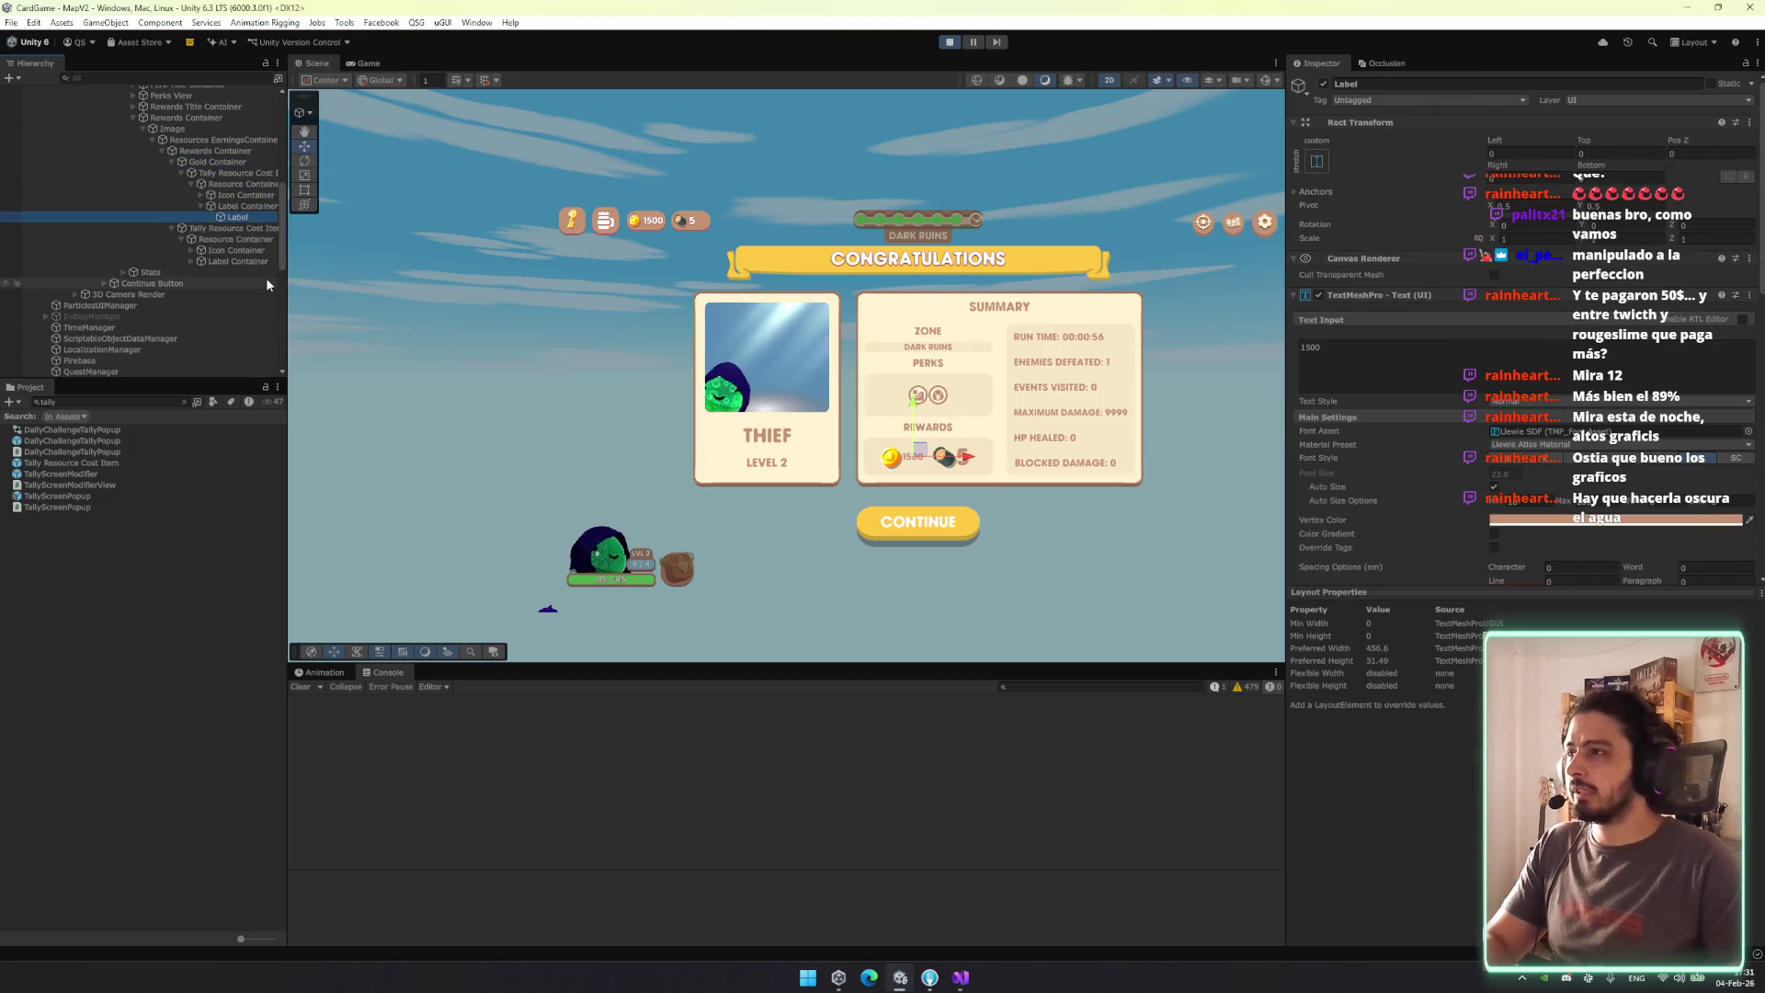
pyautogui.click(258, 264)
pyautogui.press('Right')
pyautogui.click(264, 273)
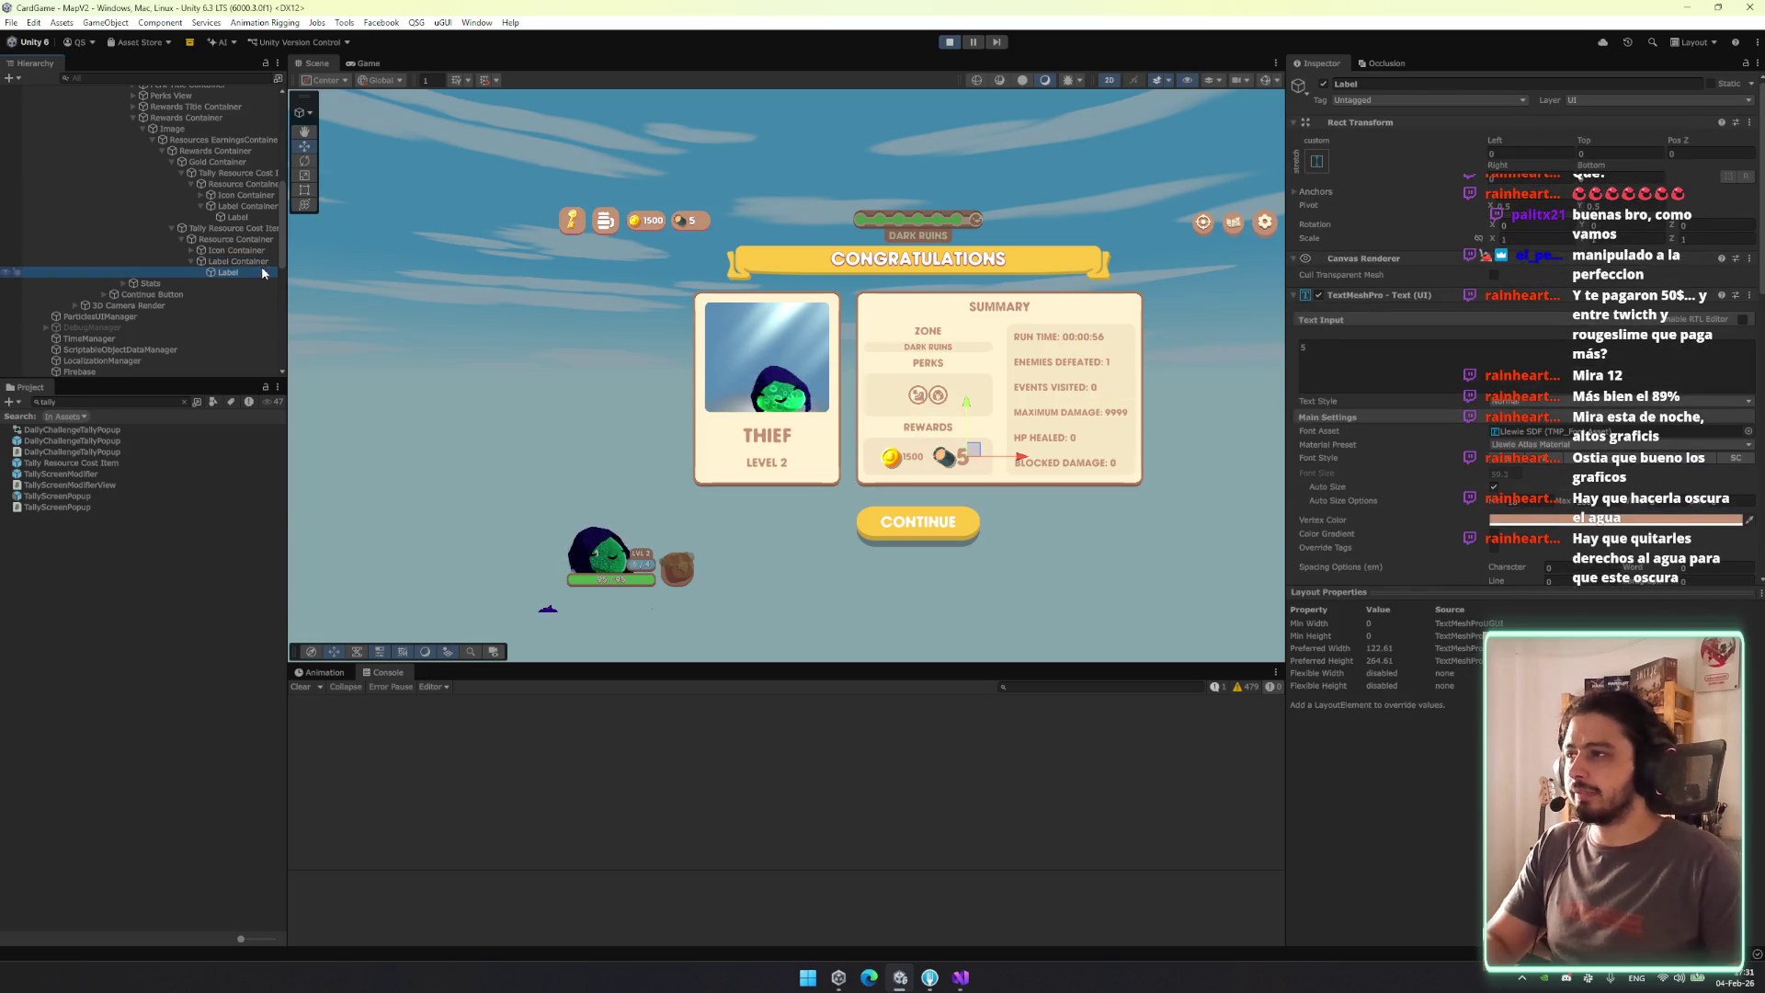
# Set the font size of both reward amount Labels to 23.
pyautogui.click(258, 208)
pyautogui.click(256, 214)
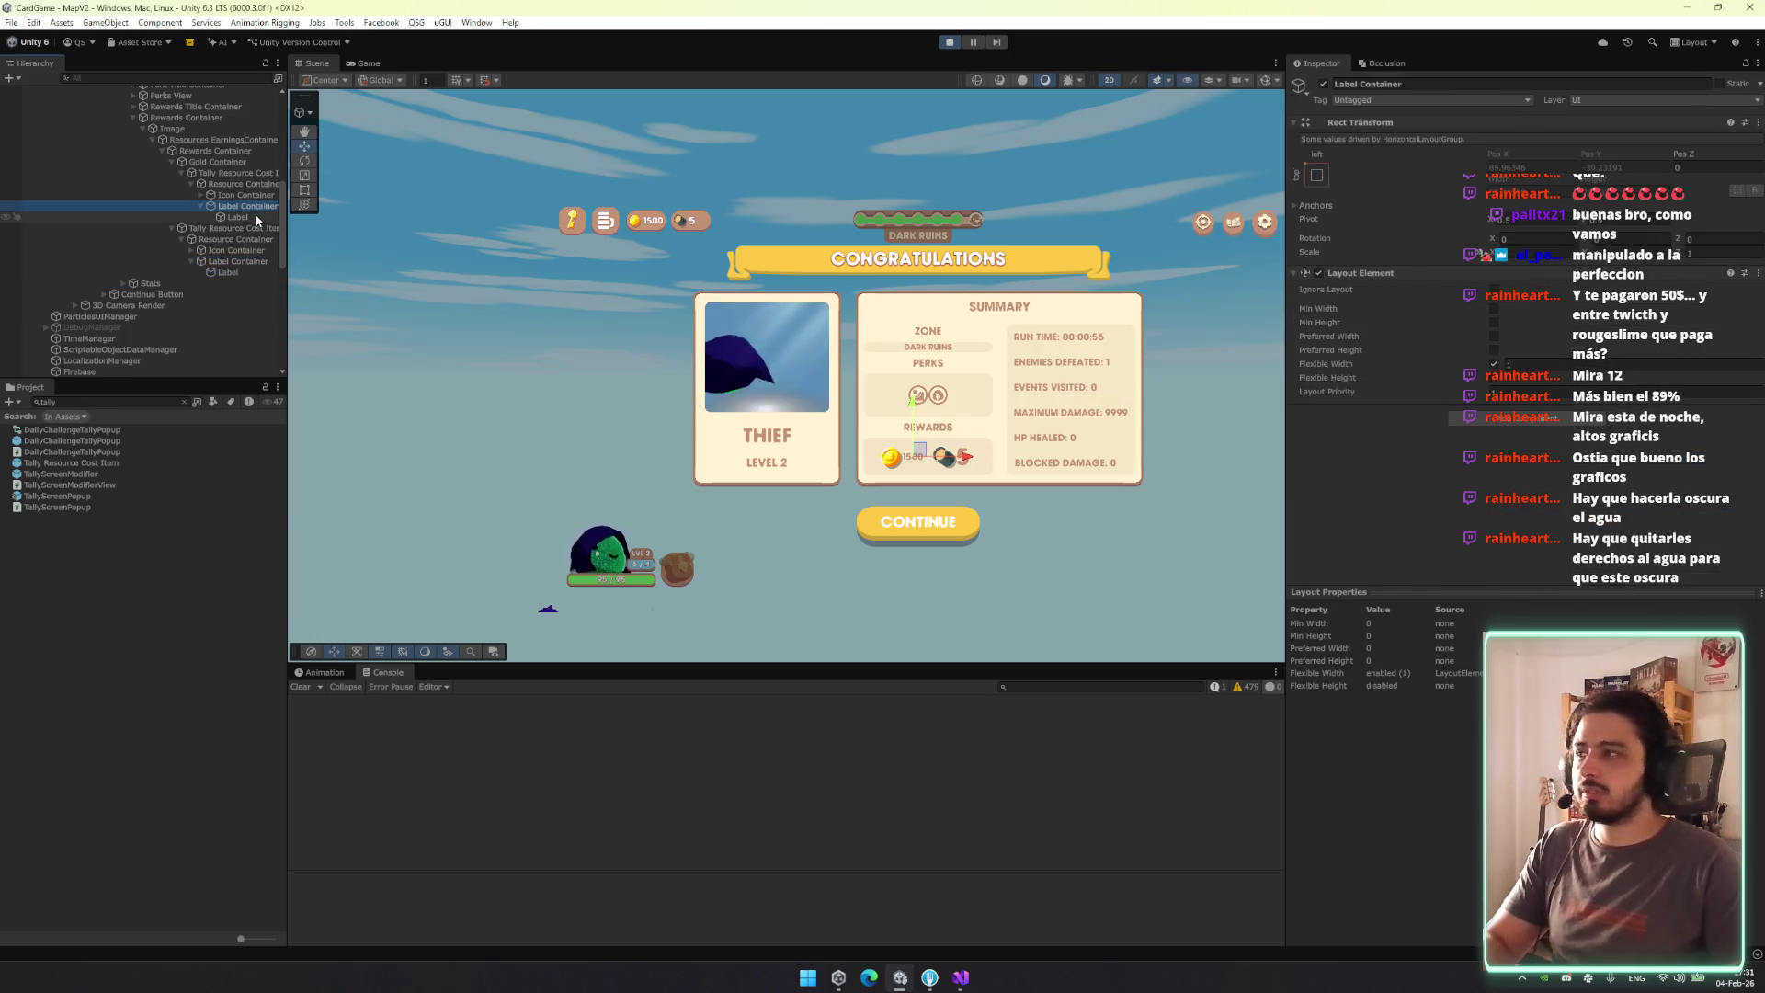
pyautogui.keyDown('ctrl'); pyautogui.click(228, 272); pyautogui.keyUp('ctrl')
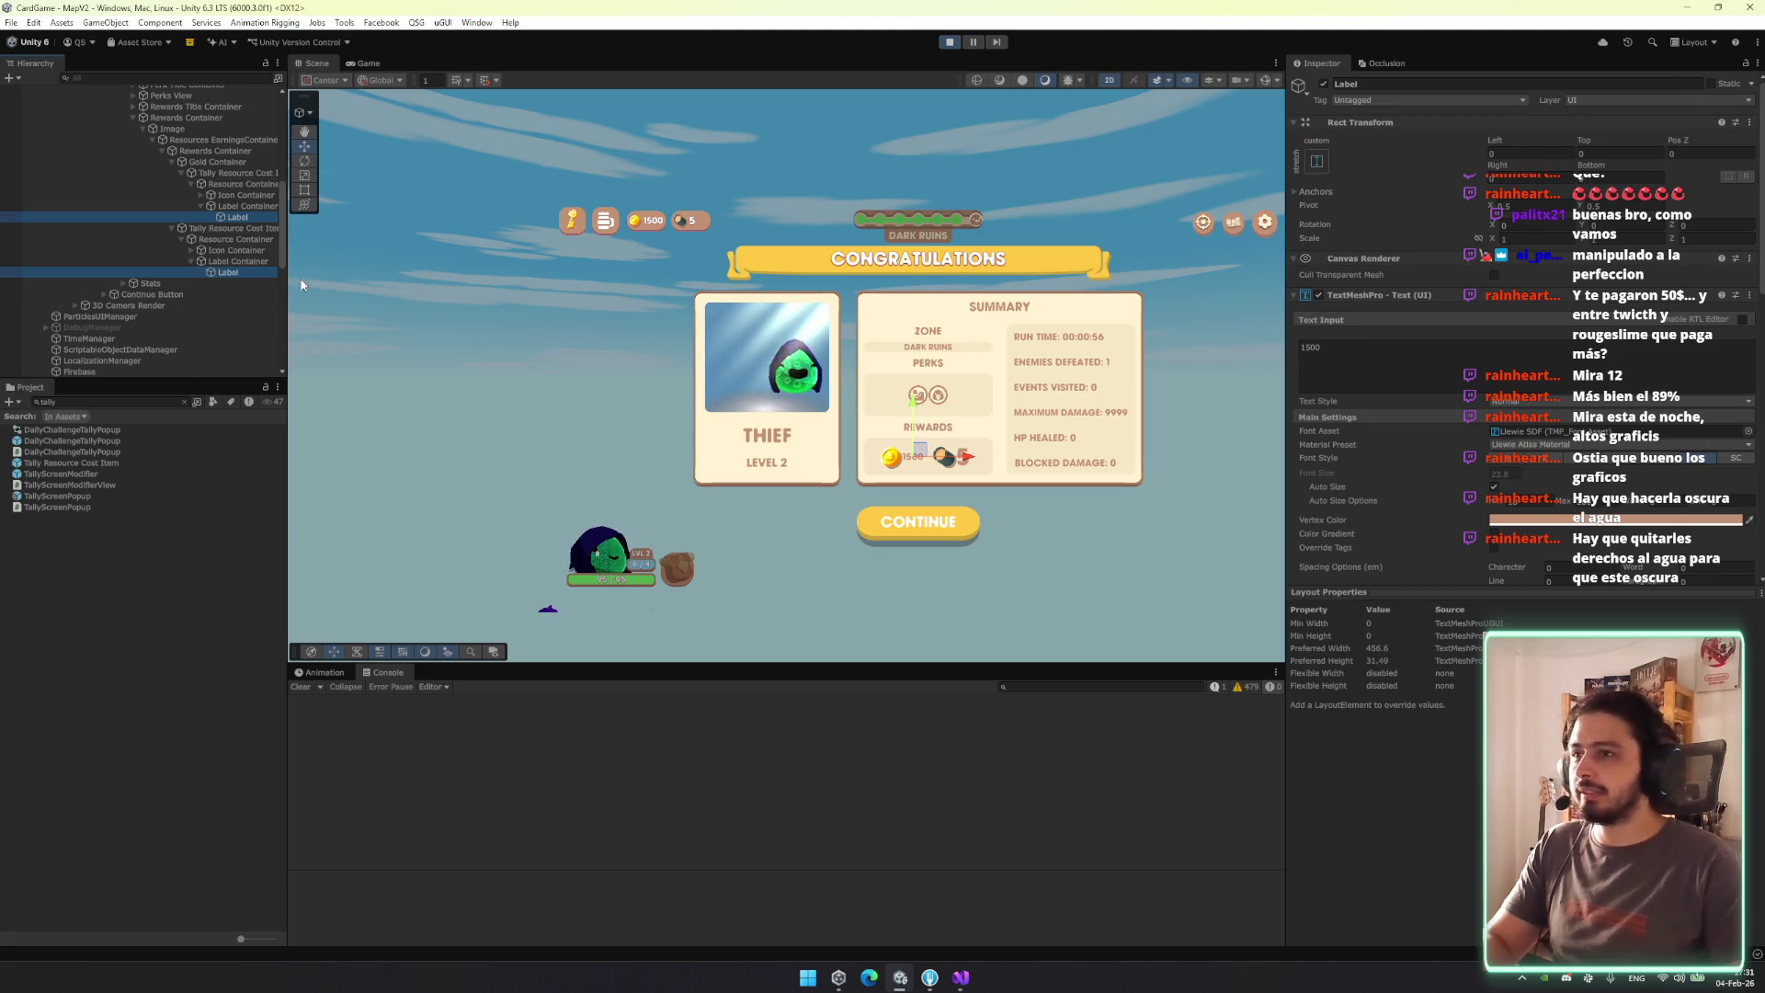
pyautogui.click(1551, 472)
pyautogui.write('23')
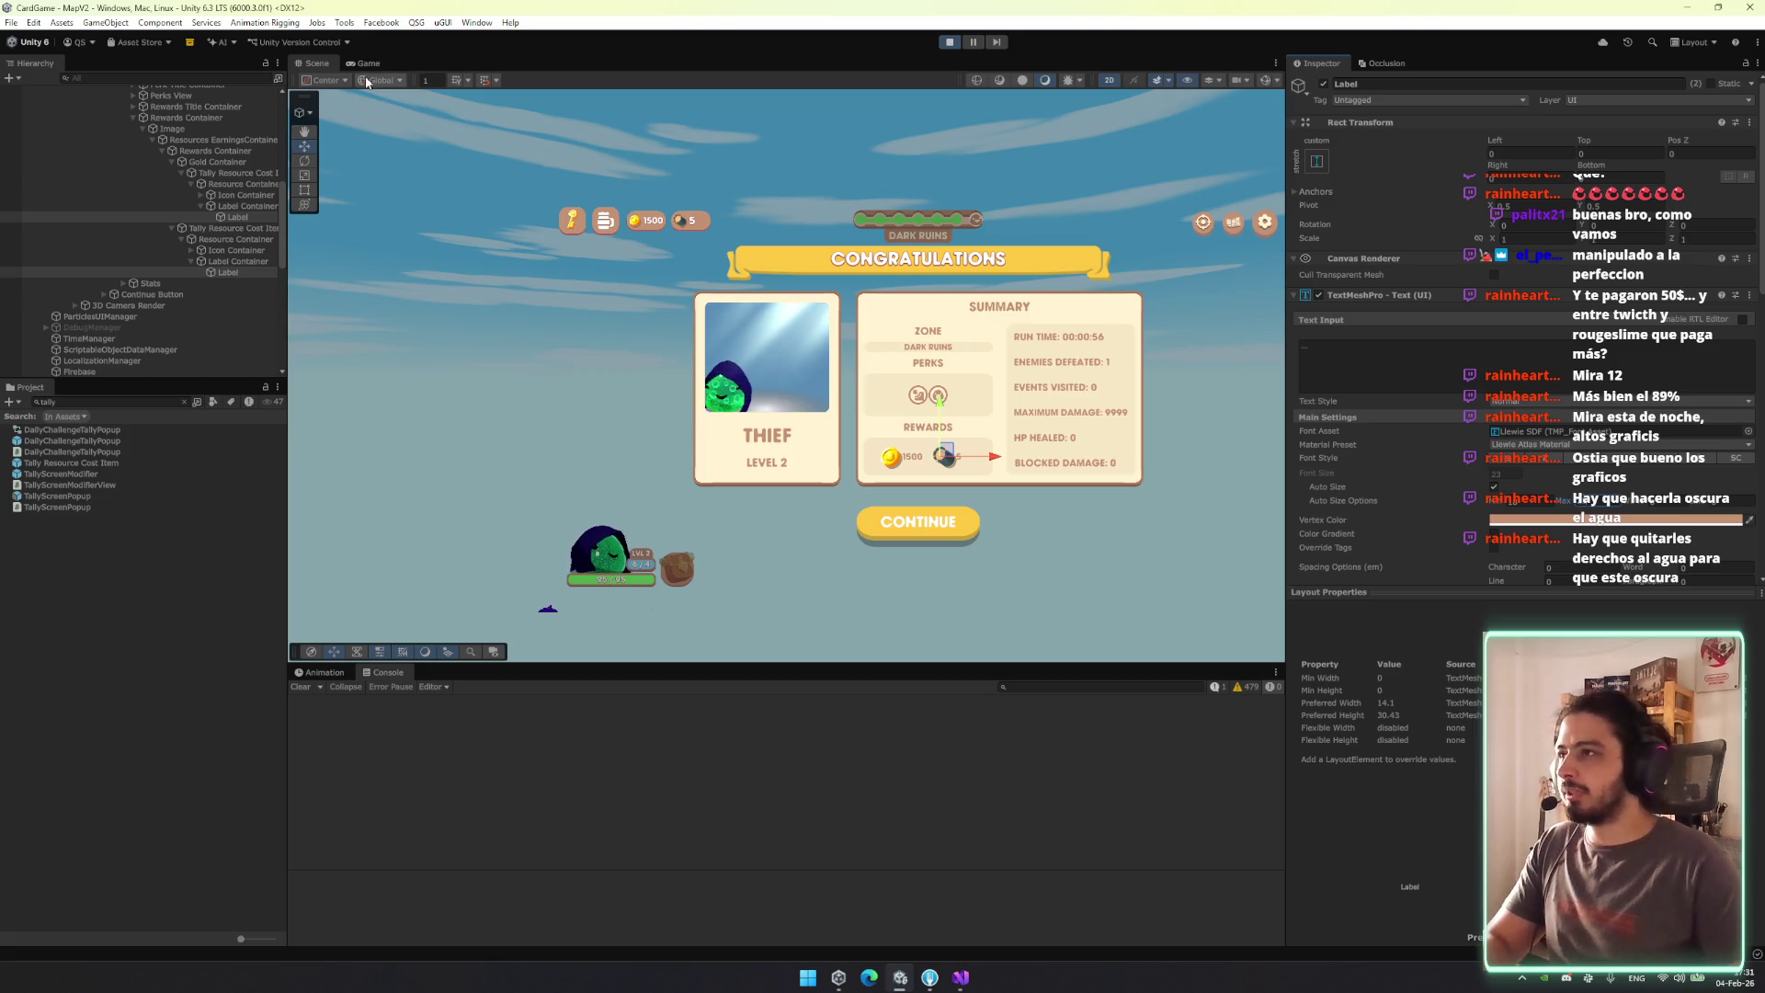
pyautogui.click(1749, 432)
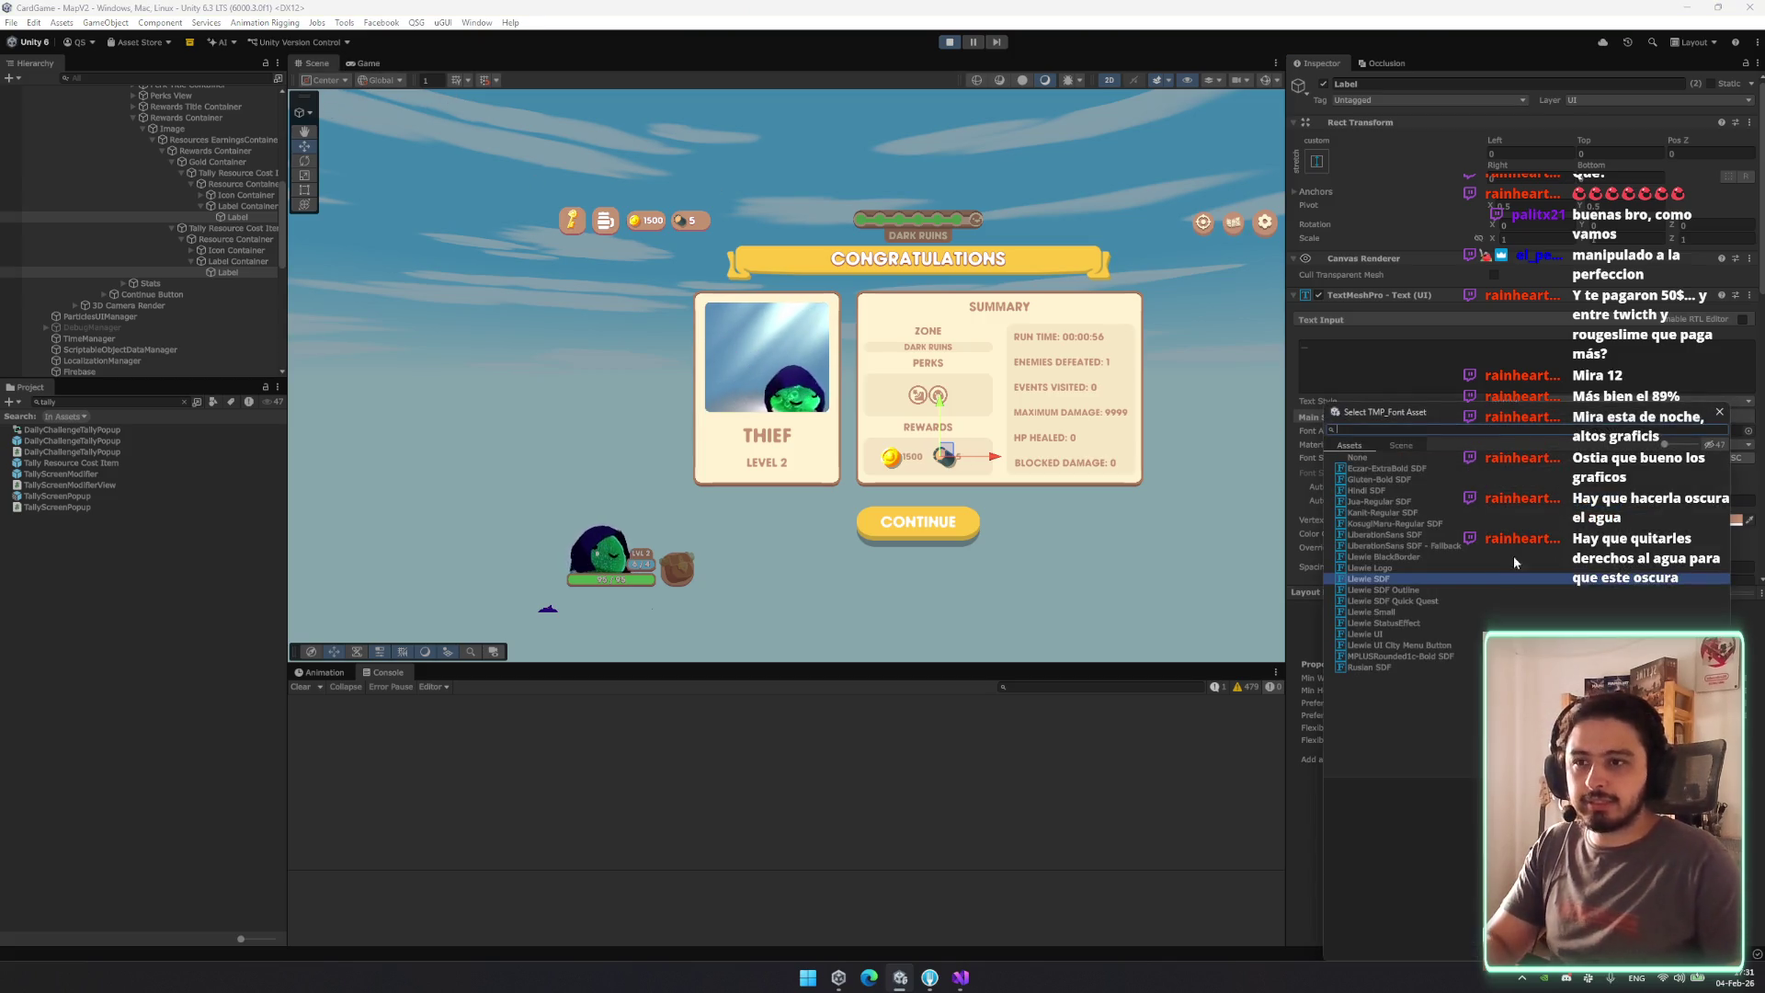
pyautogui.doubleClick(1408, 575)
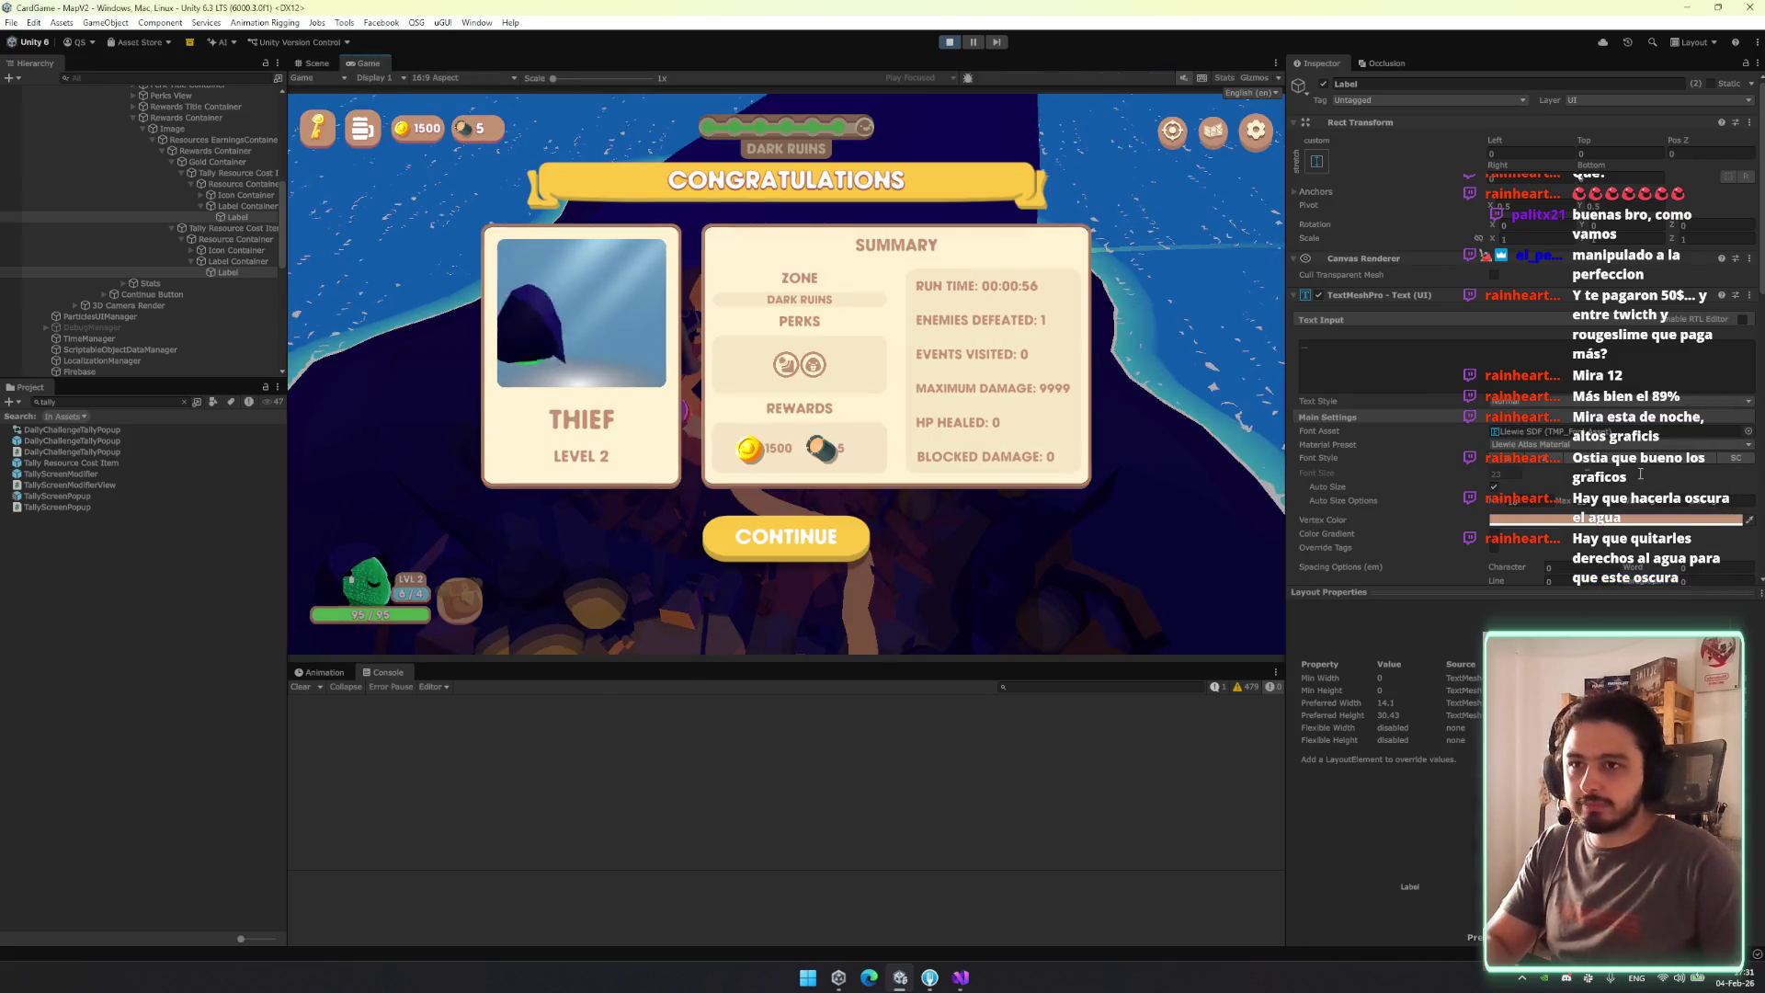
pyautogui.click(1749, 431)
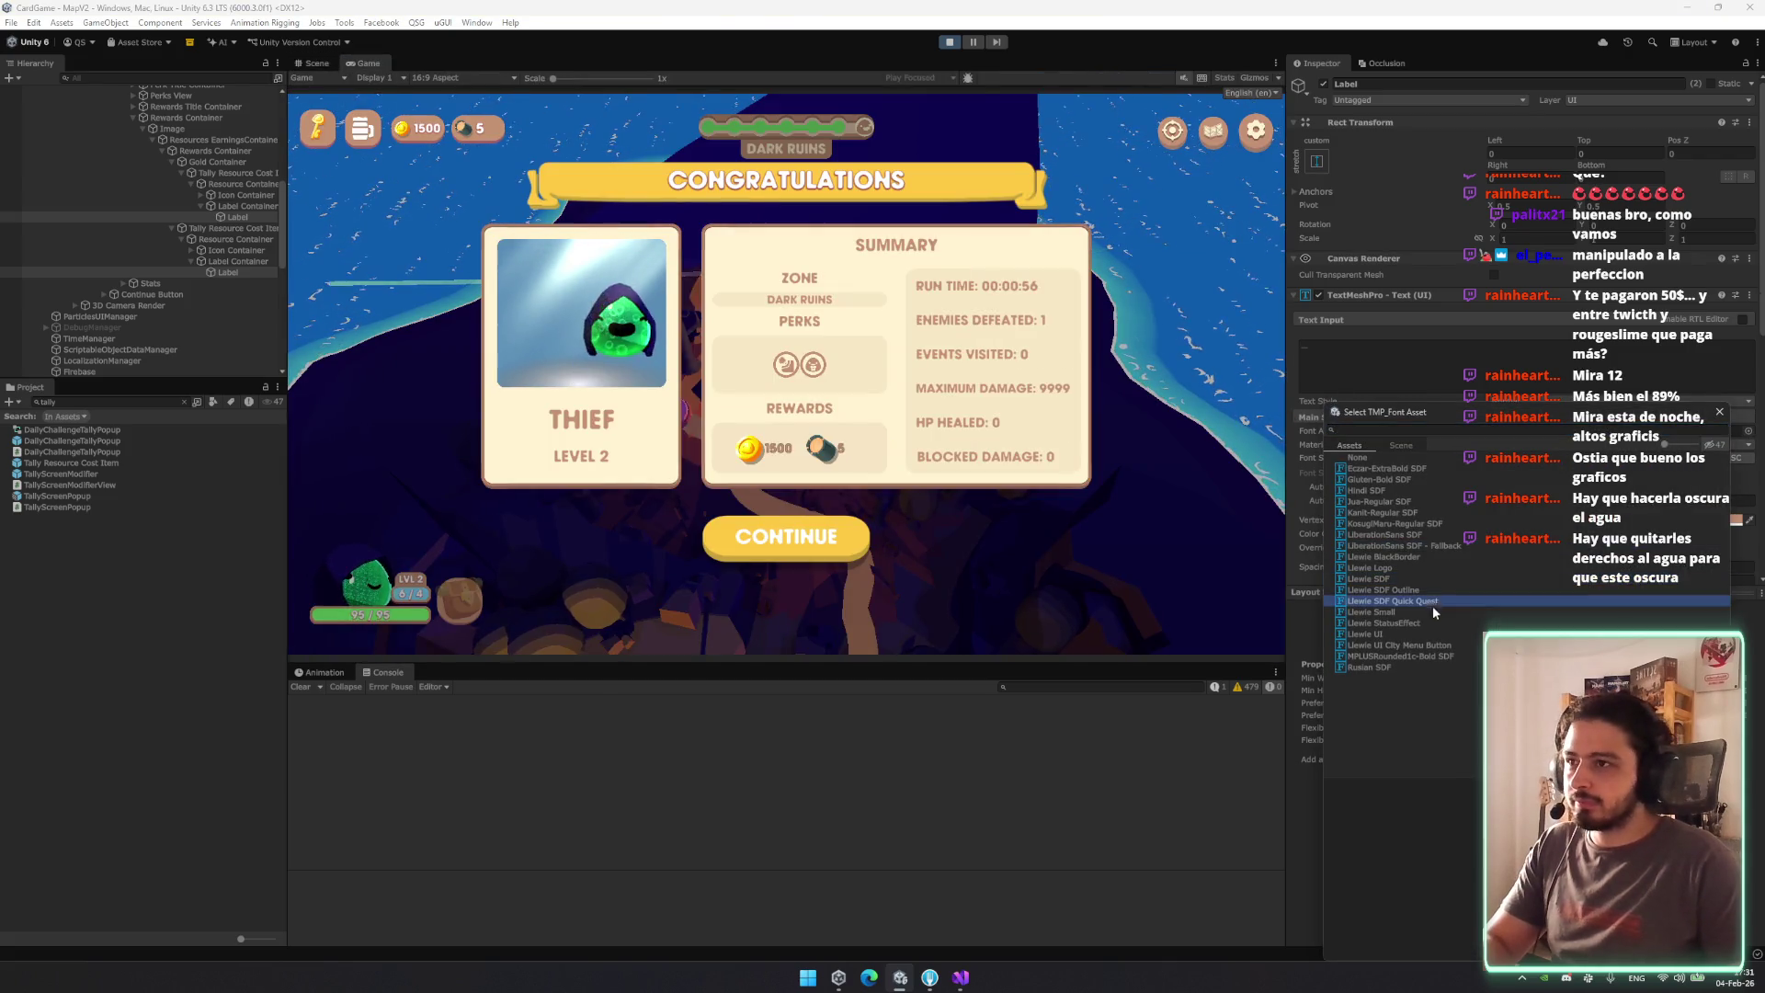
pyautogui.click(1399, 645)
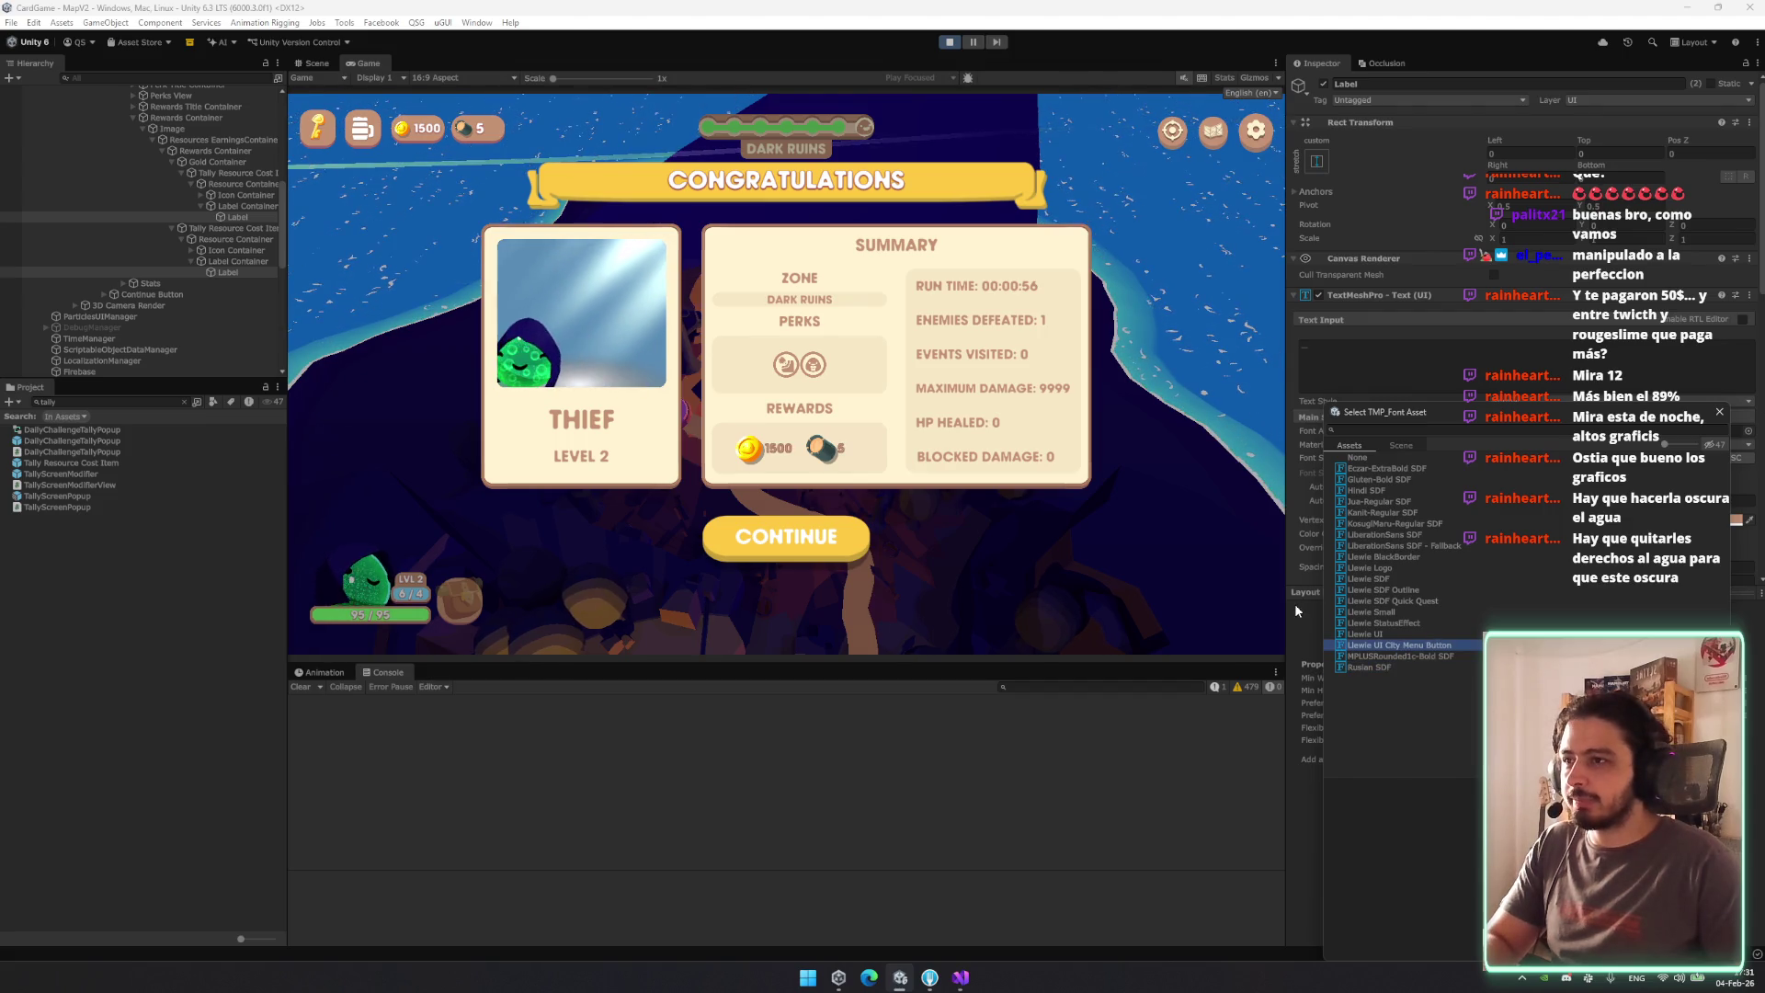
pyautogui.click(1526, 367)
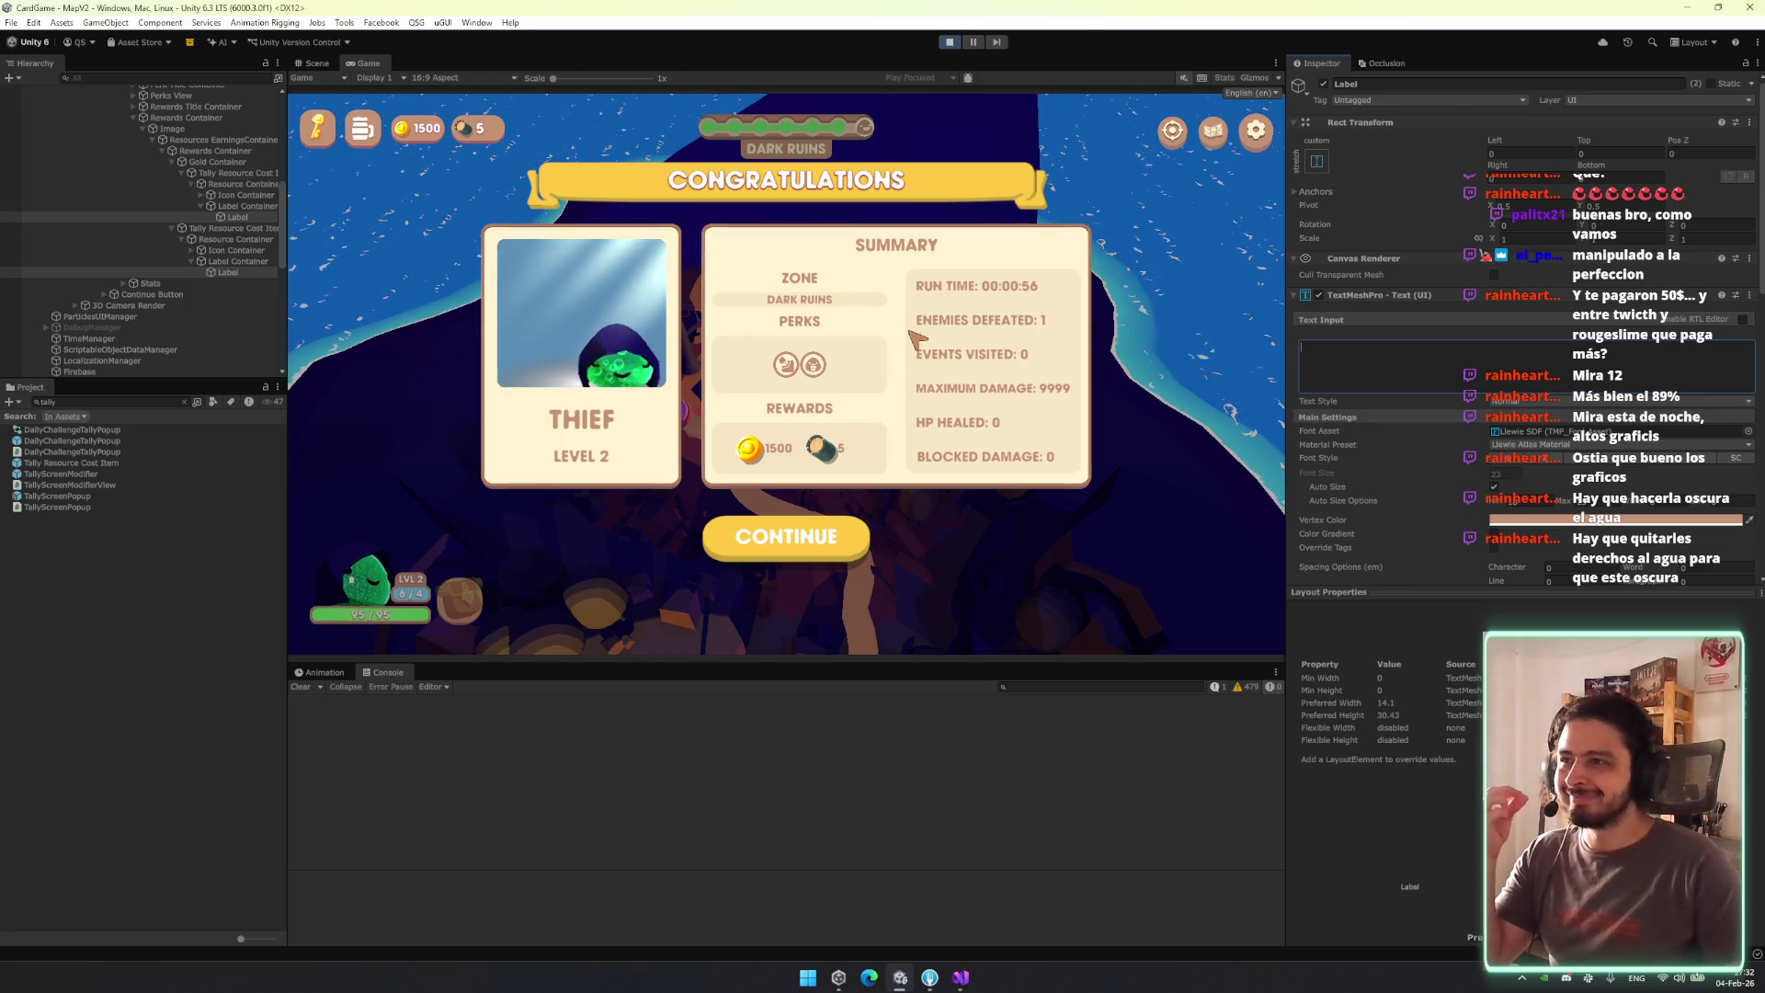
pyautogui.click(247, 217)
pyautogui.press('Left')
pyautogui.press('Left')
pyautogui.press('Down')
pyautogui.press('Down')
pyautogui.press('Down')
pyautogui.press('Left')
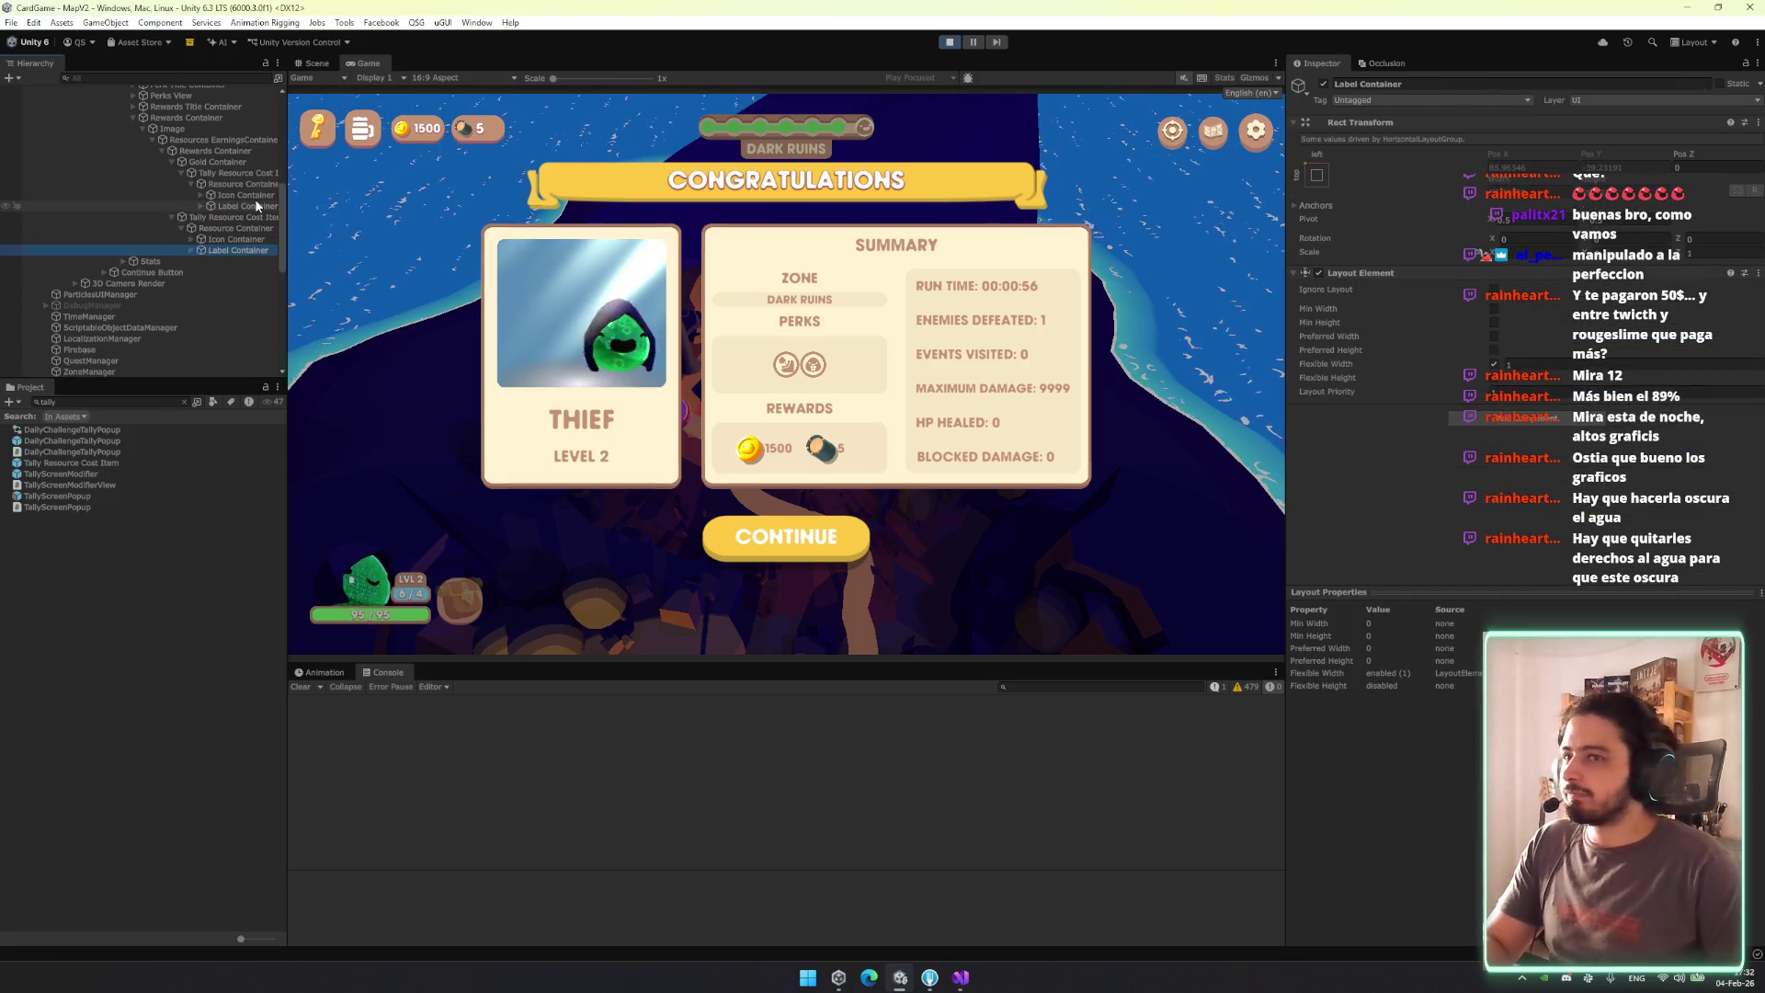
pyautogui.click(317, 63)
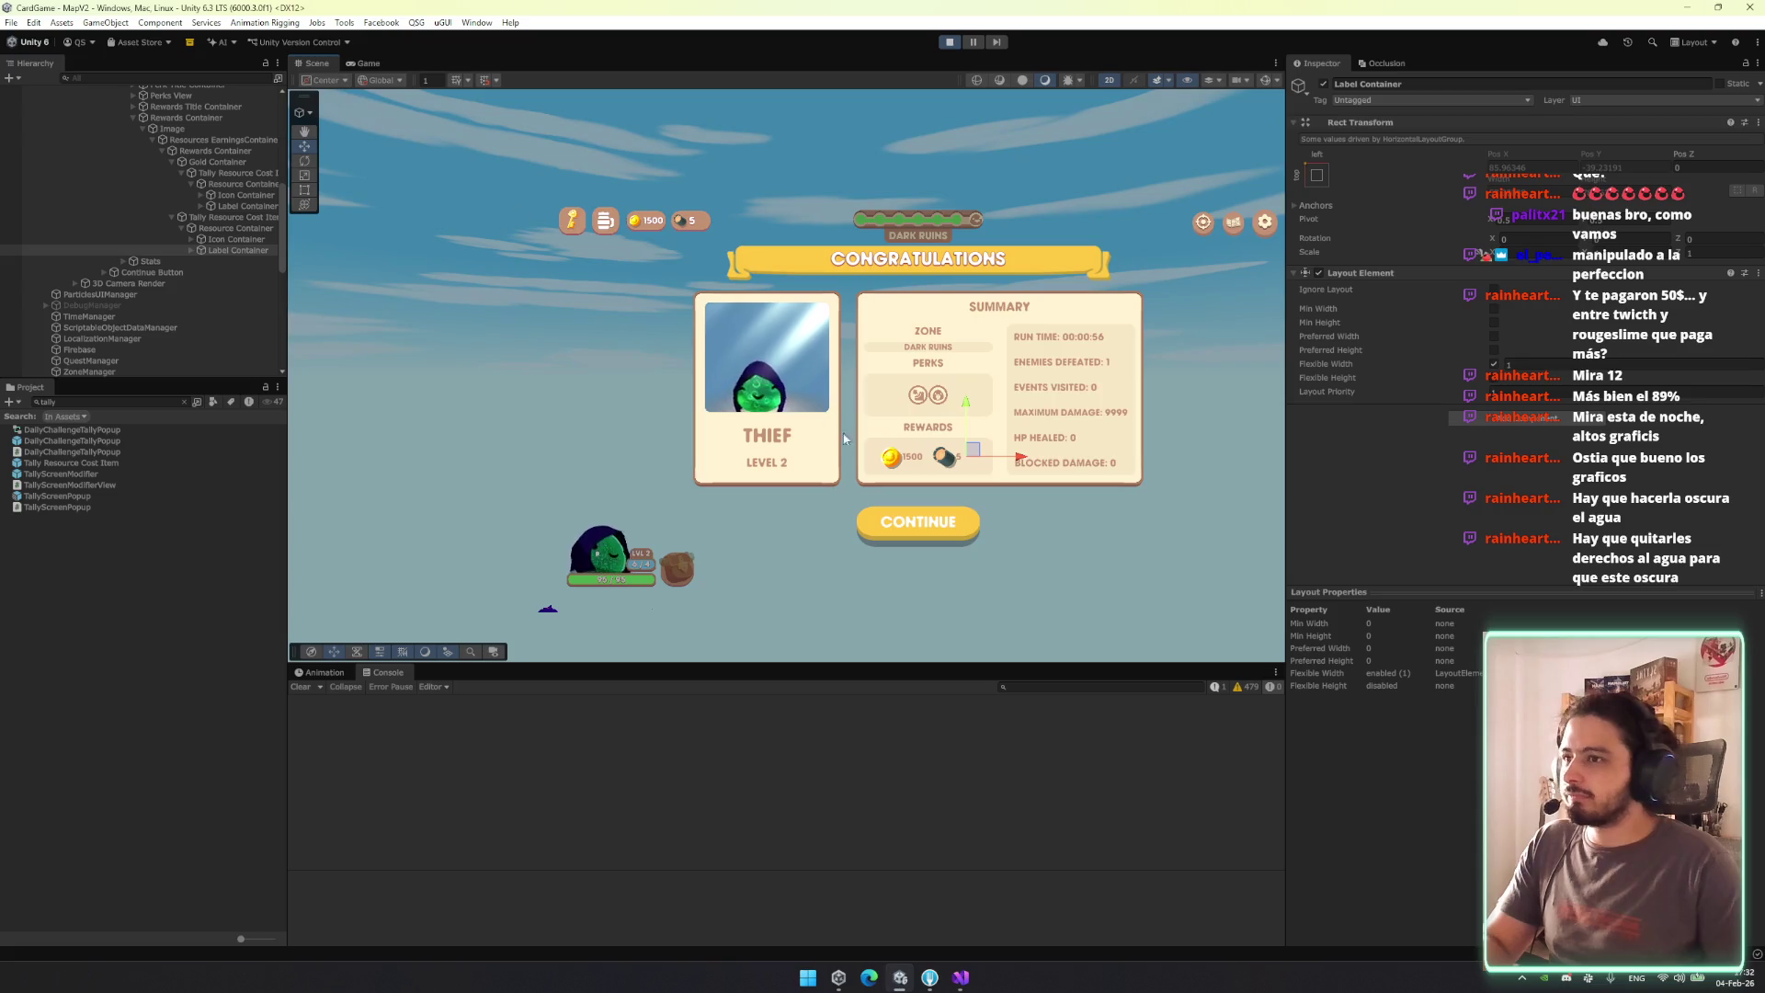
# Frame the whole rewards panel in the Scene view and switch to the Rect tool.
pyautogui.press('f')
pyautogui.scroll(-3, 731, 395)
pyautogui.scroll(1, 672, 388)
pyautogui.moveTo(672, 388); pyautogui.dragTo(879, 383)
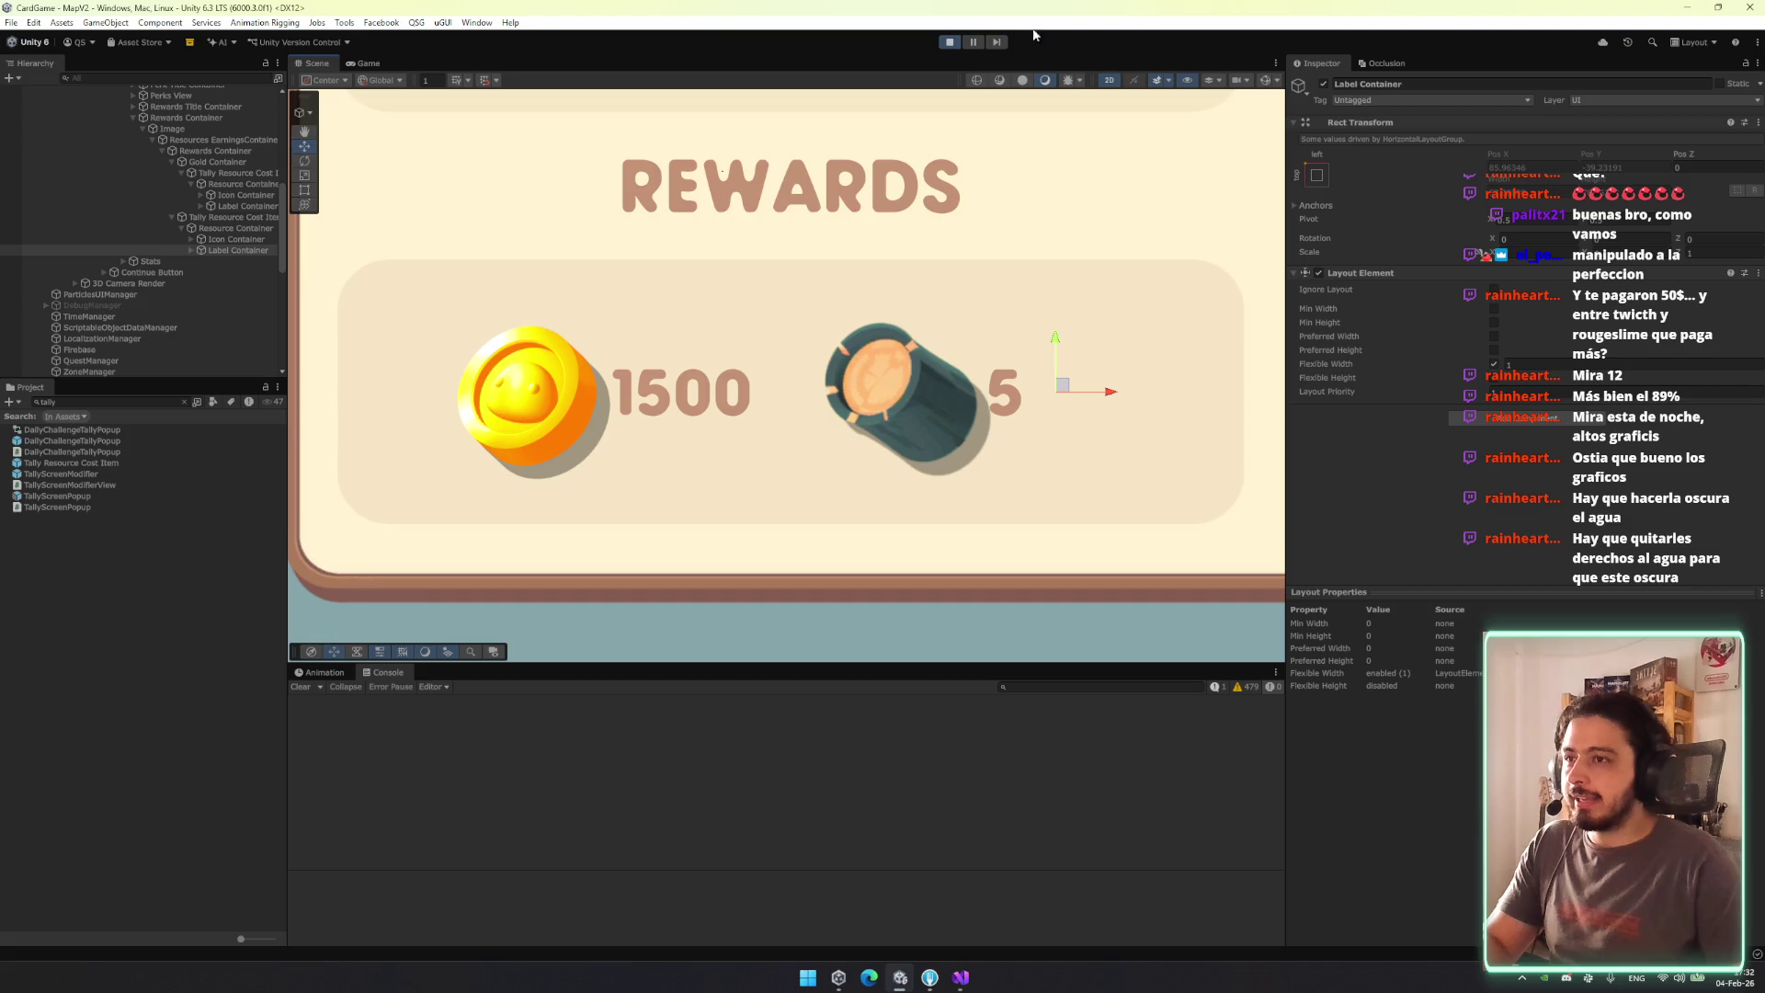
pyautogui.click(225, 217)
pyautogui.press('t')
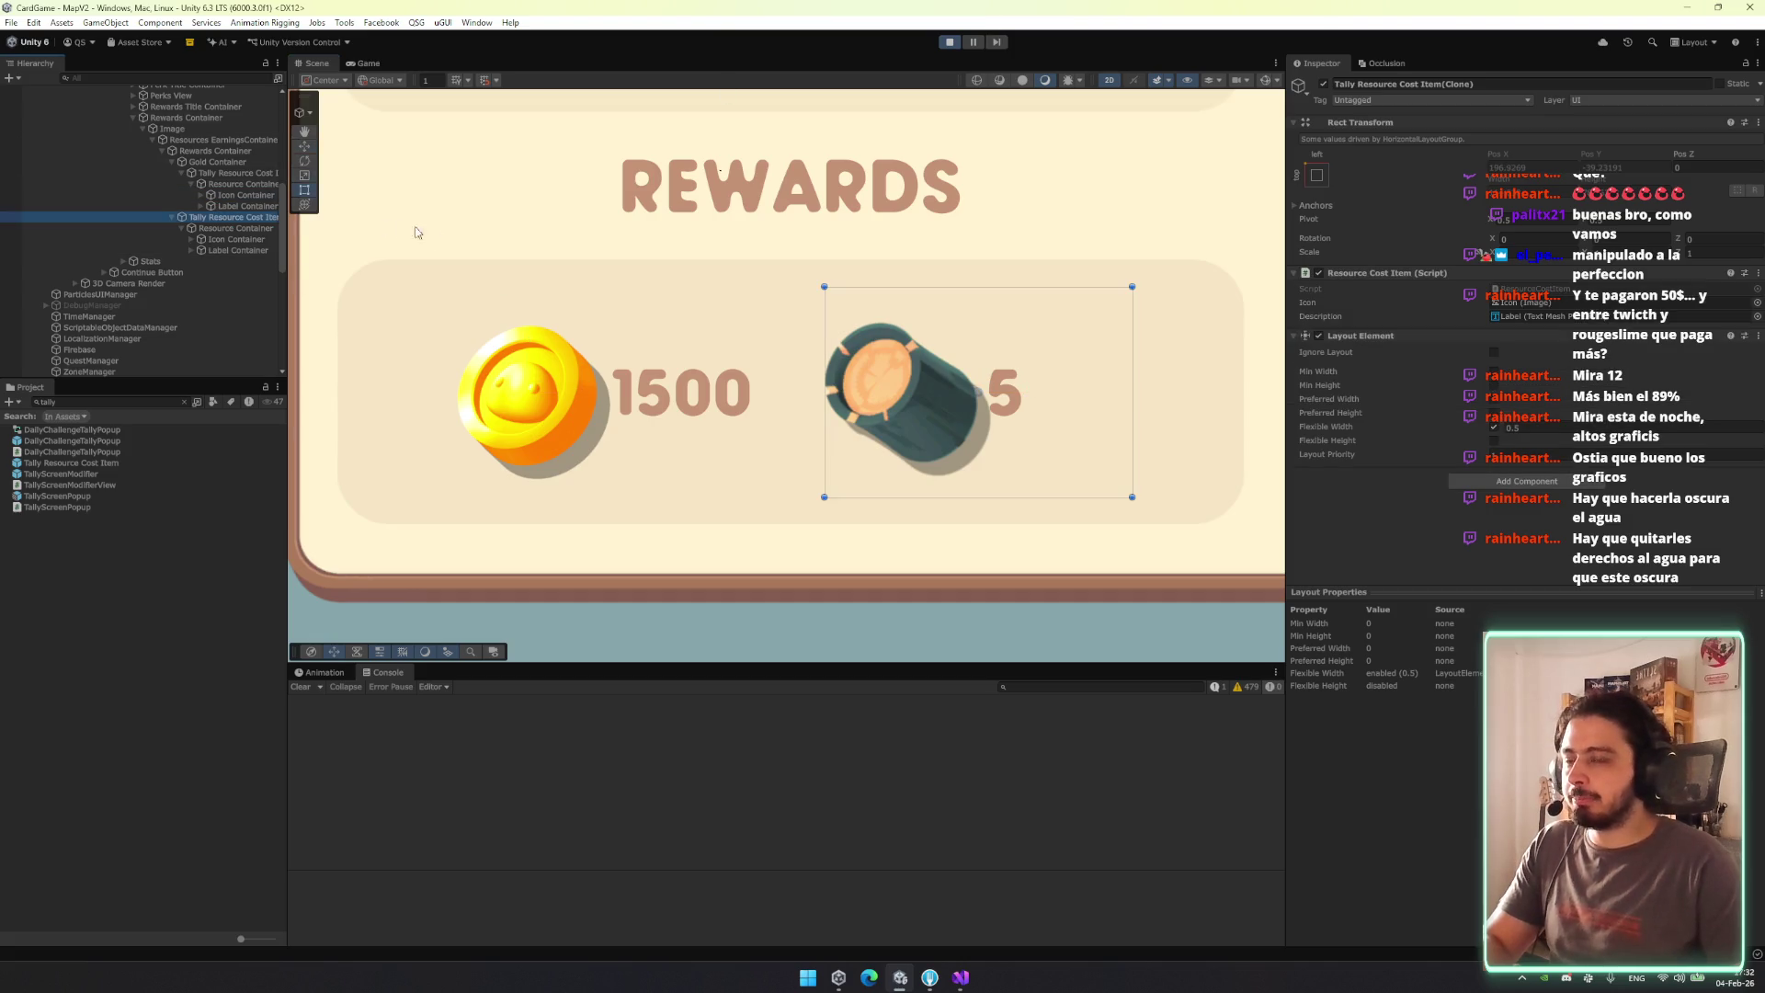
# Centre-align the text of both reward amount Labels under their Label Containers.
pyautogui.click(258, 175)
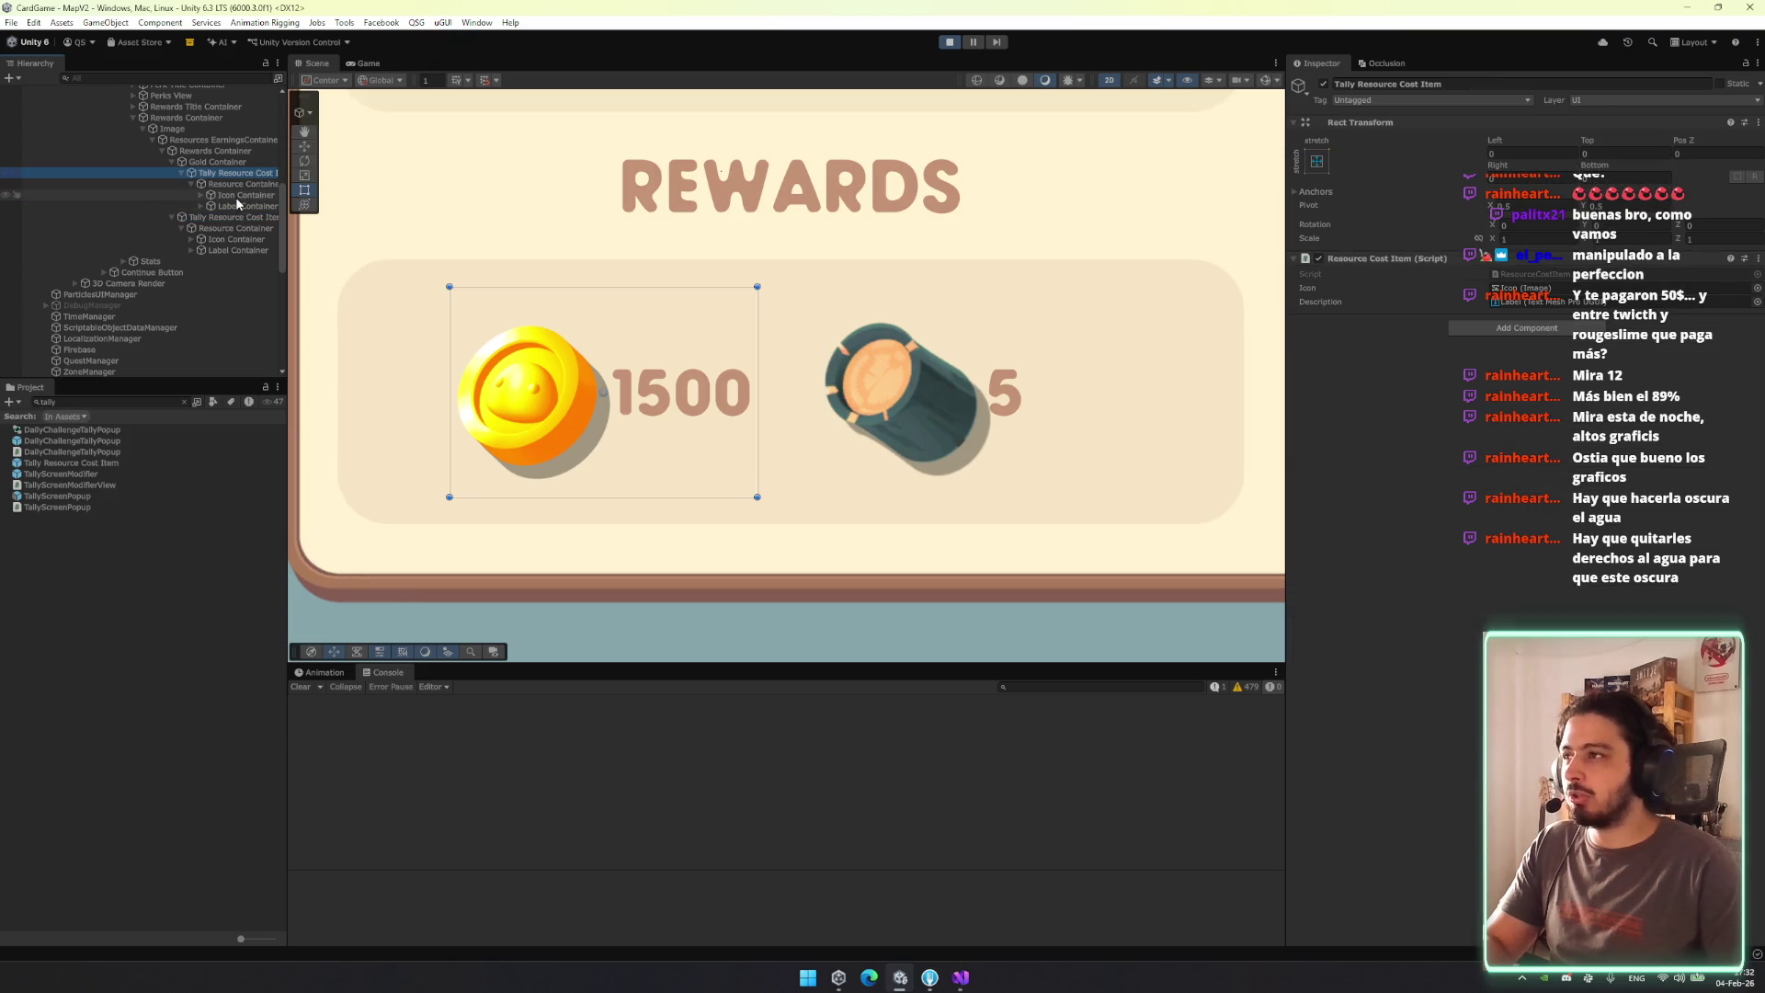
pyautogui.click(237, 206)
pyautogui.click(241, 251)
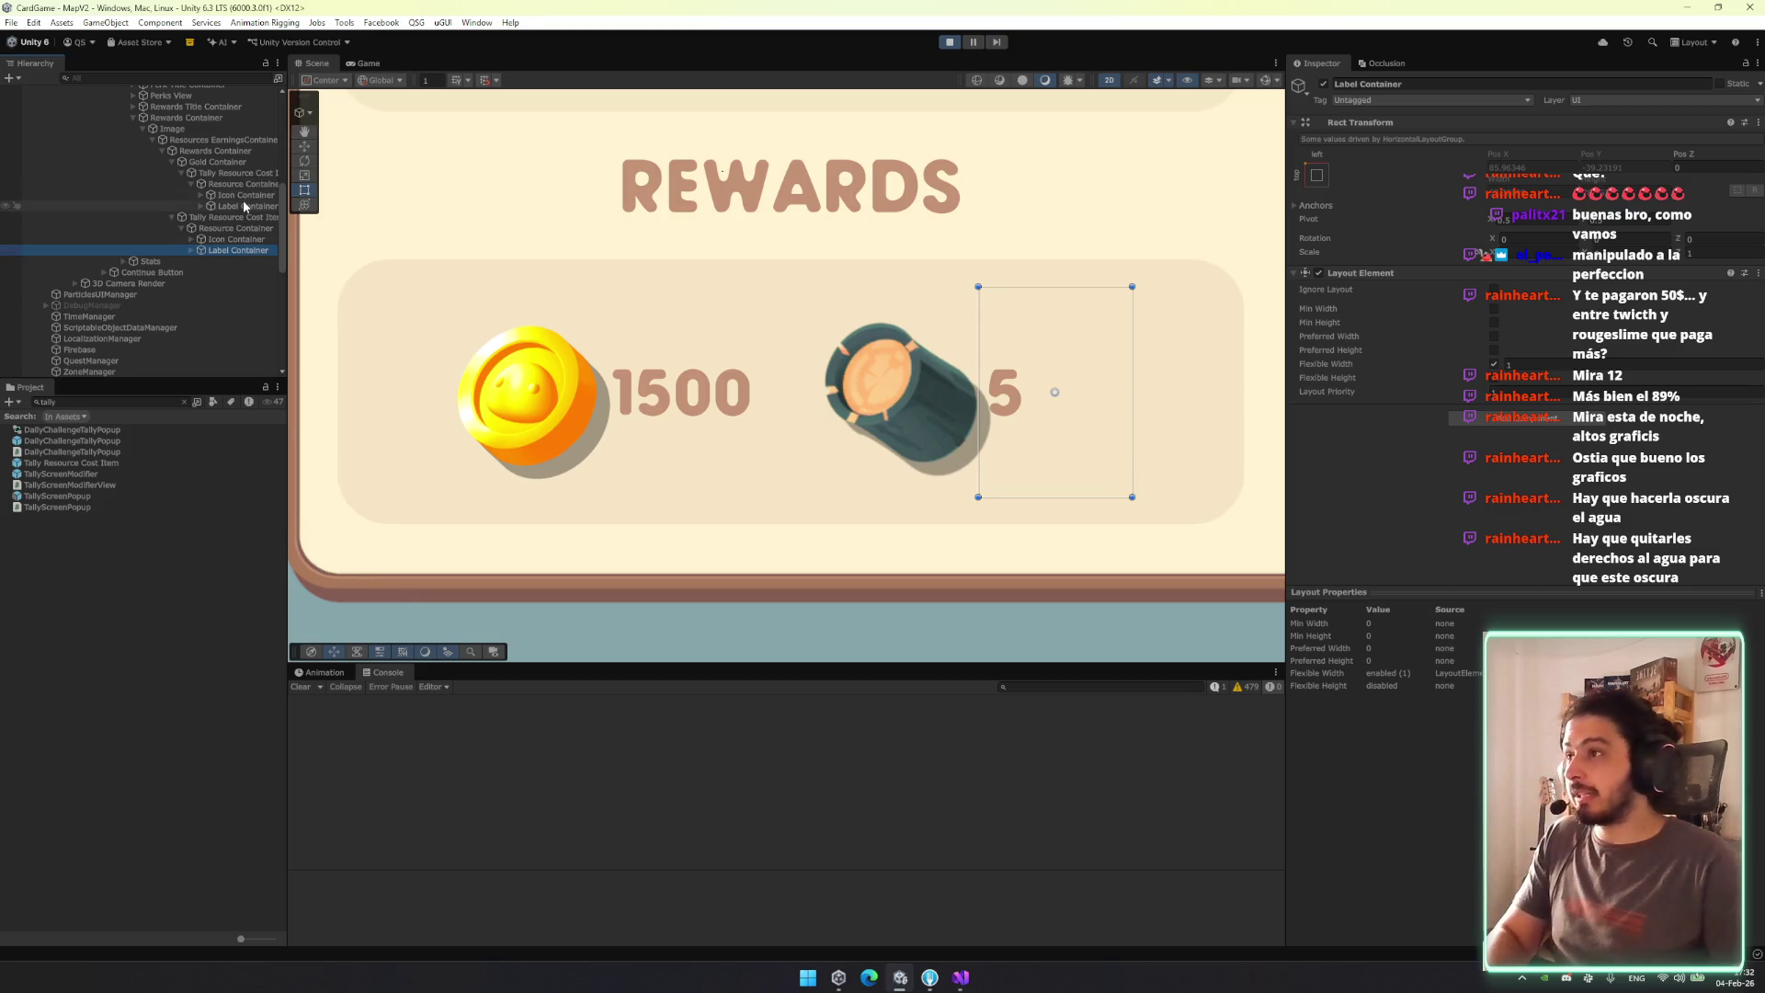
pyautogui.keyDown('ctrl'); pyautogui.click(243, 204); pyautogui.keyUp('ctrl')
pyautogui.press('Right')
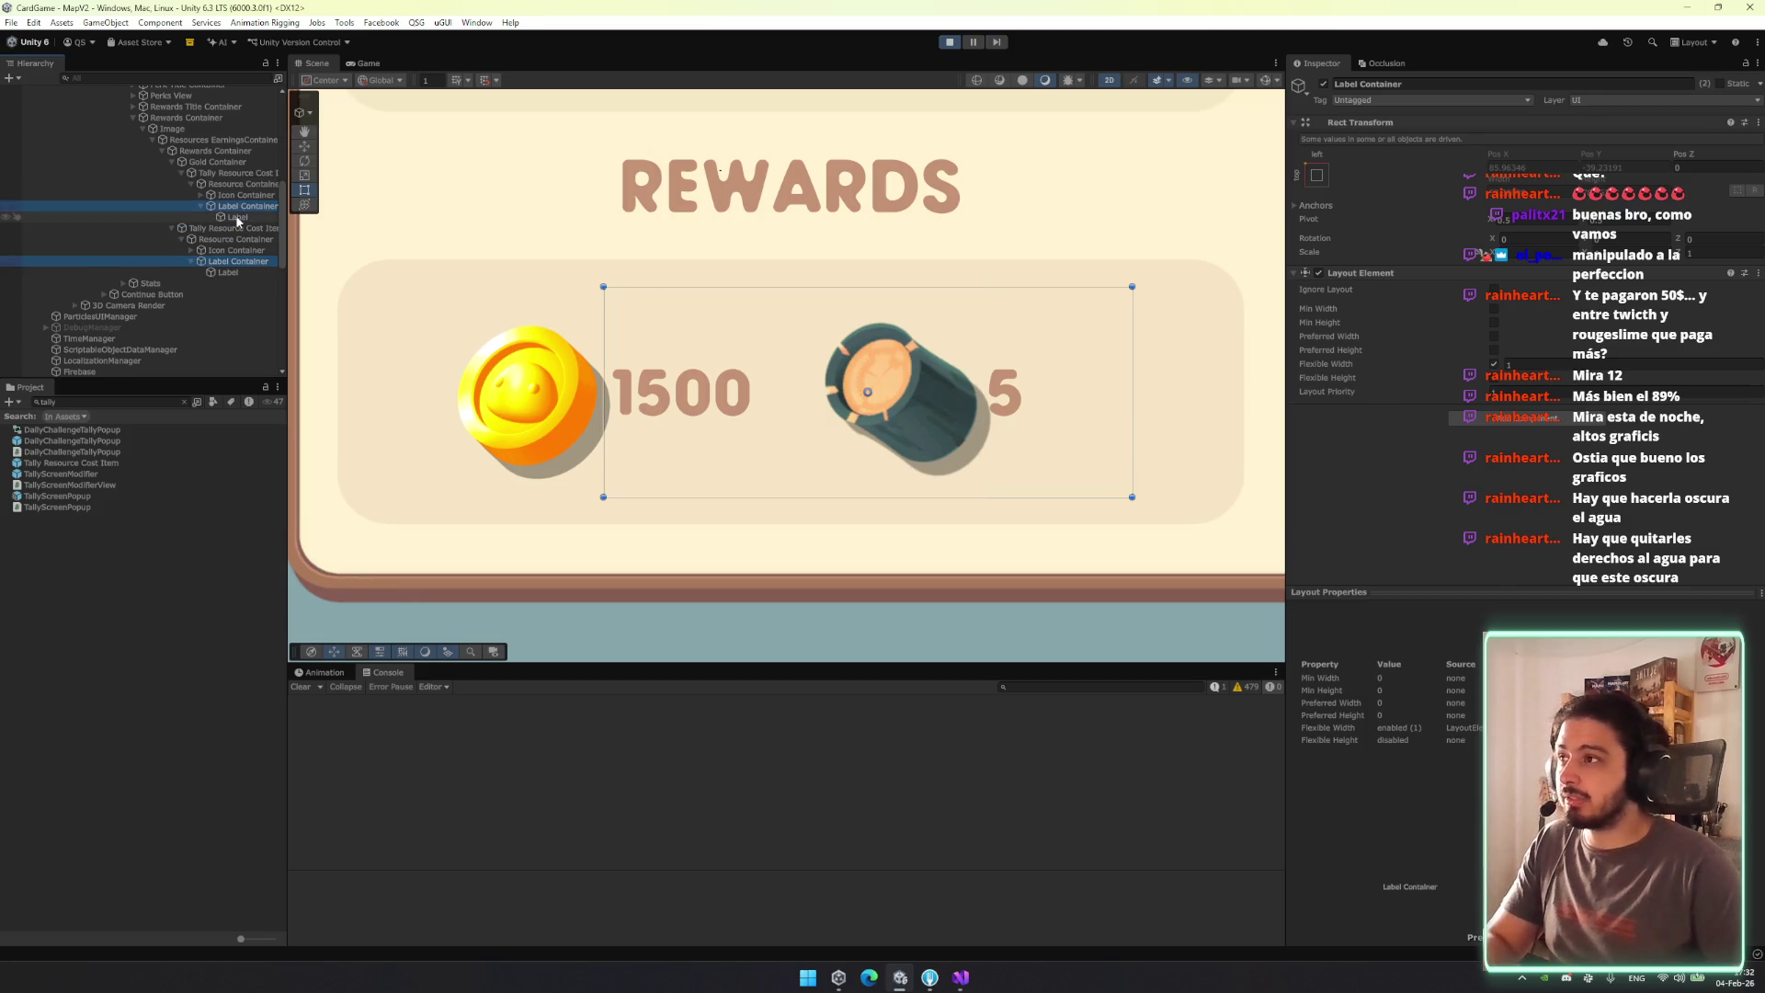
pyautogui.click(236, 218)
pyautogui.keyDown('ctrl'); pyautogui.click(241, 273); pyautogui.keyUp('ctrl')
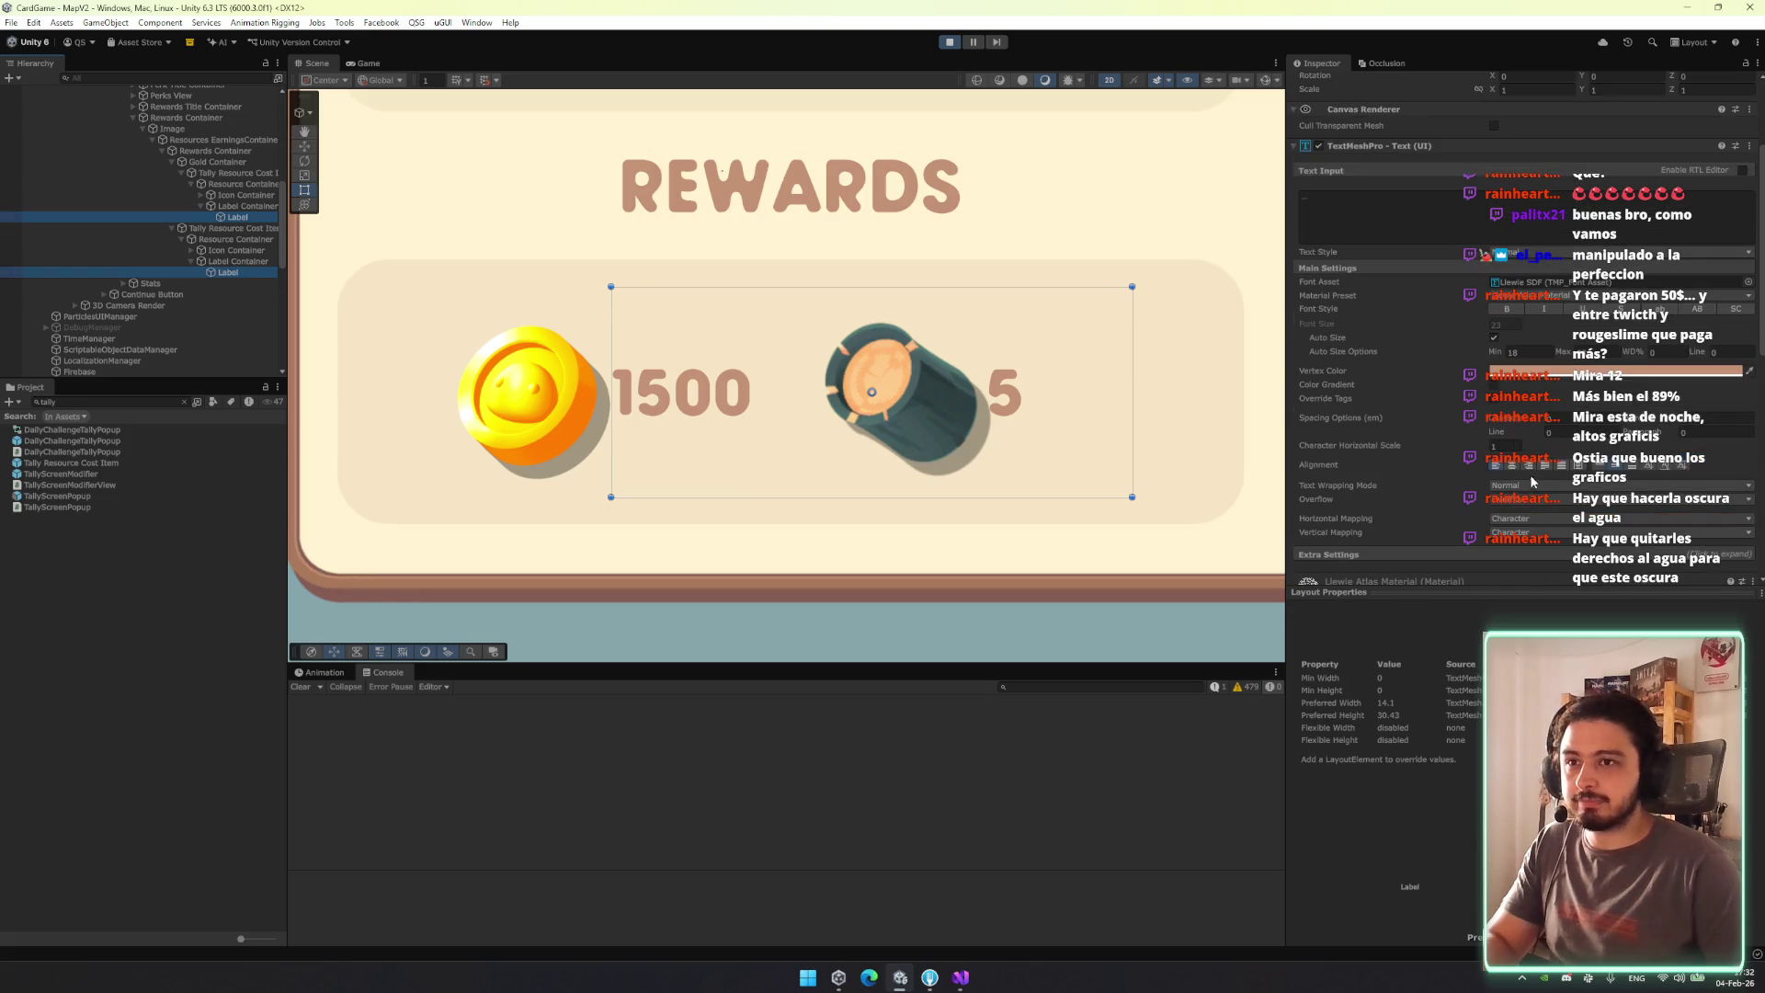
pyautogui.click(1513, 468)
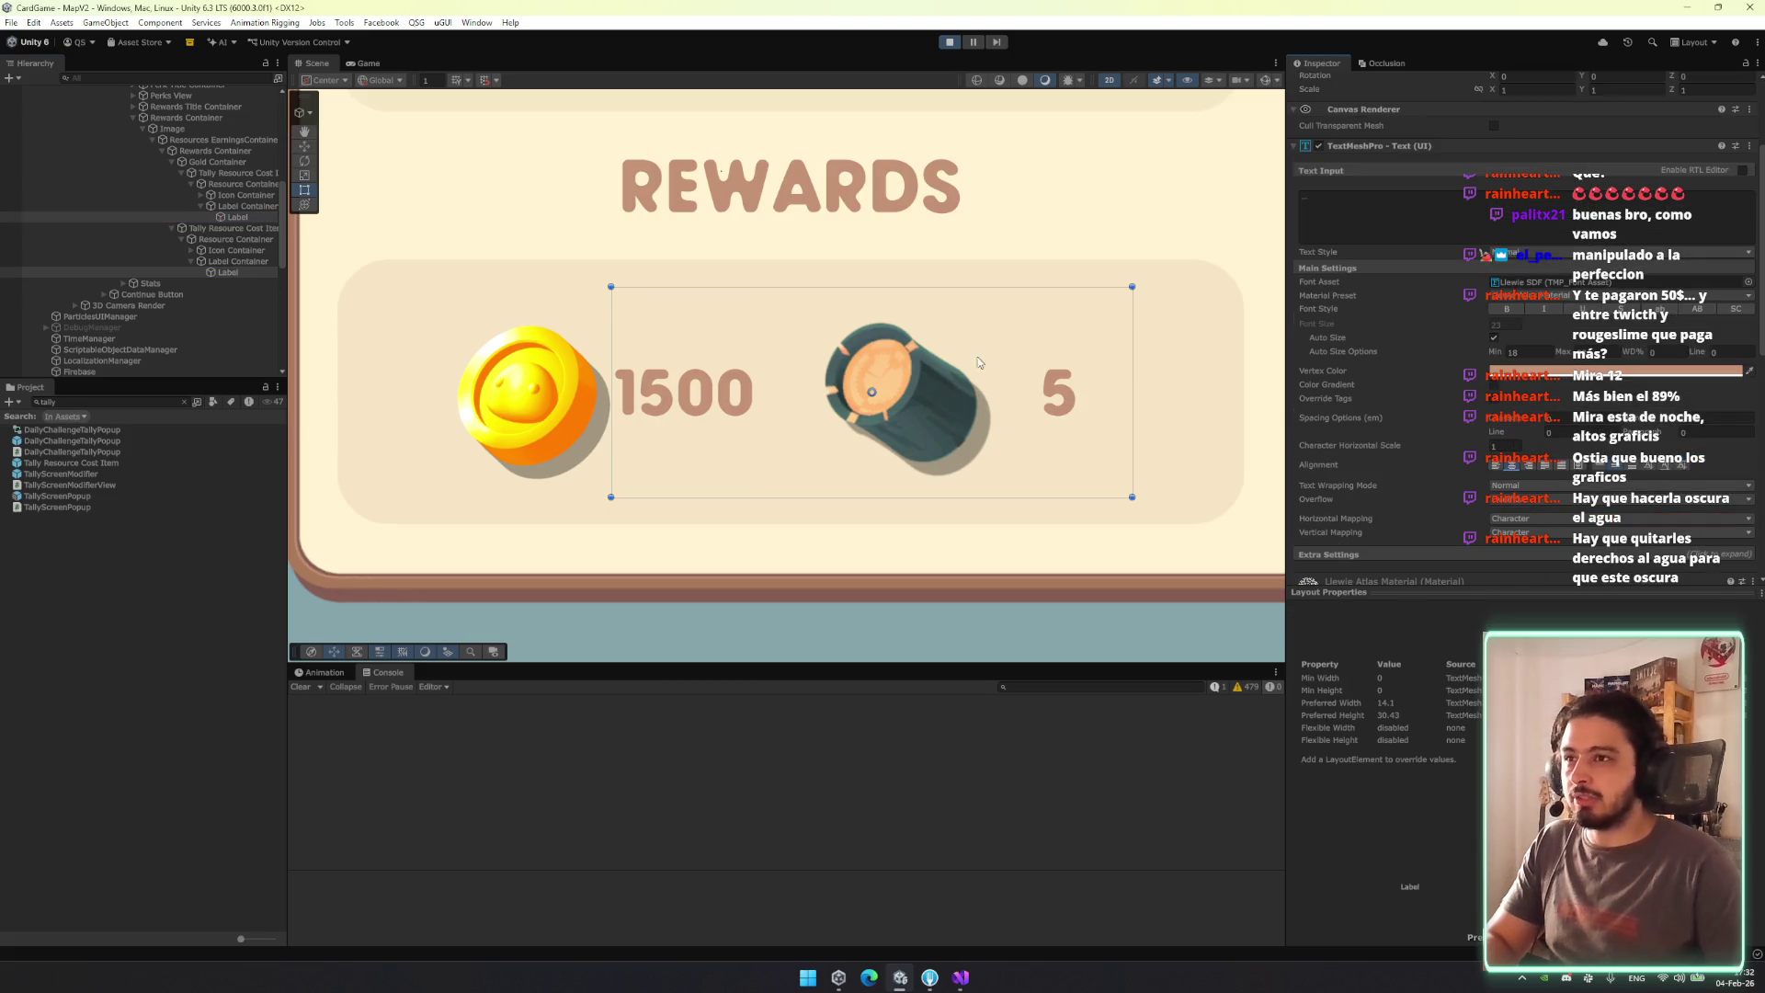
# Widen the first Label Container's 1500 box leftward over the coin.
pyautogui.click(230, 206)
pyautogui.moveTo(602, 361); pyautogui.dragTo(520, 348)
pyautogui.click(228, 185)
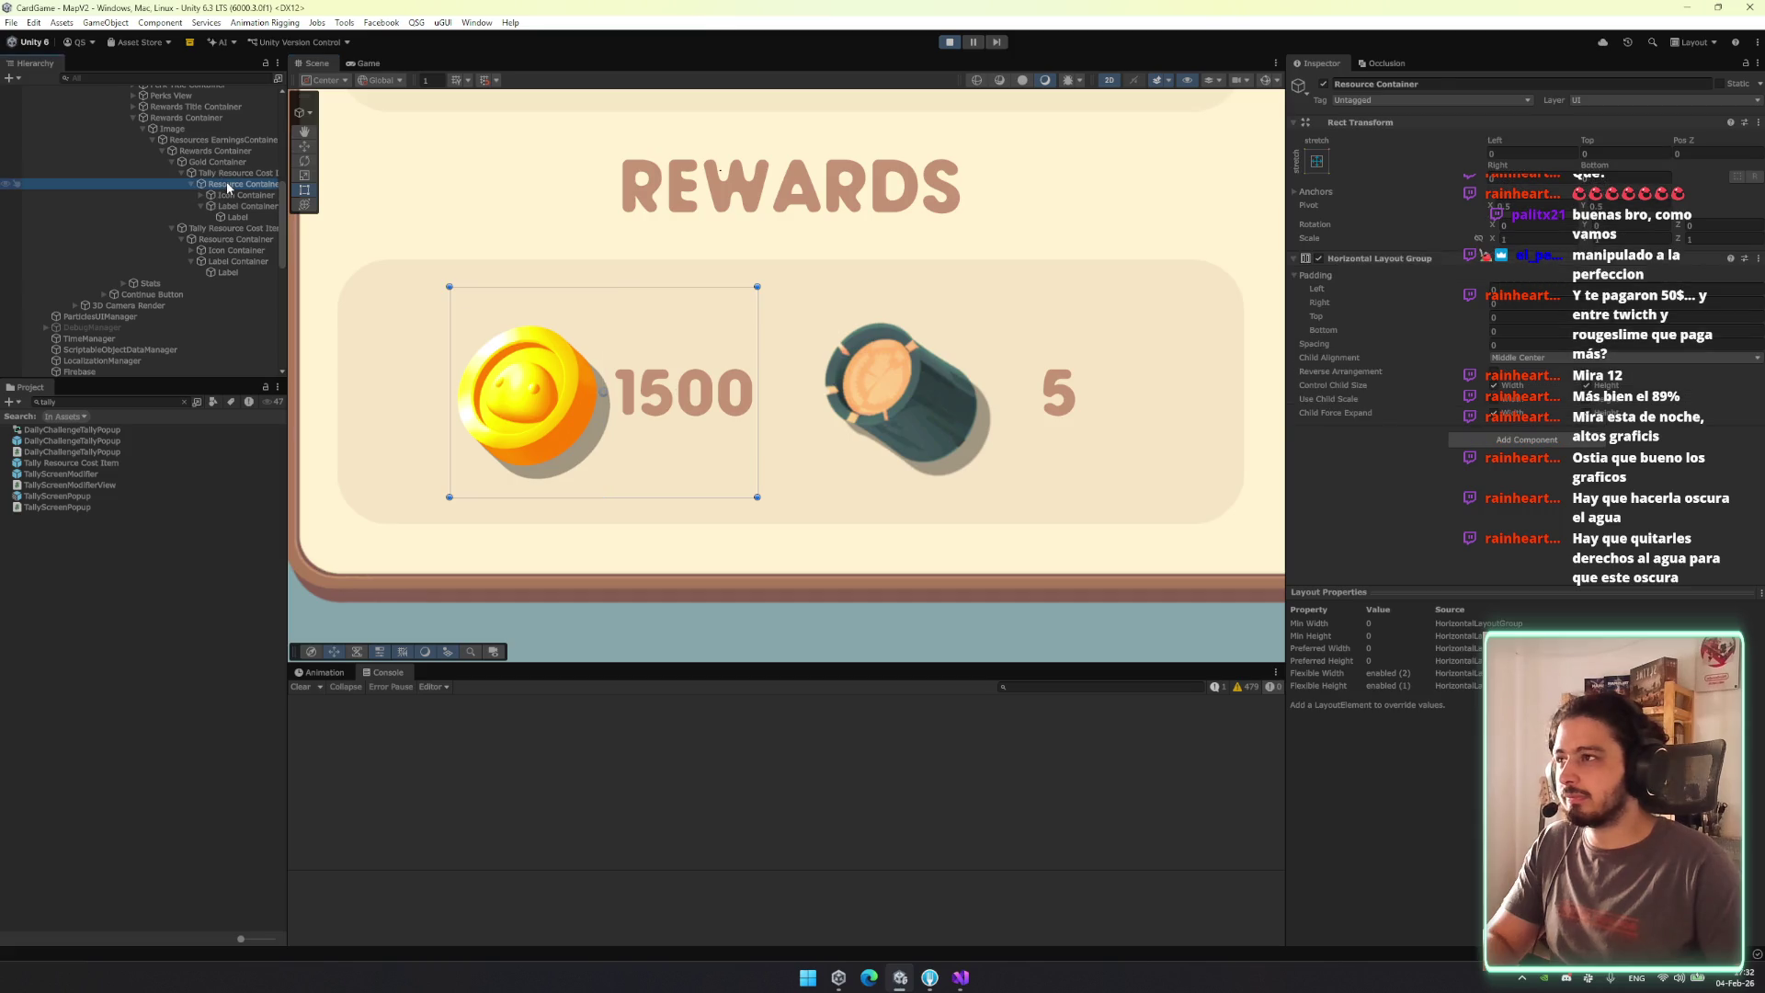
pyautogui.click(241, 206)
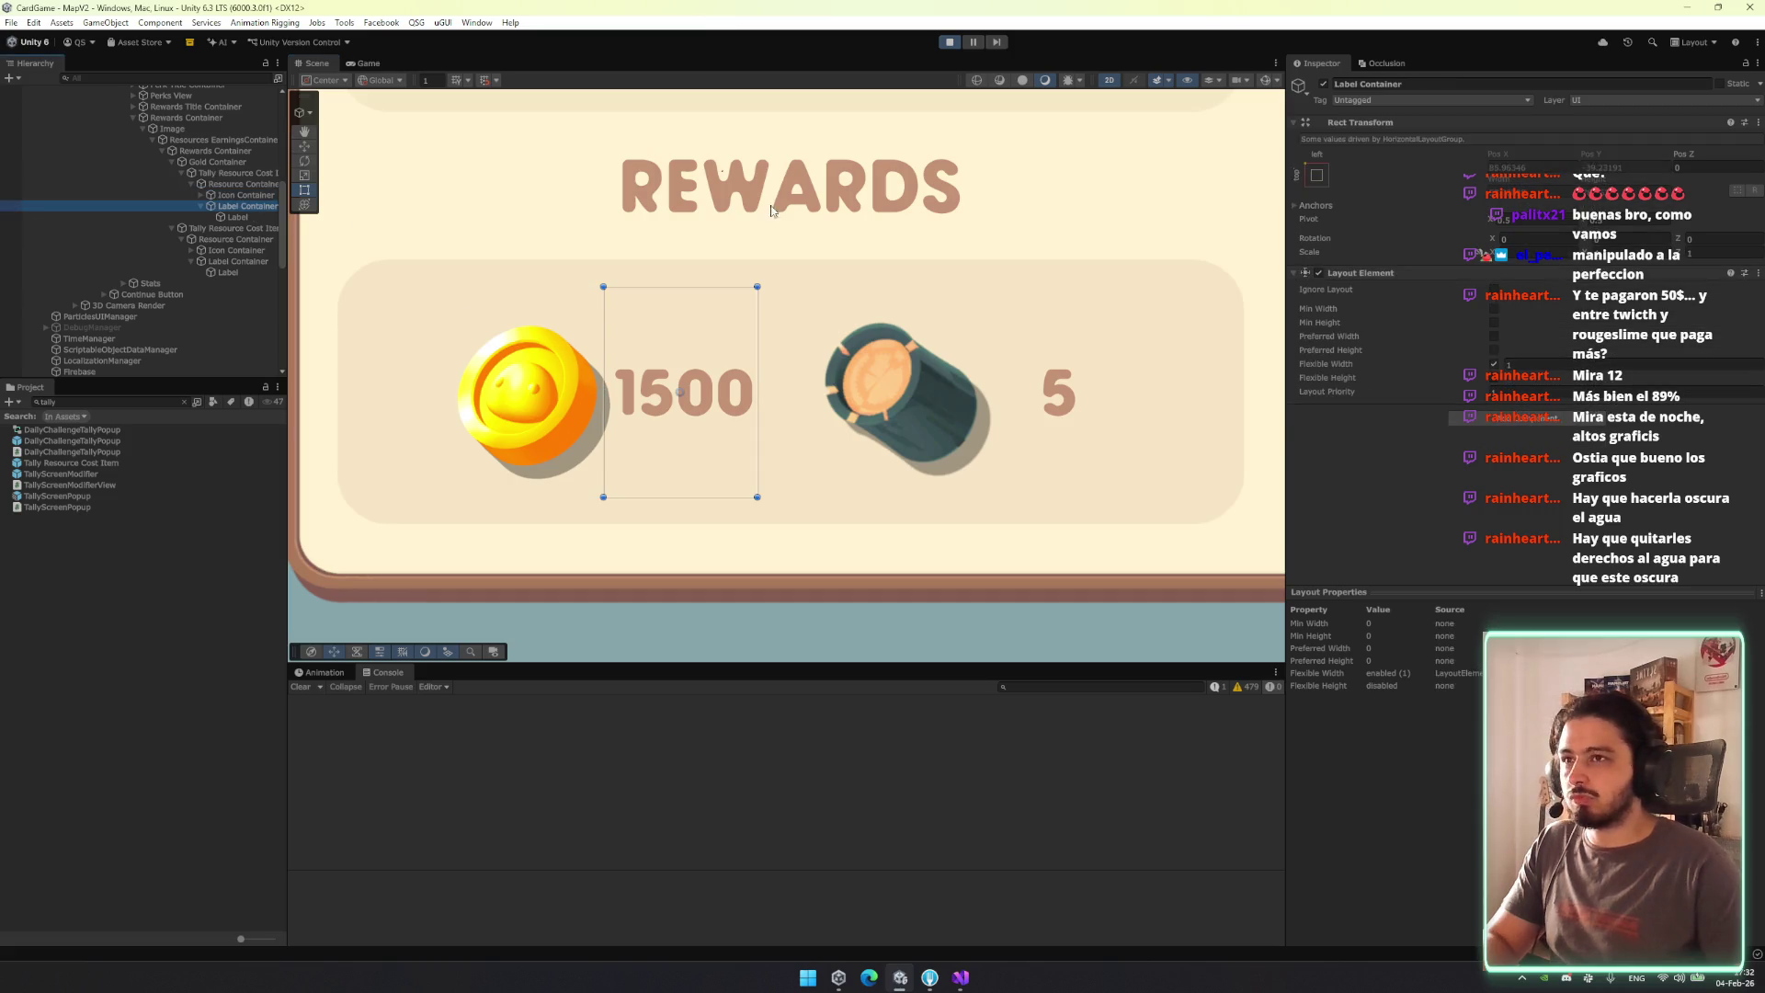
# Compare the layout with the 1500 label hidden and shown, then tick Ignore Layout on it.
pyautogui.click(1323, 85)
pyautogui.click(1323, 85)
pyautogui.click(1322, 85)
pyautogui.click(1322, 85)
pyautogui.click(1322, 85)
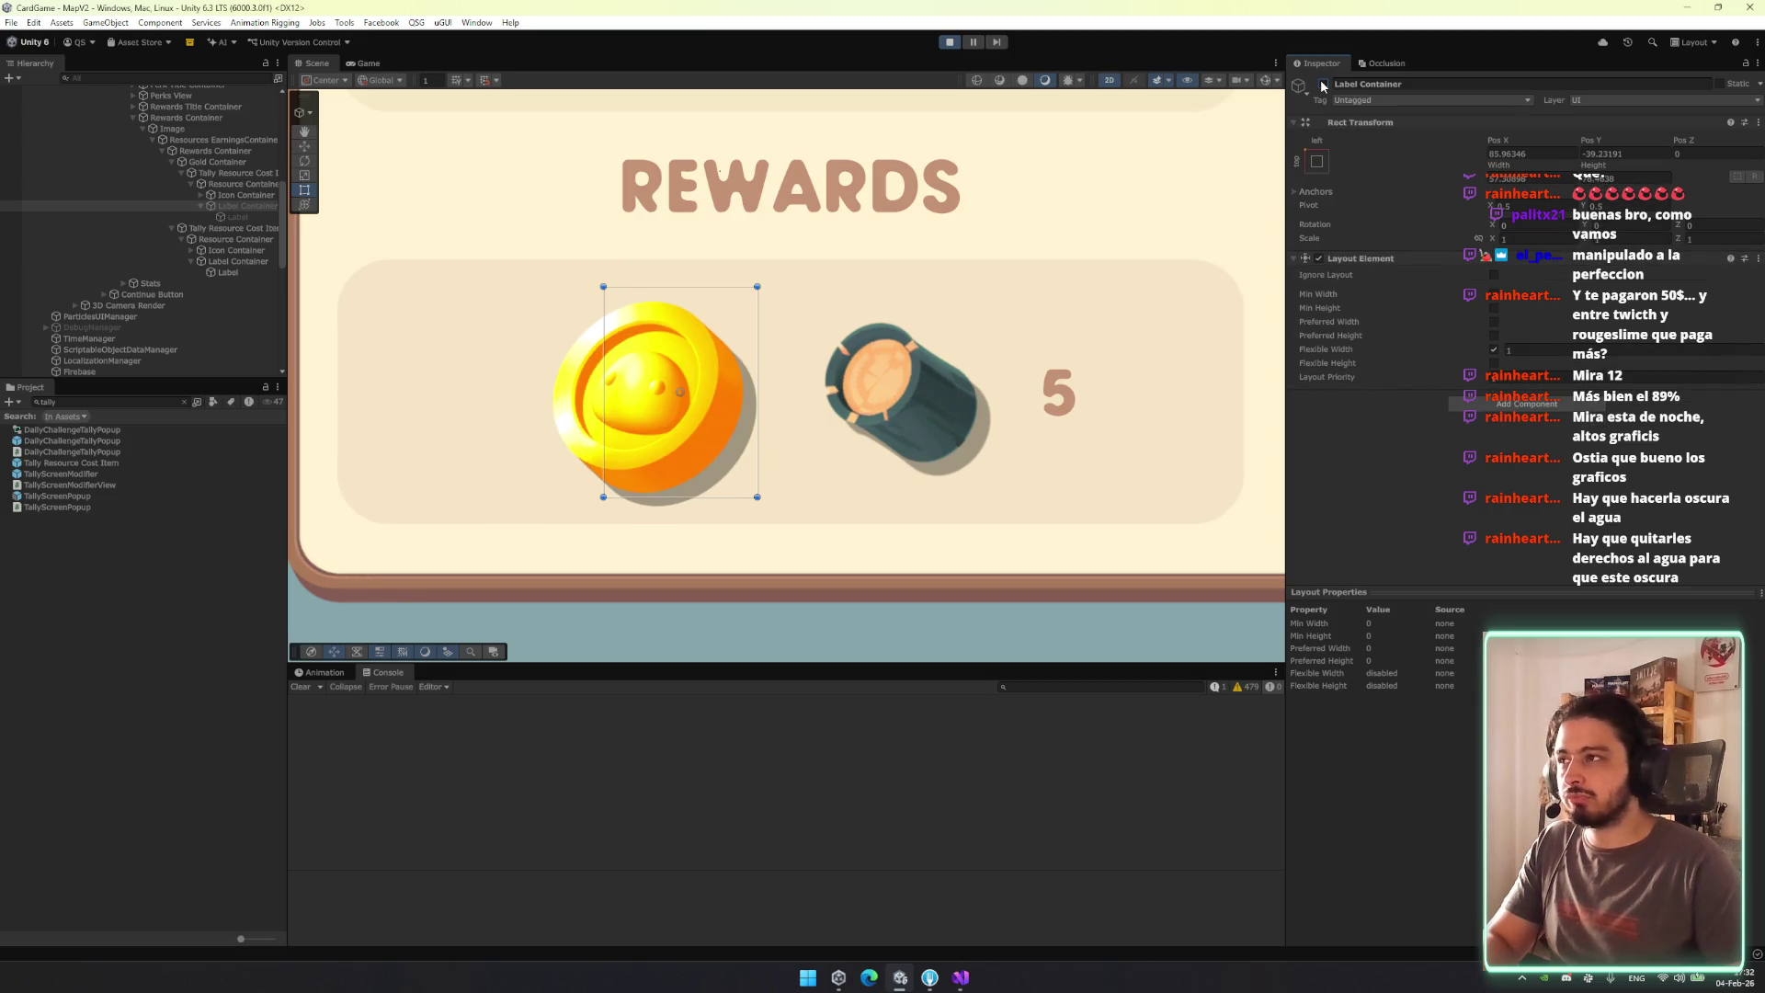
pyautogui.click(1322, 84)
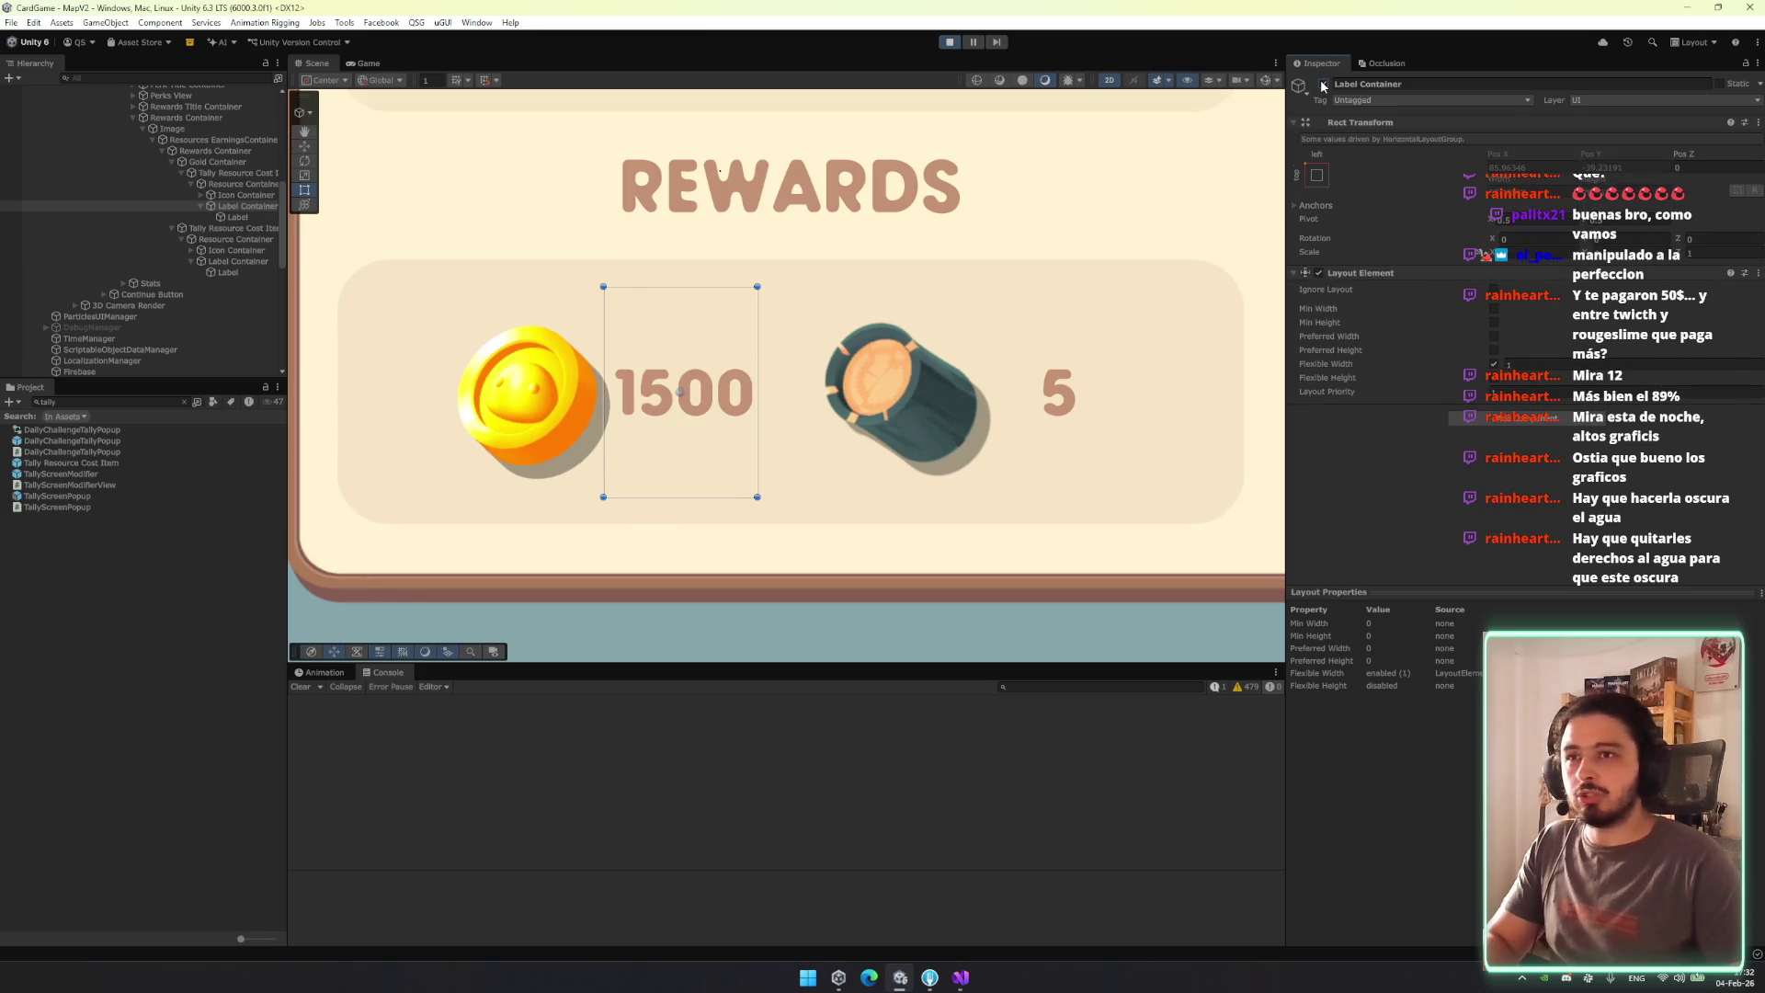
pyautogui.click(1495, 289)
# Remove the Horizontal Layout Group from the Resource Container.
pyautogui.click(237, 217)
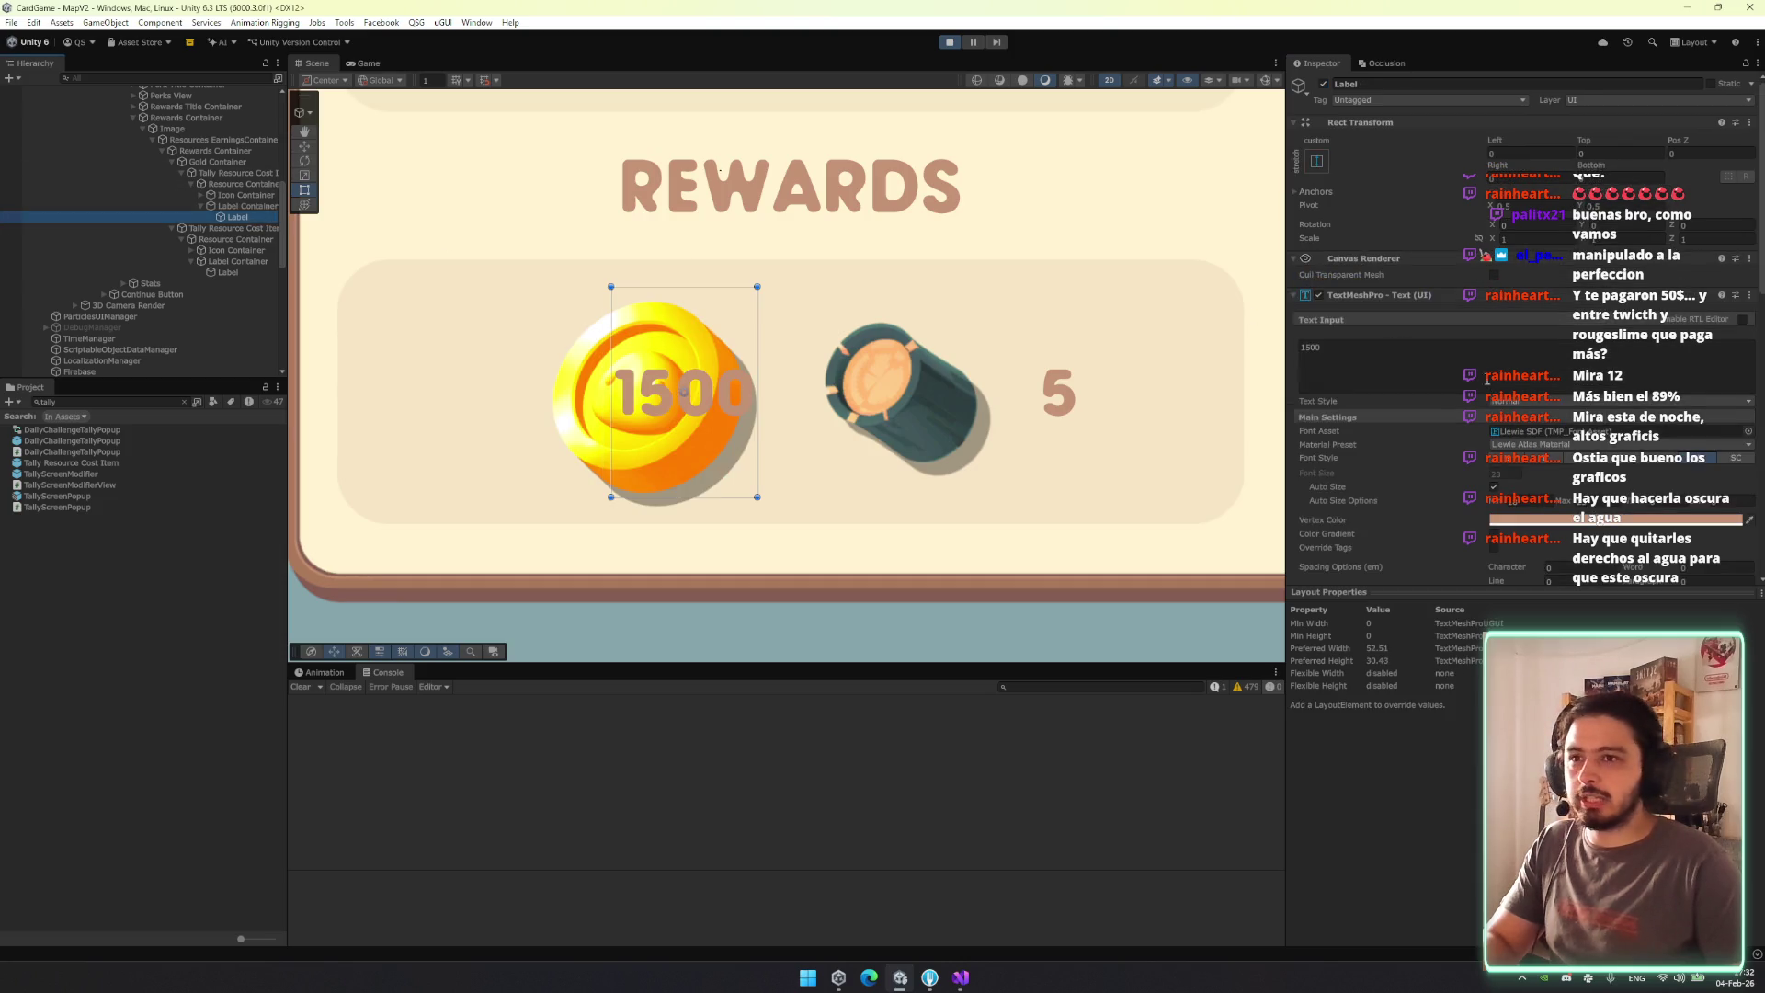
pyautogui.click(248, 206)
pyautogui.click(246, 195)
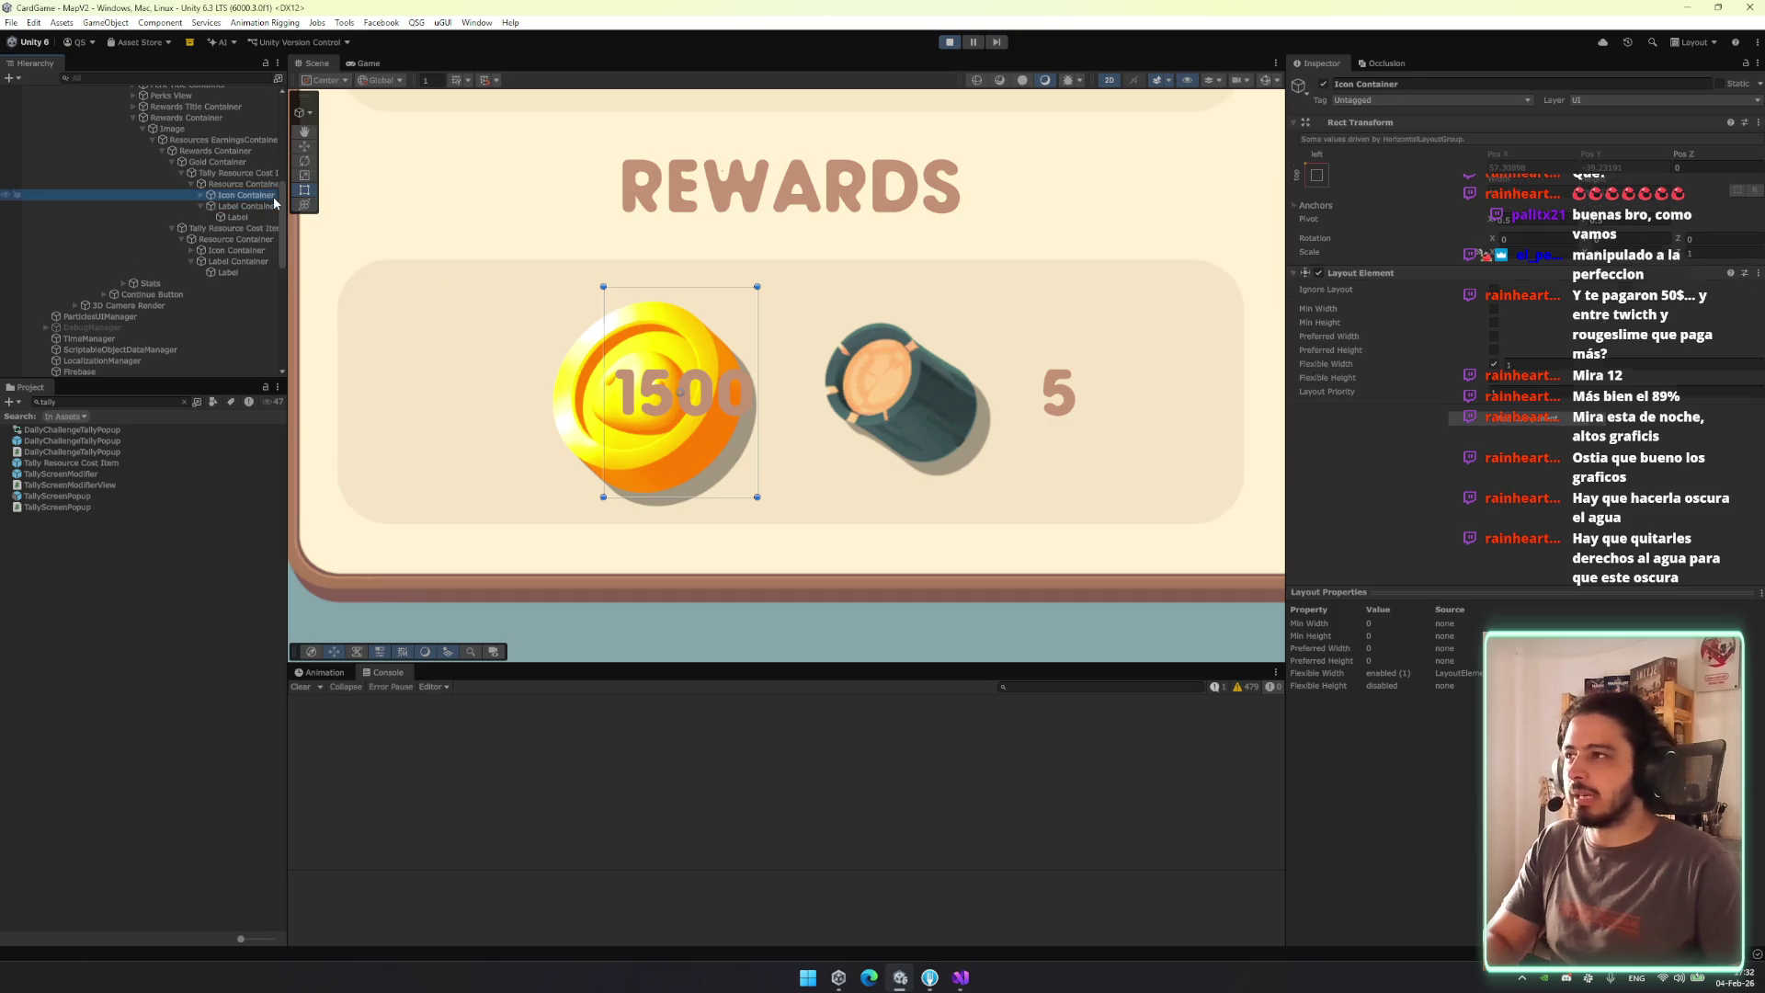
pyautogui.click(269, 208)
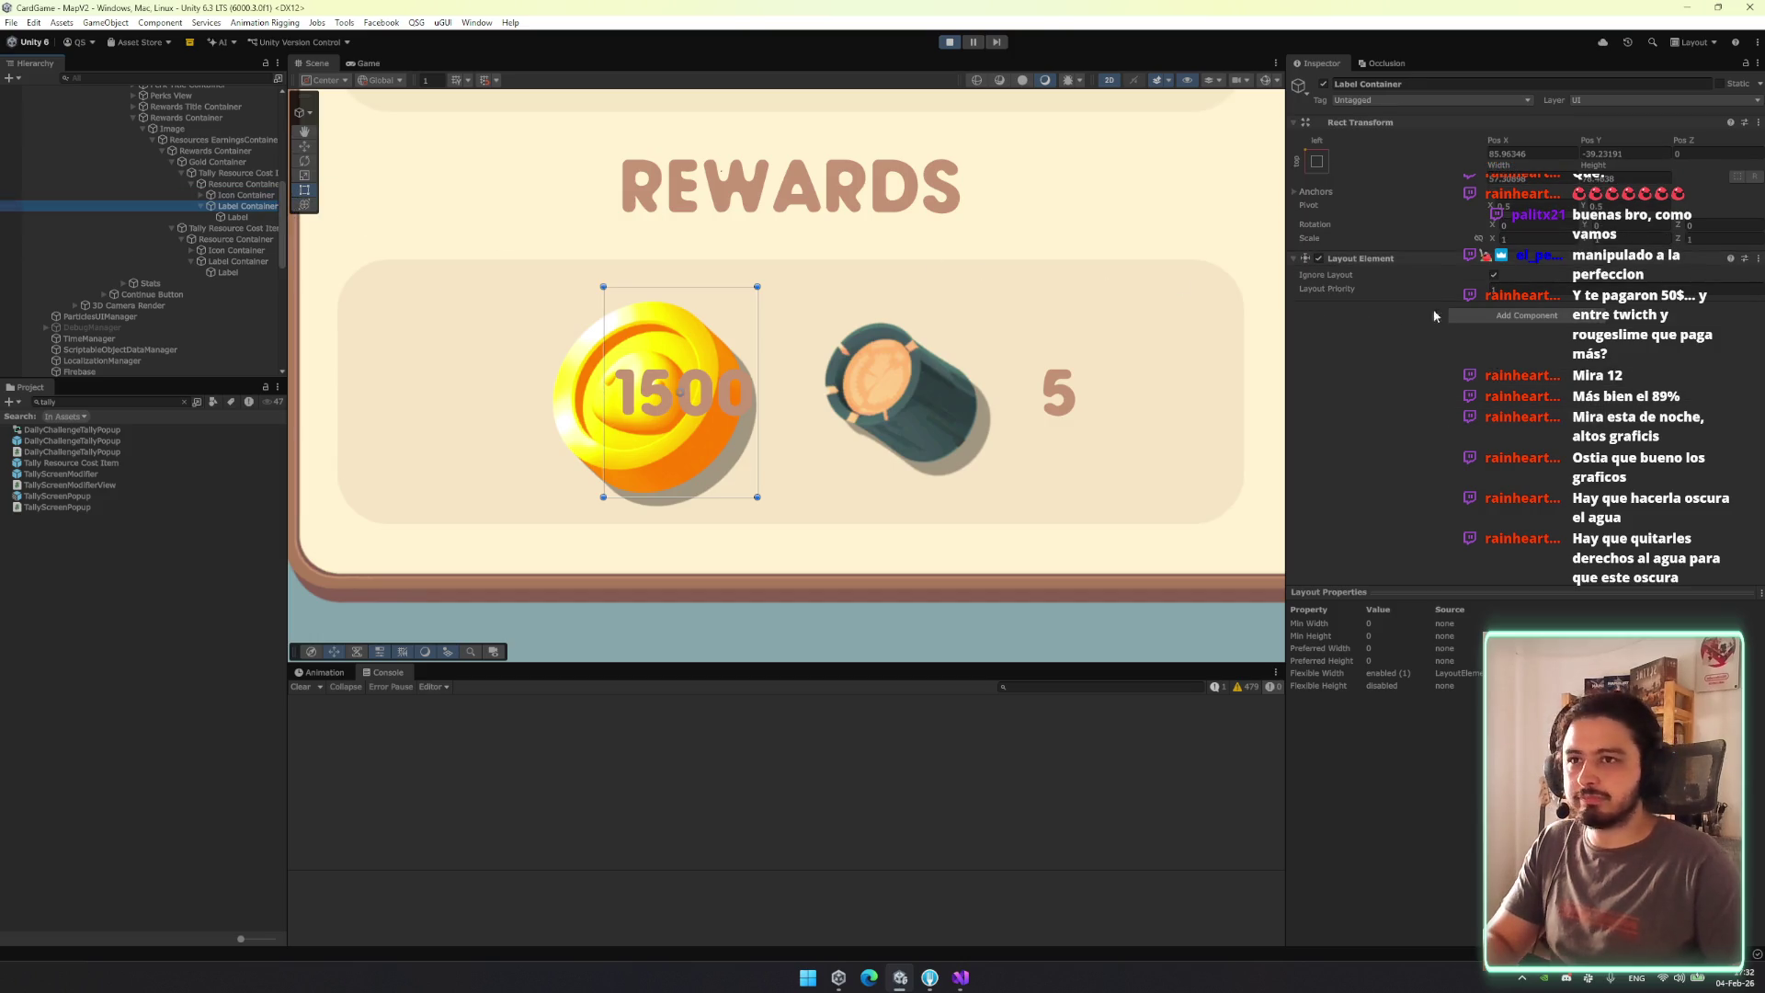
pyautogui.click(243, 184)
pyautogui.rightClick(1372, 258)
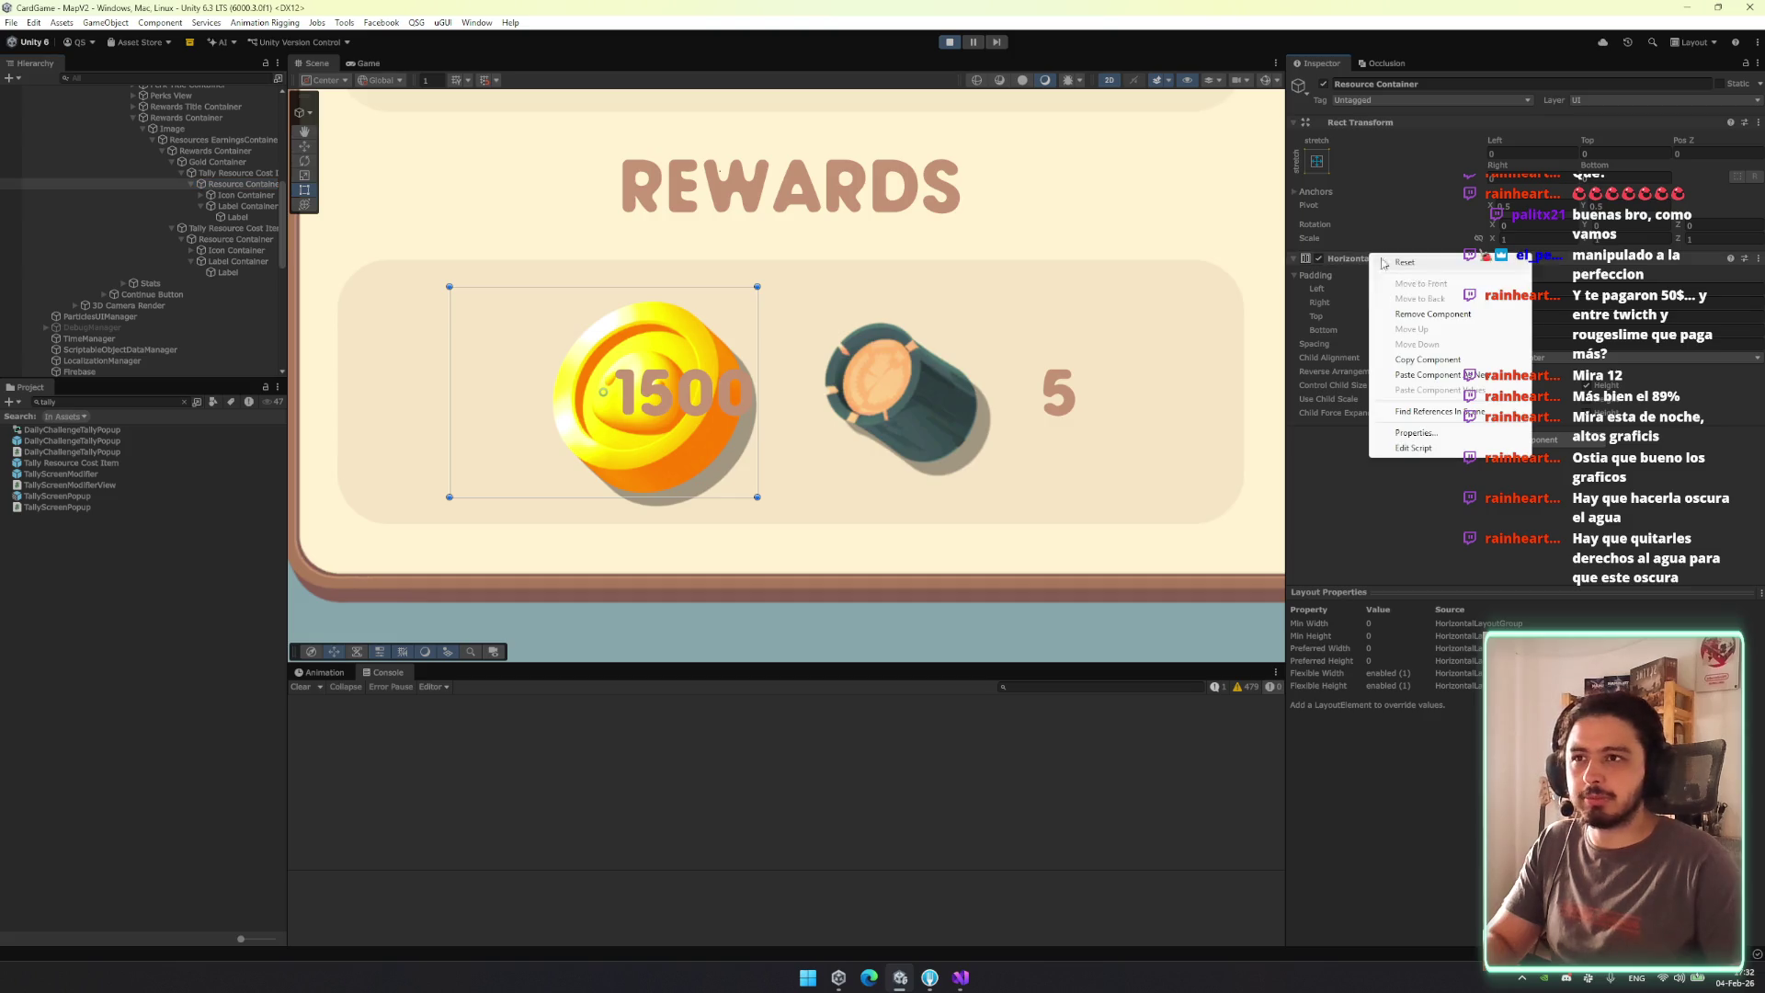
pyautogui.click(1432, 313)
# Anchor the Label Container bottom-right and shrink it over the coin's lower half.
pyautogui.click(247, 206)
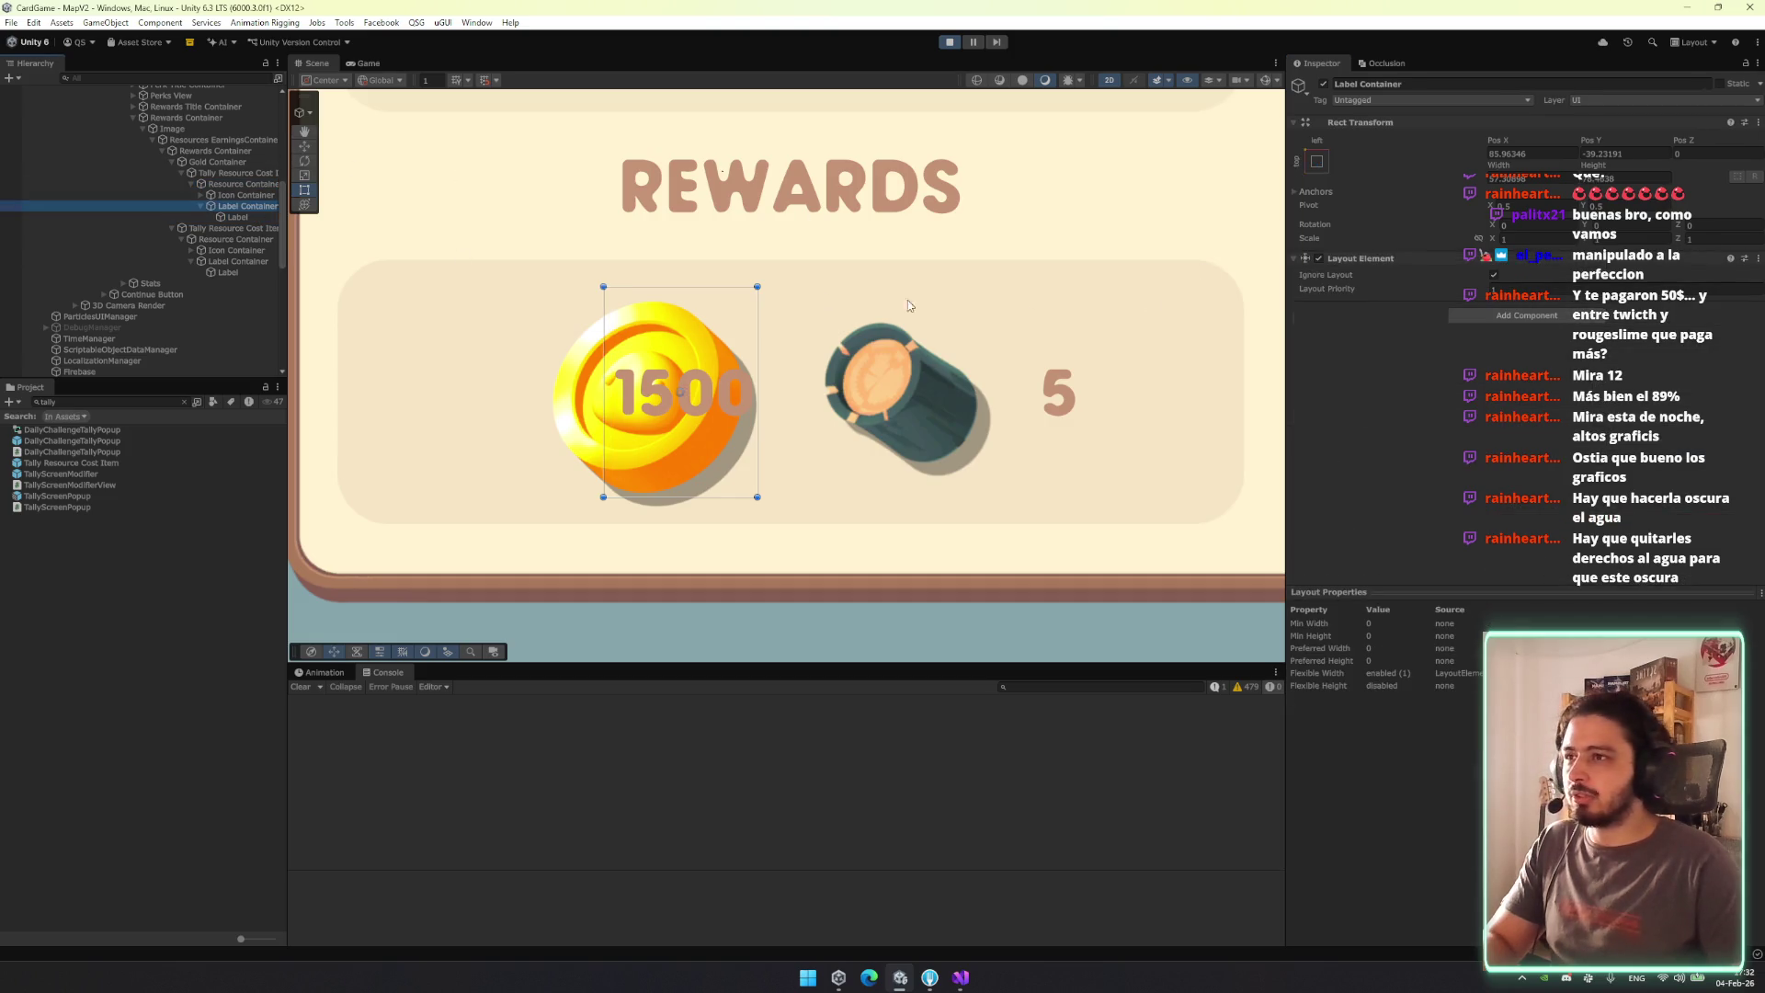
pyautogui.click(1317, 160)
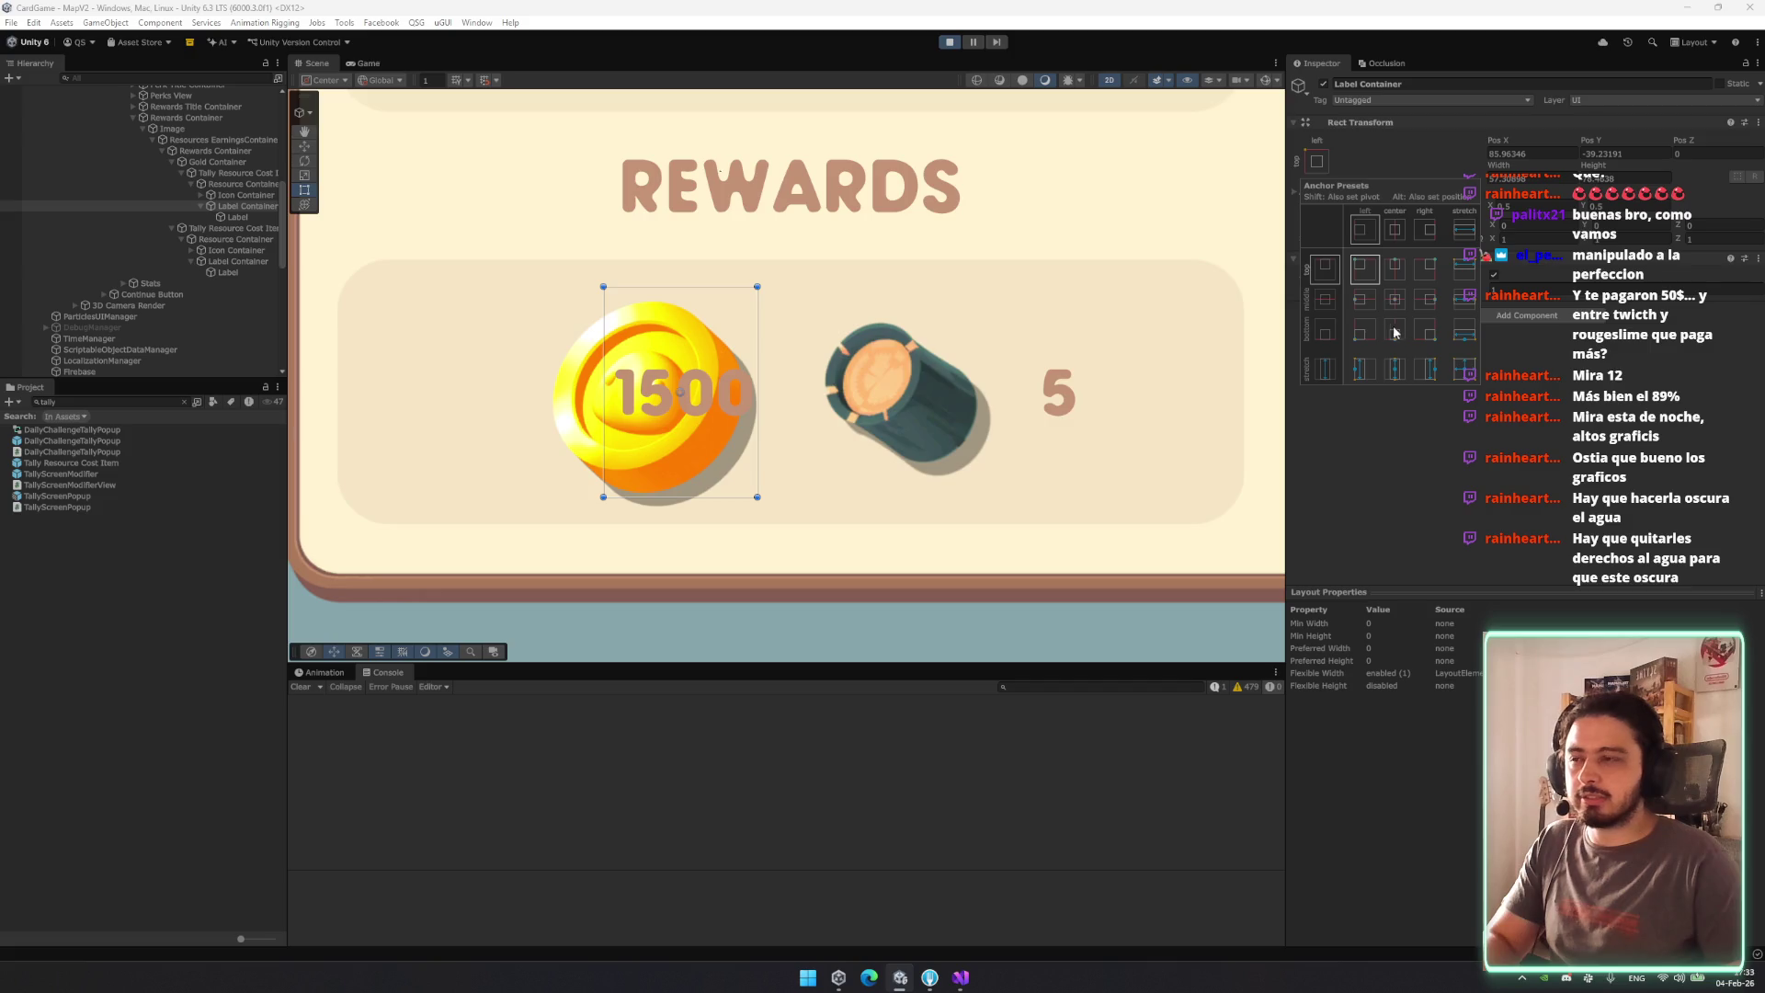
pyautogui.click(1426, 331)
pyautogui.moveTo(659, 288)
pyautogui.mouseDown()
pyautogui.moveTo(657, 398)
pyautogui.moveTo(568, 394)
pyautogui.moveTo(584, 395)
pyautogui.mouseUp()
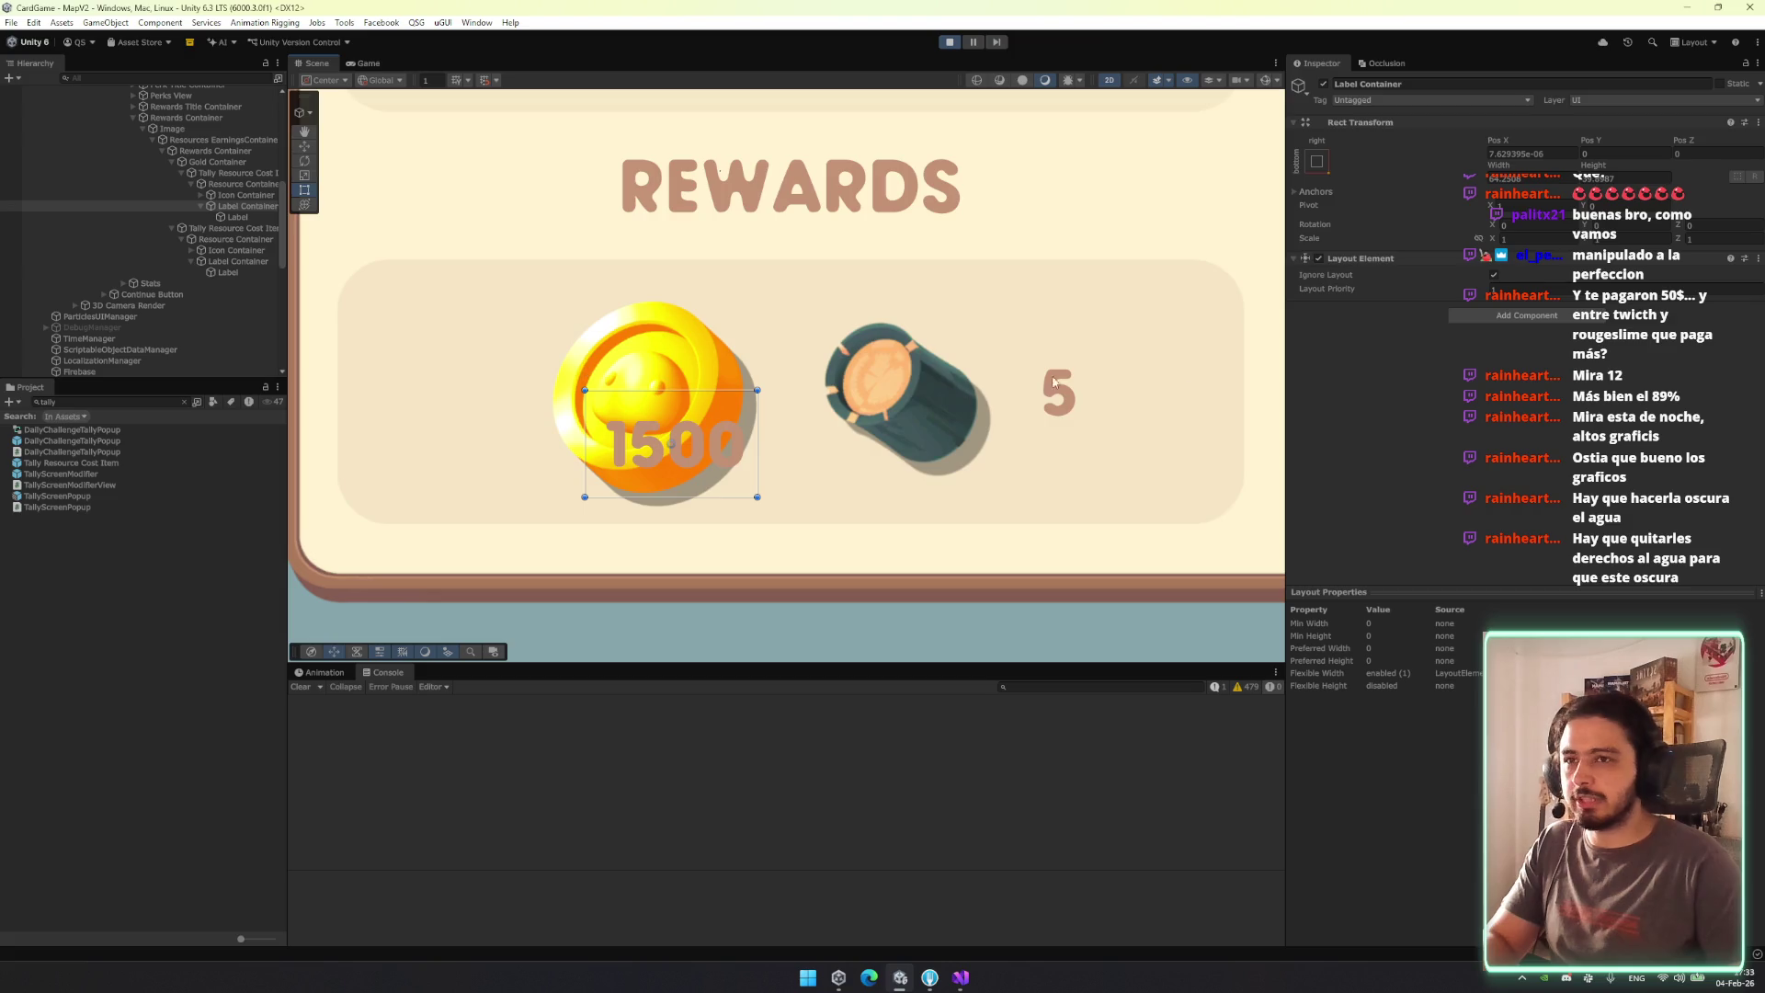
# Set the 1500 Label's vertex colour to white.
pyautogui.click(237, 219)
pyautogui.click(1544, 519)
pyautogui.moveTo(1332, 532); pyautogui.dragTo(1169, 380)
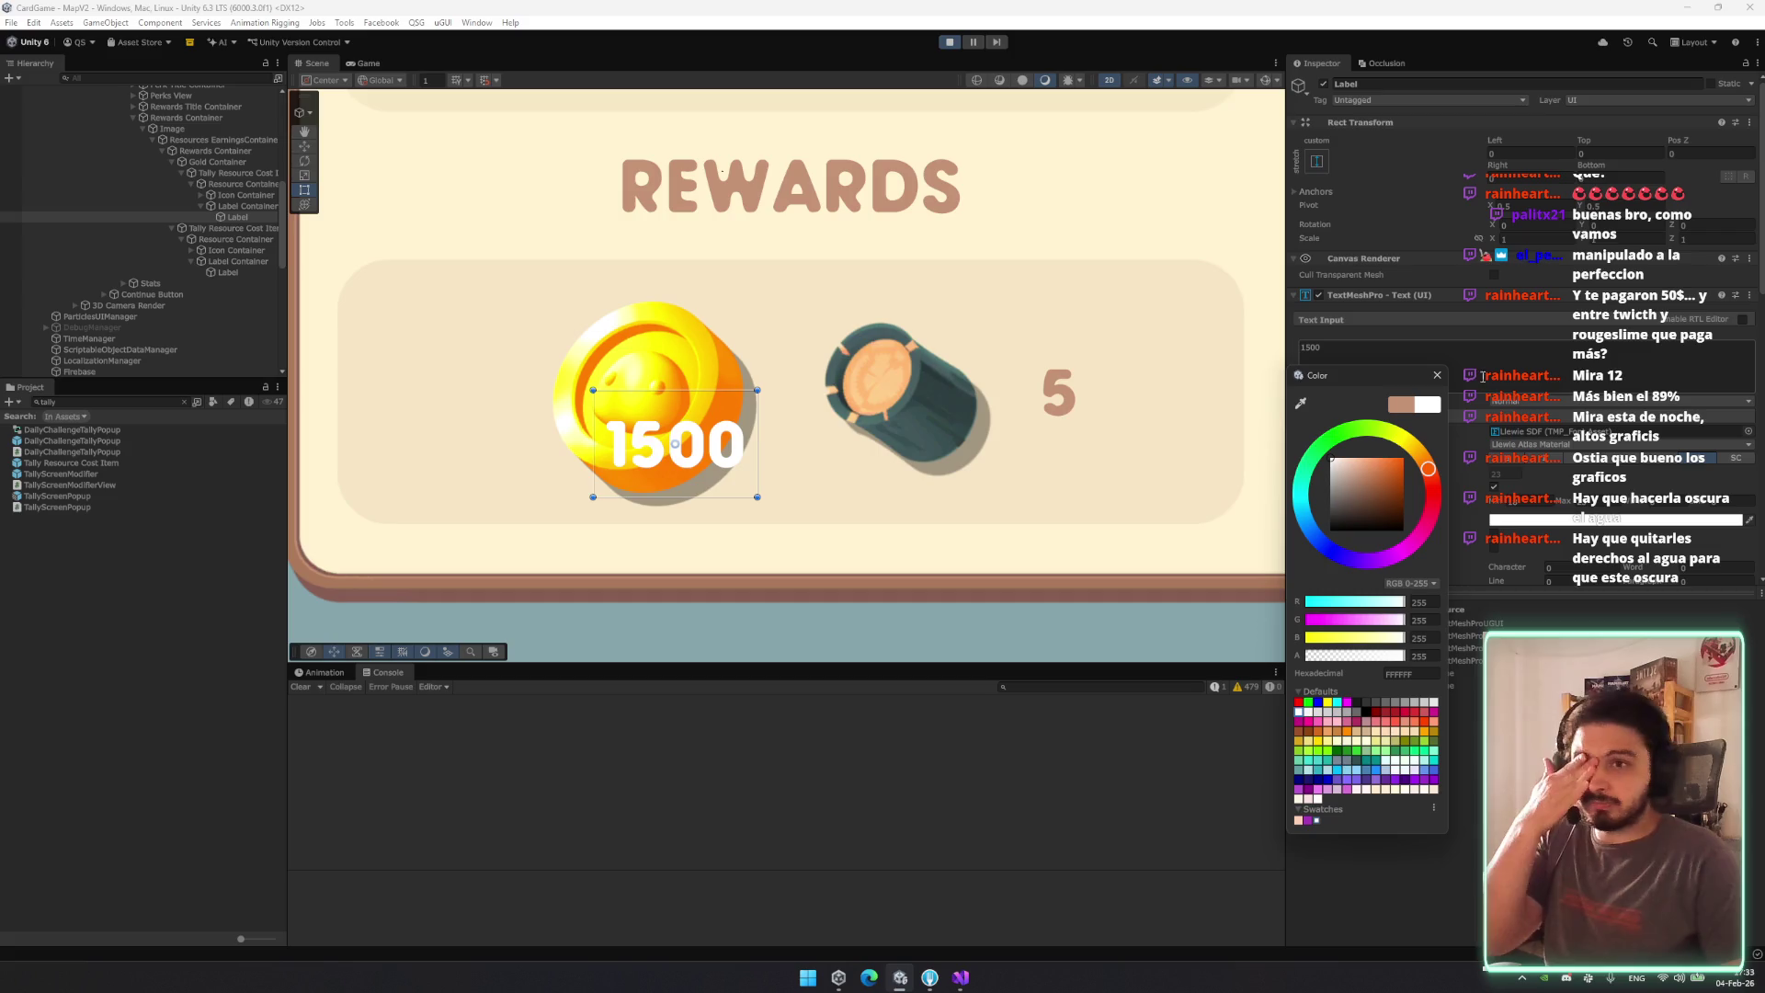
pyautogui.click(1436, 377)
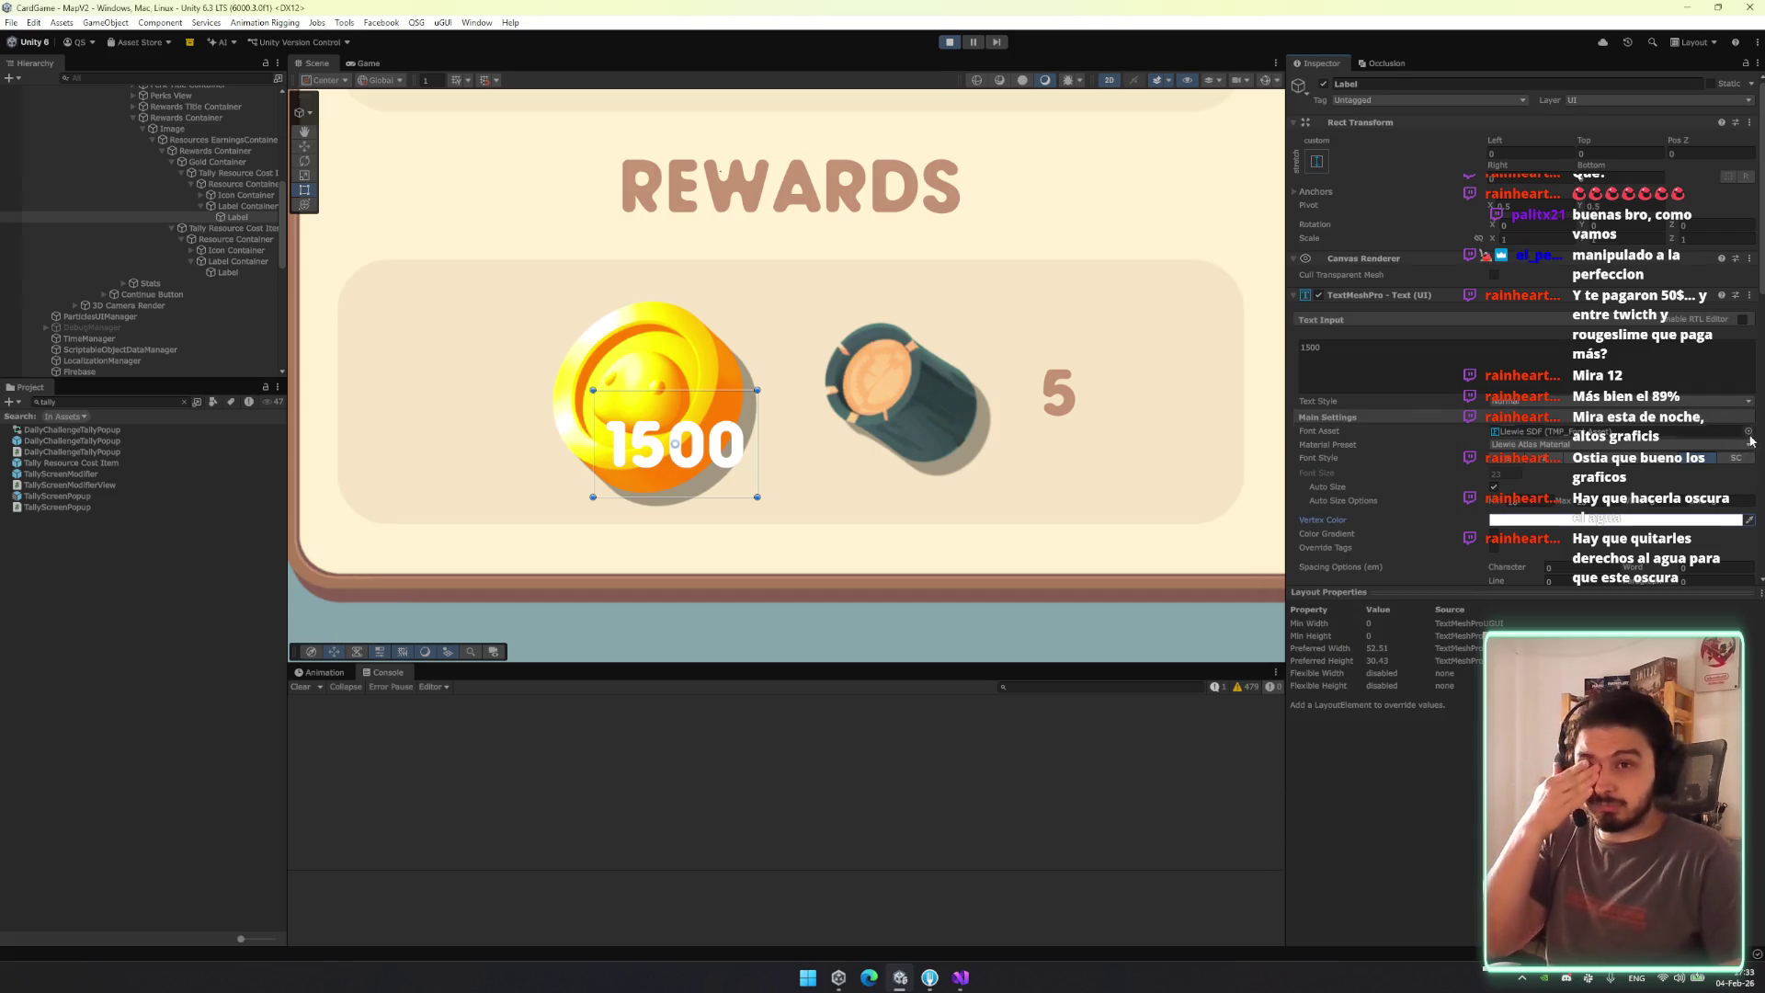
pyautogui.click(1749, 432)
pyautogui.click(1421, 612)
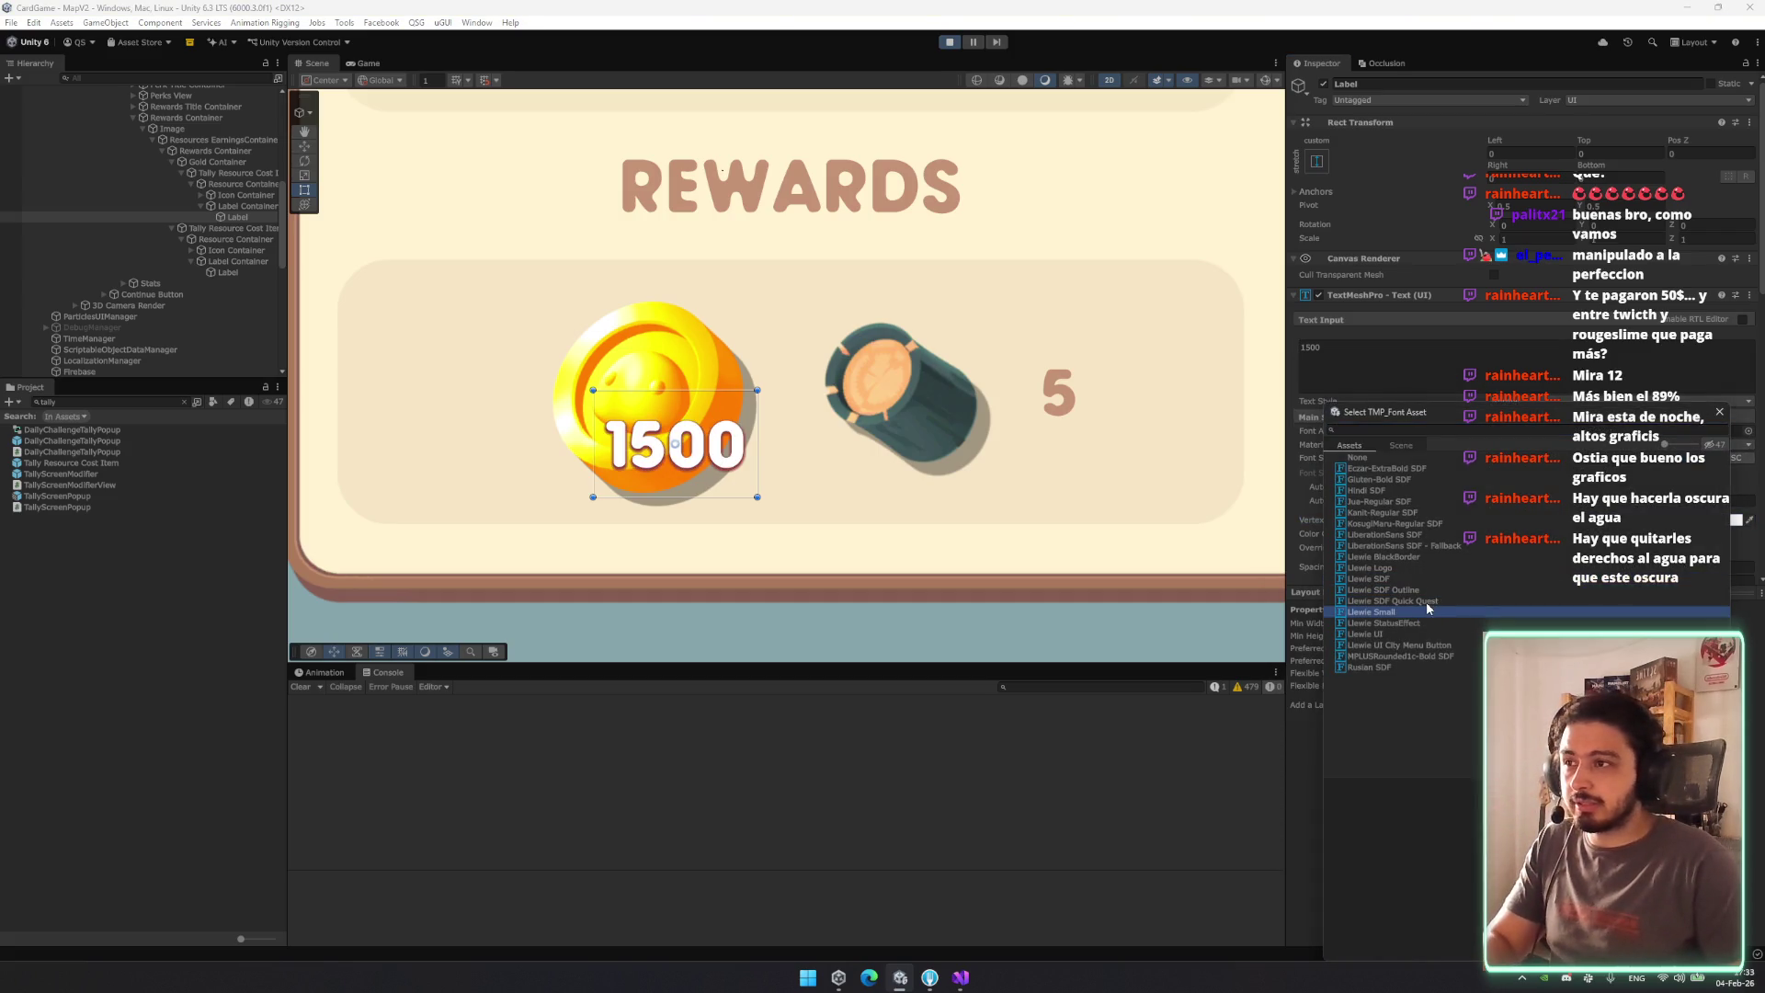
# Try Quick Quest, Outline and StatusEffect, apply Llewie Small to the 1500 label, and preview in Game view.
pyautogui.doubleClick(1425, 602)
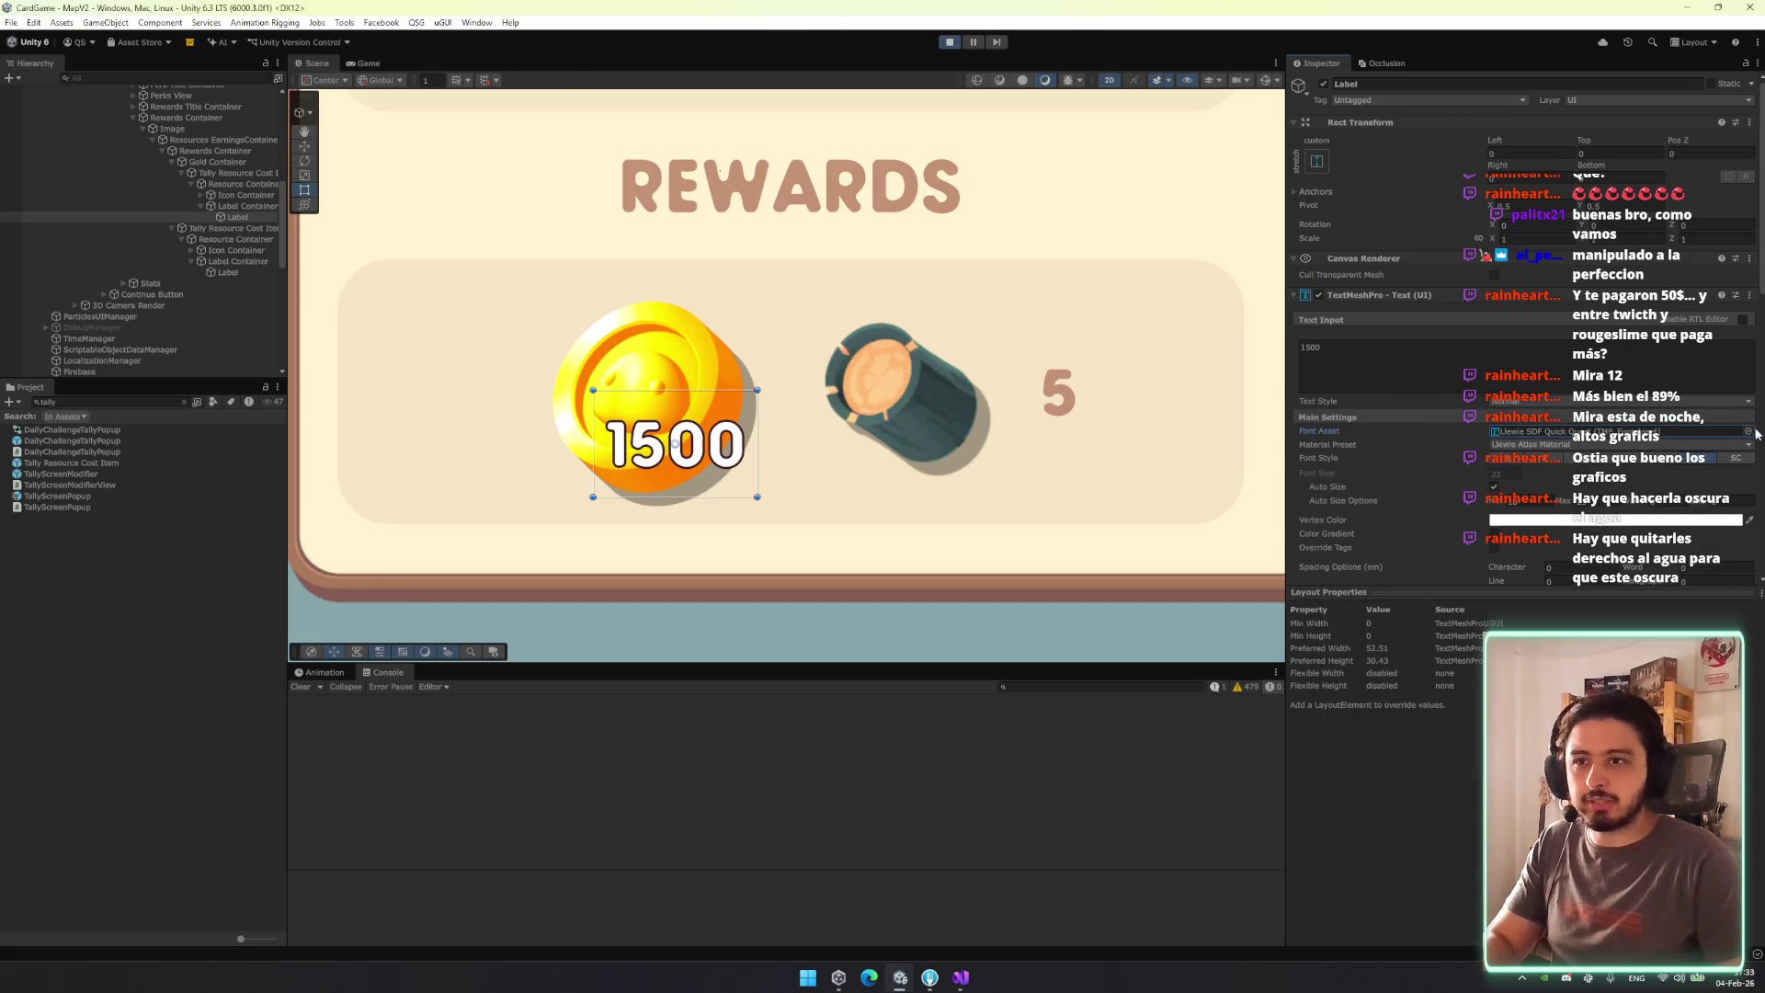
pyautogui.click(1748, 431)
pyautogui.click(1408, 591)
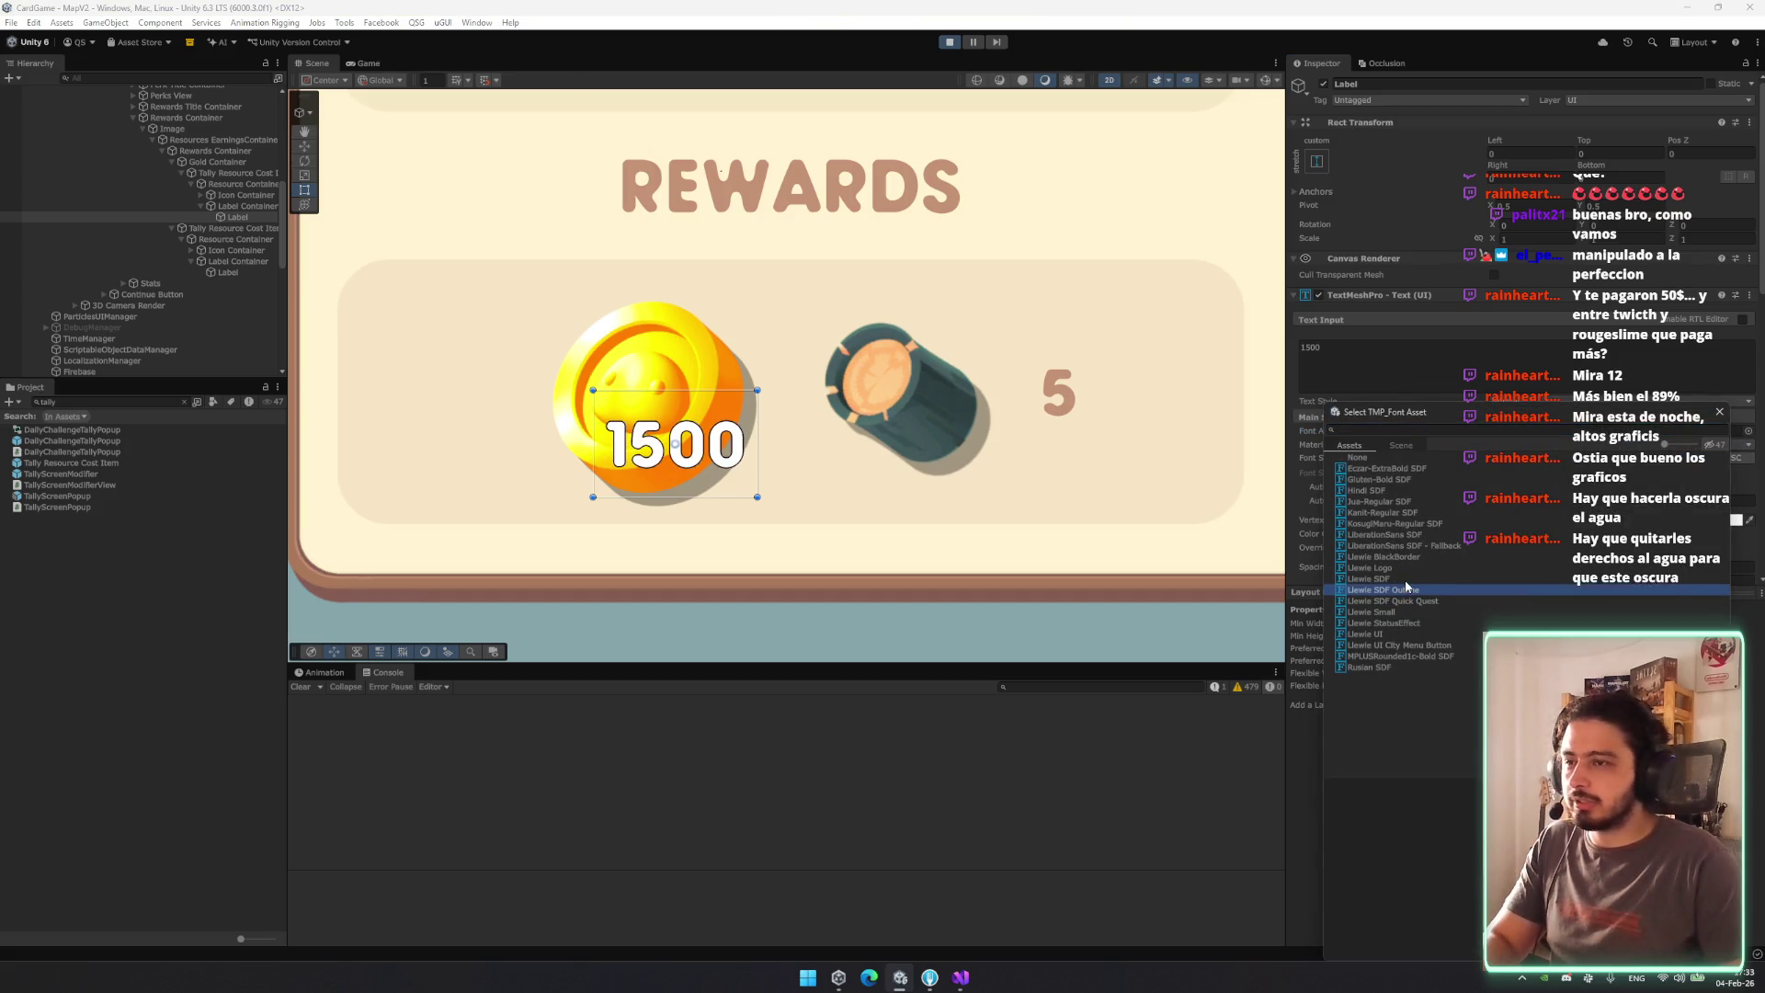
pyautogui.press('Down')
pyautogui.press('Down')
pyautogui.press('Down')
pyautogui.press('Up')
pyautogui.press('Down')
pyautogui.press('Up')
pyautogui.press('Return')
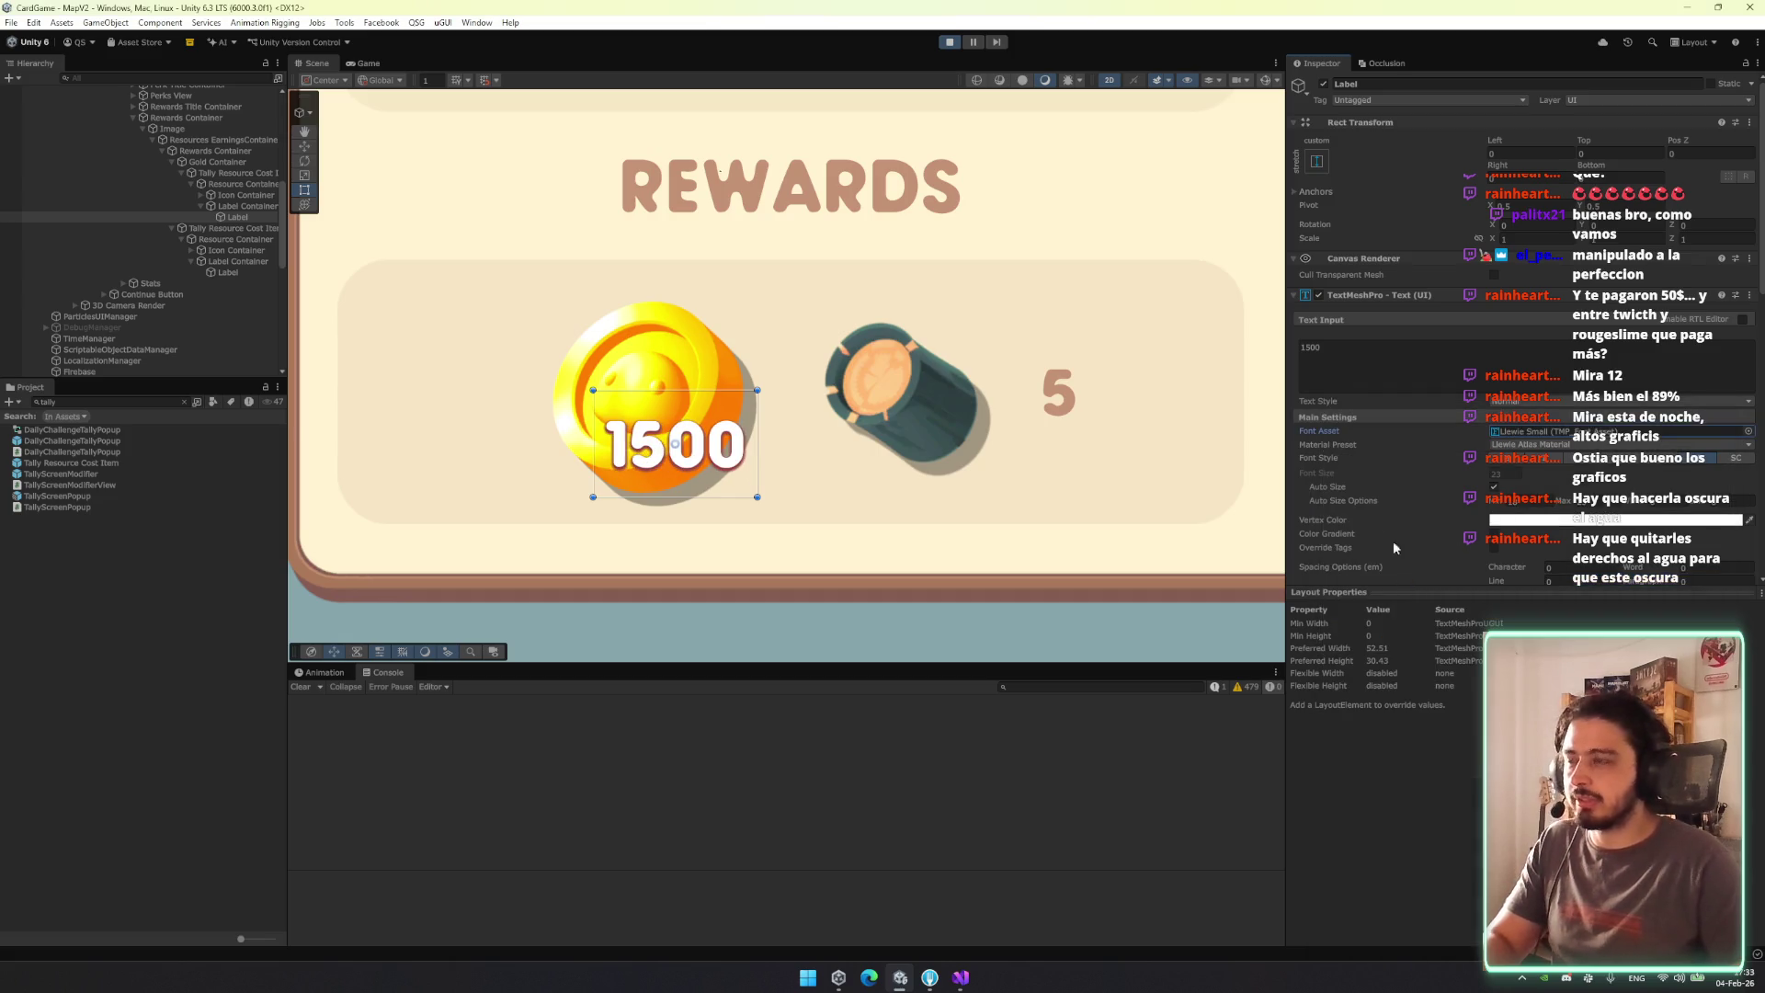
pyautogui.click(368, 64)
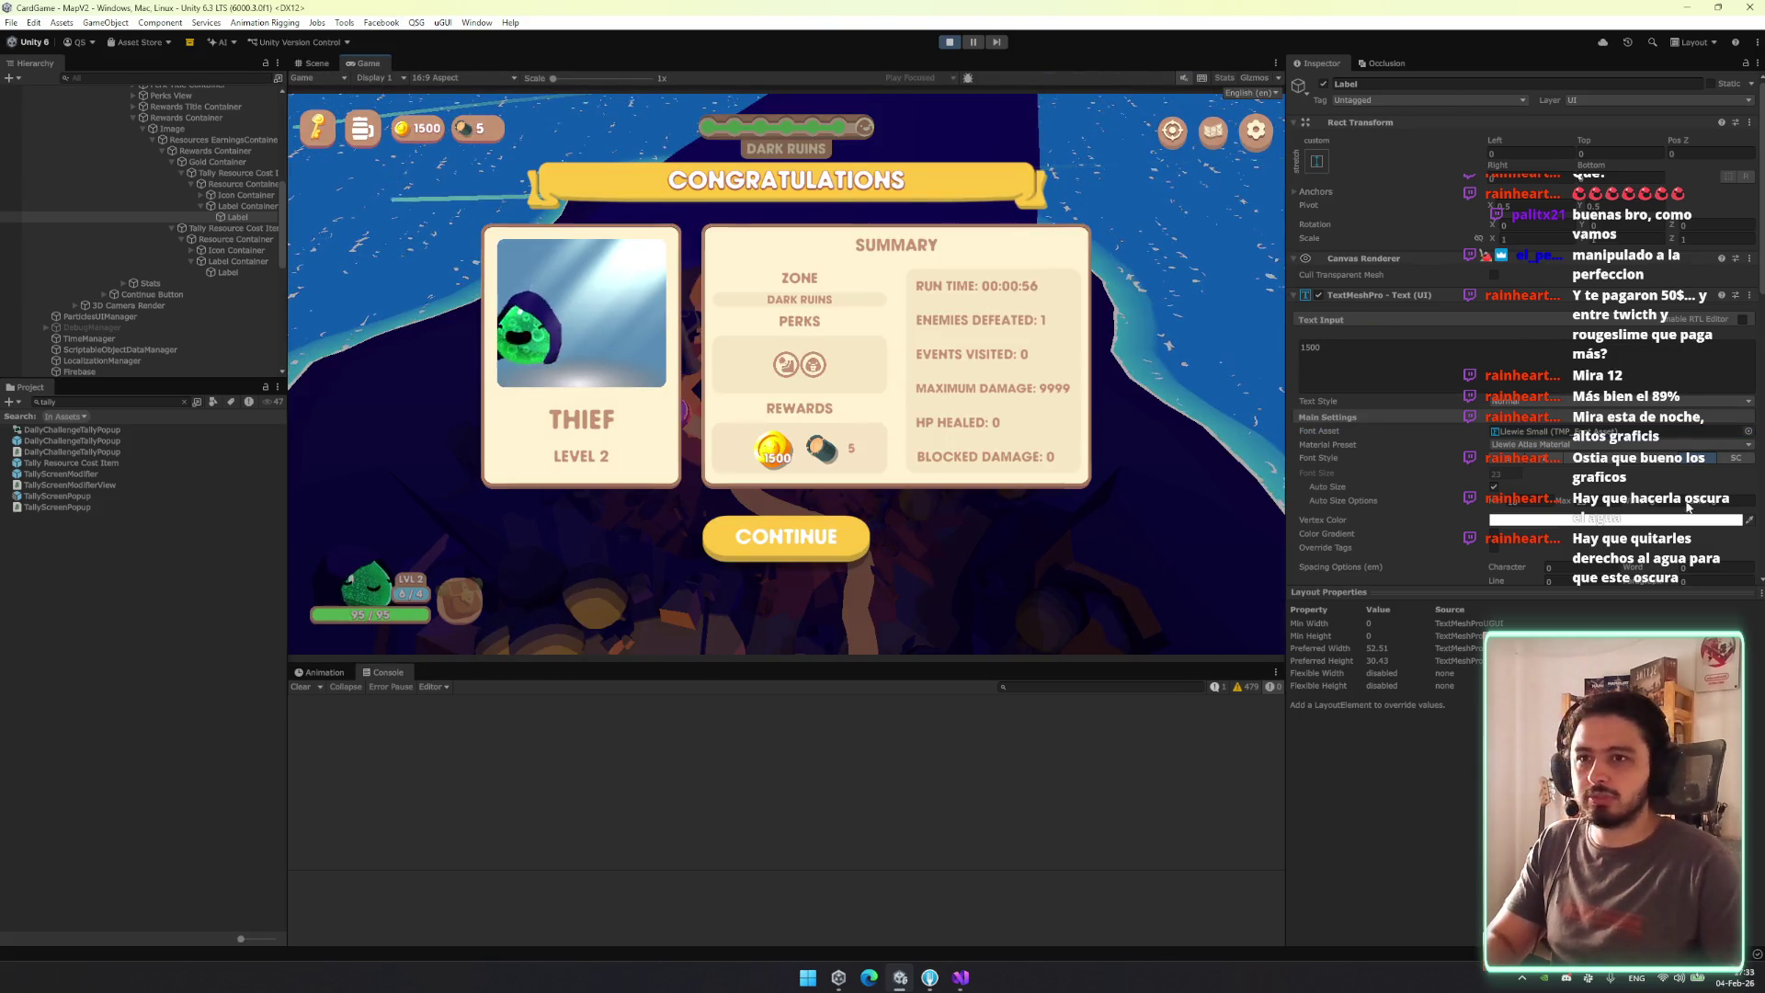
# Tint the 1500 label cream and raise its text box's top edge to offset -13.62635.
pyautogui.click(1688, 520)
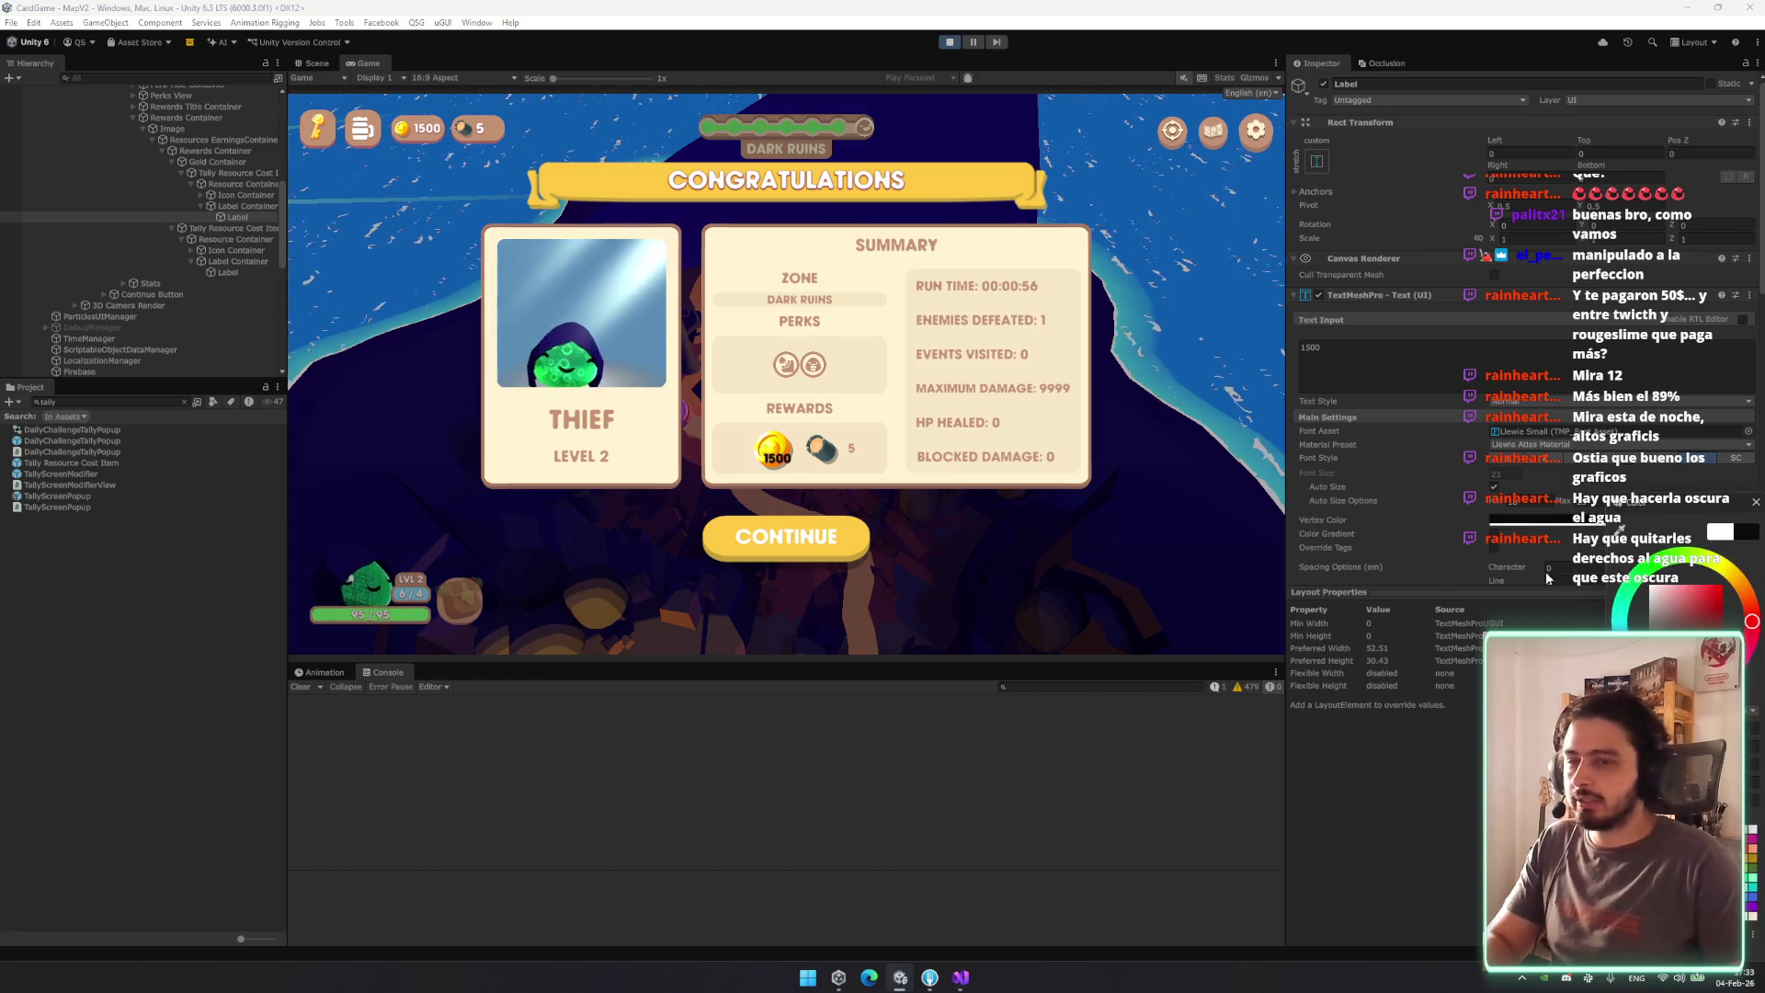
pyautogui.click(1734, 575)
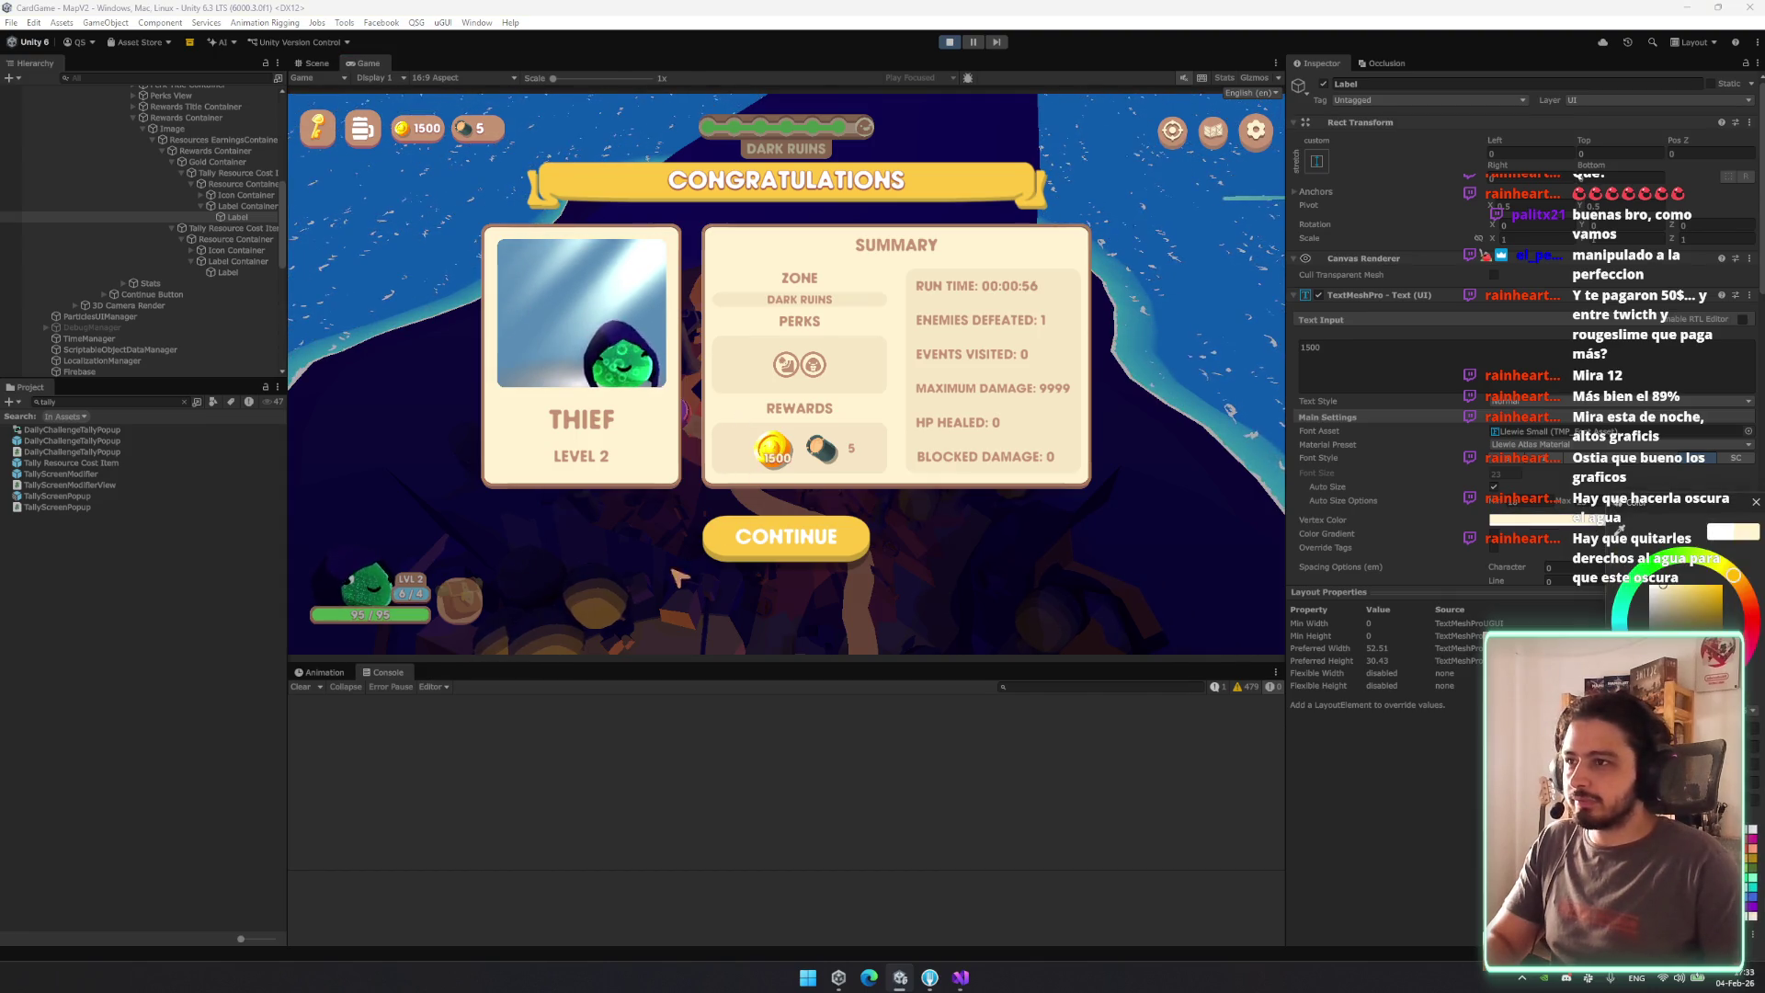
pyautogui.click(1431, 462)
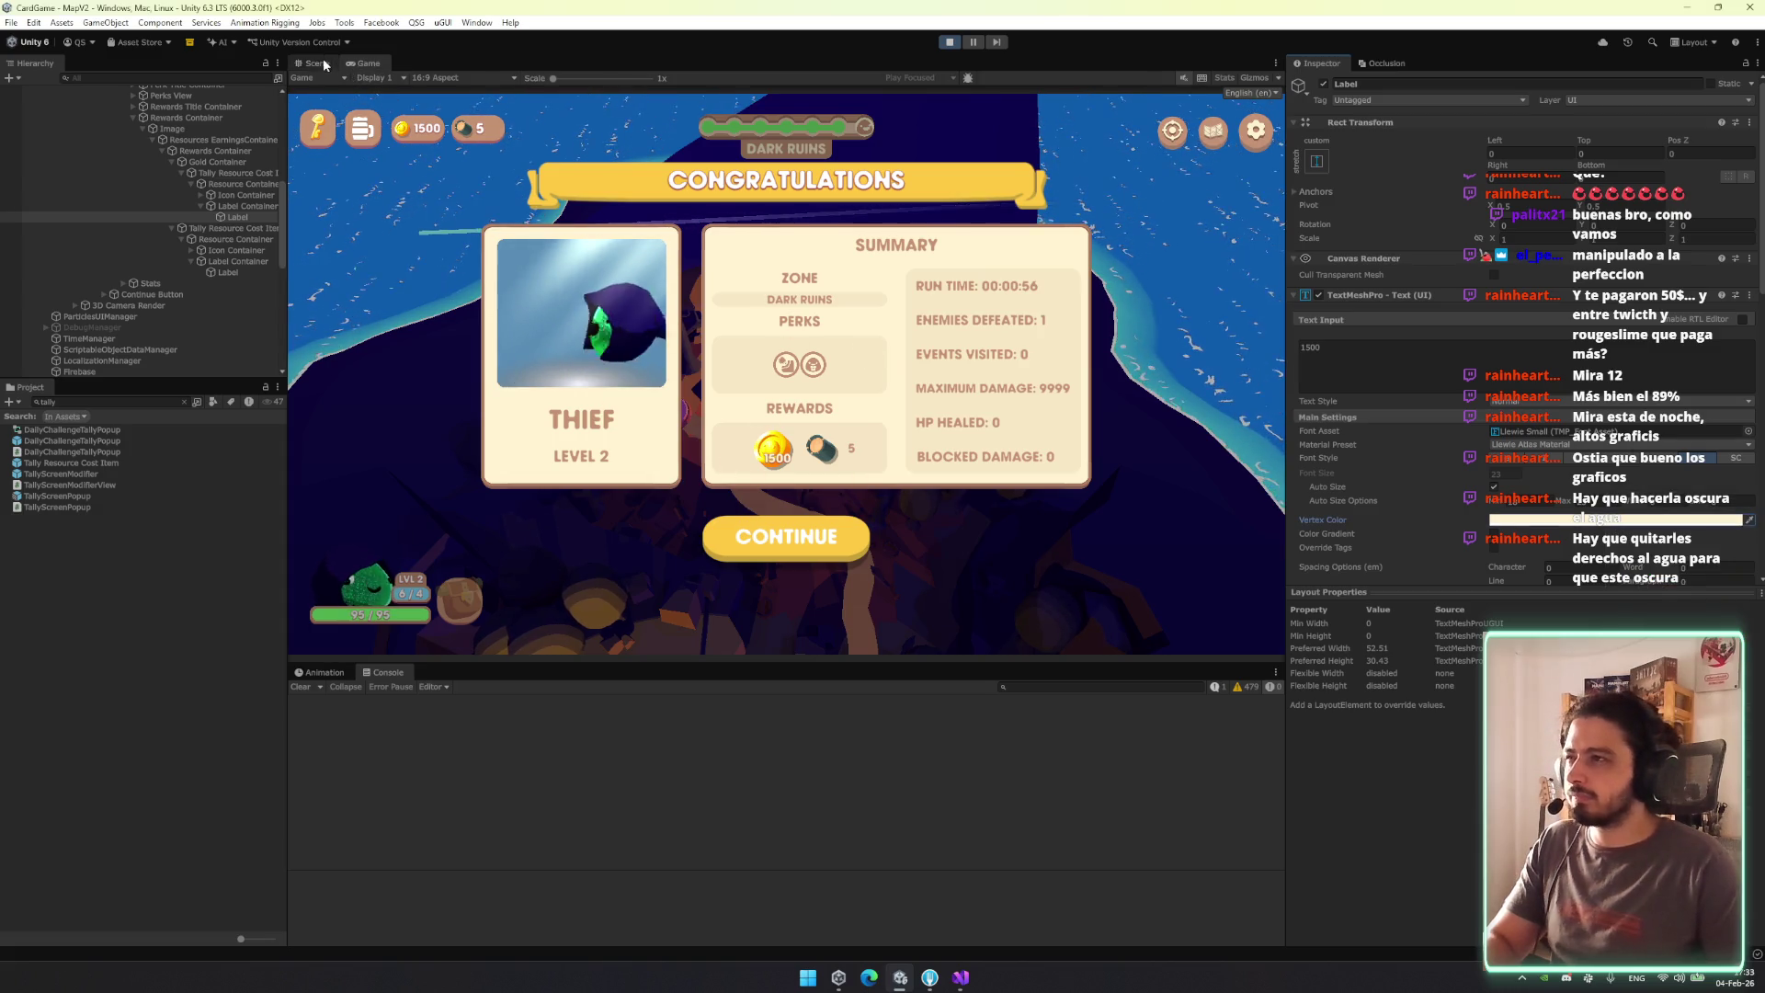
pyautogui.click(323, 64)
pyautogui.moveTo(686, 389); pyautogui.dragTo(691, 359)
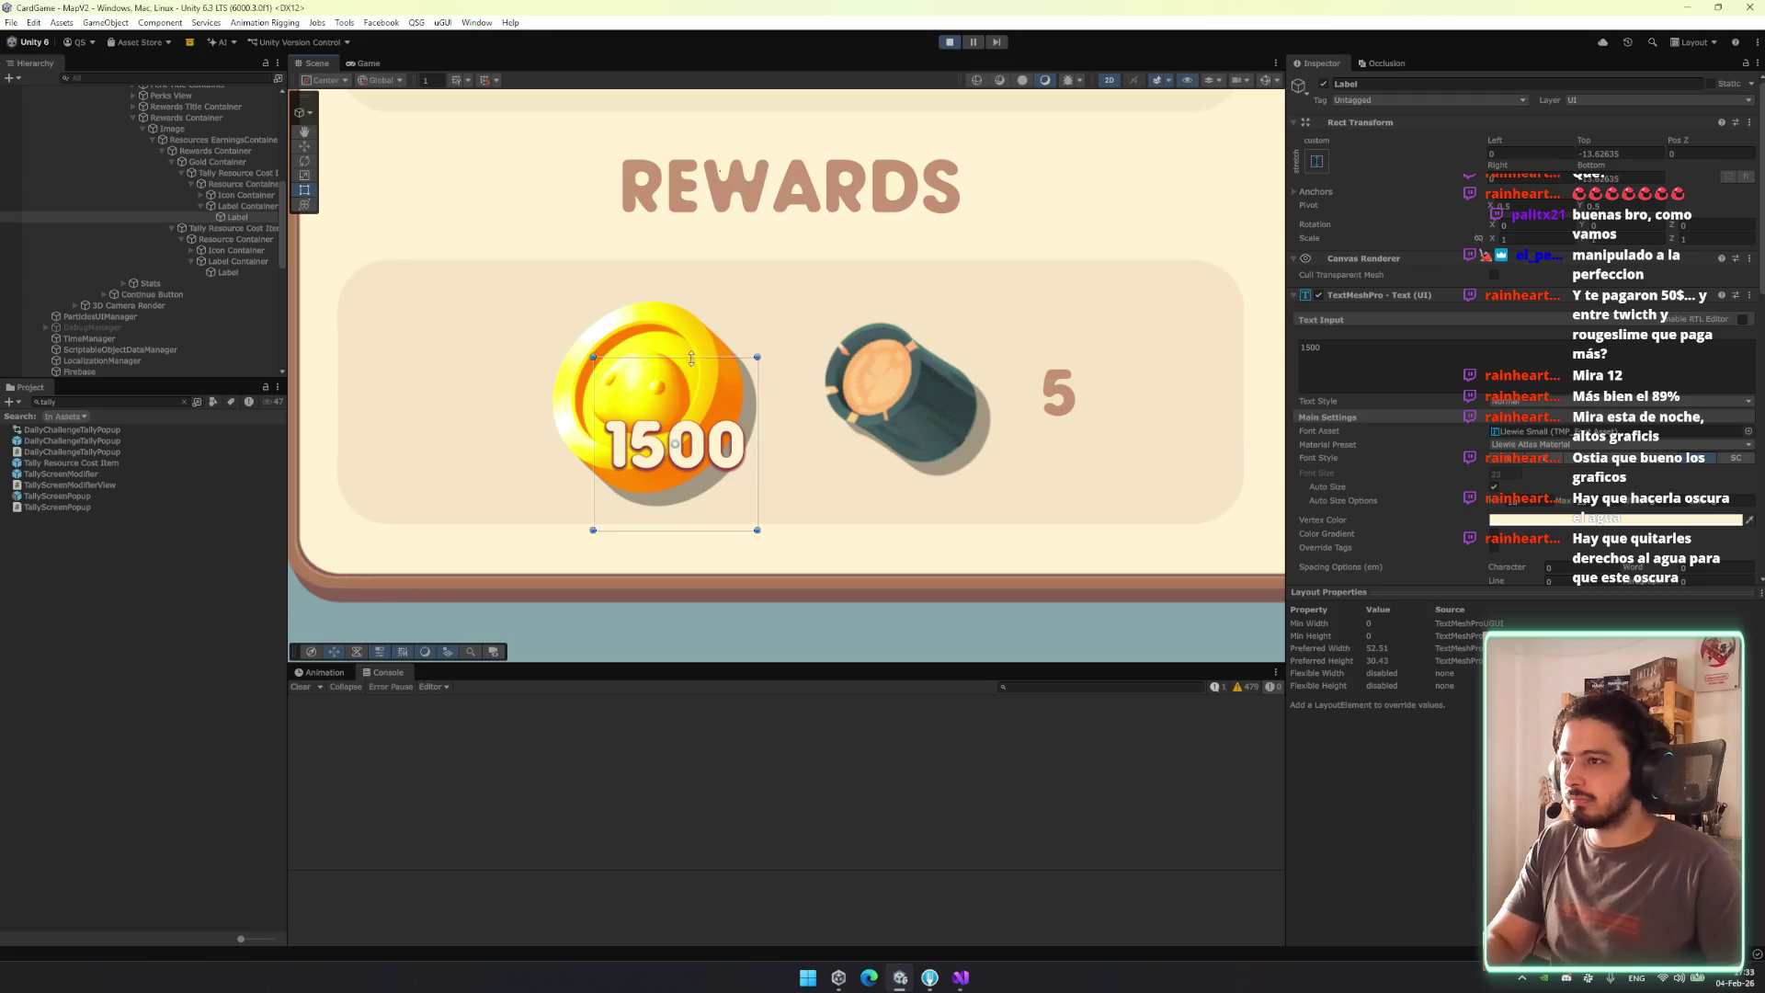
# Set stretch-stretch anchors on the Label, Label Container, Icon Container and coin Icon.
pyautogui.click(1316, 161)
pyautogui.keyDown('alt'); pyautogui.click(1464, 369); pyautogui.keyUp('alt')
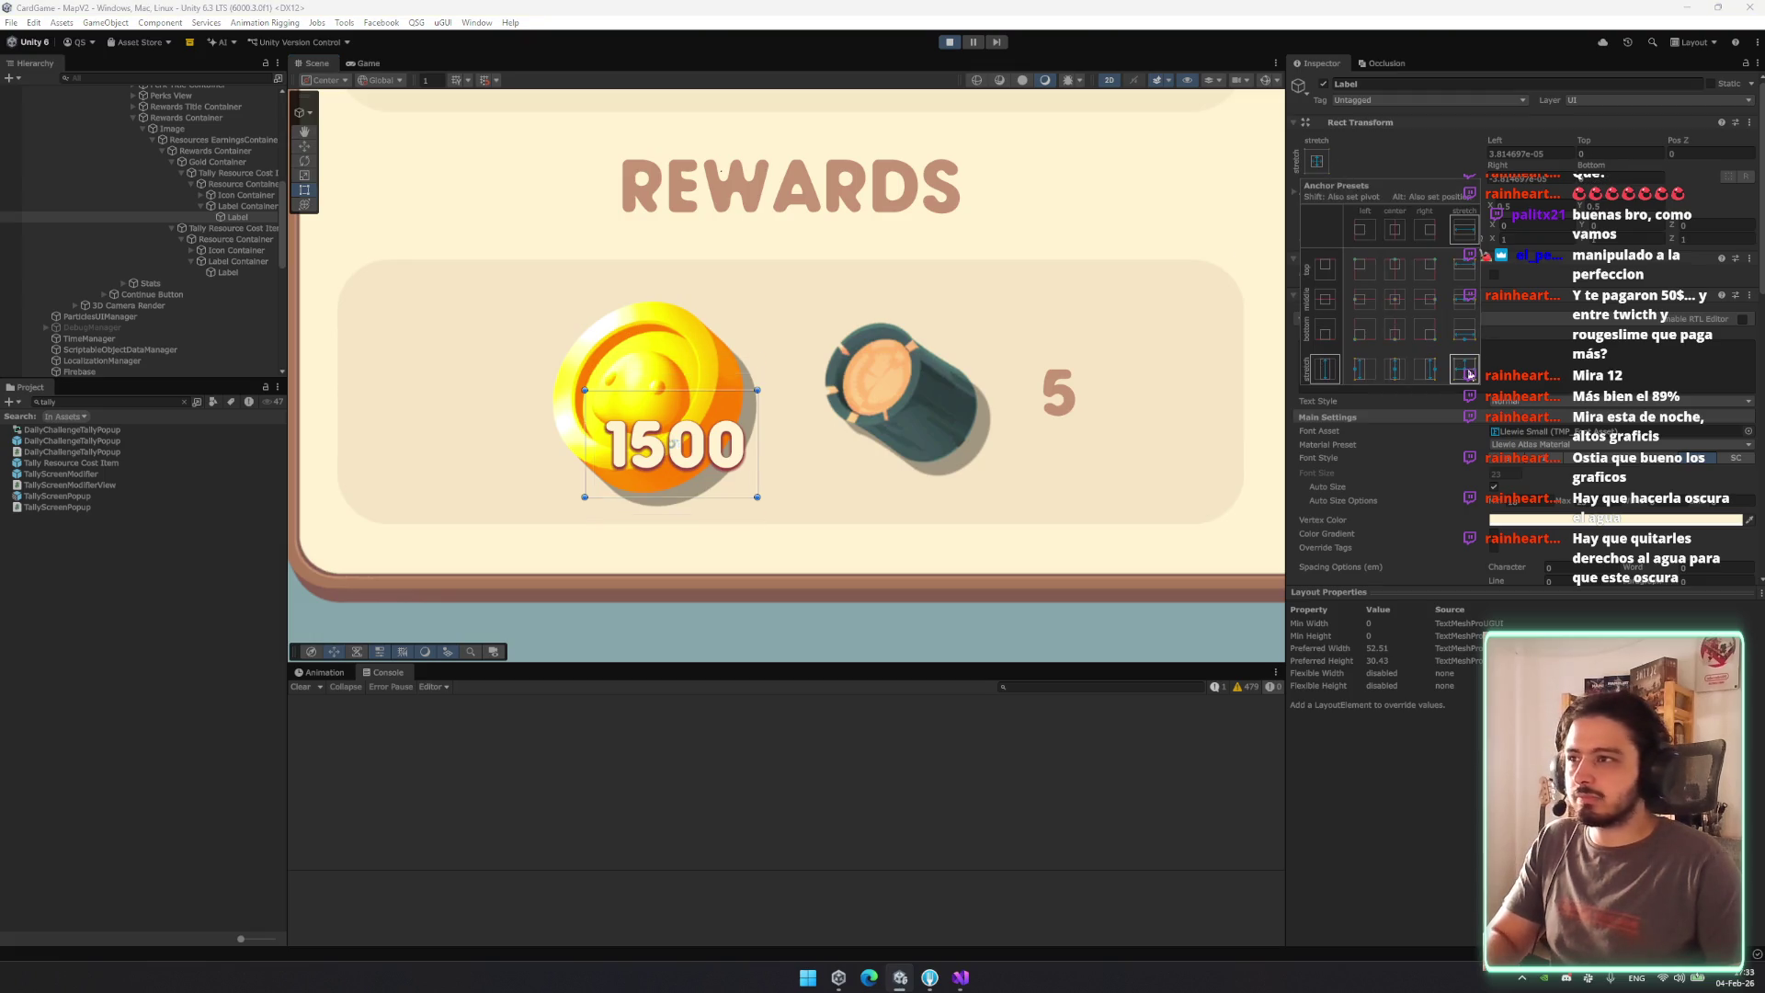
pyautogui.click(244, 206)
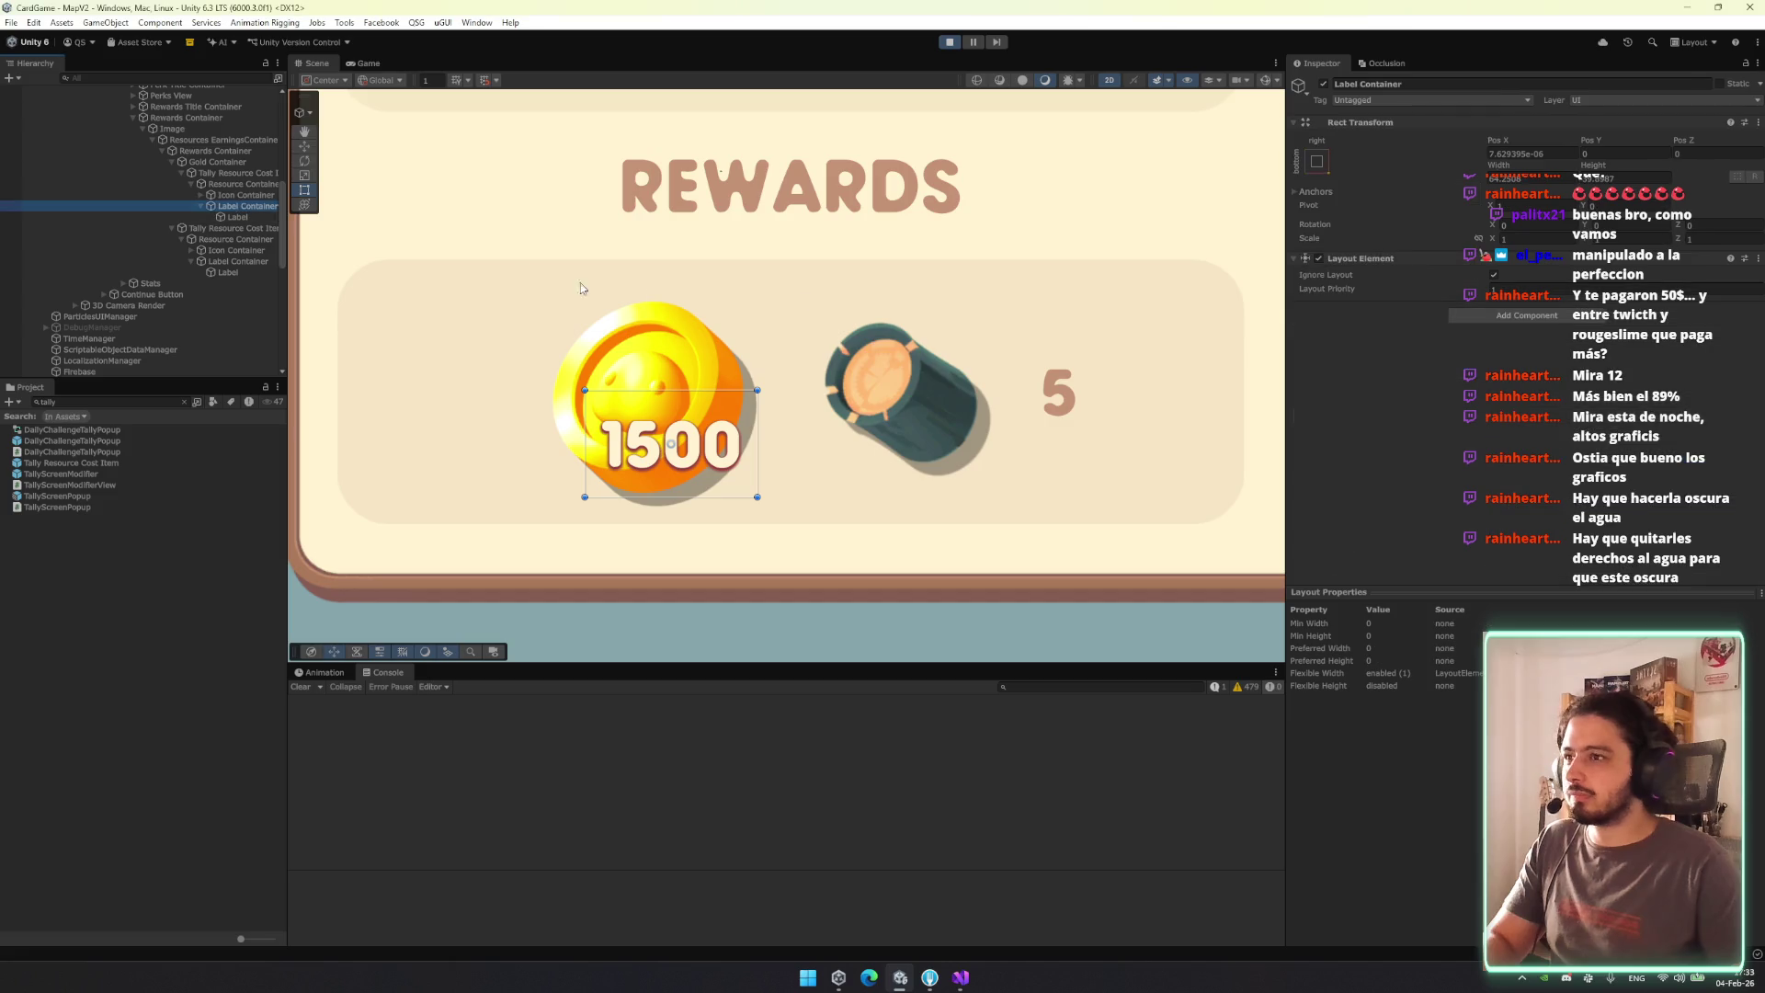
pyautogui.click(1324, 161)
pyautogui.keyDown('alt'); pyautogui.click(1457, 370); pyautogui.keyUp('alt')
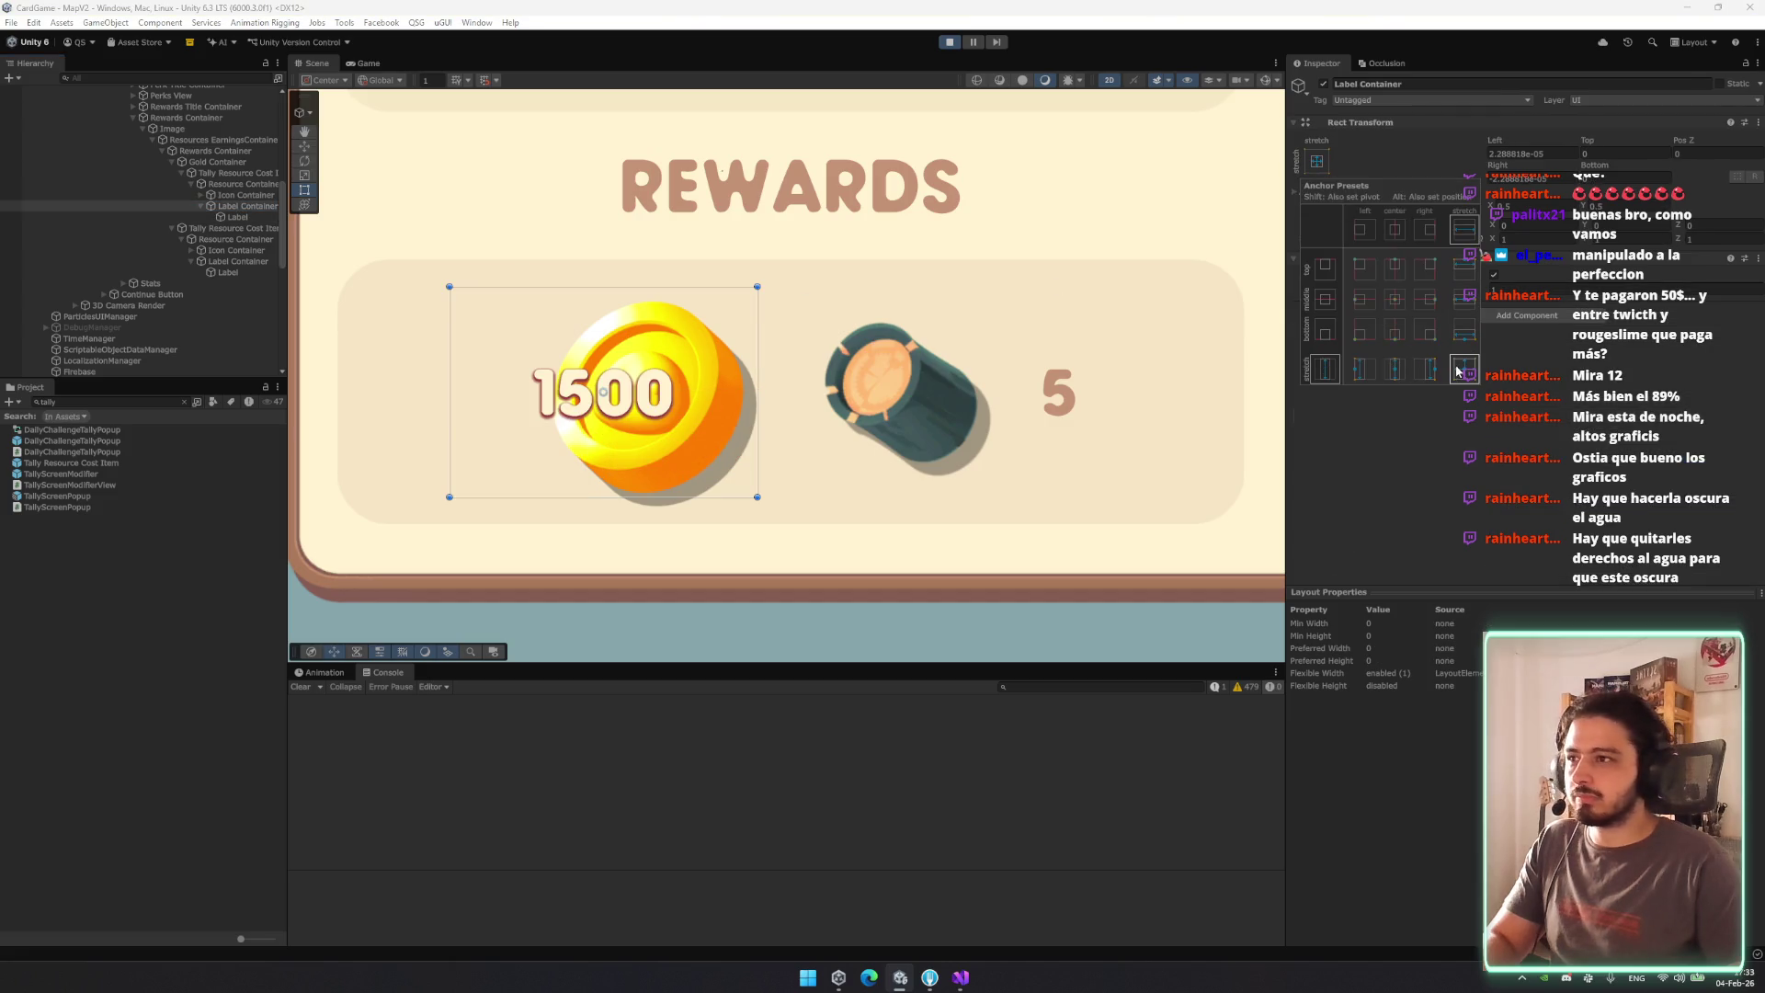
pyautogui.click(245, 194)
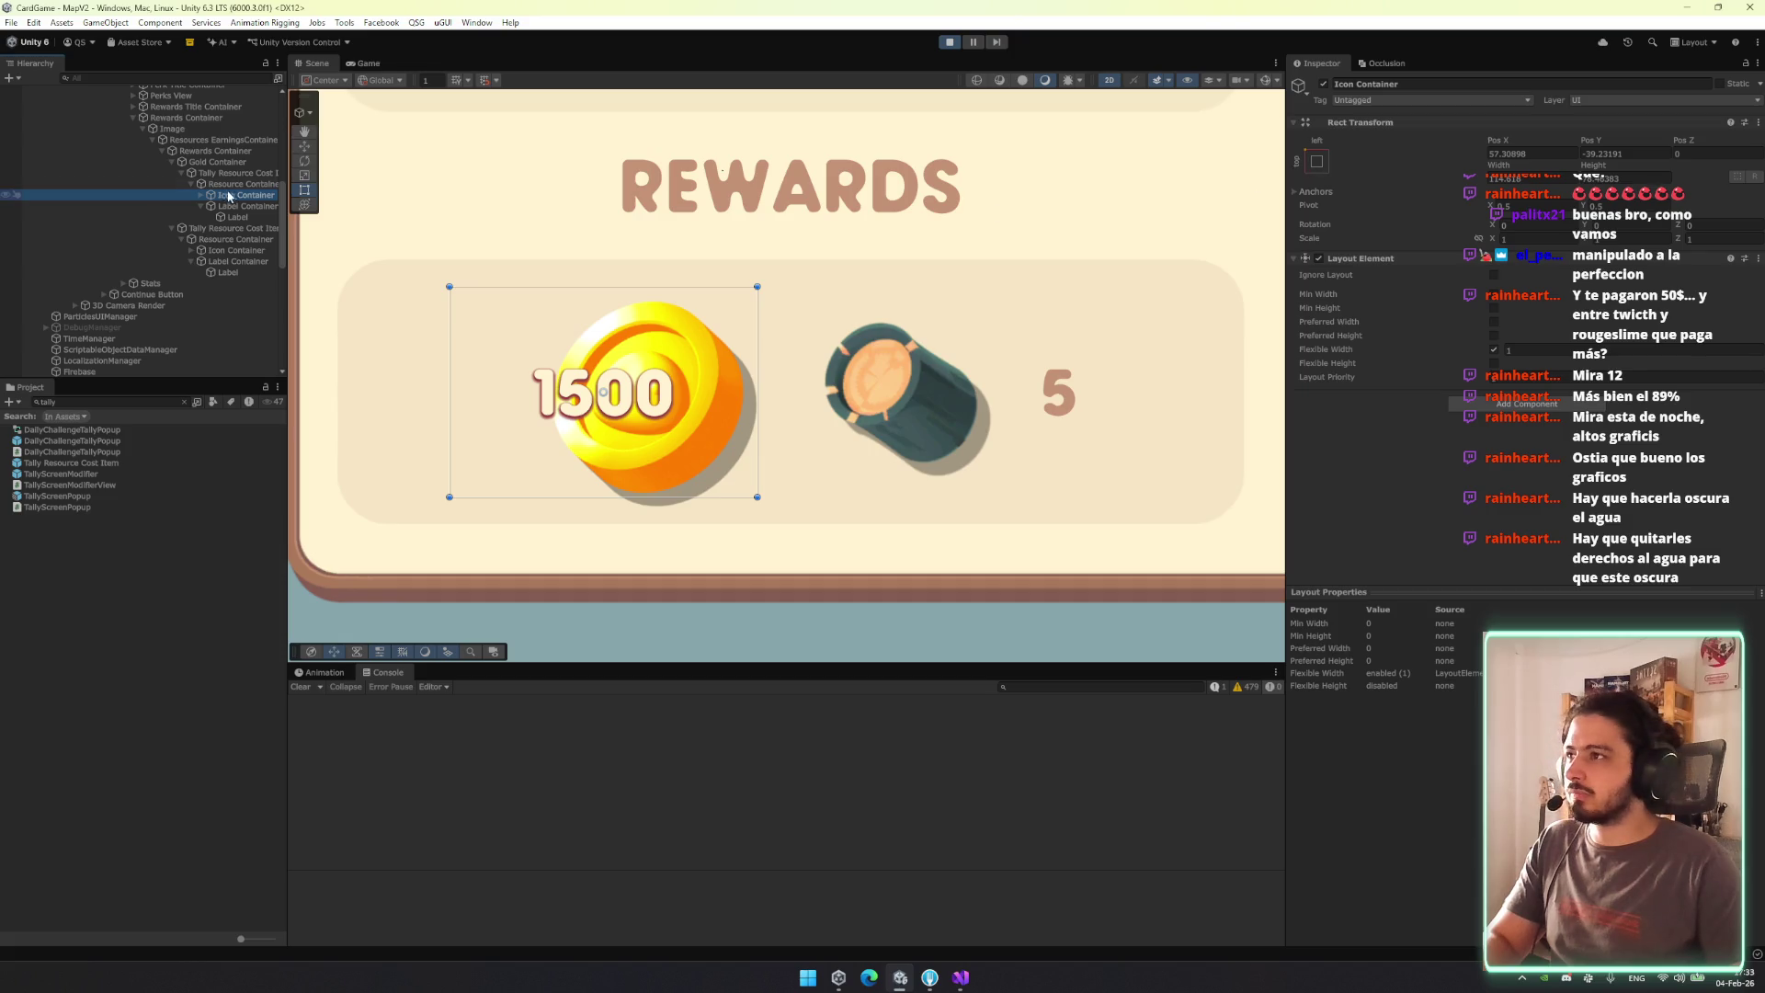
pyautogui.click(1314, 163)
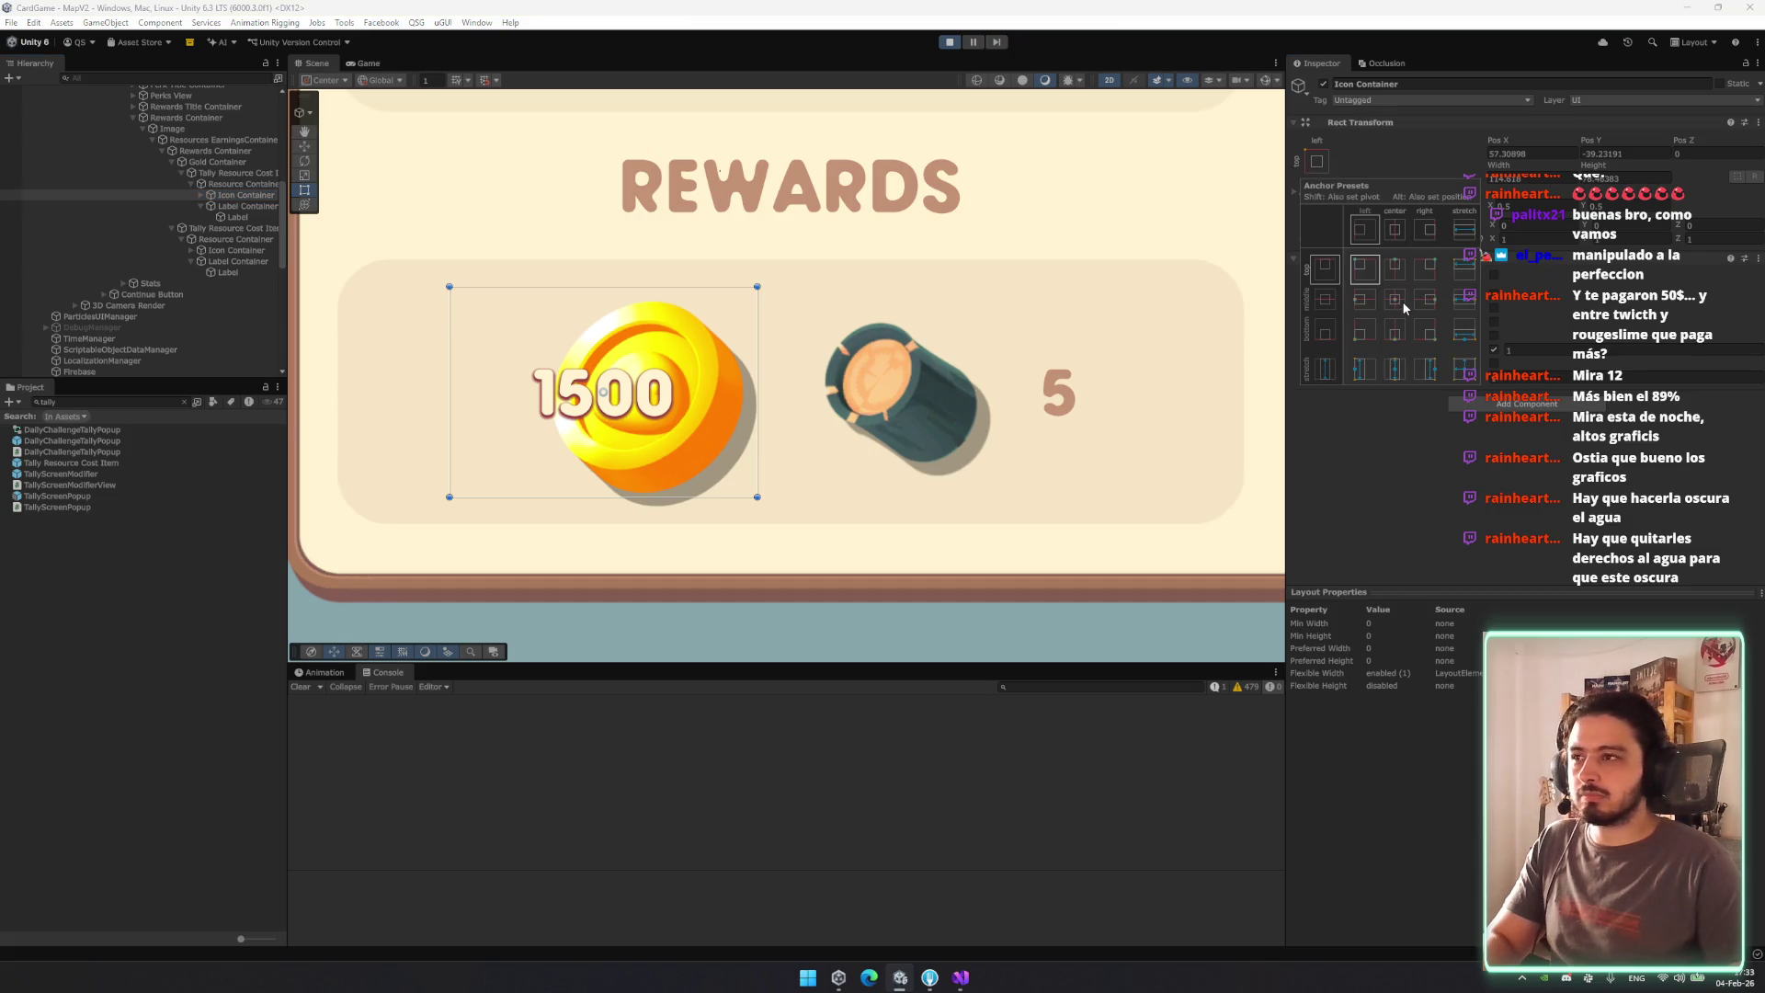
pyautogui.click(1471, 375)
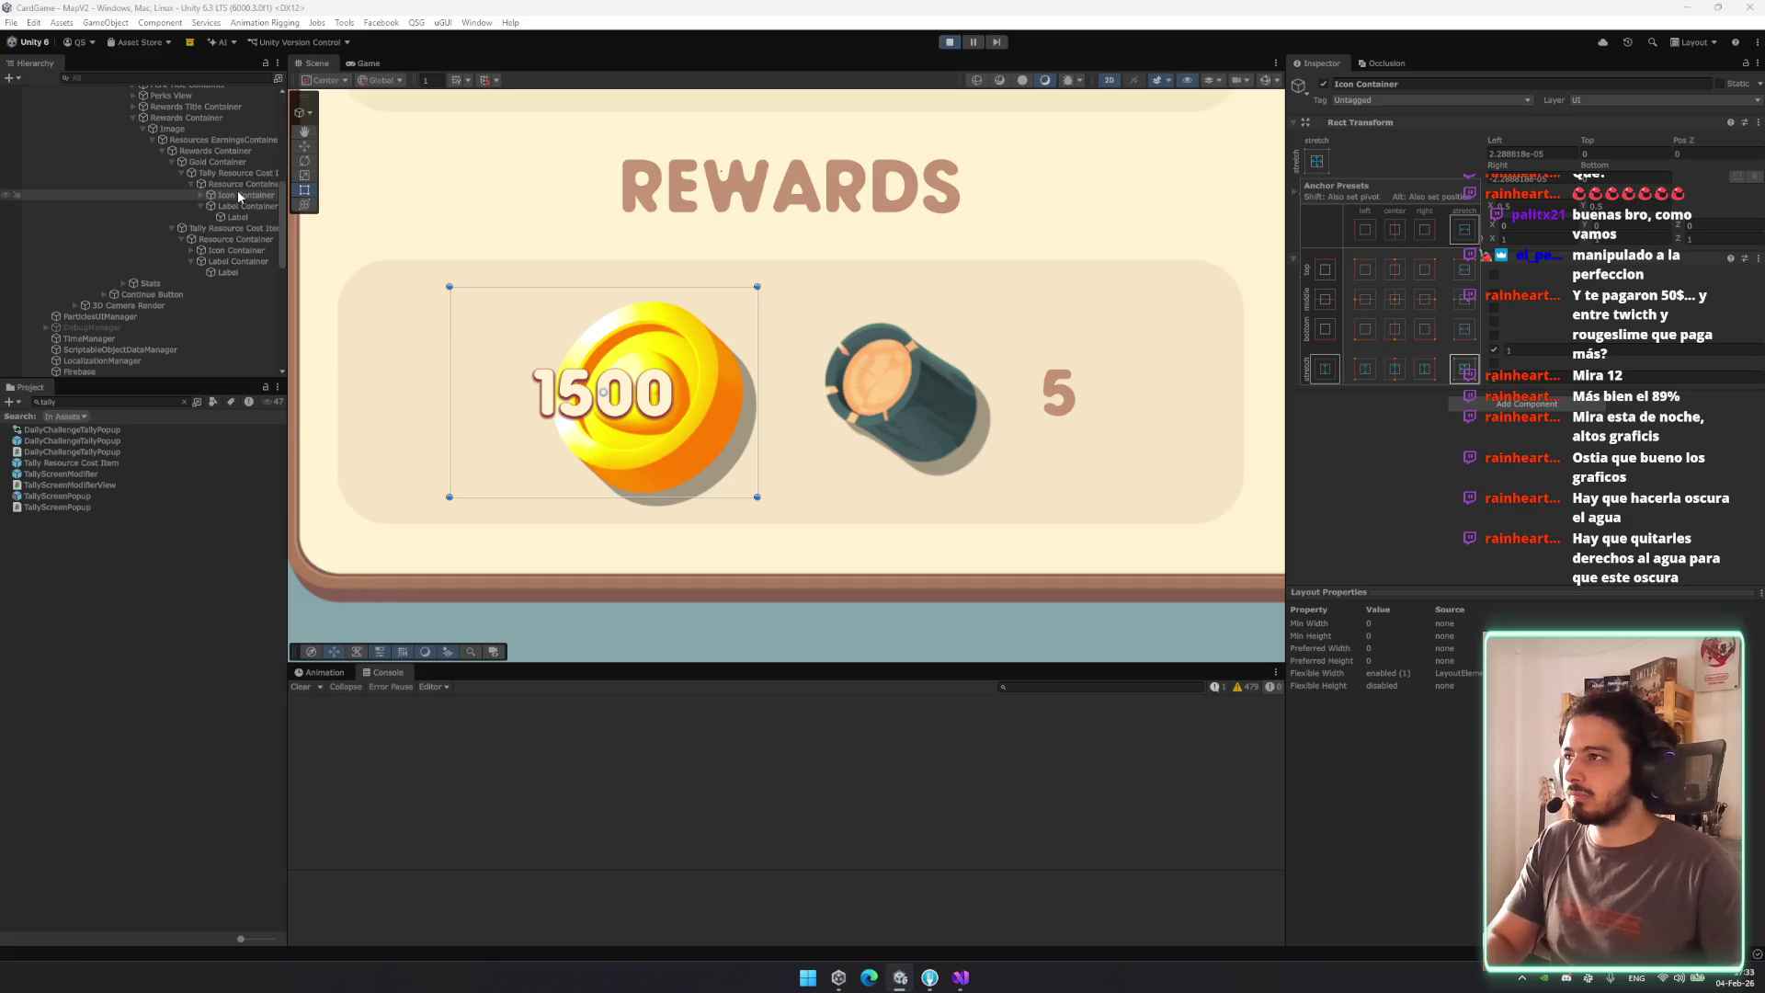
pyautogui.press('Right')
pyautogui.press('Down')
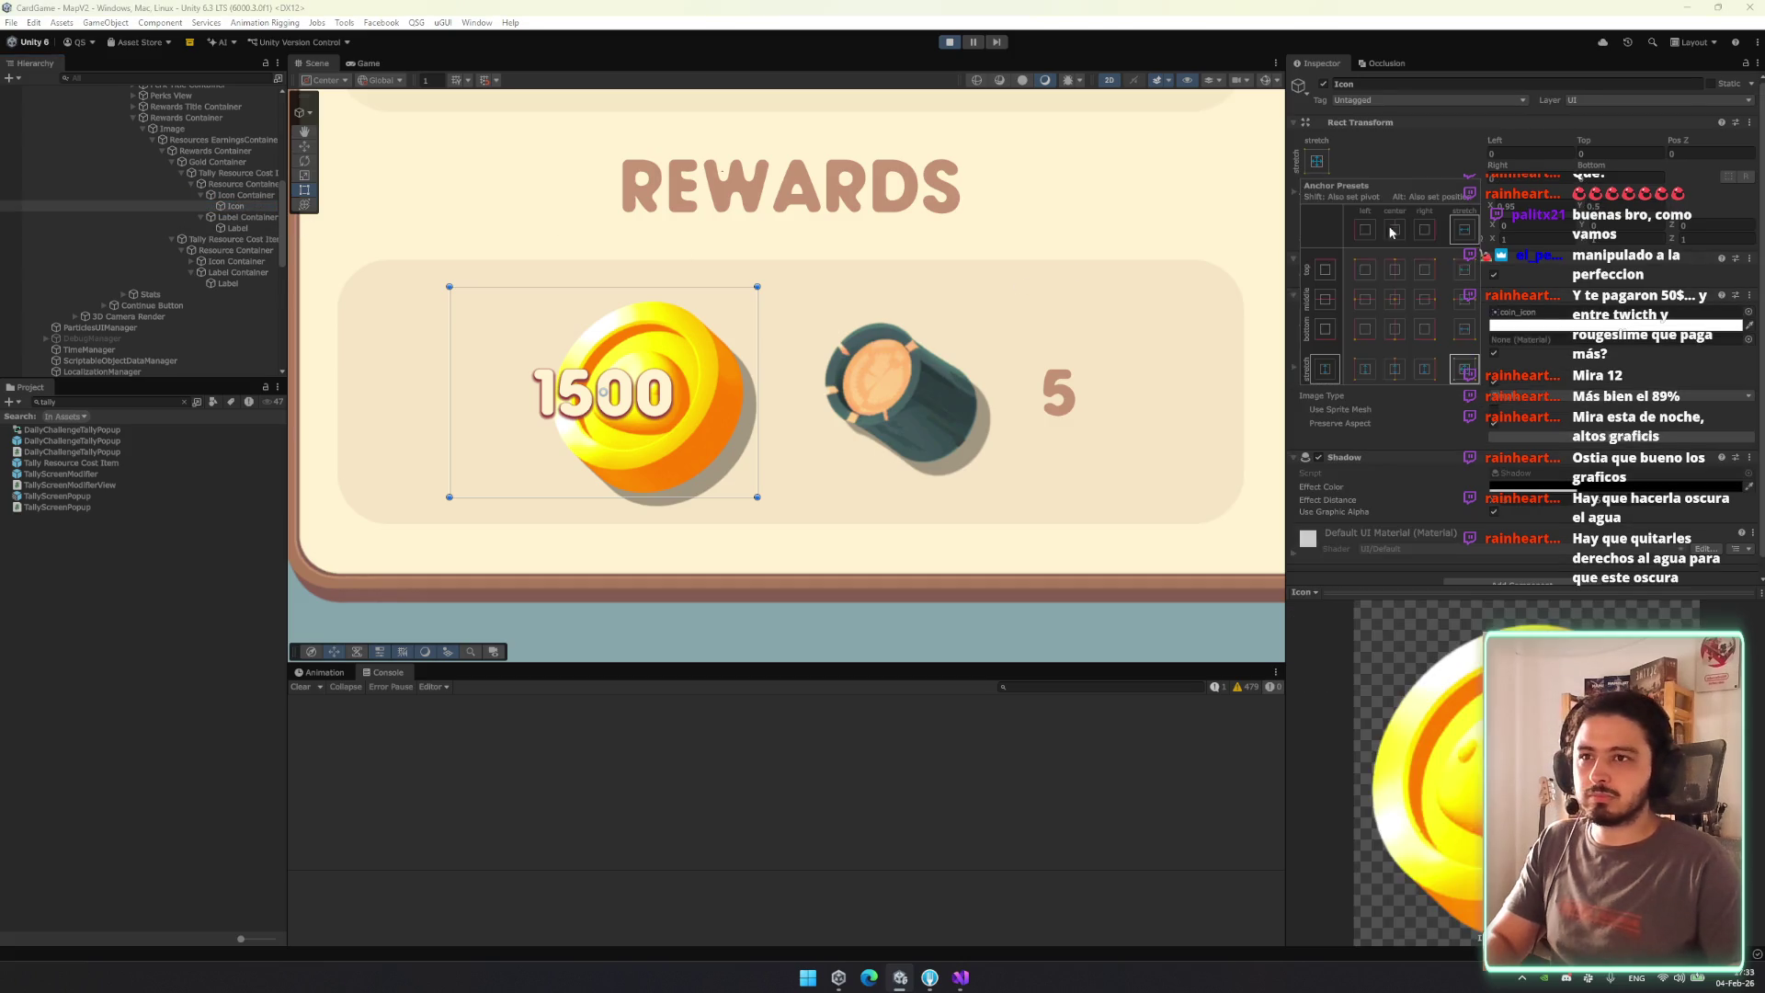
pyautogui.click(1473, 371)
# Enter a larger font size for the 1500 Label and preview the summary in the Game view.
pyautogui.click(256, 196)
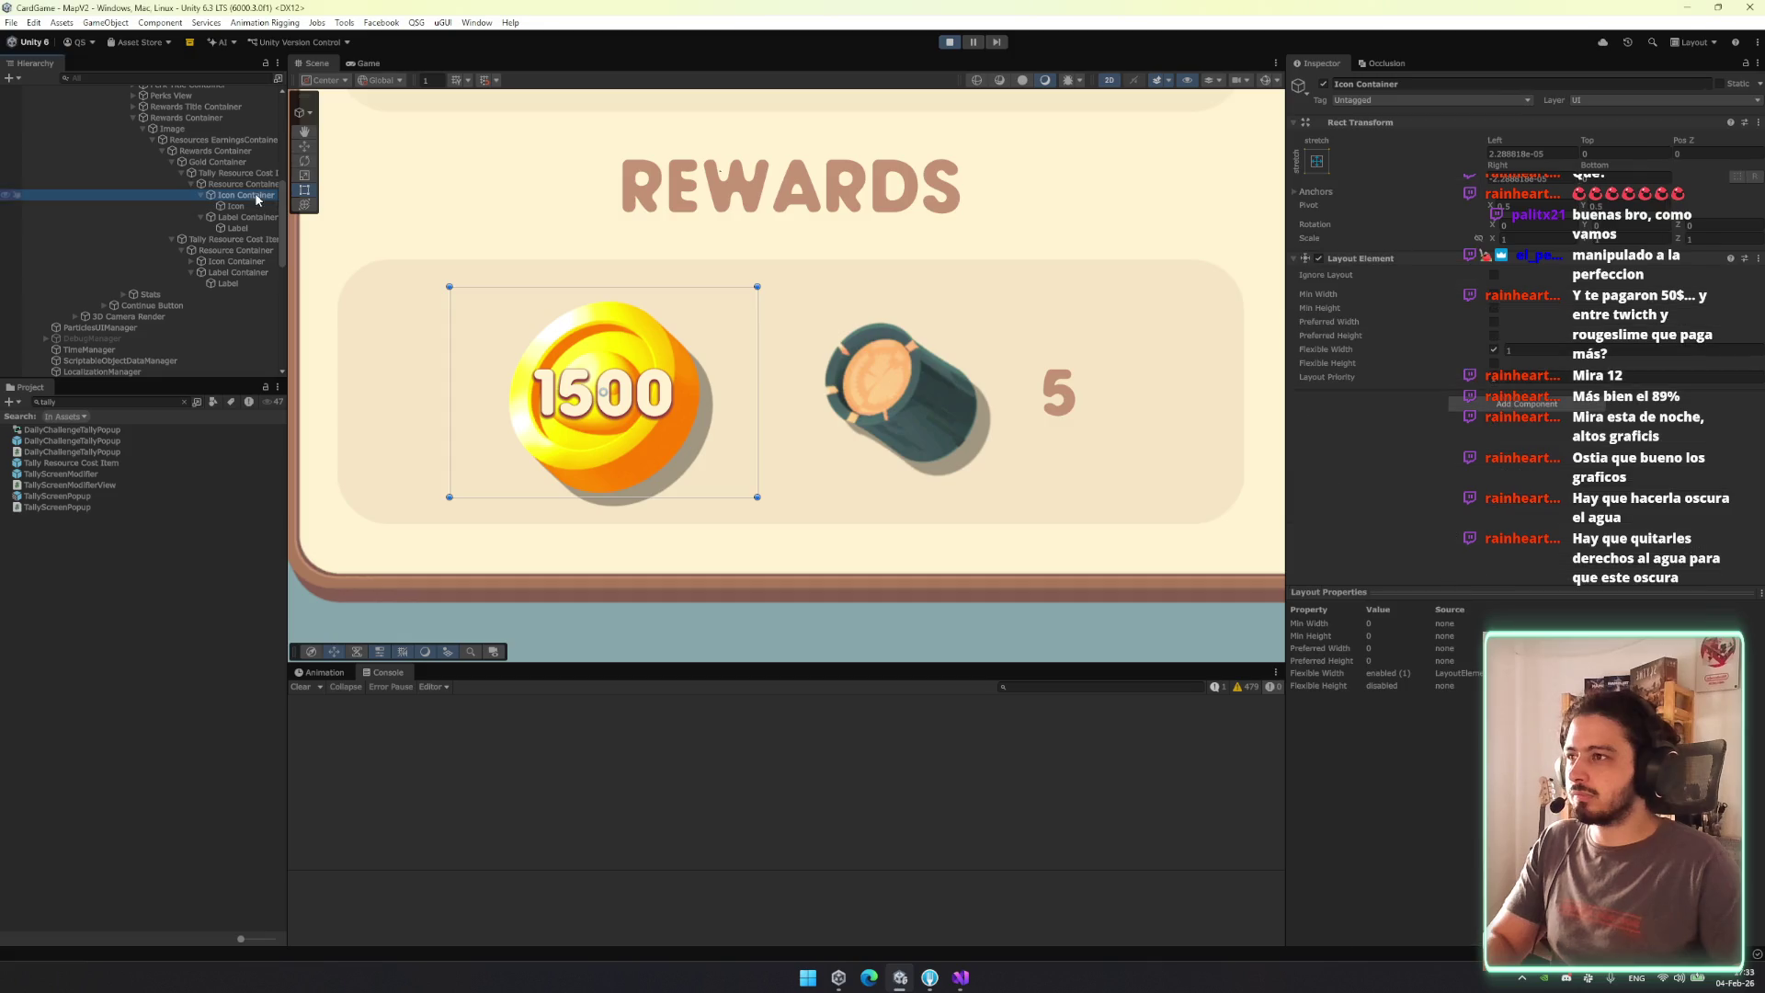
pyautogui.click(238, 217)
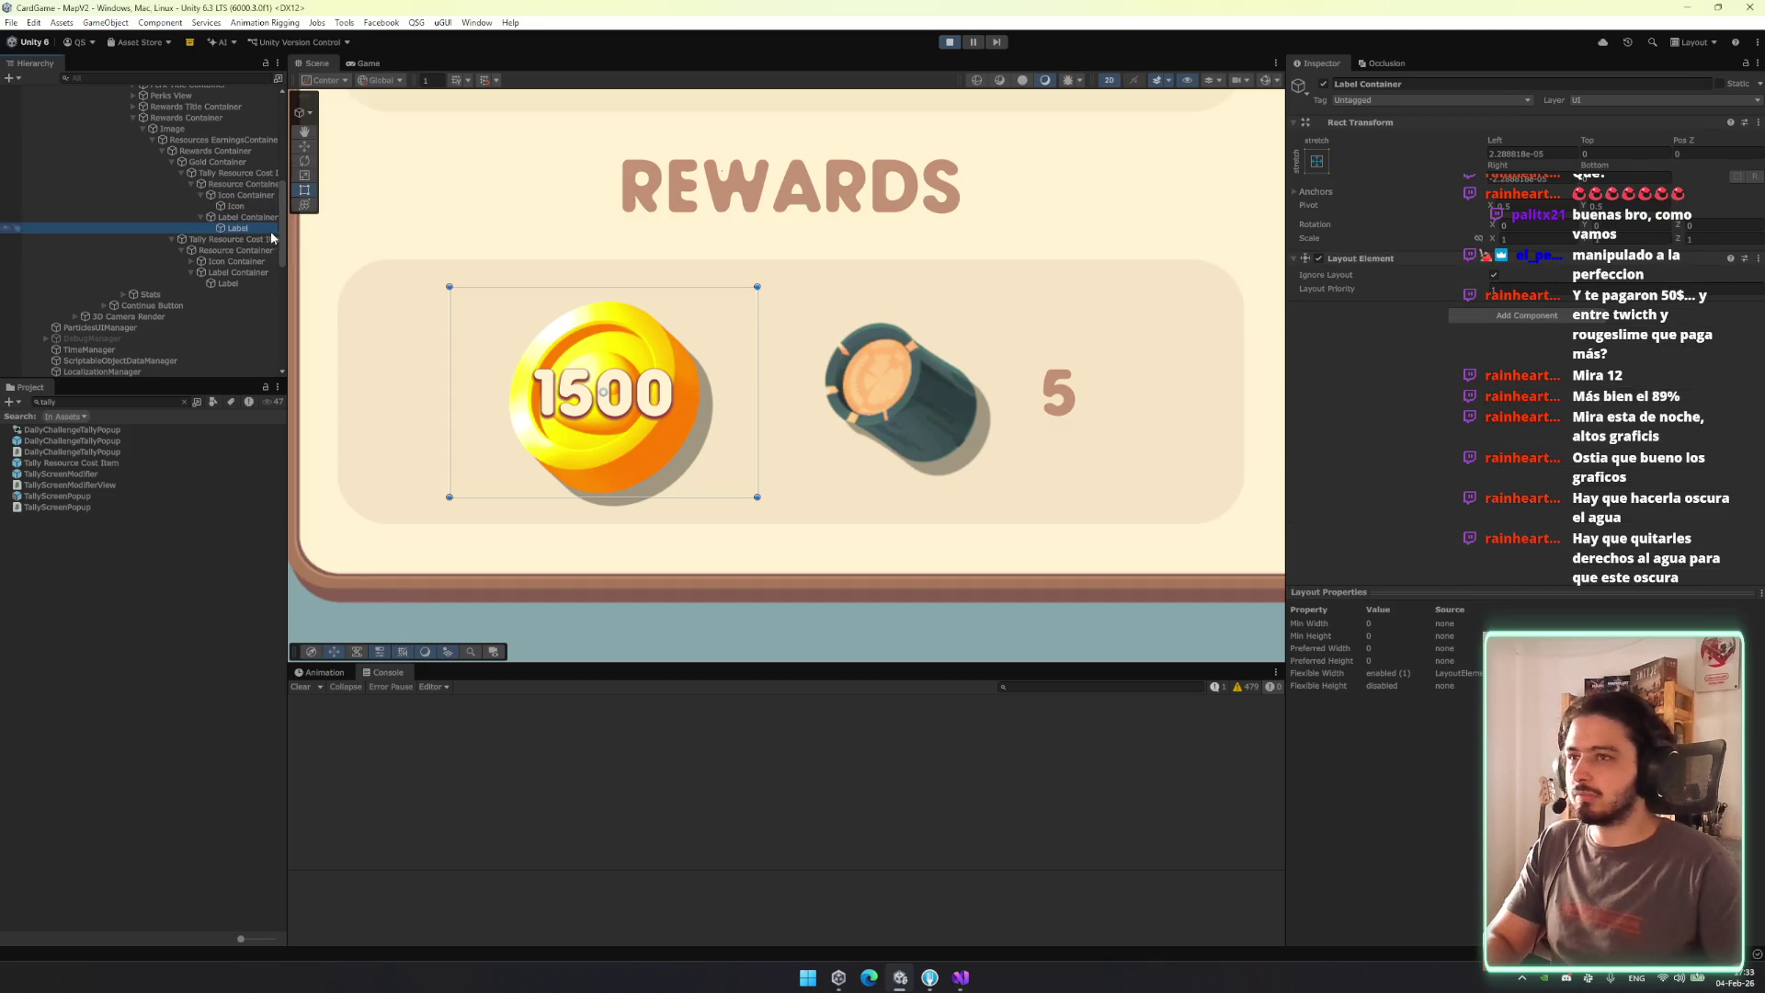
pyautogui.press('Down')
pyautogui.write('50')
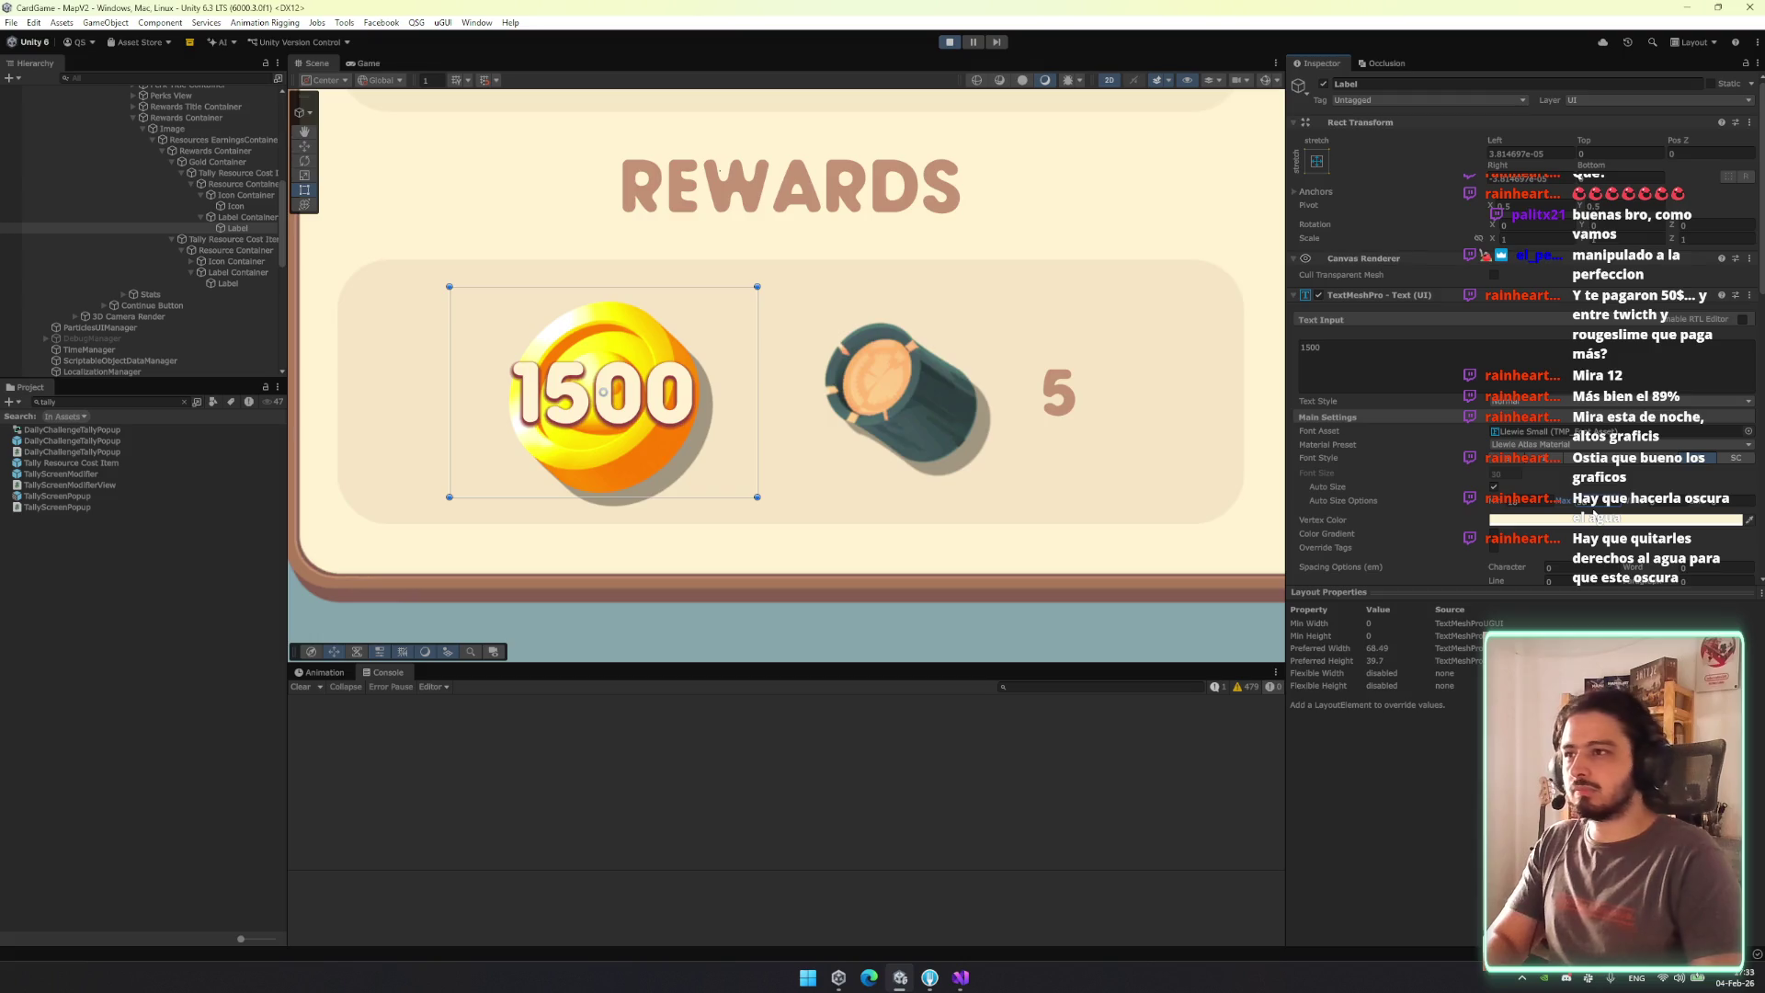
pyautogui.write('30')
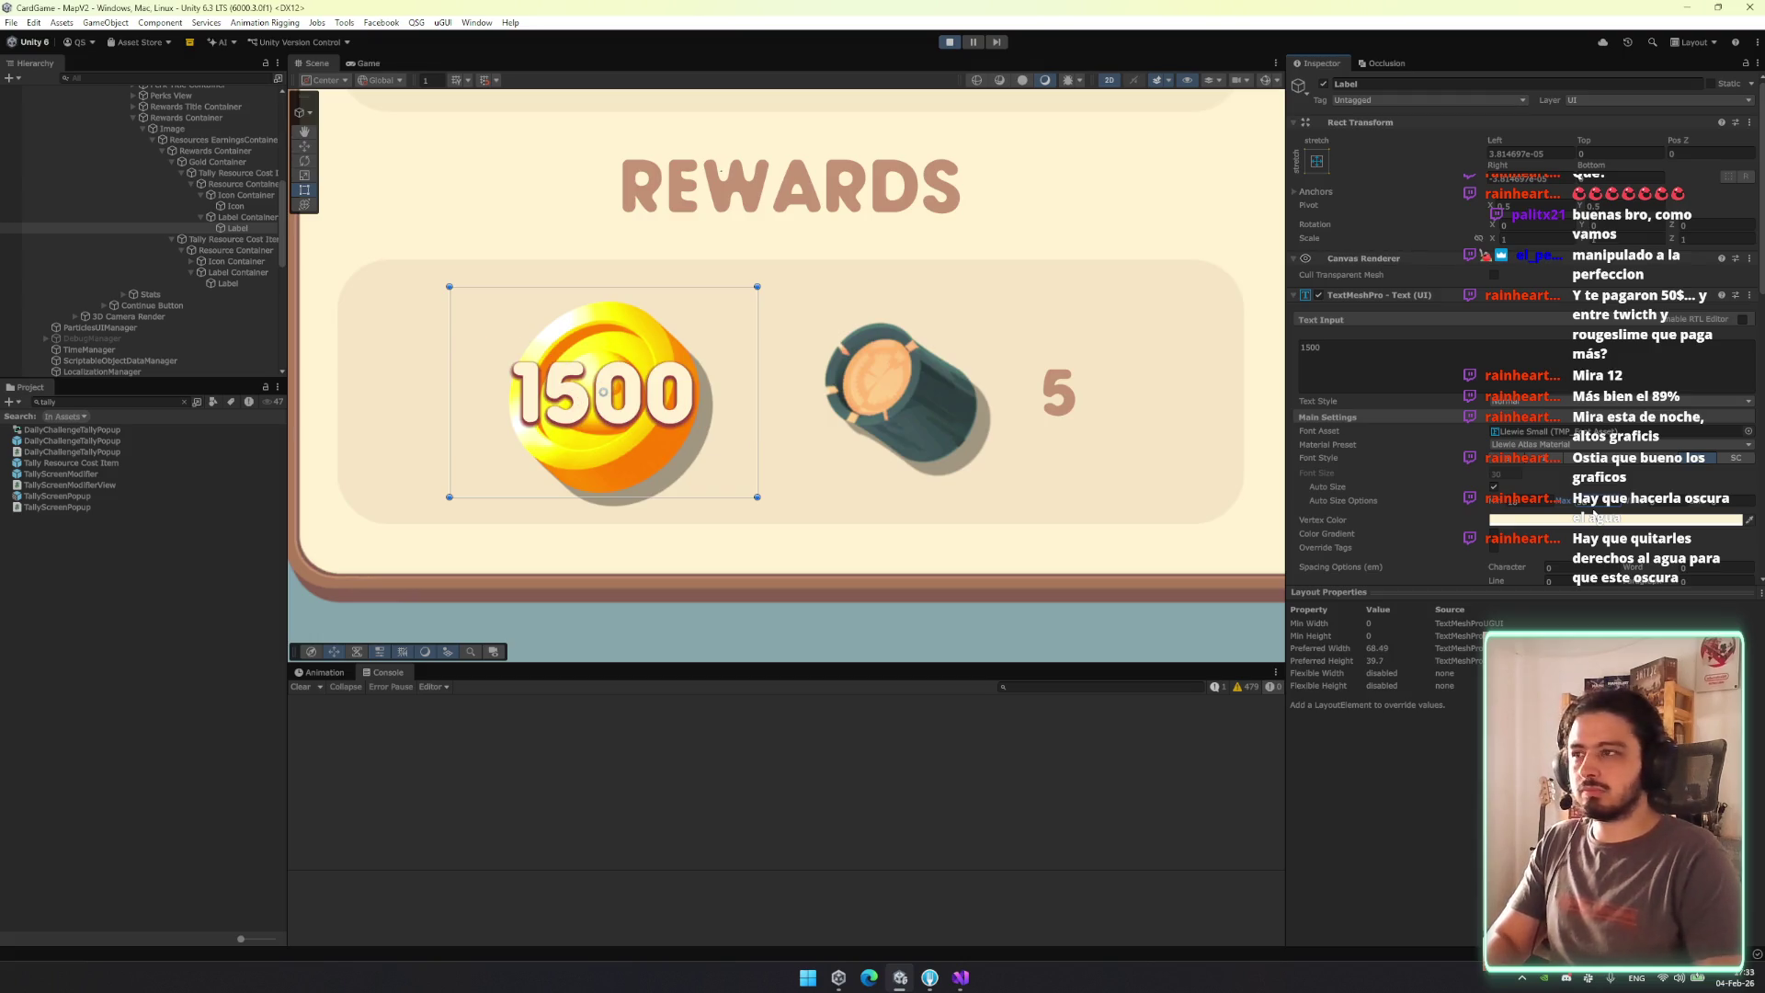
pyautogui.click(368, 64)
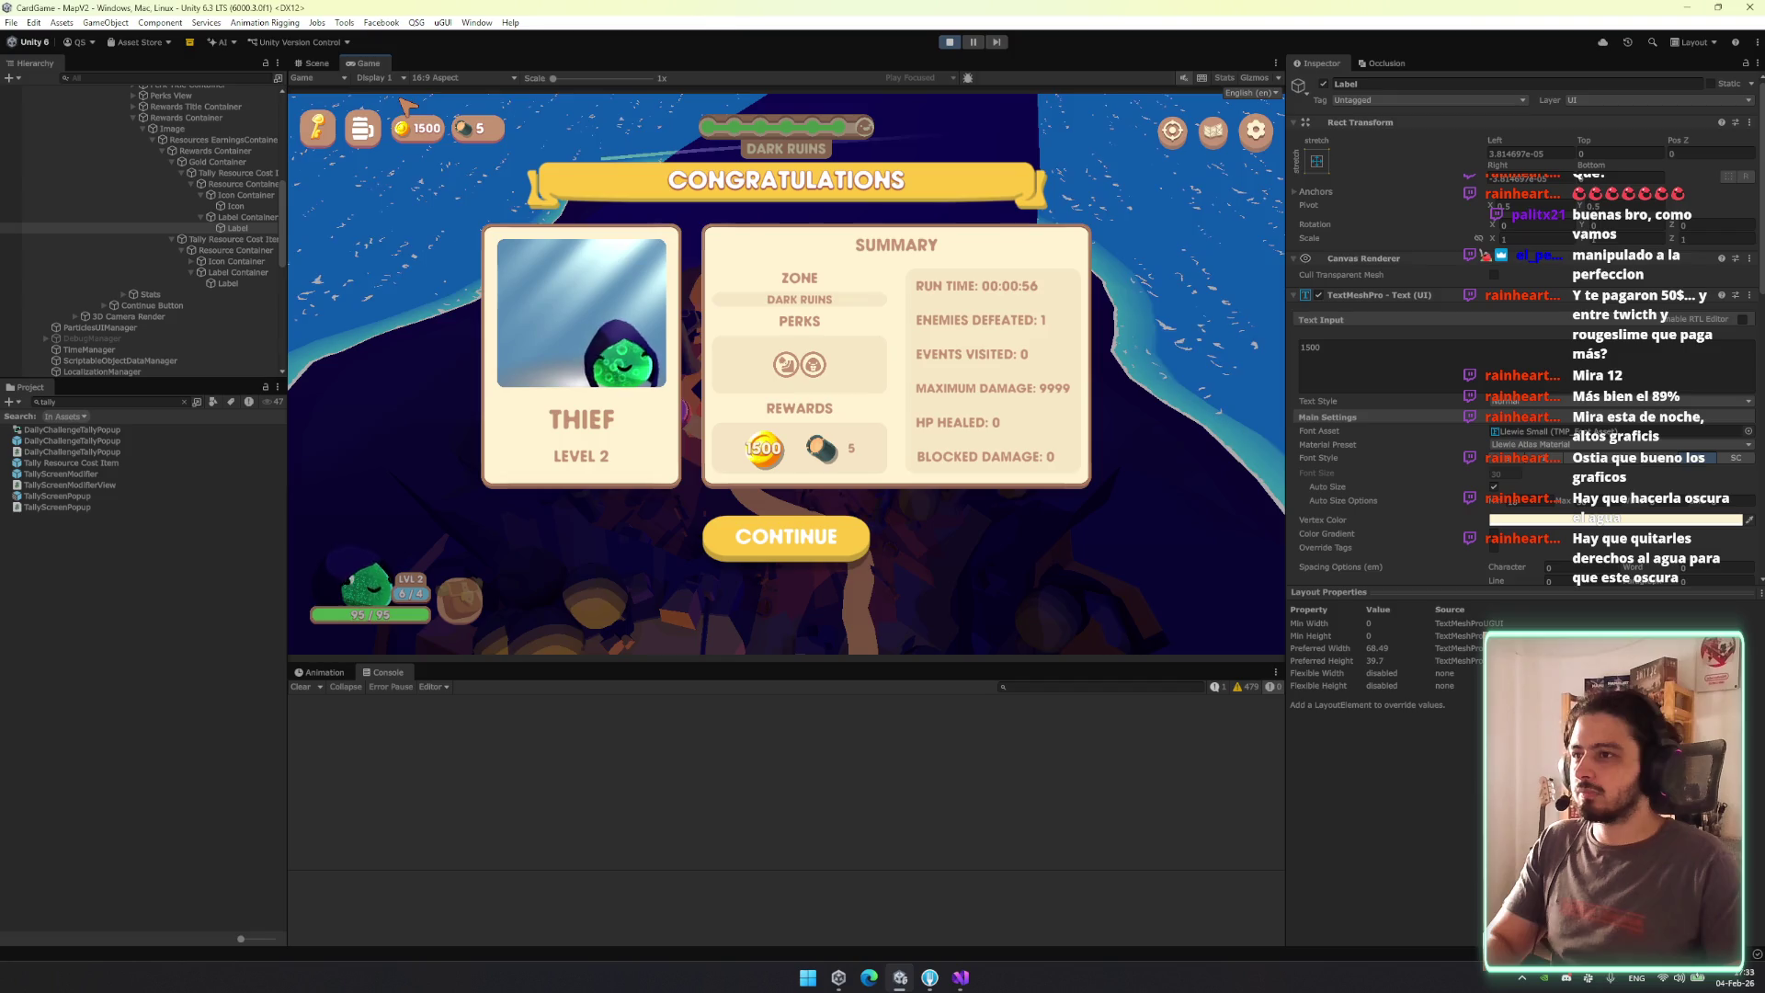
# Push the 1500 text lower on the coin and check it in the Game view.
pyautogui.click(315, 62)
pyautogui.moveTo(520, 286); pyautogui.dragTo(582, 380)
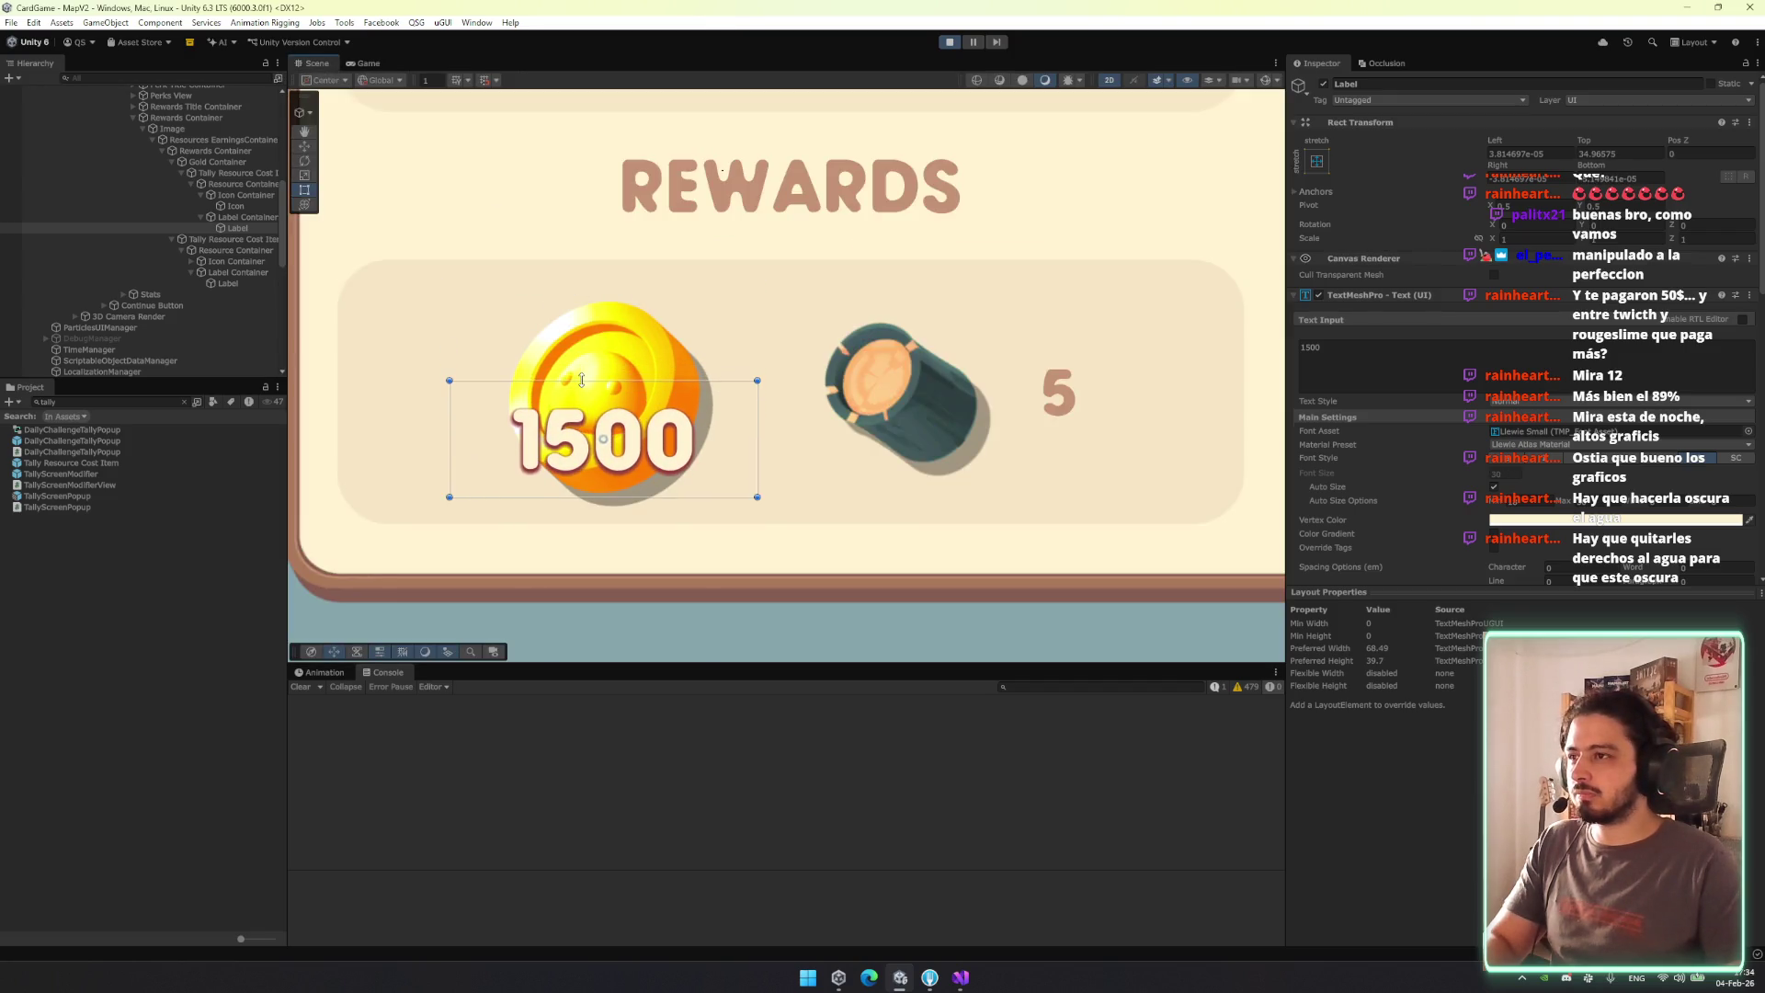
pyautogui.click(365, 62)
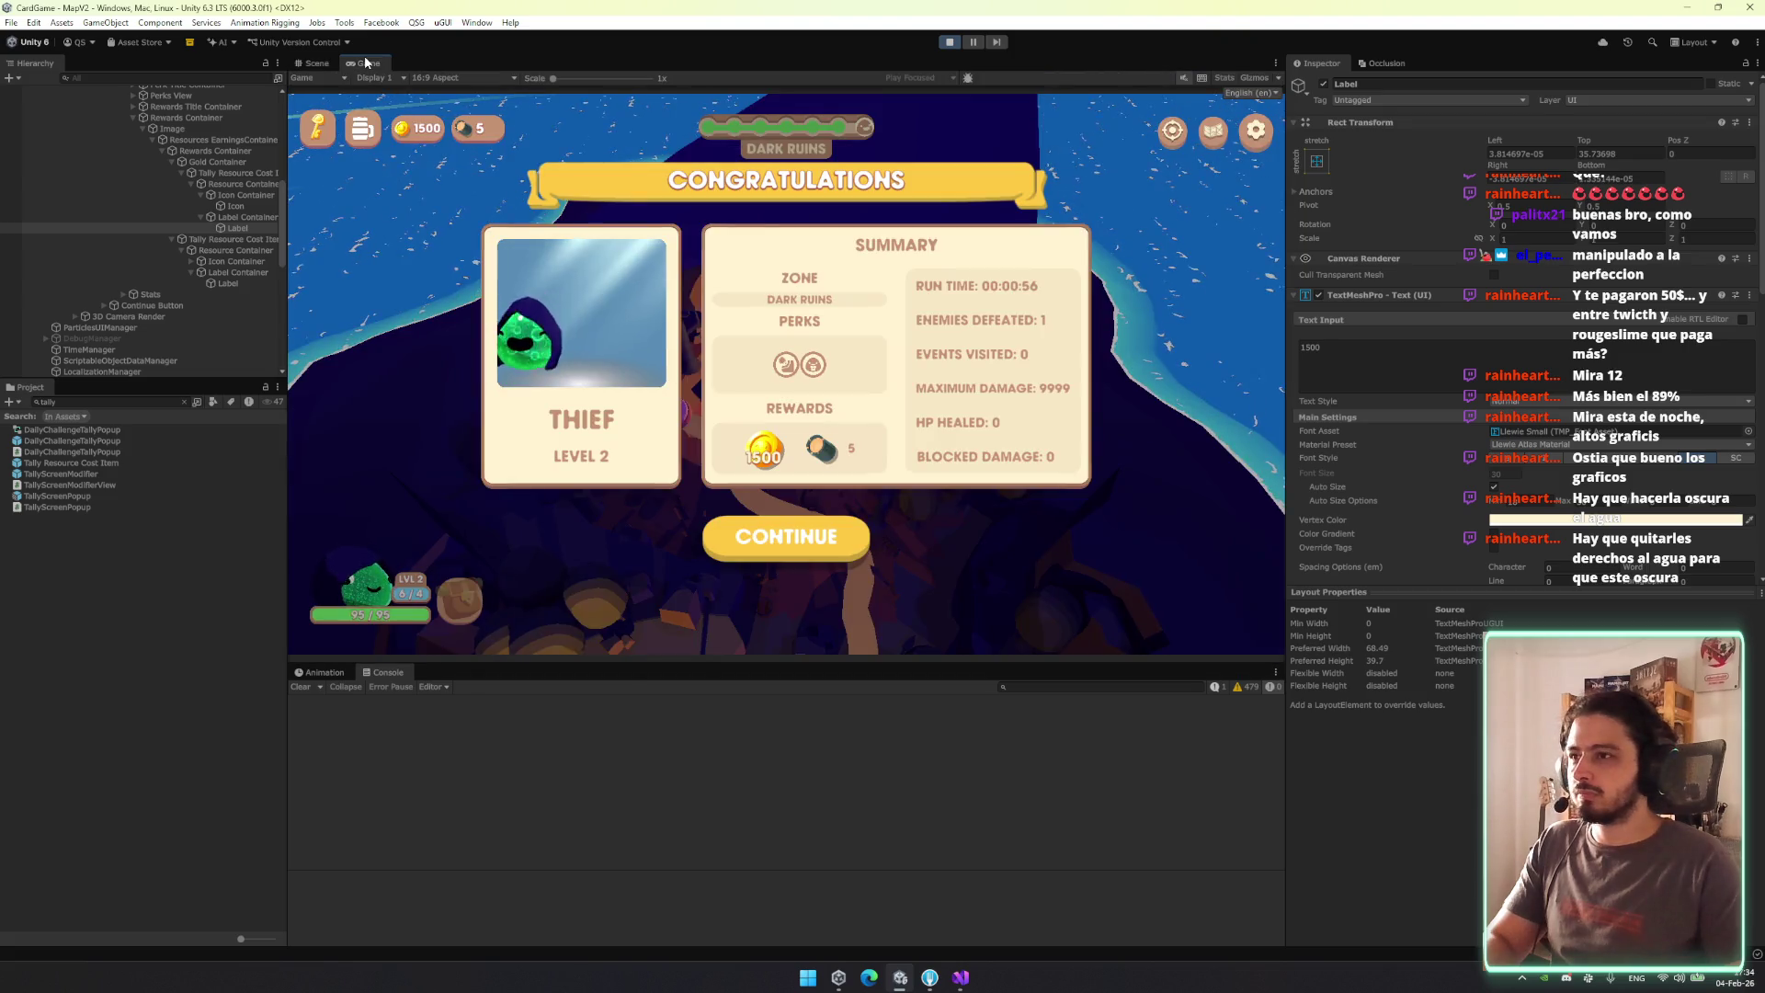
pyautogui.click(1600, 522)
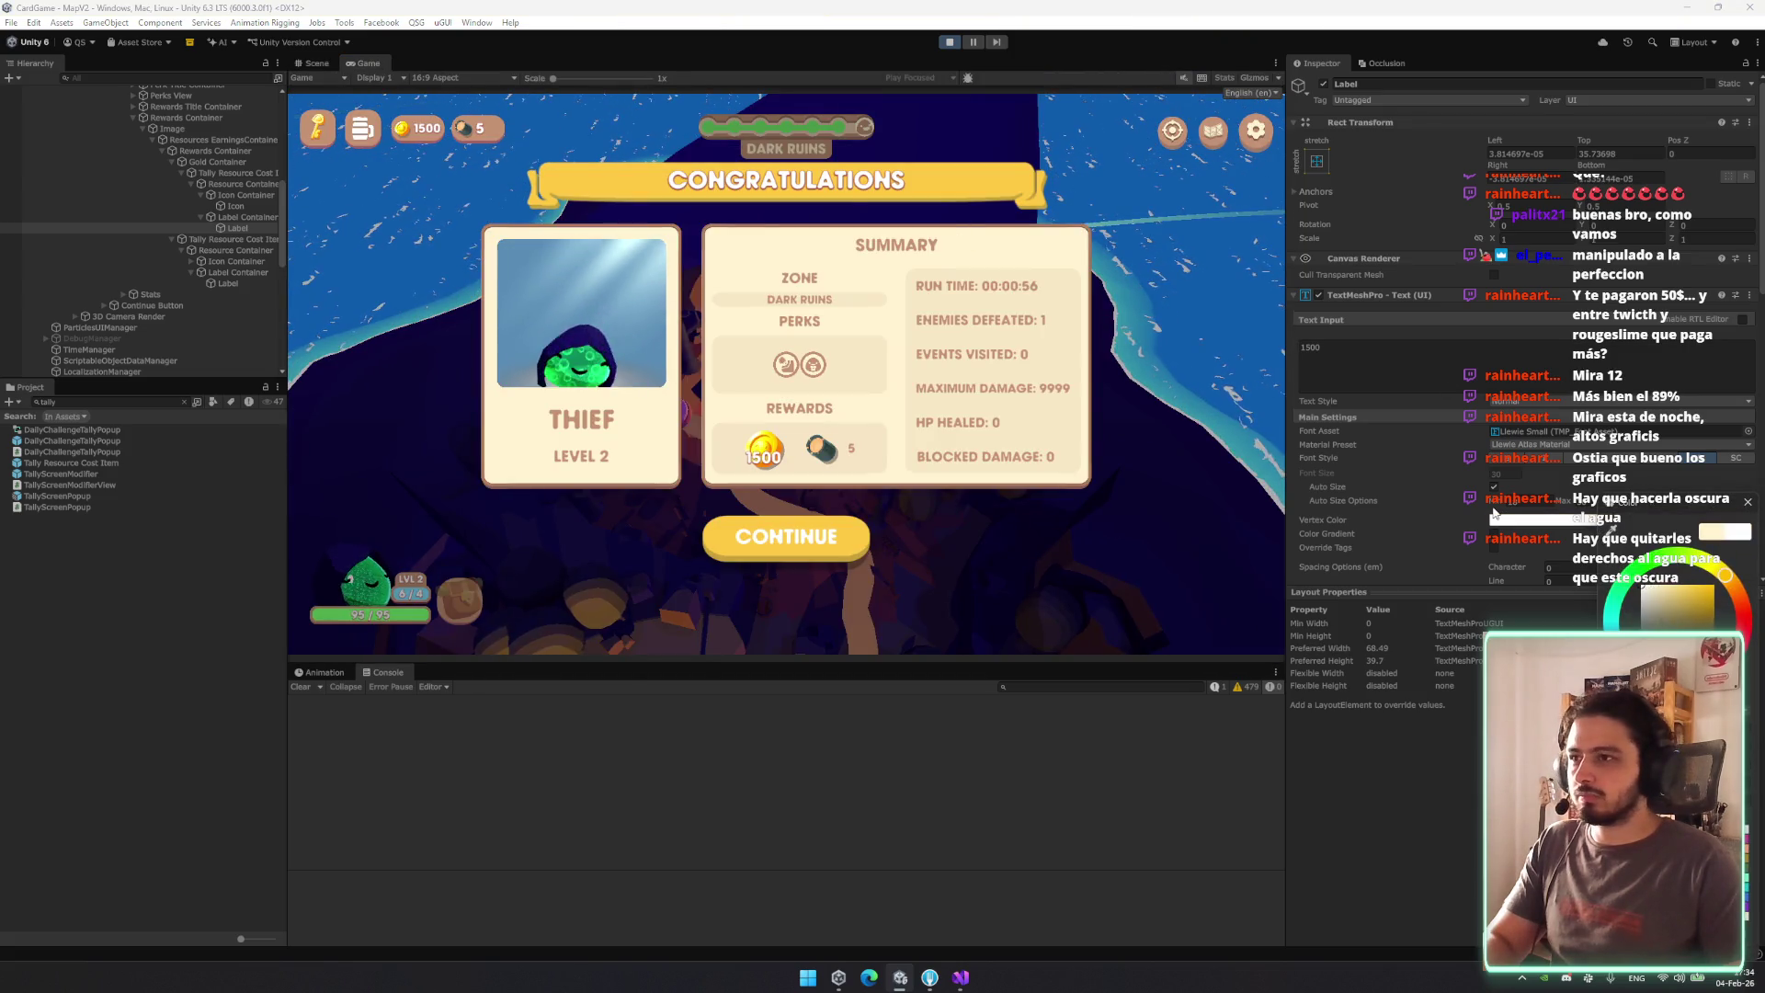
pyautogui.click(1750, 497)
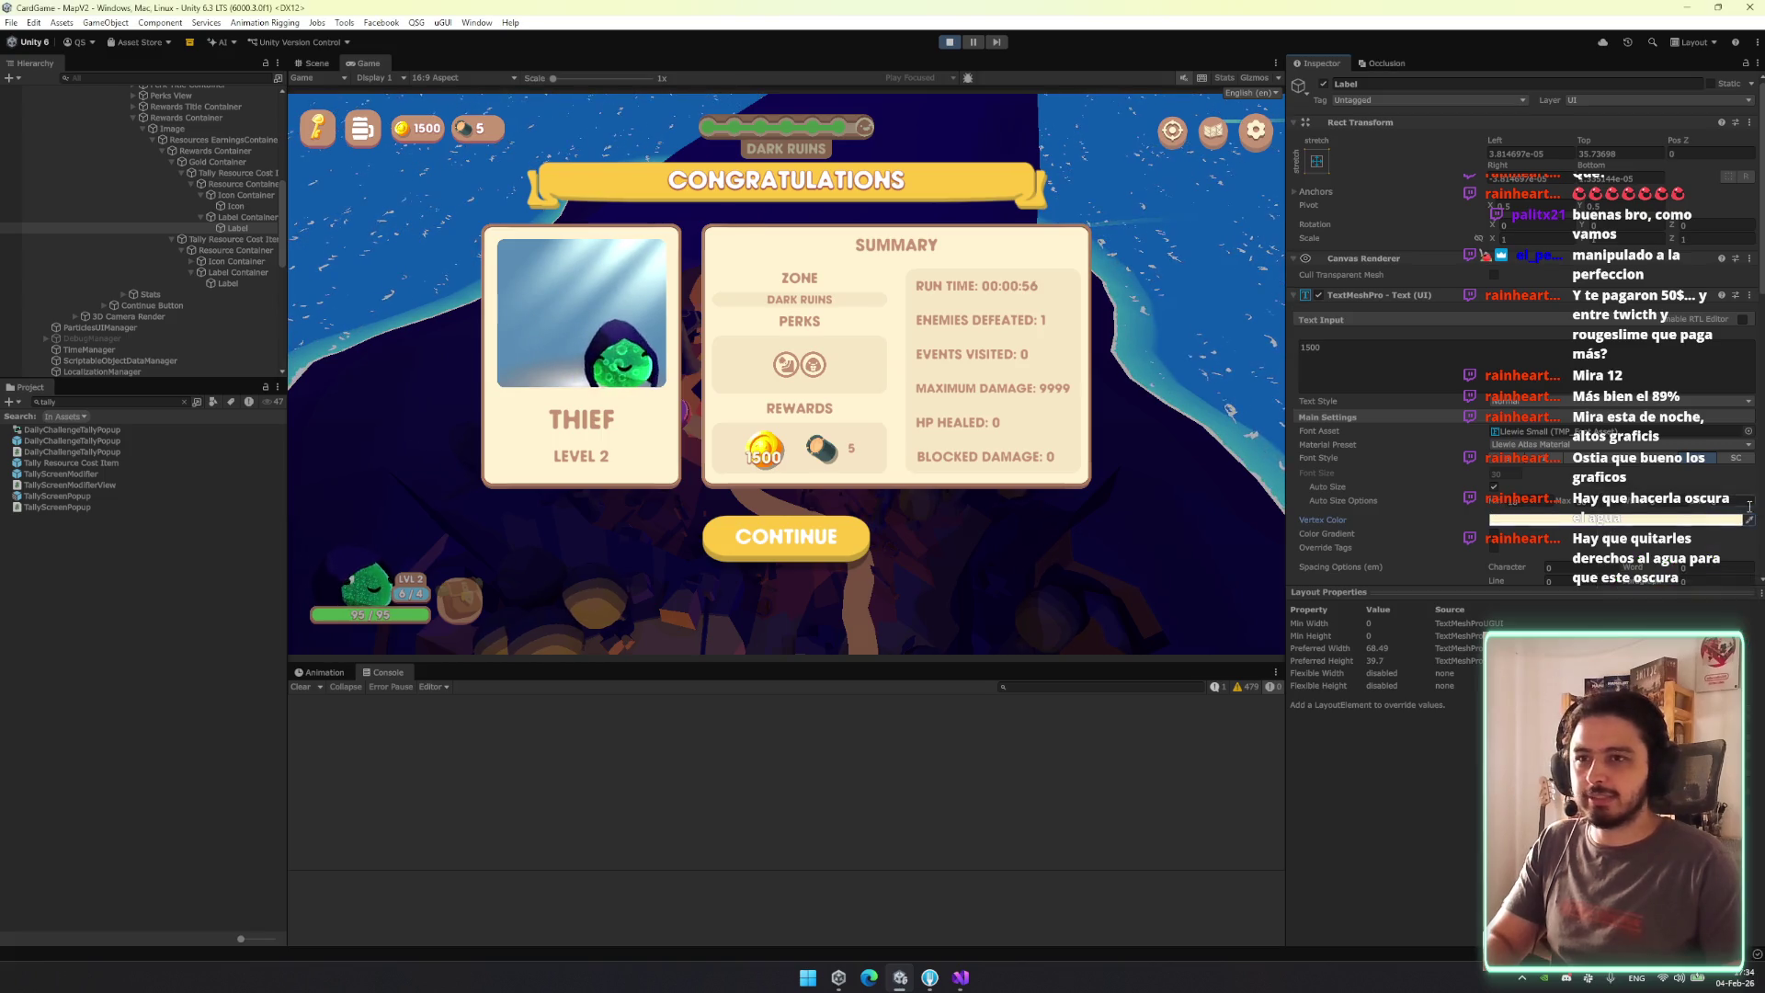
# Preview several Llewie and LiberationSans fonts, applying Llewie StatusEffect to the 1500 label.
pyautogui.click(1748, 432)
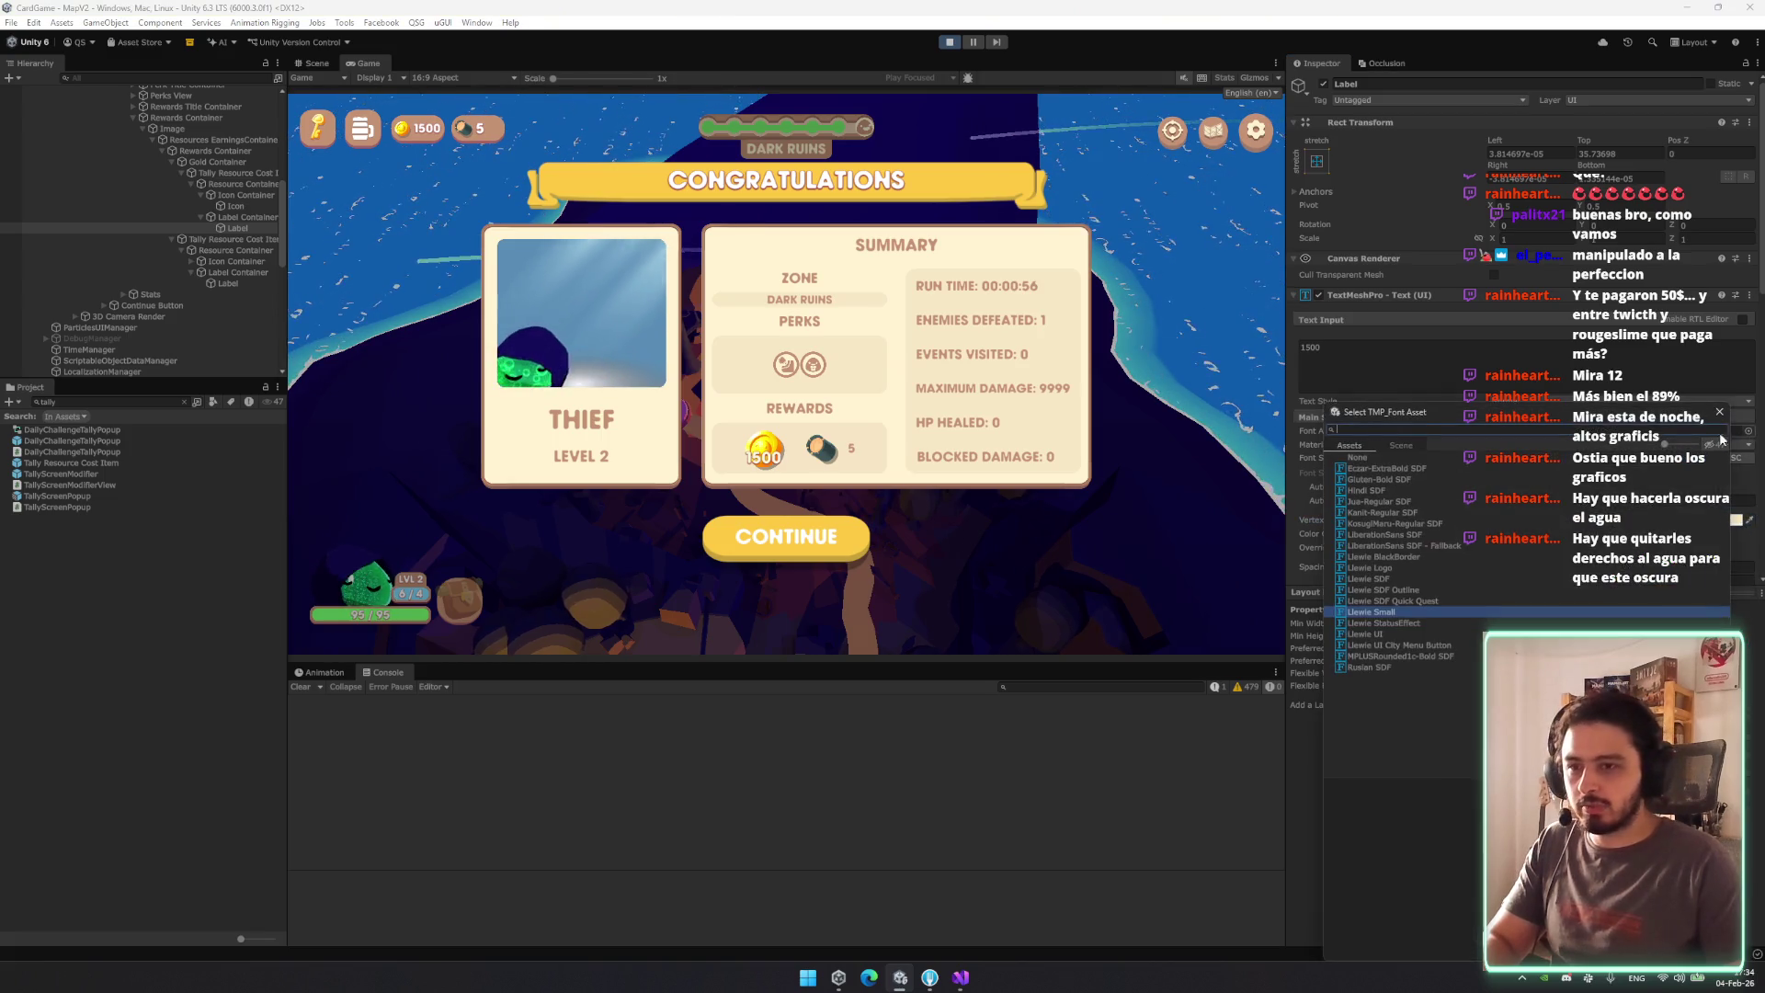
pyautogui.click(1411, 622)
pyautogui.press('Up')
pyautogui.press('Up')
pyautogui.press('Up')
pyautogui.press('Up')
pyautogui.press('Up')
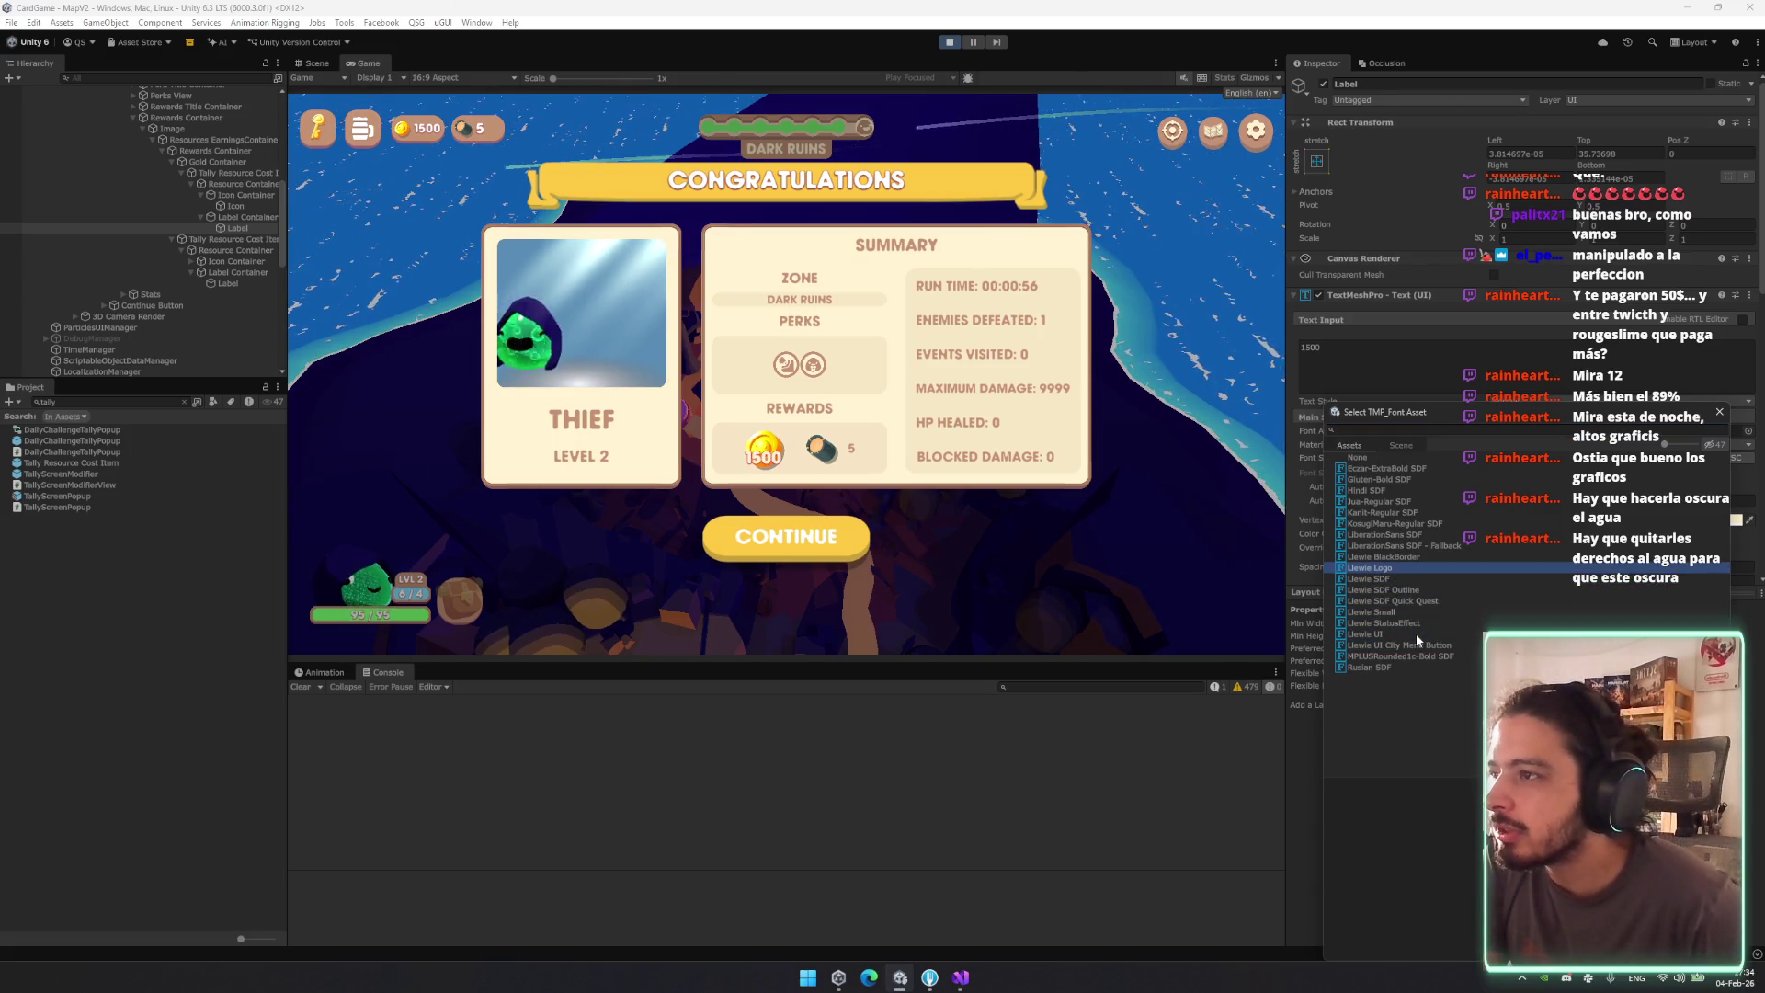
pyautogui.press('Down')
pyautogui.press('Up')
pyautogui.press('Up')
pyautogui.press('Up')
pyautogui.press('Up')
pyautogui.press('Up')
pyautogui.press('Up')
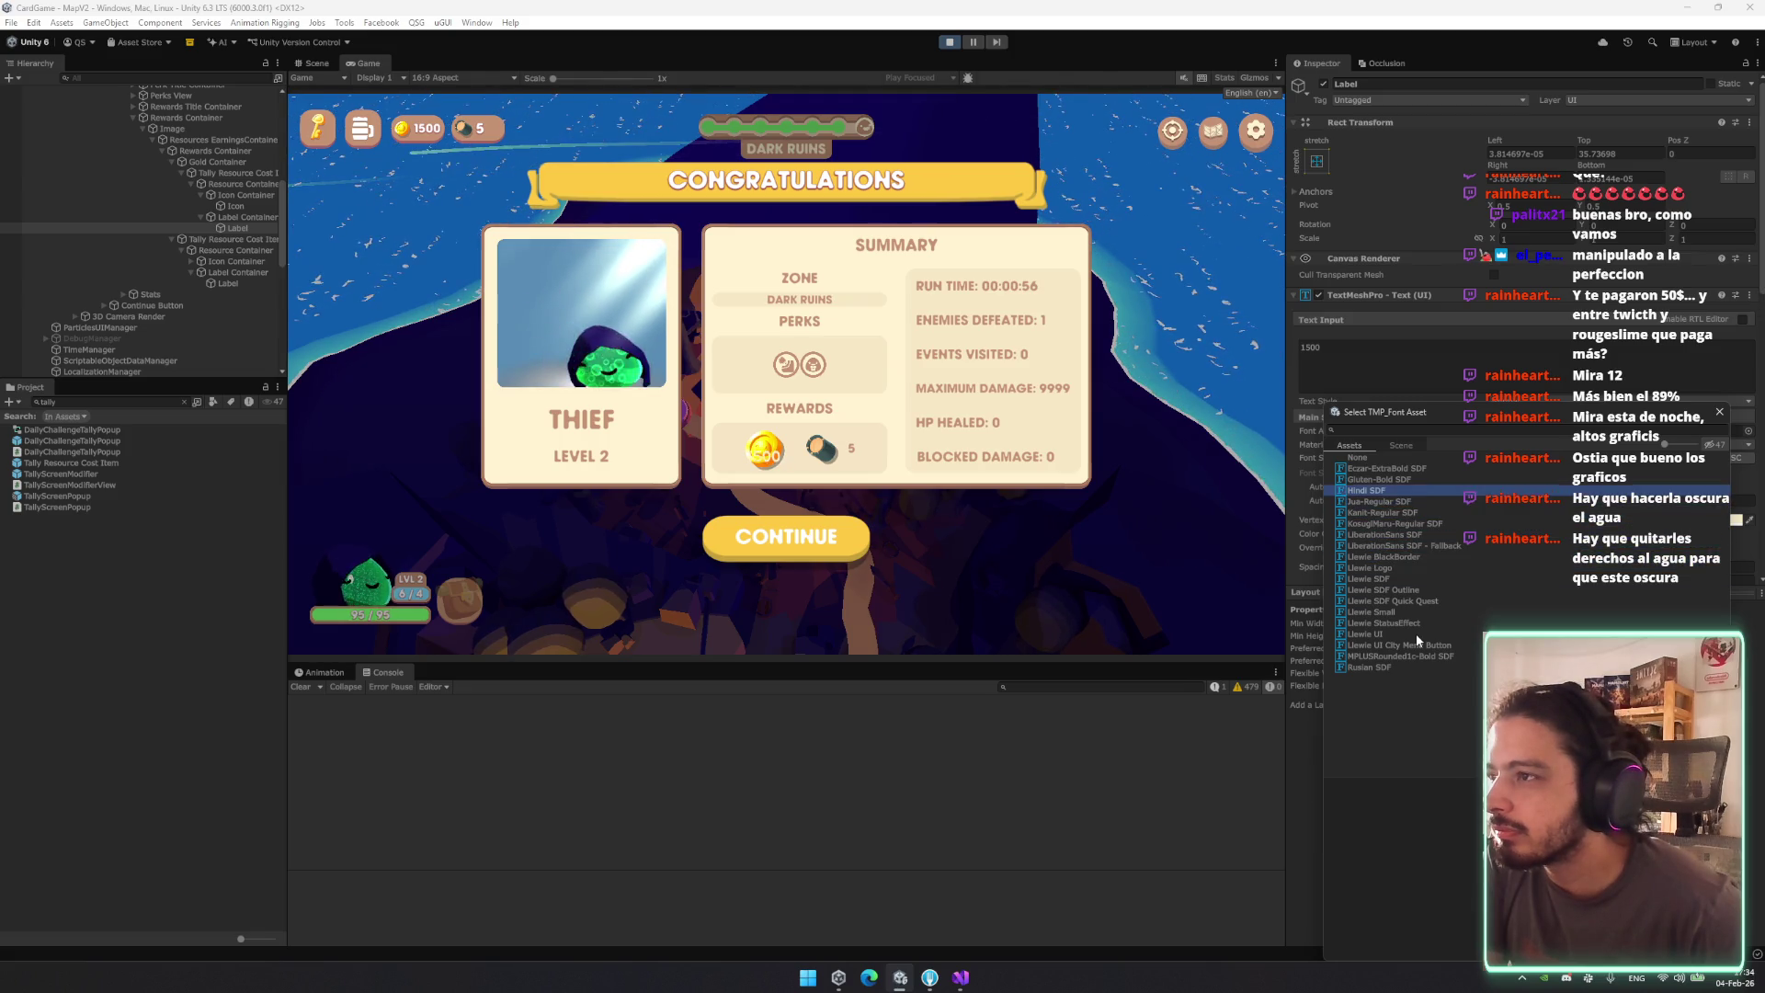
pyautogui.press('Down')
pyautogui.press('Down')
pyautogui.press('Down')
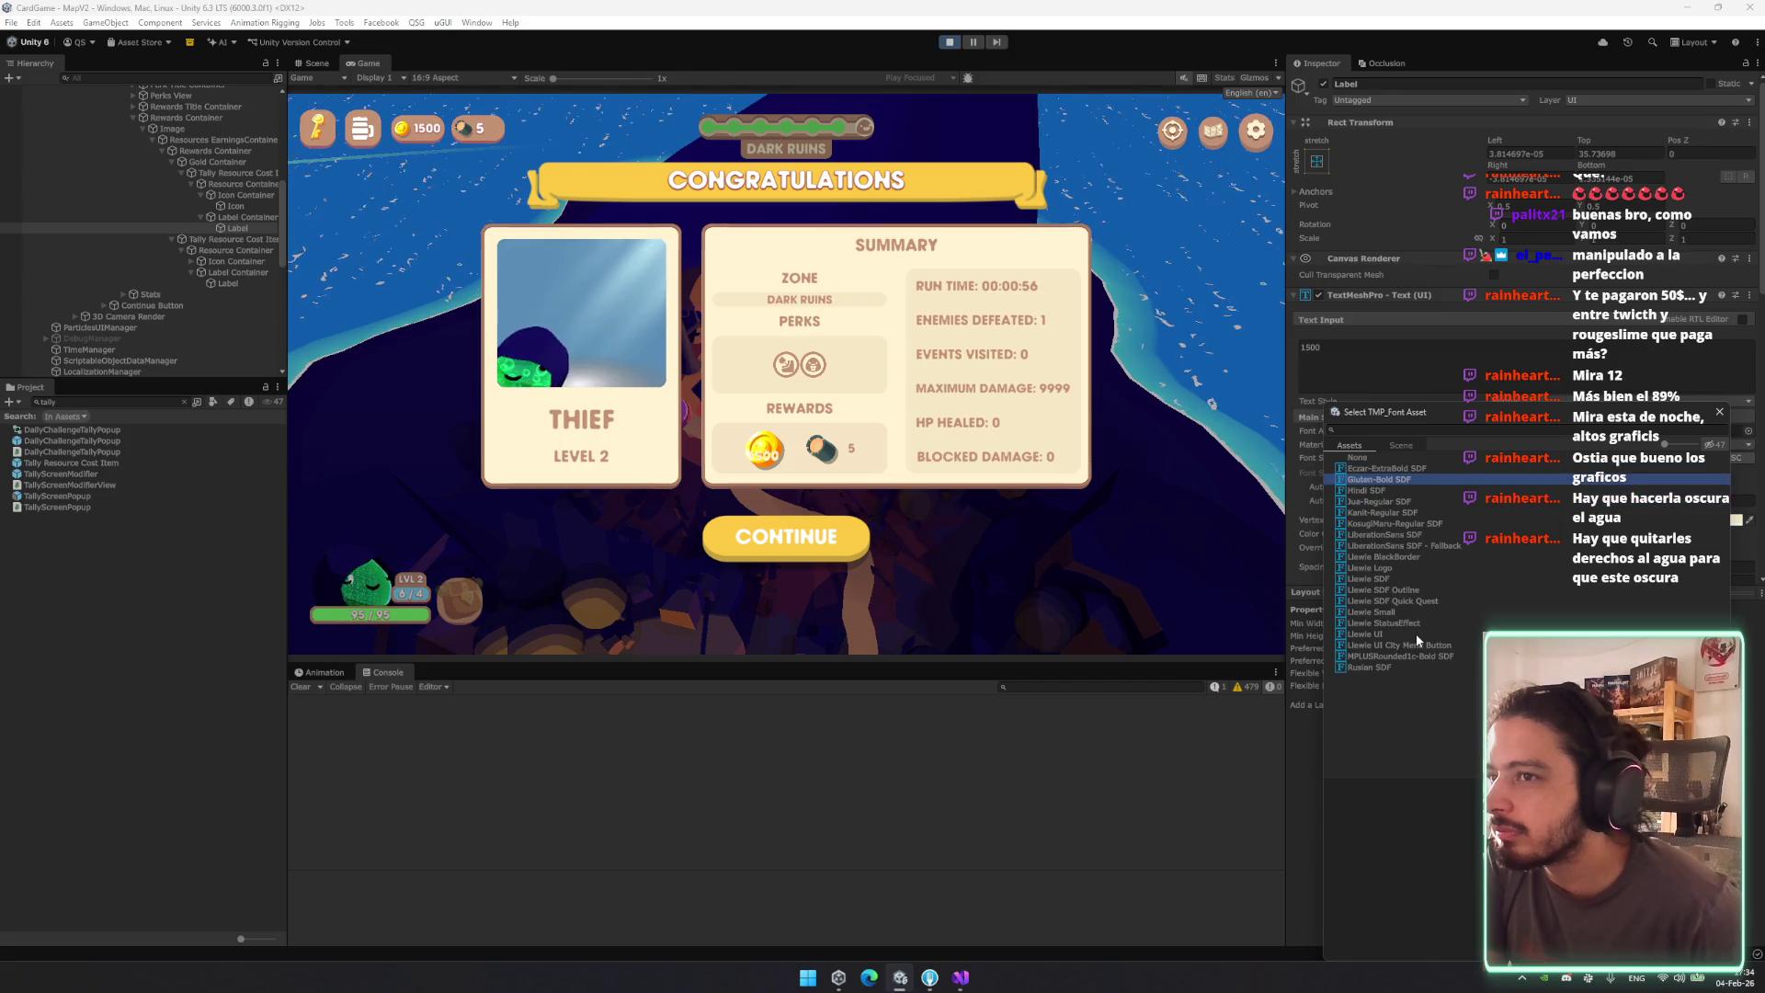
pyautogui.press('Down')
pyautogui.press('Down')
pyautogui.press('Down')
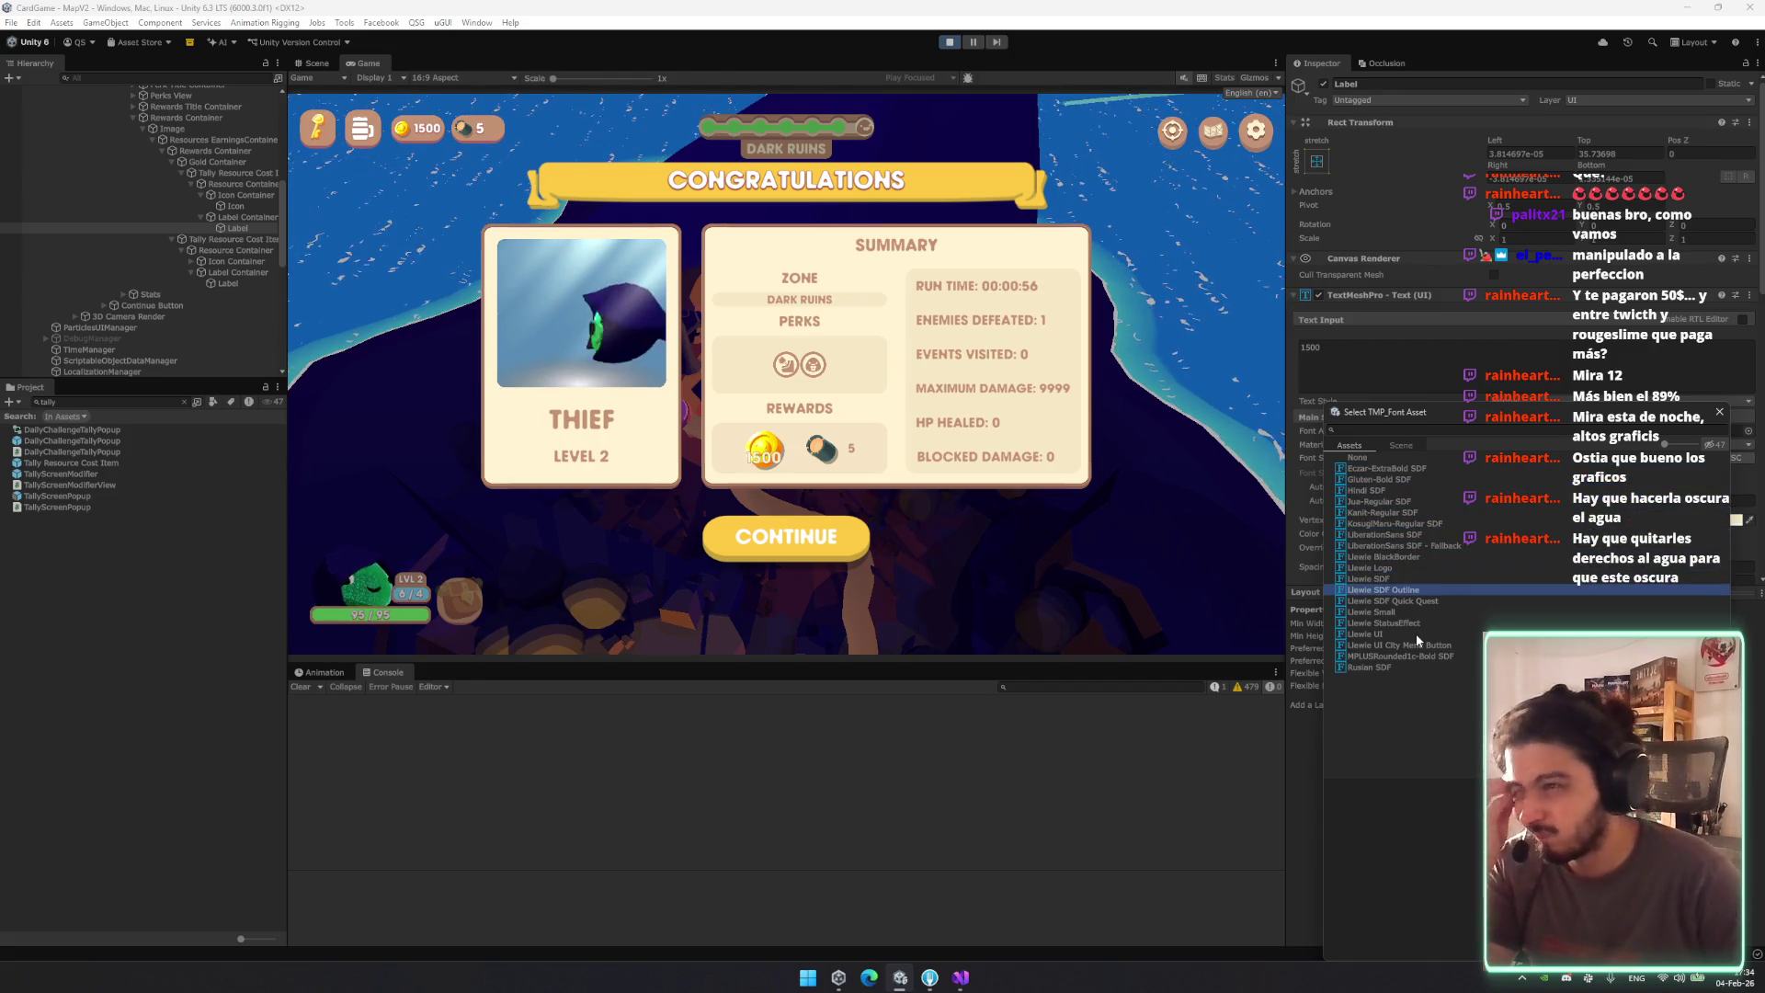
pyautogui.press('Down')
pyautogui.press('Down')
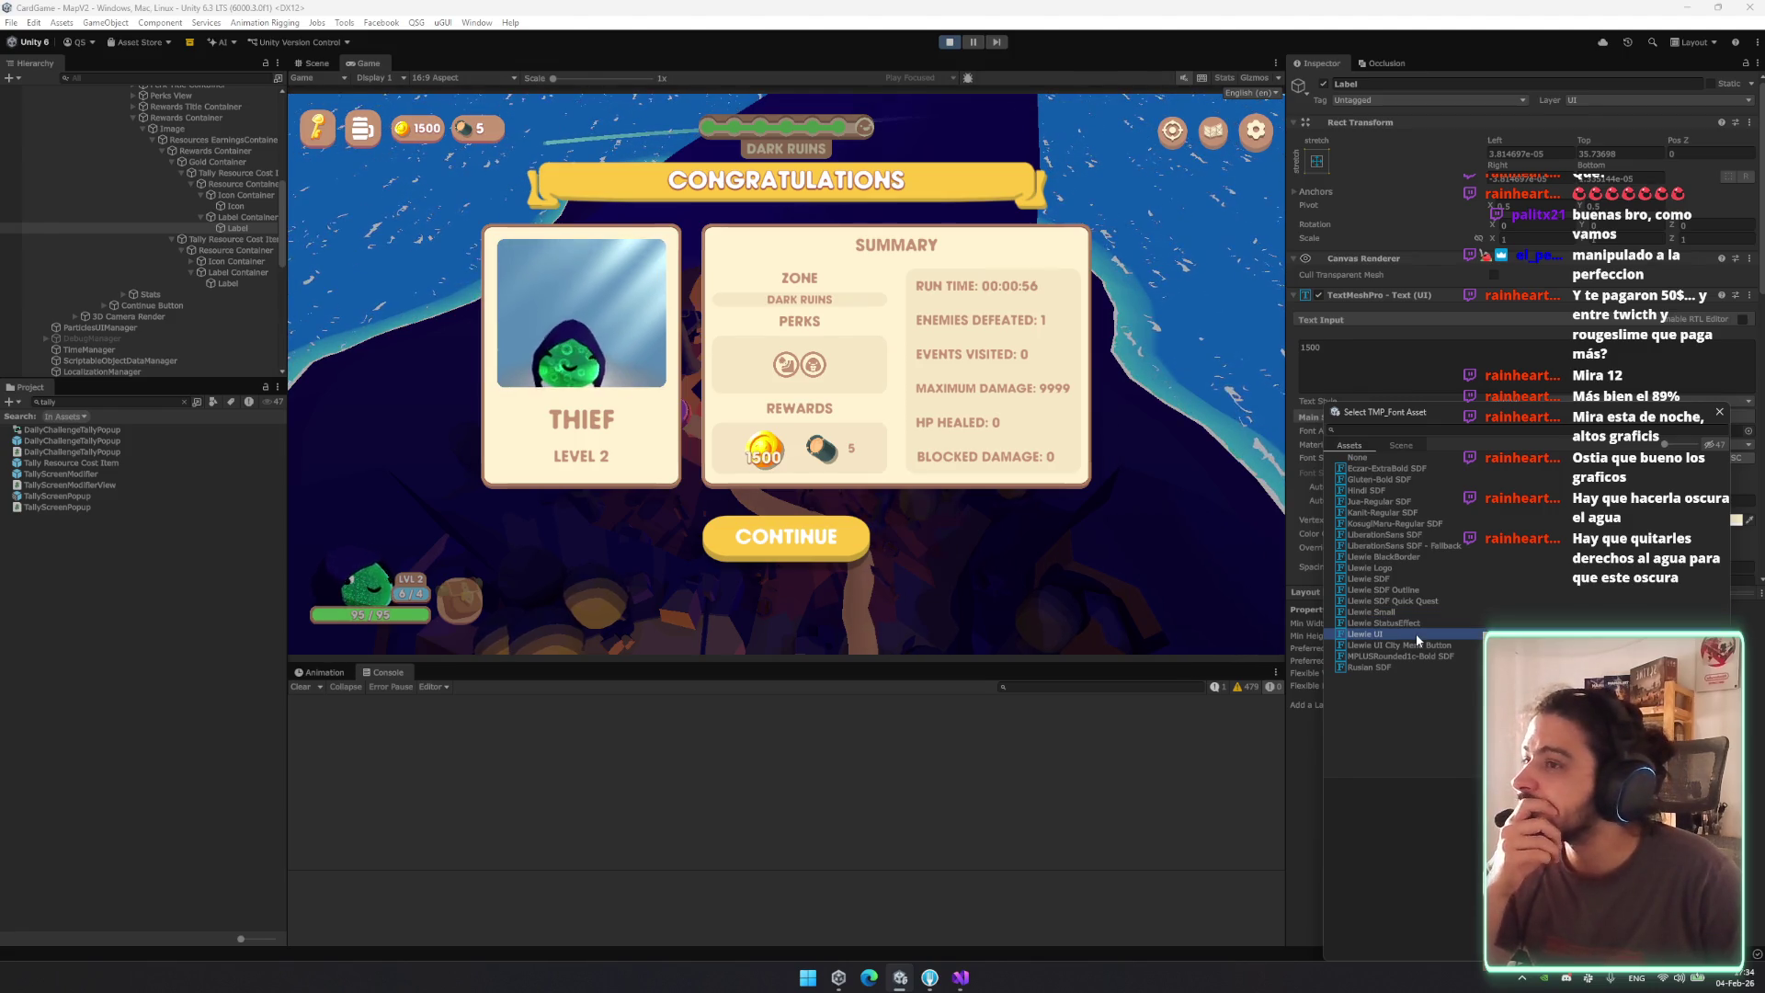
pyautogui.press('Up')
pyautogui.press('Return')
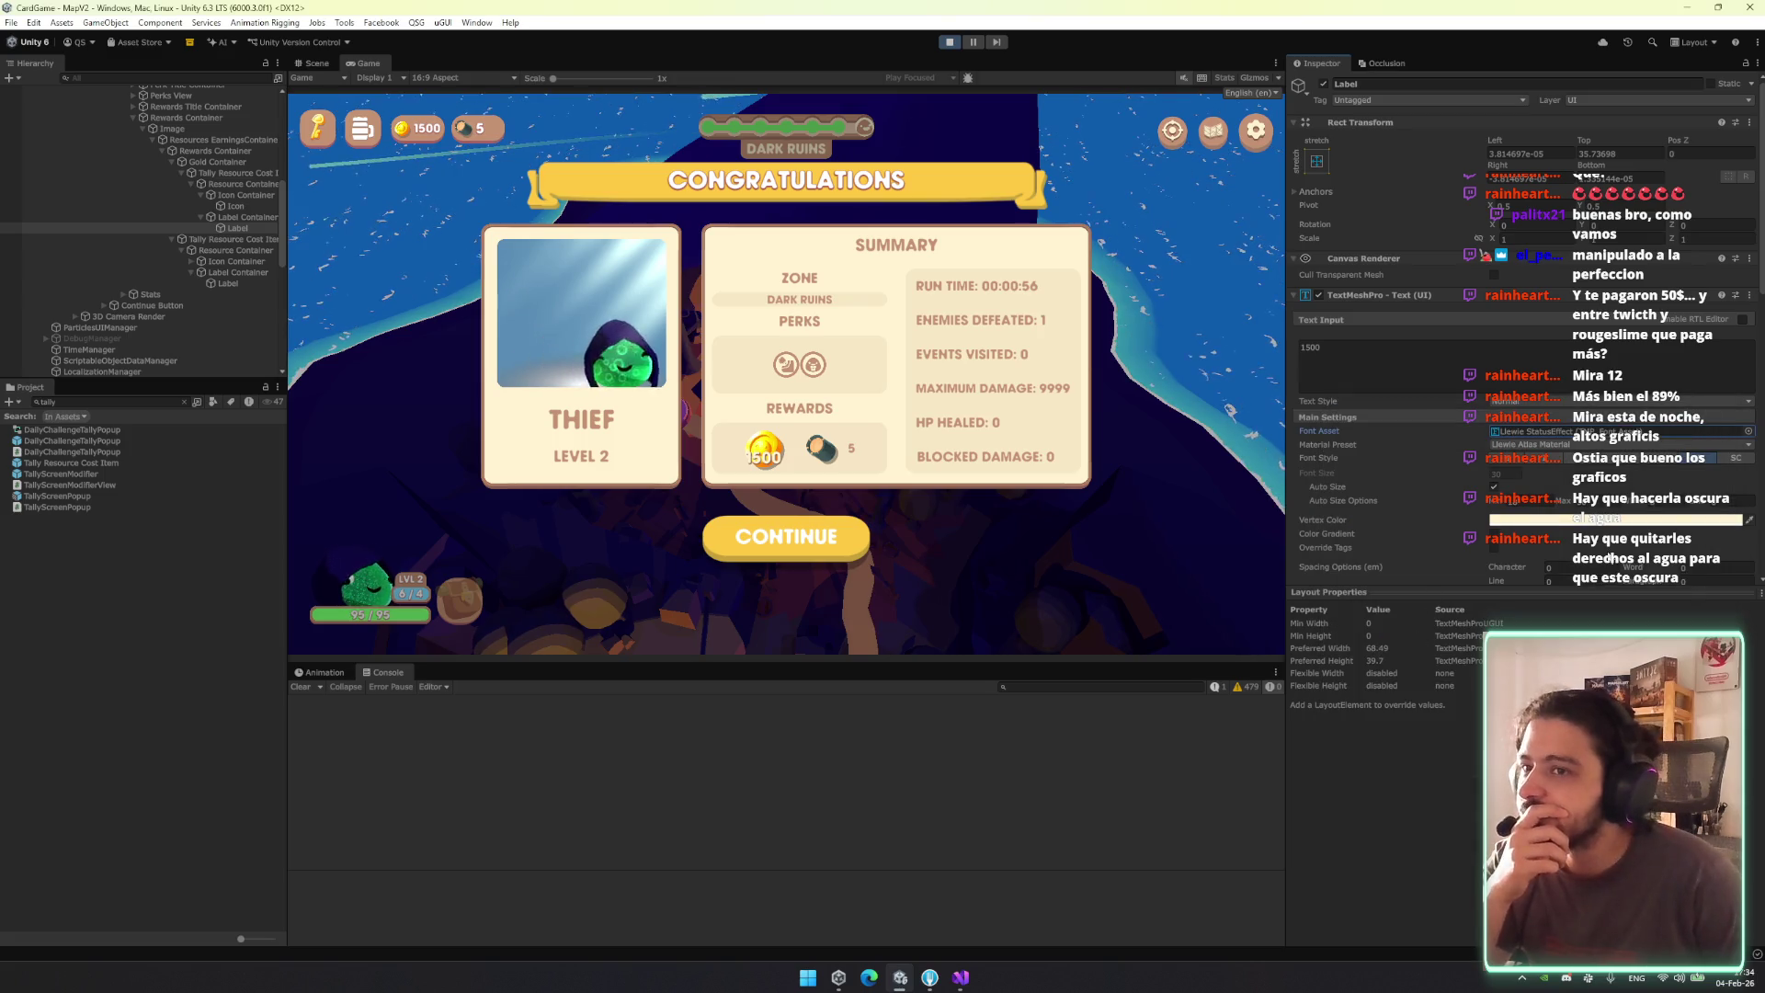
# Shift the label tint toward tan and settle on the Llewie SDF font.
pyautogui.click(1617, 521)
pyautogui.moveTo(1730, 575)
pyautogui.mouseDown()
pyautogui.moveTo(1743, 595)
pyautogui.moveTo(1676, 601)
pyautogui.mouseUp()
pyautogui.moveTo(1551, 526); pyautogui.dragTo(1501, 528)
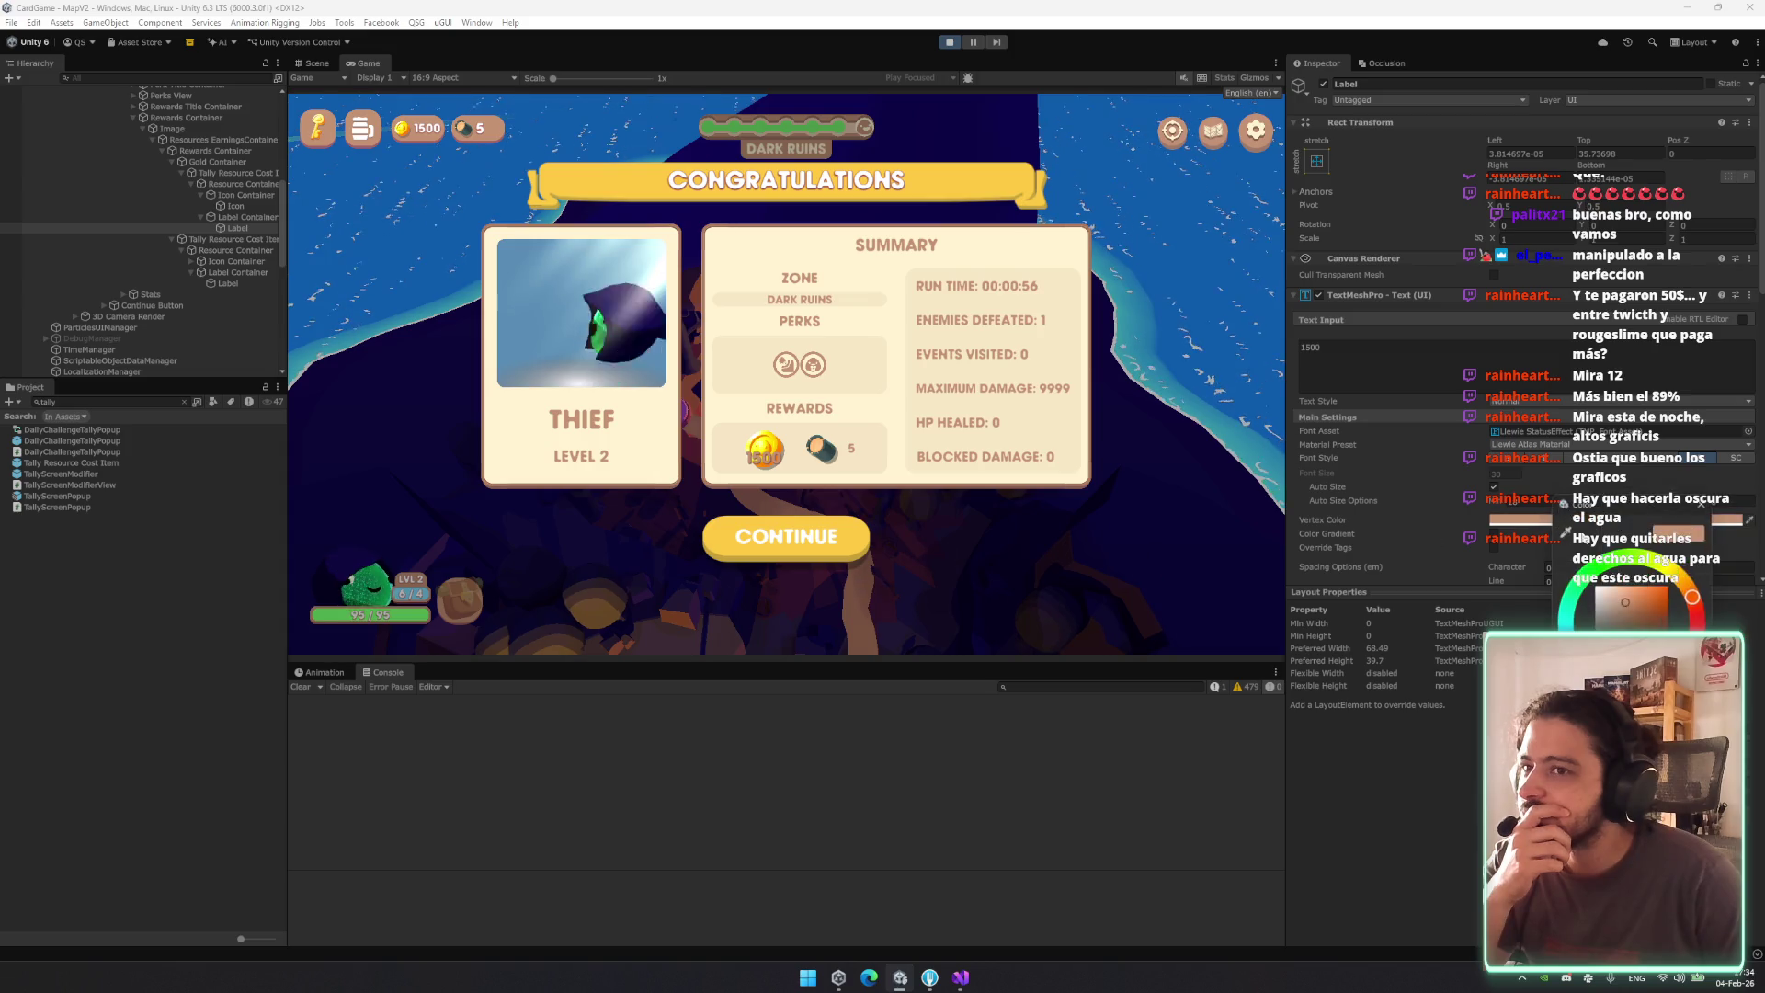
pyautogui.click(1750, 431)
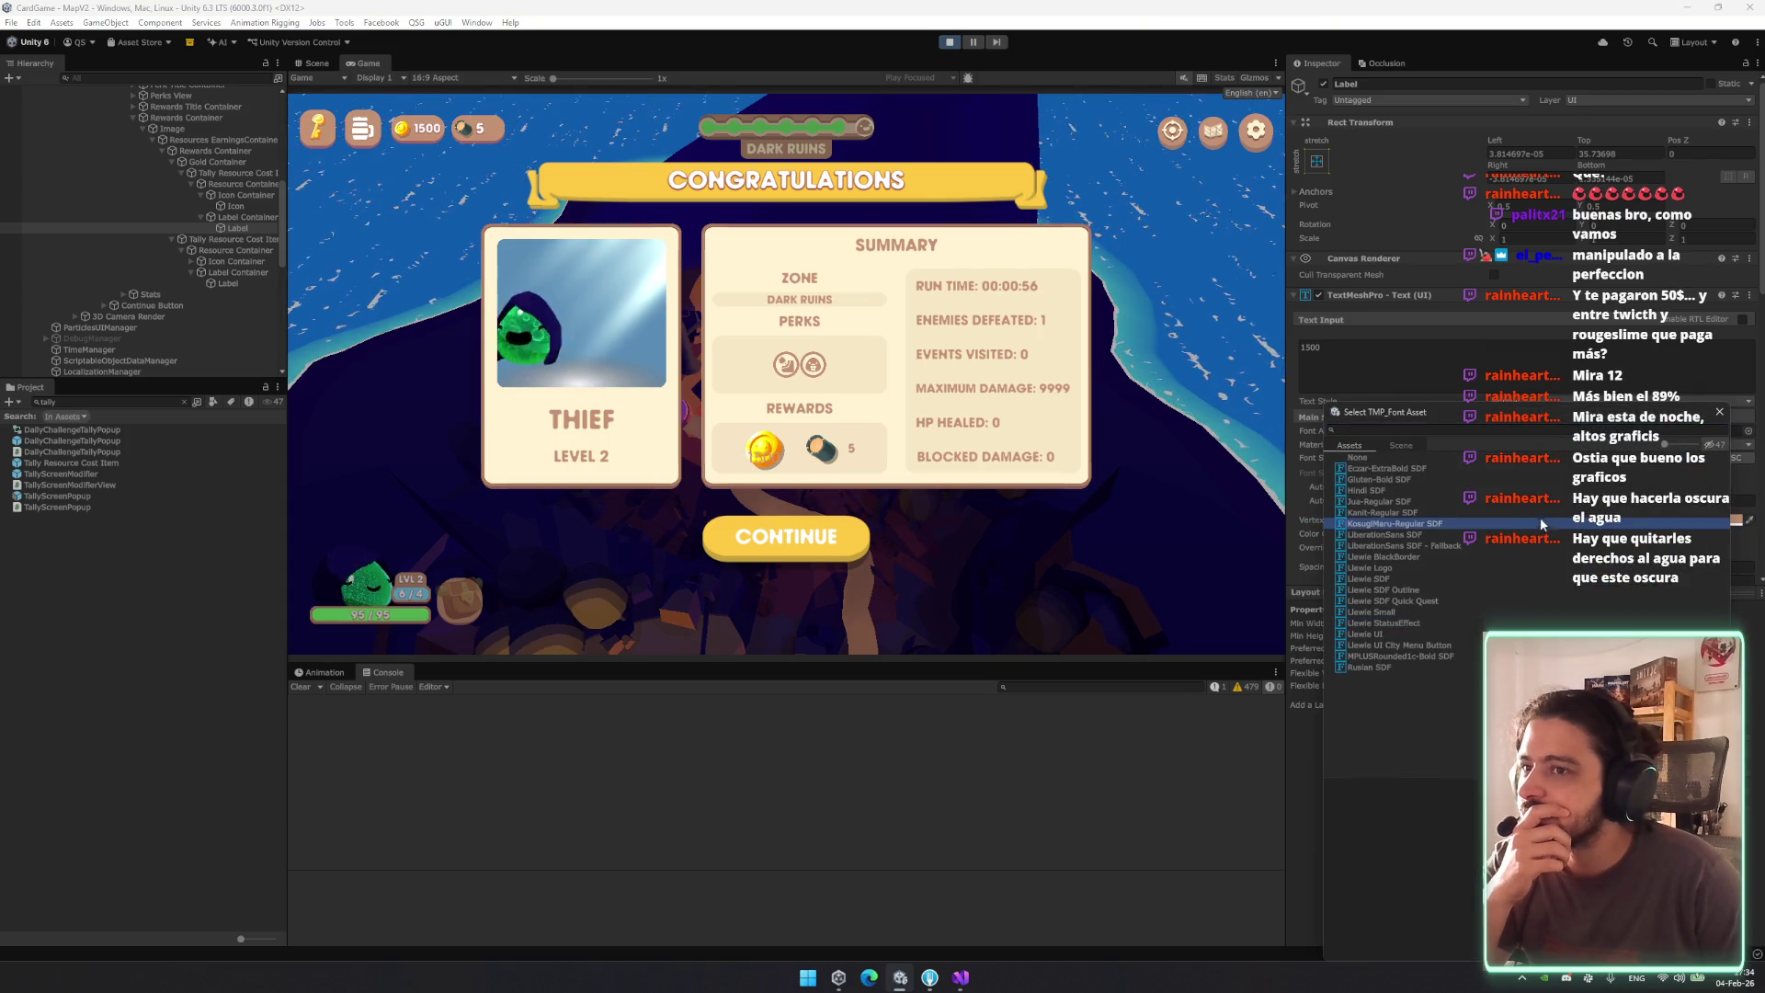
pyautogui.click(1475, 634)
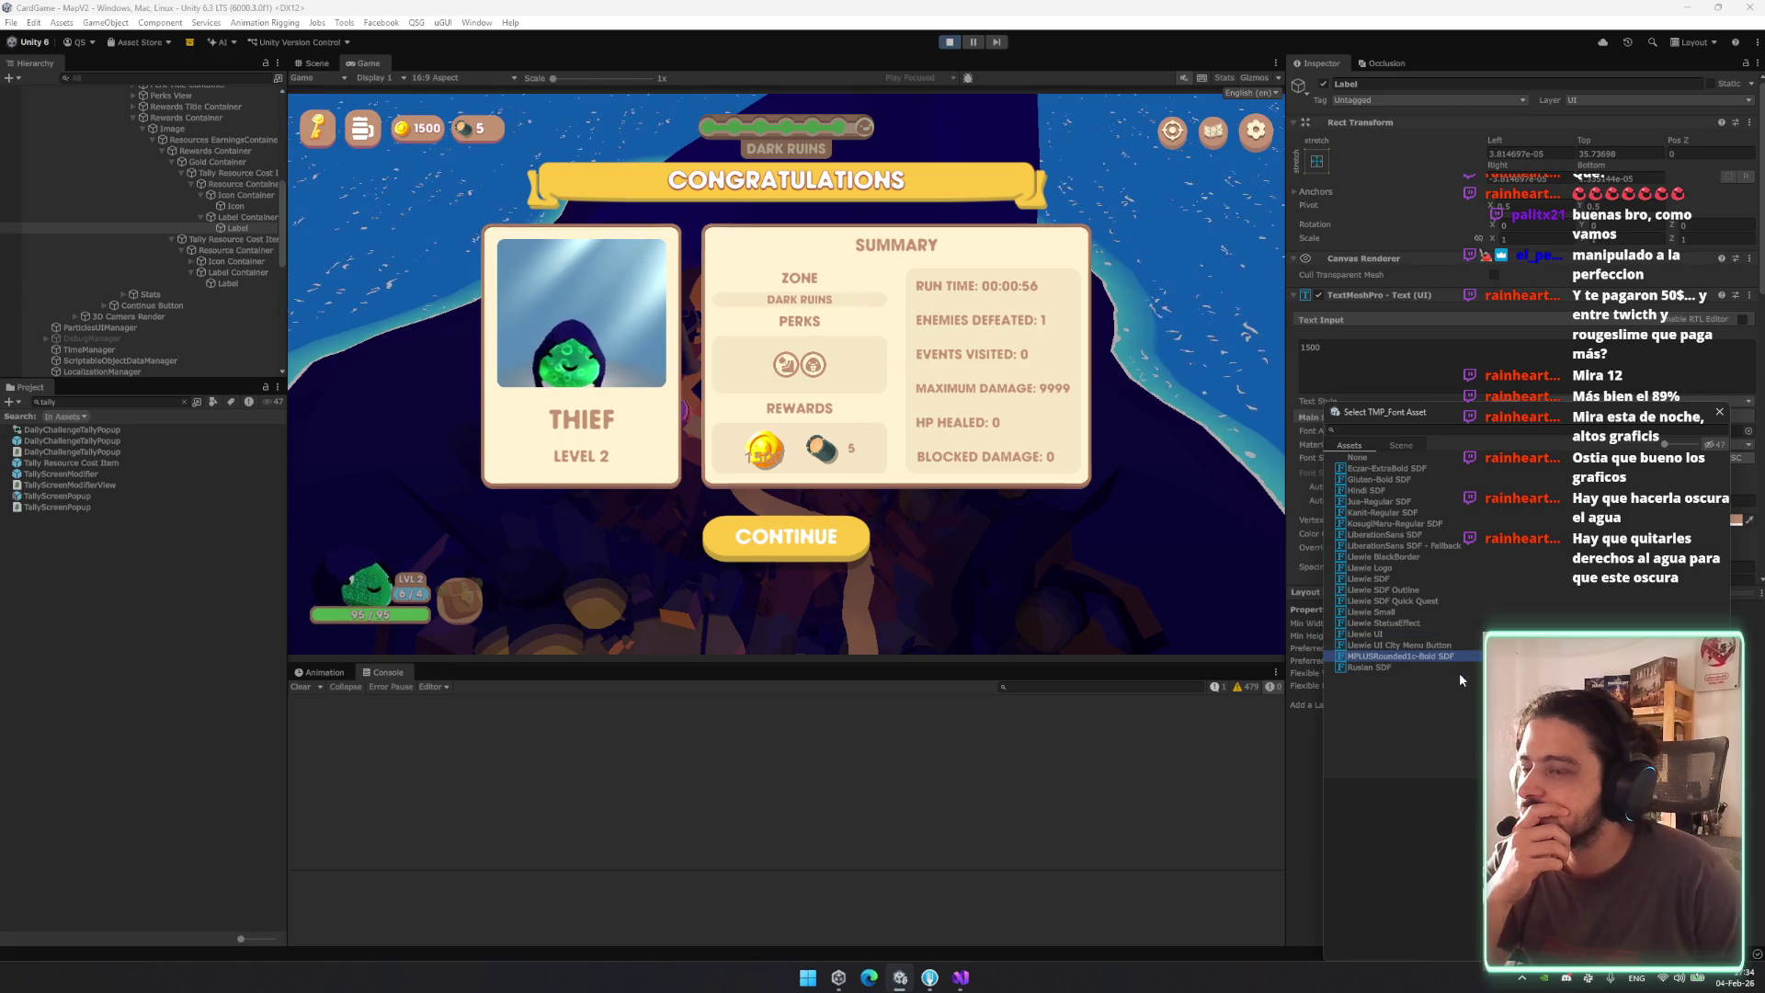
pyautogui.press('Up')
pyautogui.press('Up')
pyautogui.press('Up')
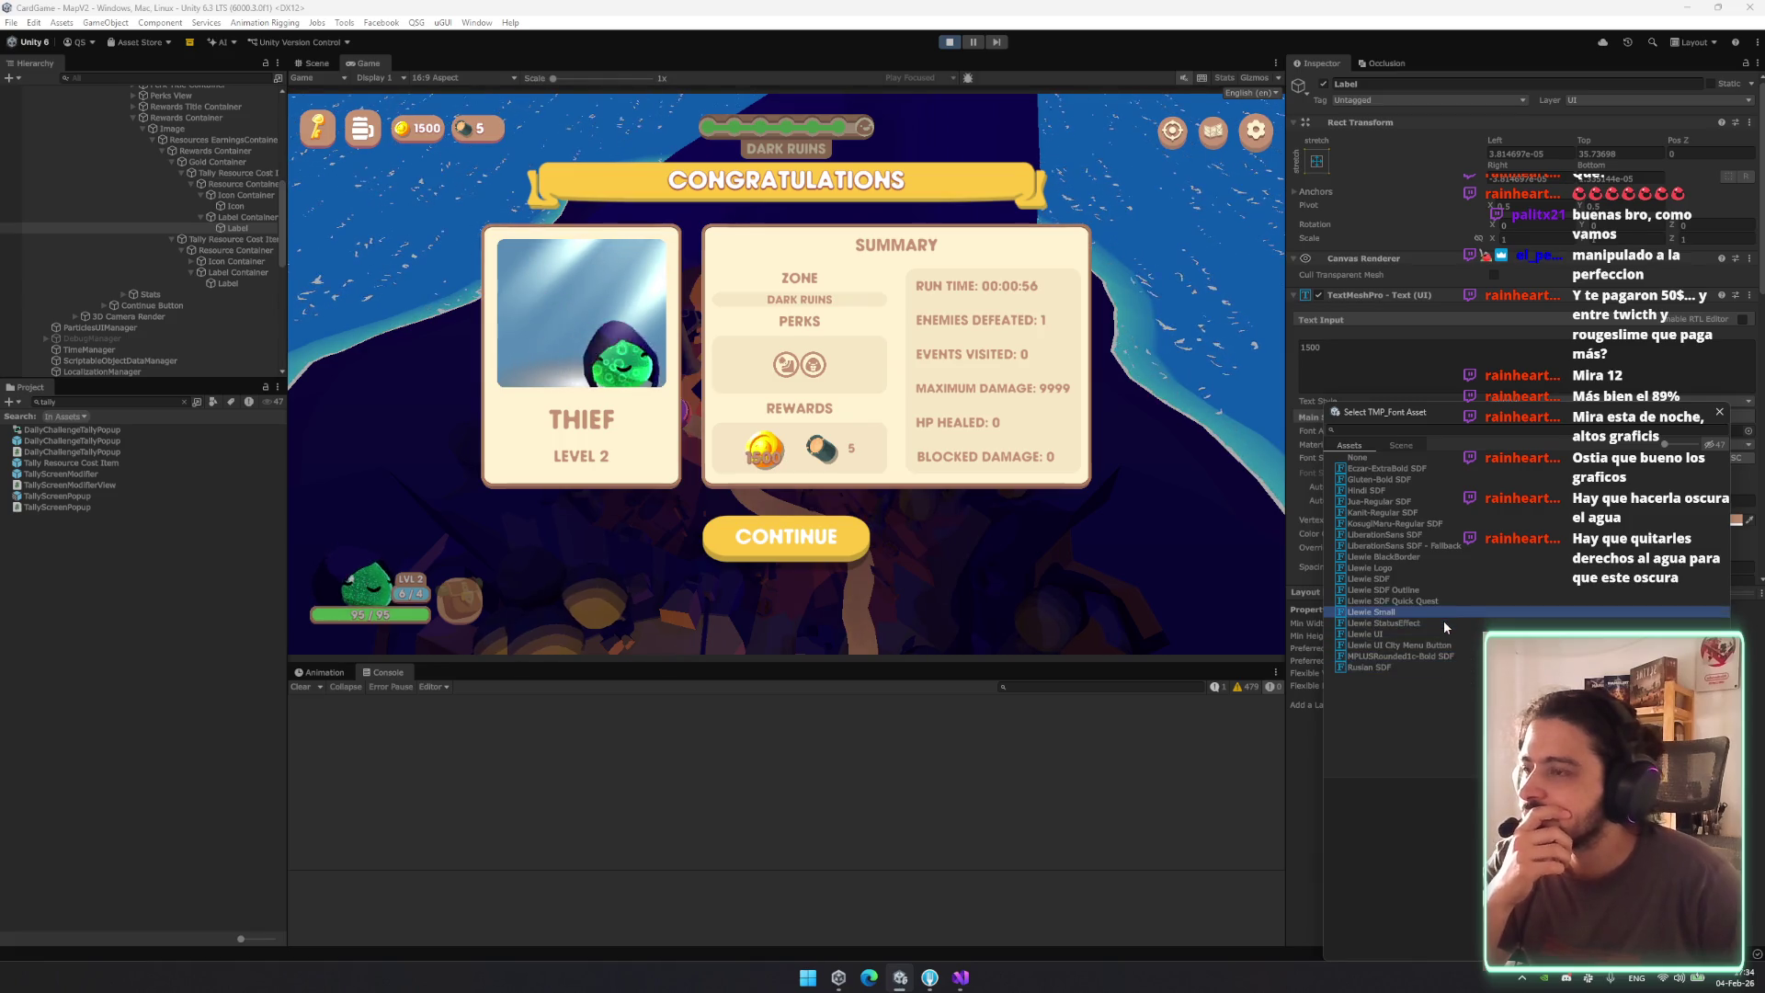
pyautogui.press('Up')
pyautogui.press('Up')
pyautogui.press('Up')
pyautogui.press('Down')
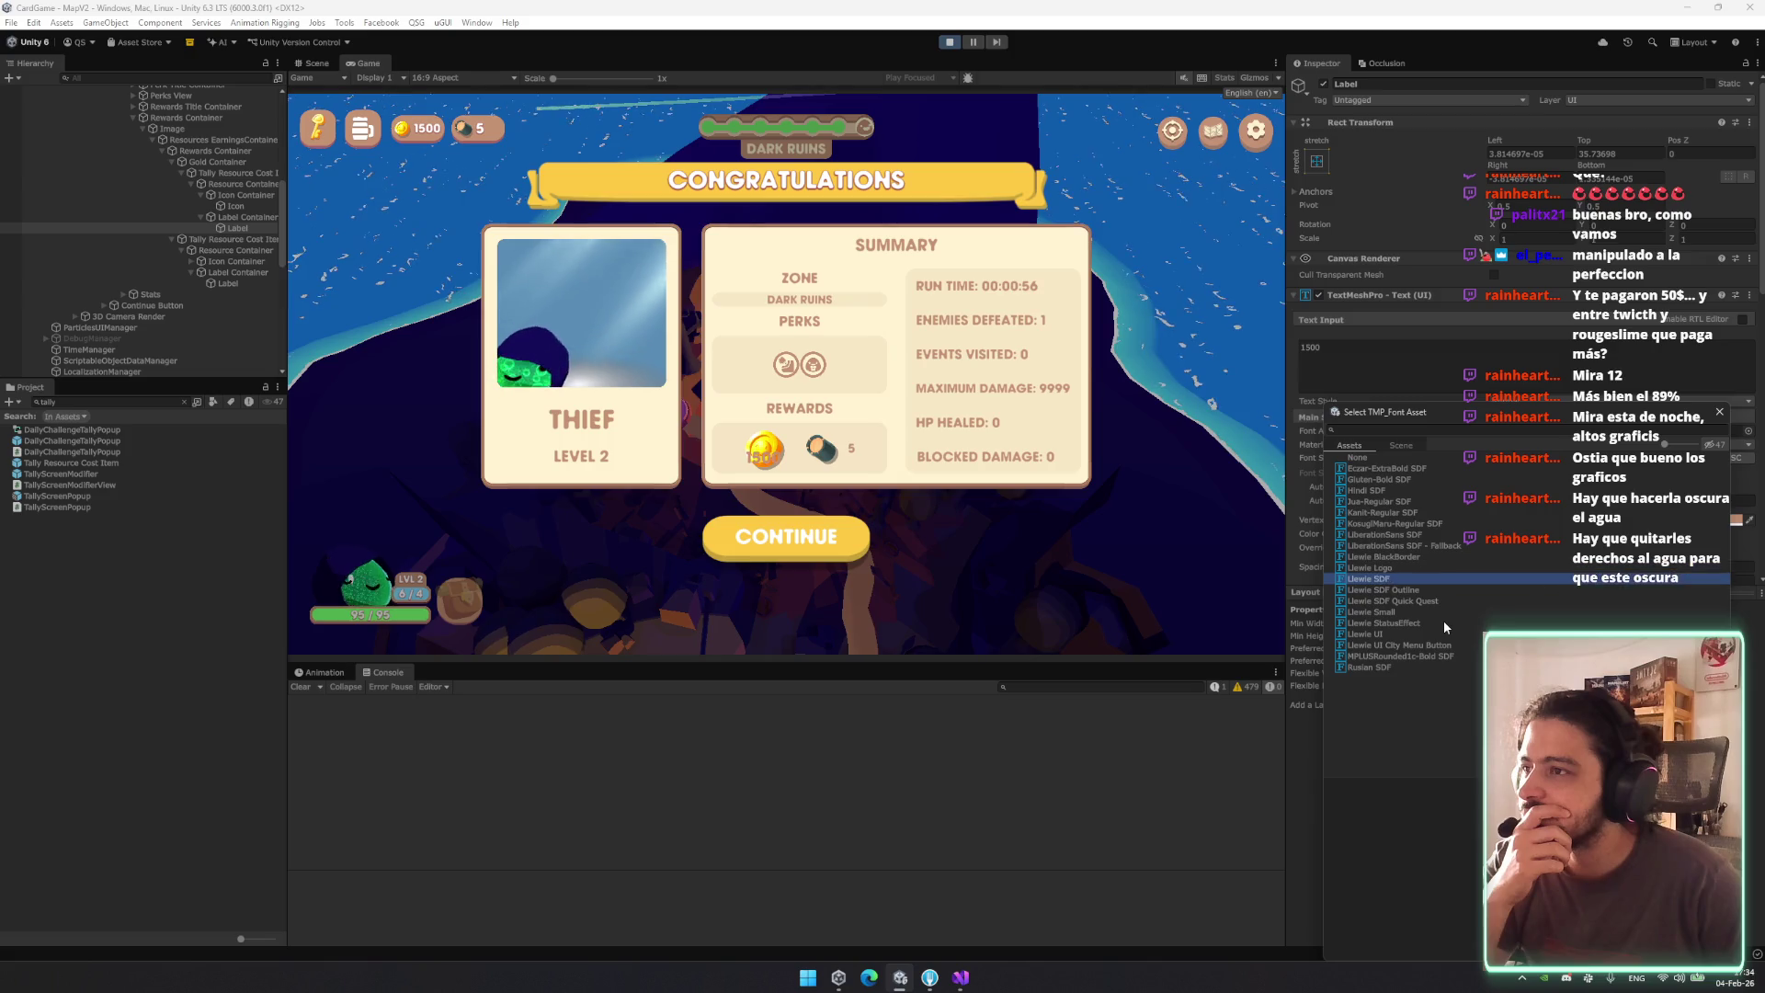
pyautogui.press('Return')
# Frame the coin reward's containers in the Scene view.
pyautogui.click(241, 217)
pyautogui.click(225, 195)
pyautogui.doubleClick(228, 217)
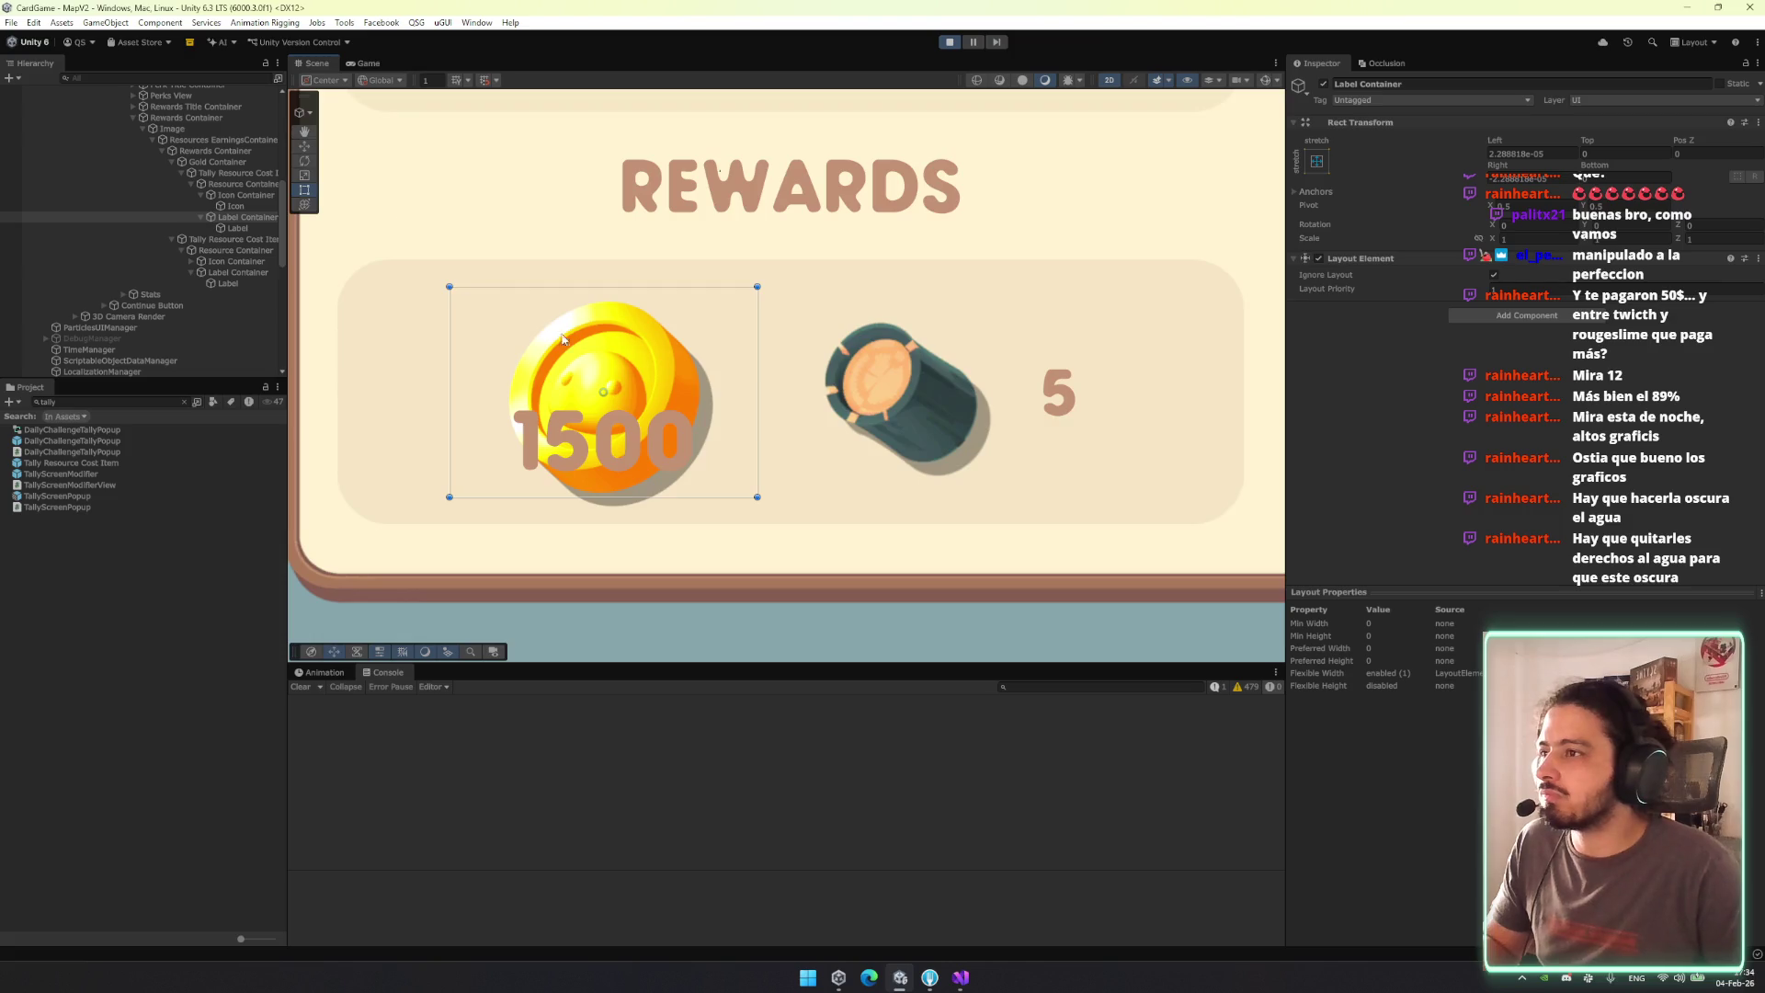
# Raise the label's bottom edge to recentre 1500 and preview the results screen.
pyautogui.moveTo(649, 496)
pyautogui.mouseDown()
pyautogui.moveTo(651, 425)
pyautogui.moveTo(649, 496)
pyautogui.moveTo(669, 413)
pyautogui.mouseUp()
pyautogui.click(241, 195)
pyautogui.click(379, 62)
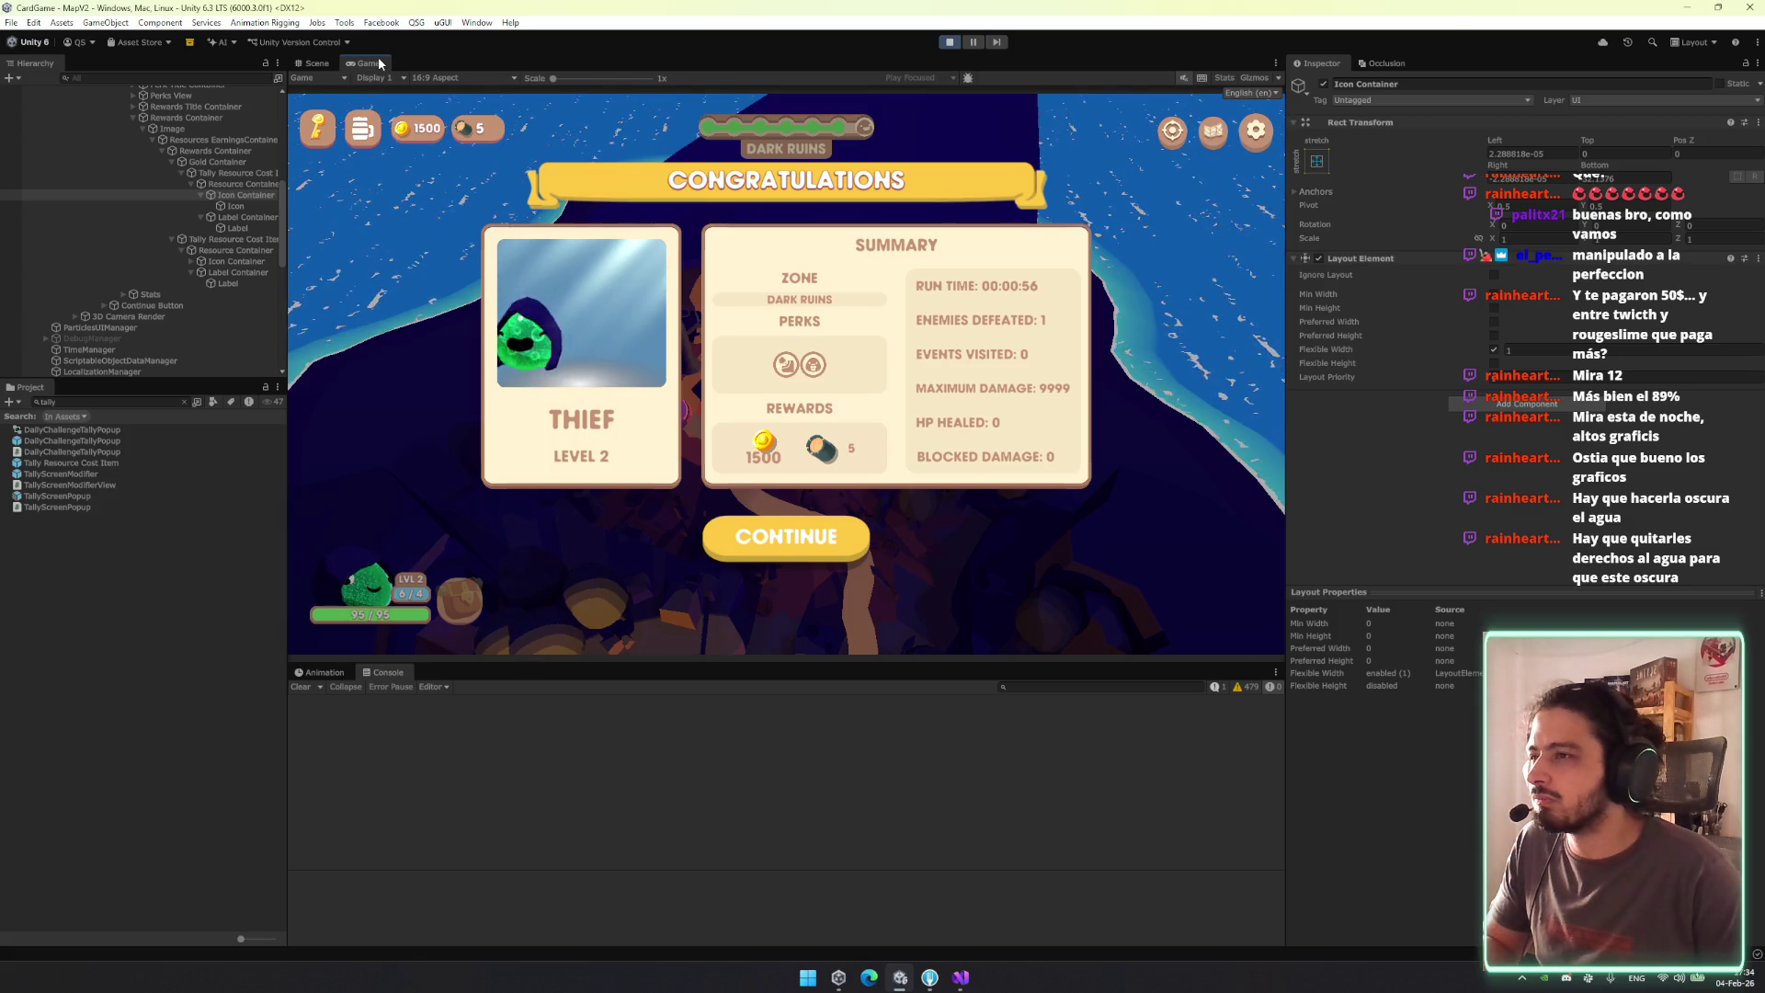
# Narrow the coin icon's area, move the 1500 label's left edge past the coin, and preview.
pyautogui.click(301, 66)
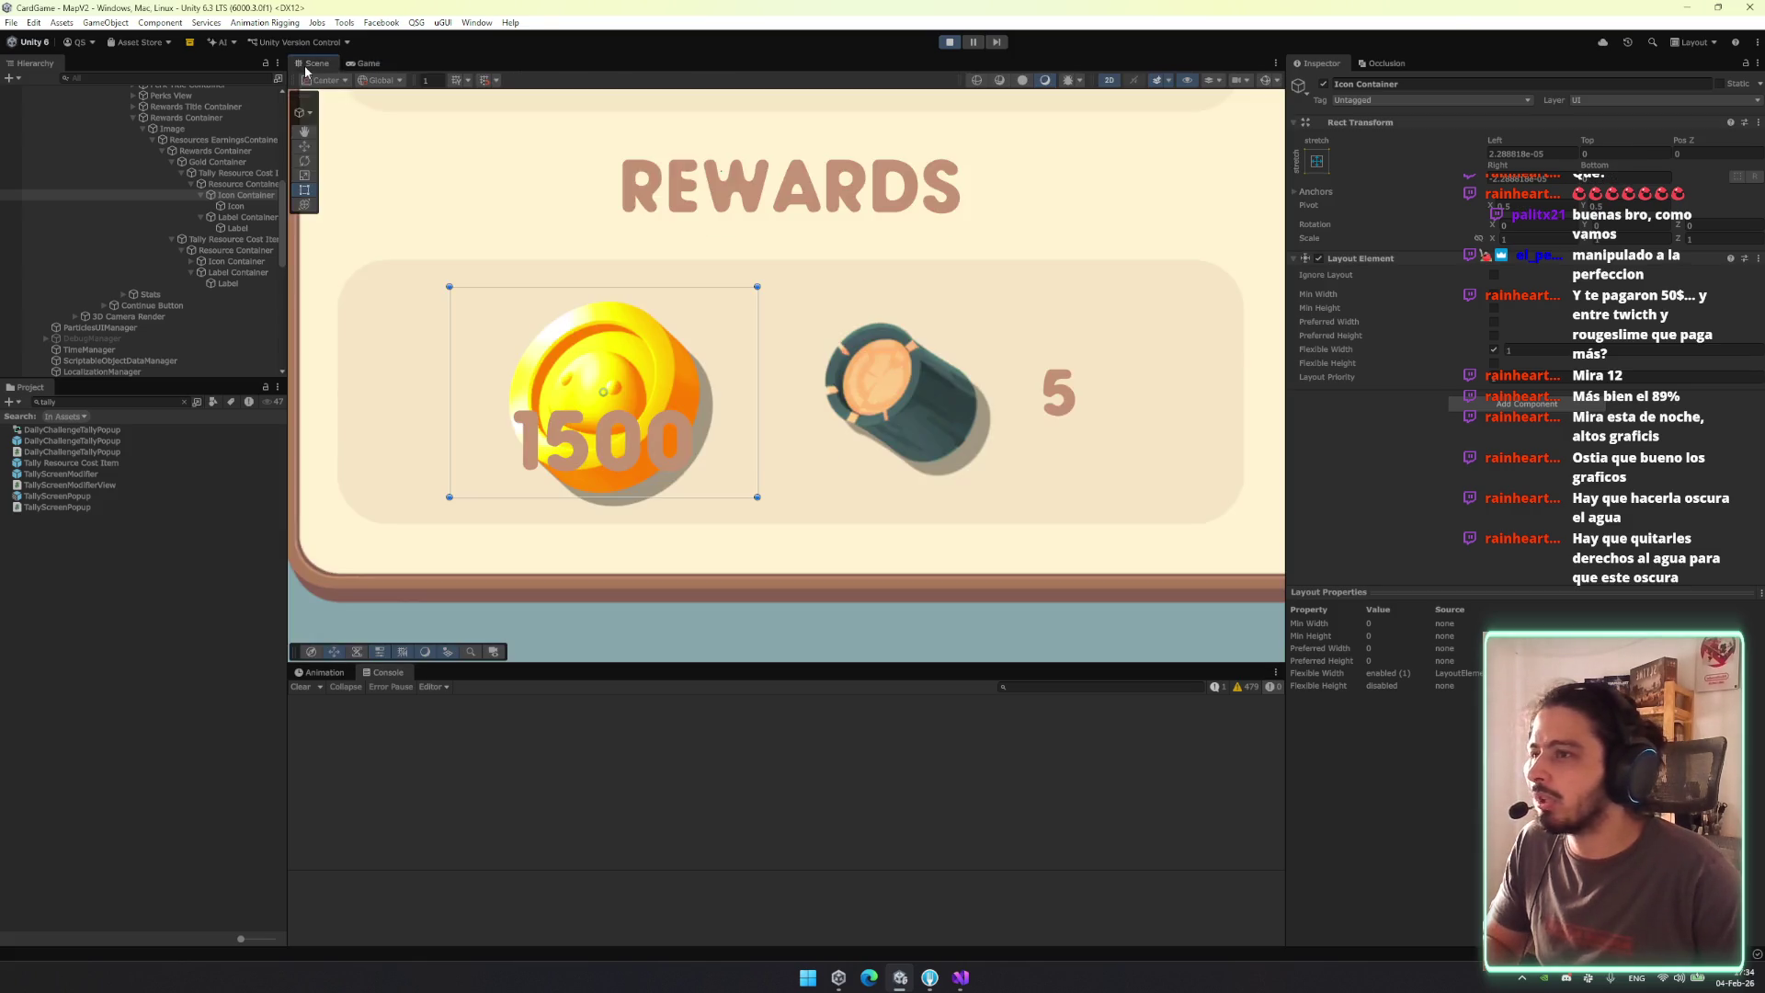
pyautogui.moveTo(756, 372)
pyautogui.mouseDown()
pyautogui.moveTo(571, 371)
pyautogui.moveTo(597, 369)
pyautogui.mouseUp()
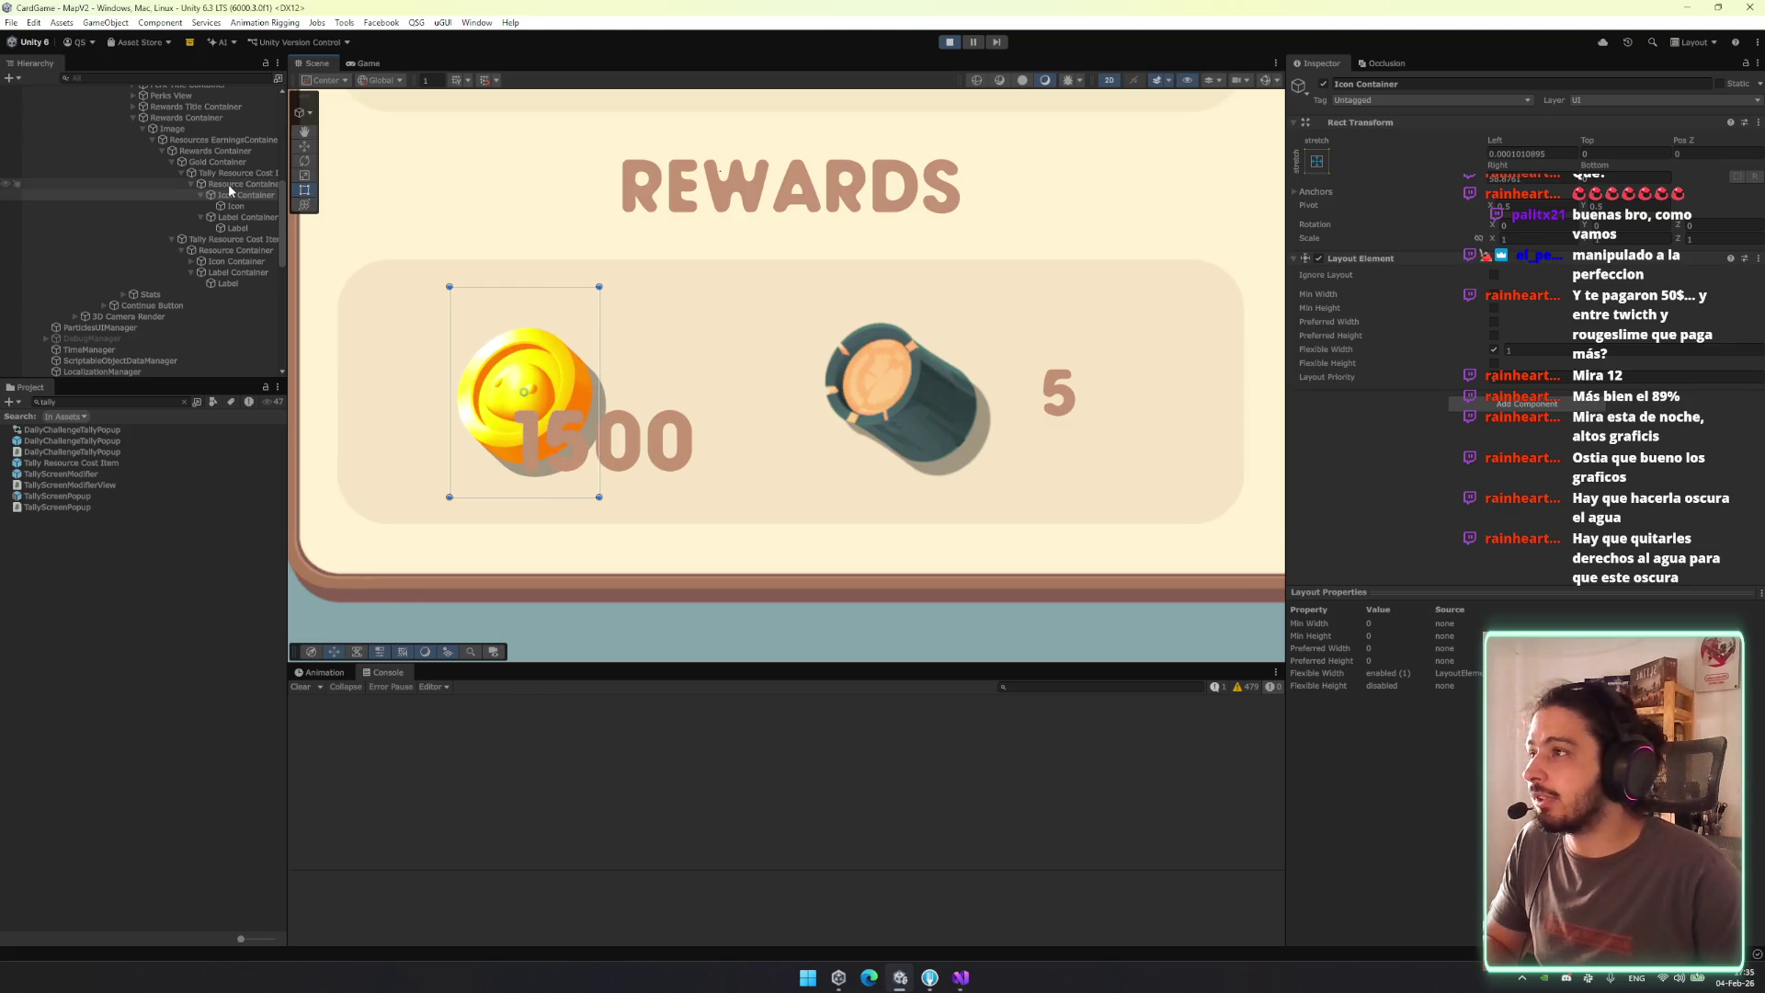
pyautogui.click(262, 217)
pyautogui.moveTo(451, 362); pyautogui.dragTo(599, 362)
pyautogui.click(257, 228)
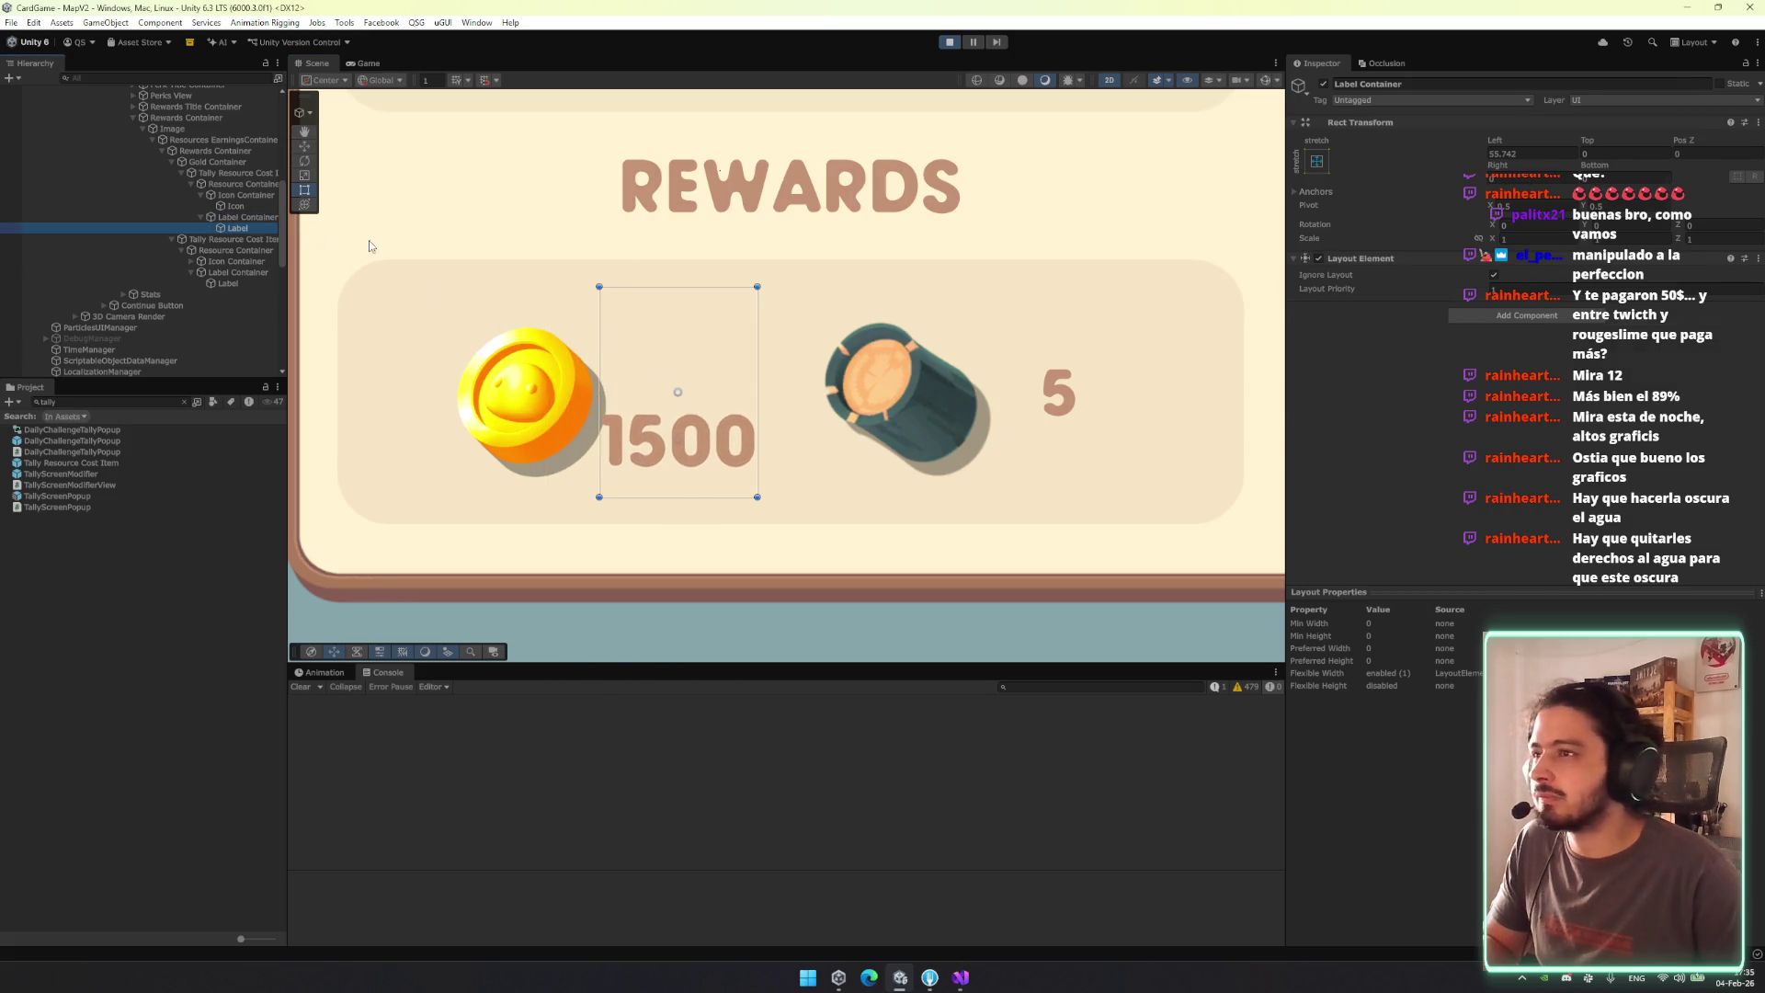
pyautogui.click(1317, 162)
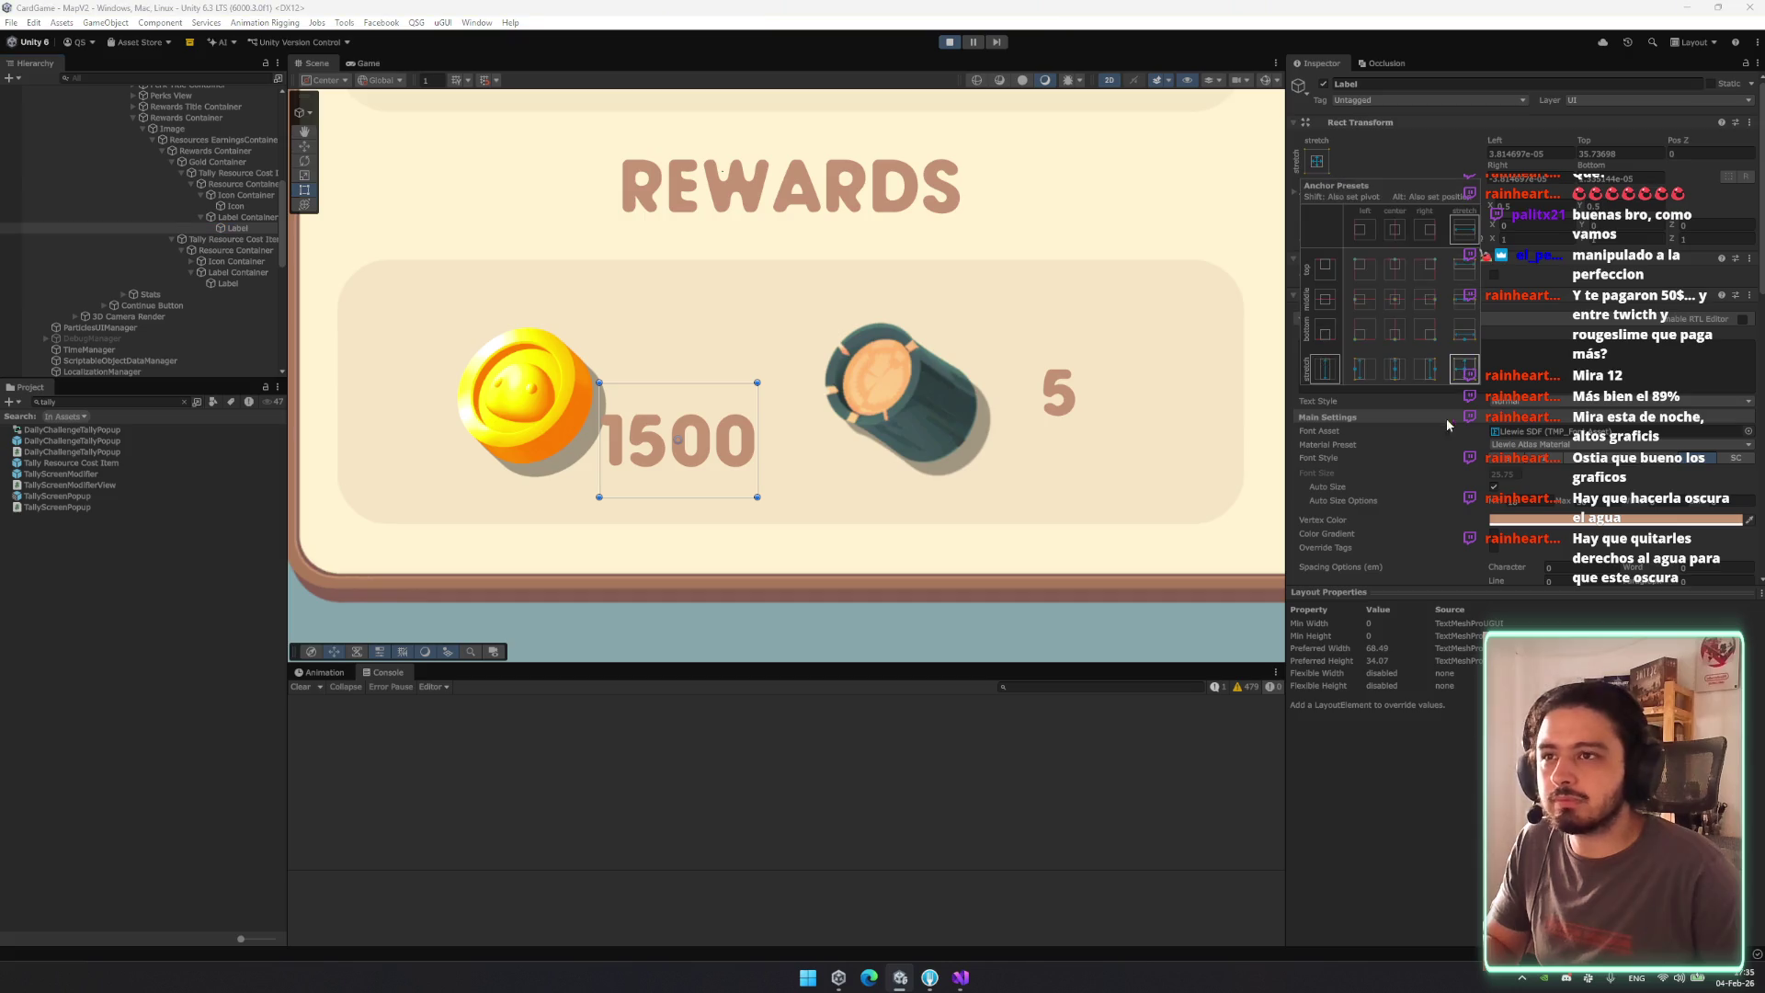
pyautogui.click(262, 217)
pyautogui.click(368, 62)
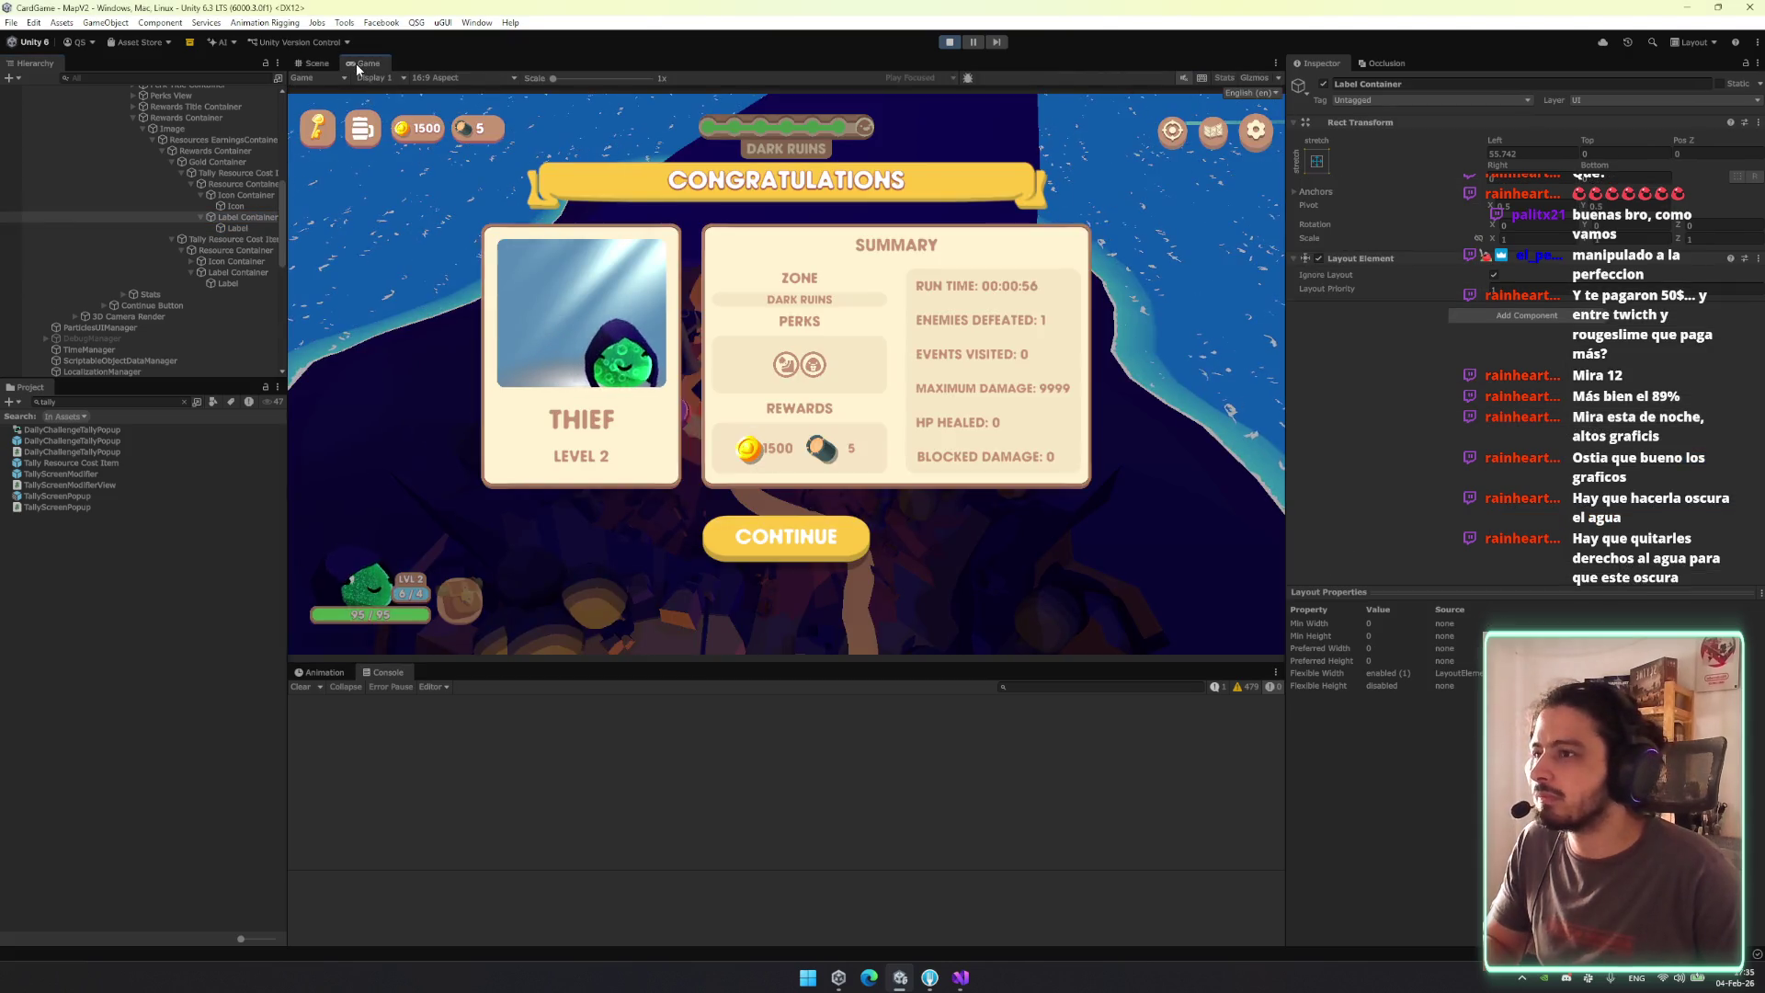
# Nudge the 1500 label's left edge slightly right to Left 59.8556 and recheck the results screen.
pyautogui.click(320, 63)
pyautogui.moveTo(599, 350); pyautogui.dragTo(610, 350)
pyautogui.click(368, 62)
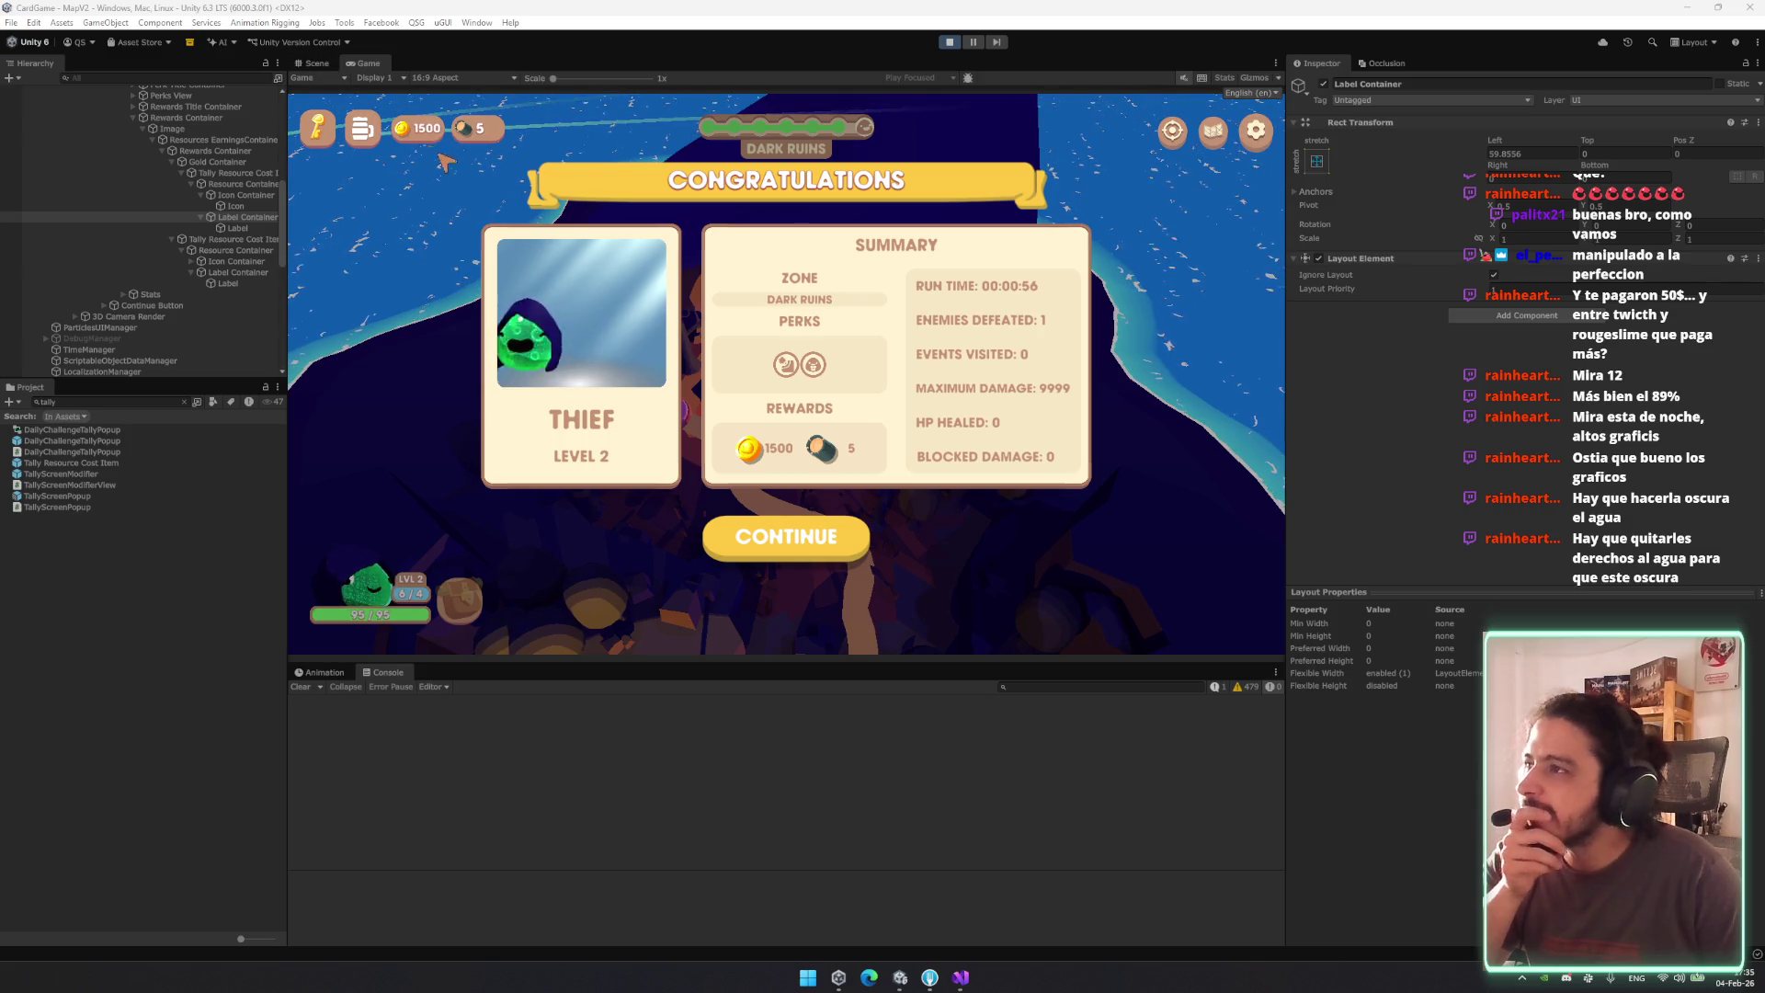
pyautogui.click(320, 60)
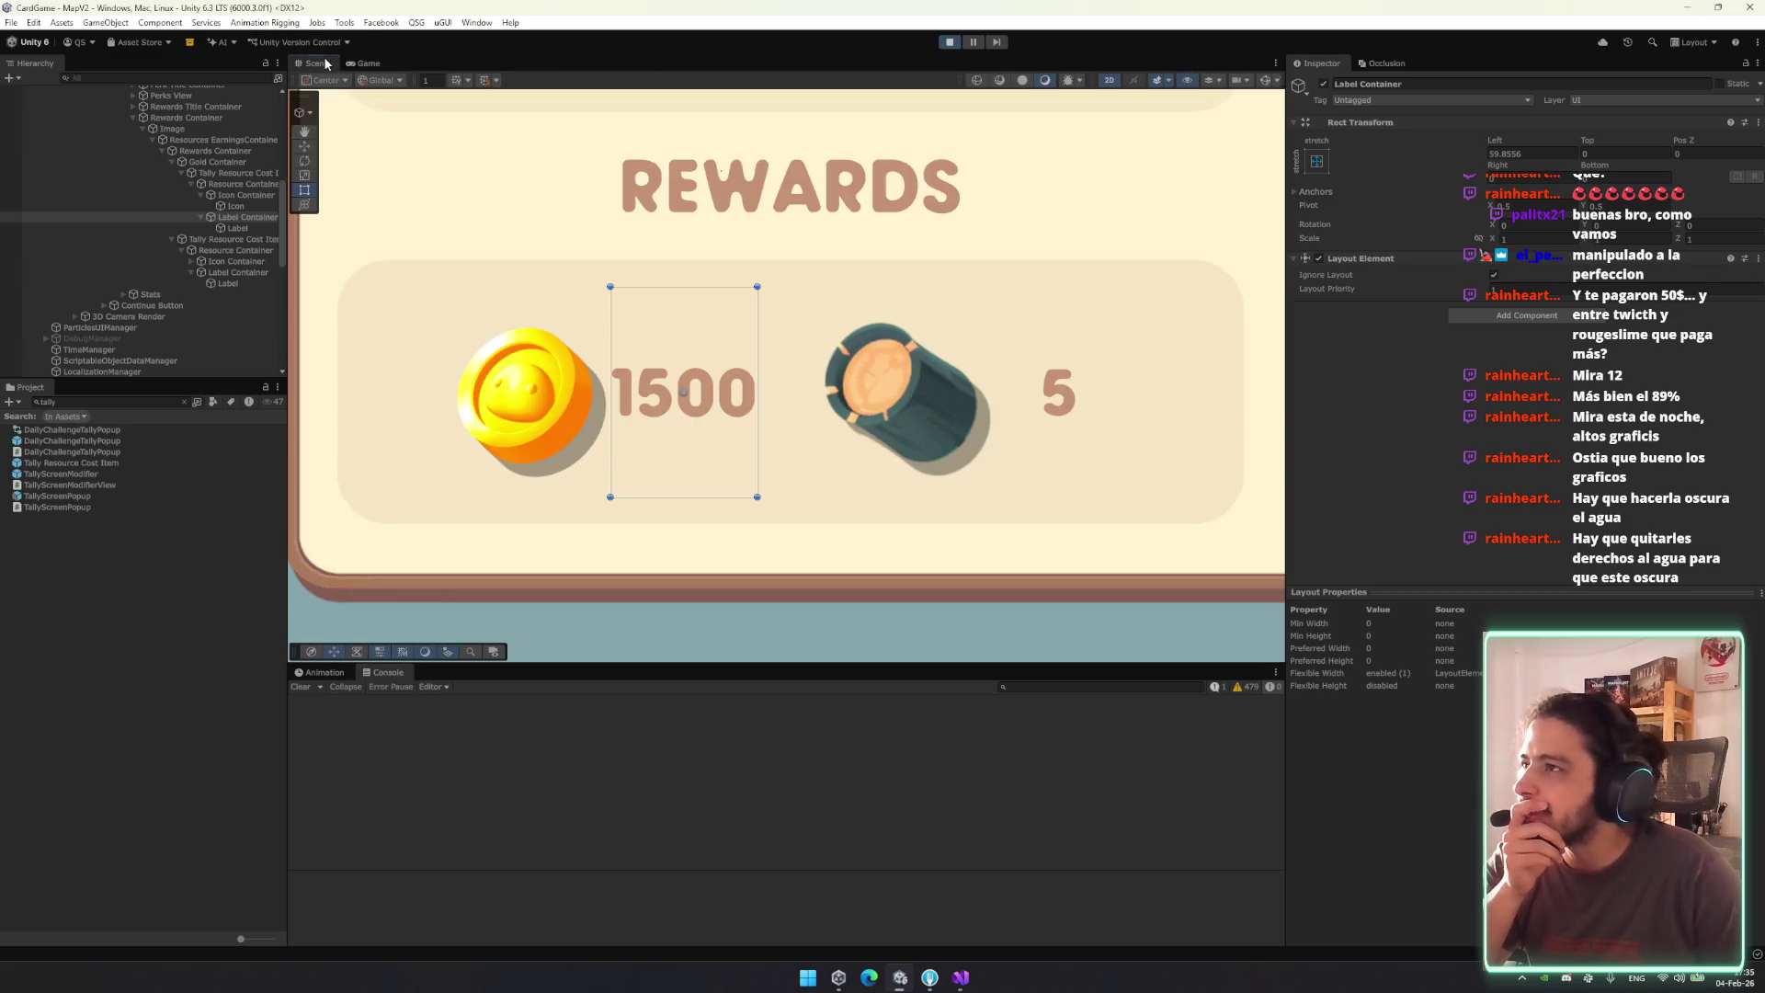
# Fine-tune the 1500 label's position and give the coin reward item an Image with a rounded white sprite.
pyautogui.moveTo(654, 439)
pyautogui.mouseDown()
pyautogui.moveTo(500, 439)
pyautogui.moveTo(685, 438)
pyautogui.mouseUp()
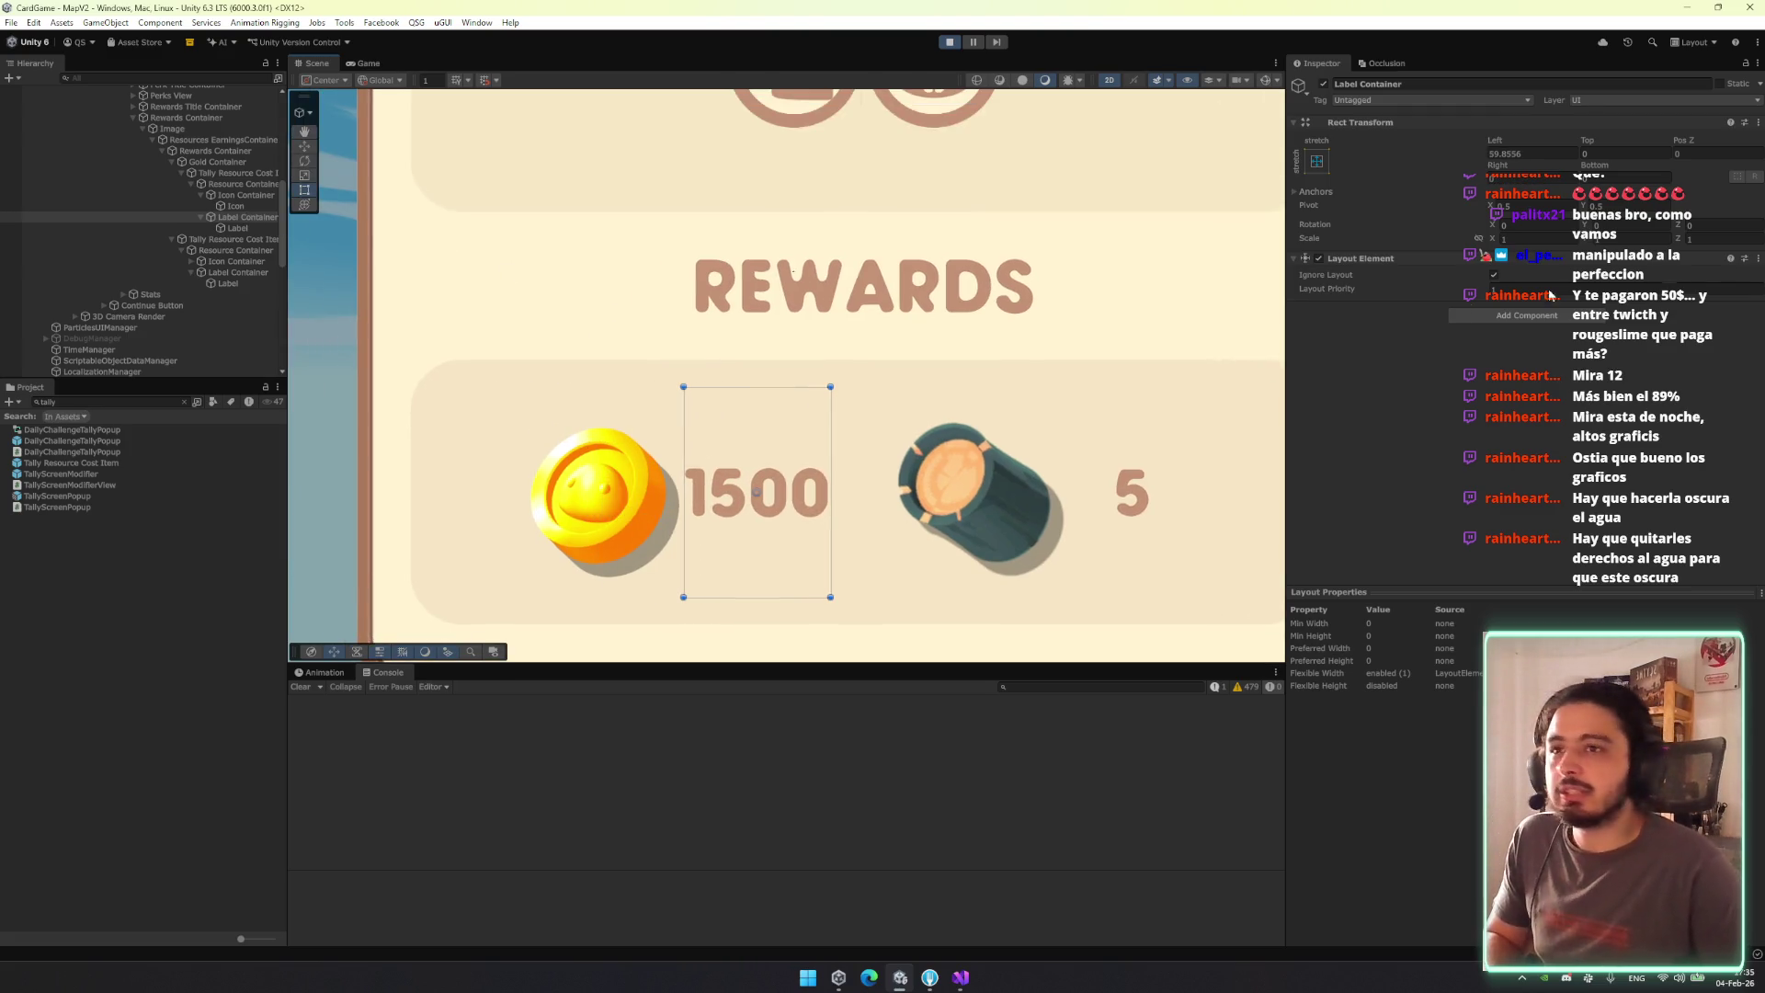
pyautogui.click(238, 172)
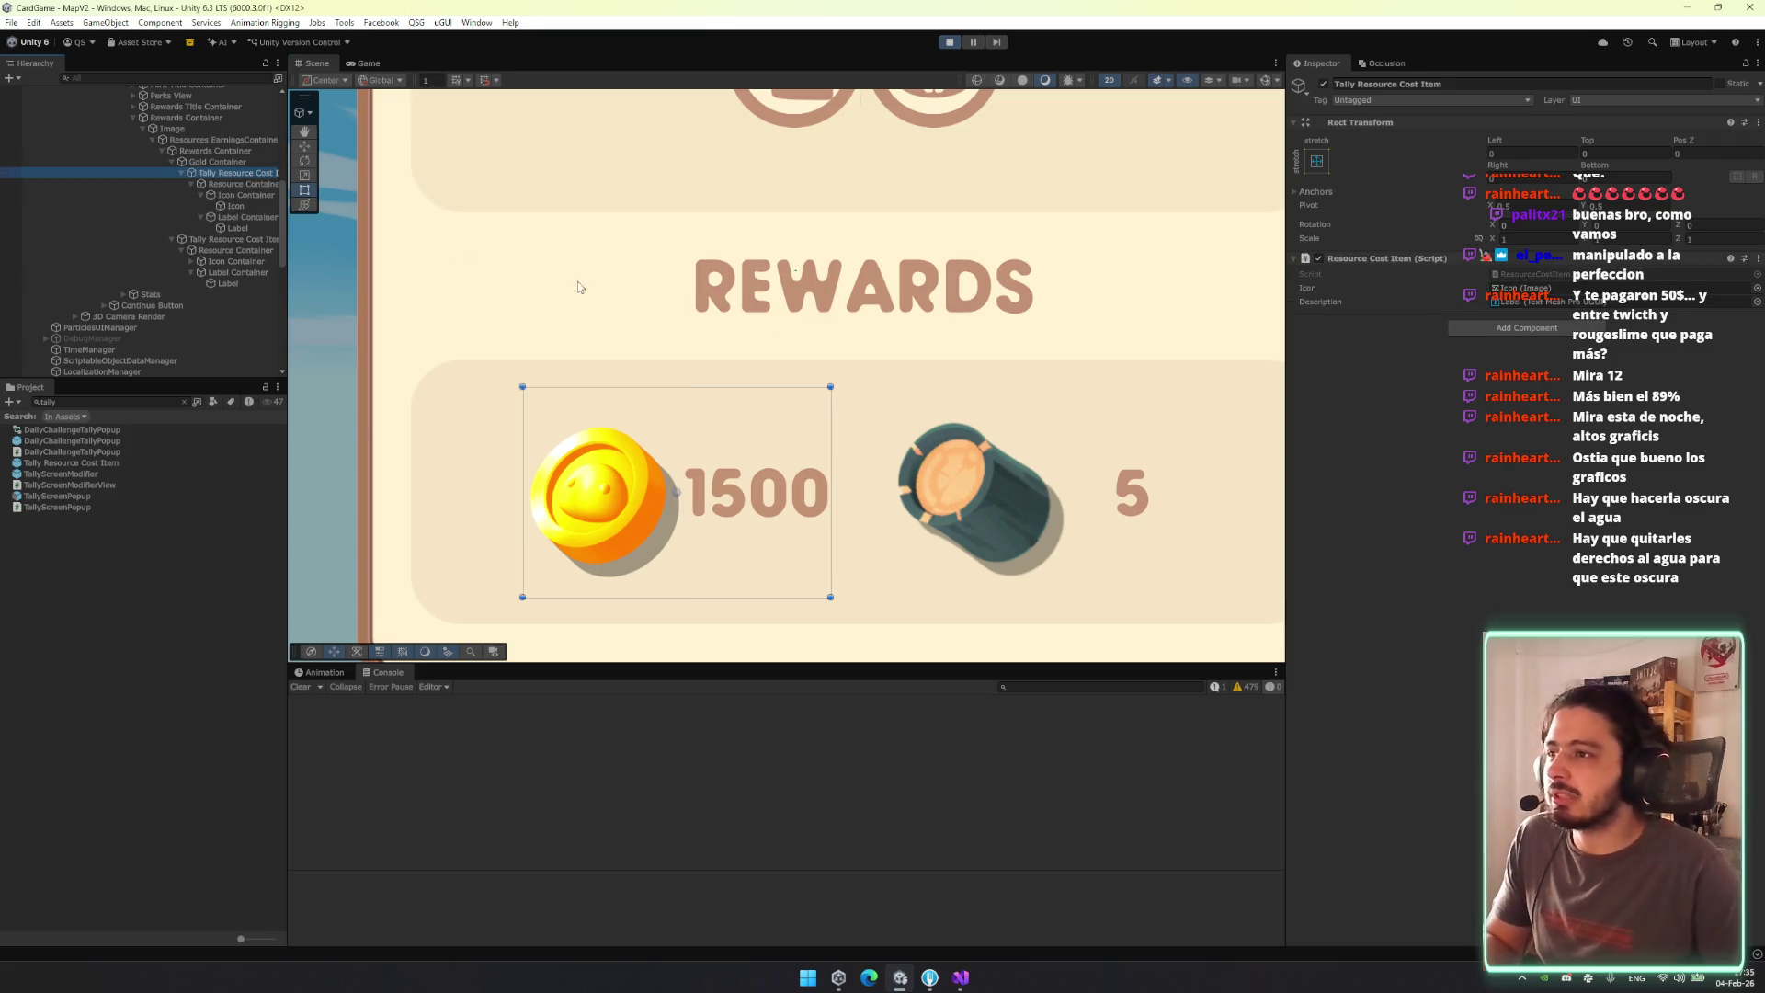
pyautogui.click(1541, 330)
pyautogui.write('image')
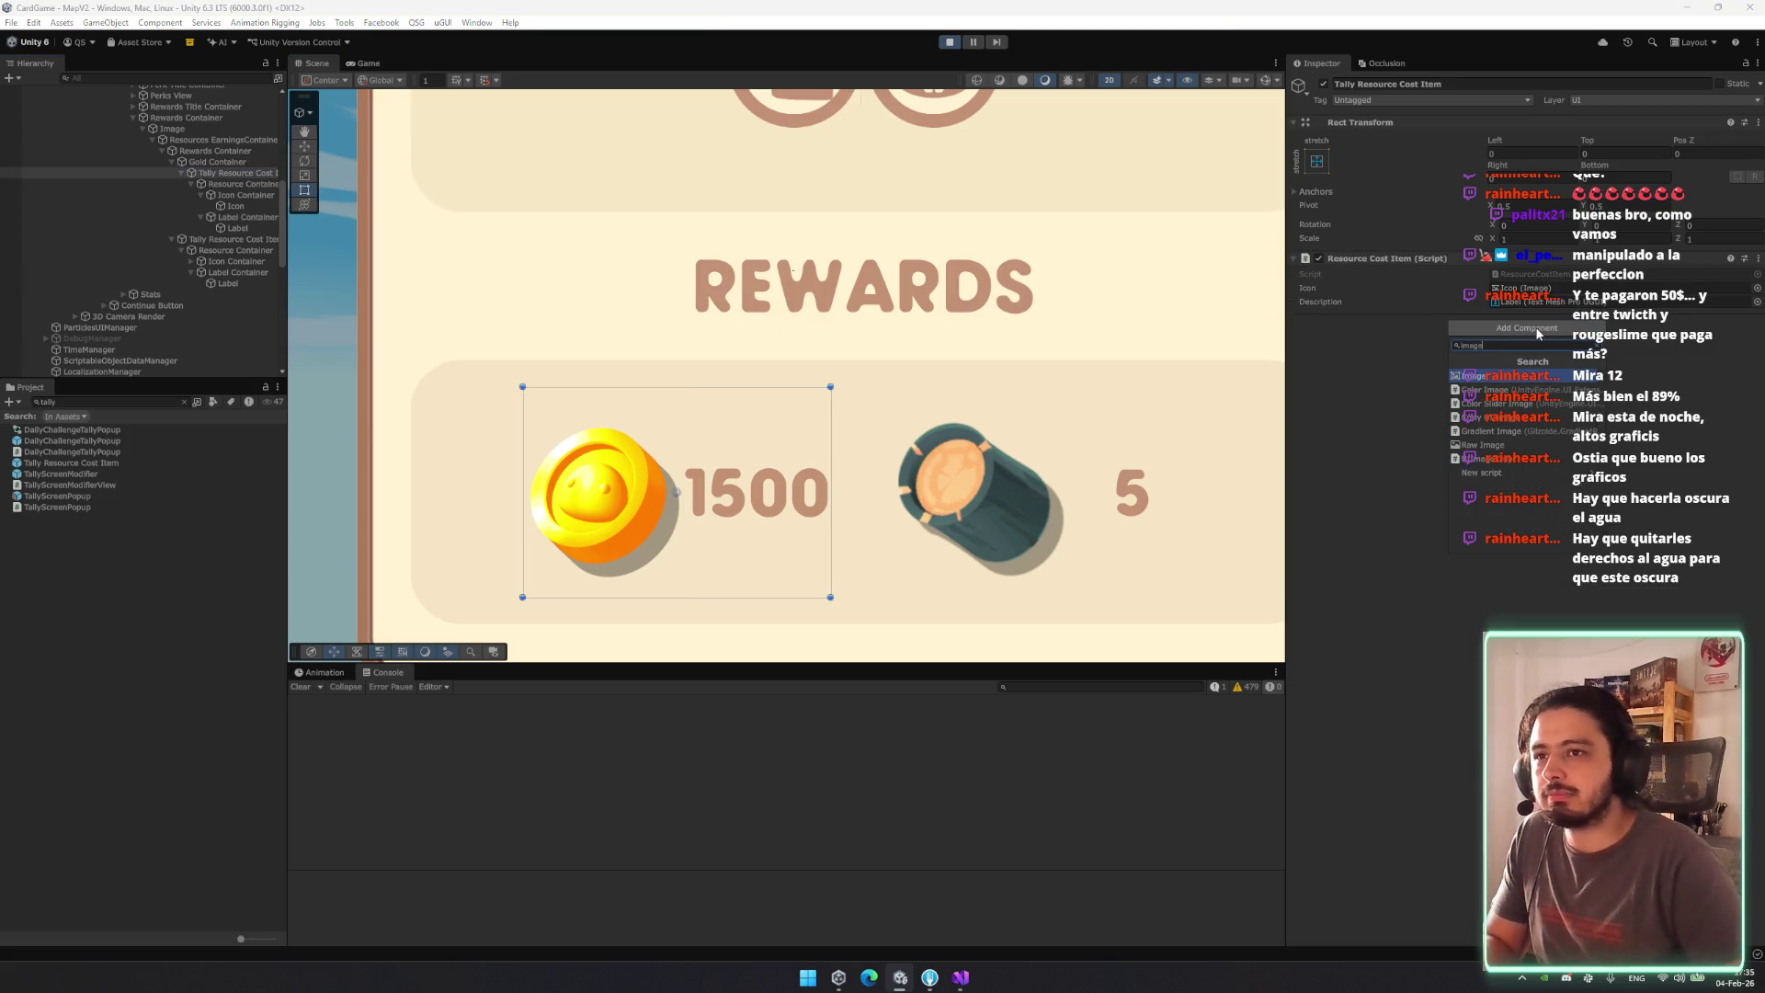
pyautogui.press('Return')
pyautogui.click(1757, 375)
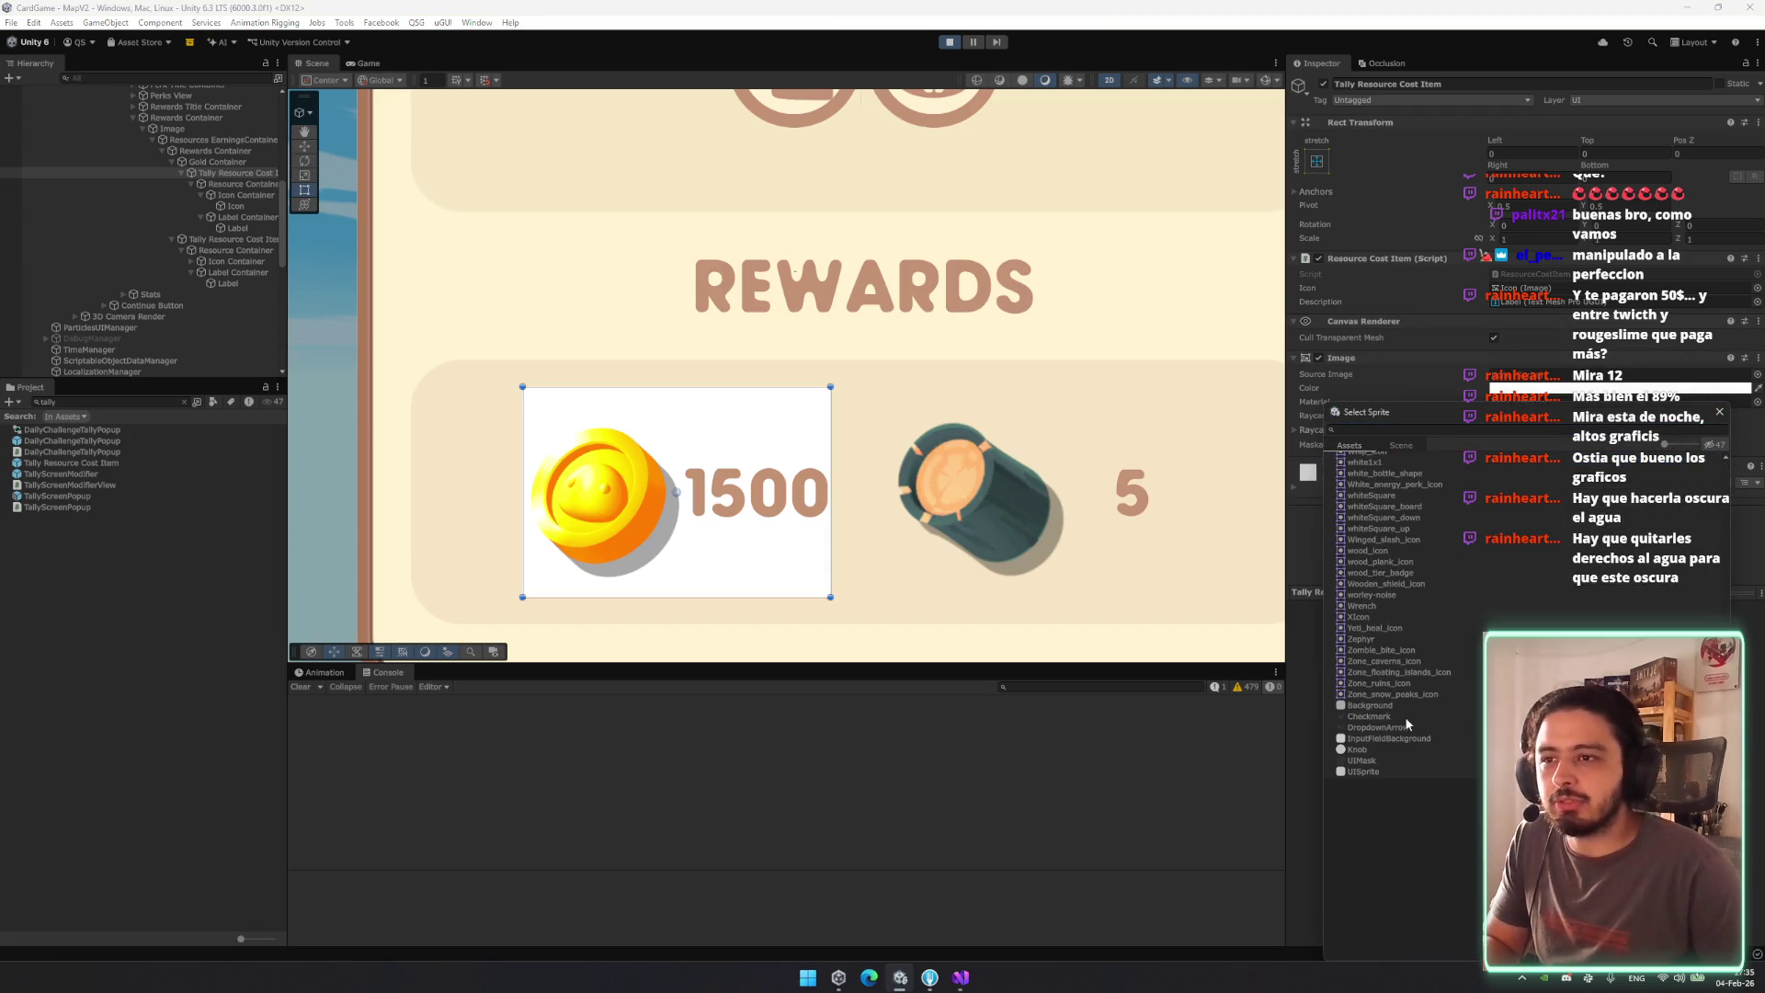
pyautogui.scroll(5, 1420, 568)
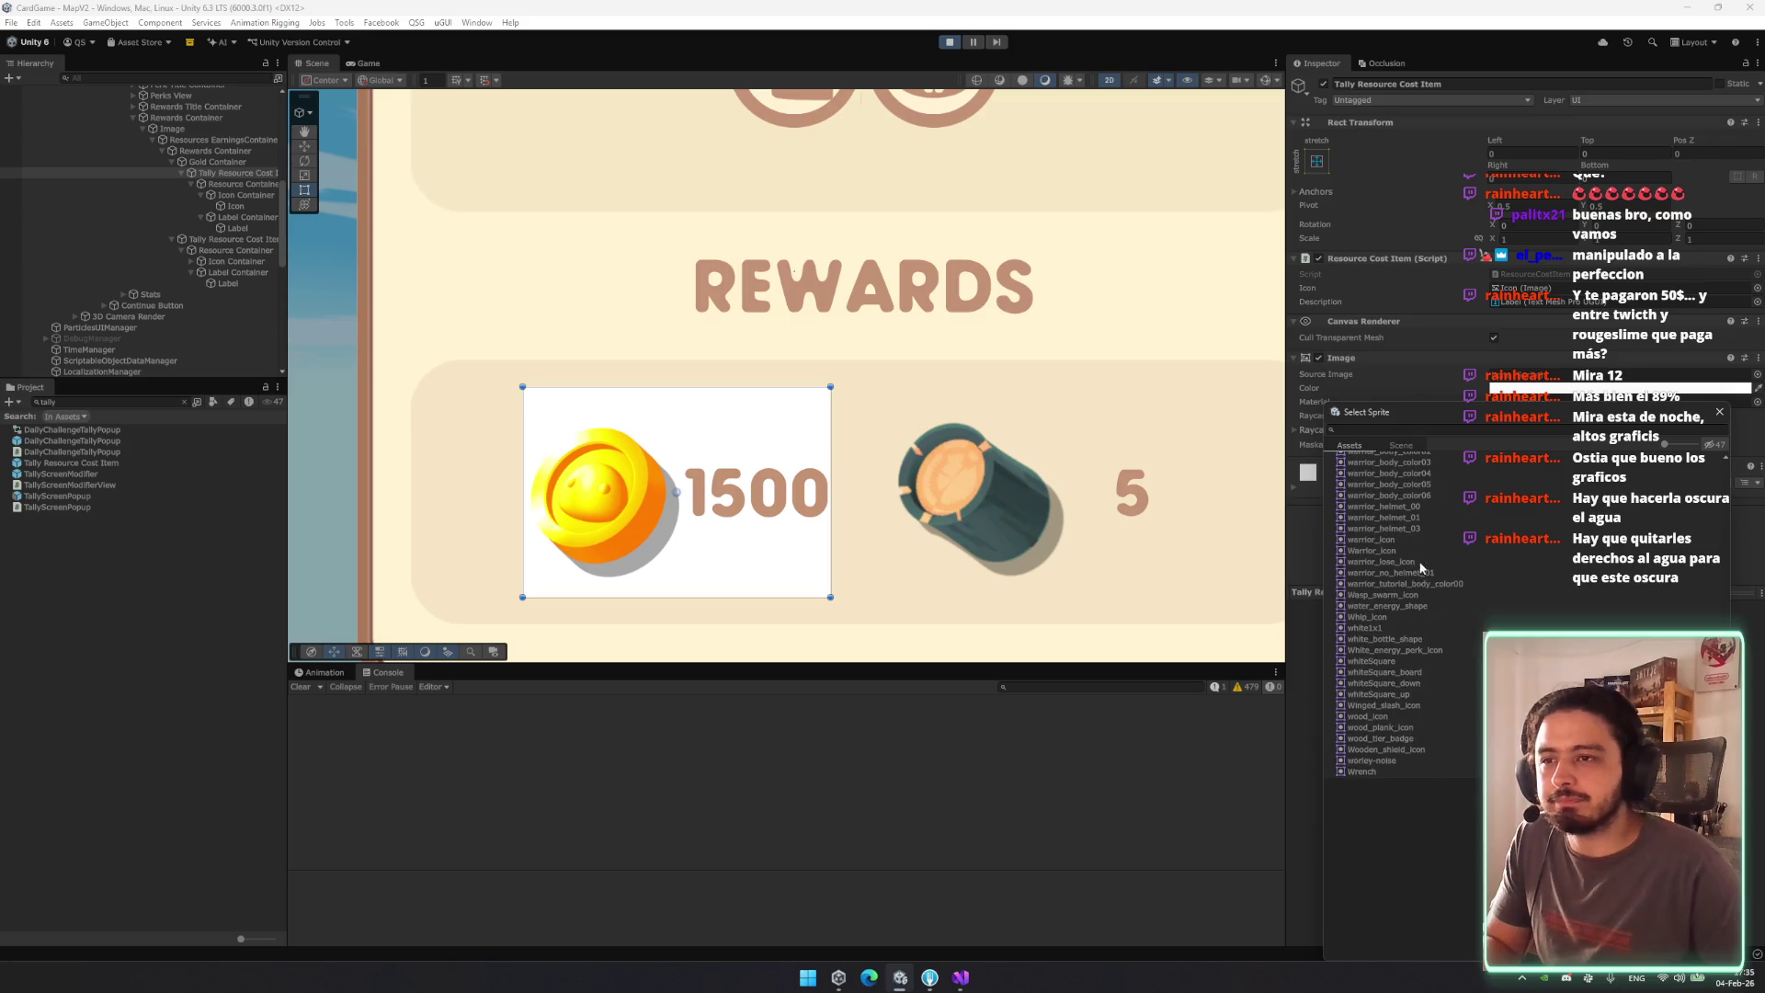
pyautogui.doubleClick(1372, 661)
# Set Pixels Per Unit Multiplier to 5 and colour the background the REWARDS brown with alpha 100.
pyautogui.click(1512, 484)
pyautogui.write('5')
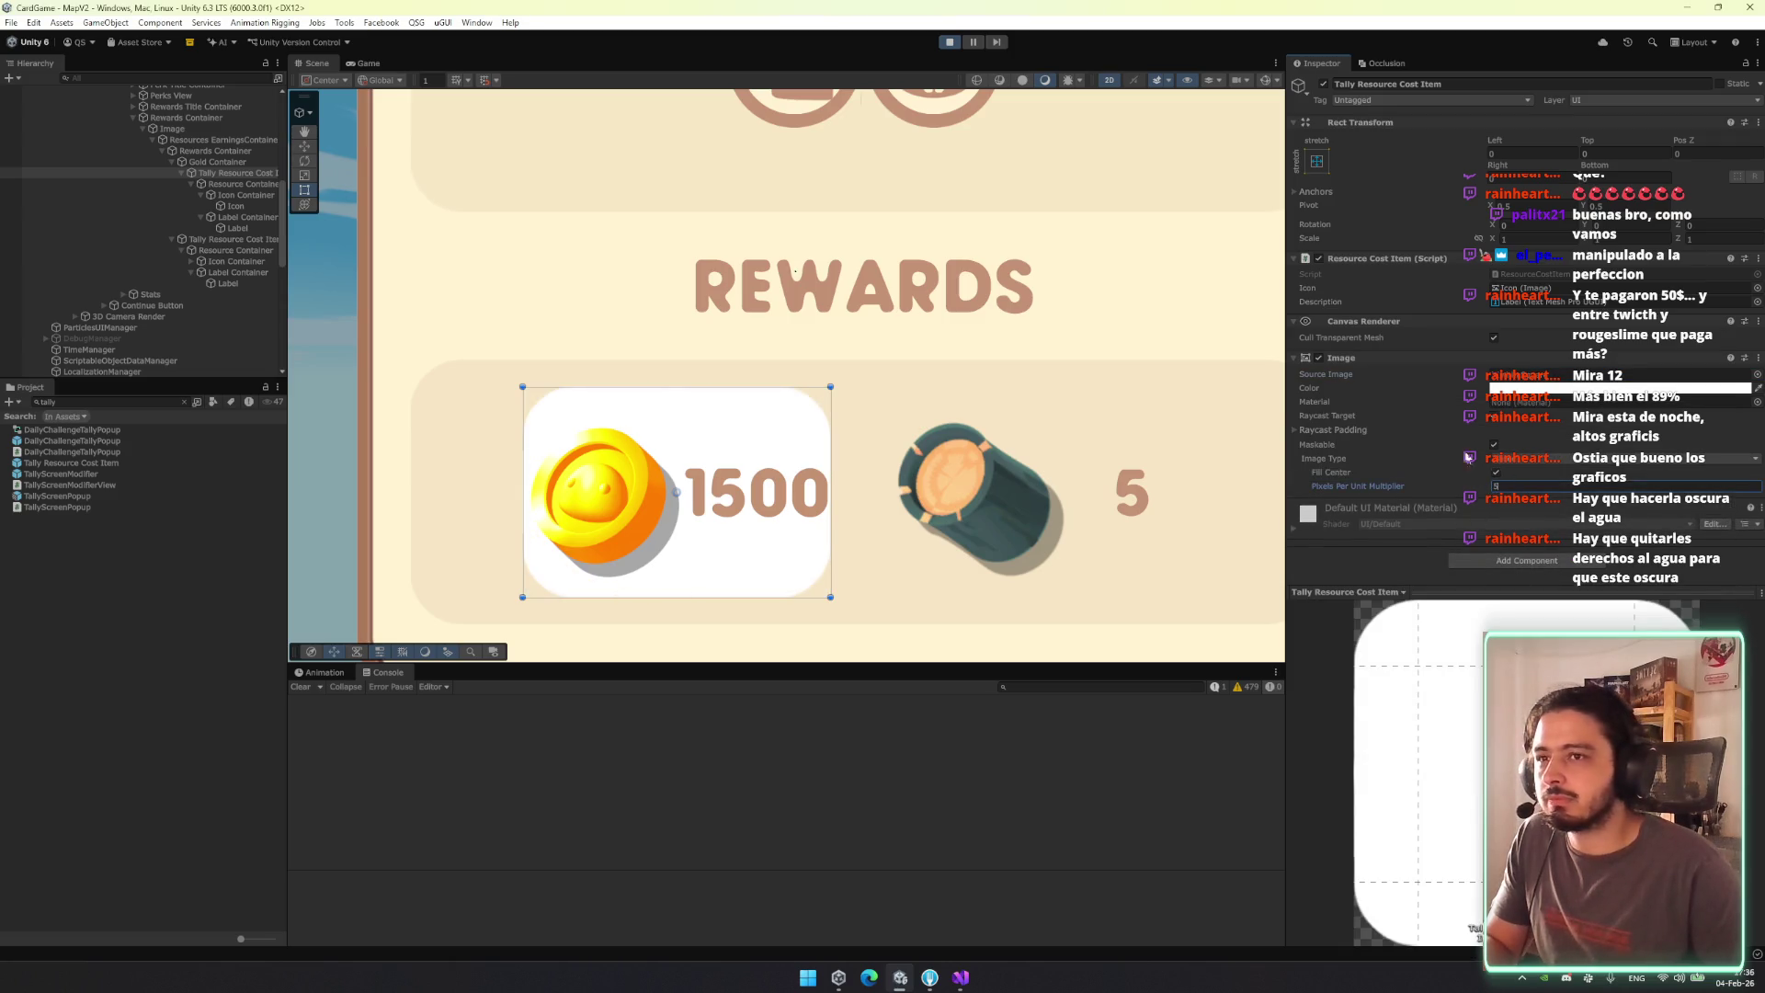
pyautogui.click(1757, 387)
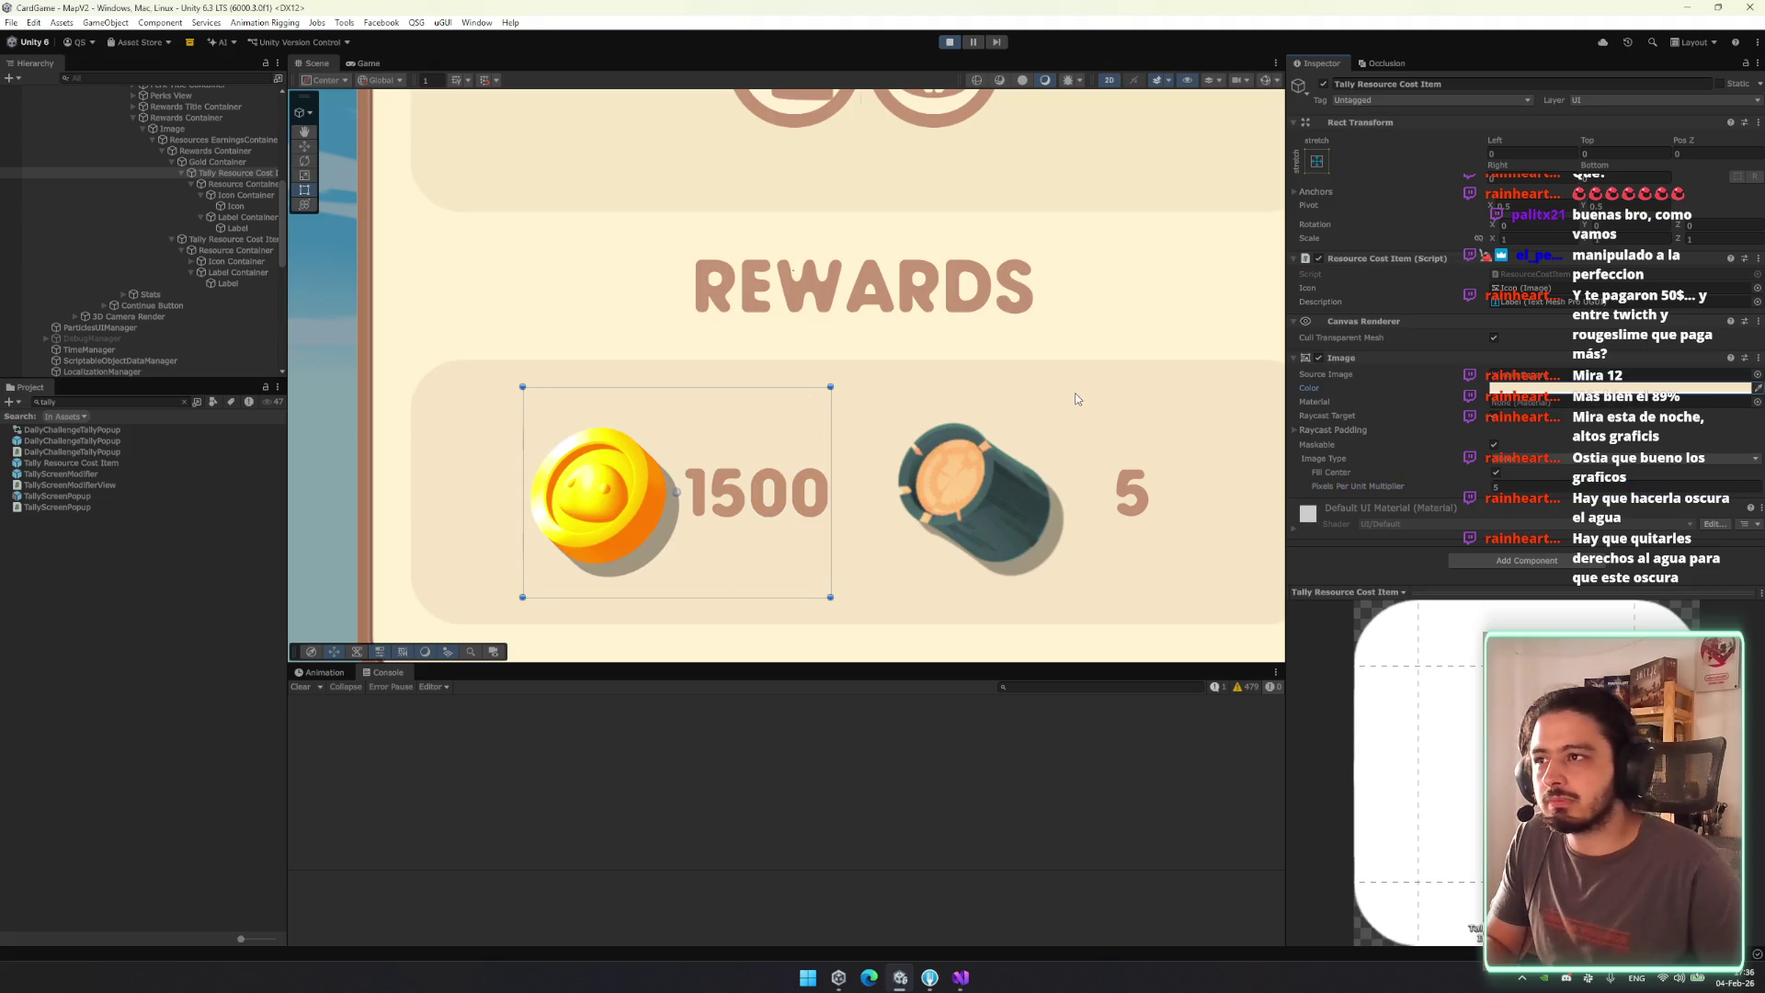
pyautogui.click(1607, 388)
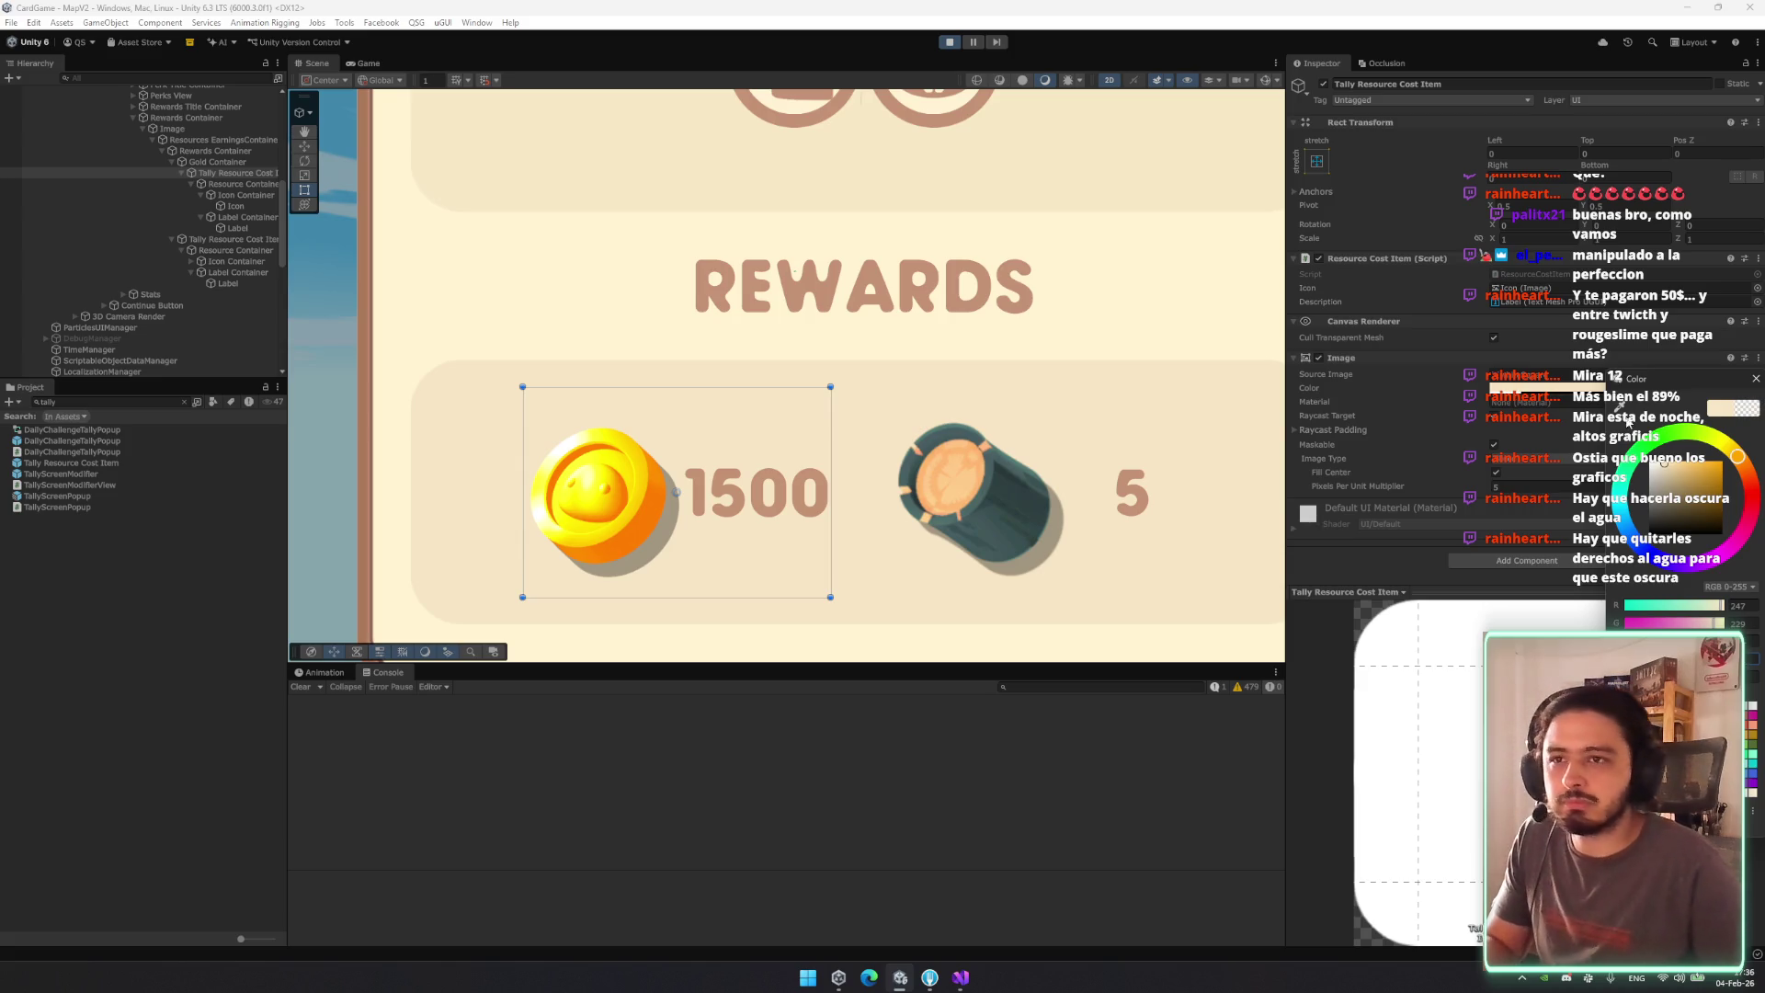
pyautogui.click(965, 272)
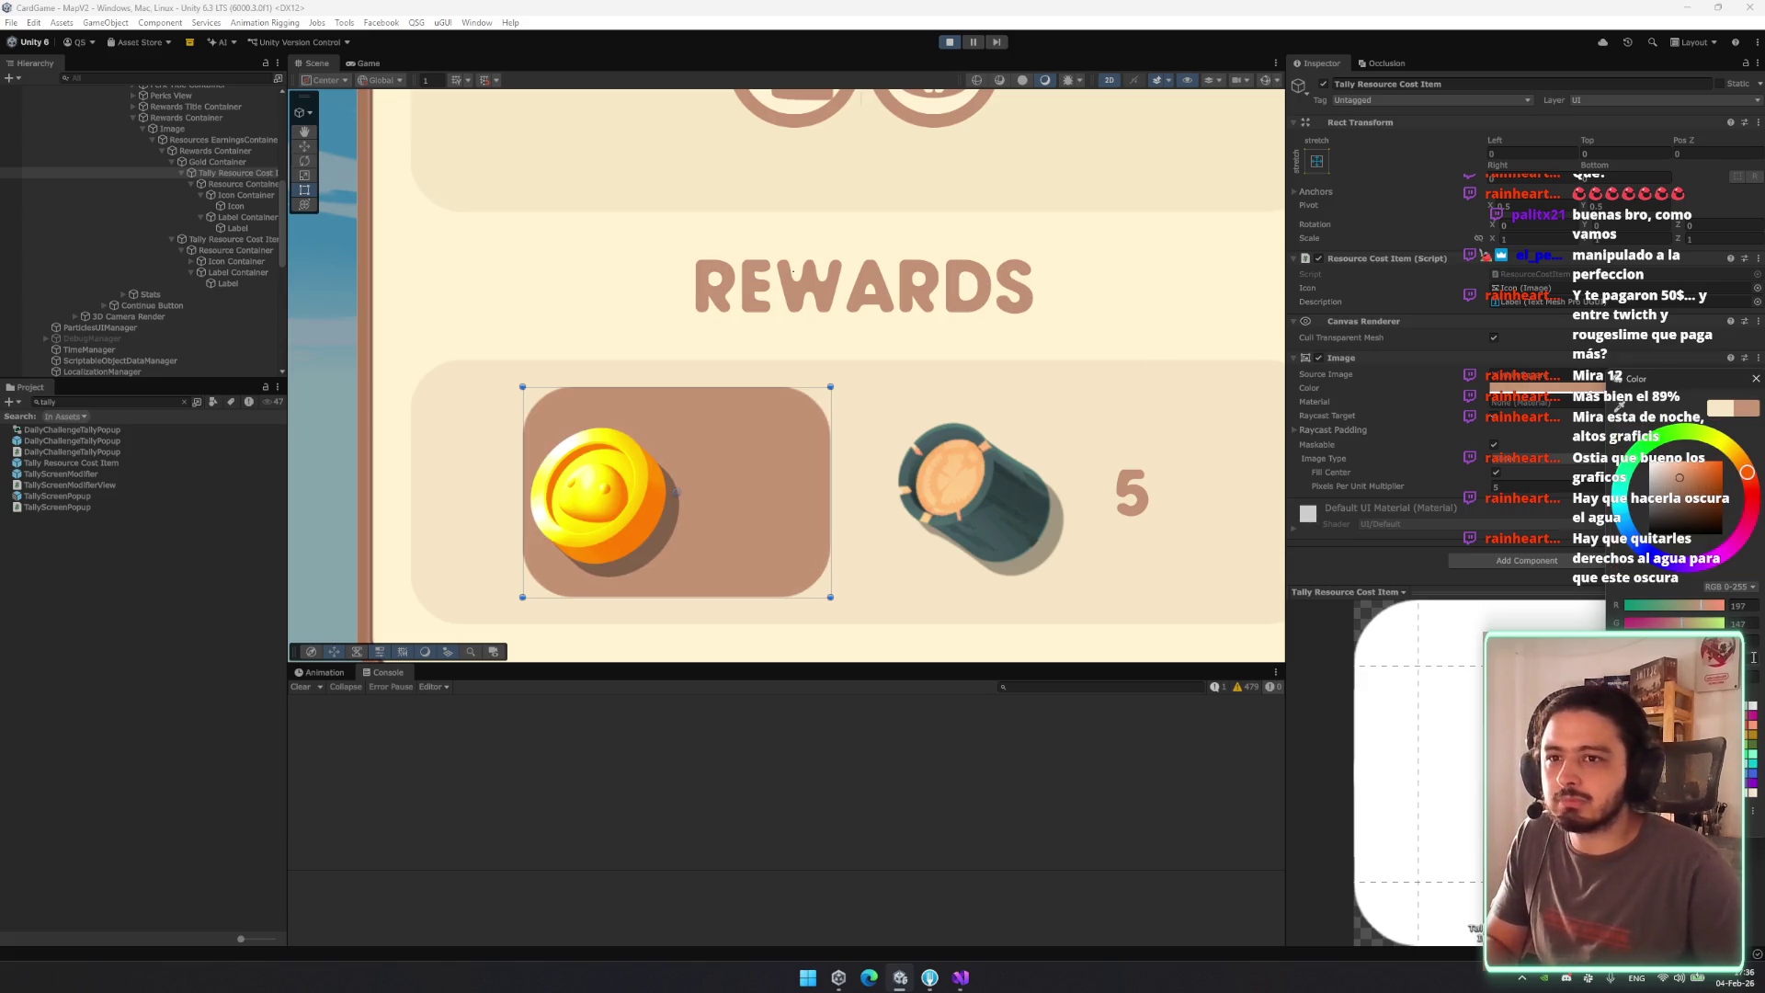
pyautogui.write('100')
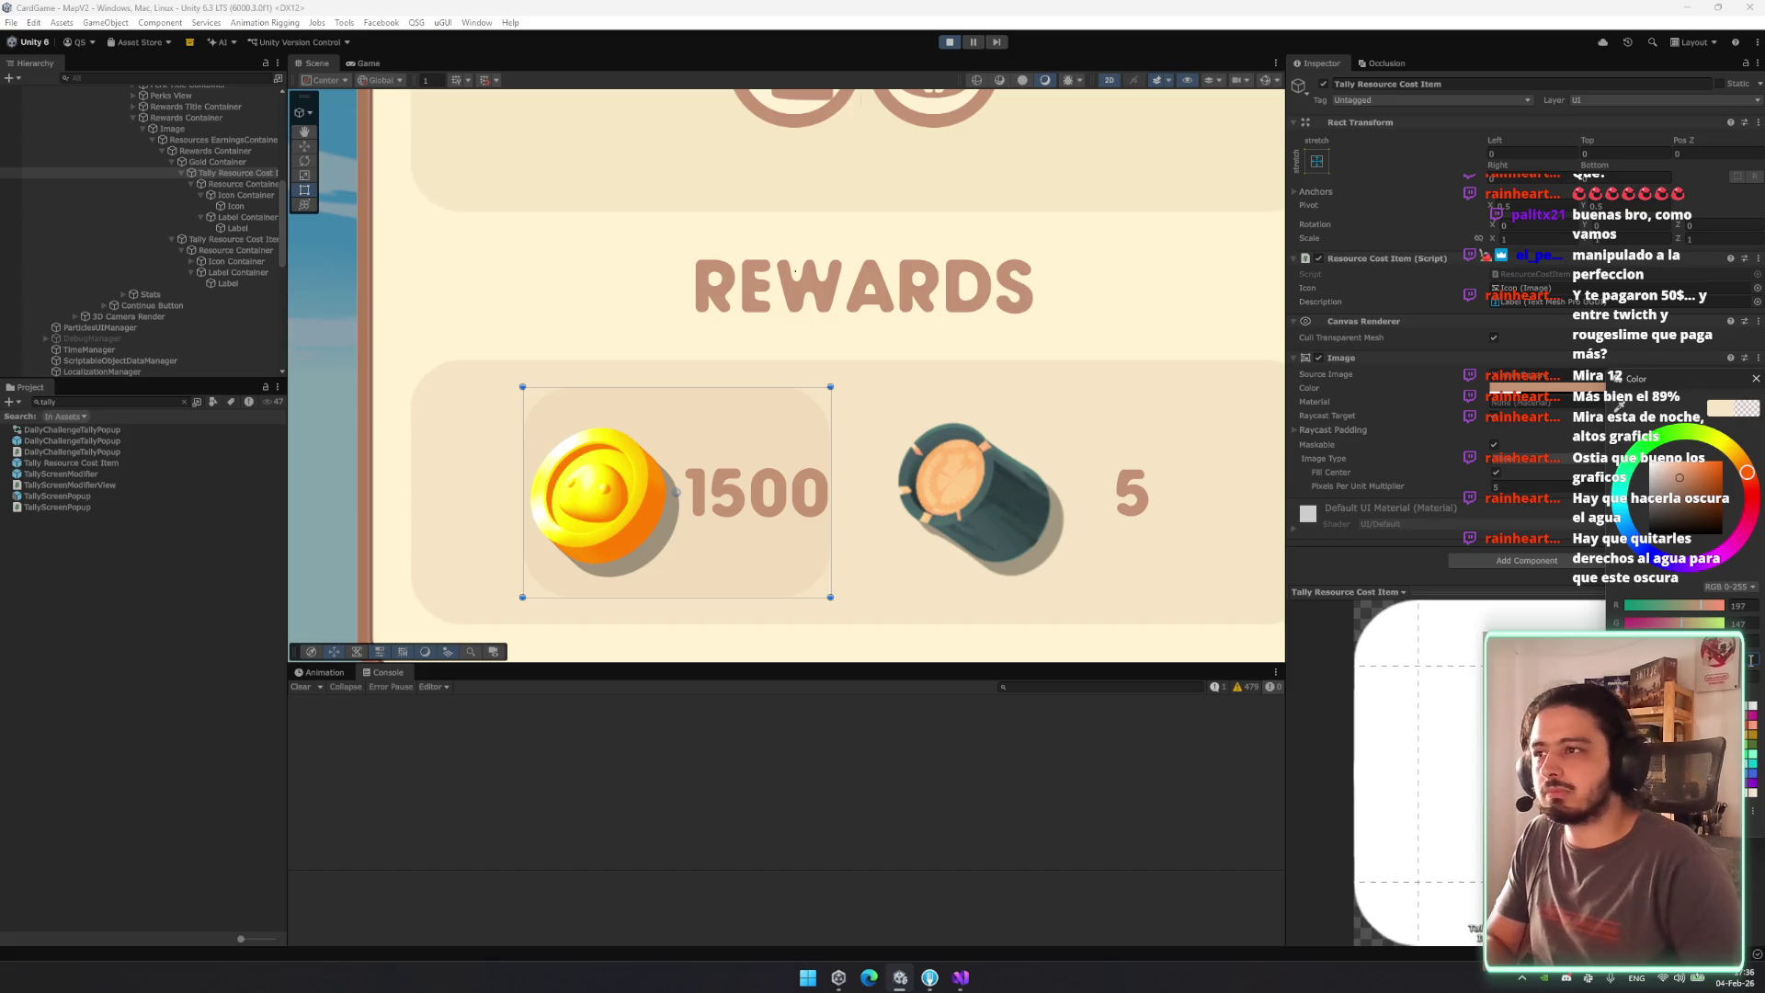
pyautogui.click(828, 458)
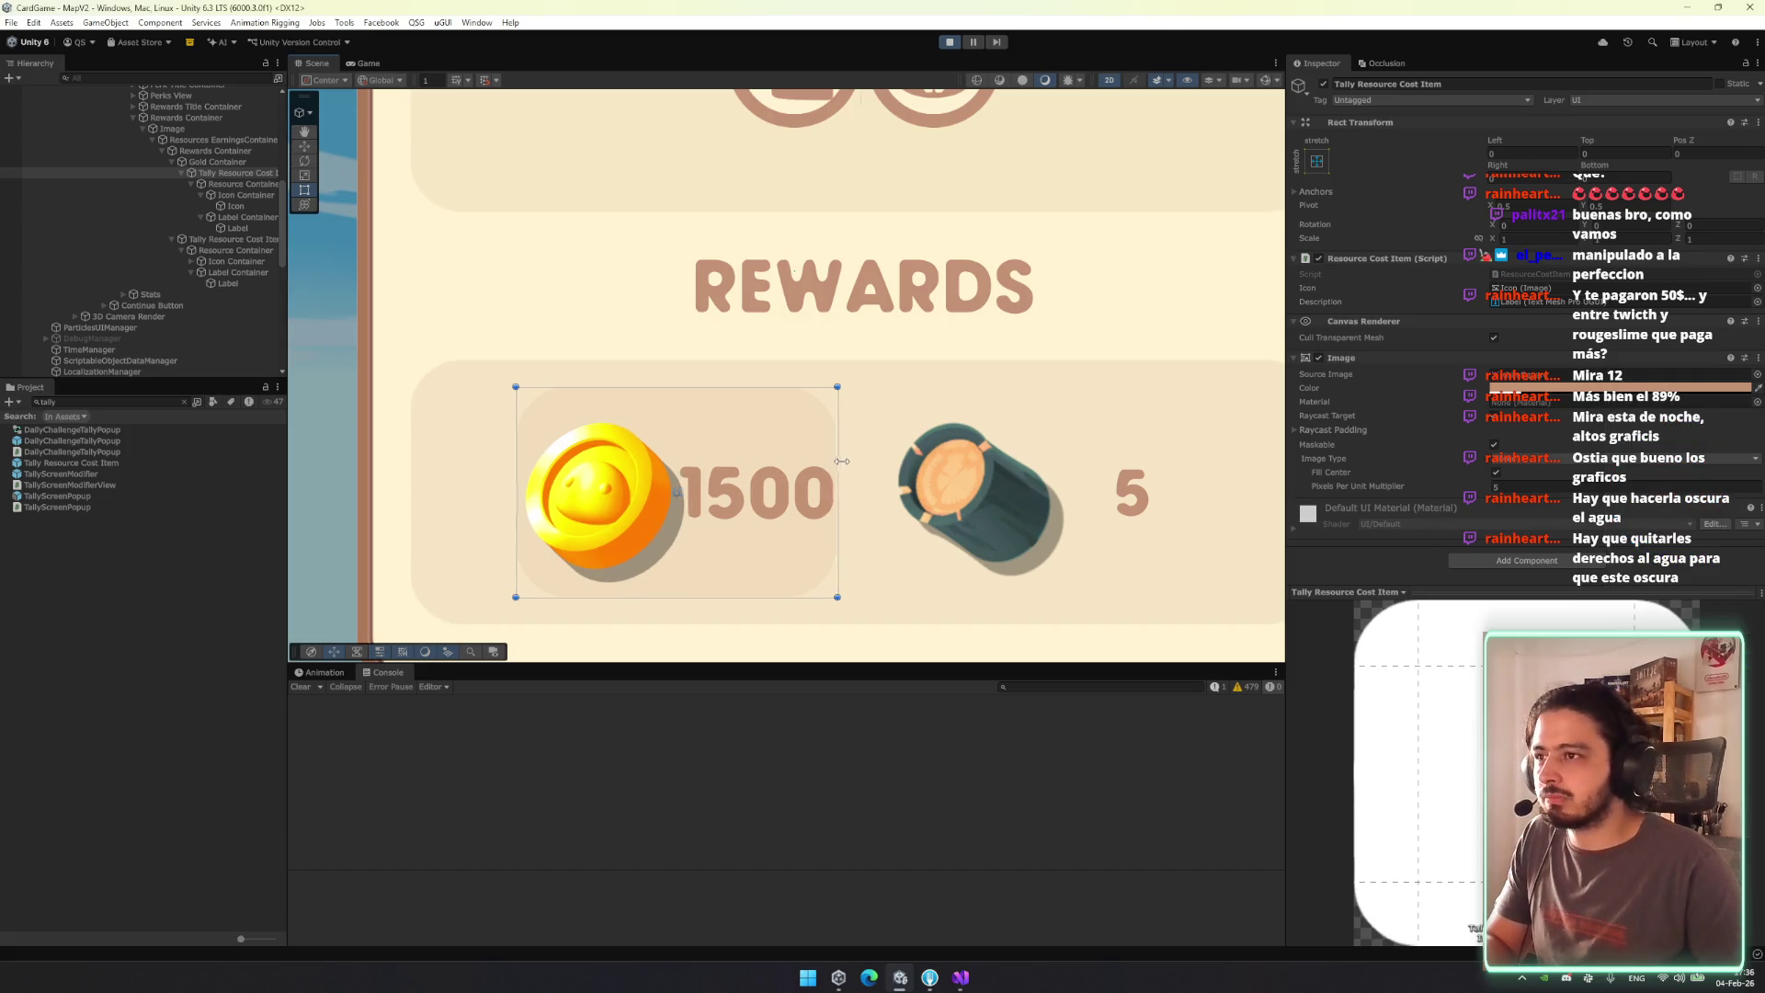
# Try resizing the Resource Container, undo it, and compare the results screen.
pyautogui.click(273, 185)
pyautogui.moveTo(829, 459)
pyautogui.mouseDown()
pyautogui.moveTo(813, 457)
pyautogui.moveTo(820, 477)
pyautogui.mouseUp()
pyautogui.hotkey('ctrl', 'z')
pyautogui.click(369, 64)
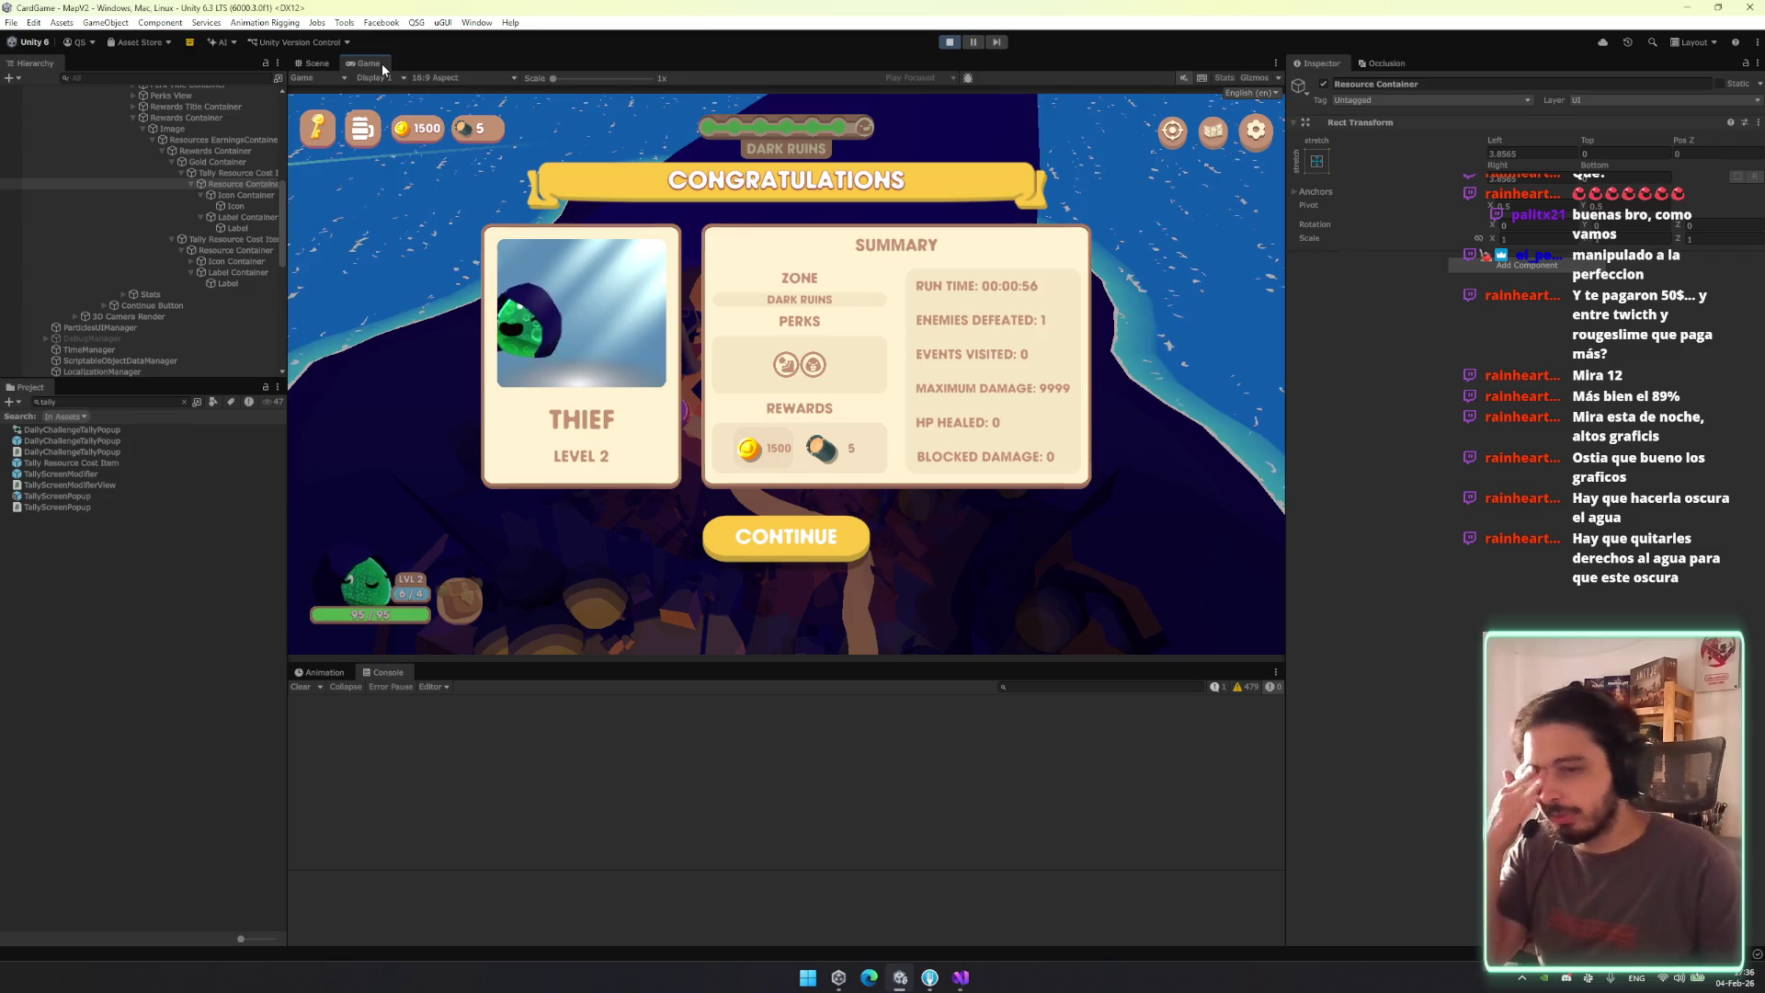
pyautogui.hotkey('ctrl', '1')
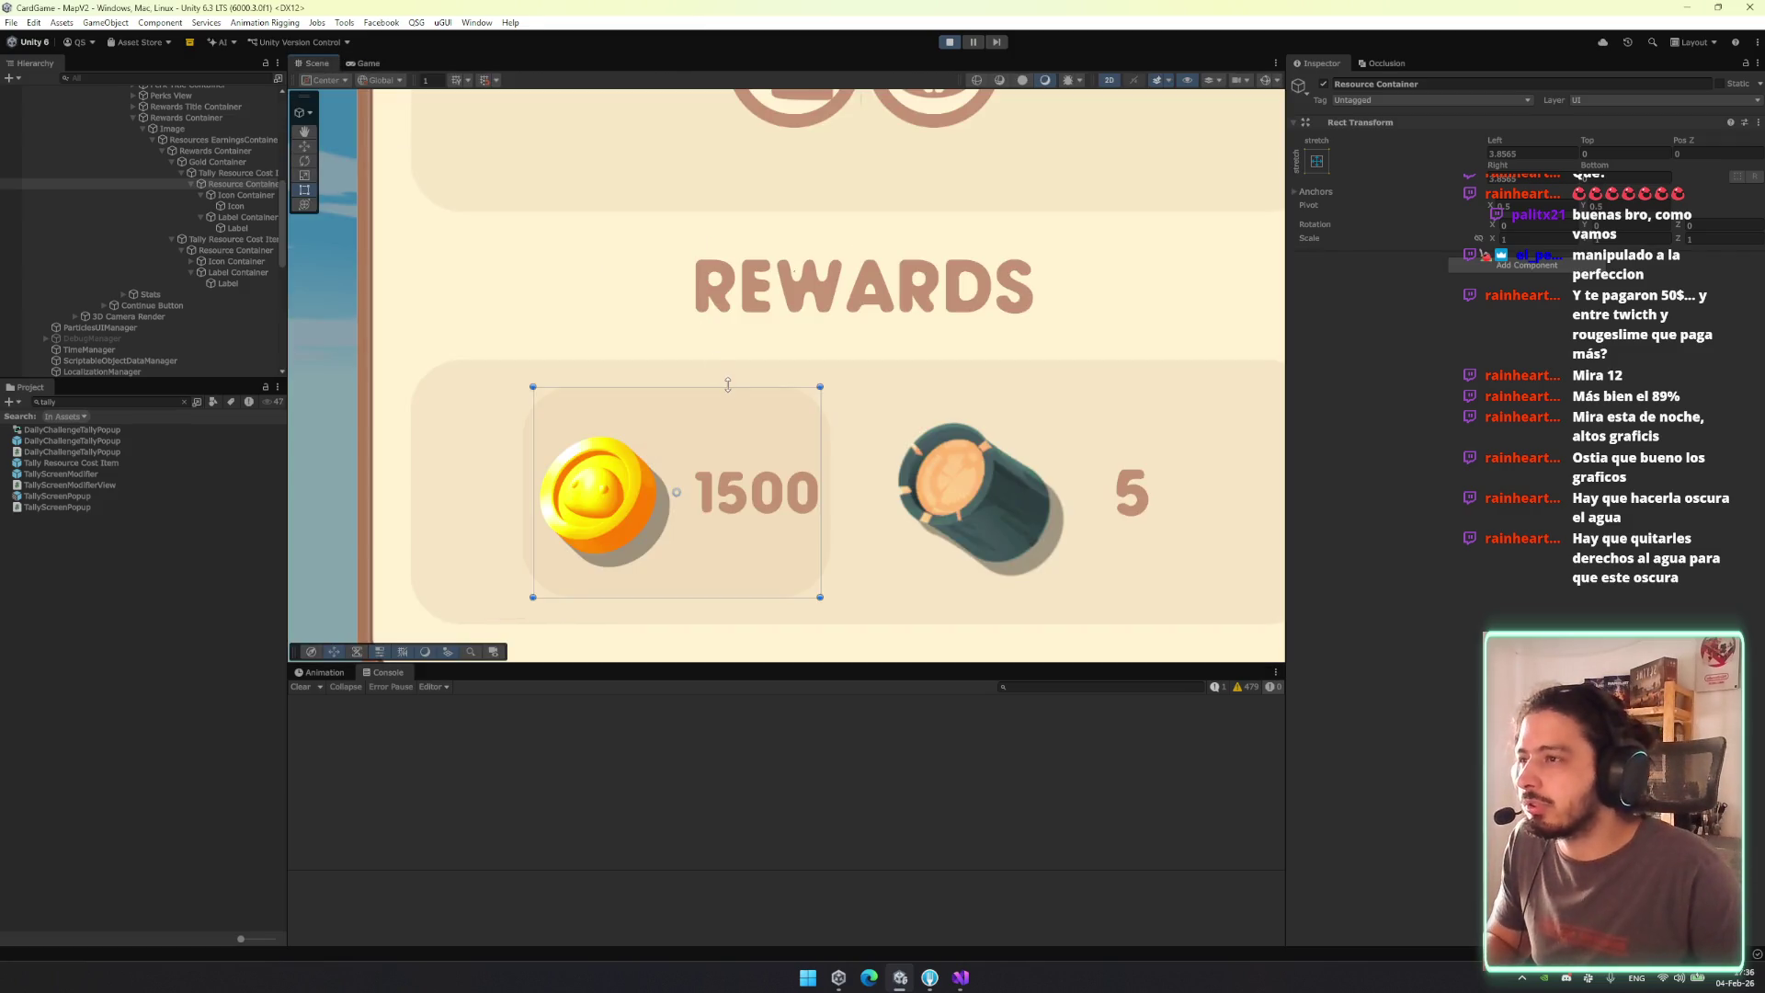
# Shorten the coin reward item's background from the top and check it in the Game view.
pyautogui.click(659, 388)
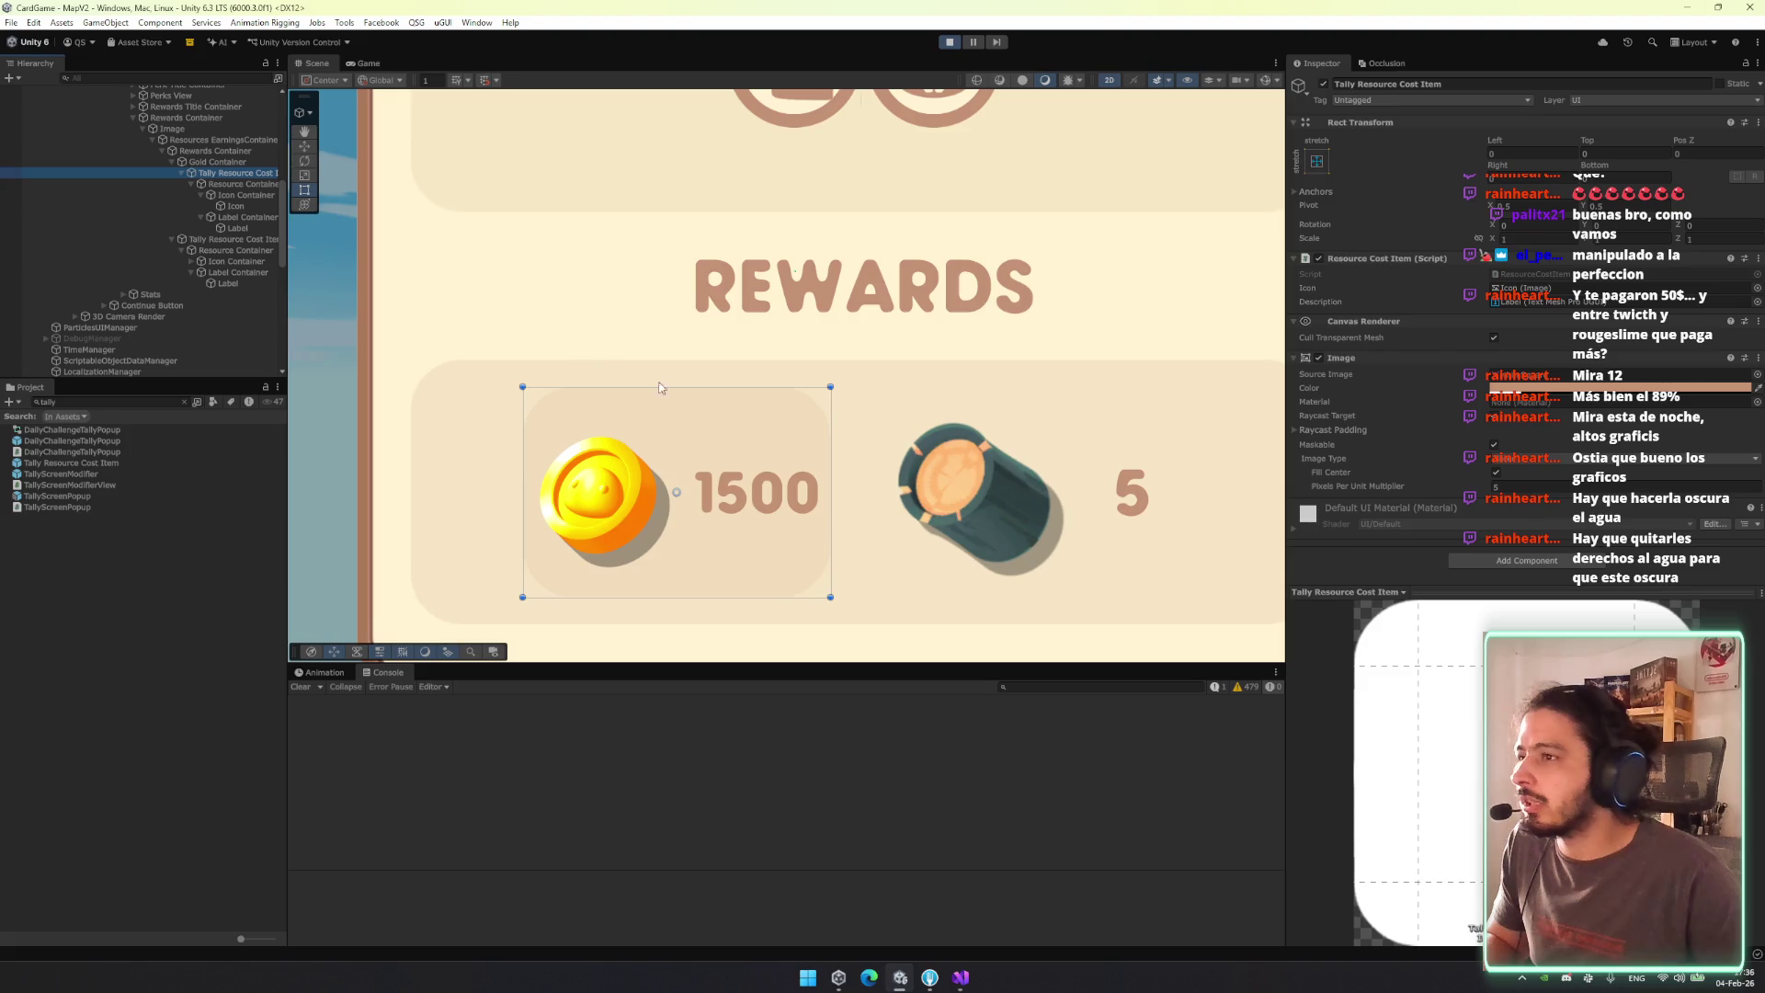
pyautogui.moveTo(692, 386); pyautogui.dragTo(695, 425)
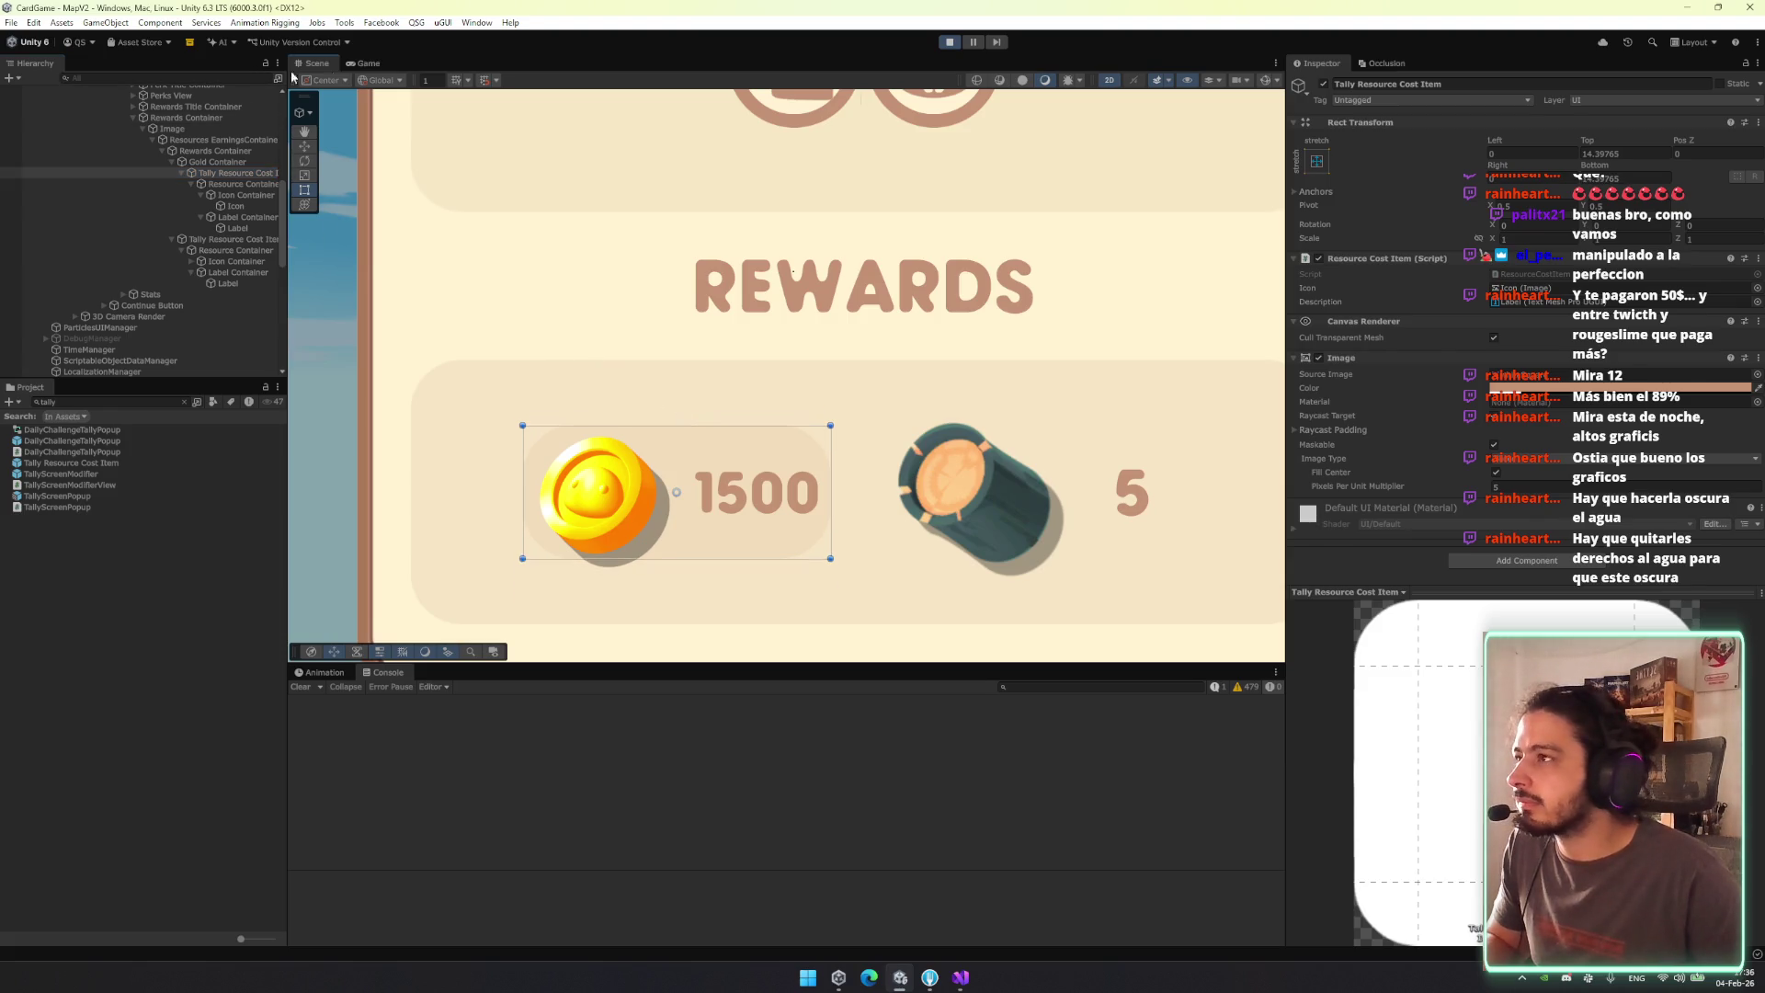
pyautogui.click(370, 63)
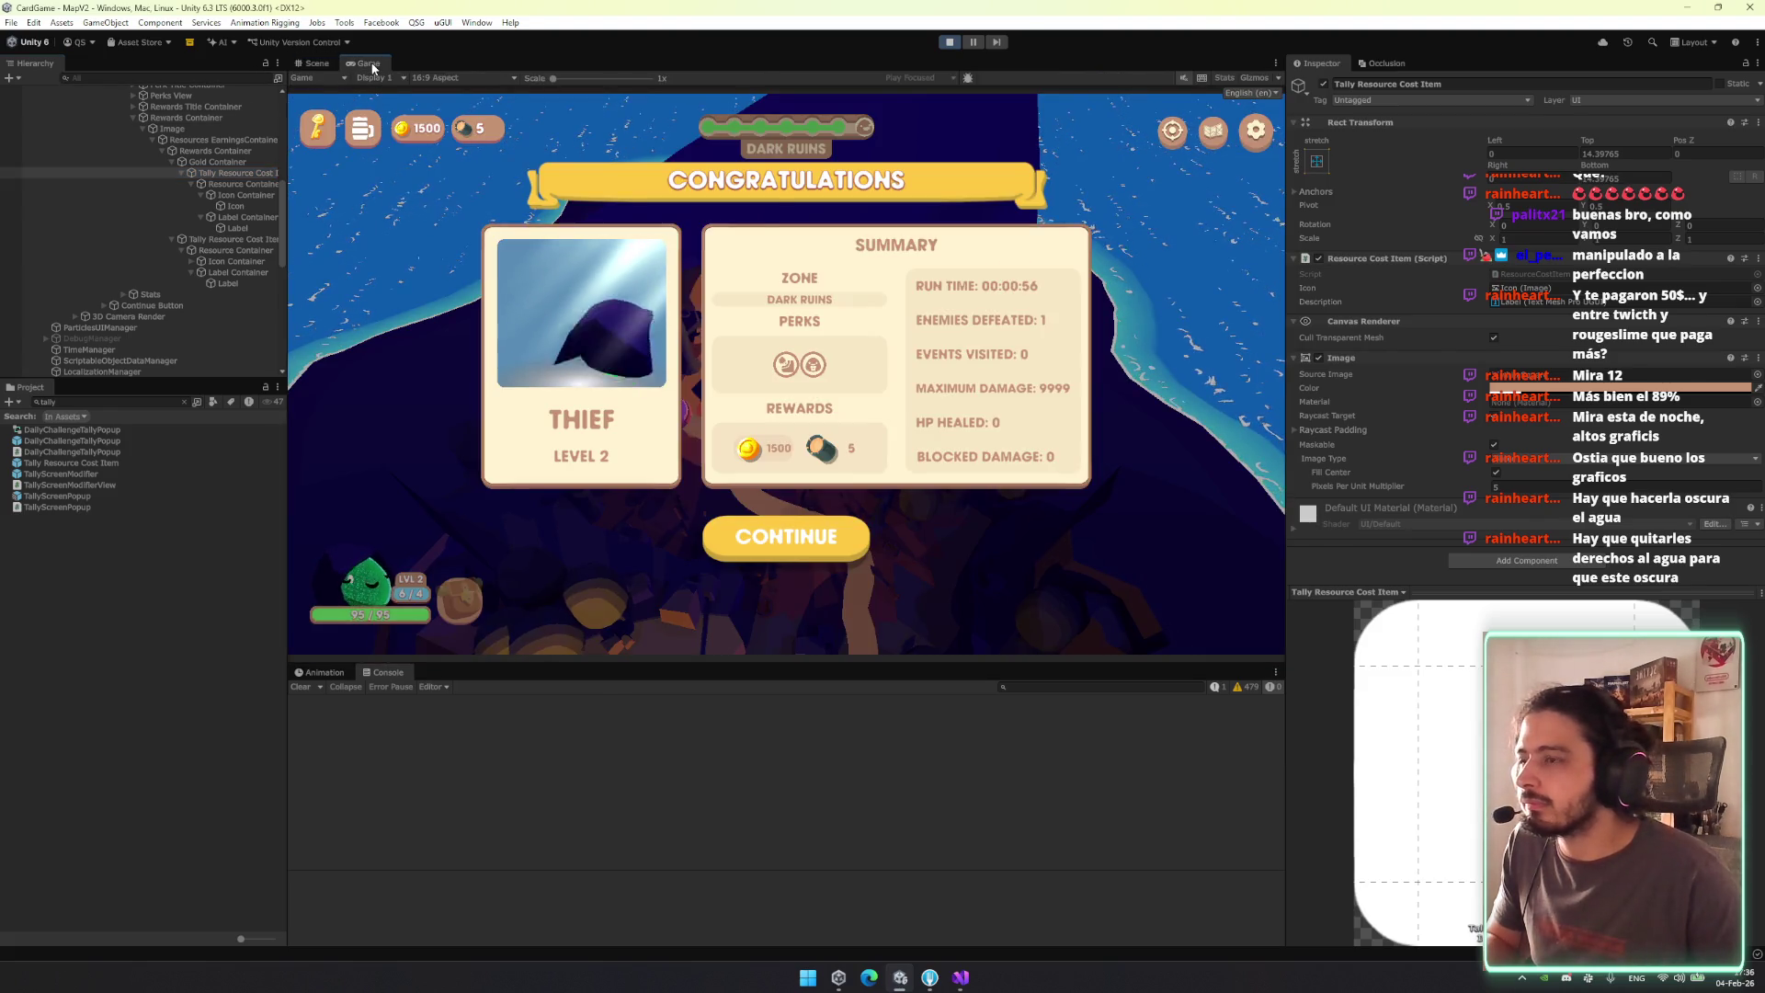
pyautogui.click(323, 64)
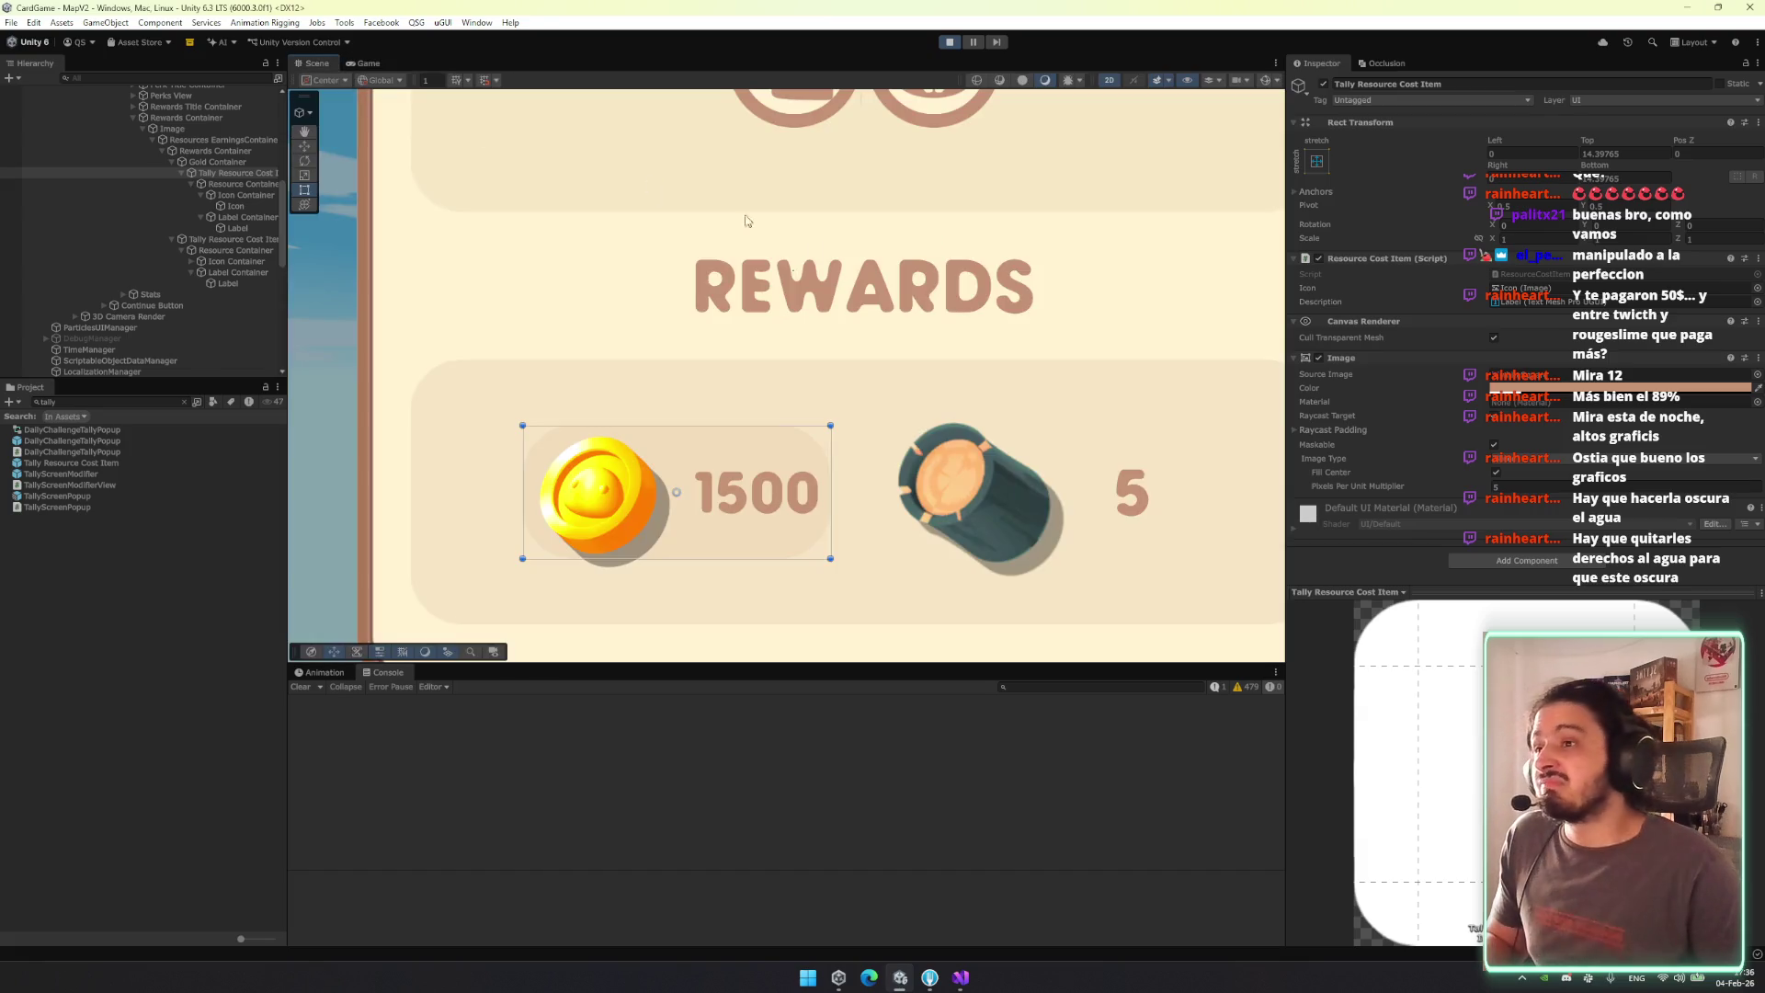
pyautogui.click(1710, 374)
pyautogui.click(1727, 387)
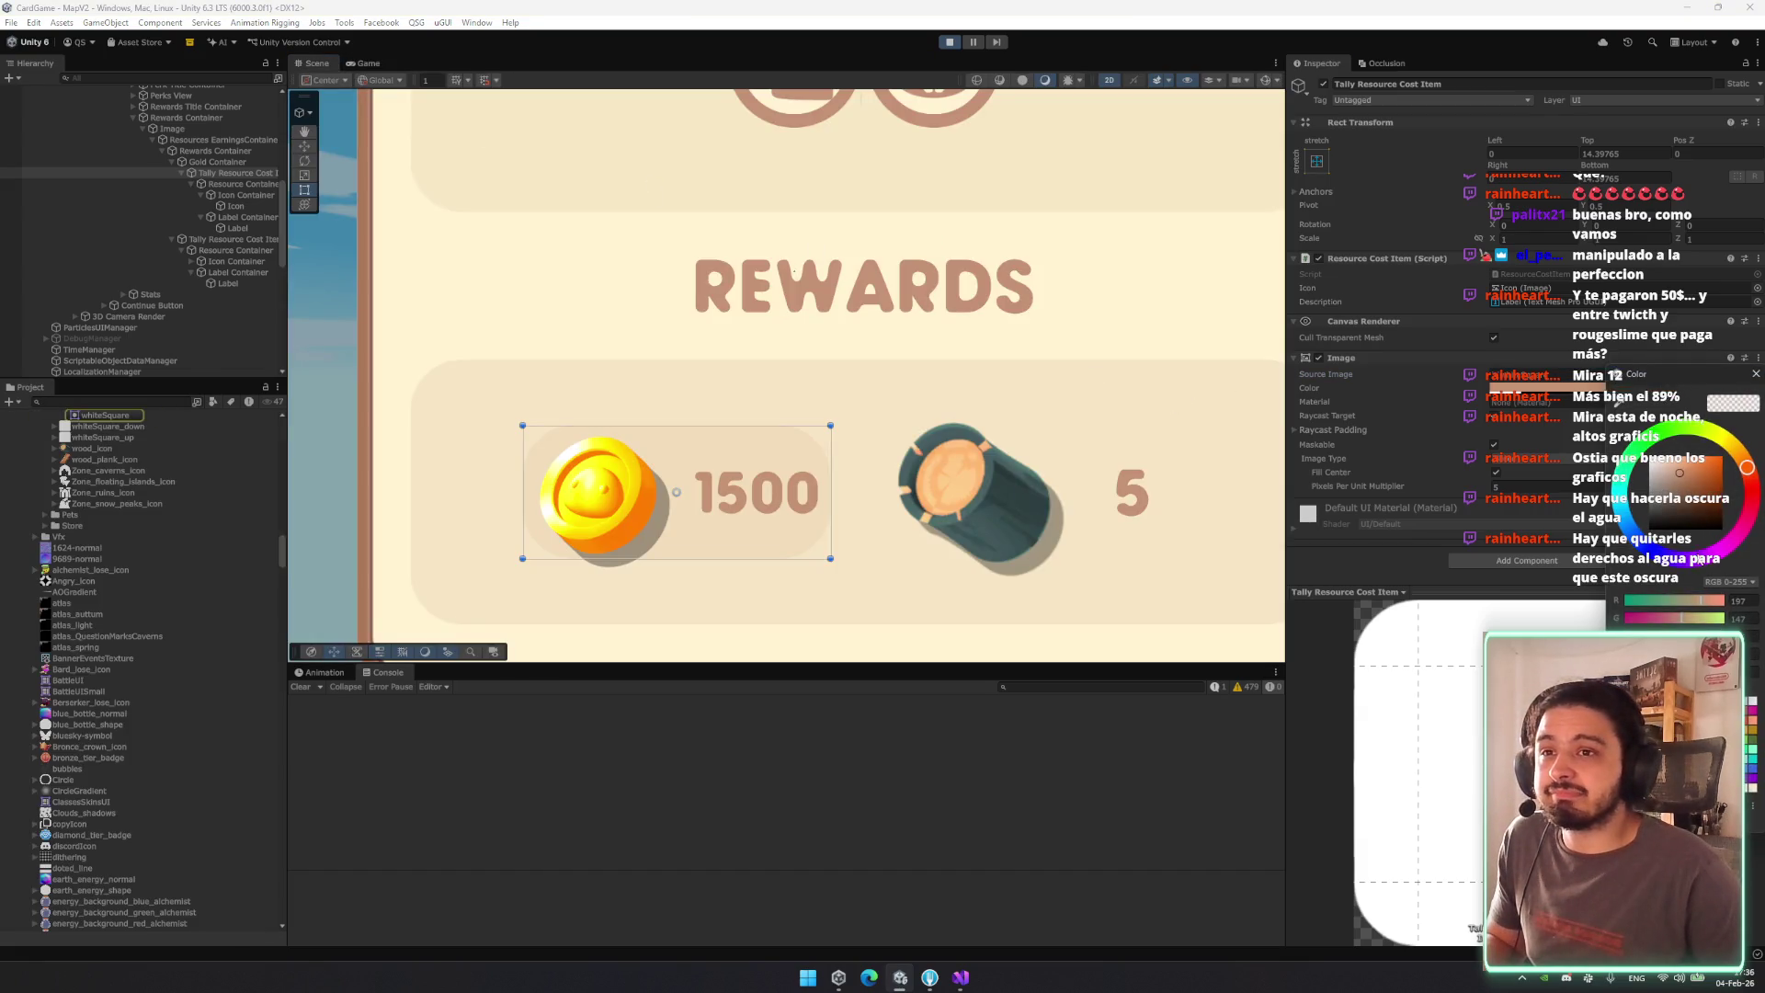
# Close the colour editor and collapse the first Tally Resource Cost Item in the Hierarchy.
pyautogui.click(1756, 374)
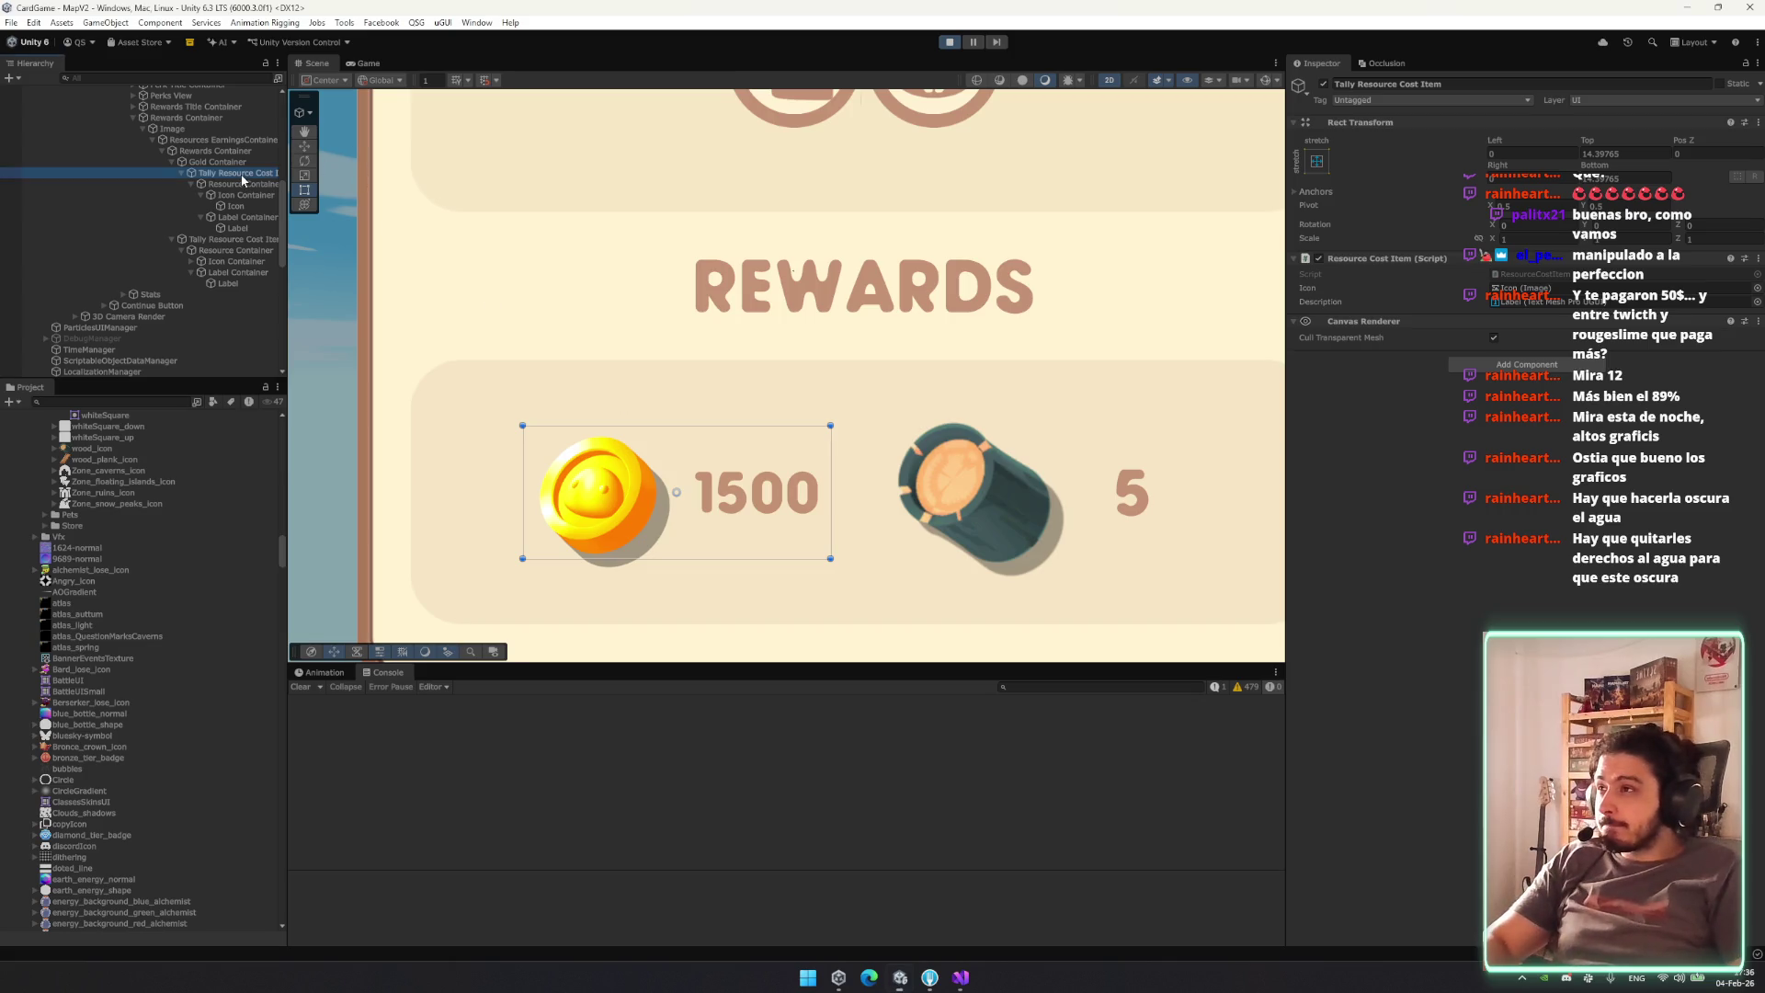
pyautogui.press('Left')
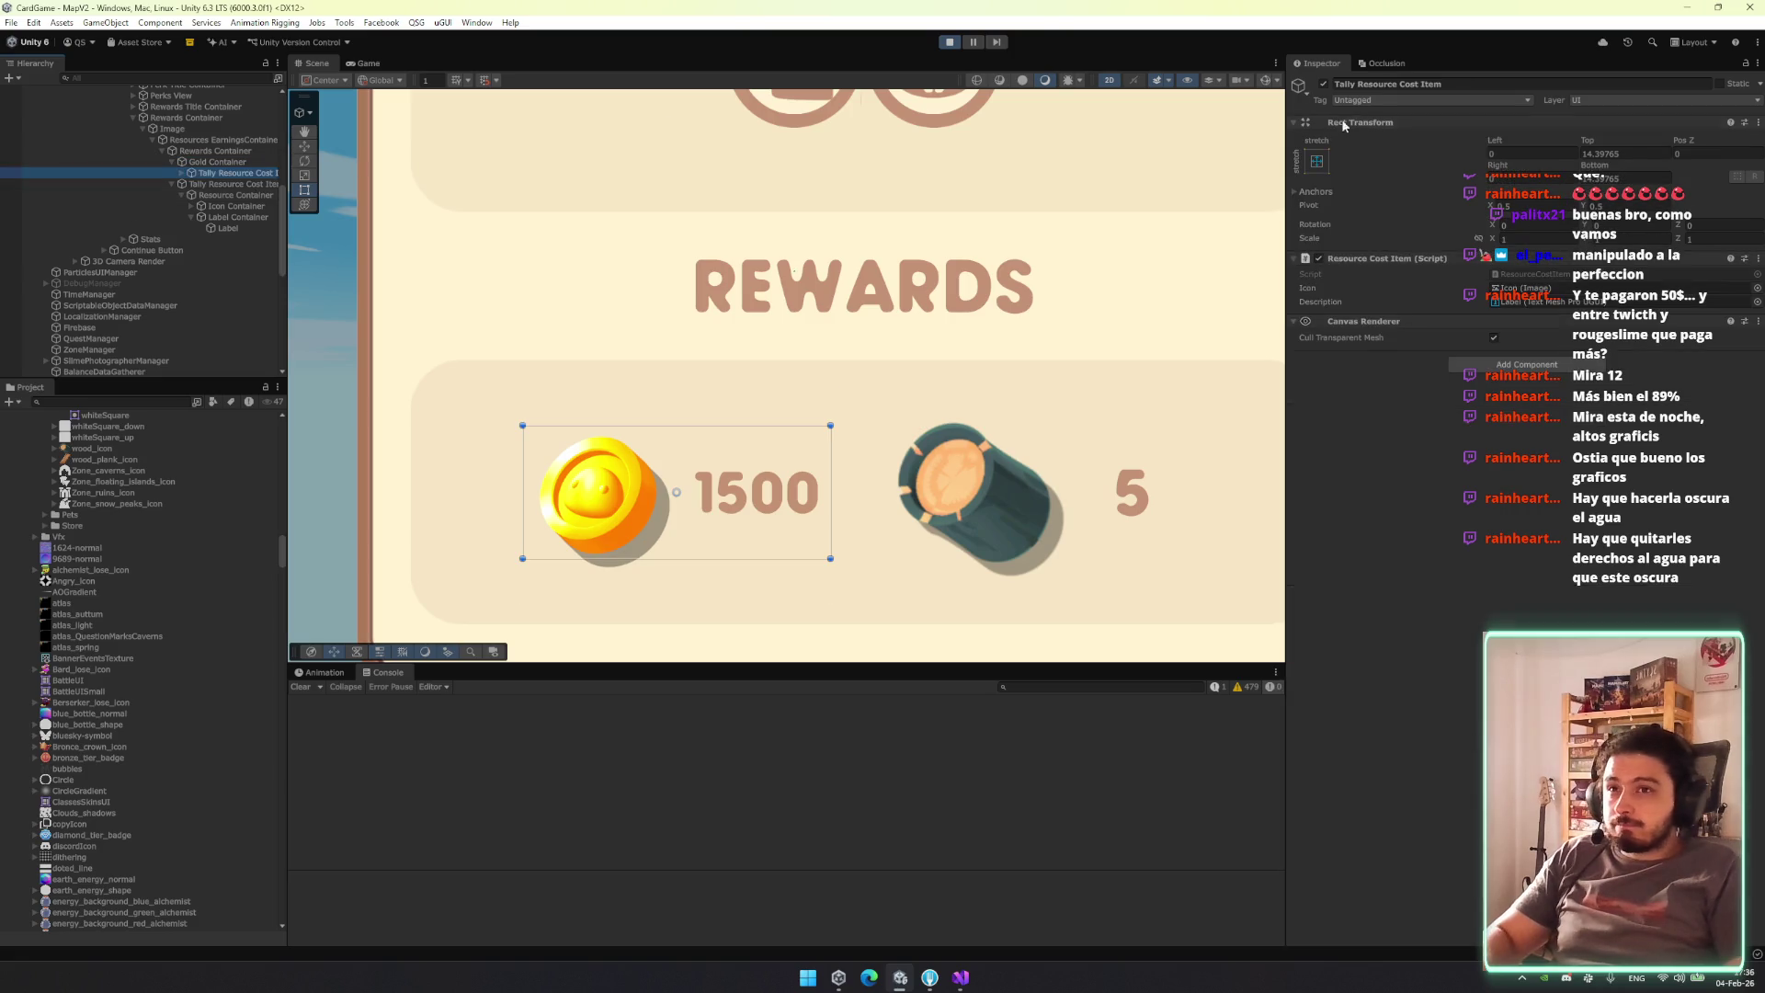
# Stretch the reward item to the panel's full height and change the coin label to +1500.
pyautogui.click(1318, 167)
pyautogui.keyDown('alt'); pyautogui.click(1391, 361); pyautogui.keyUp('alt')
pyautogui.click(251, 177)
pyautogui.press('Right')
pyautogui.press('Down')
pyautogui.press('Down')
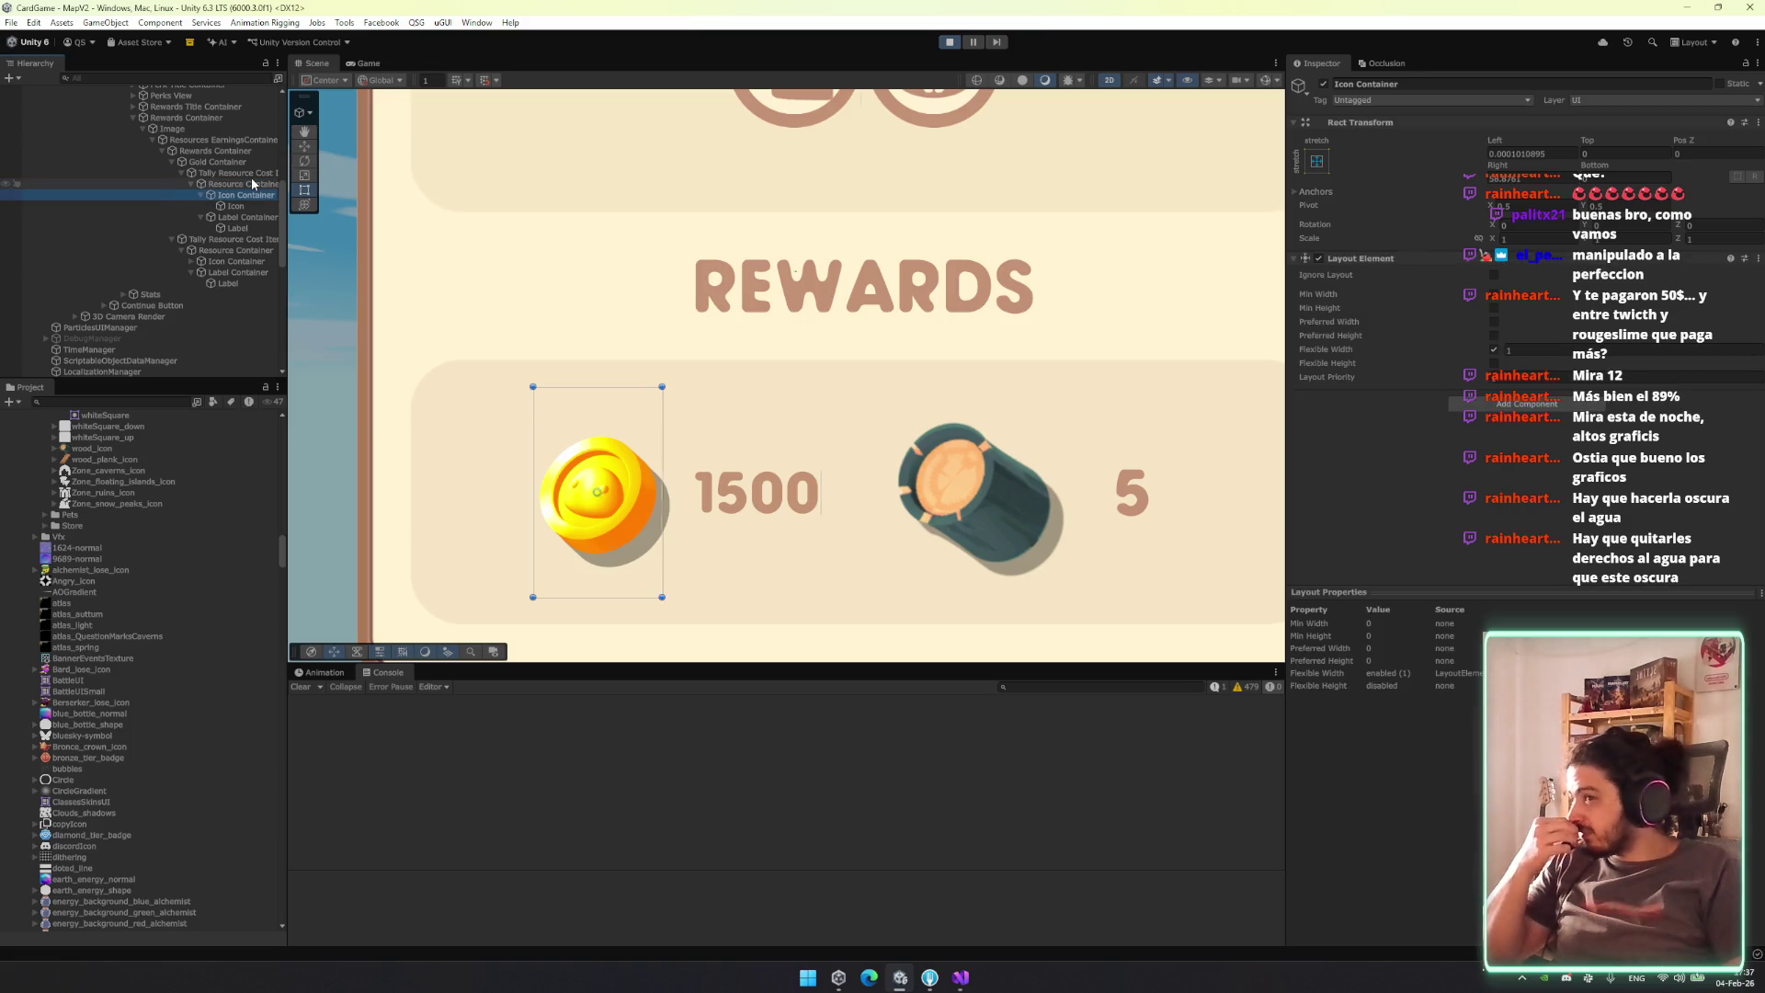
pyautogui.press('Down')
pyautogui.press('Down')
pyautogui.press('Down')
pyautogui.press('Up')
pyautogui.press('Up')
pyautogui.press('Down')
pyautogui.press('Down')
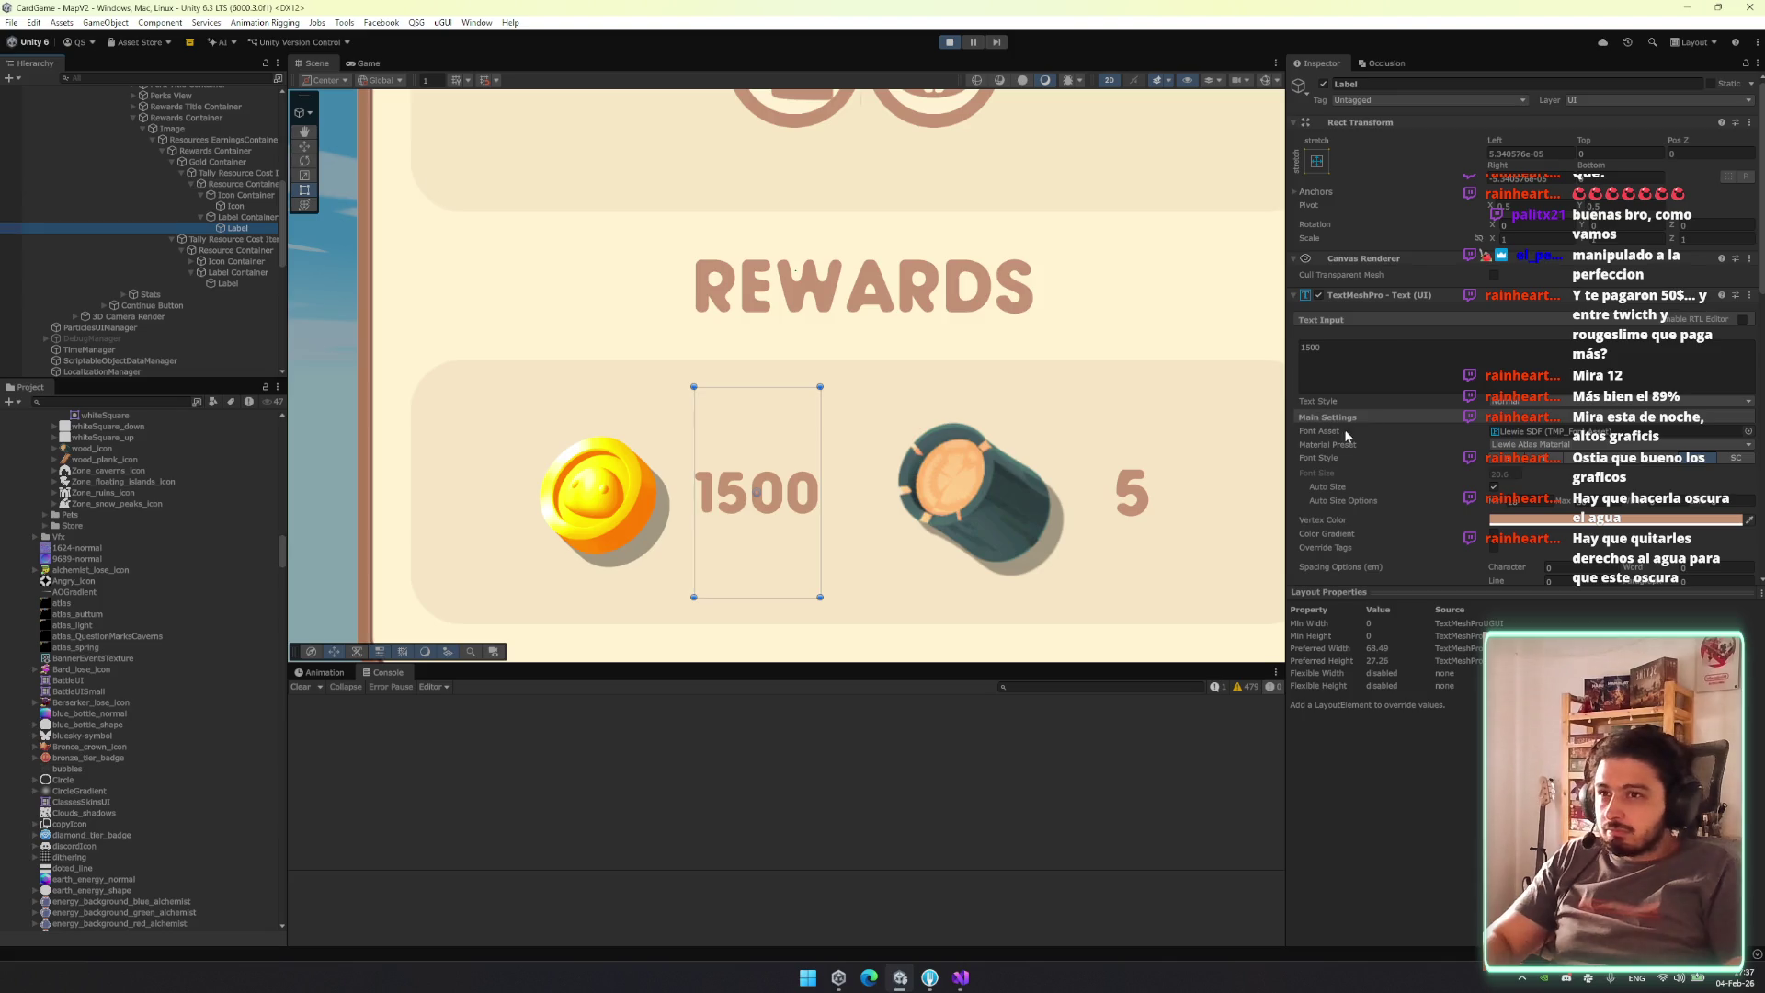
pyautogui.write('+')
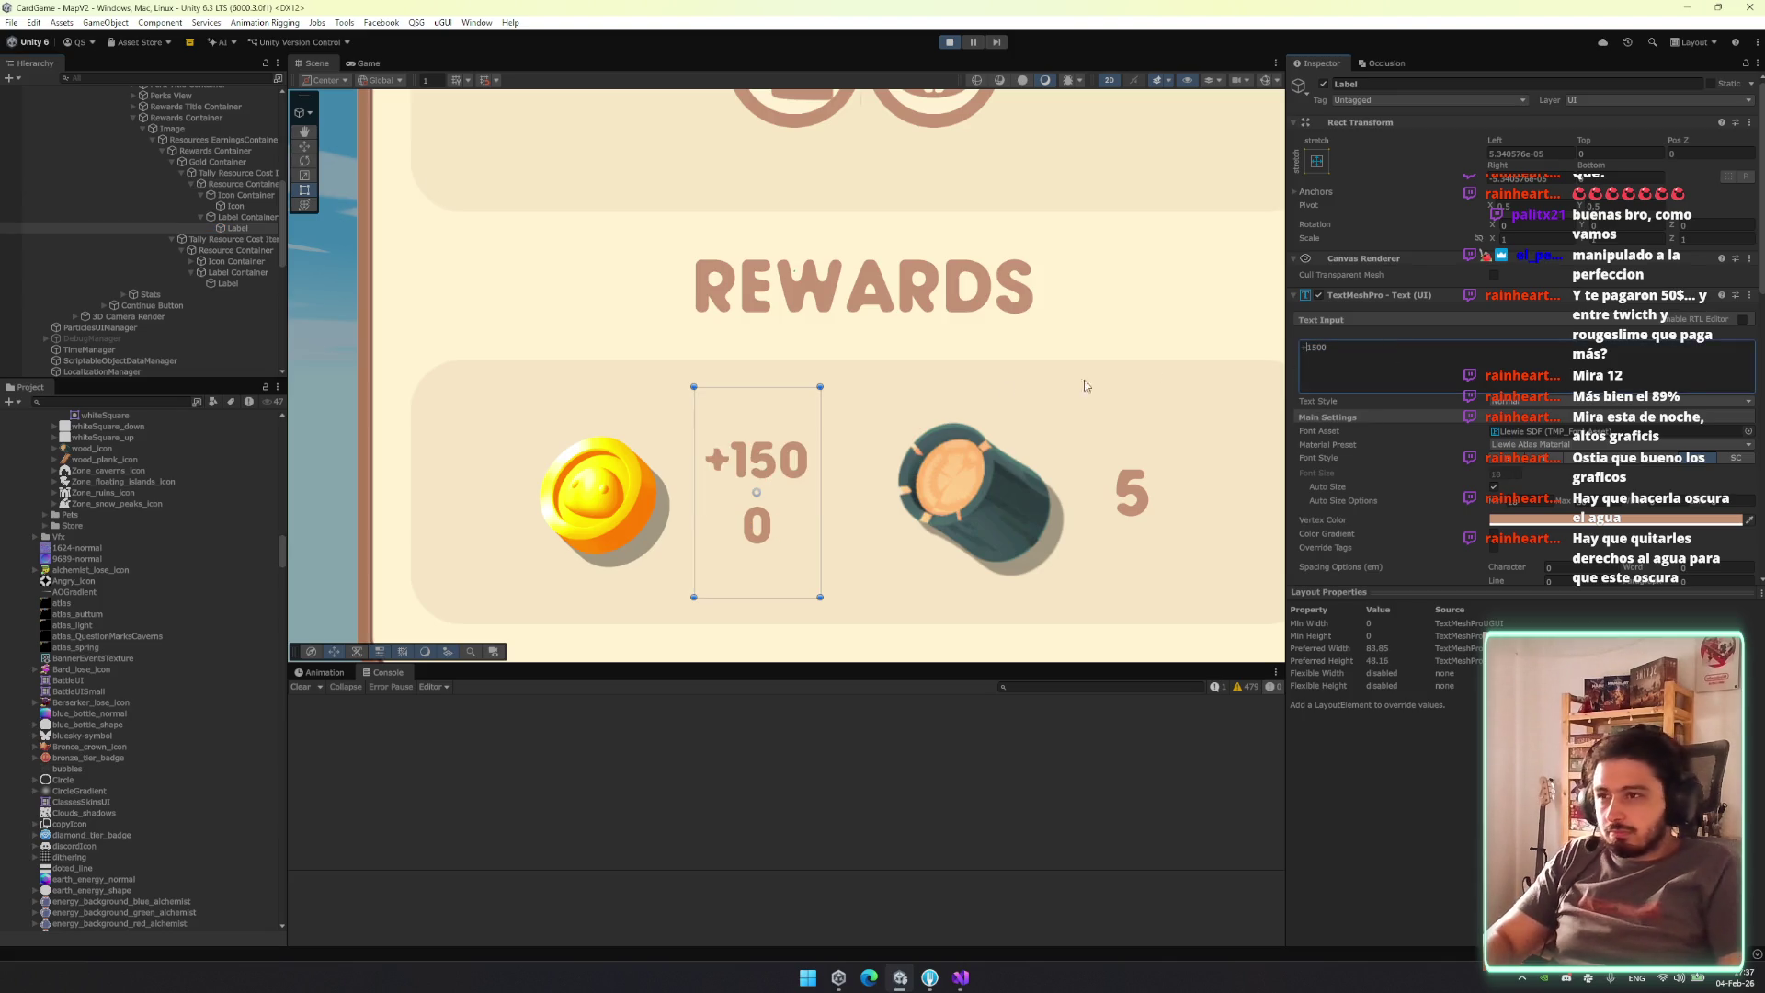
# Widen the +1500 label so it fits one line and make its text white.
pyautogui.click(697, 460)
pyautogui.click(696, 459)
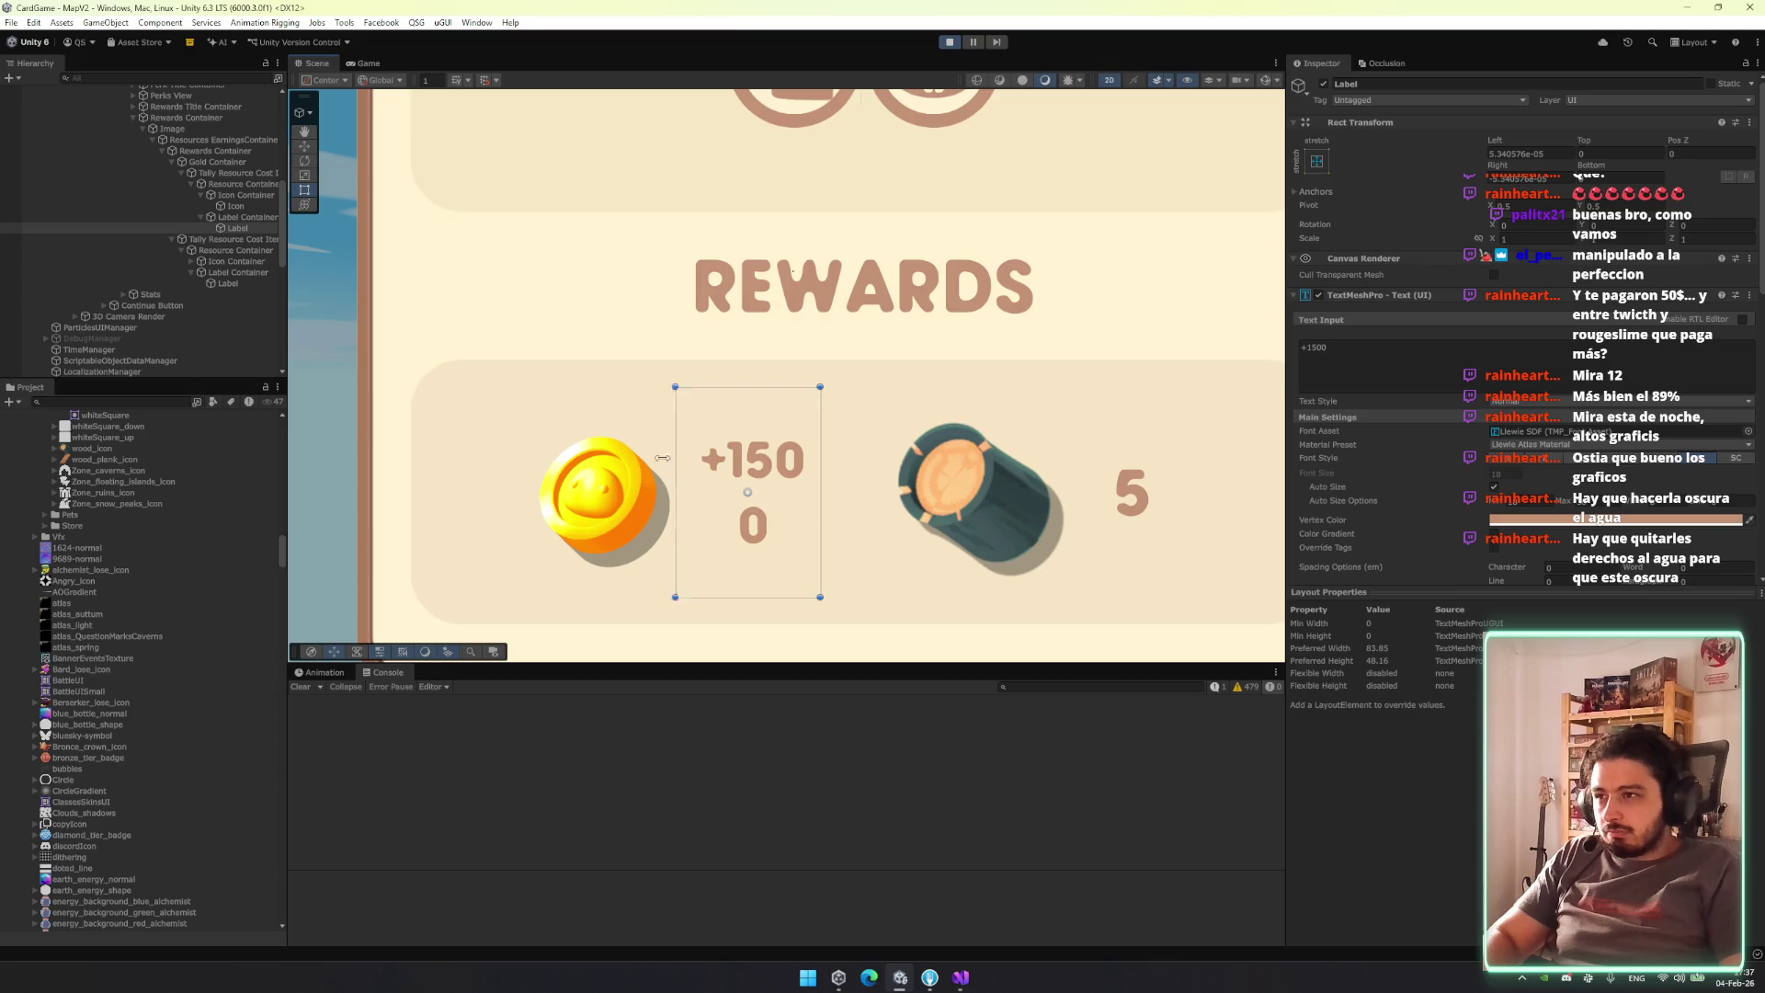
pyautogui.moveTo(687, 460); pyautogui.dragTo(571, 457)
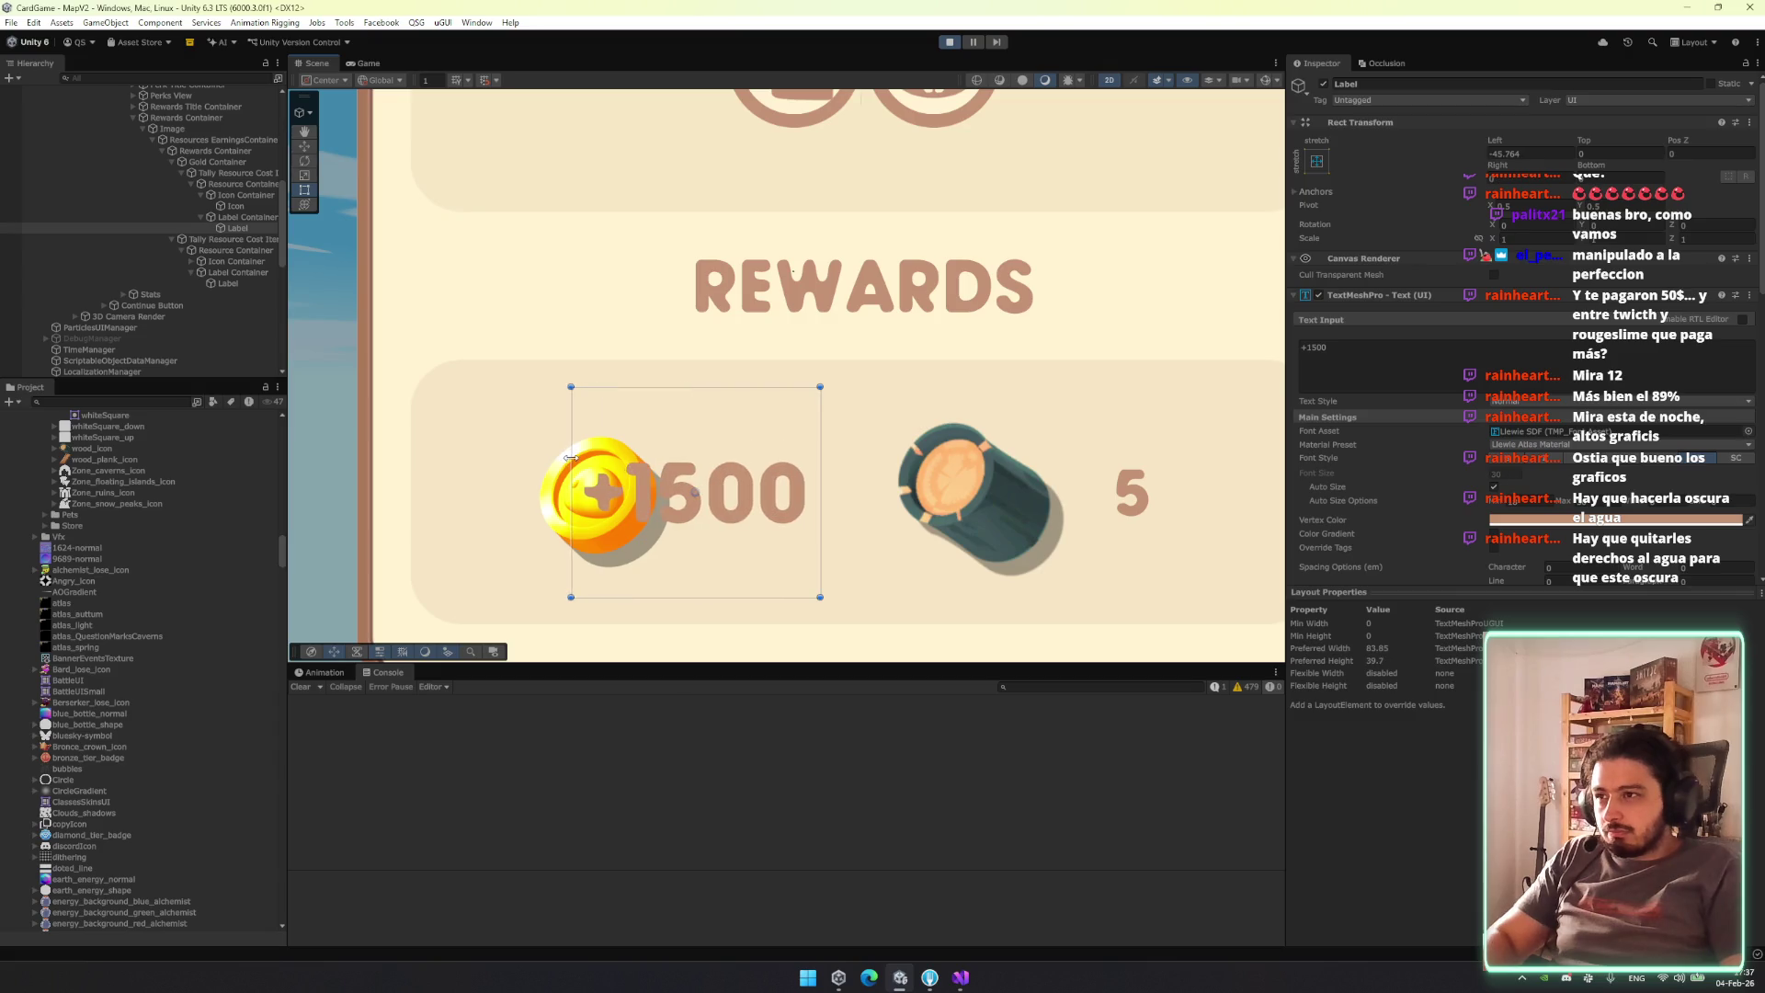
pyautogui.click(1705, 522)
pyautogui.click(1298, 744)
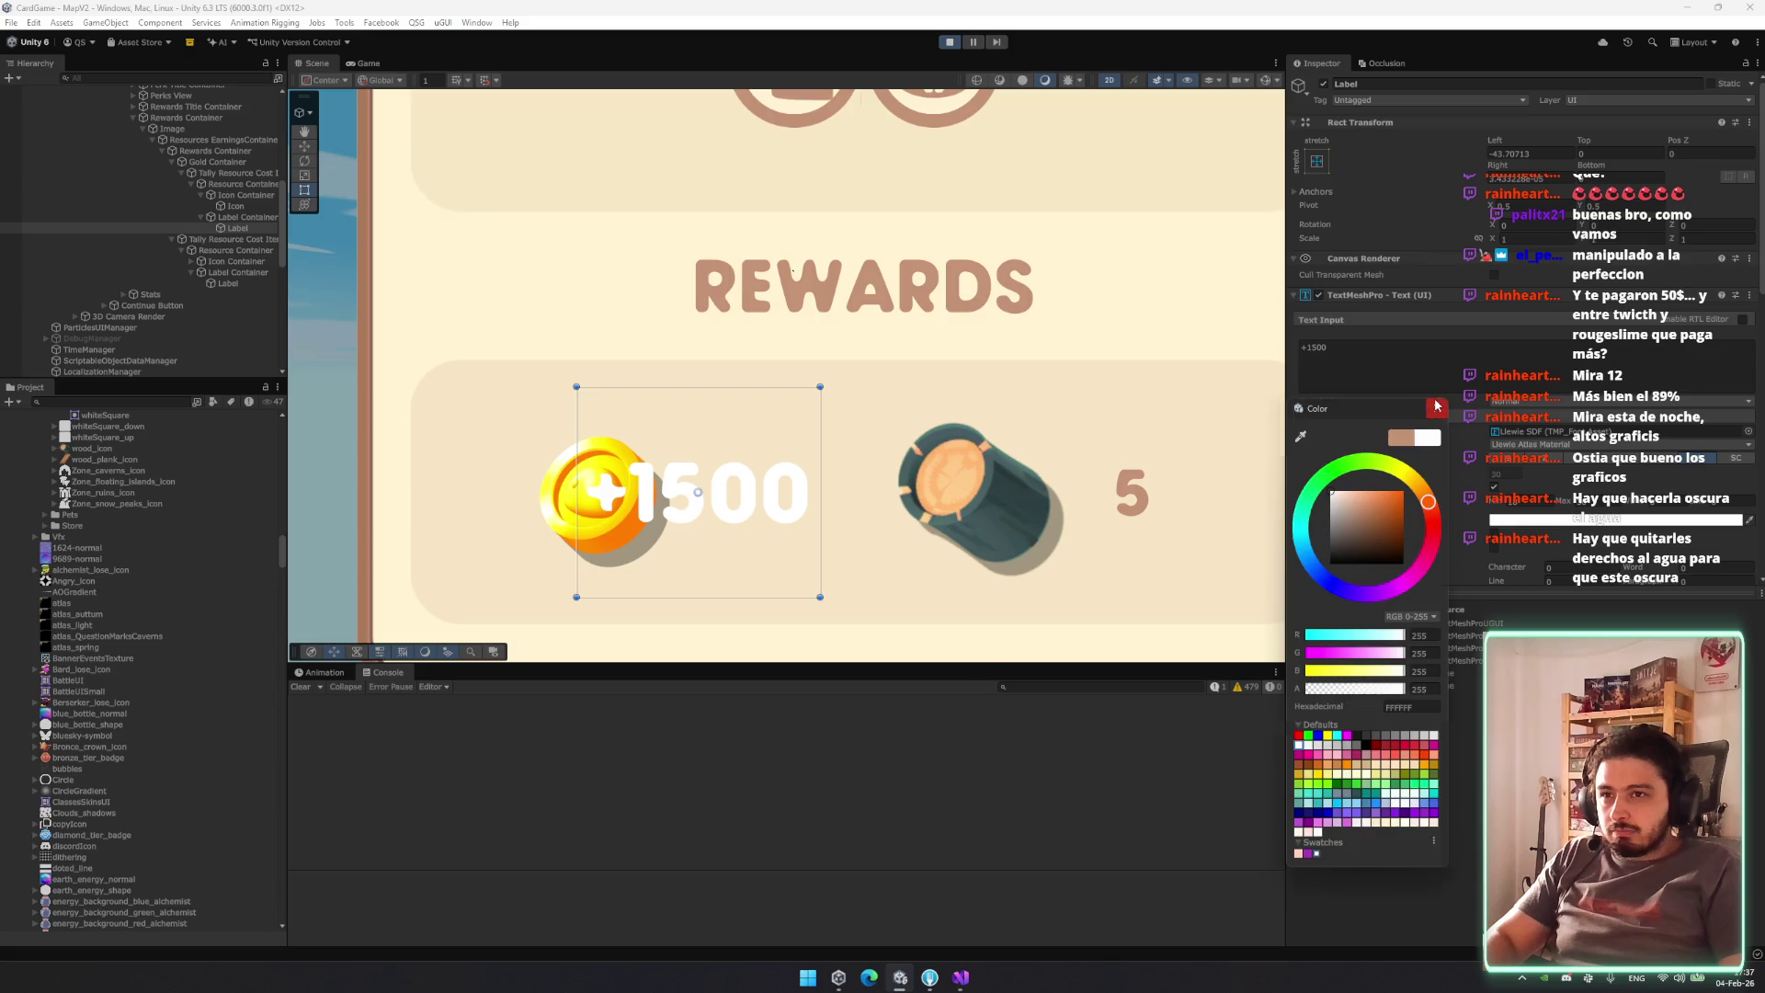
# Set the reward label's font asset to Llewie Small.
pyautogui.click(1436, 405)
pyautogui.click(1749, 430)
pyautogui.press('Up')
pyautogui.press('Up')
pyautogui.press('Up')
pyautogui.click(1494, 589)
pyautogui.click(1484, 613)
pyautogui.doubleClick(1482, 611)
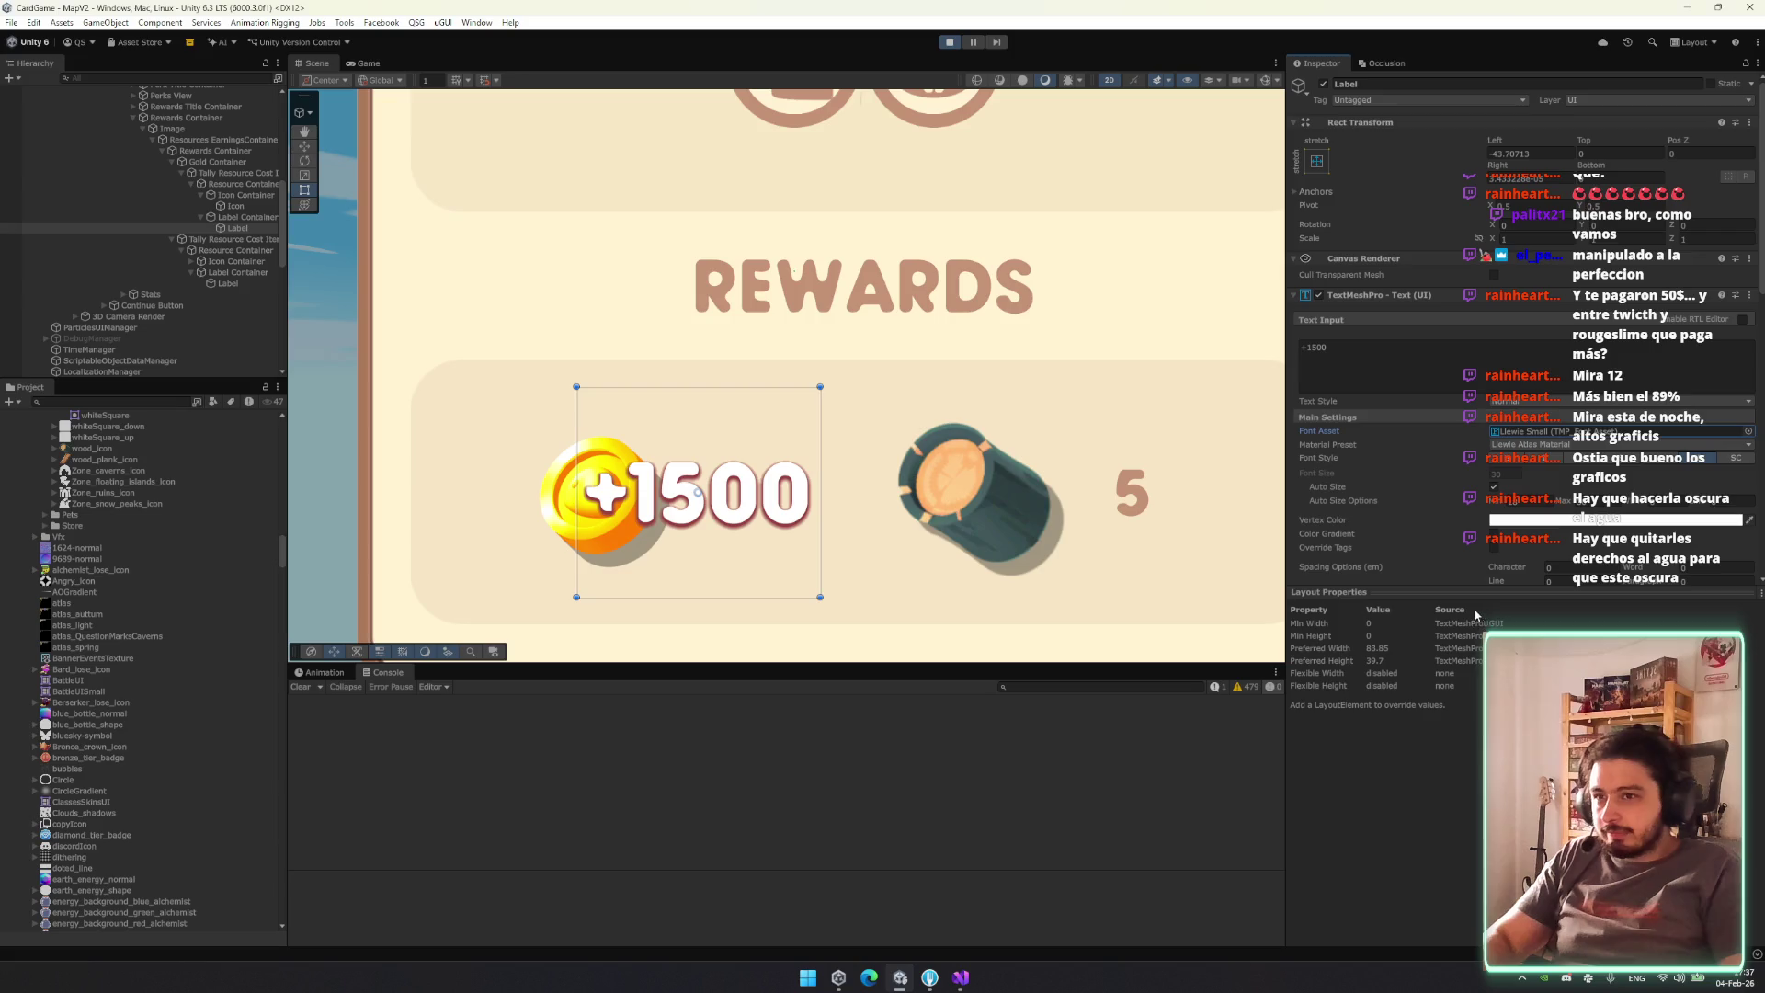
# Lower the +1500 label over the coin and enlarge the coin's Icon Container.
pyautogui.moveTo(756, 387); pyautogui.dragTo(747, 464)
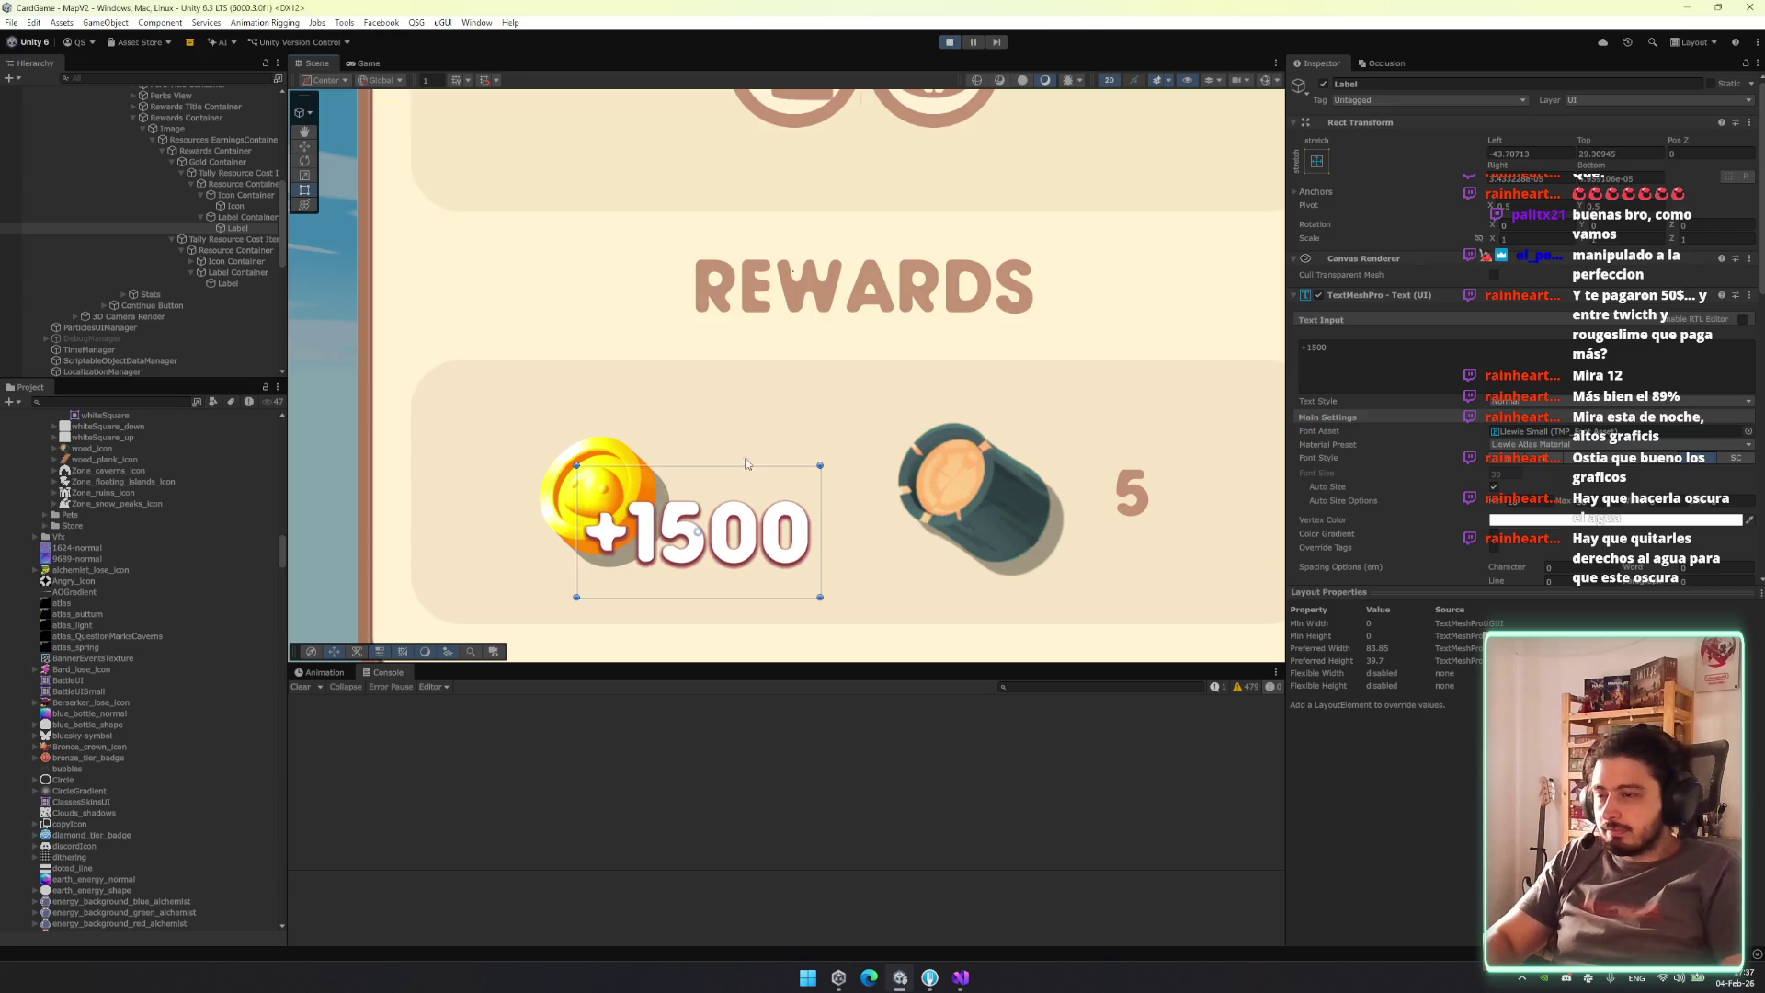
pyautogui.click(360, 62)
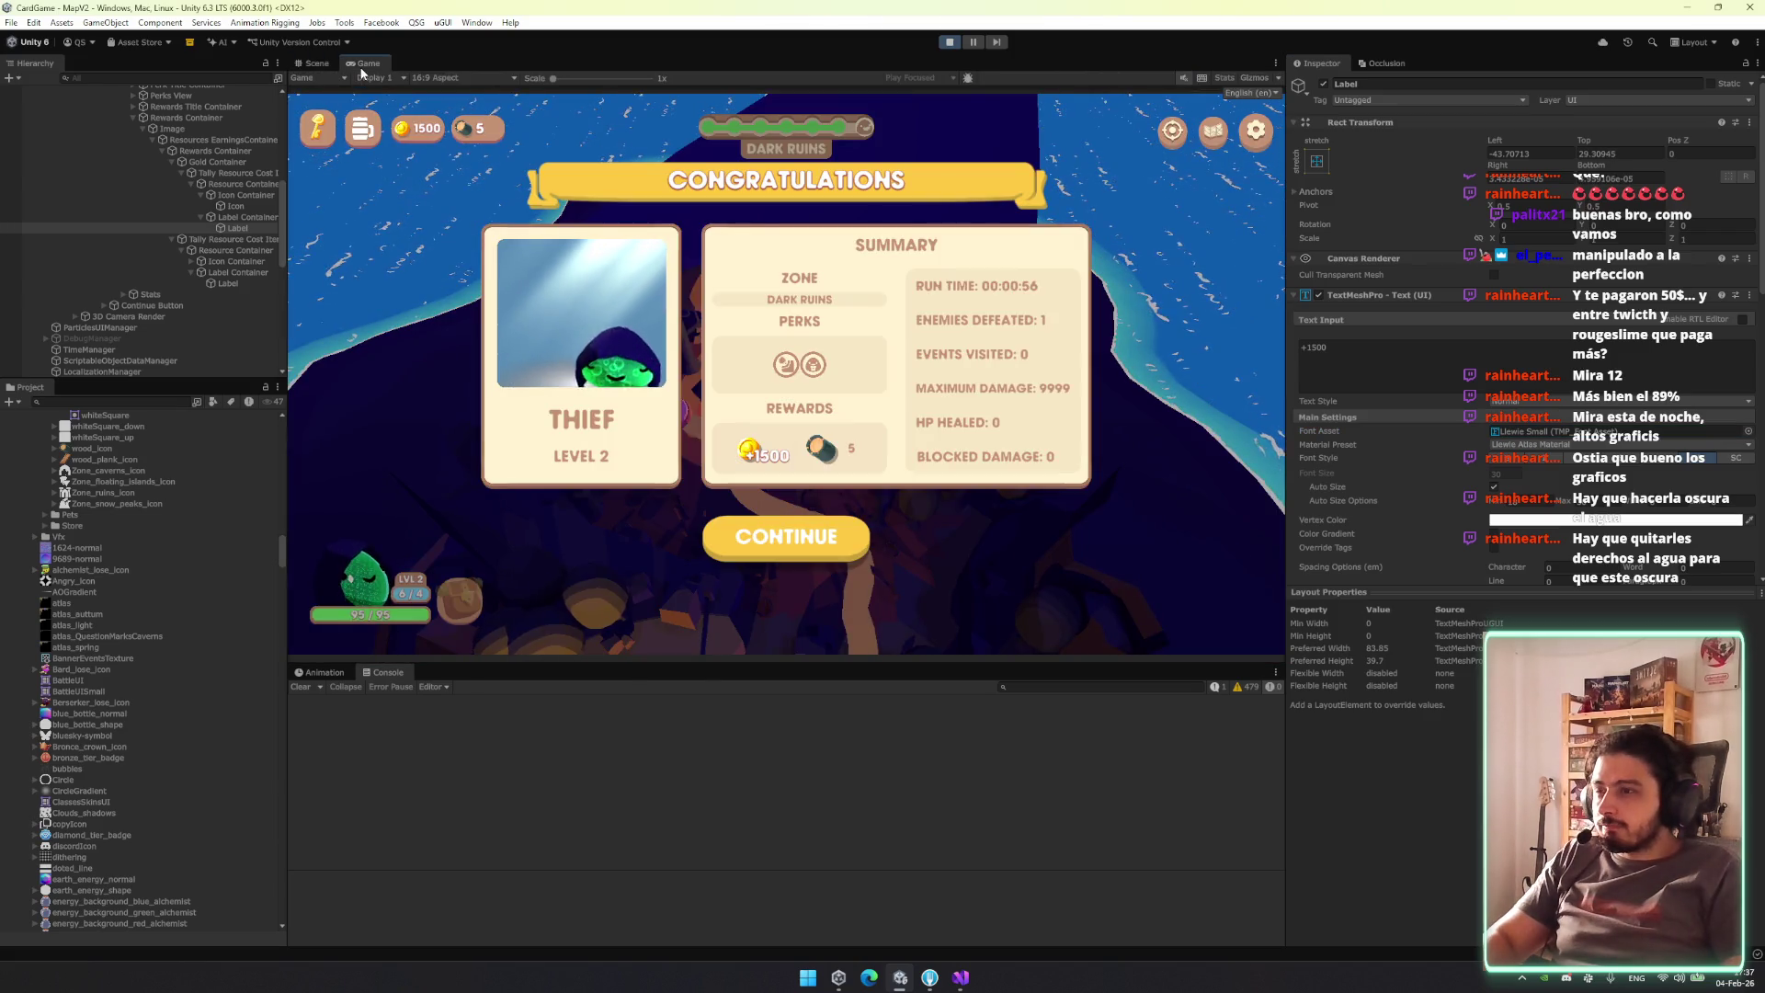
pyautogui.click(321, 63)
pyautogui.click(260, 196)
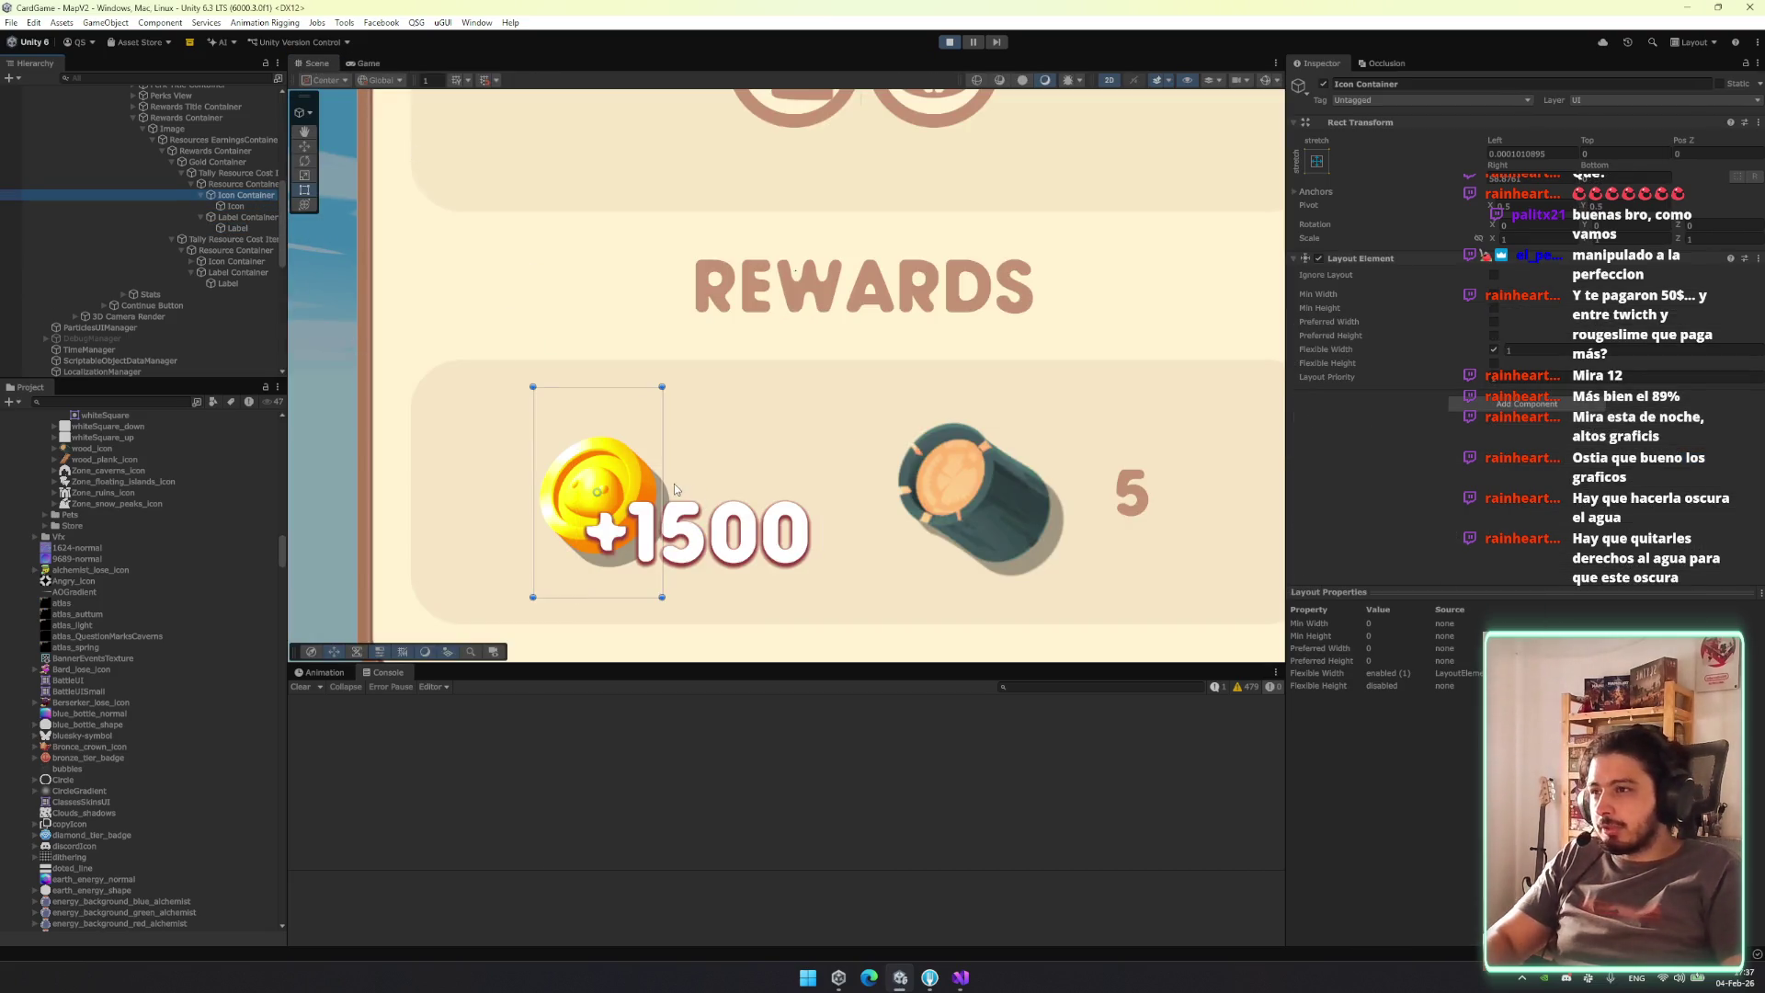
pyautogui.moveTo(663, 482)
pyautogui.mouseDown()
pyautogui.moveTo(754, 496)
pyautogui.moveTo(705, 499)
pyautogui.mouseUp()
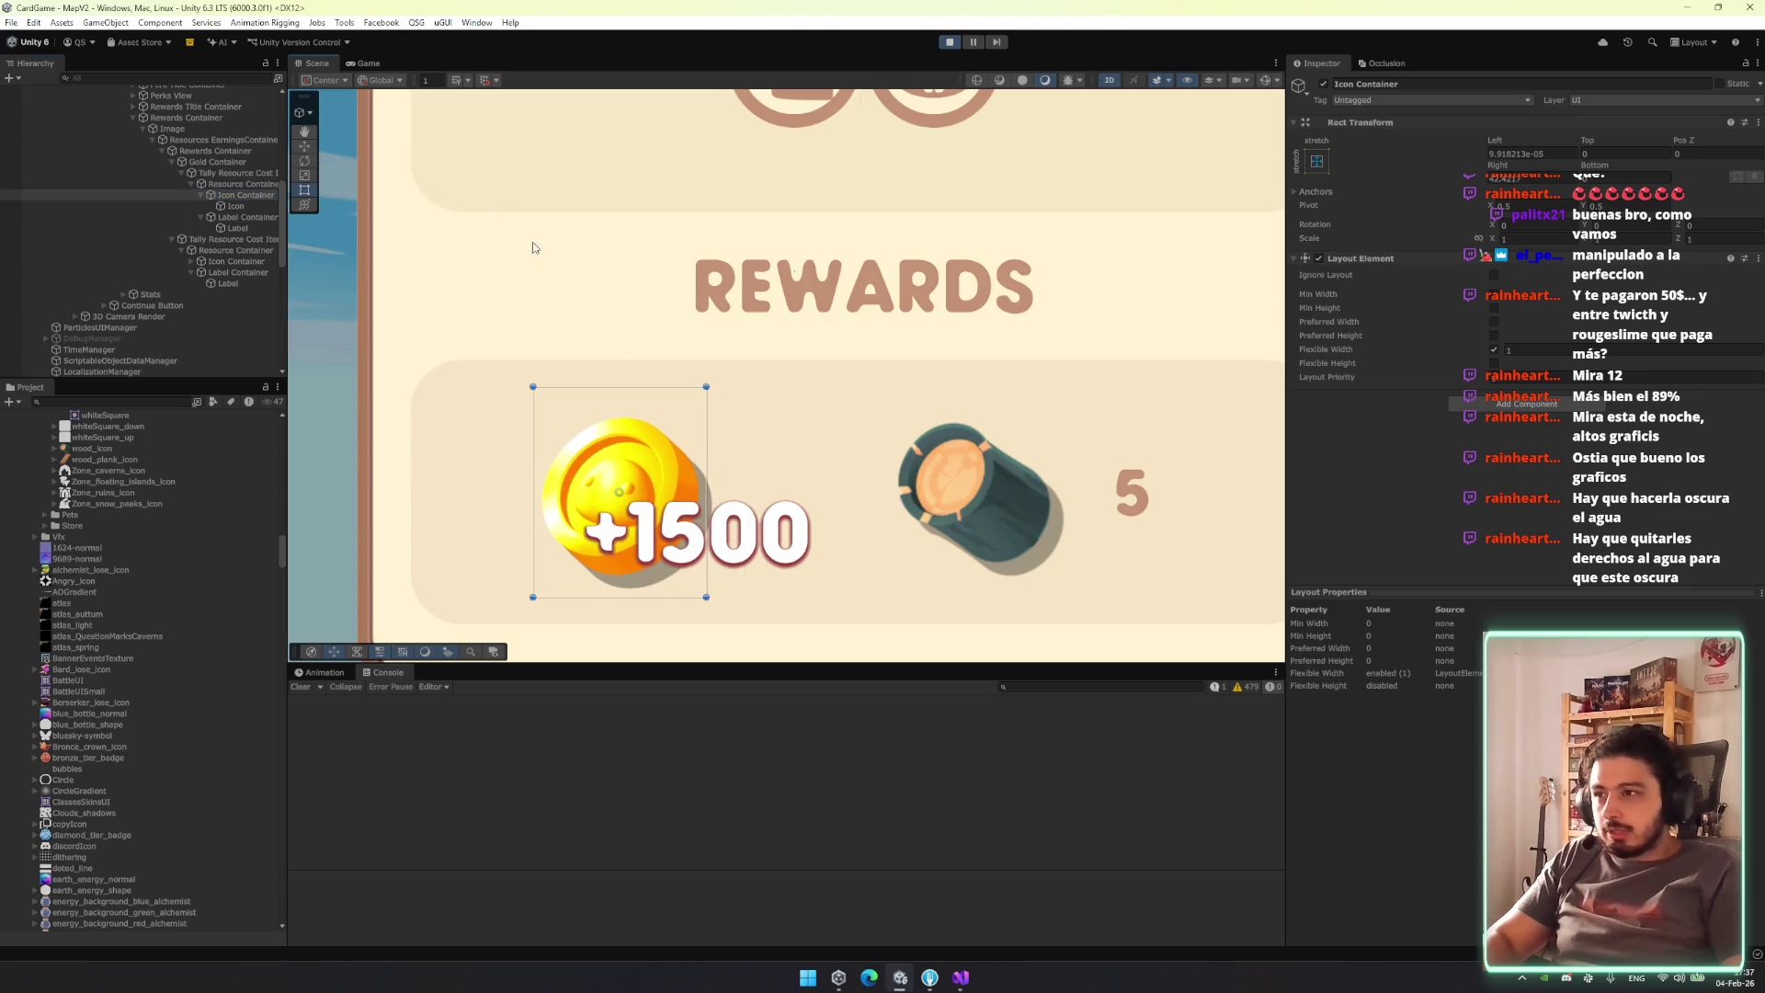
# Preview the summary screen in a maximized Game view, then restore the editor layout.
pyautogui.click(364, 64)
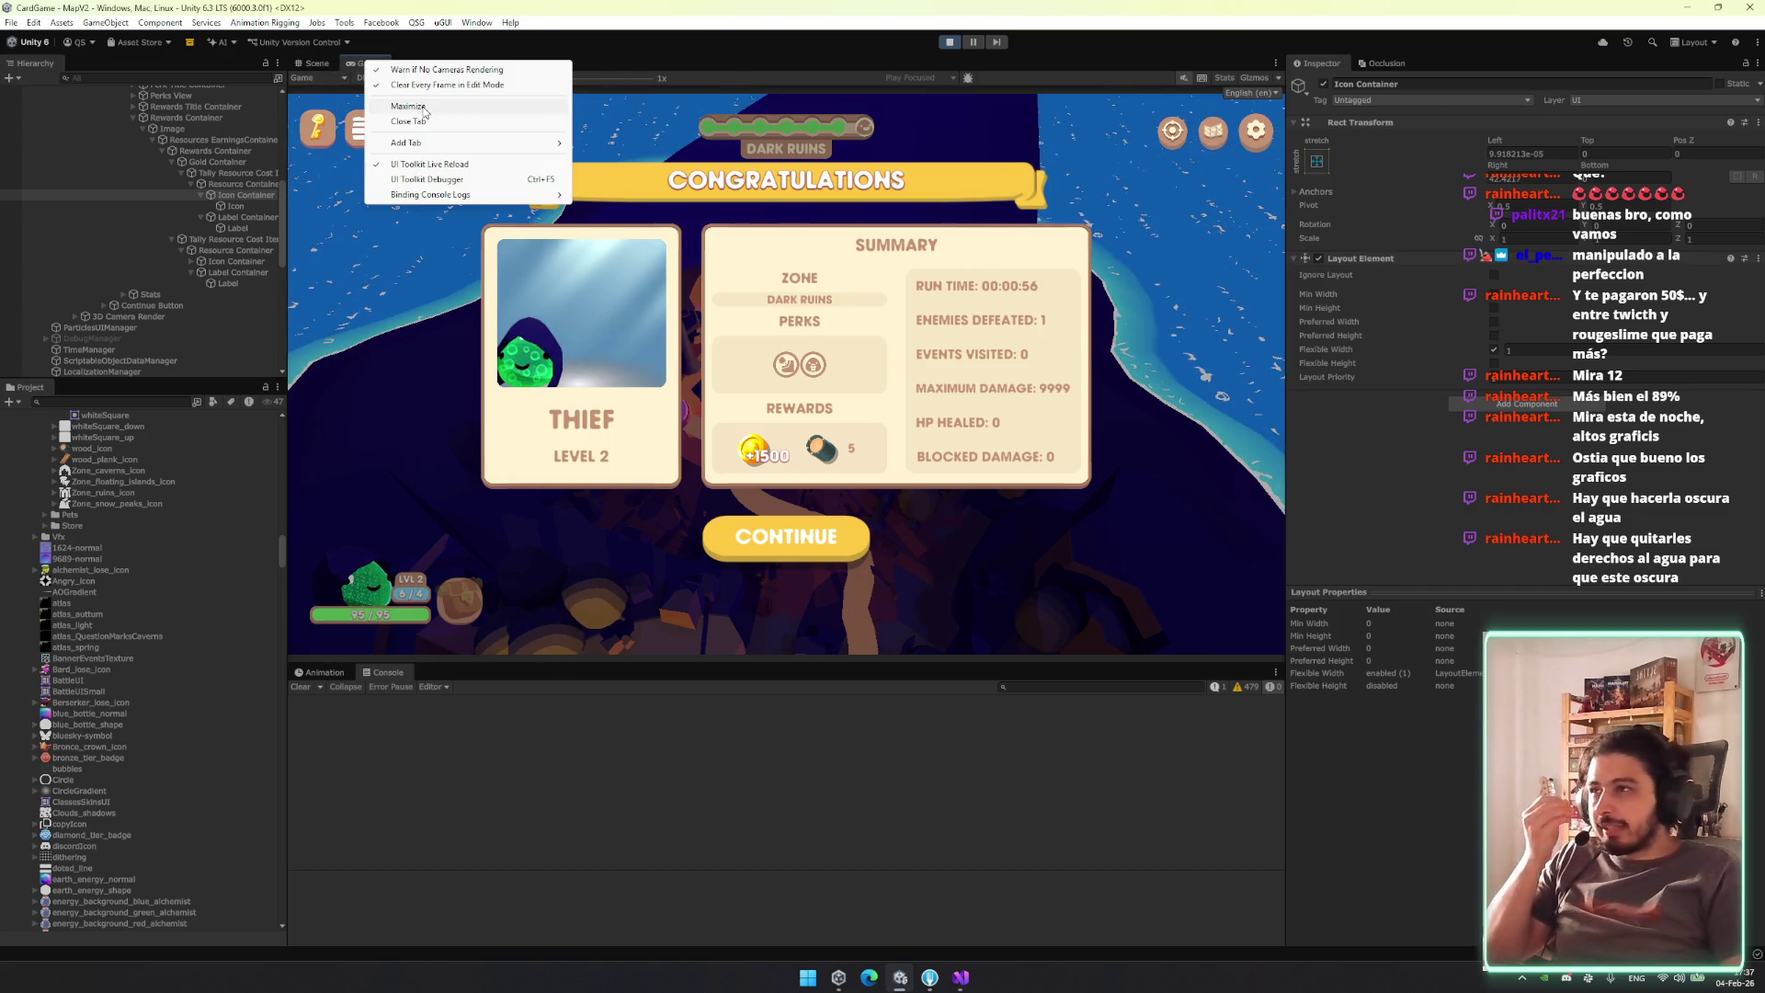
pyautogui.click(424, 109)
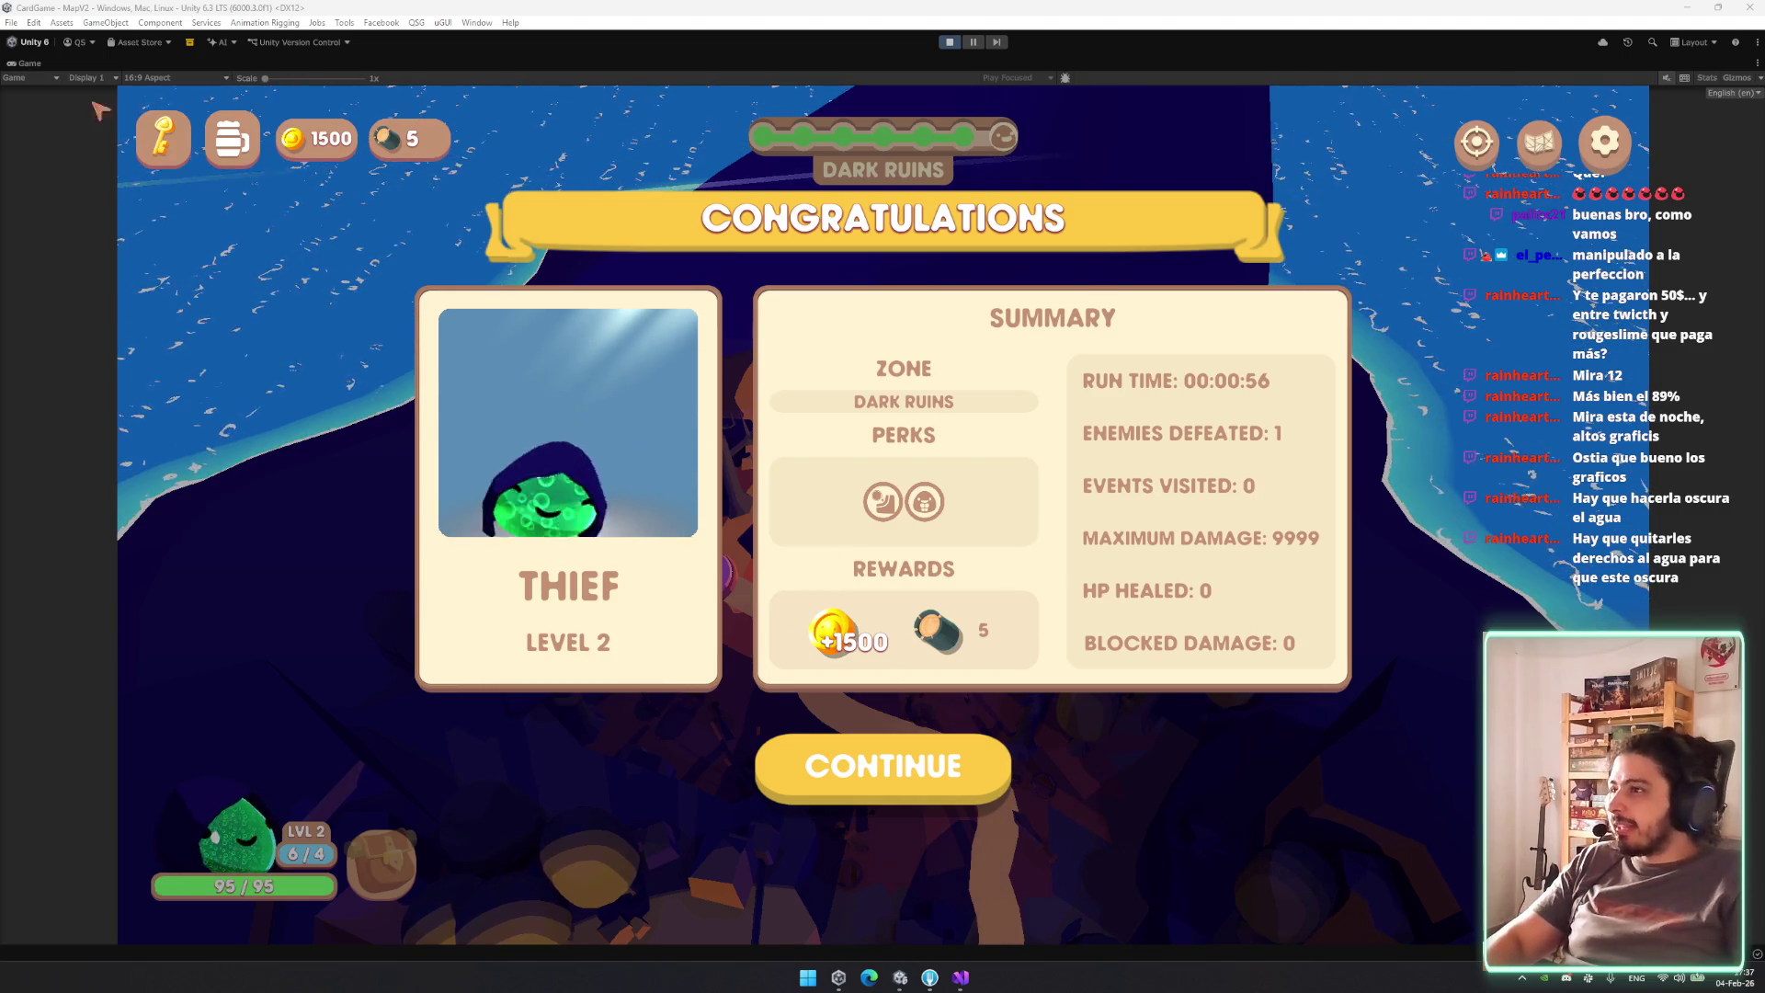
pyautogui.rightClick(37, 63)
pyautogui.click(96, 108)
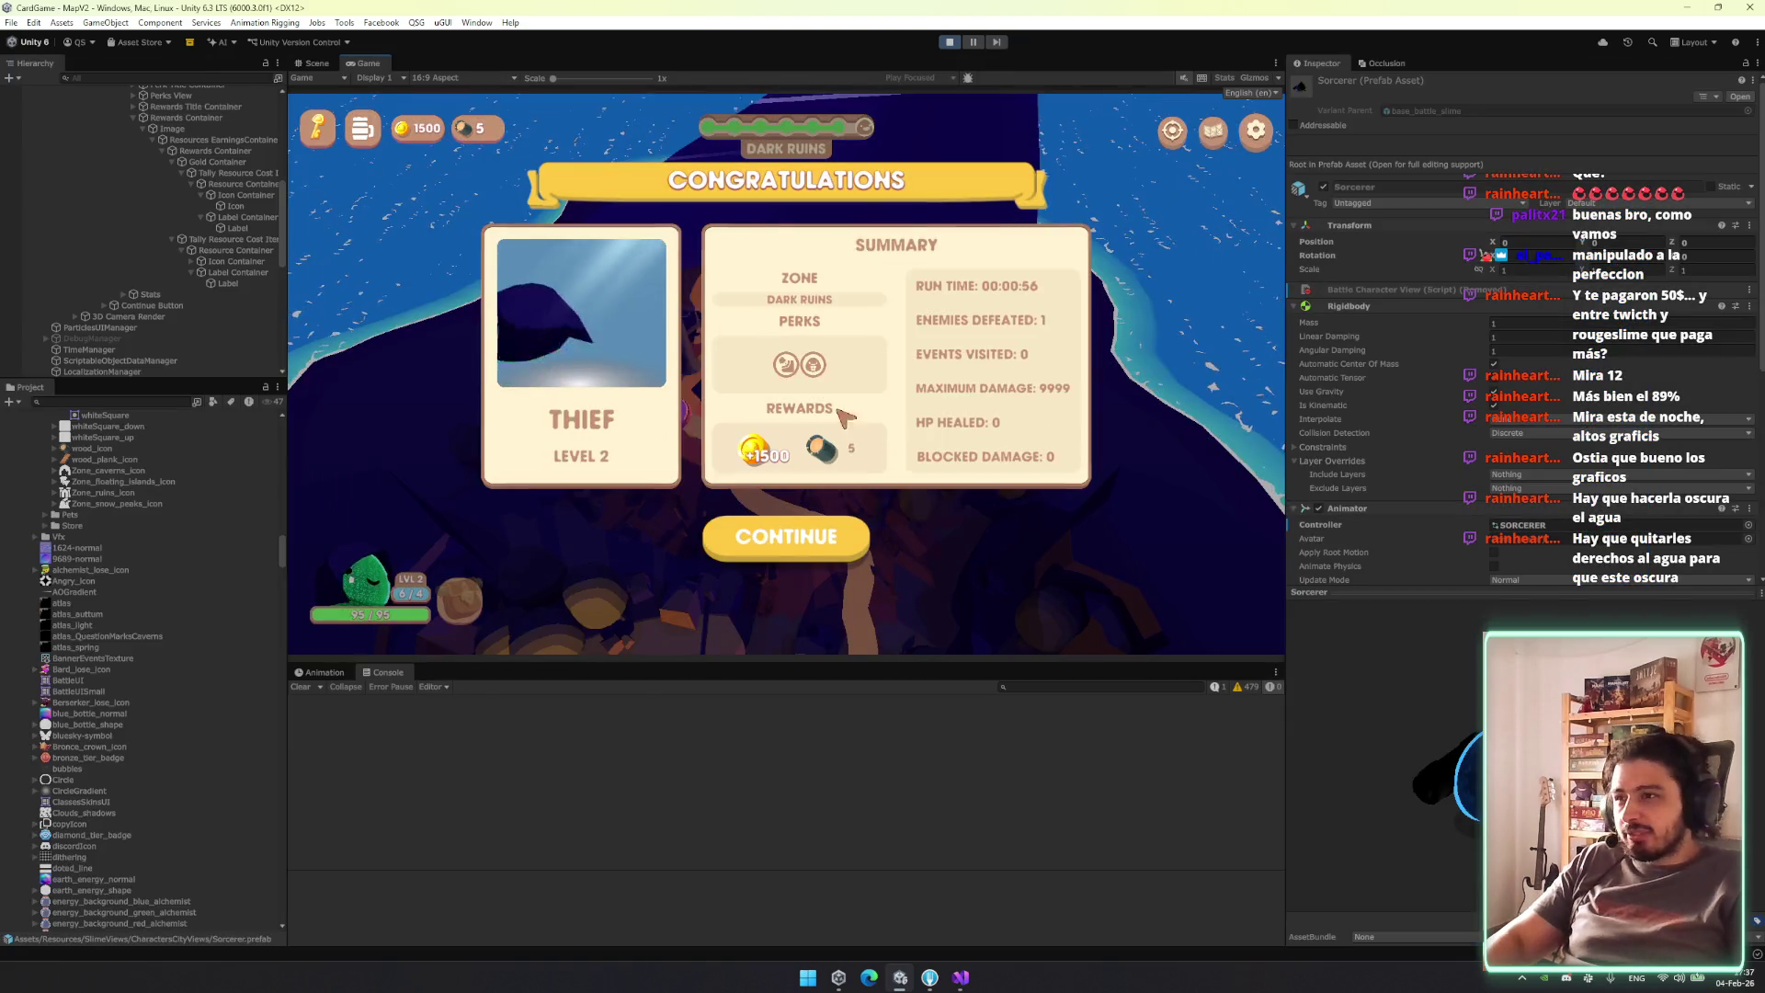
# Switch the coin's +1500 Label font asset from Llewie Small to Llewie SDF.
pyautogui.click(230, 284)
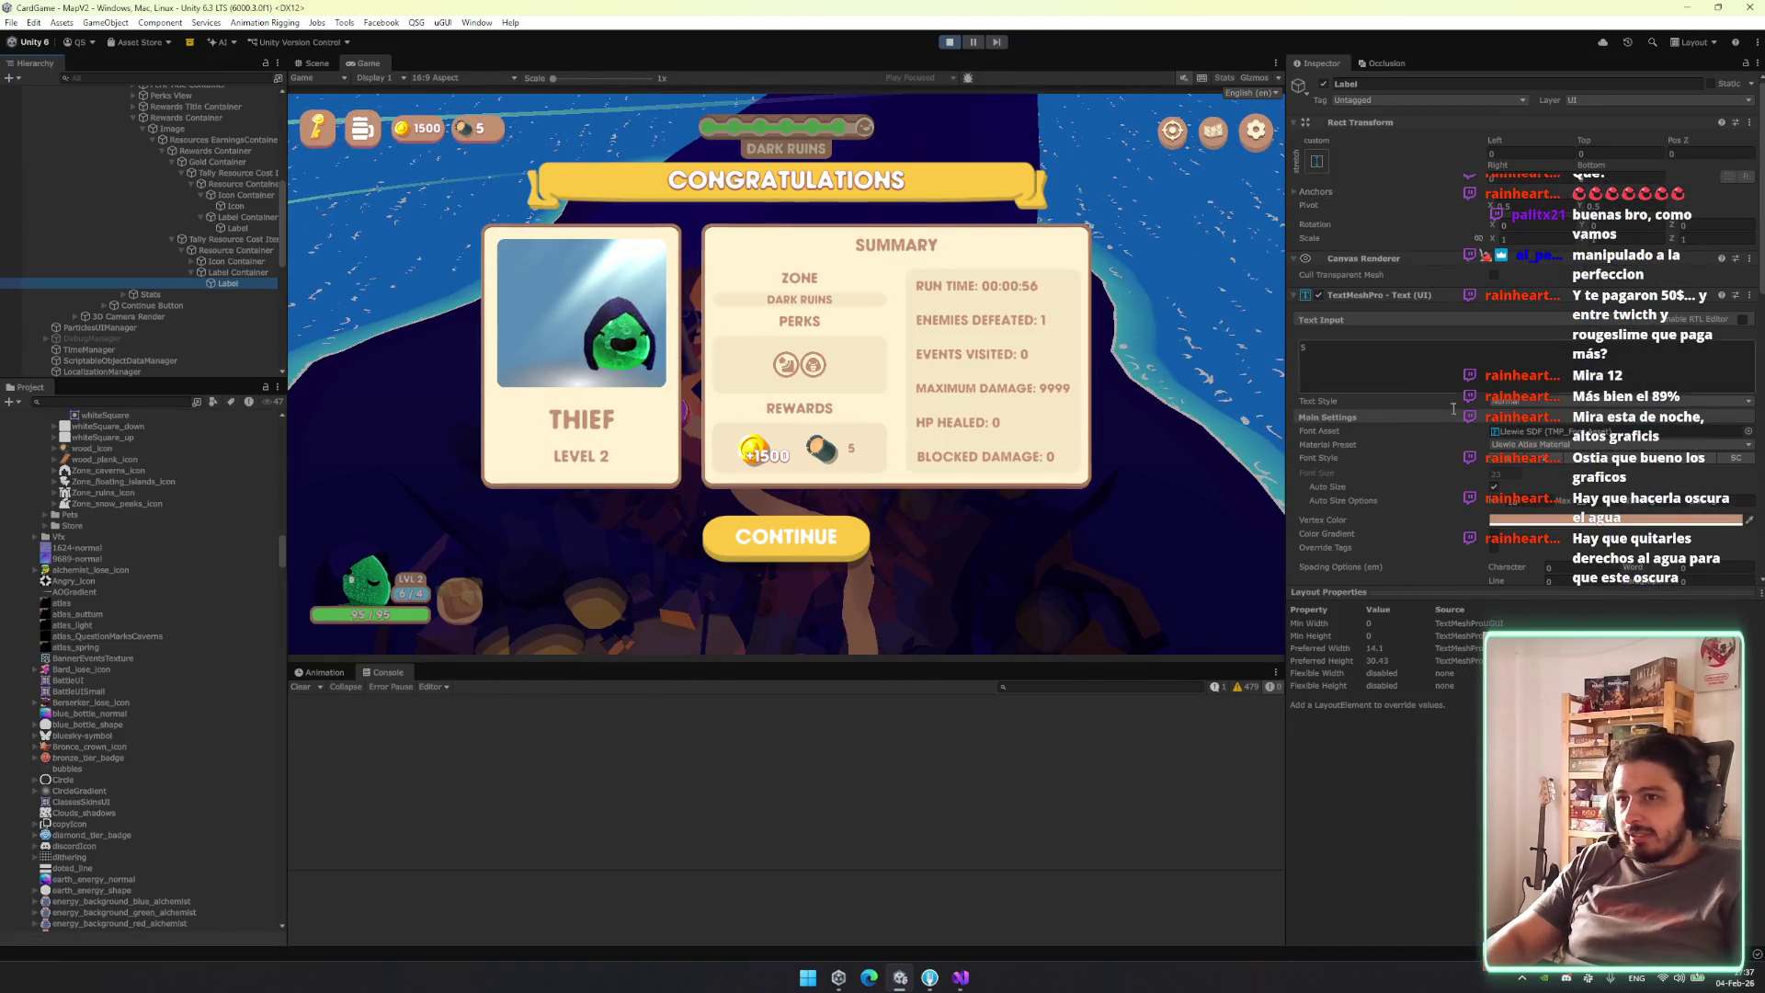
pyautogui.press('Up')
pyautogui.press('Up')
pyautogui.press('Up')
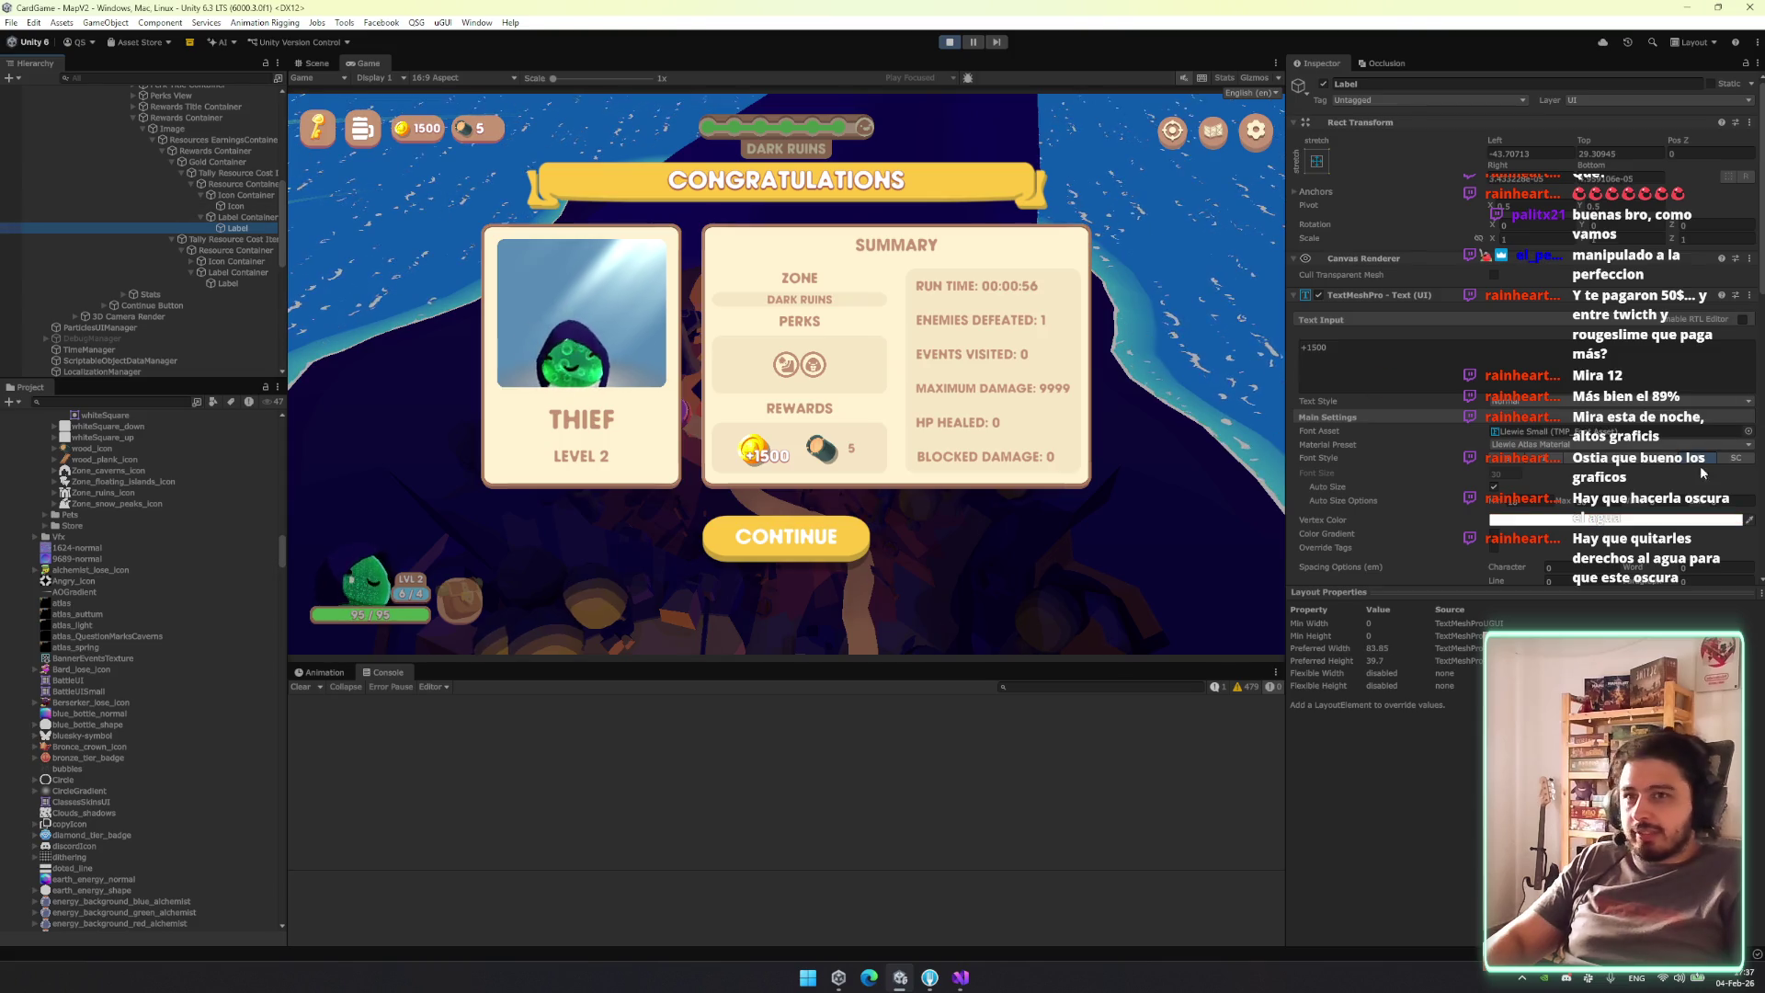
pyautogui.click(571, 422)
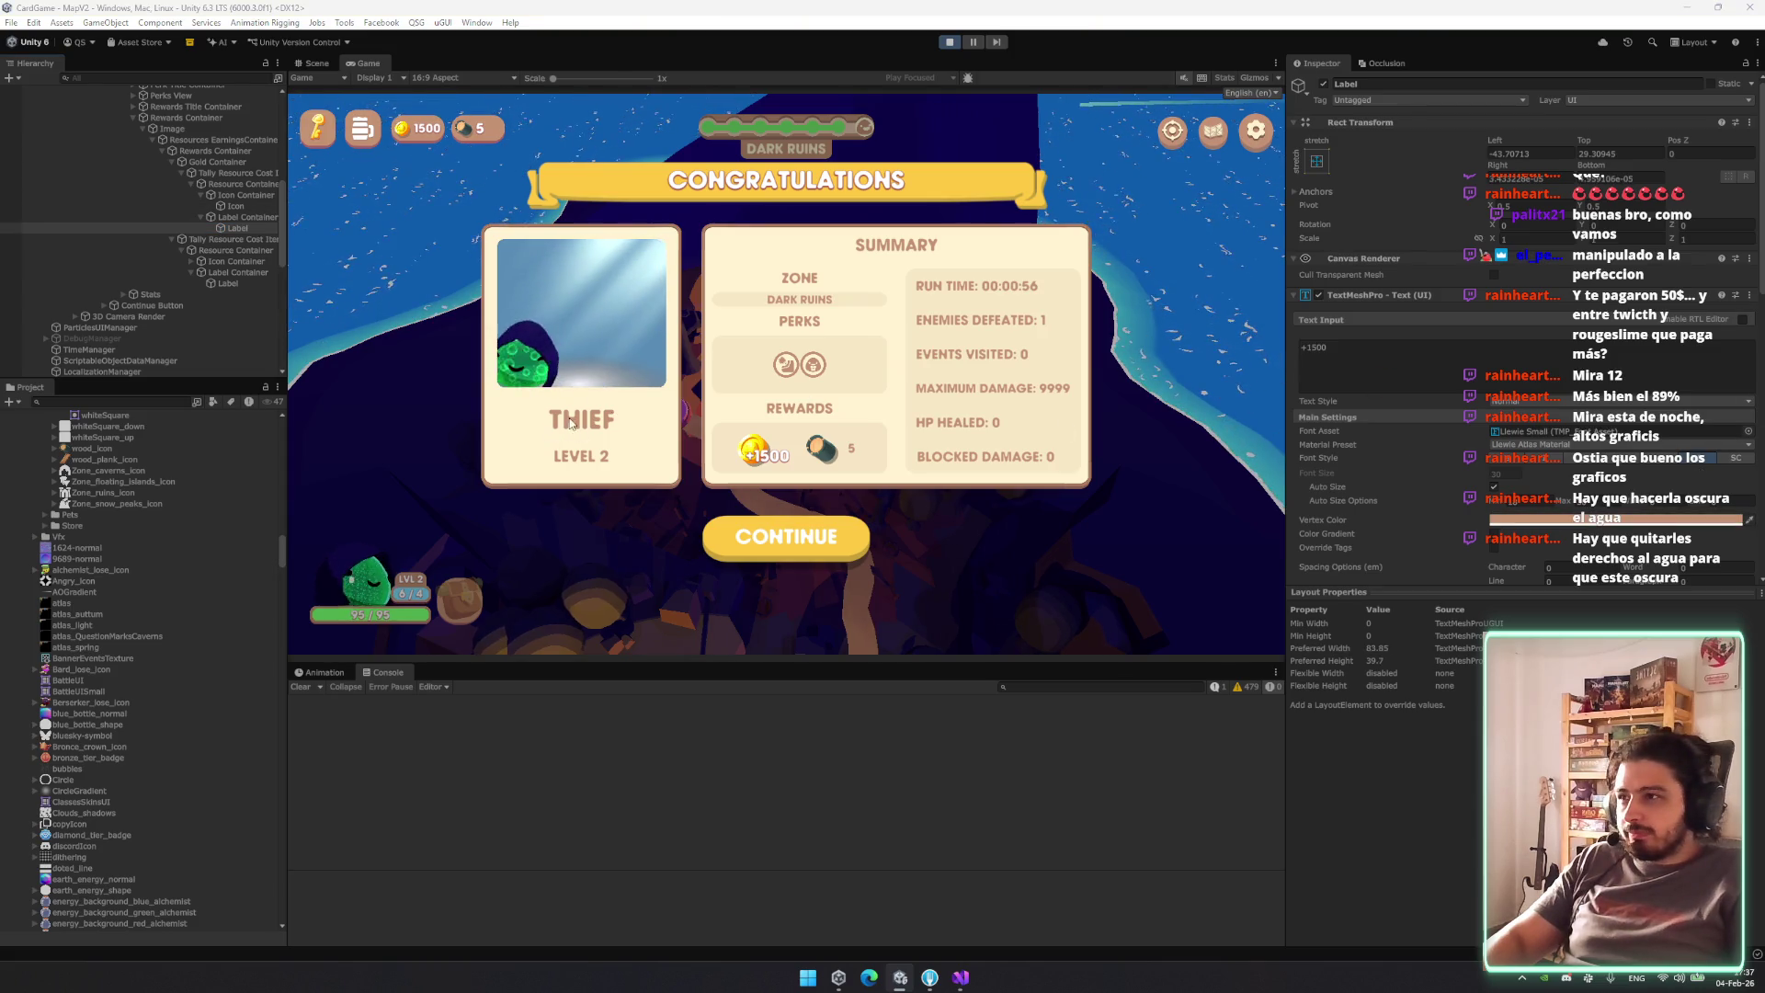
pyautogui.click(1738, 432)
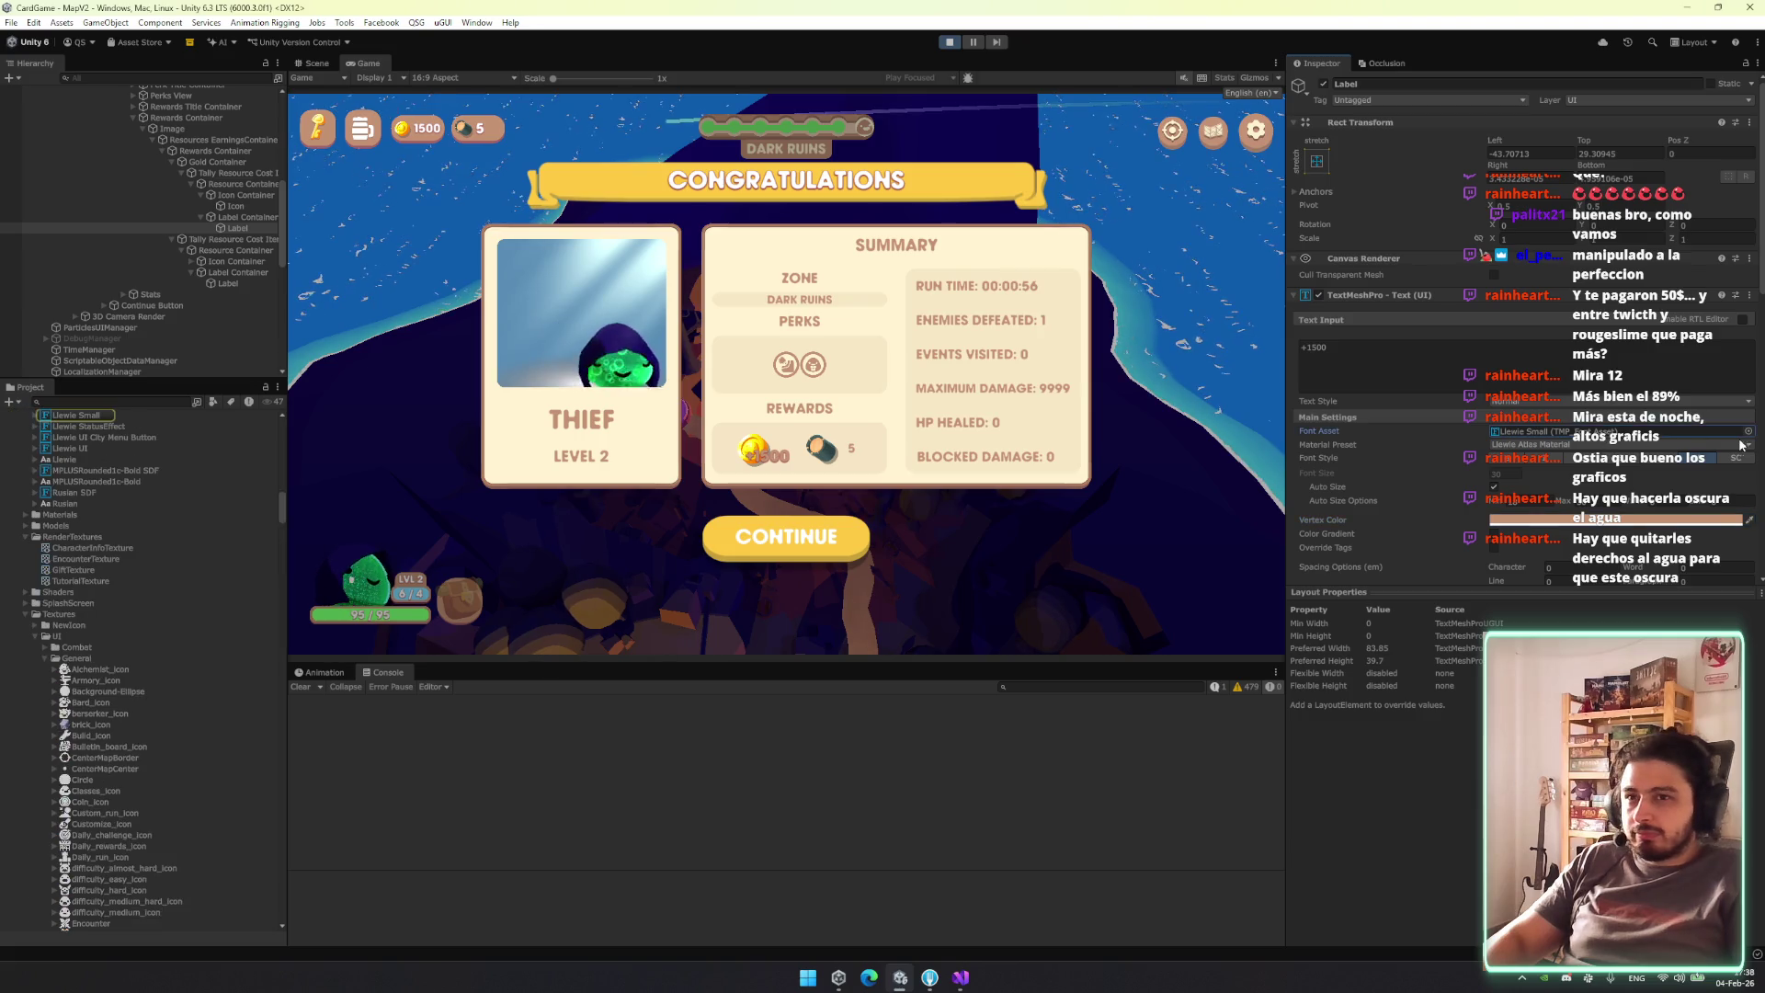
pyautogui.click(1747, 431)
pyautogui.click(1421, 523)
pyautogui.press('Up')
pyautogui.press('Up')
pyautogui.press('Up')
pyautogui.press('Down')
pyautogui.press('Down')
pyautogui.press('Down')
pyautogui.press('Down')
pyautogui.press('Down')
pyautogui.press('Return')
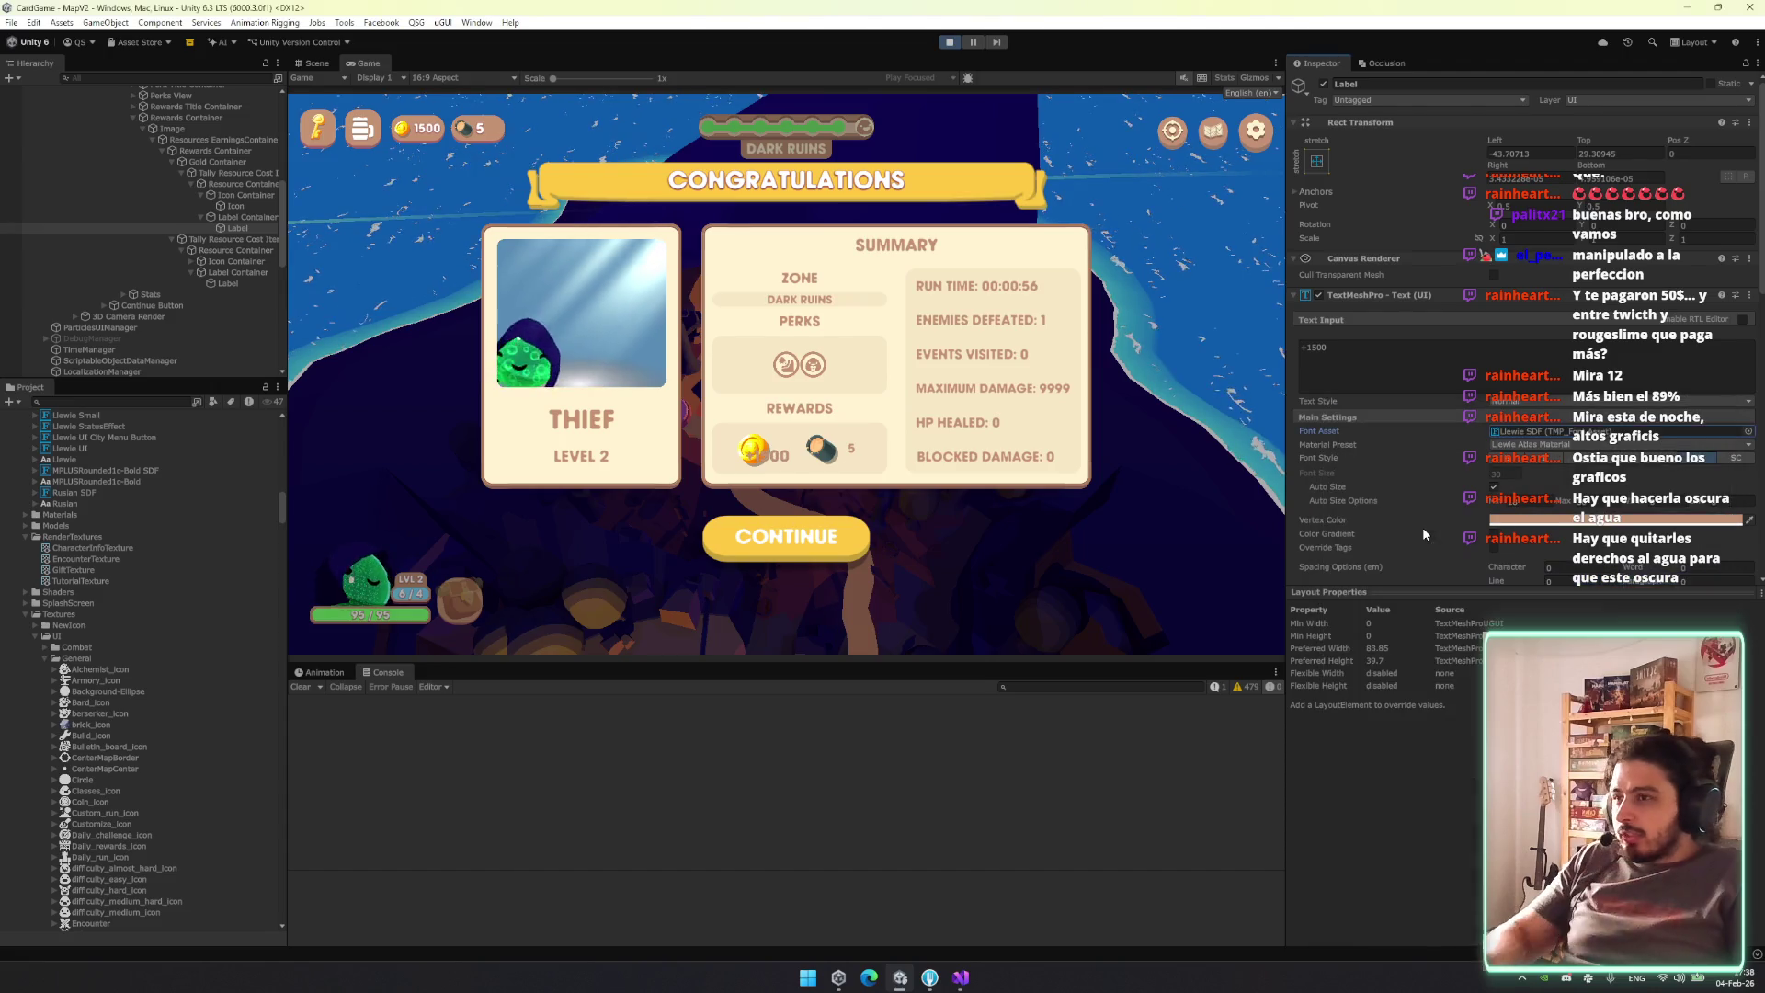
pyautogui.click(225, 228)
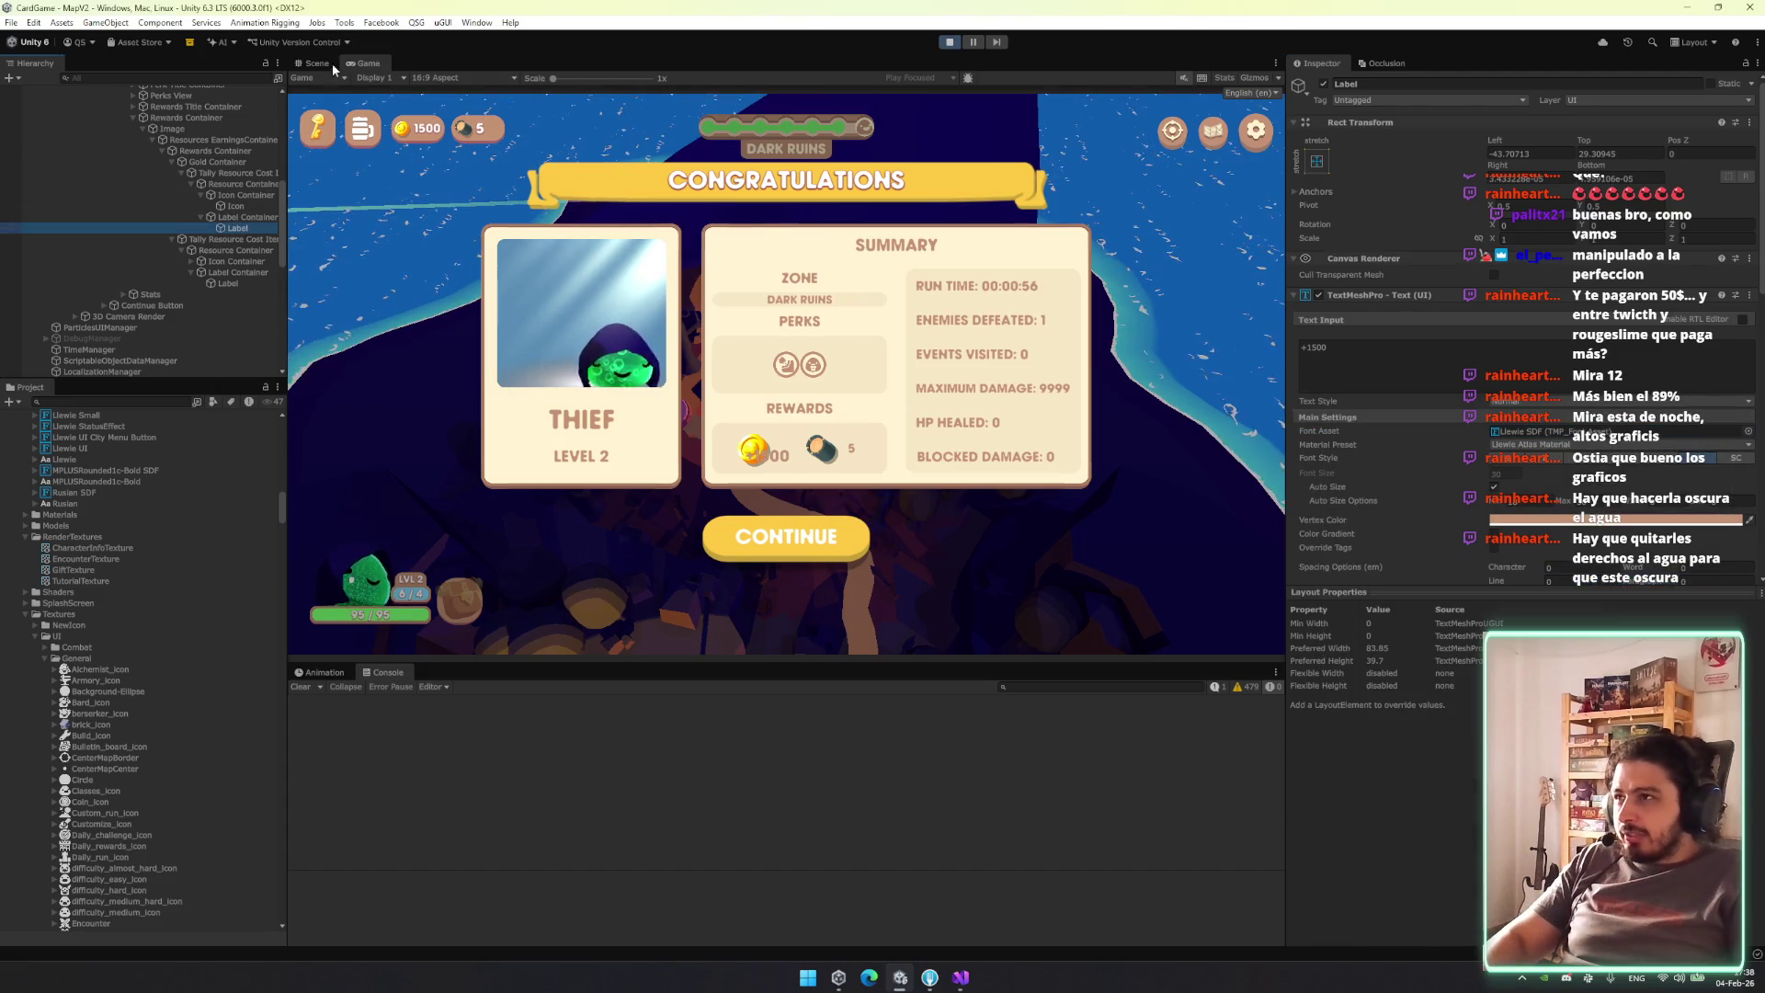
# Resize the label's rect beside the coin and change its text to 1500.
pyautogui.click(331, 64)
pyautogui.moveTo(577, 514); pyautogui.dragTo(694, 514)
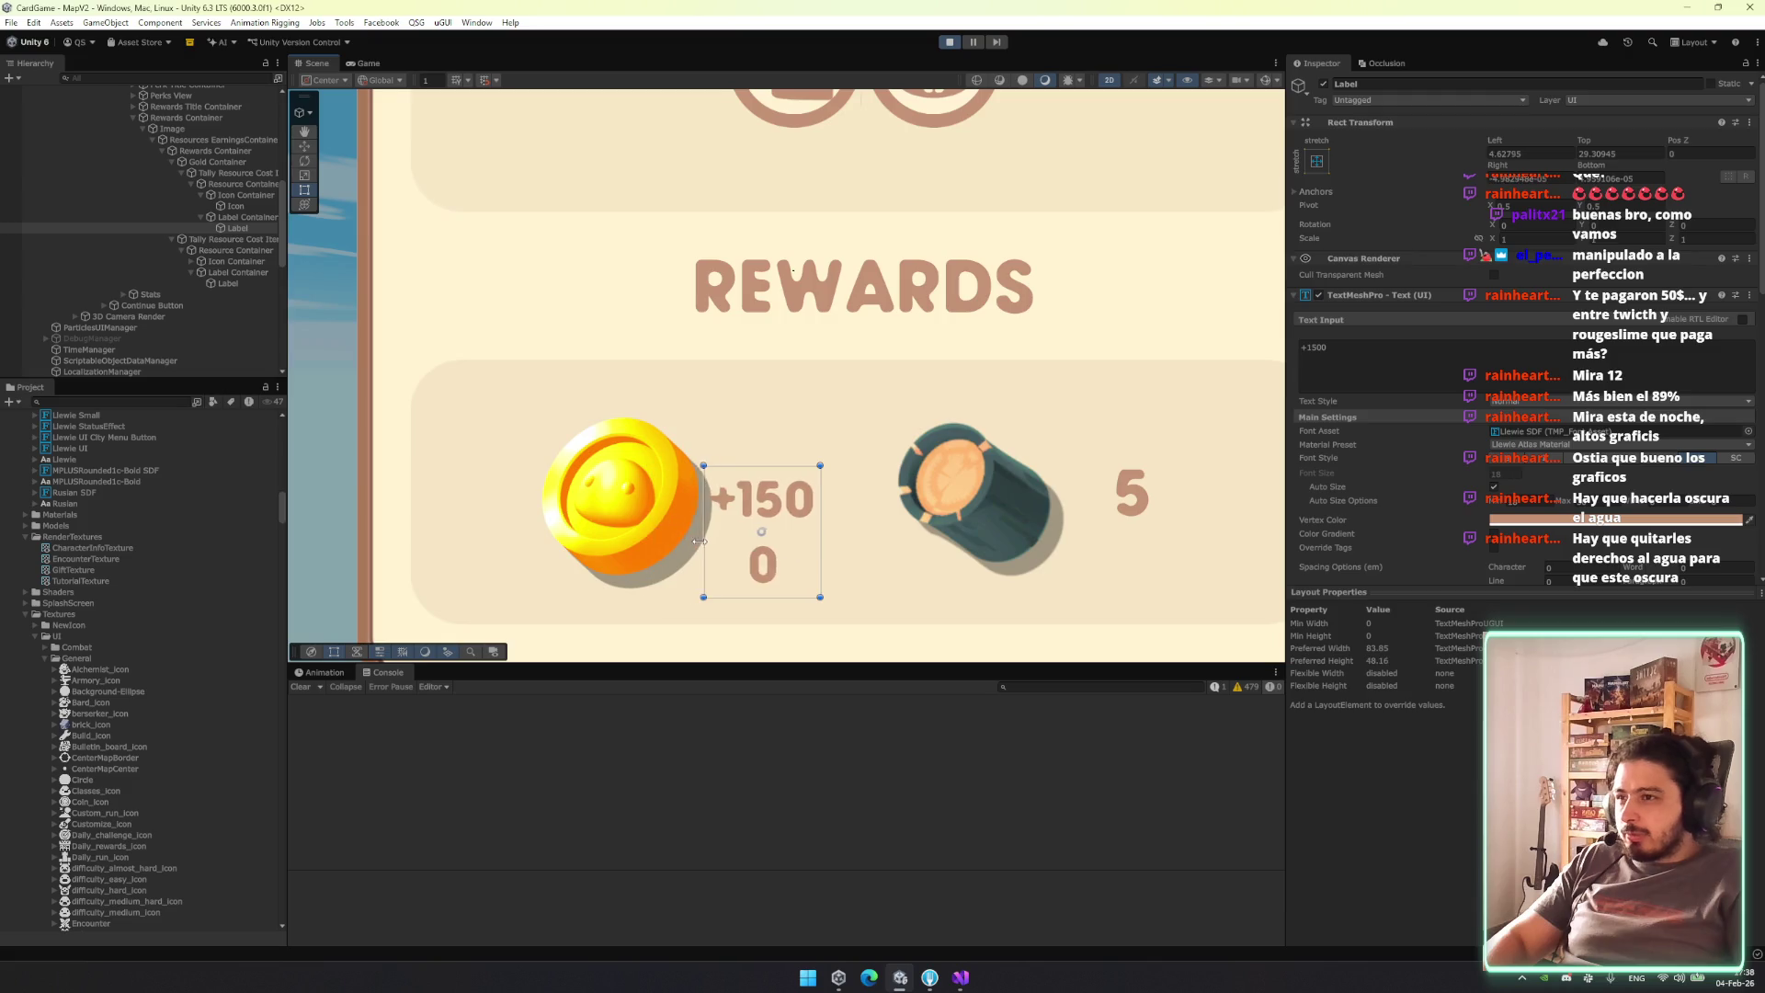
pyautogui.moveTo(820, 536)
pyautogui.mouseDown()
pyautogui.moveTo(910, 536)
pyautogui.moveTo(893, 537)
pyautogui.mouseUp()
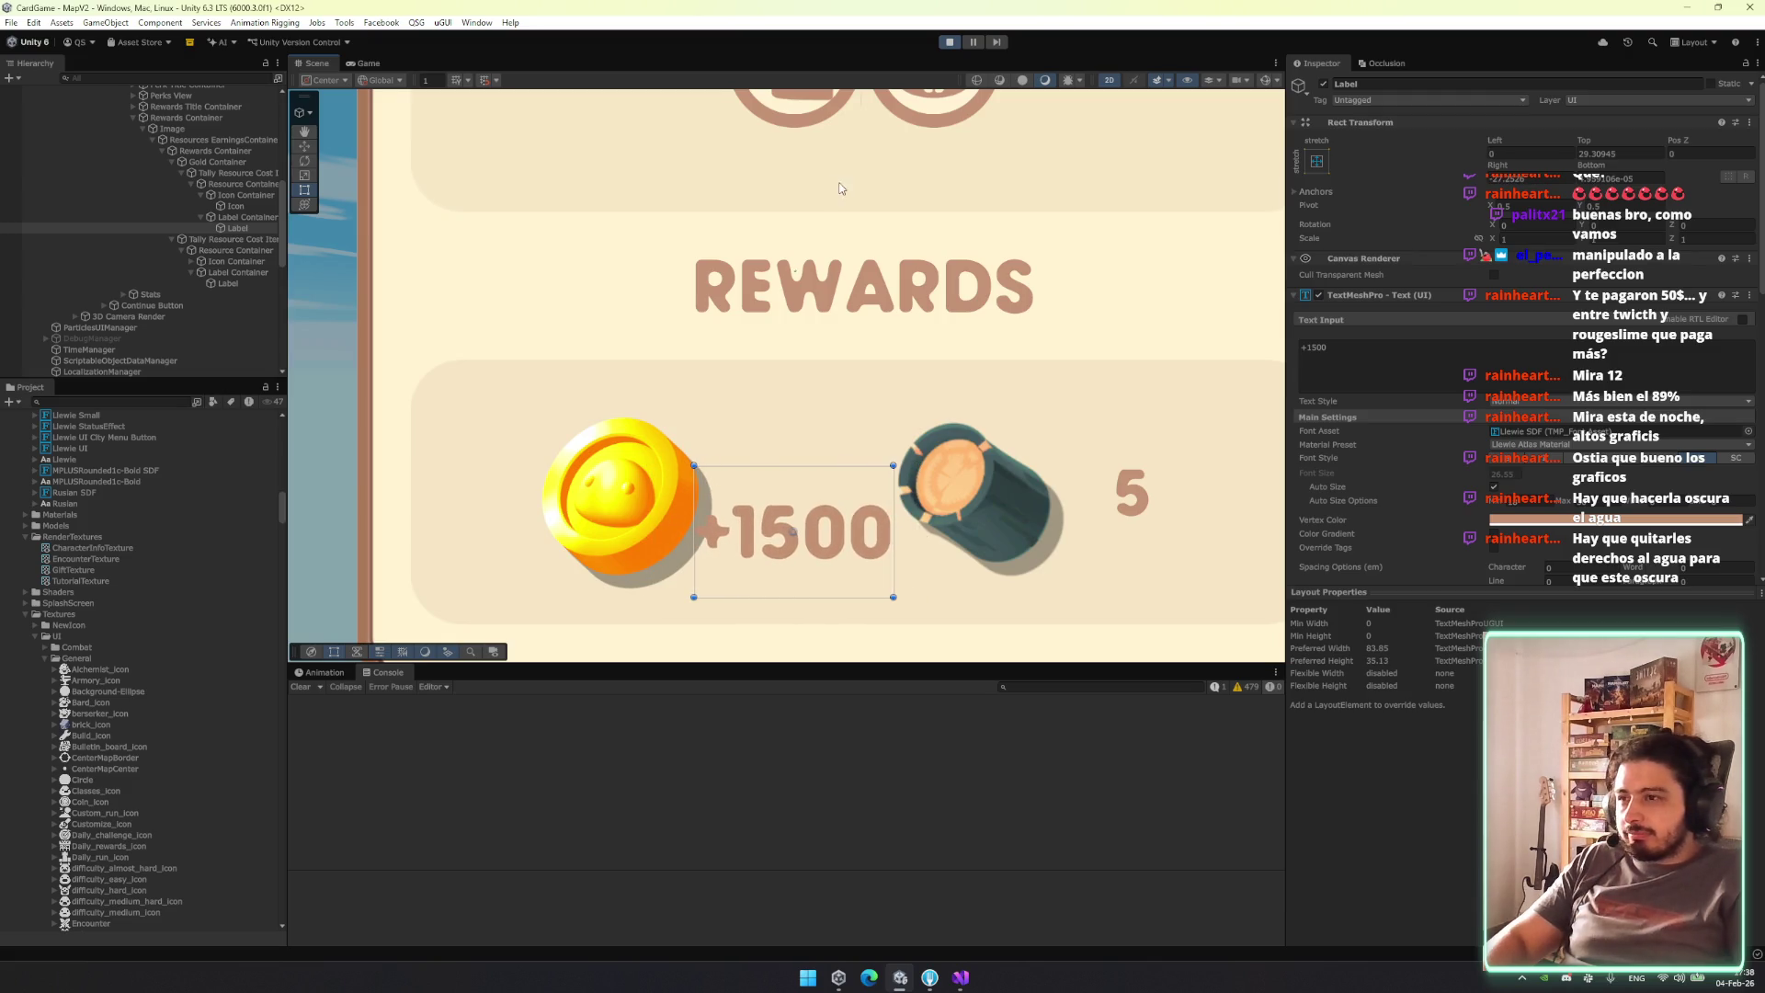
pyautogui.write('1500 ')
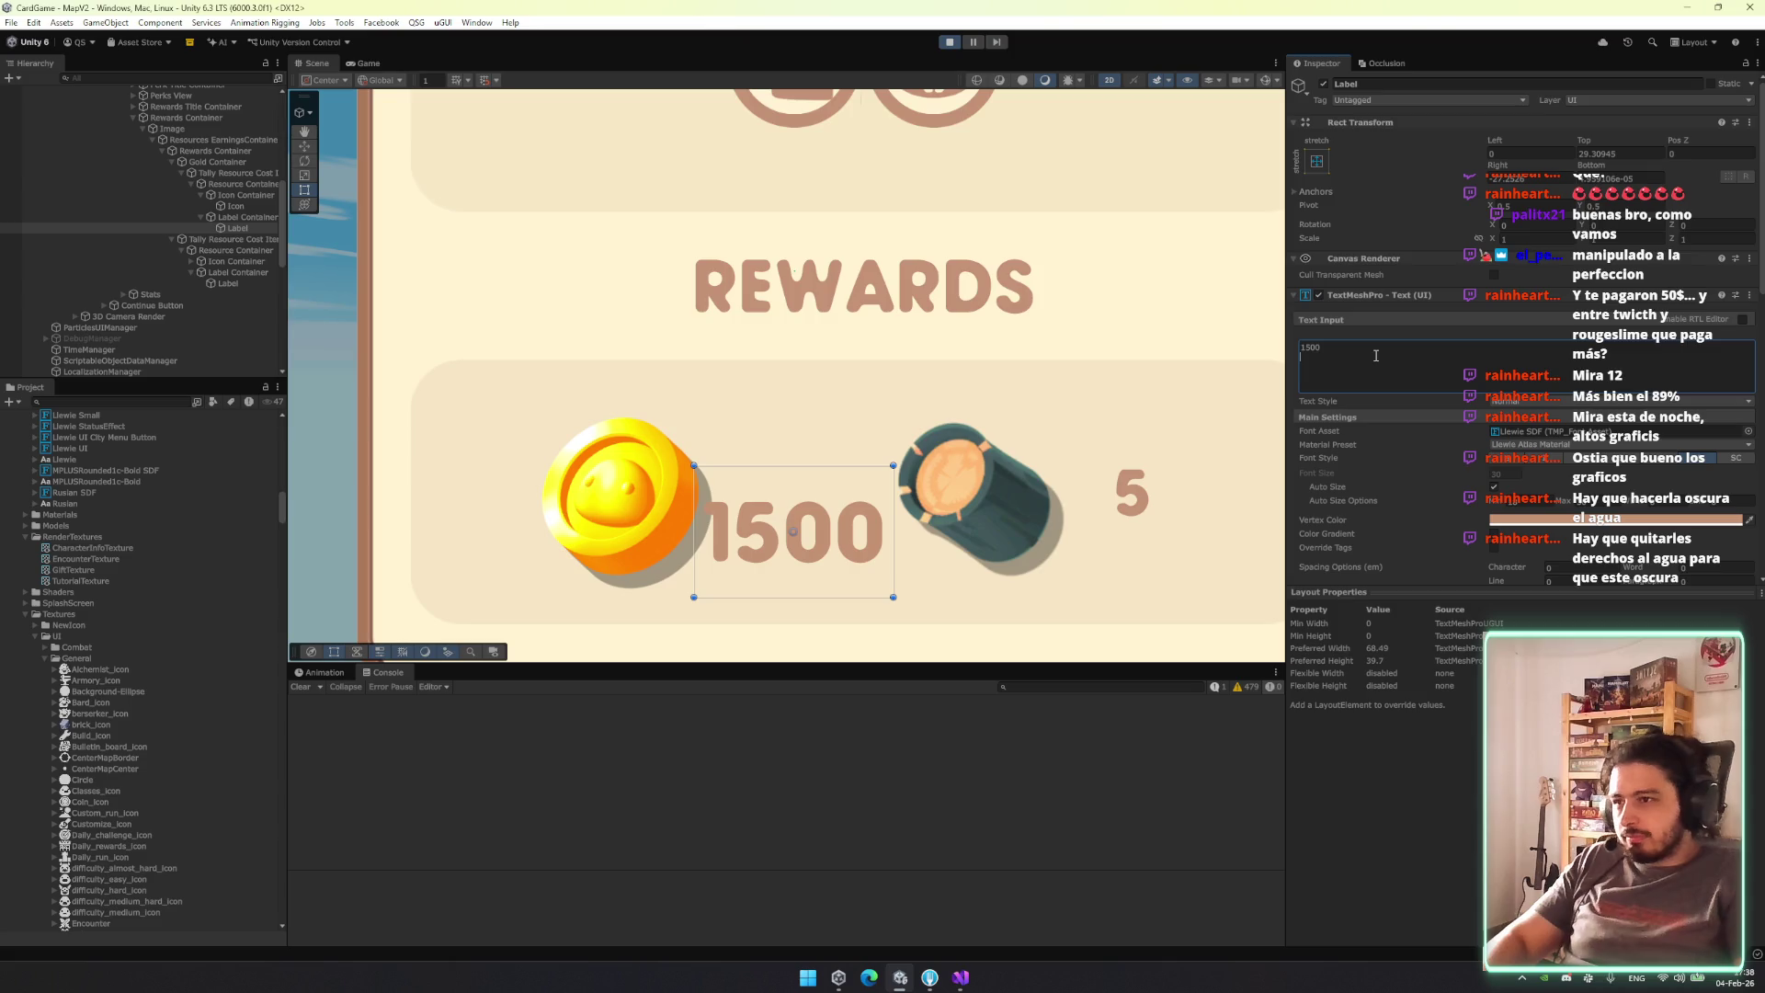
pyautogui.write('w')
pyautogui.press('BackSpace')
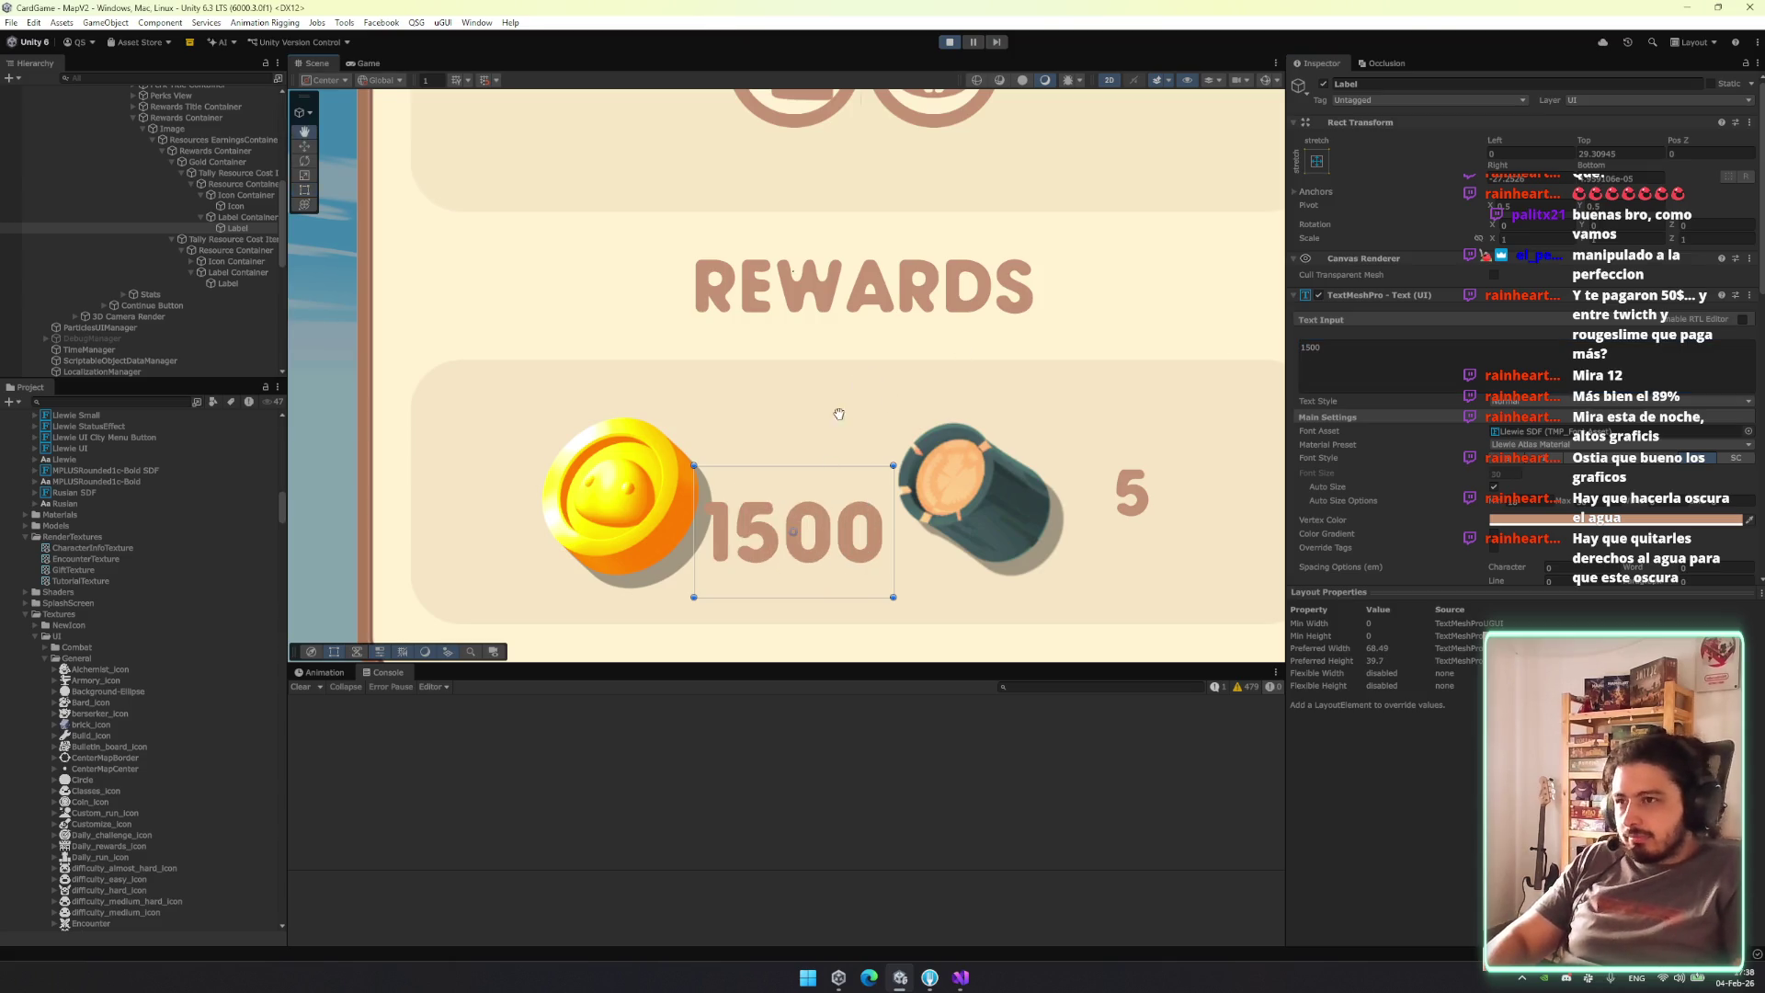
# Move the 1500 label next to the coin, then stop play mode.
pyautogui.press('w')
pyautogui.moveTo(724, 538)
pyautogui.mouseDown()
pyautogui.moveTo(564, 419)
pyautogui.moveTo(503, 533)
pyautogui.moveTo(445, 536)
pyautogui.moveTo(791, 539)
pyautogui.mouseUp()
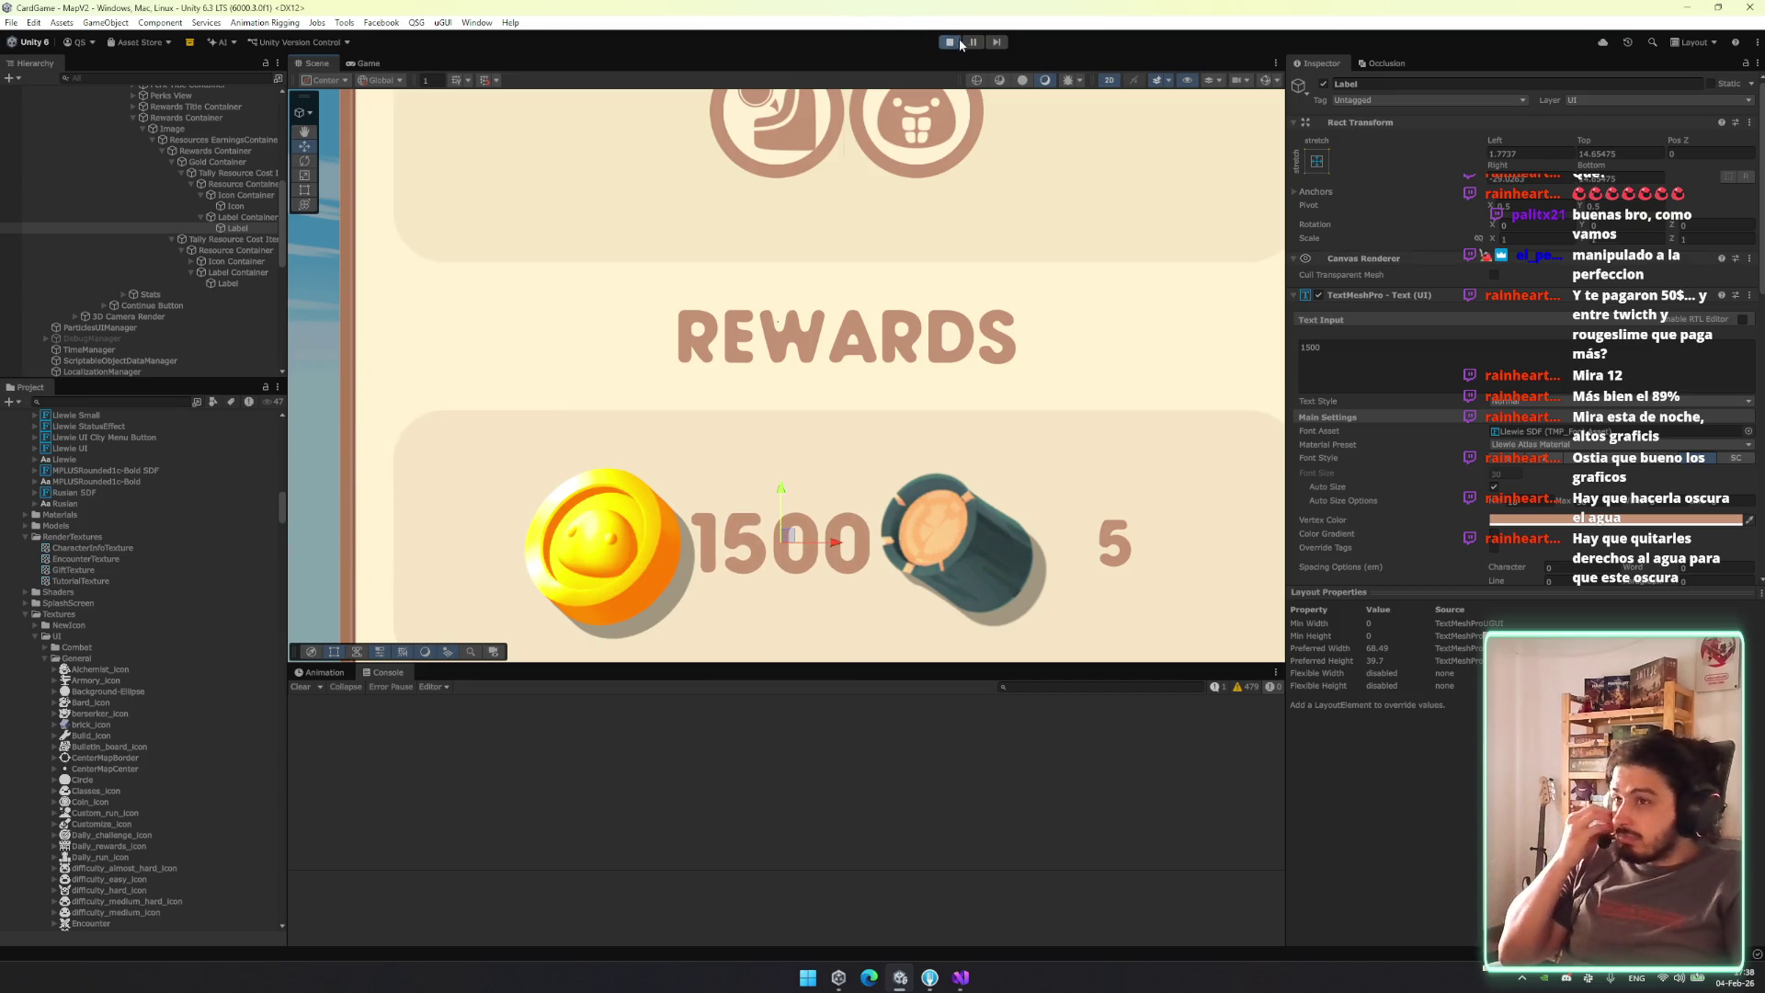
pyautogui.hotkey('ctrl', 'p')
pyautogui.write('tallys')
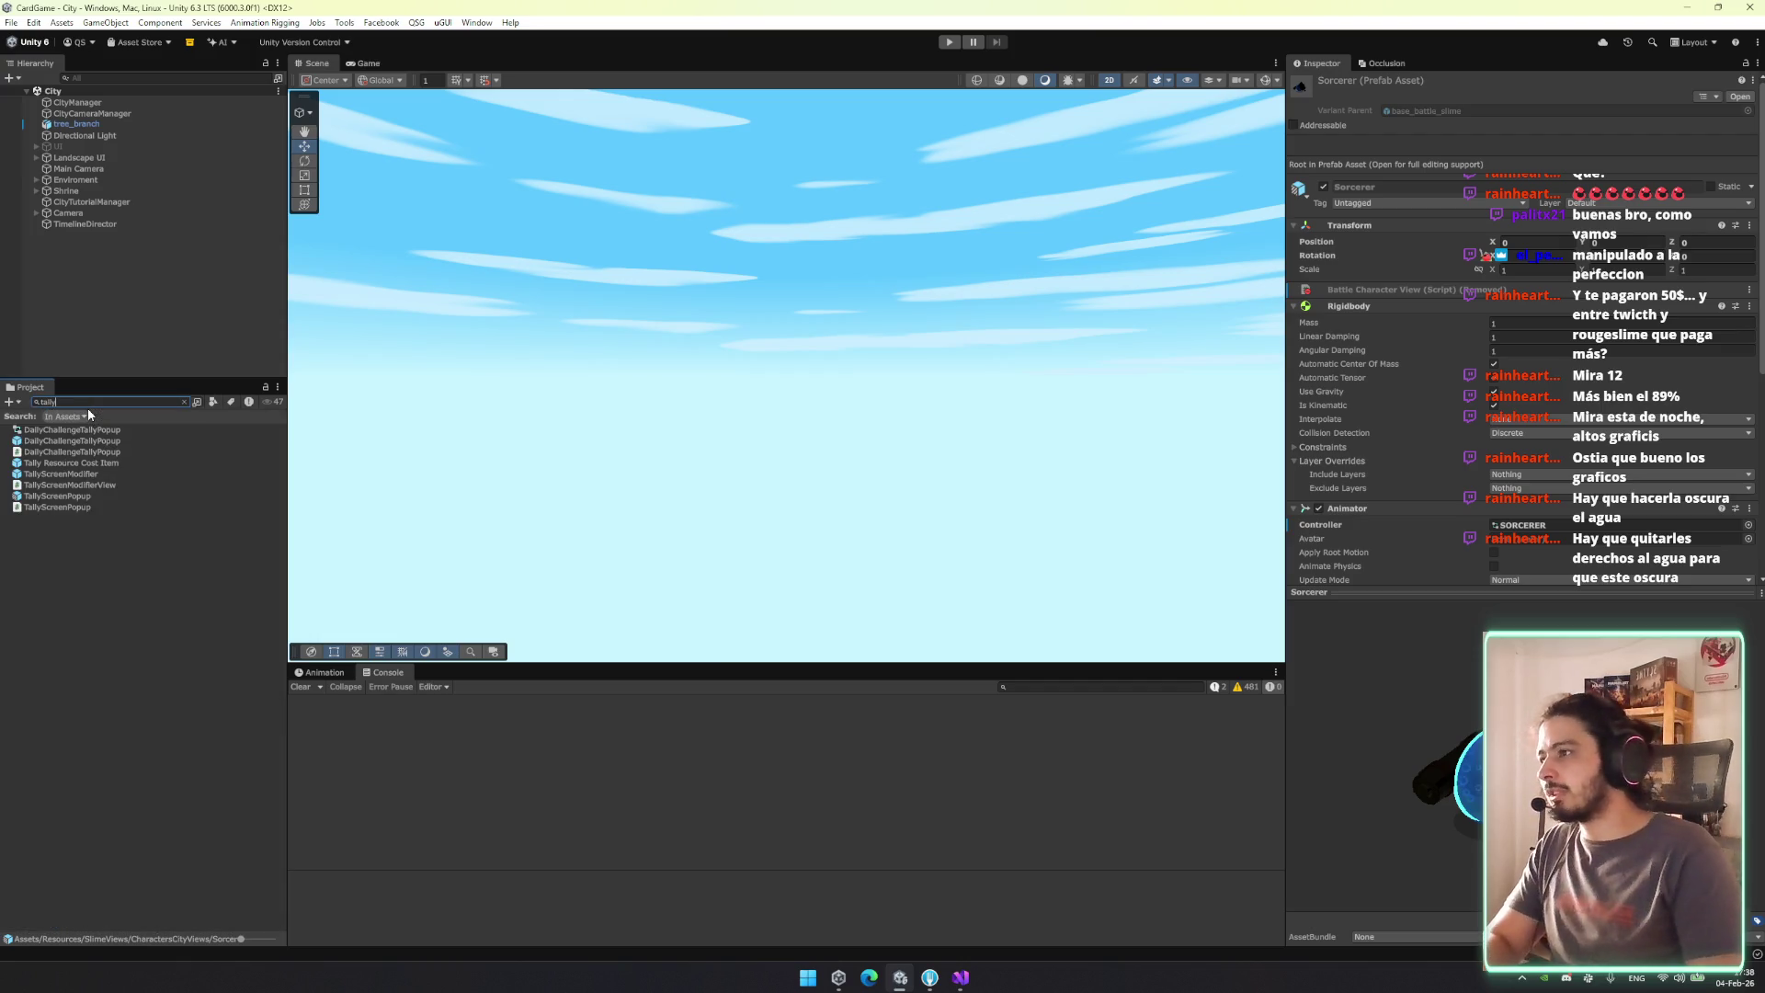
# Find and open the TallyScreenPopup prefab, expanding its Background / Content object.
pyautogui.write('creen')
pyautogui.click(84, 451)
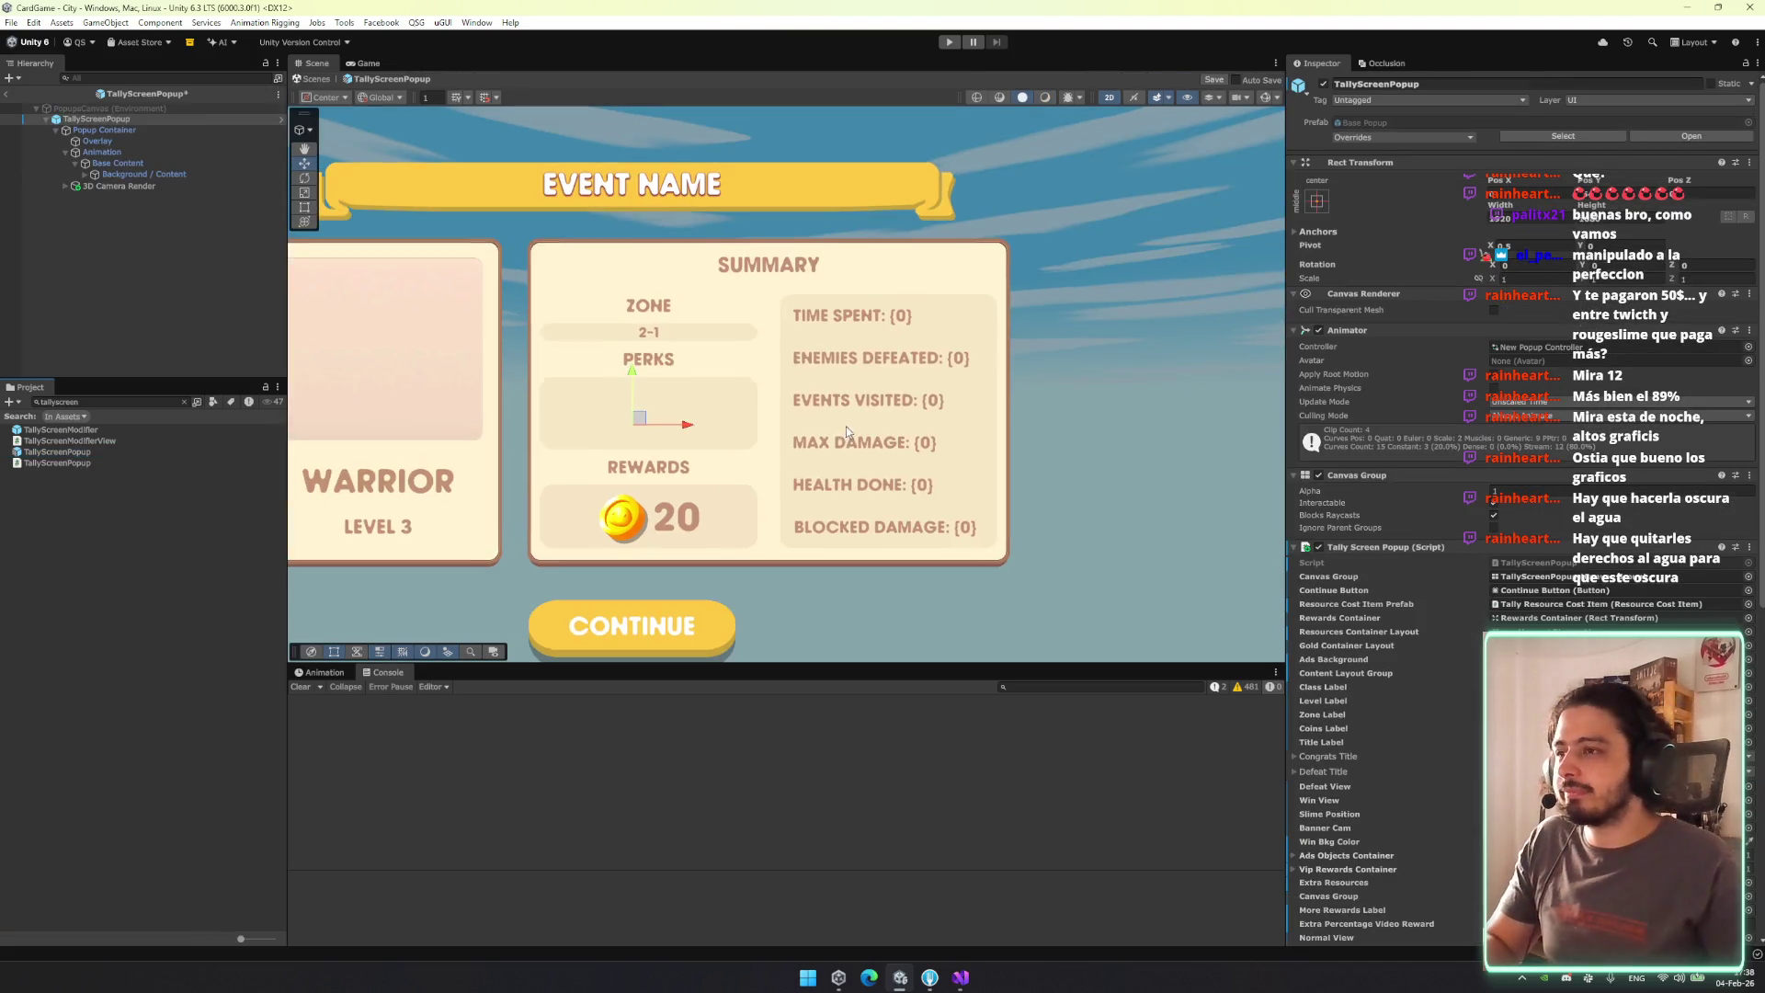
pyautogui.click(180, 165)
pyautogui.press('Down')
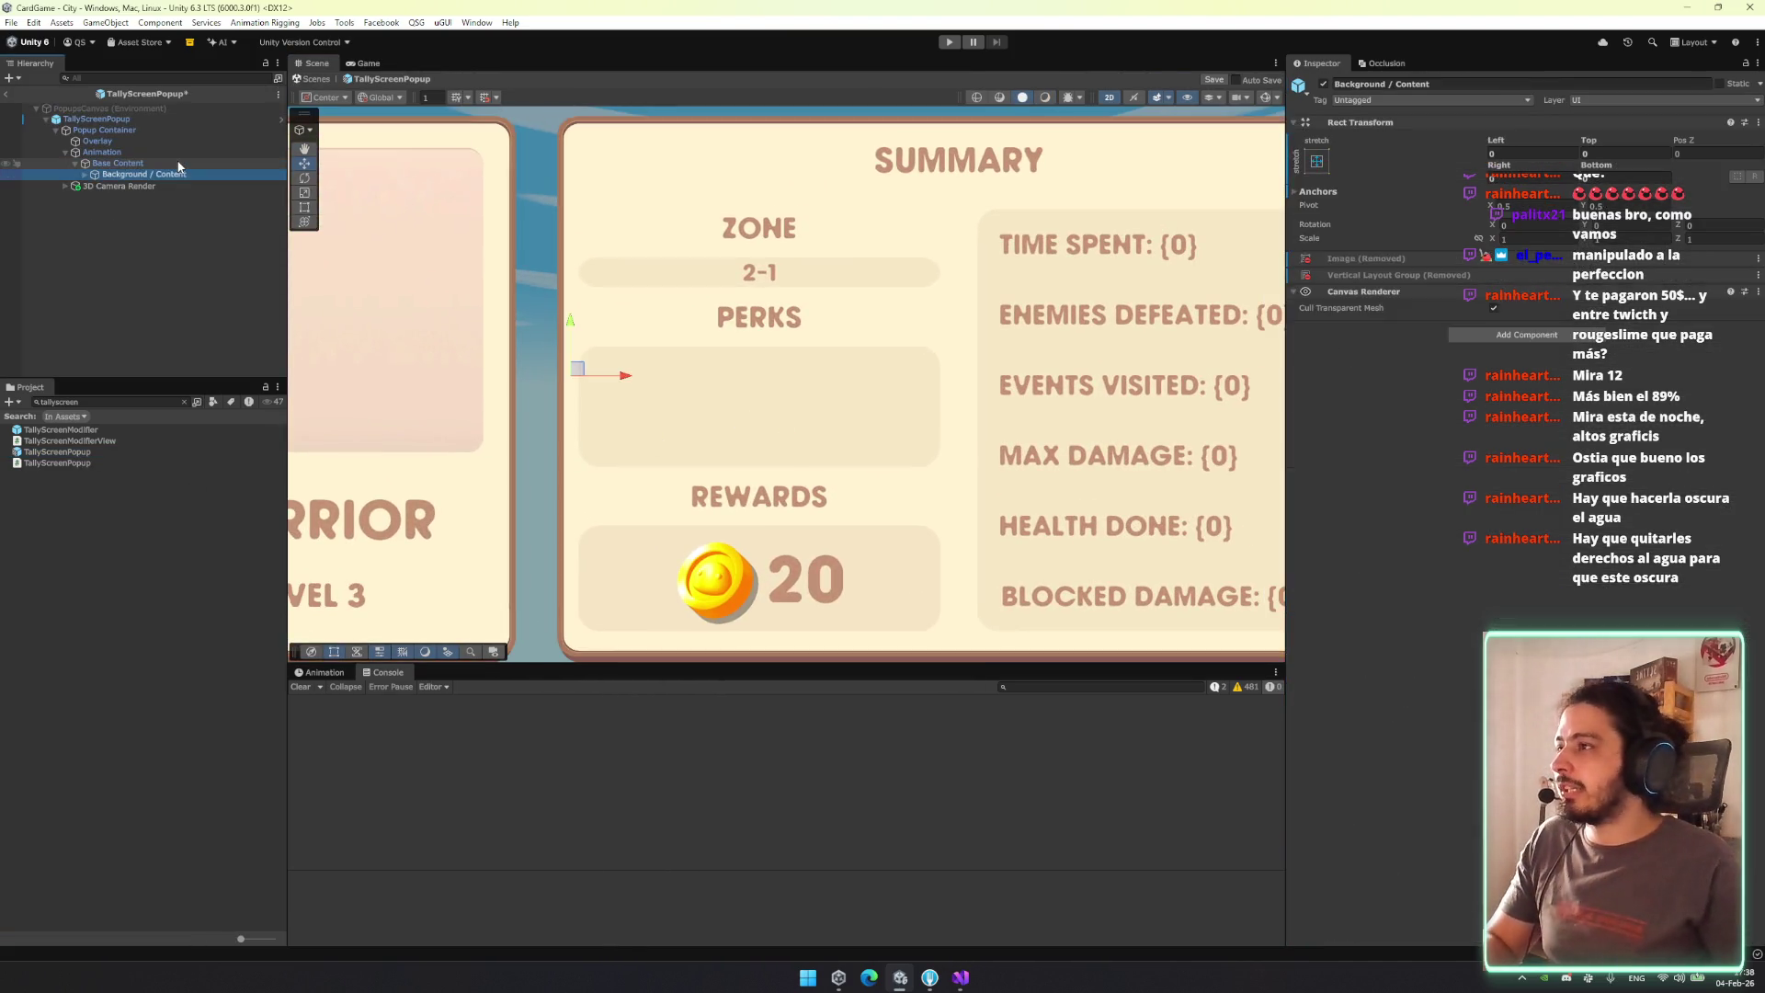
pyautogui.press('Right')
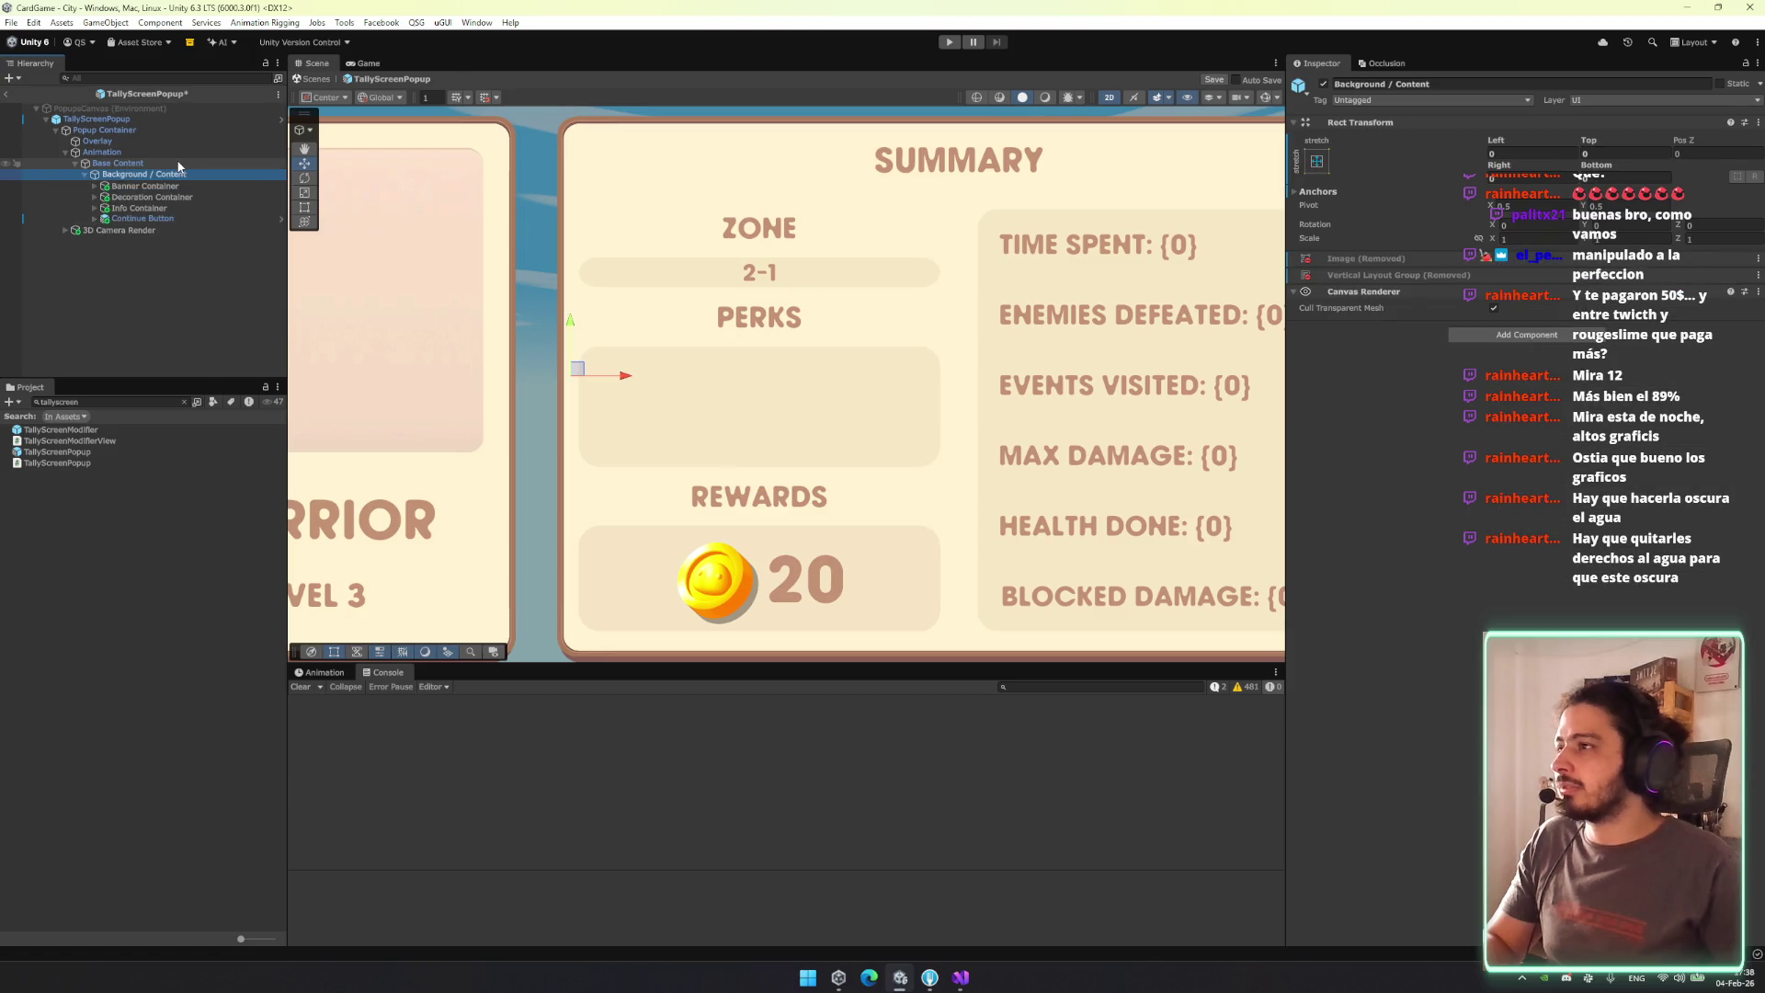
pyautogui.click(157, 118)
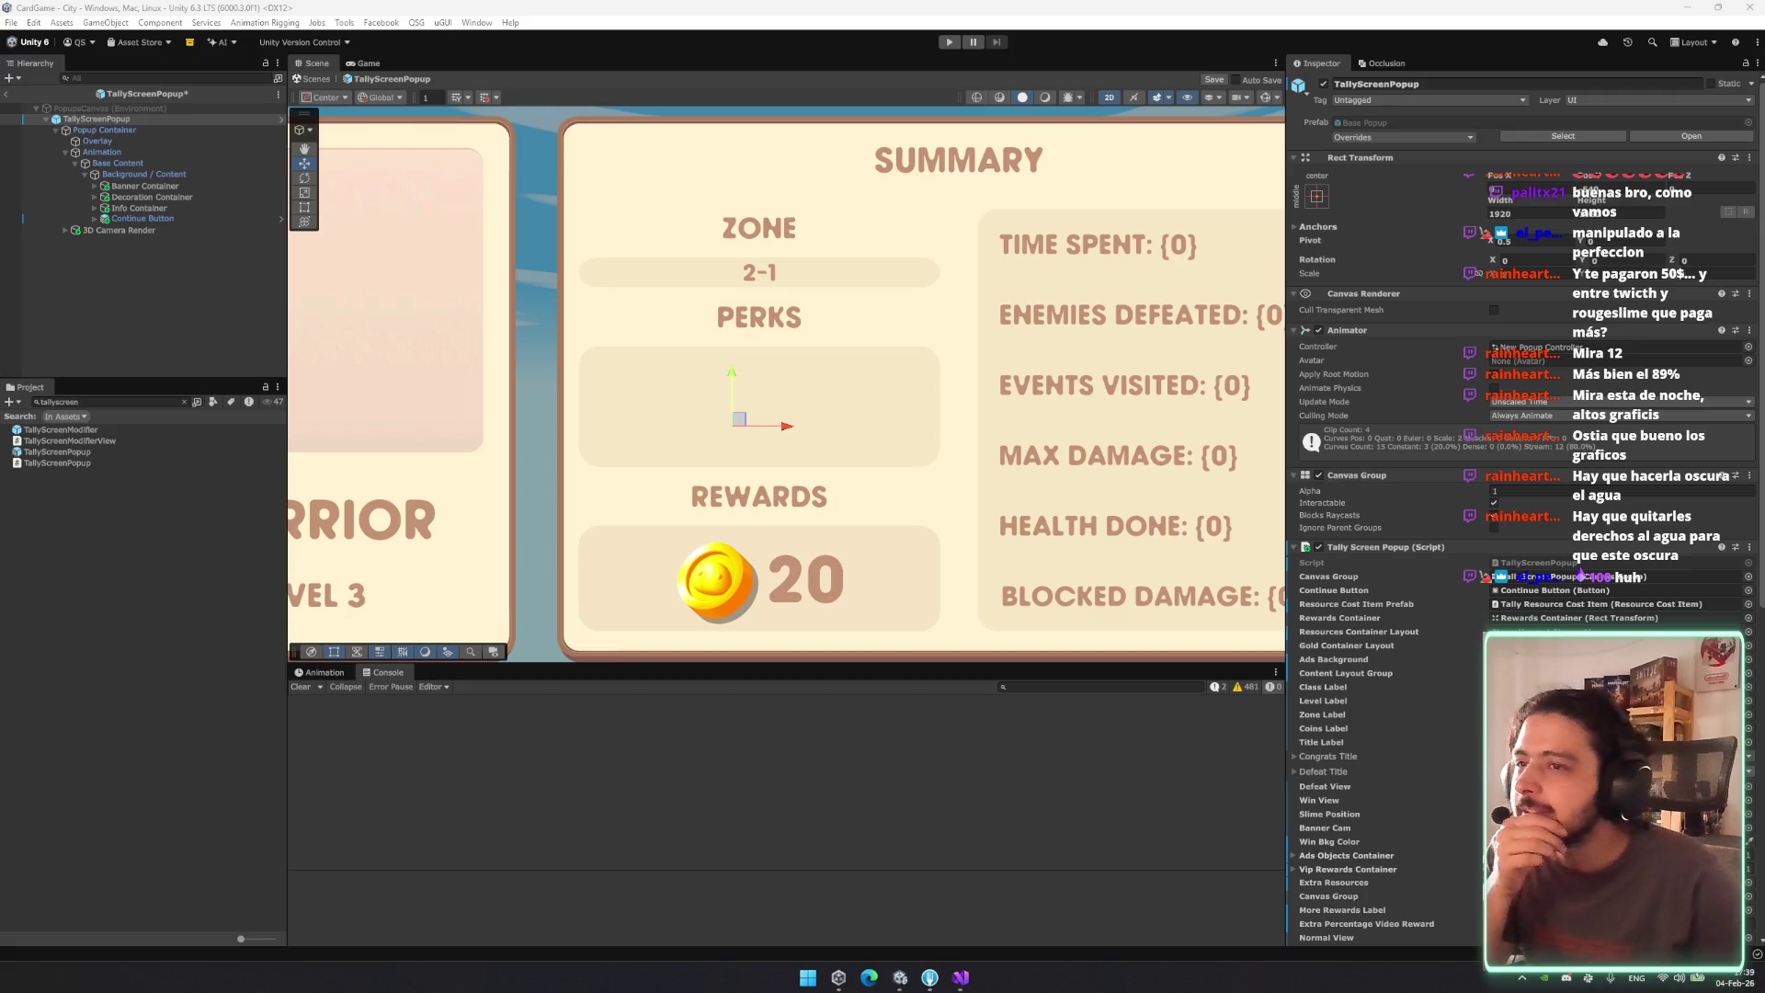
# Ping the Current Perks Container from the TallyScreenPopup script to reveal it in the Hierarchy.
pyautogui.scroll(-3, 1517, 506)
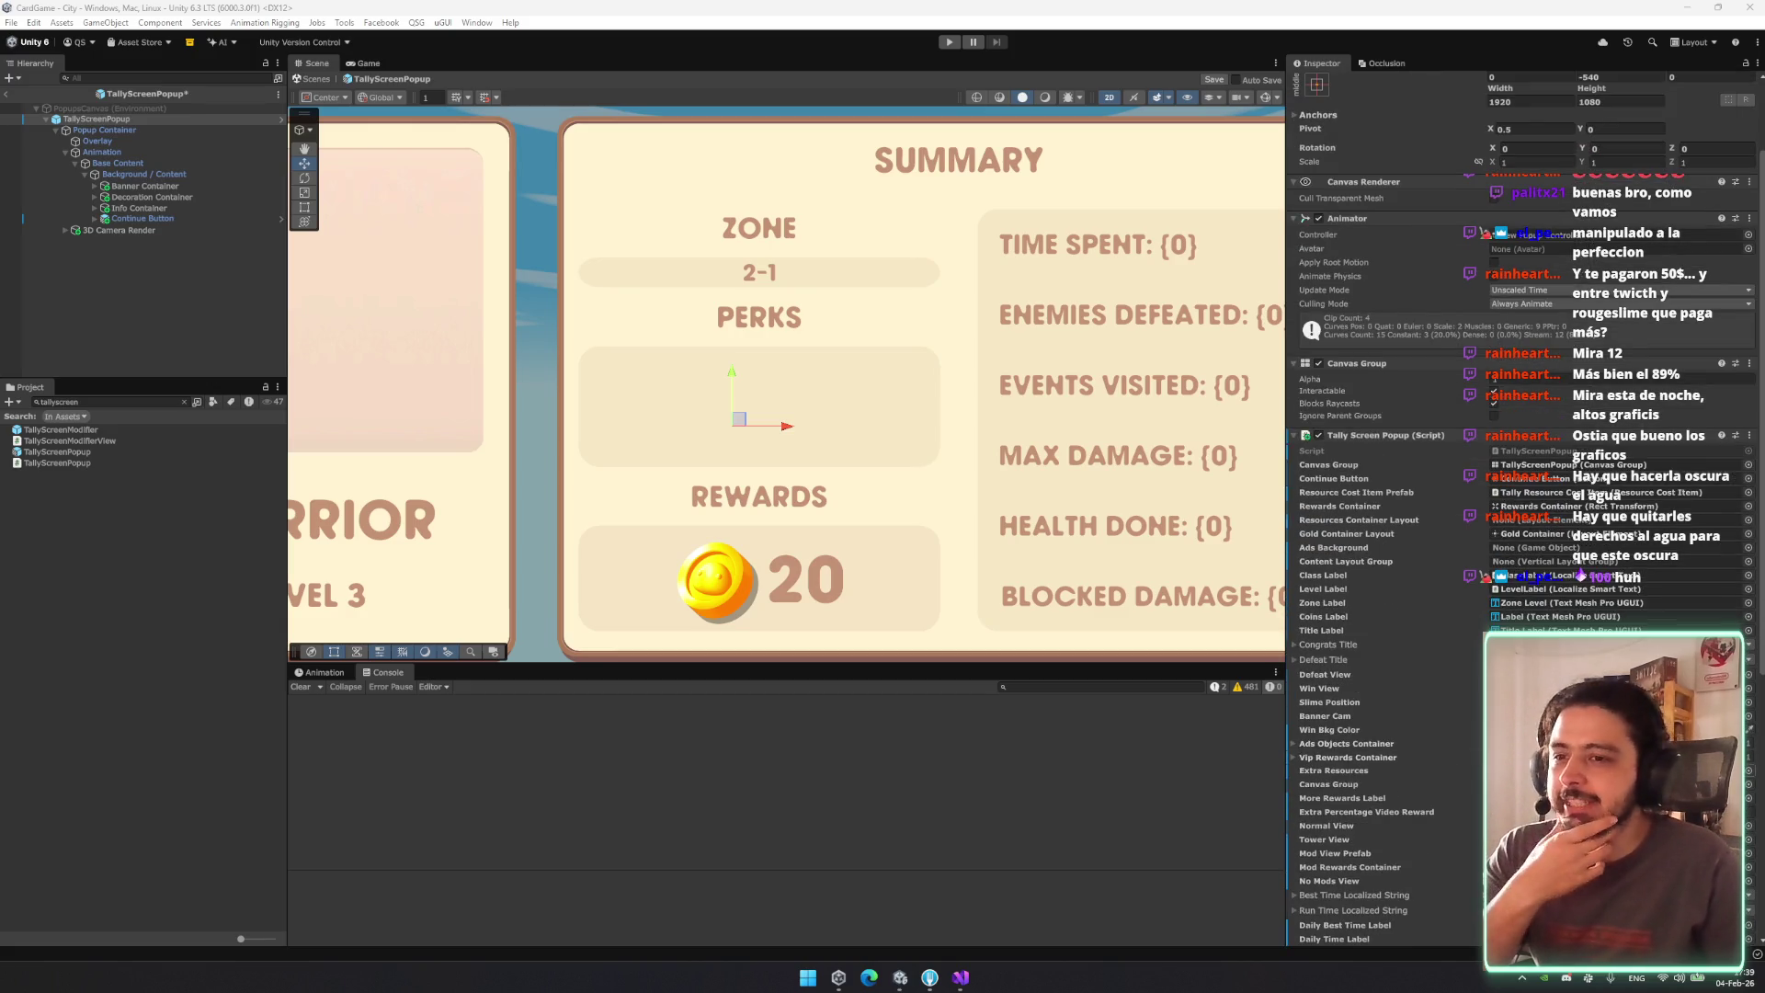
pyautogui.scroll(-3, 1379, 505)
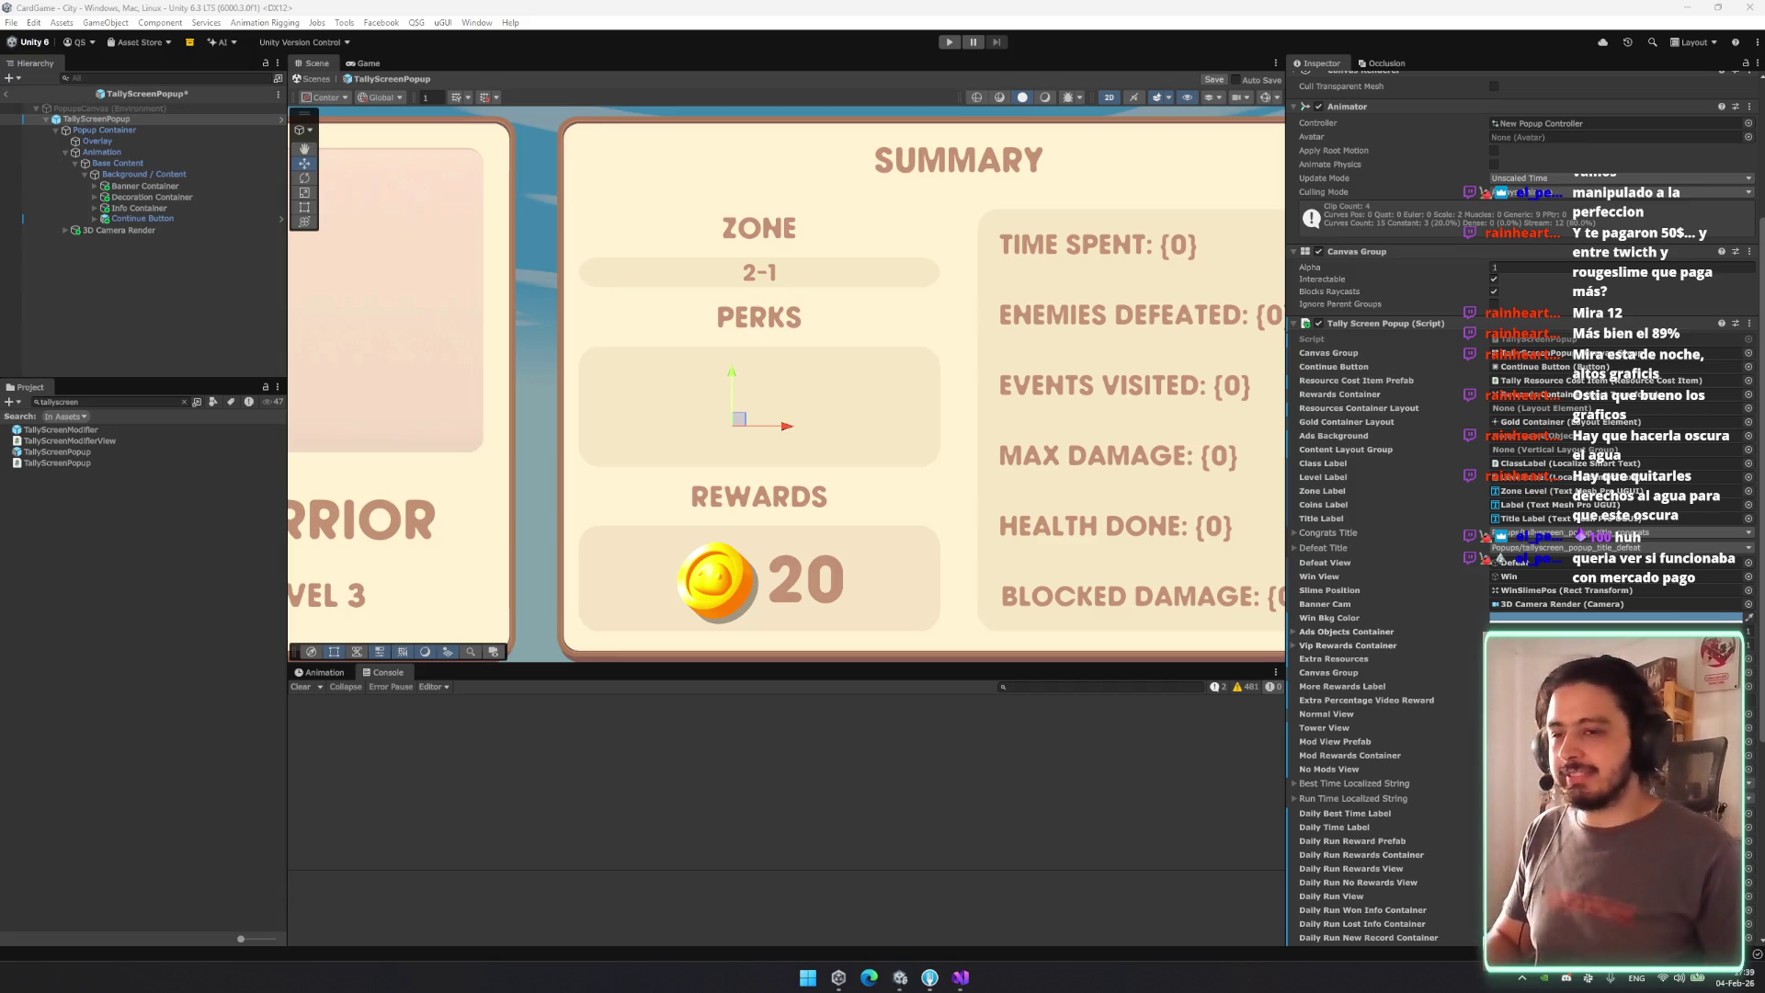
pyautogui.scroll(-6, 1373, 765)
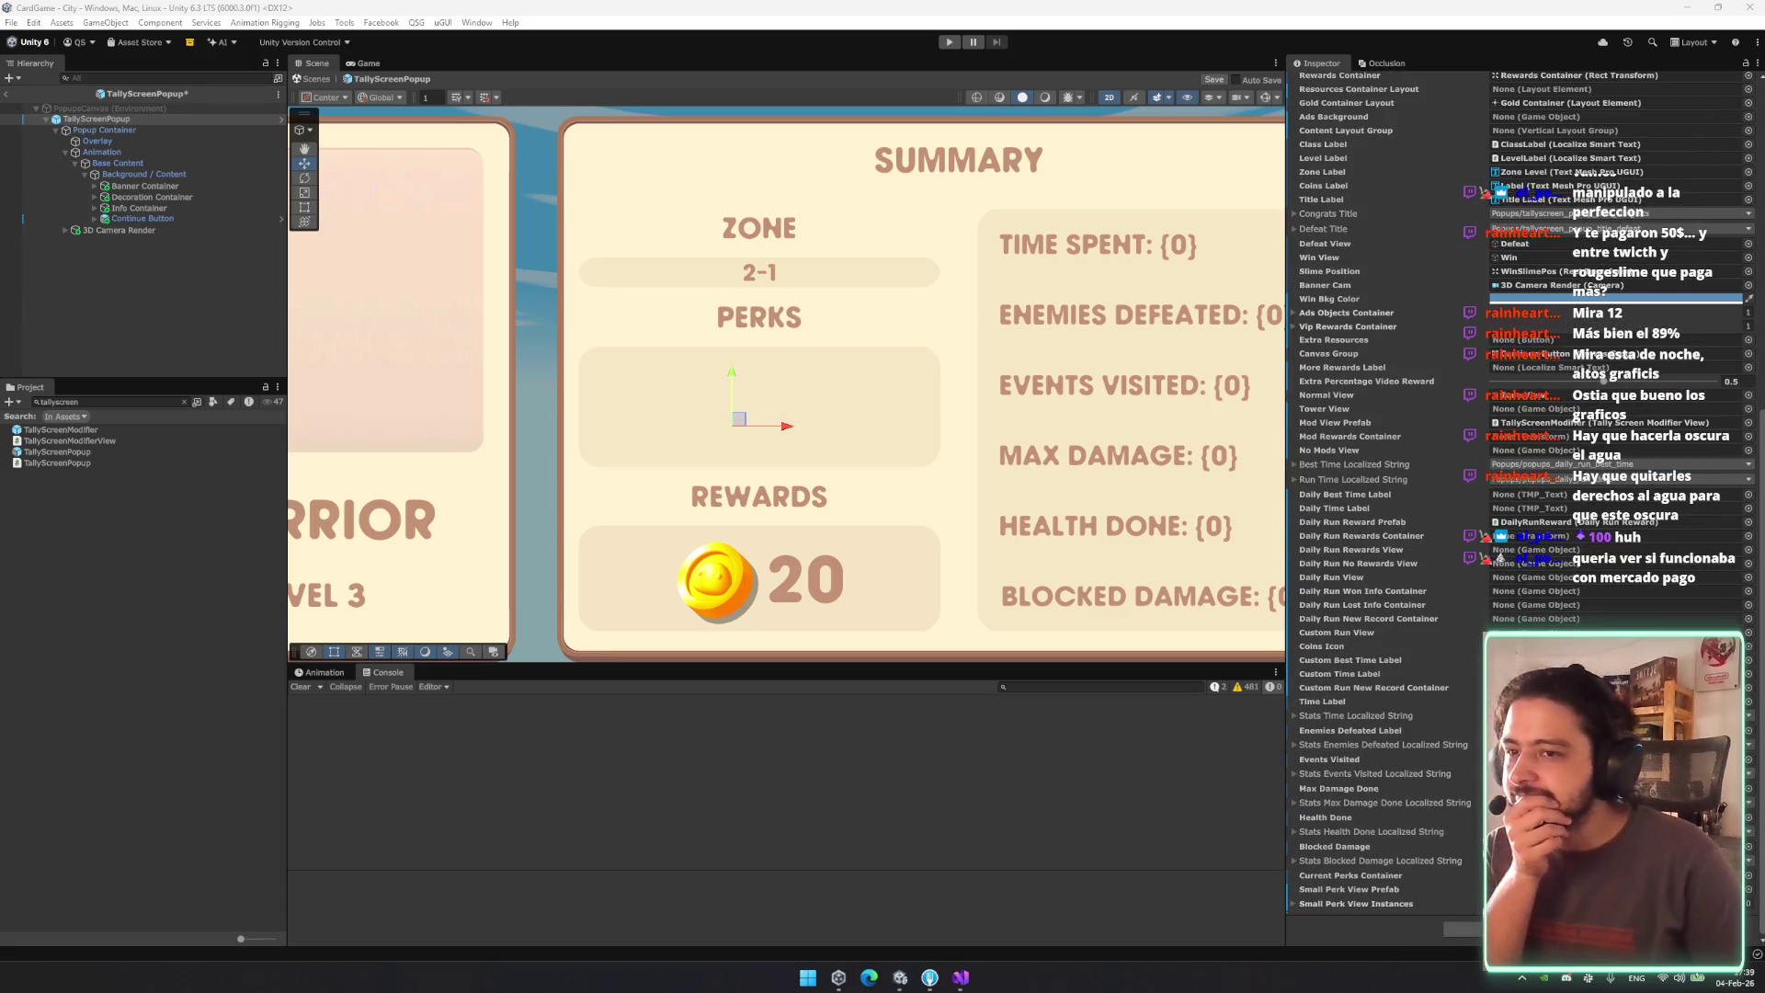
pyautogui.click(1378, 904)
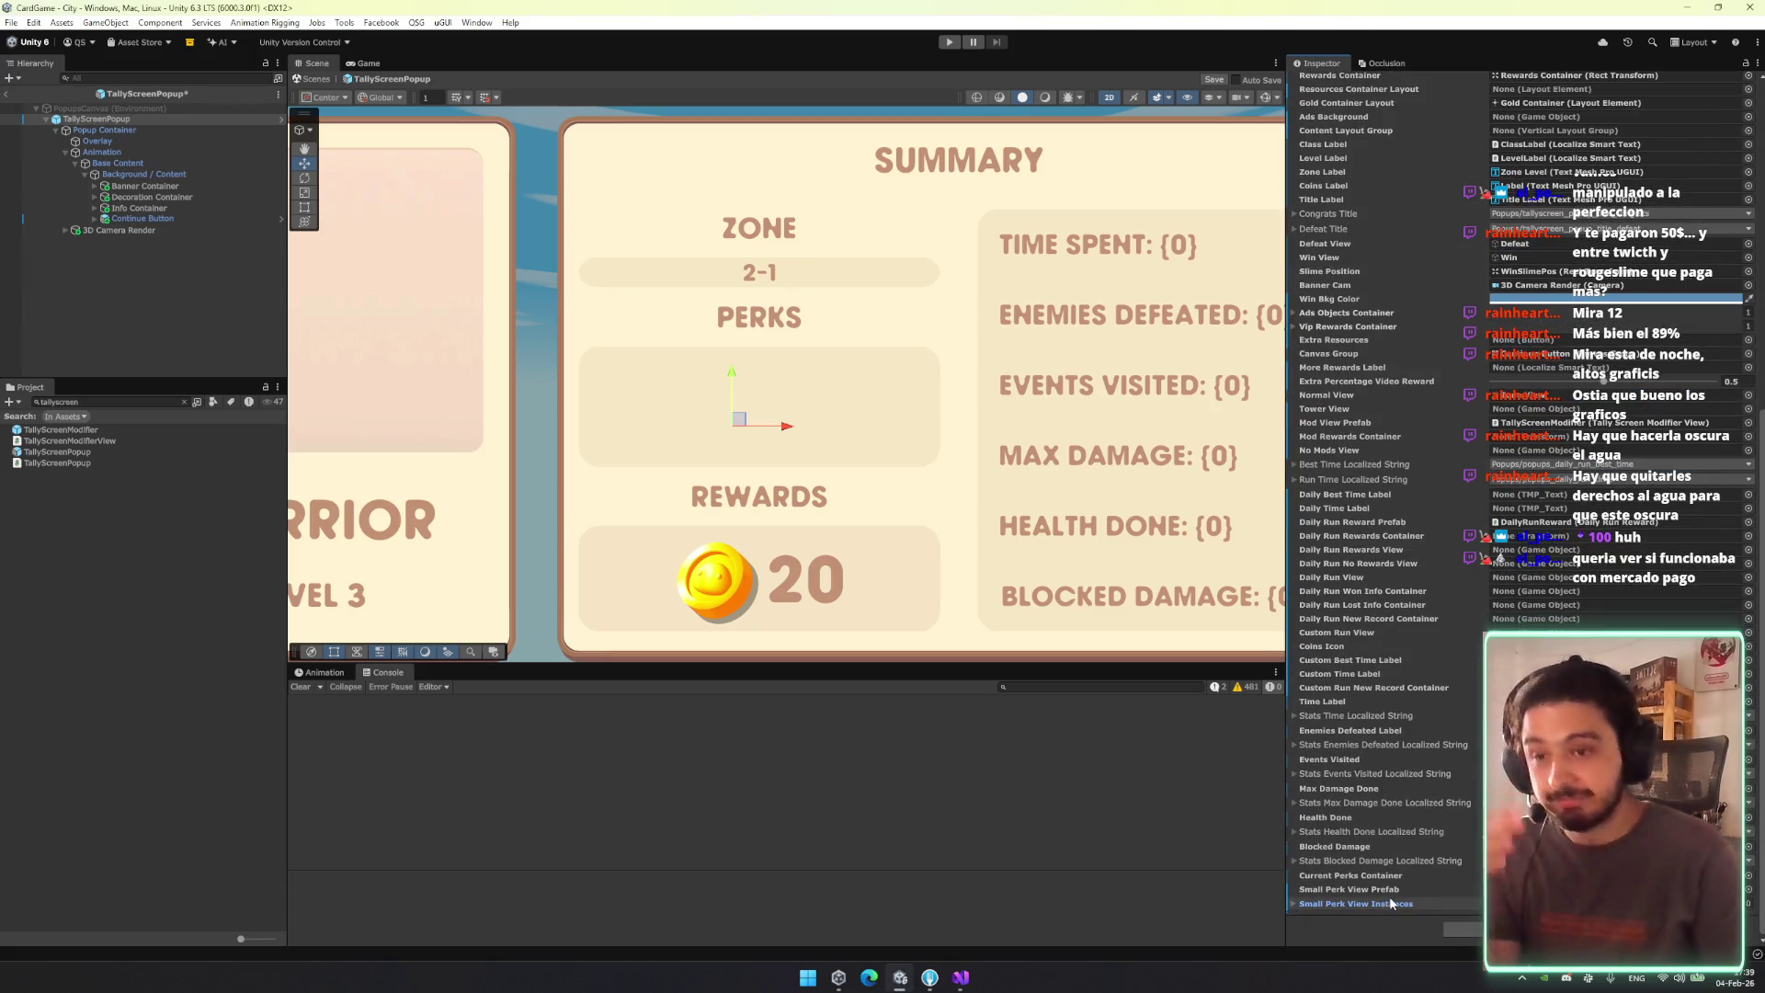
pyautogui.click(1562, 875)
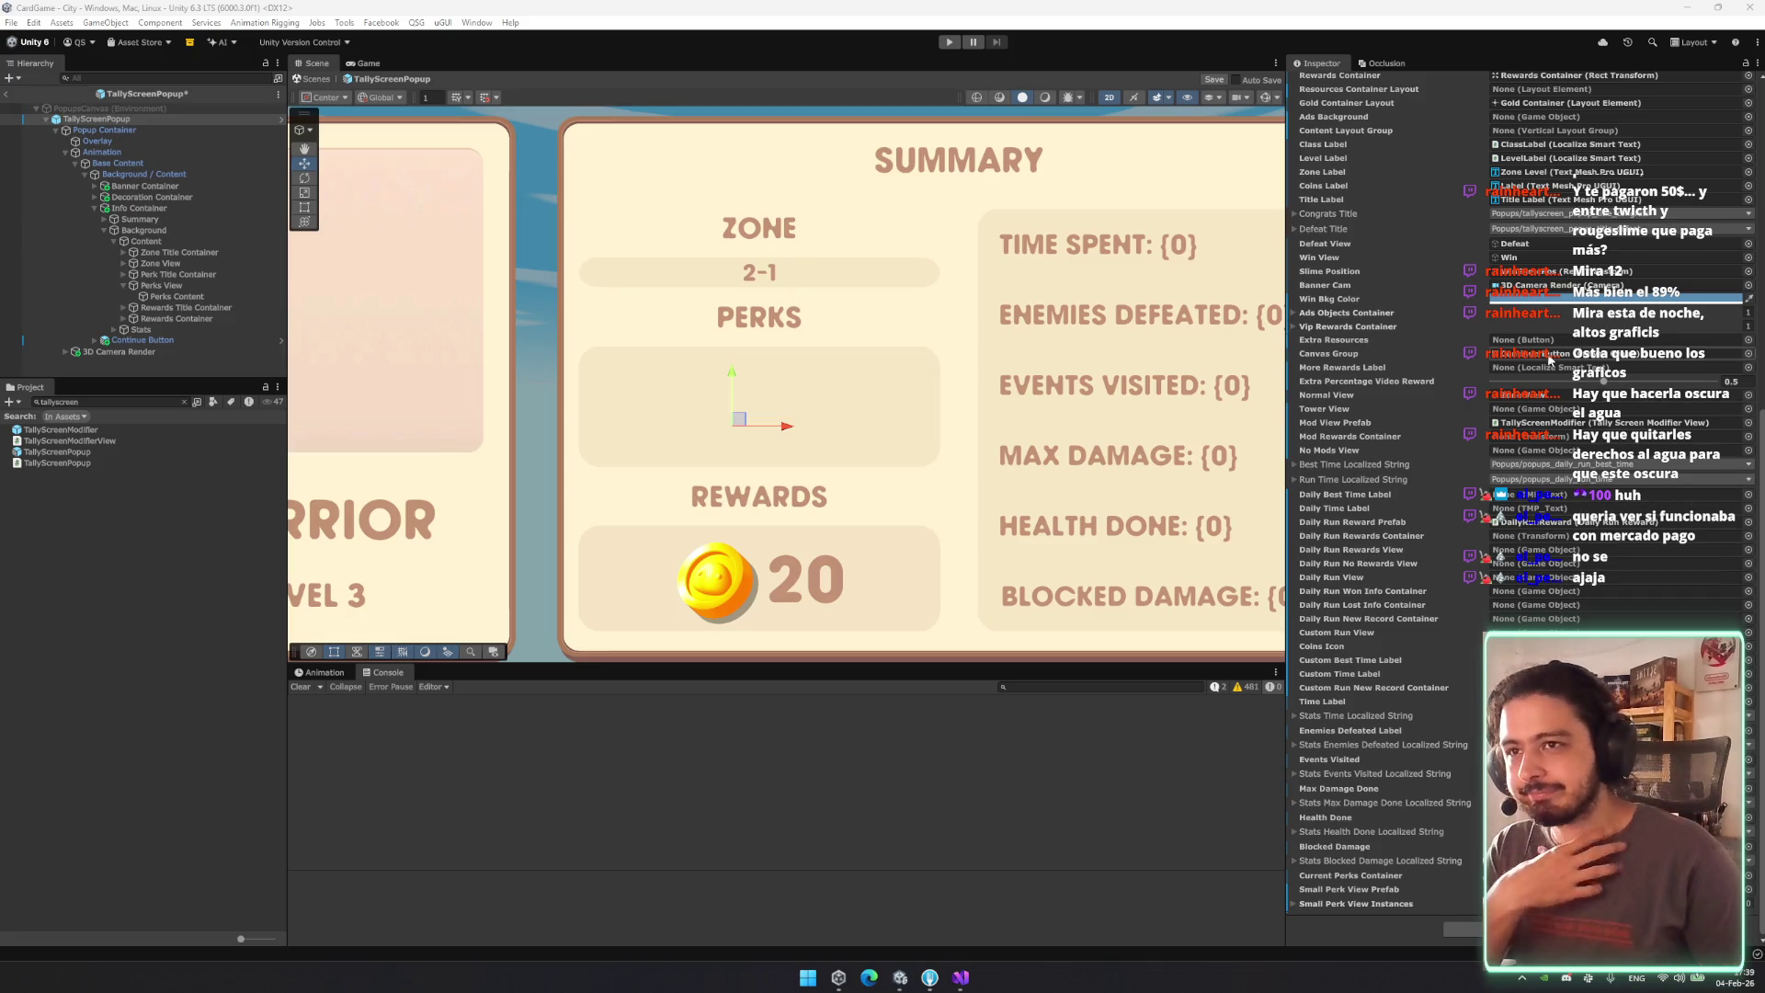
pyautogui.scroll(4, 1533, 223)
# Drag a Tally Resource Cost Item prefab into the Rewards Container.
pyautogui.click(1533, 223)
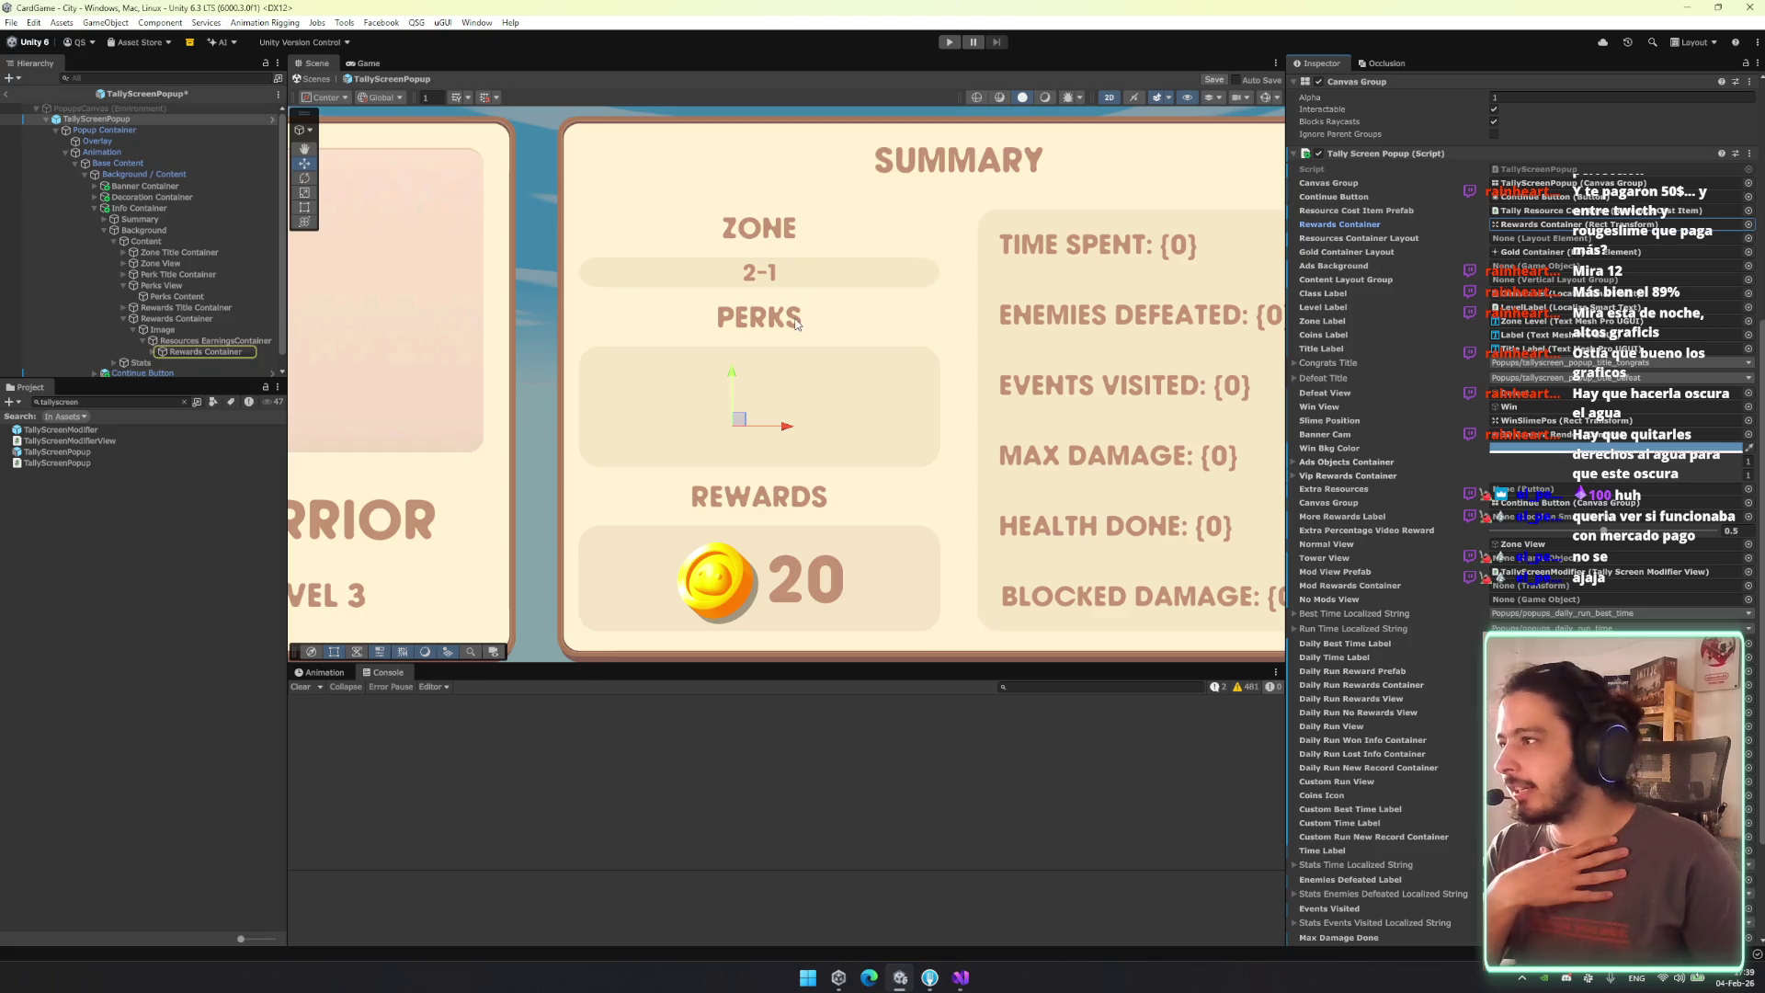
pyautogui.click(184, 402)
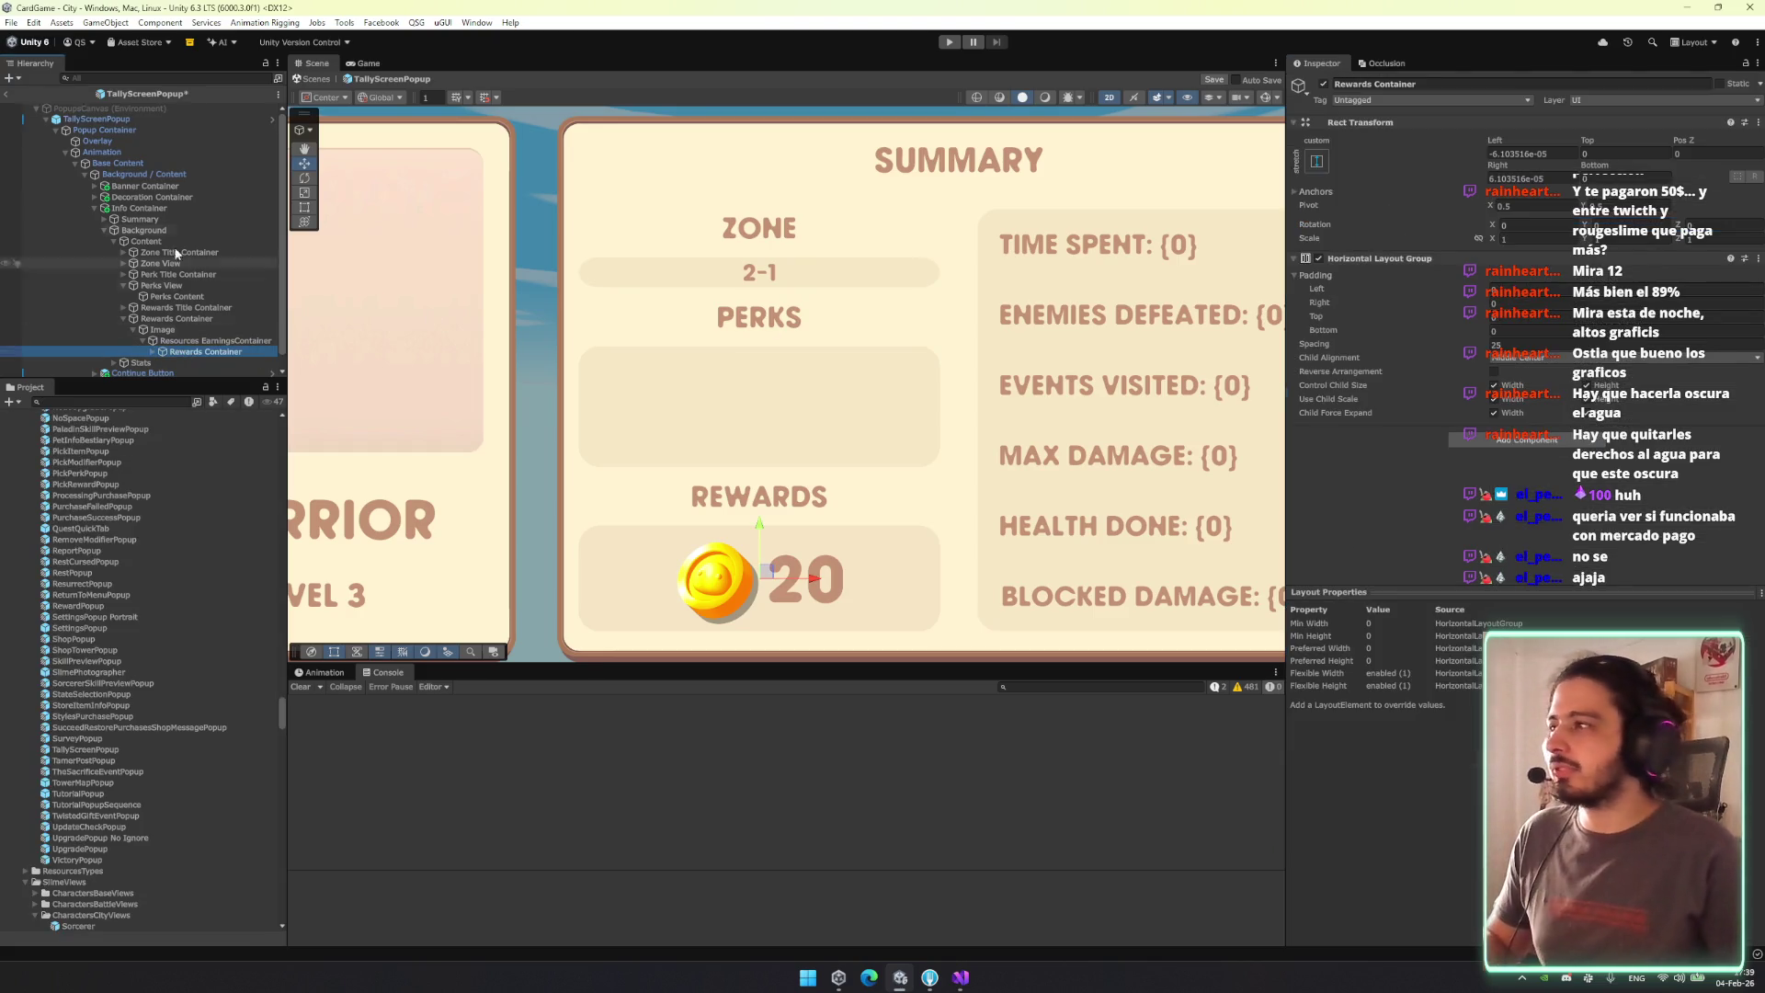
pyautogui.click(96, 119)
pyautogui.scroll(-3, 1662, 326)
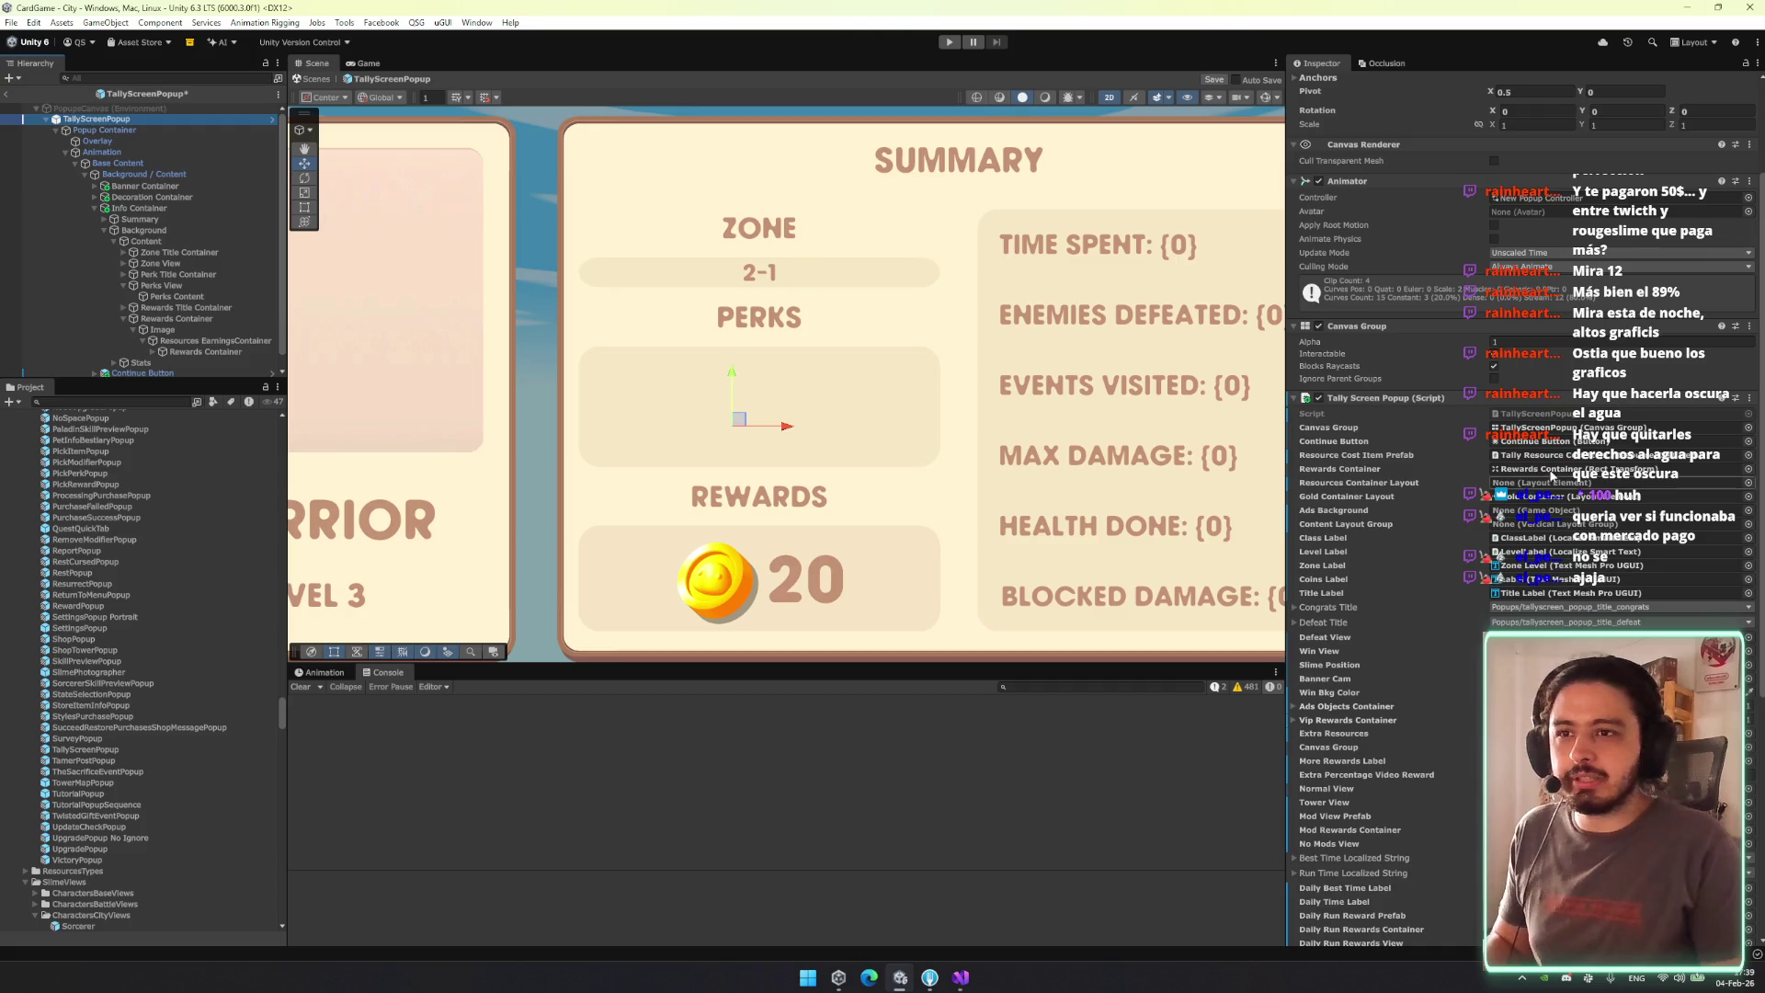
pyautogui.click(1553, 462)
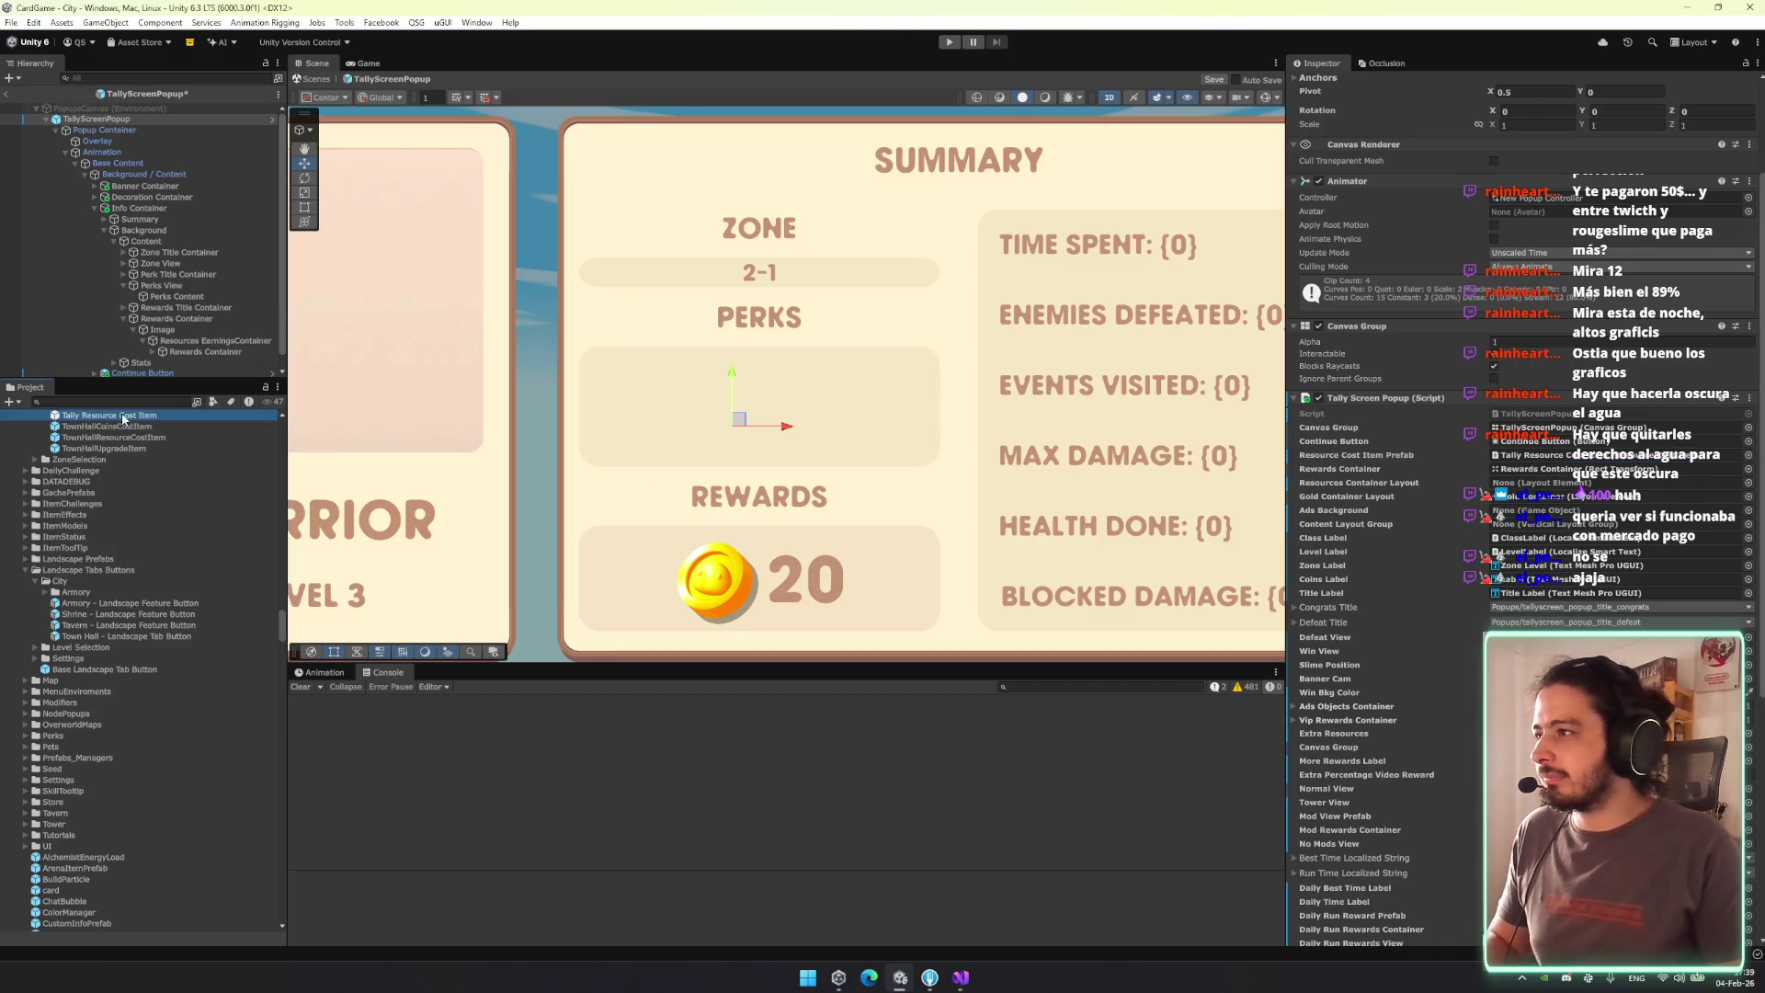
pyautogui.scroll(1, 138, 478)
pyautogui.moveTo(222, 360); pyautogui.dragTo(222, 359)
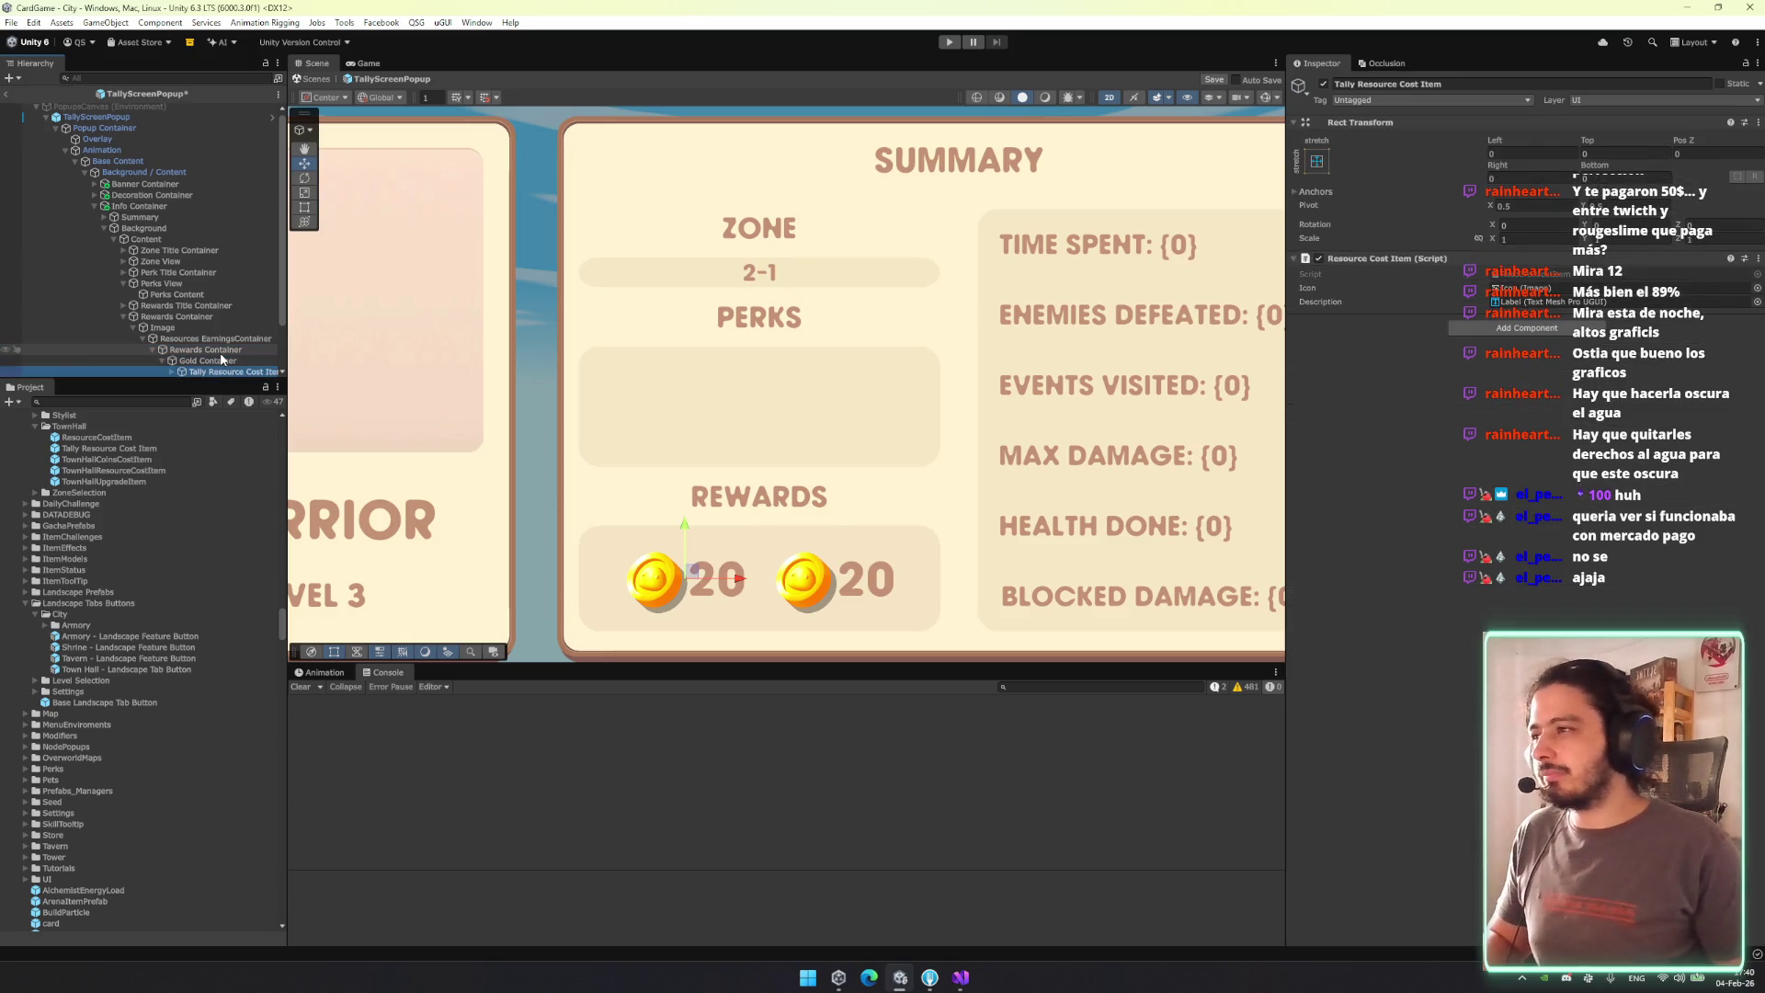
# Expand the new reward item down through Resource Container to its Icon Container.
pyautogui.press('Right')
pyautogui.press('Down')
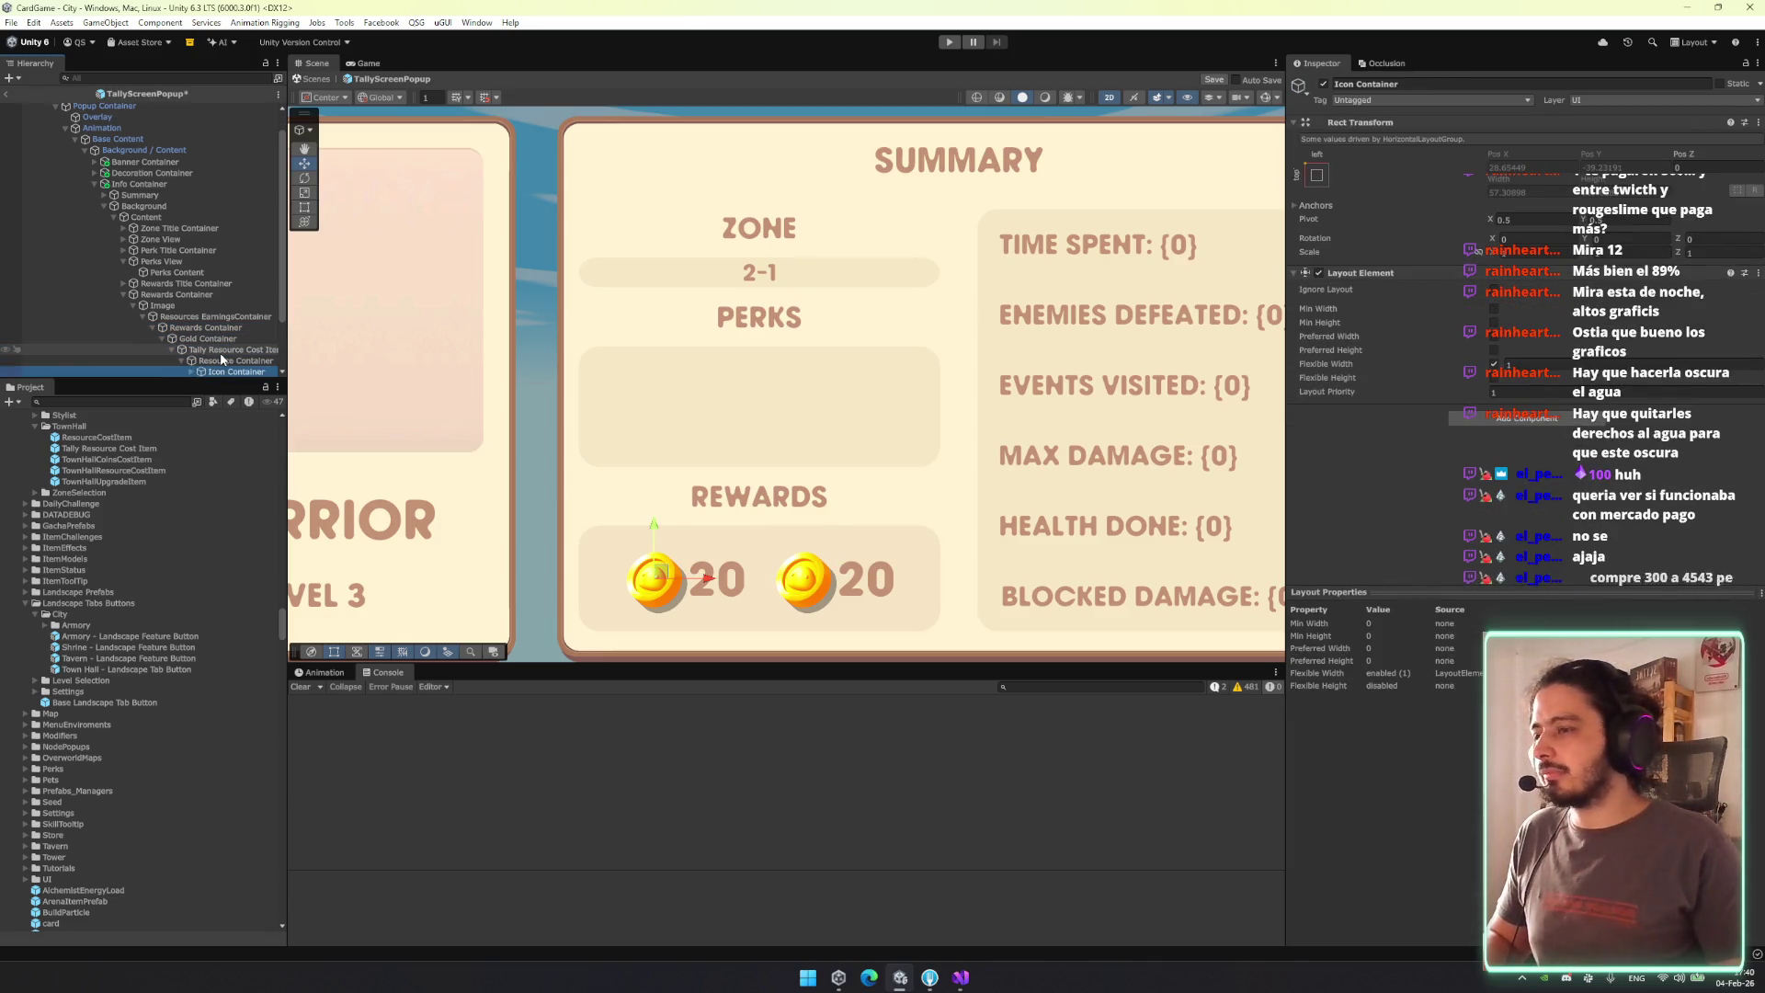
pyautogui.press('Right')
pyautogui.press('Down')
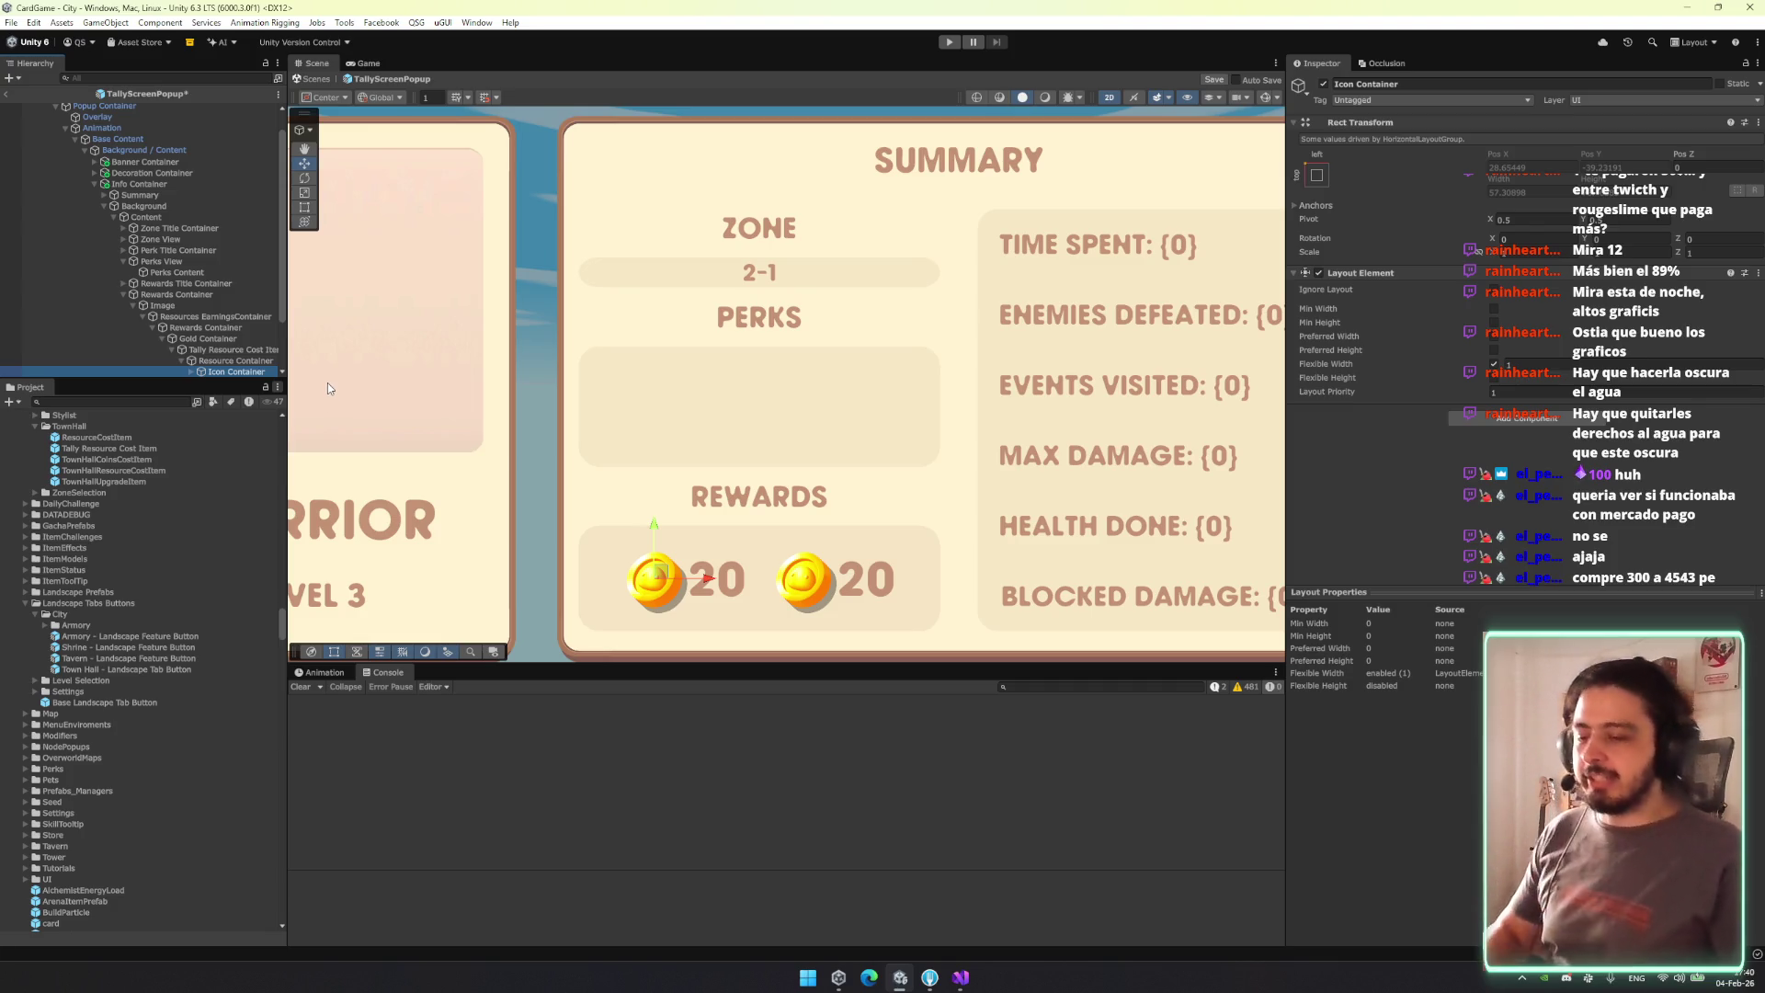
pyautogui.press('super')
# Use Calculator to compute 45/3 = 15, enter 1500, then close it.
pyautogui.write('calculator')
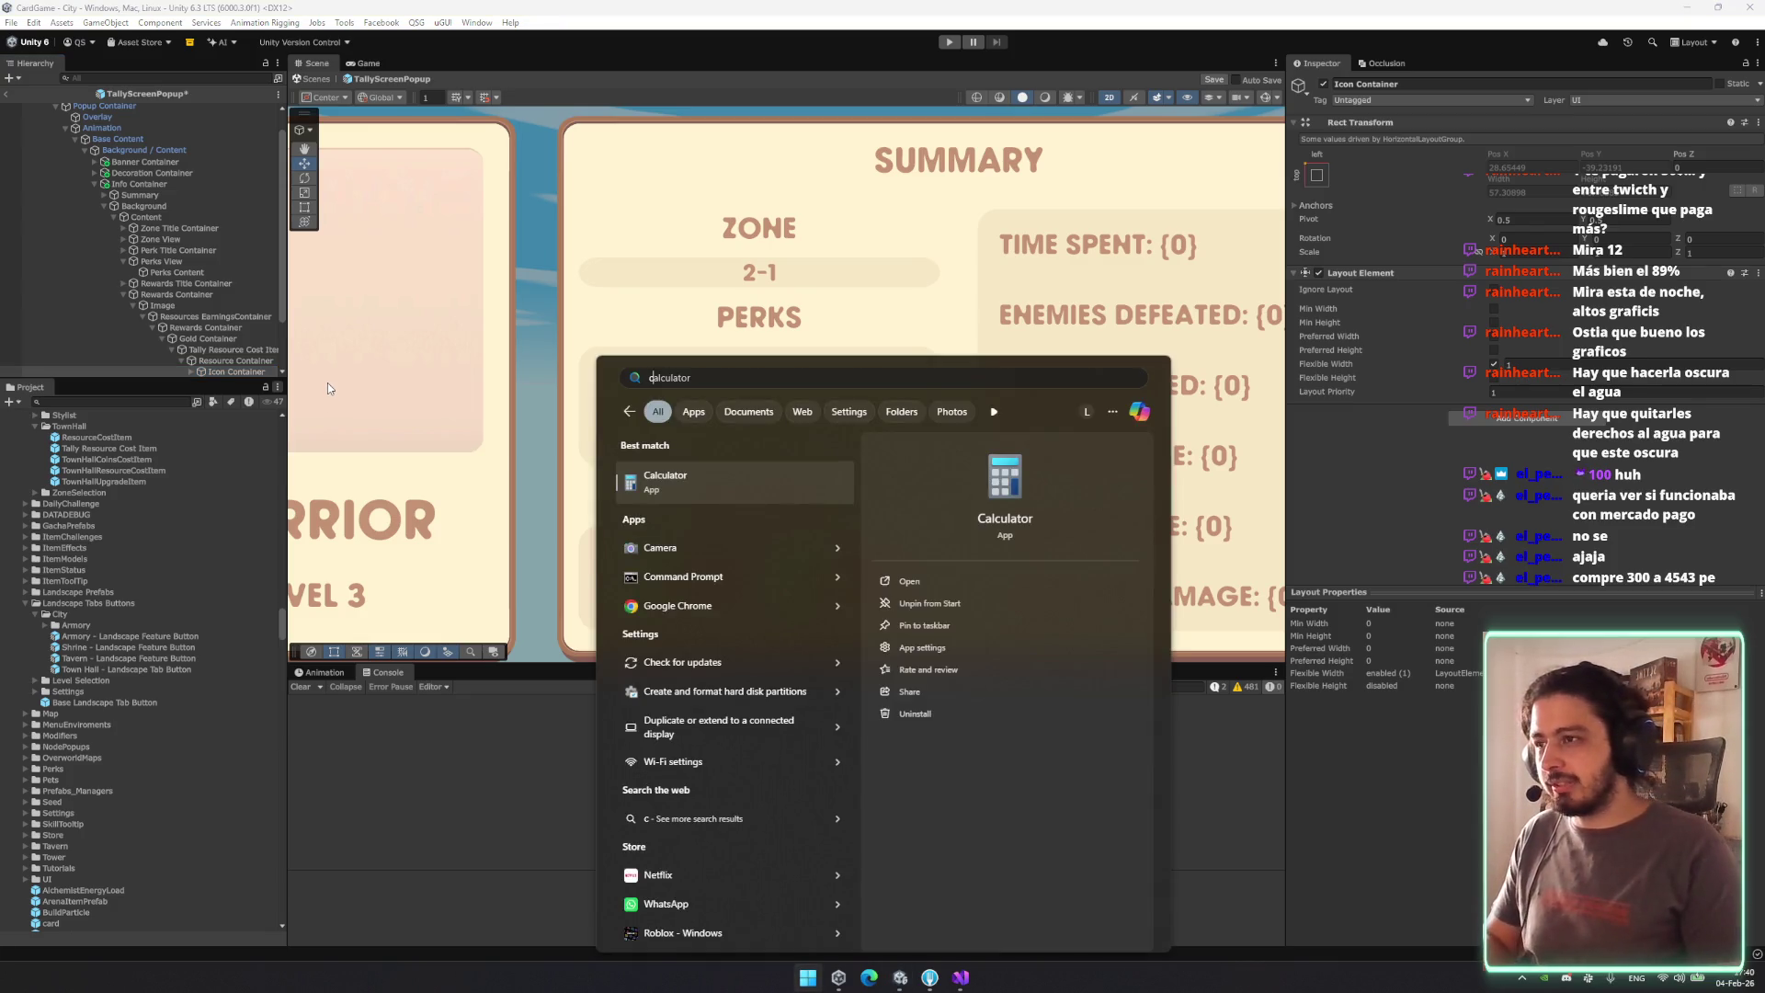
pyautogui.press('Return')
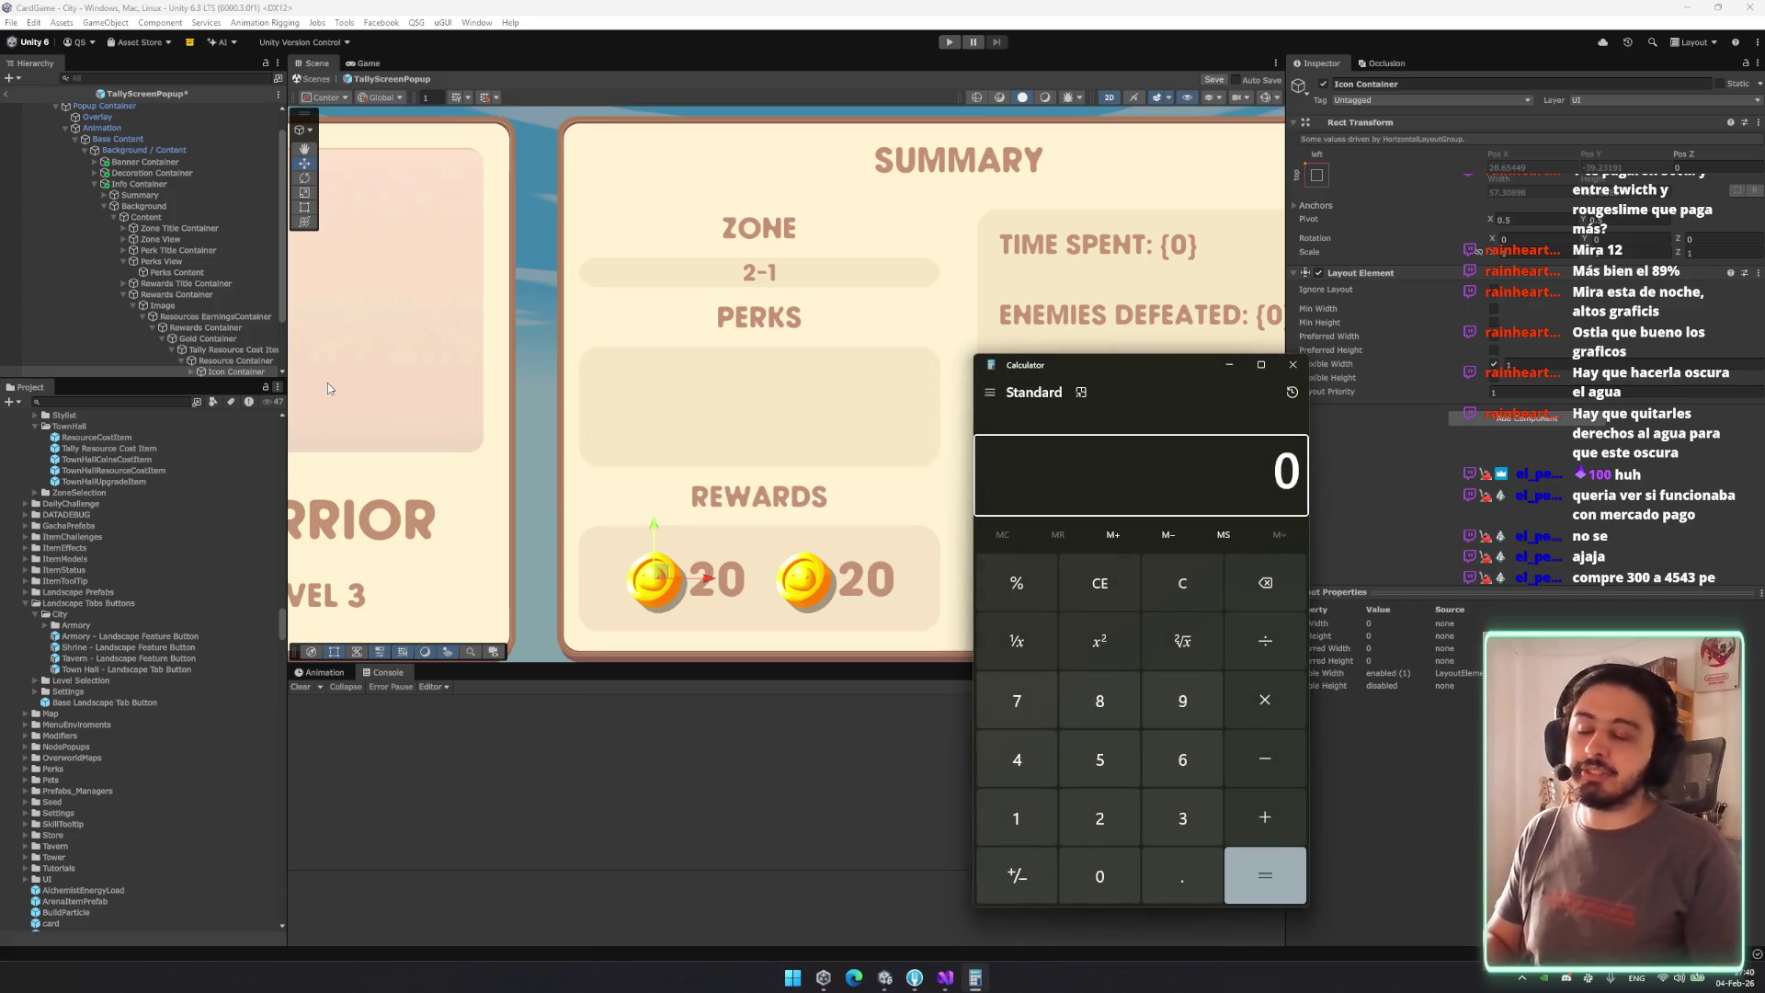
pyautogui.write('45/3')
pyautogui.press('Return')
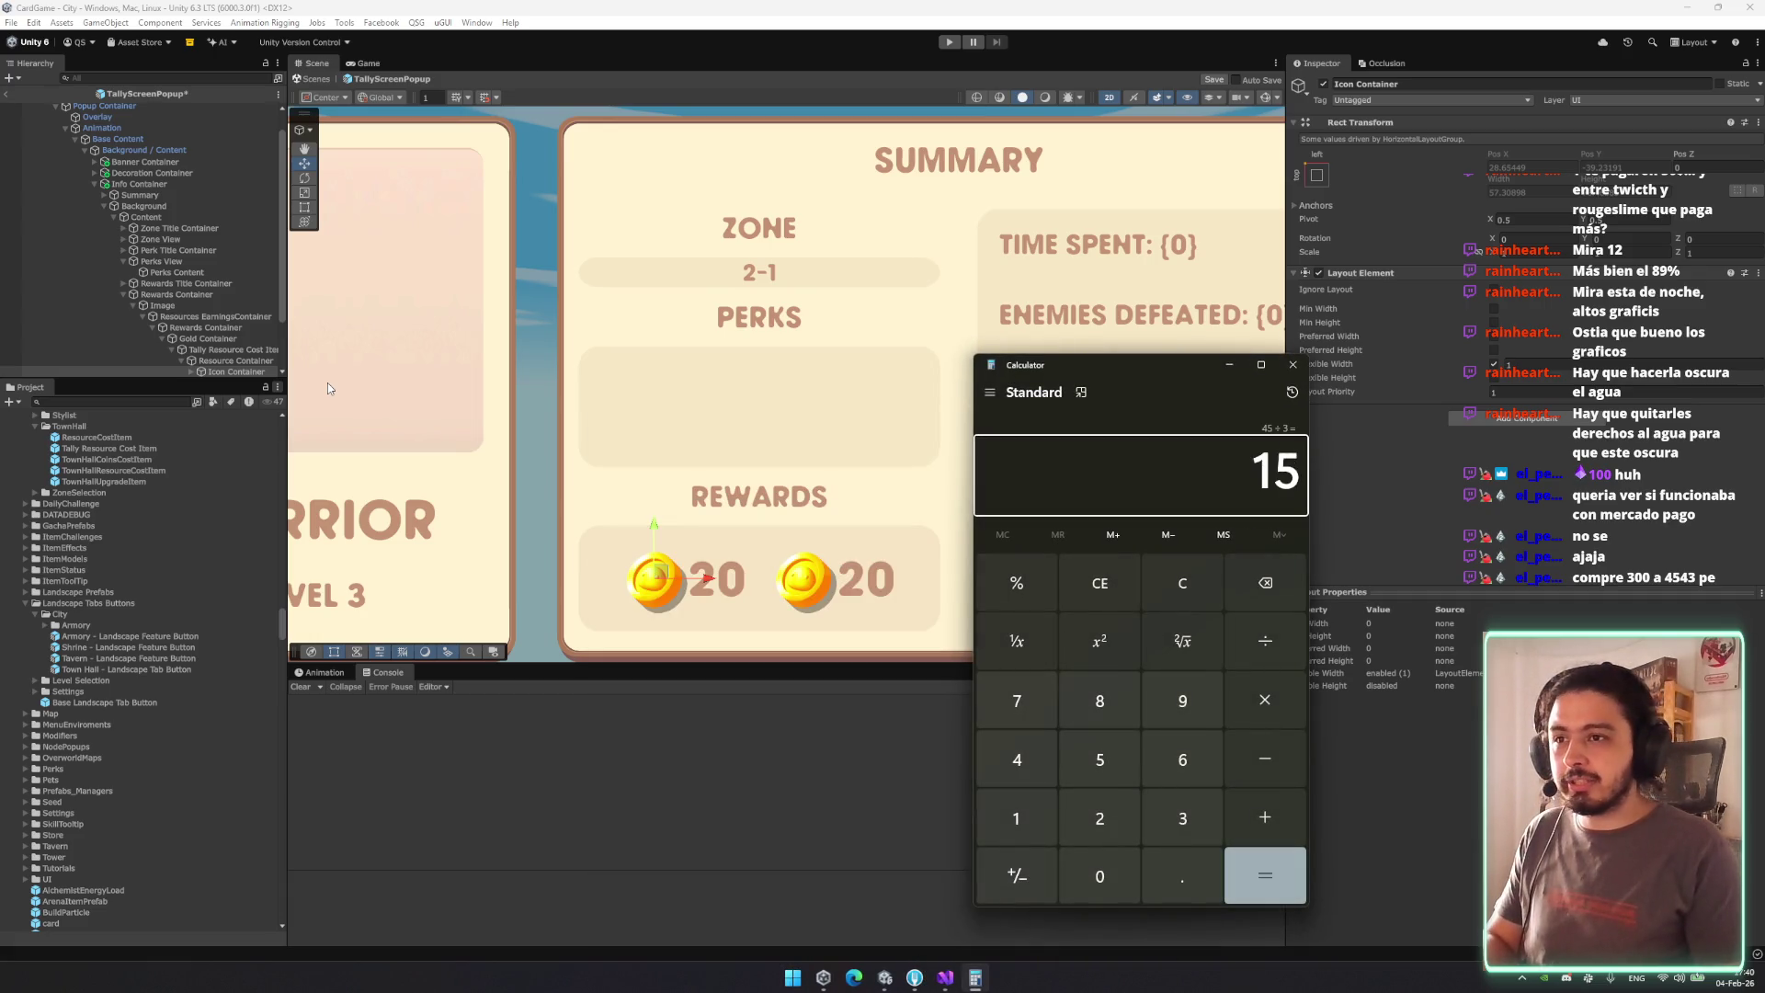
pyautogui.press('Escape')
pyautogui.write('1500')
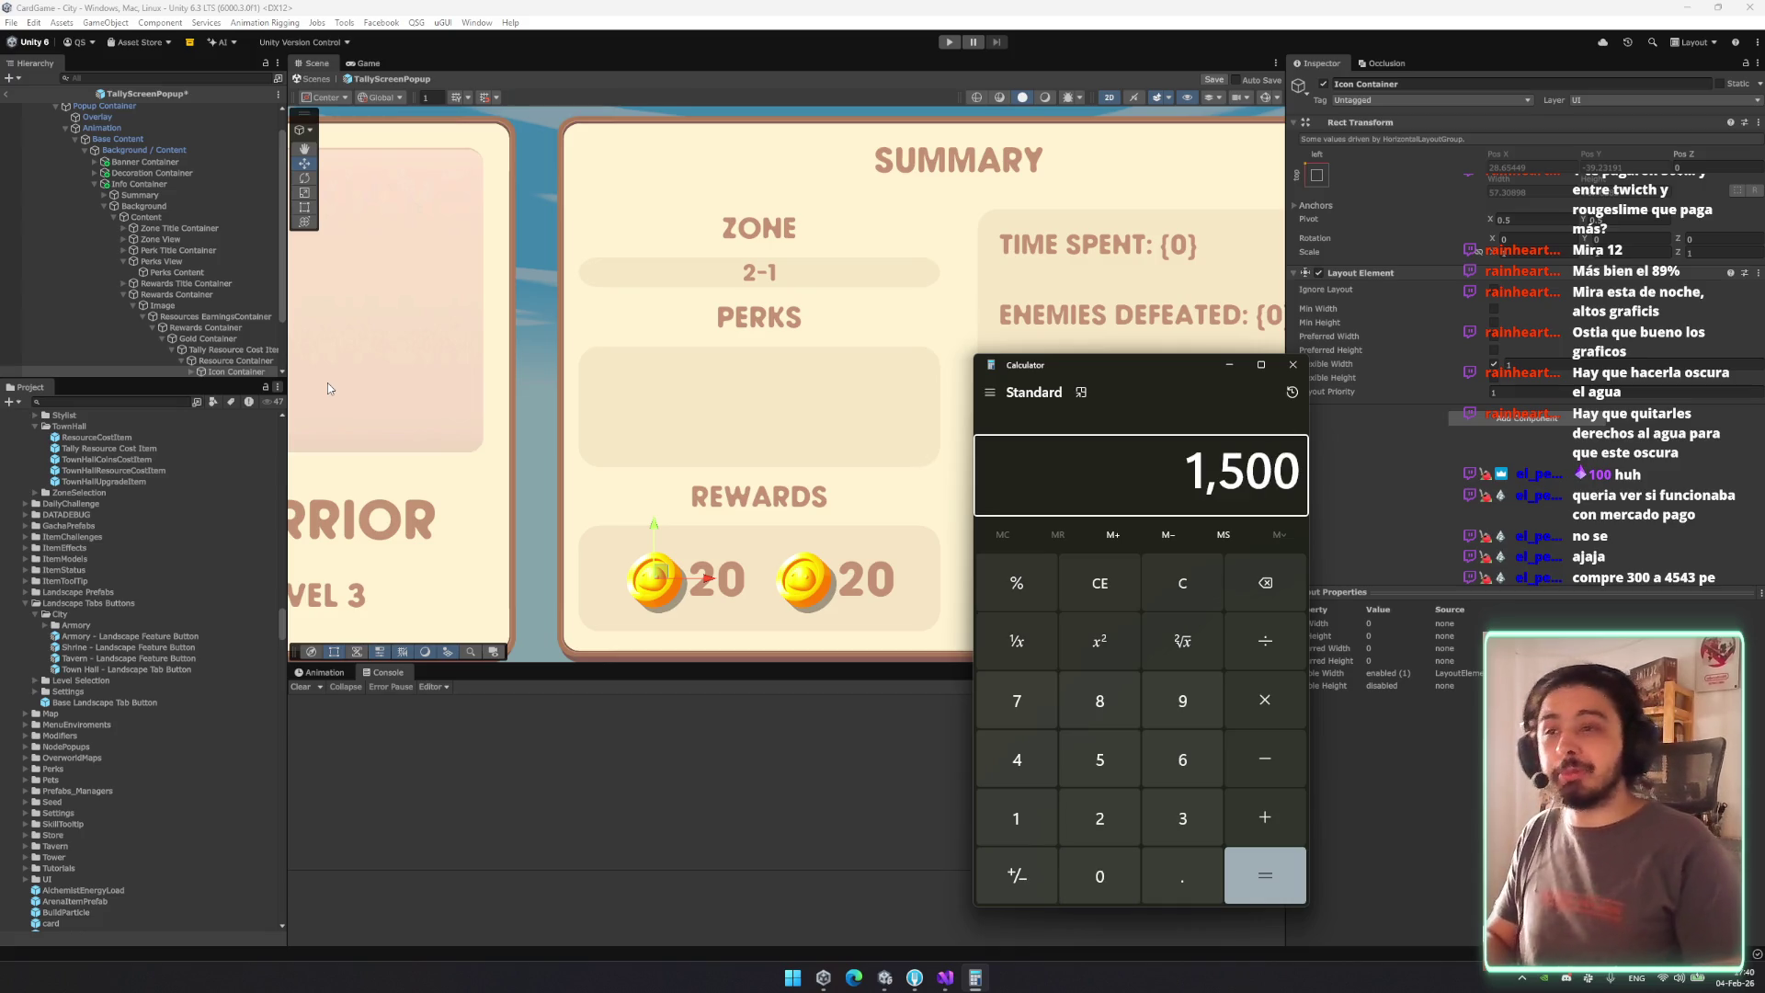
pyautogui.click(1293, 364)
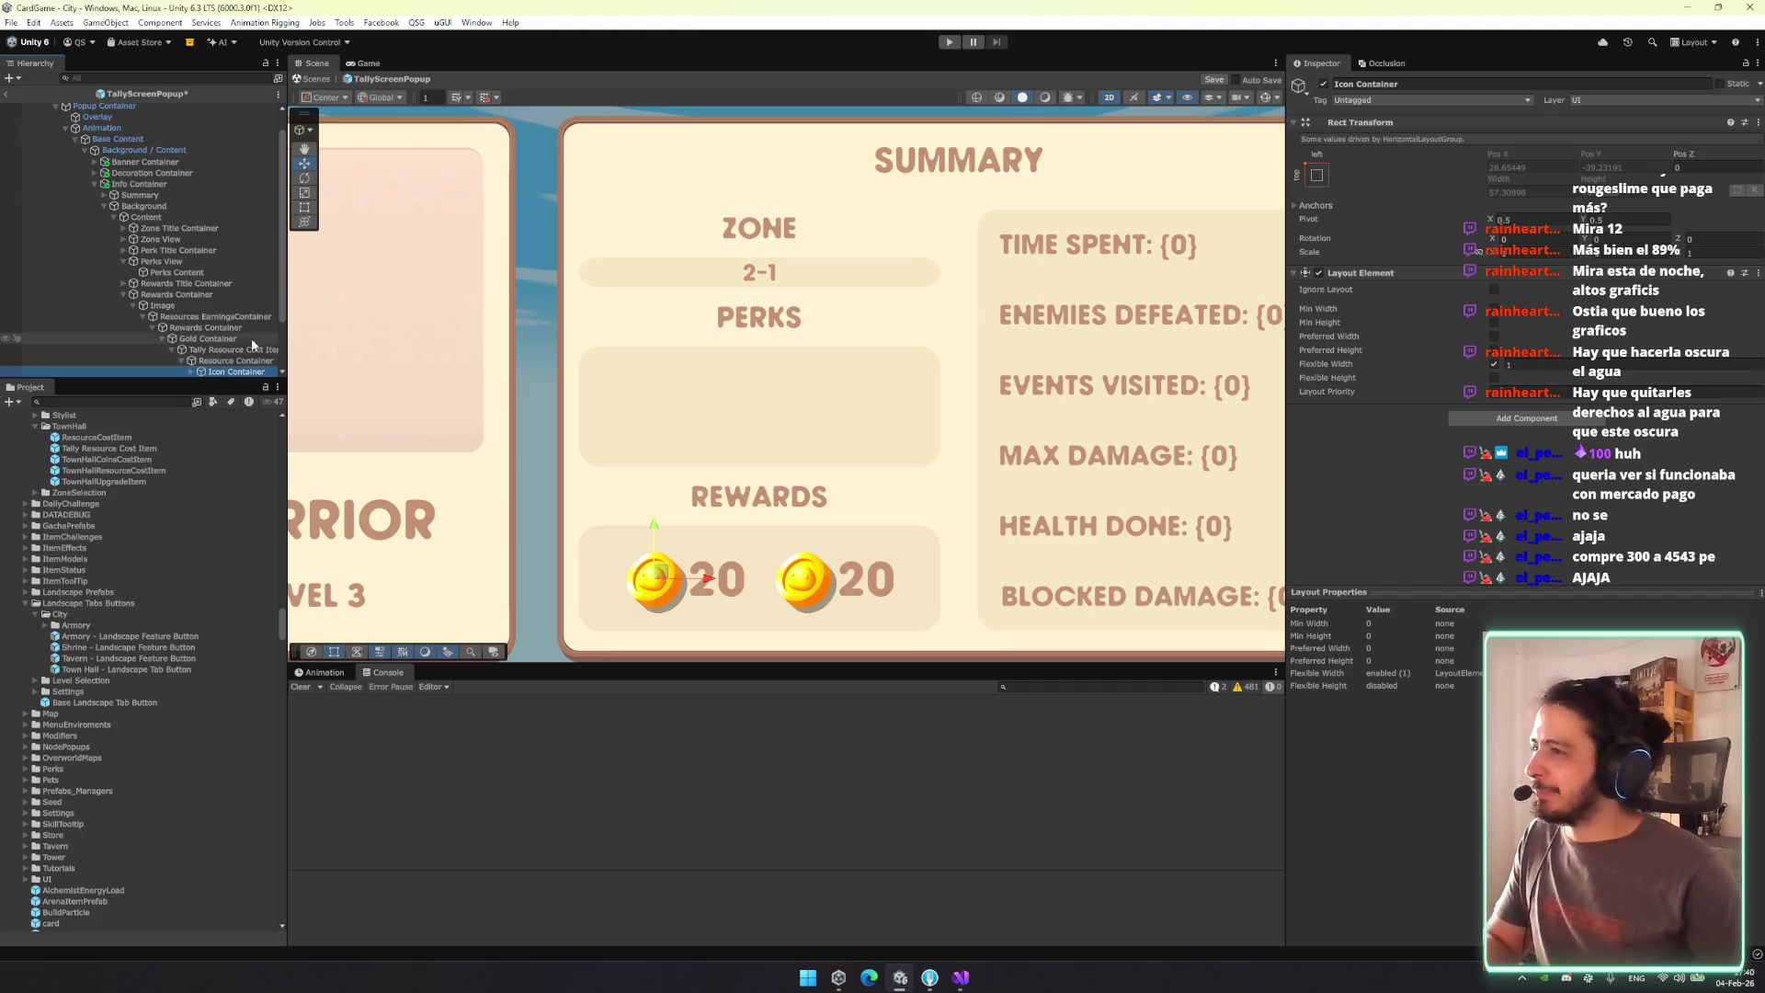
# Walk the new item's Resource Container, Icon Container and coin Icon, switching to the rect tool.
pyautogui.click(232, 360)
pyautogui.scroll(-2, 234, 355)
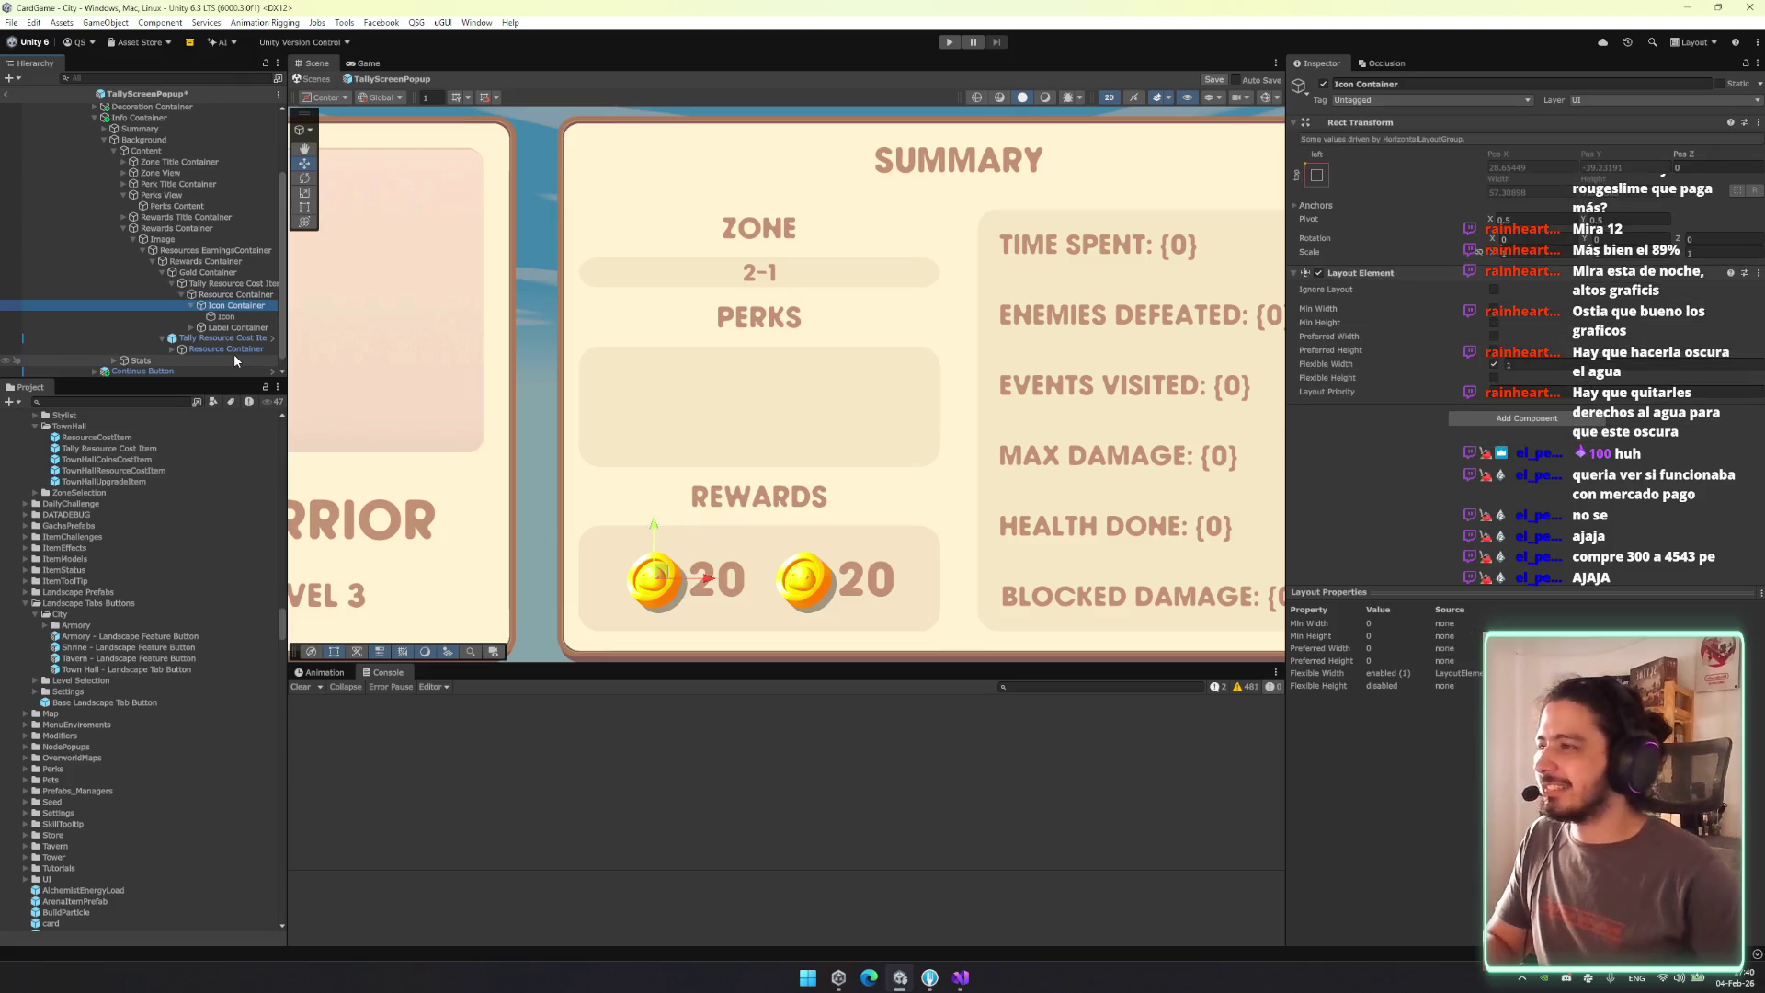
pyautogui.press('Down')
pyautogui.press('Right')
pyautogui.press('Down')
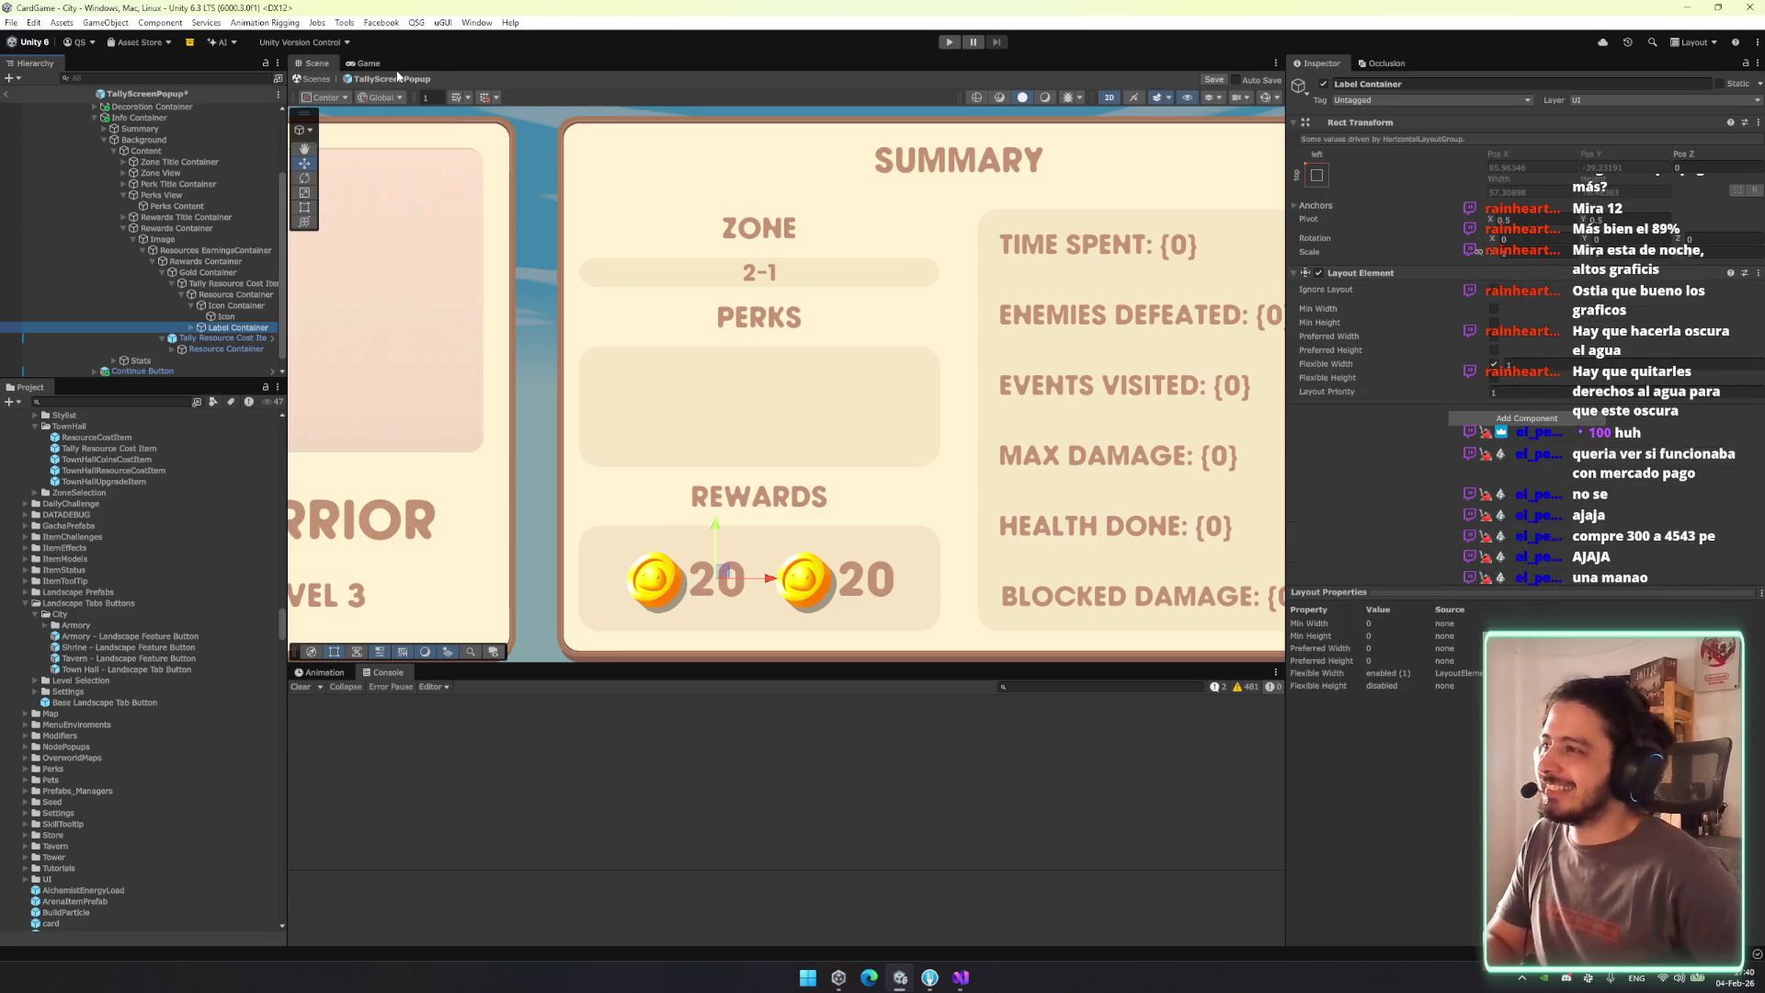
pyautogui.click(230, 294)
pyautogui.press('t')
# Frame the Label Container in the scene, then select the first reward's amount Label.
pyautogui.click(237, 307)
pyautogui.click(233, 329)
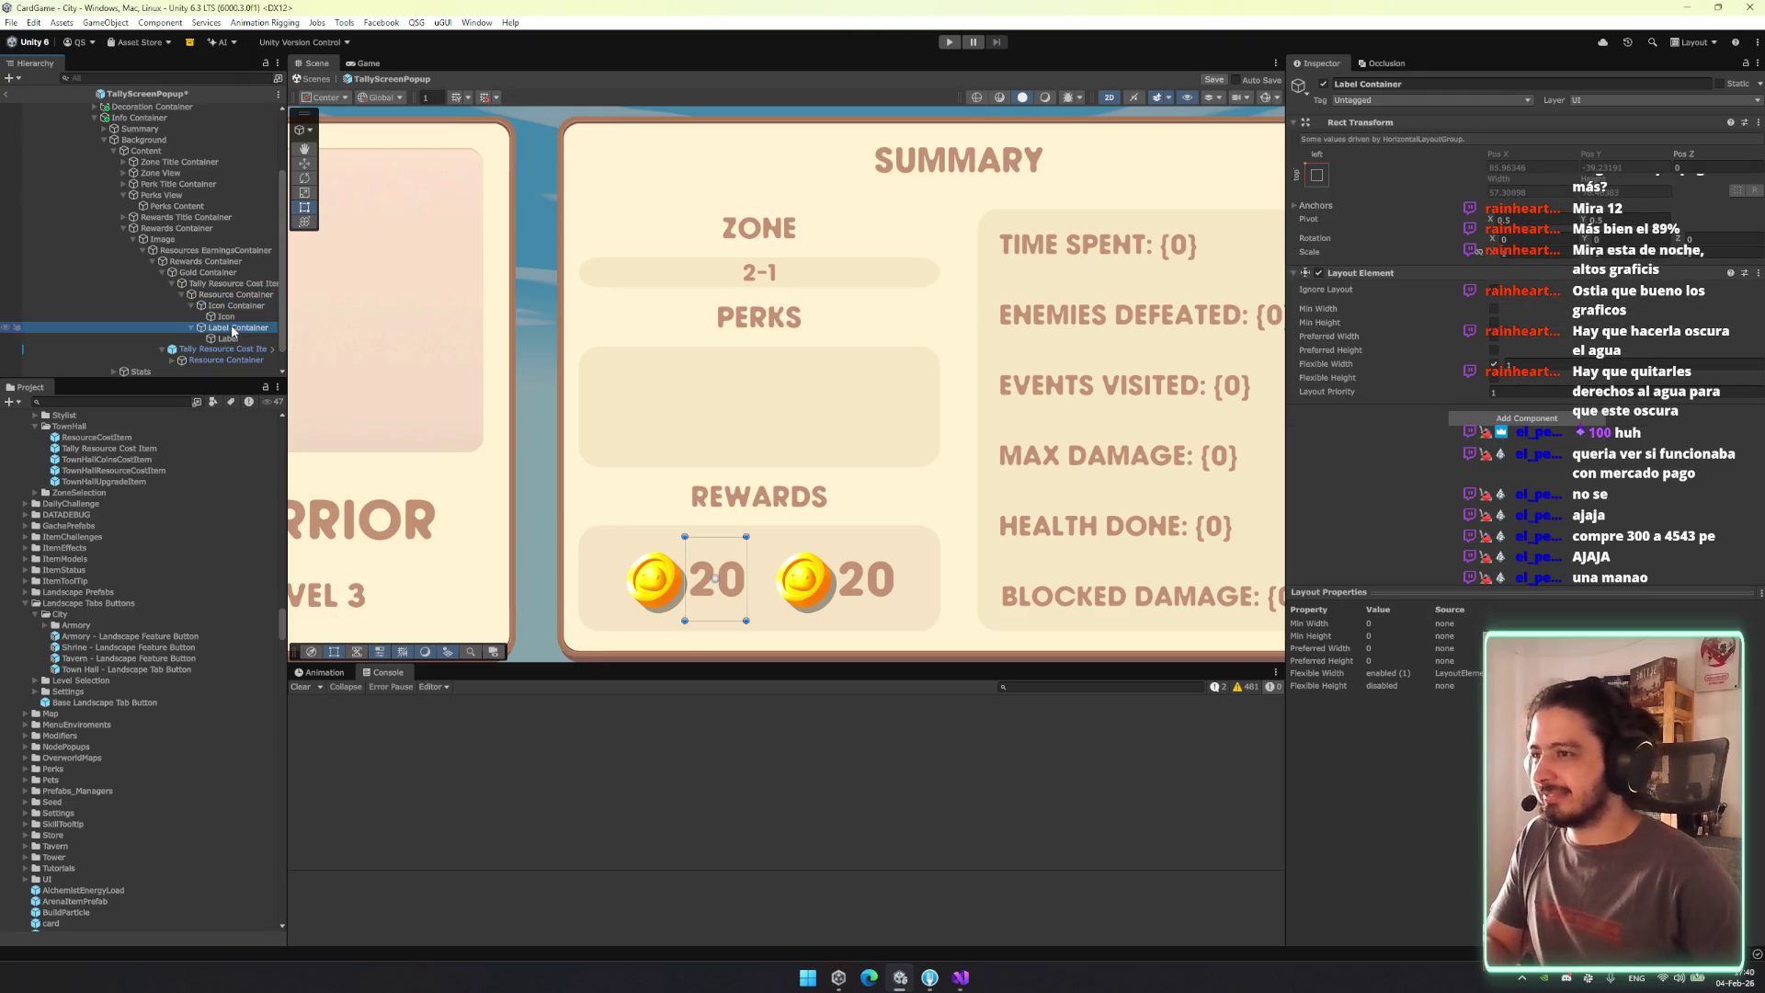
pyautogui.press('f')
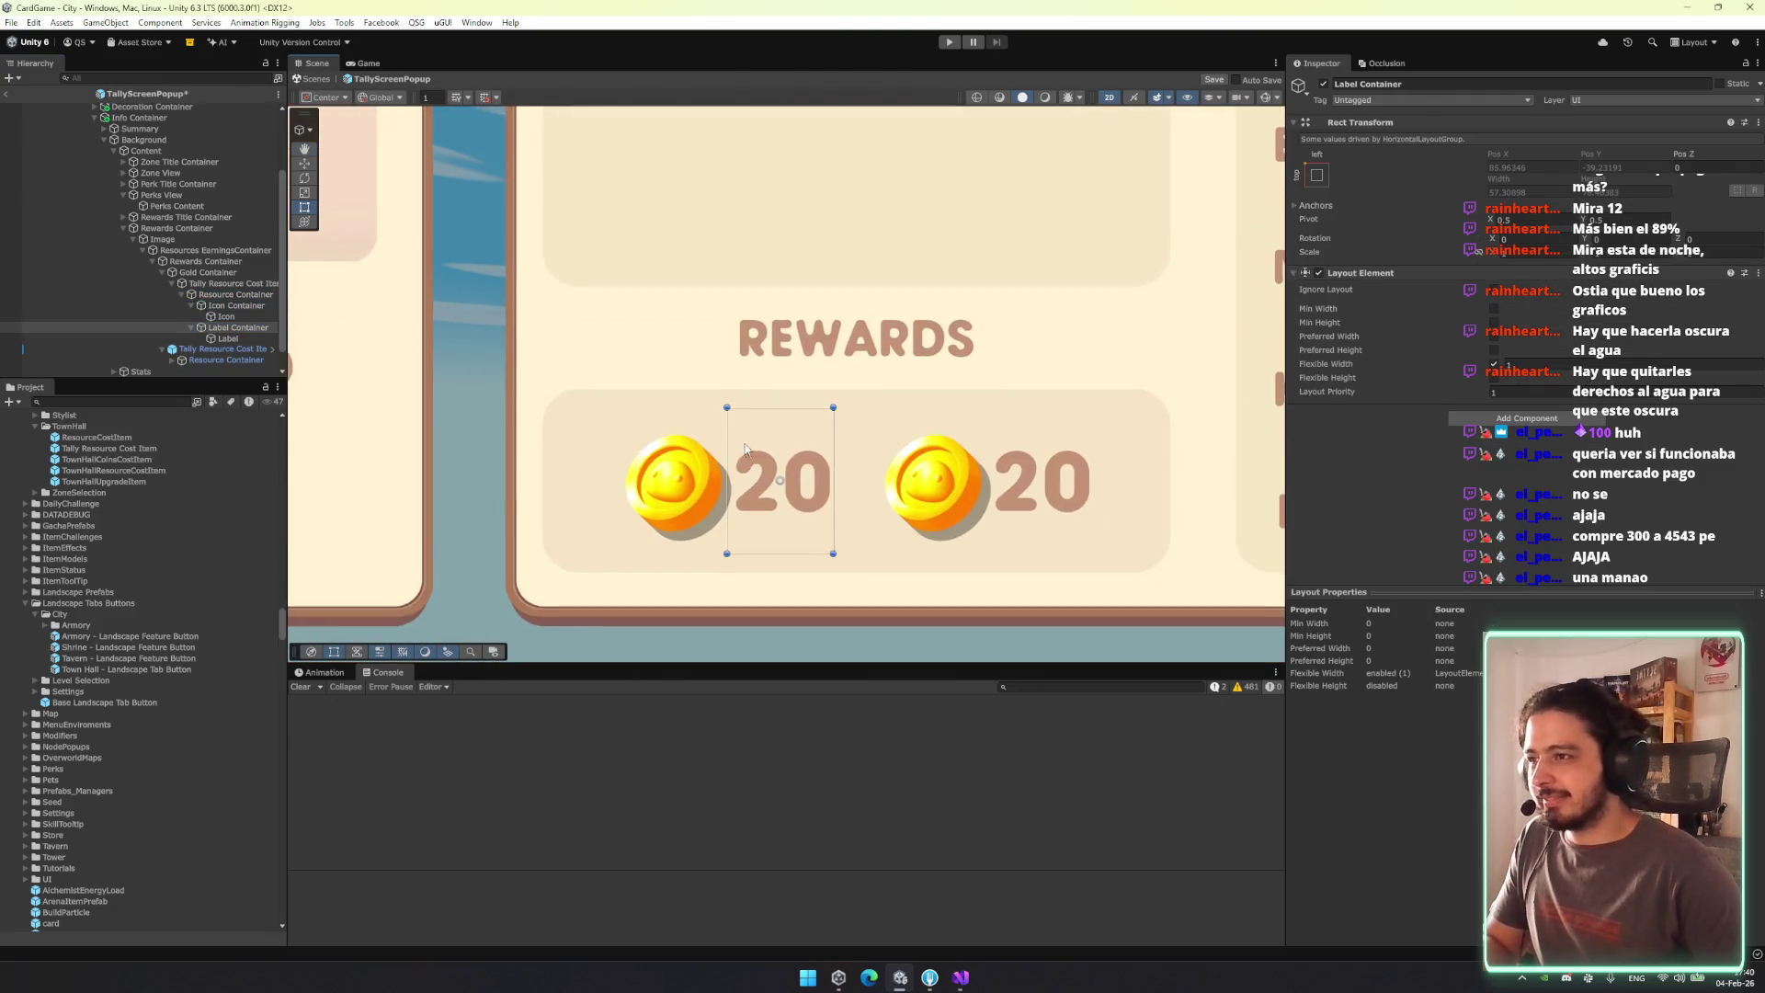
pyautogui.click(228, 307)
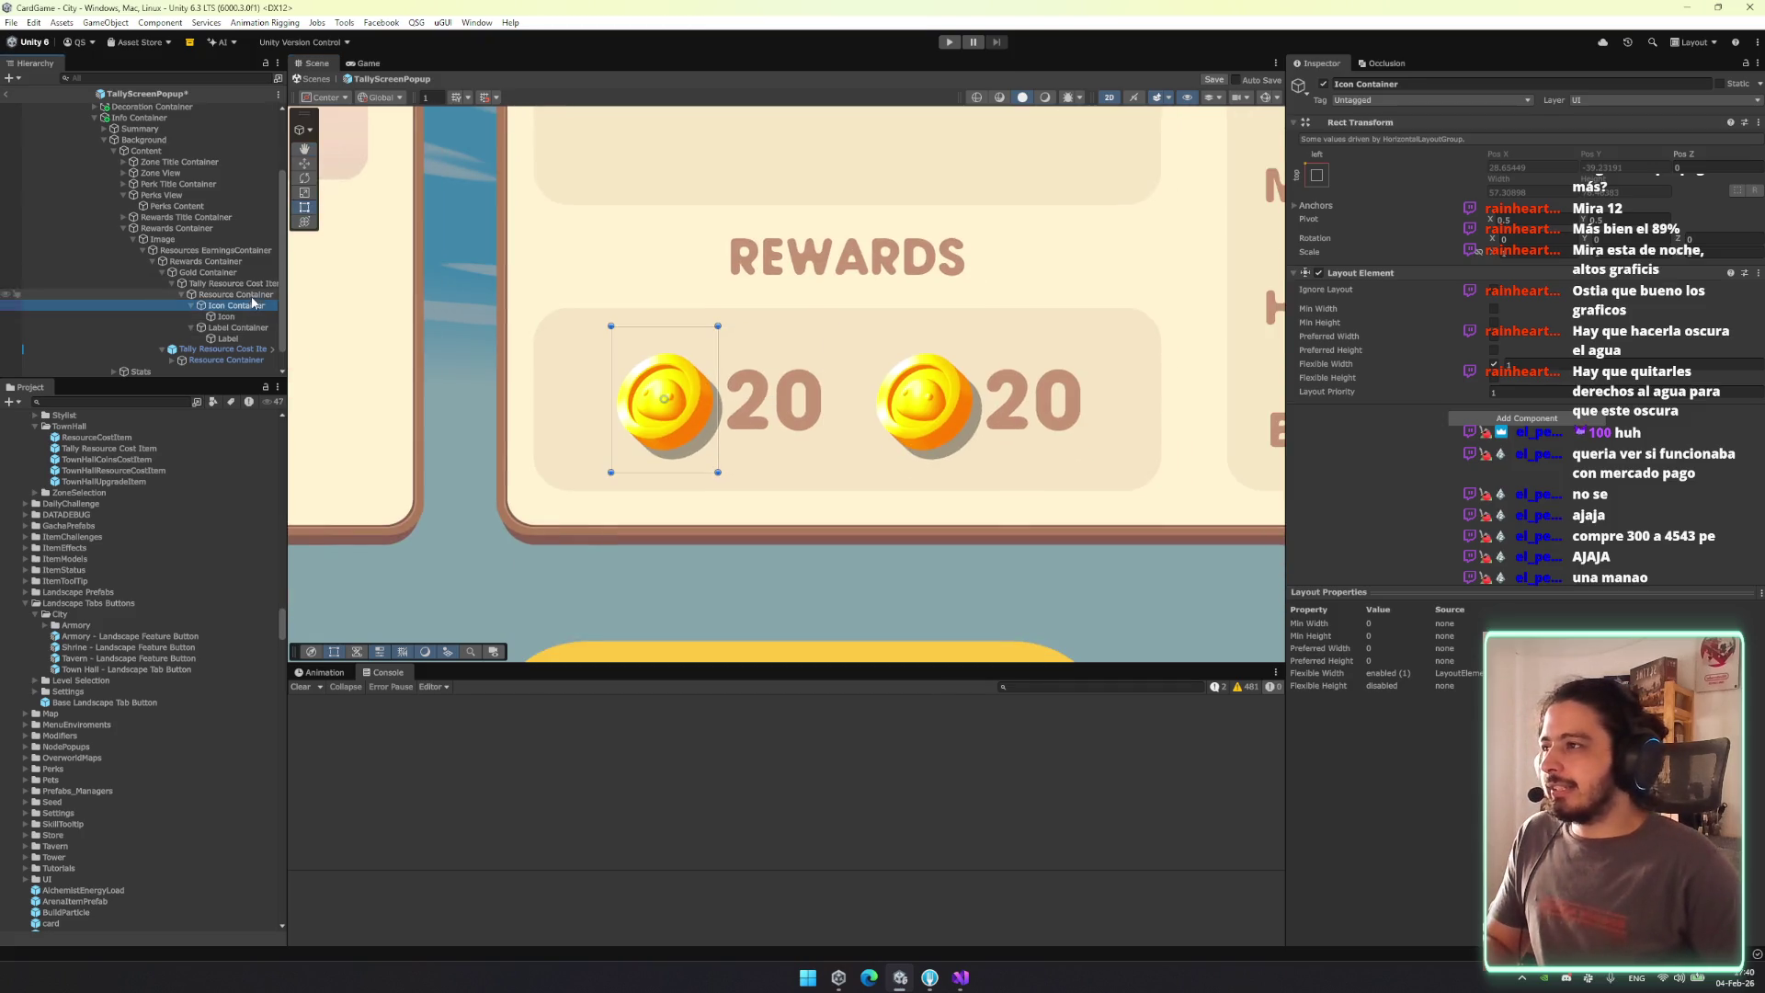
pyautogui.click(249, 283)
pyautogui.press('Left')
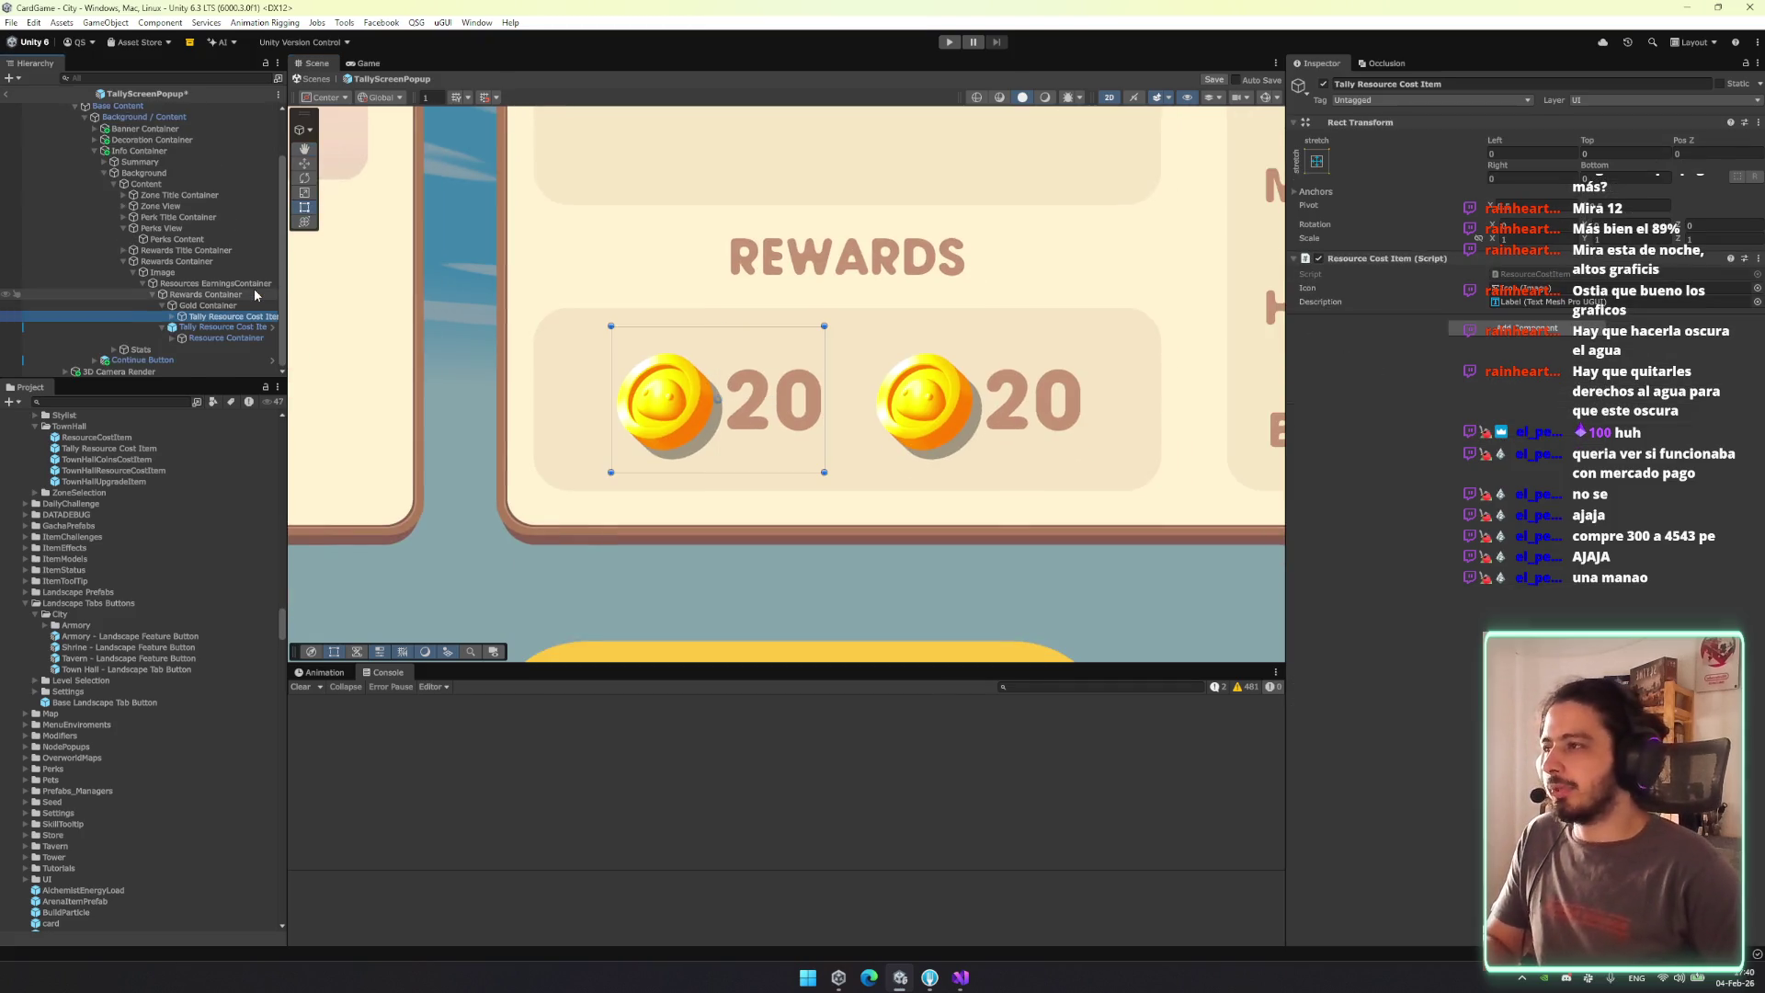
pyautogui.press('Right')
pyautogui.press('Down')
pyautogui.press('Down')
pyautogui.press('Down')
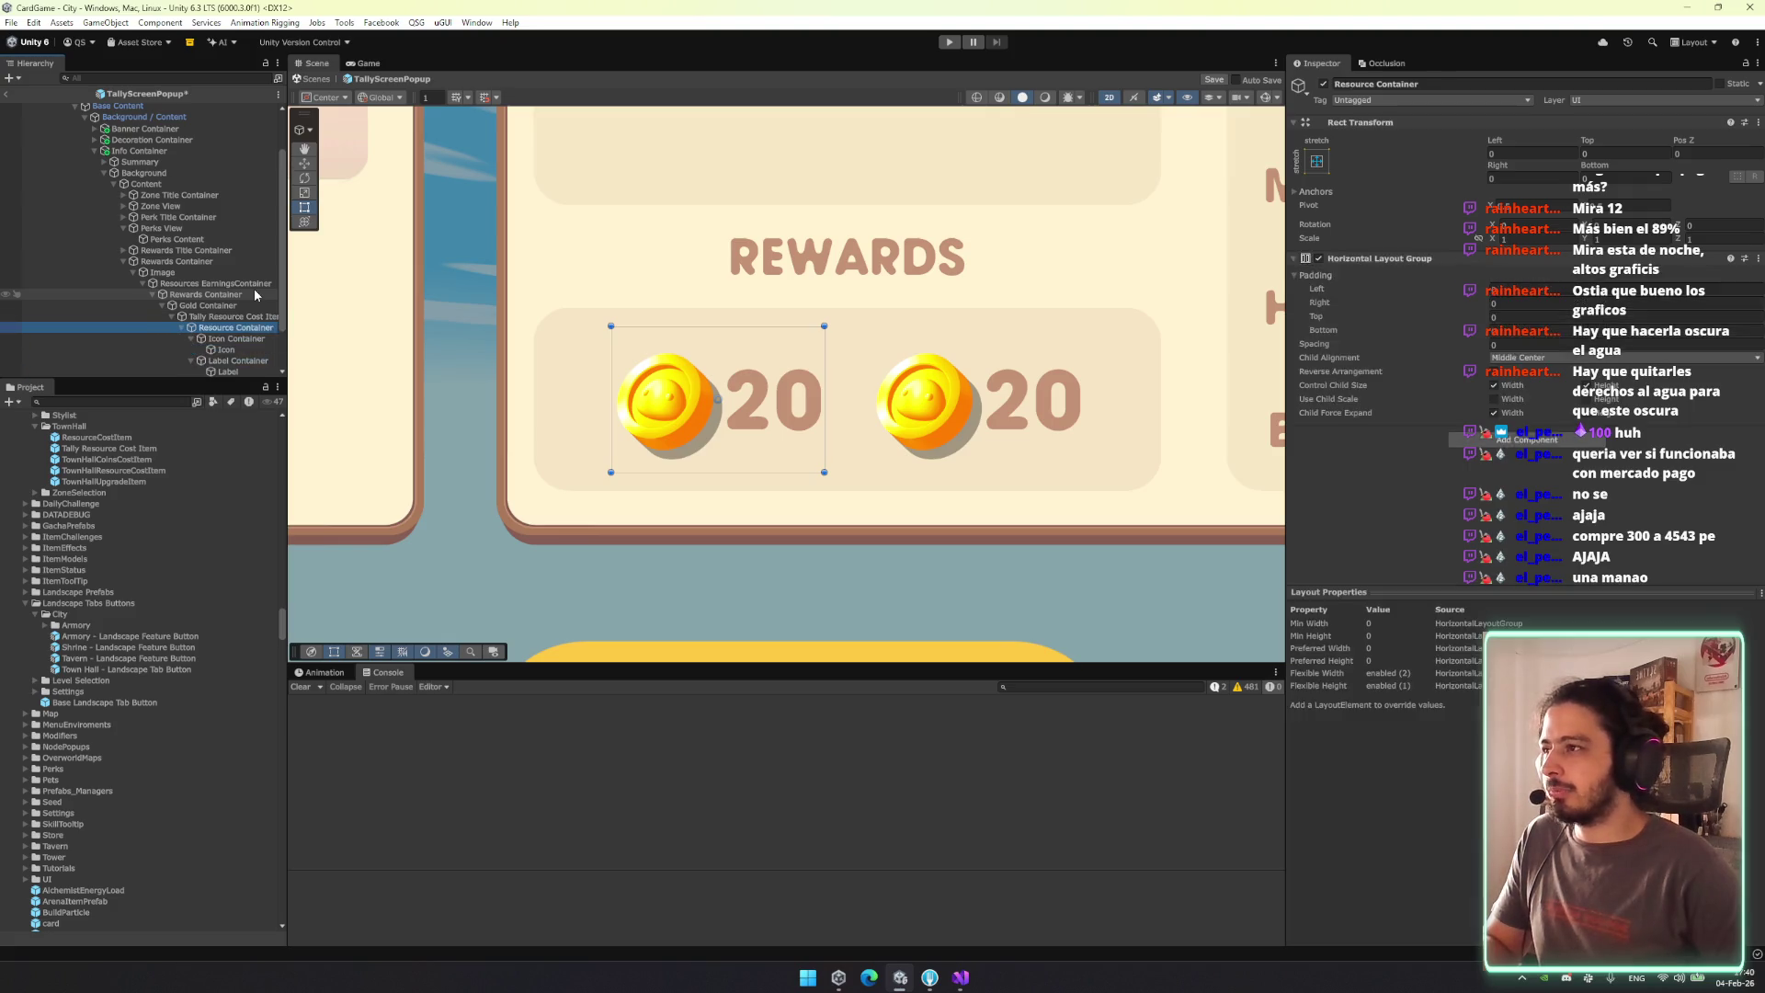
pyautogui.press('Down')
pyautogui.press('Down')
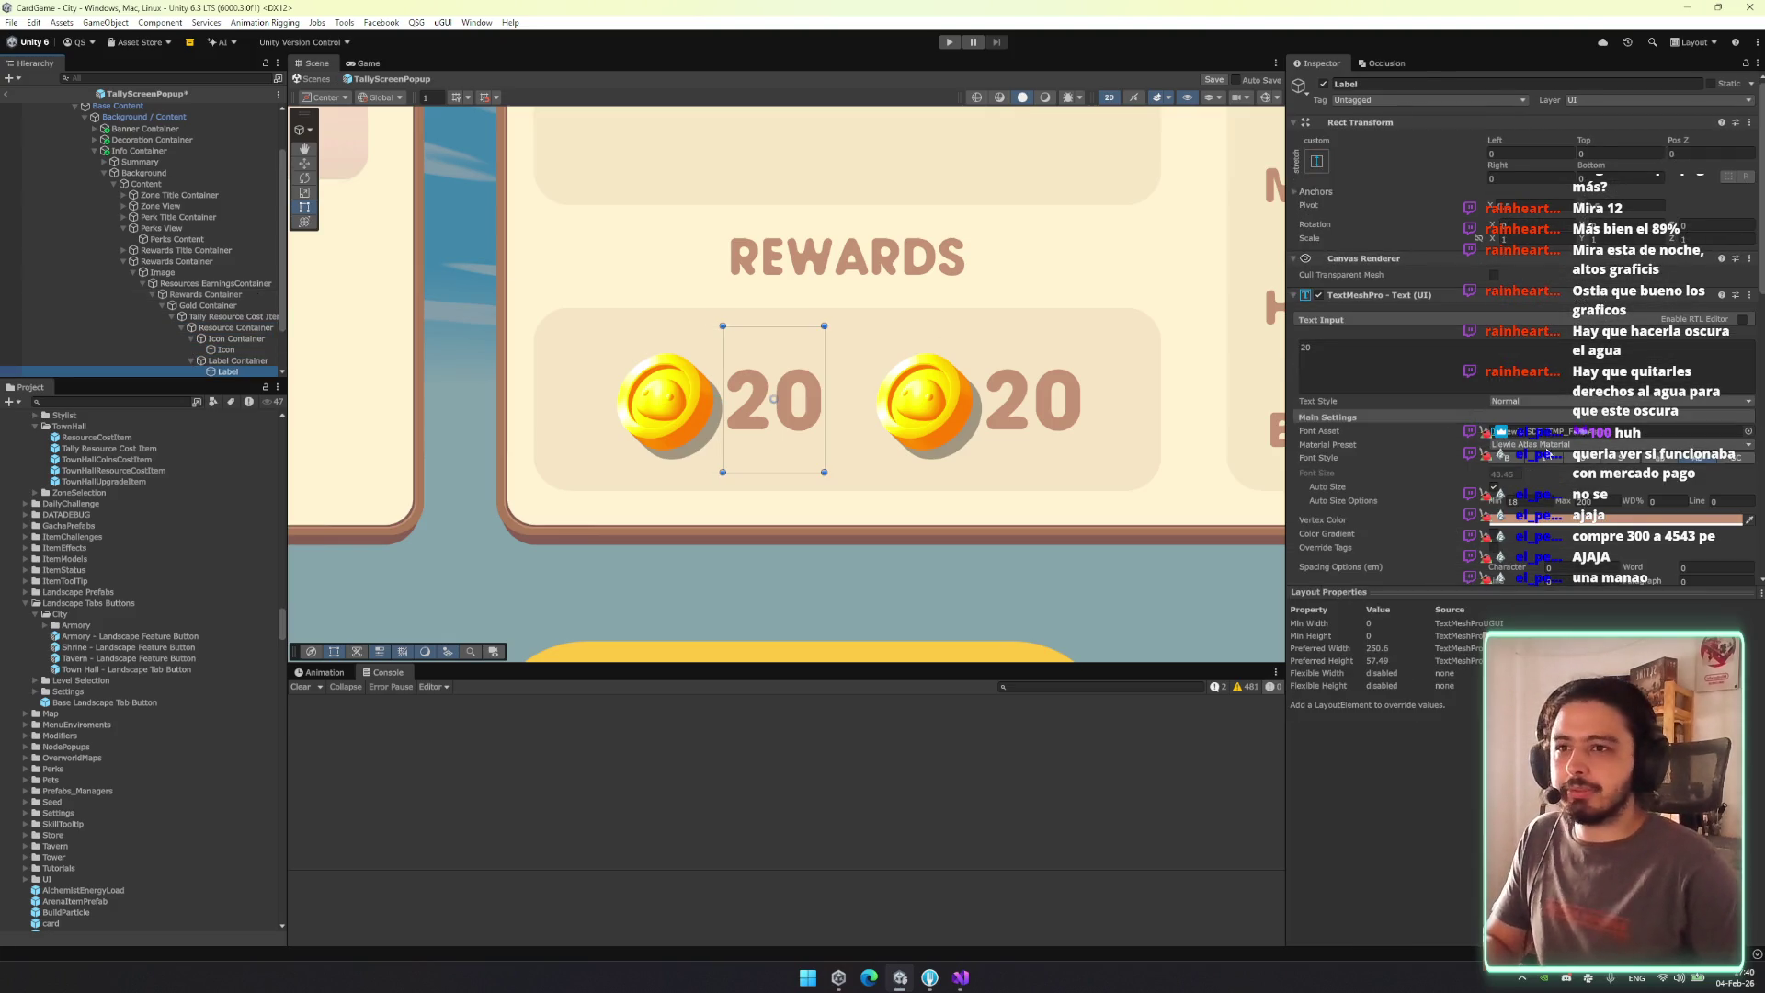
# Set the amount Label's Auto Size Max to 35, trying and undoing a coin icon resize.
pyautogui.write('35')
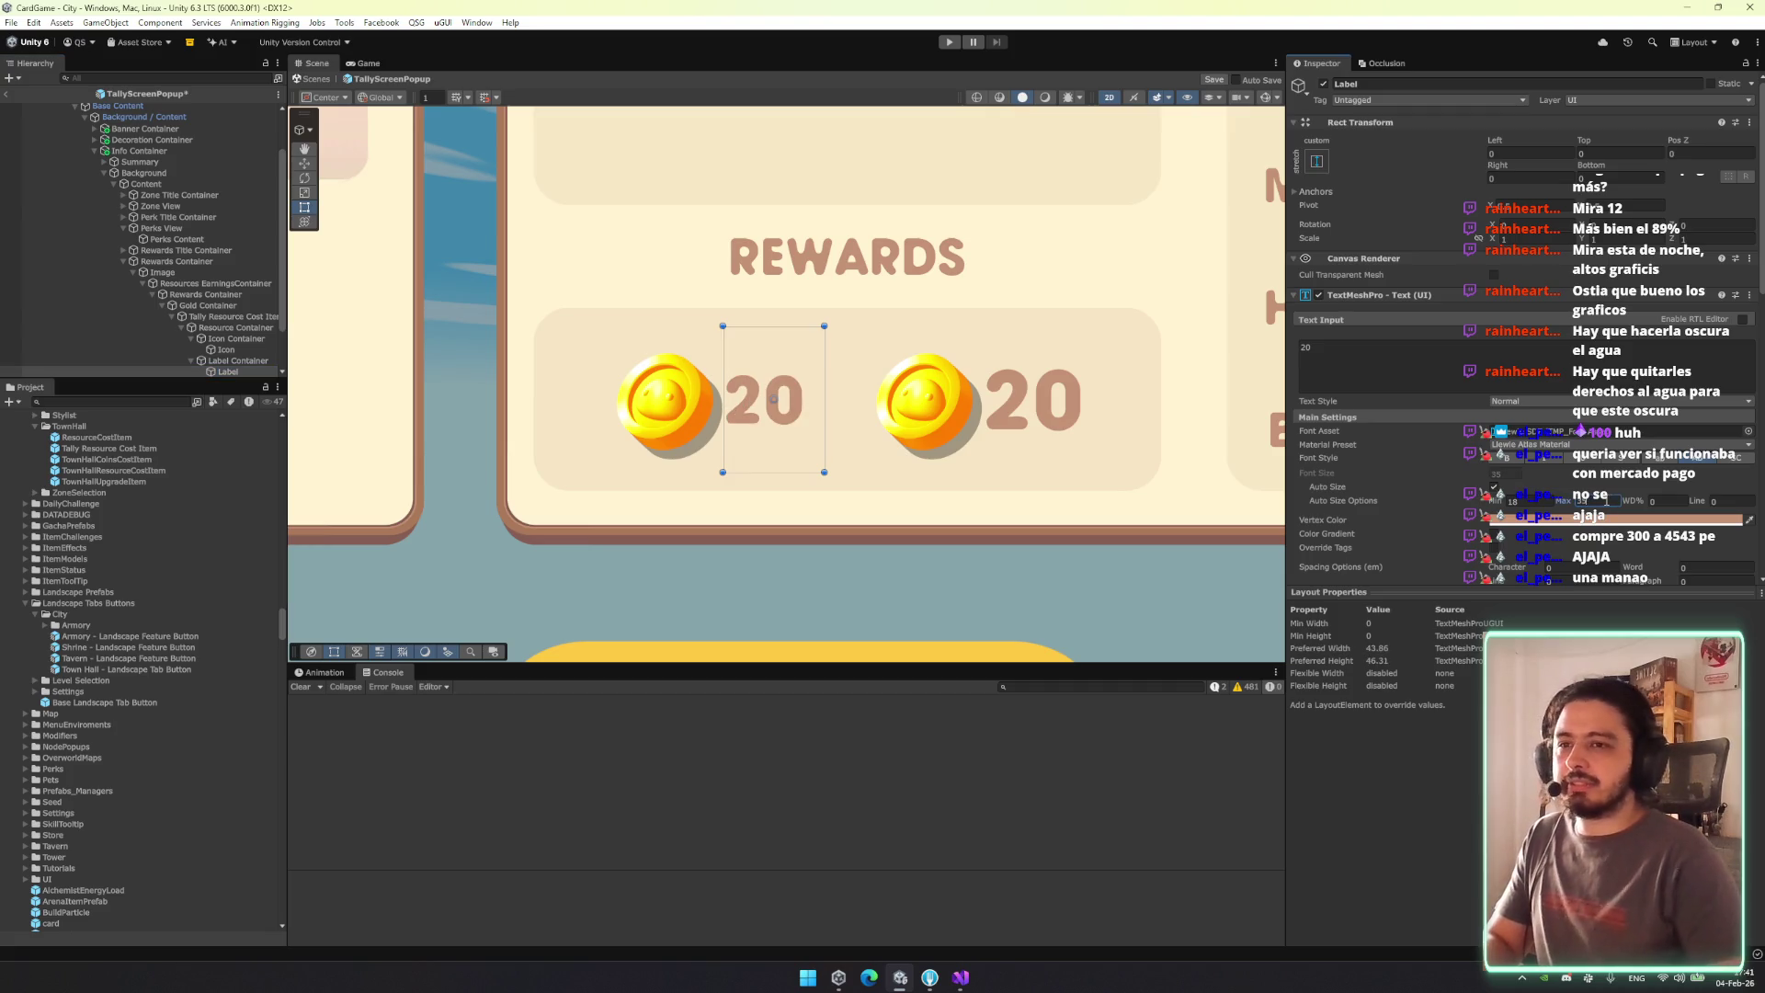
pyautogui.write('23')
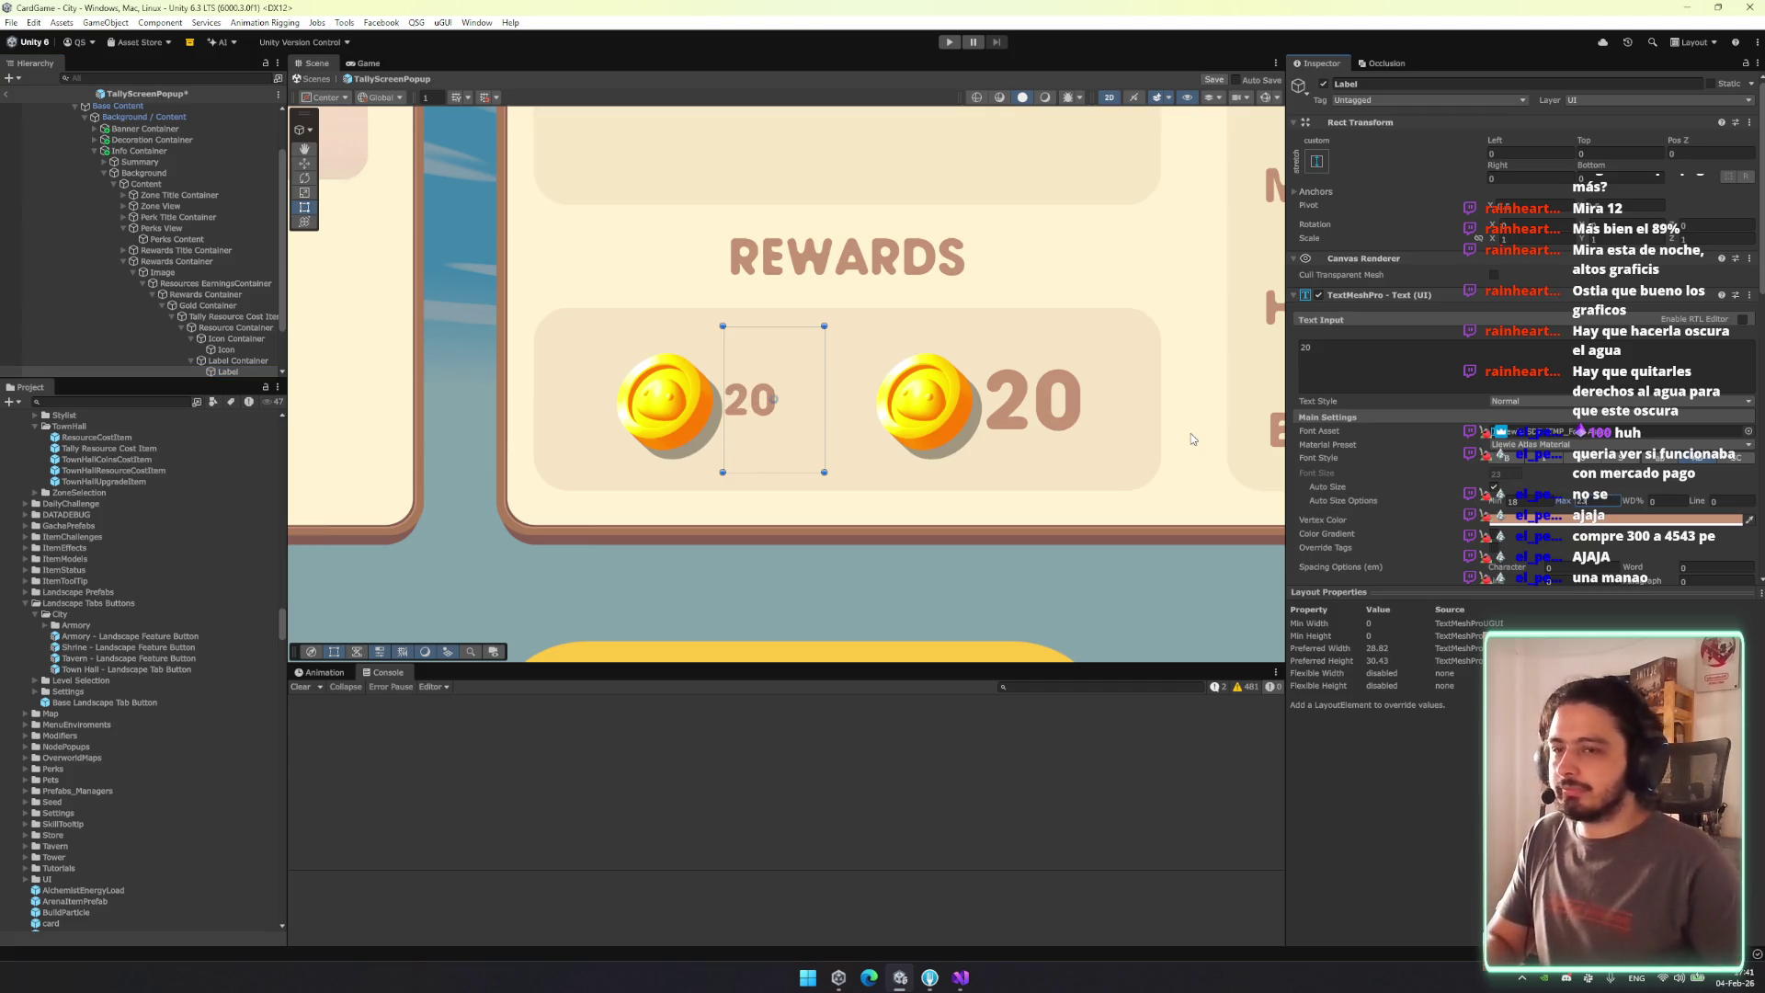
pyautogui.click(236, 348)
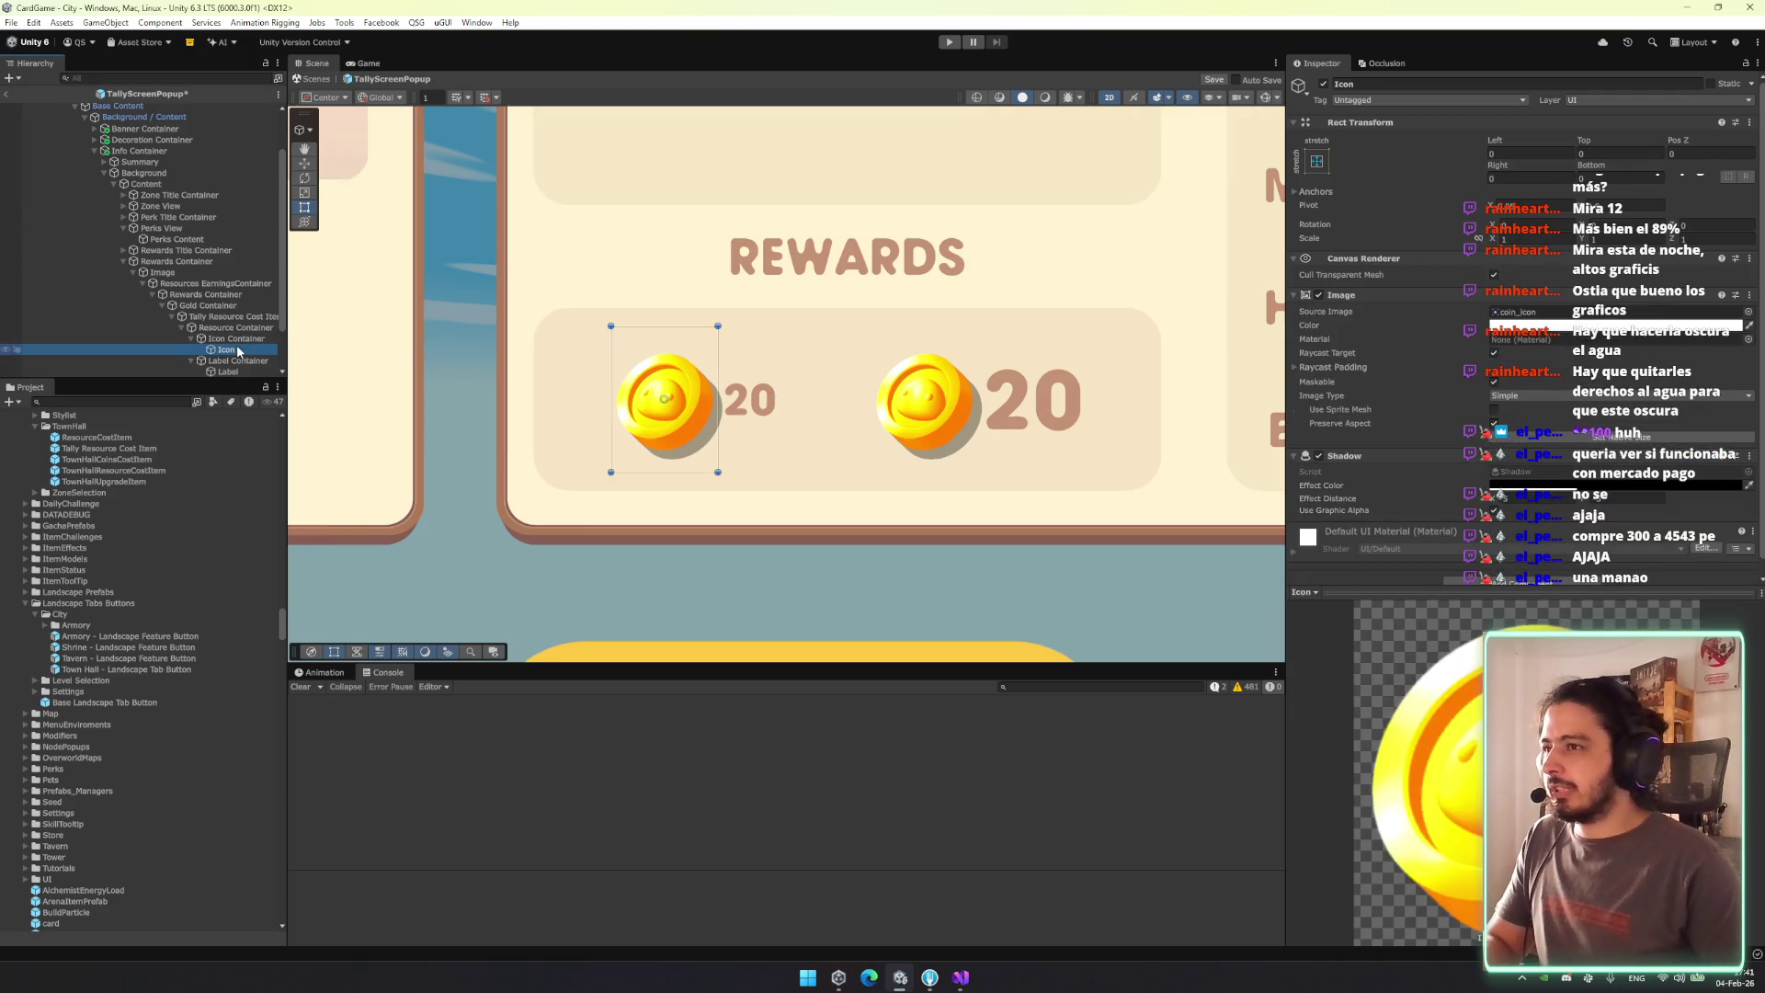
pyautogui.moveTo(663, 330); pyautogui.dragTo(664, 365)
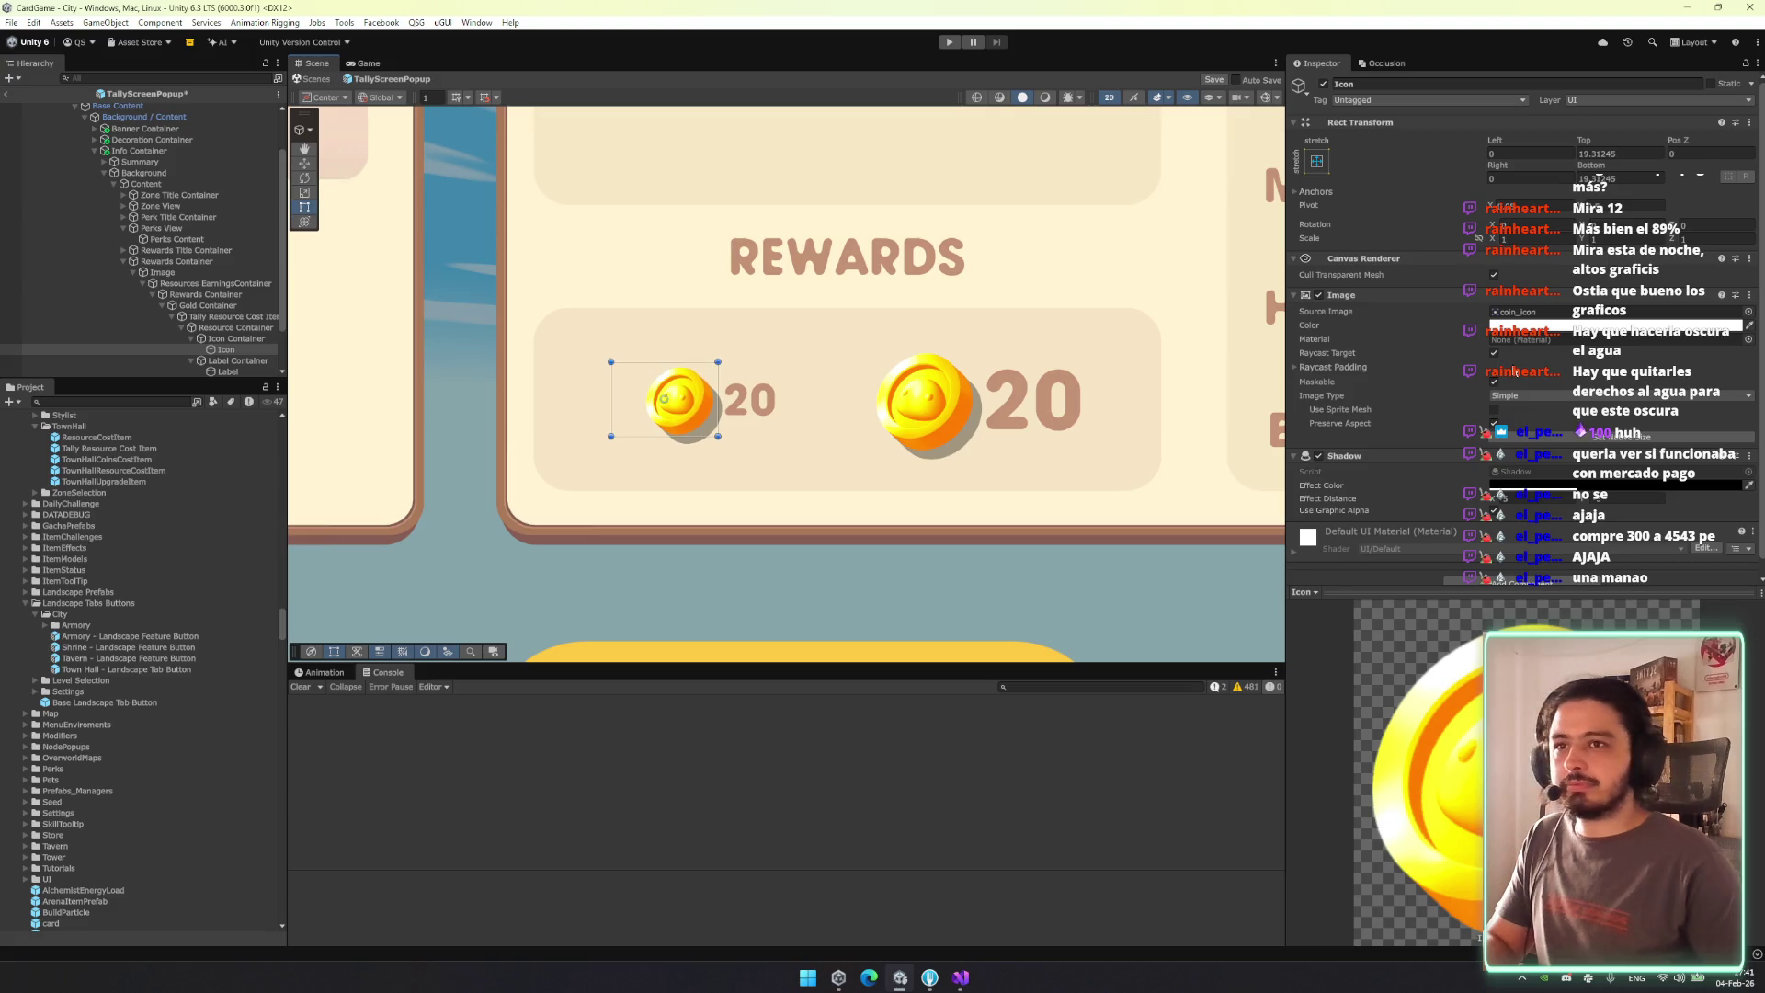
pyautogui.hotkey('ctrl', 'z')
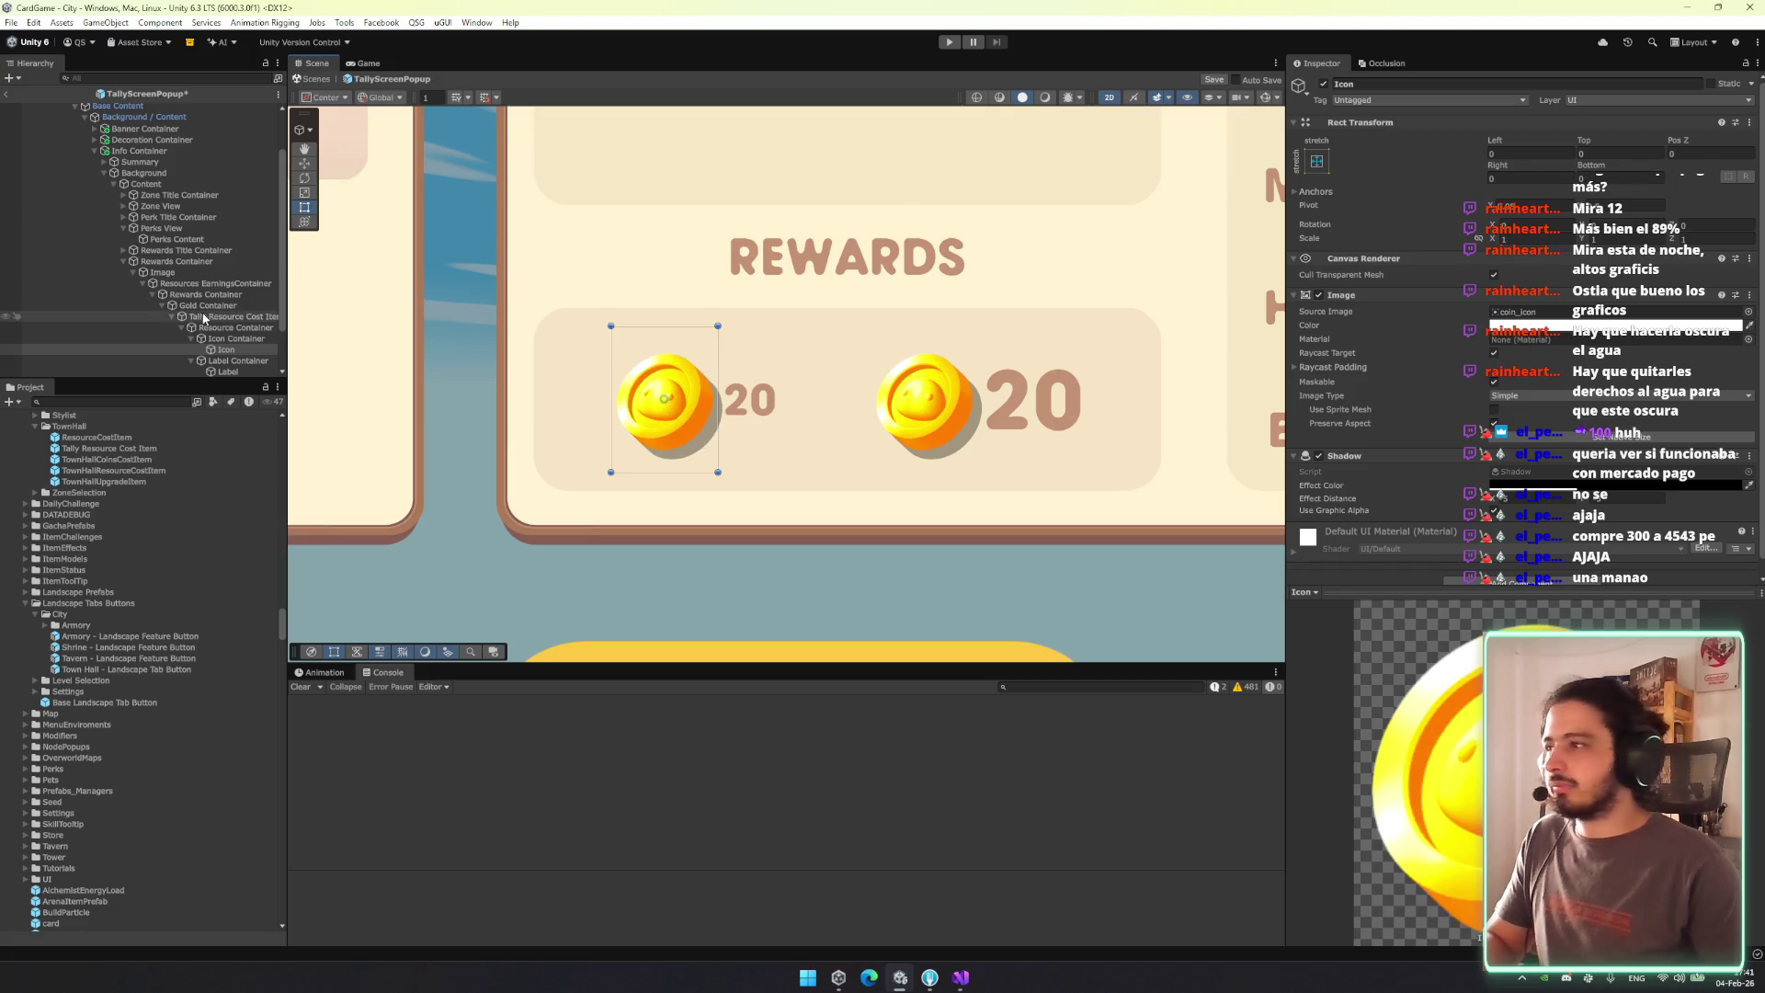
pyautogui.click(234, 339)
pyautogui.click(686, 325)
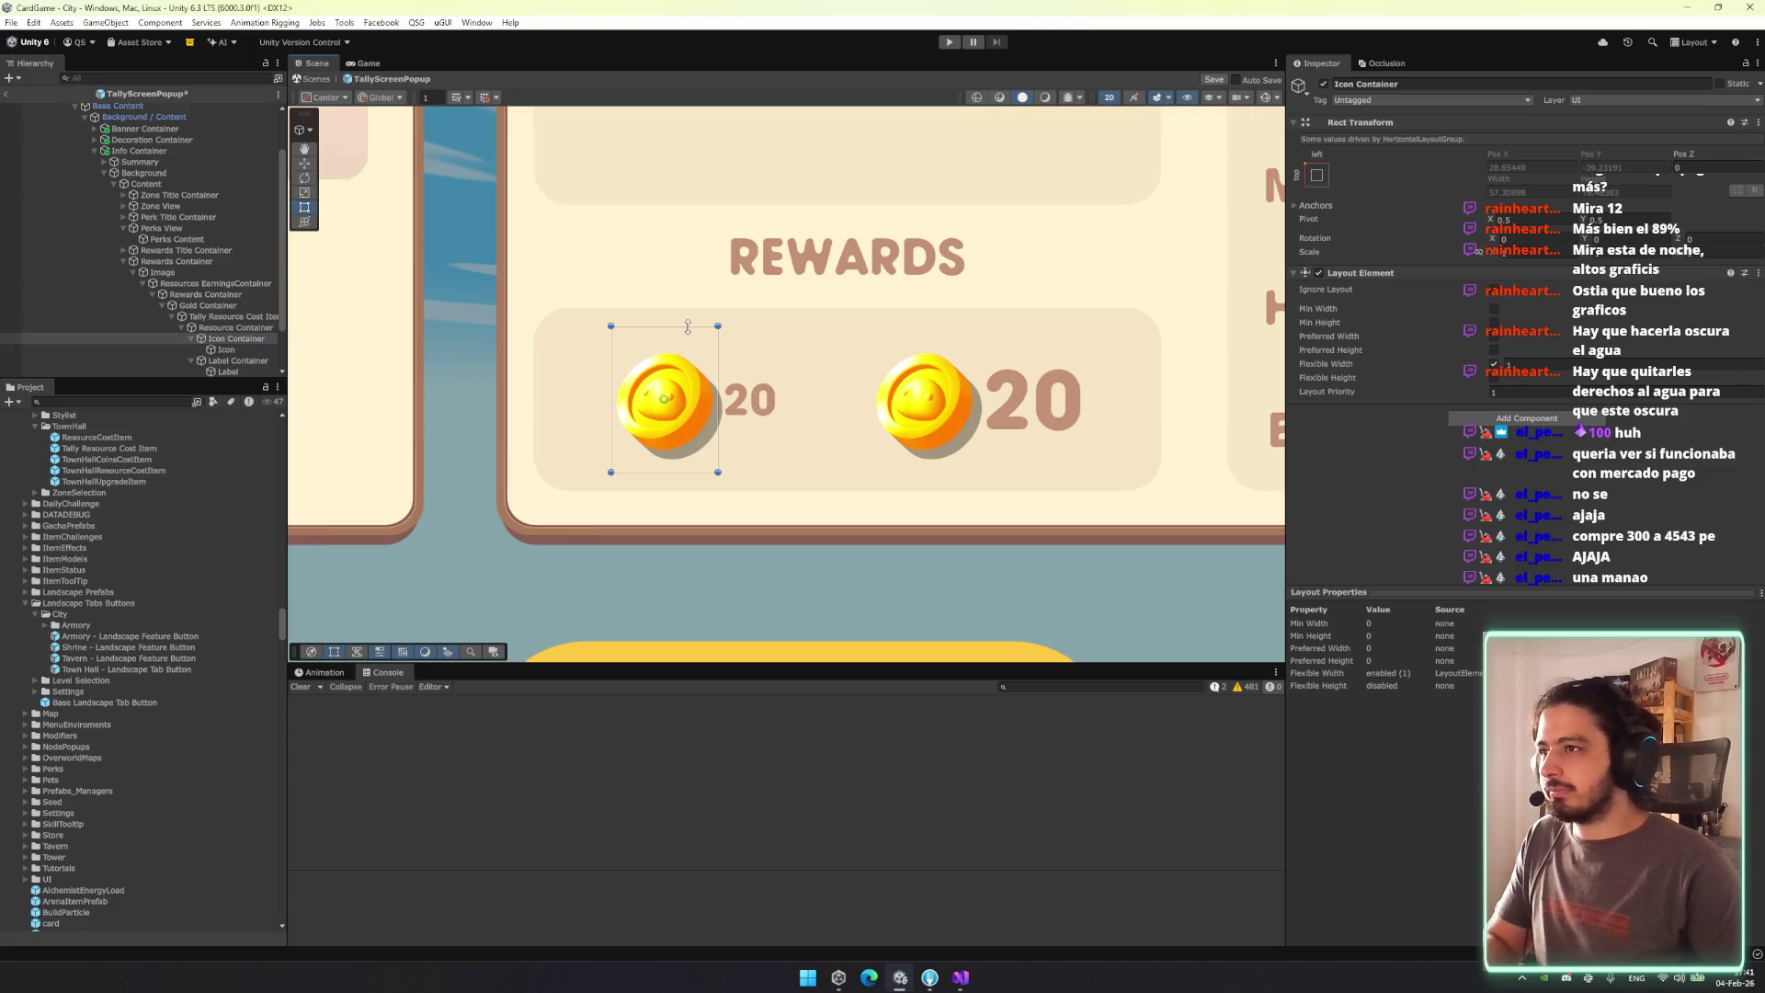
# Give the Rewards Container row top and bottom padding (top about 13) so both coins shrink.
pyautogui.click(249, 330)
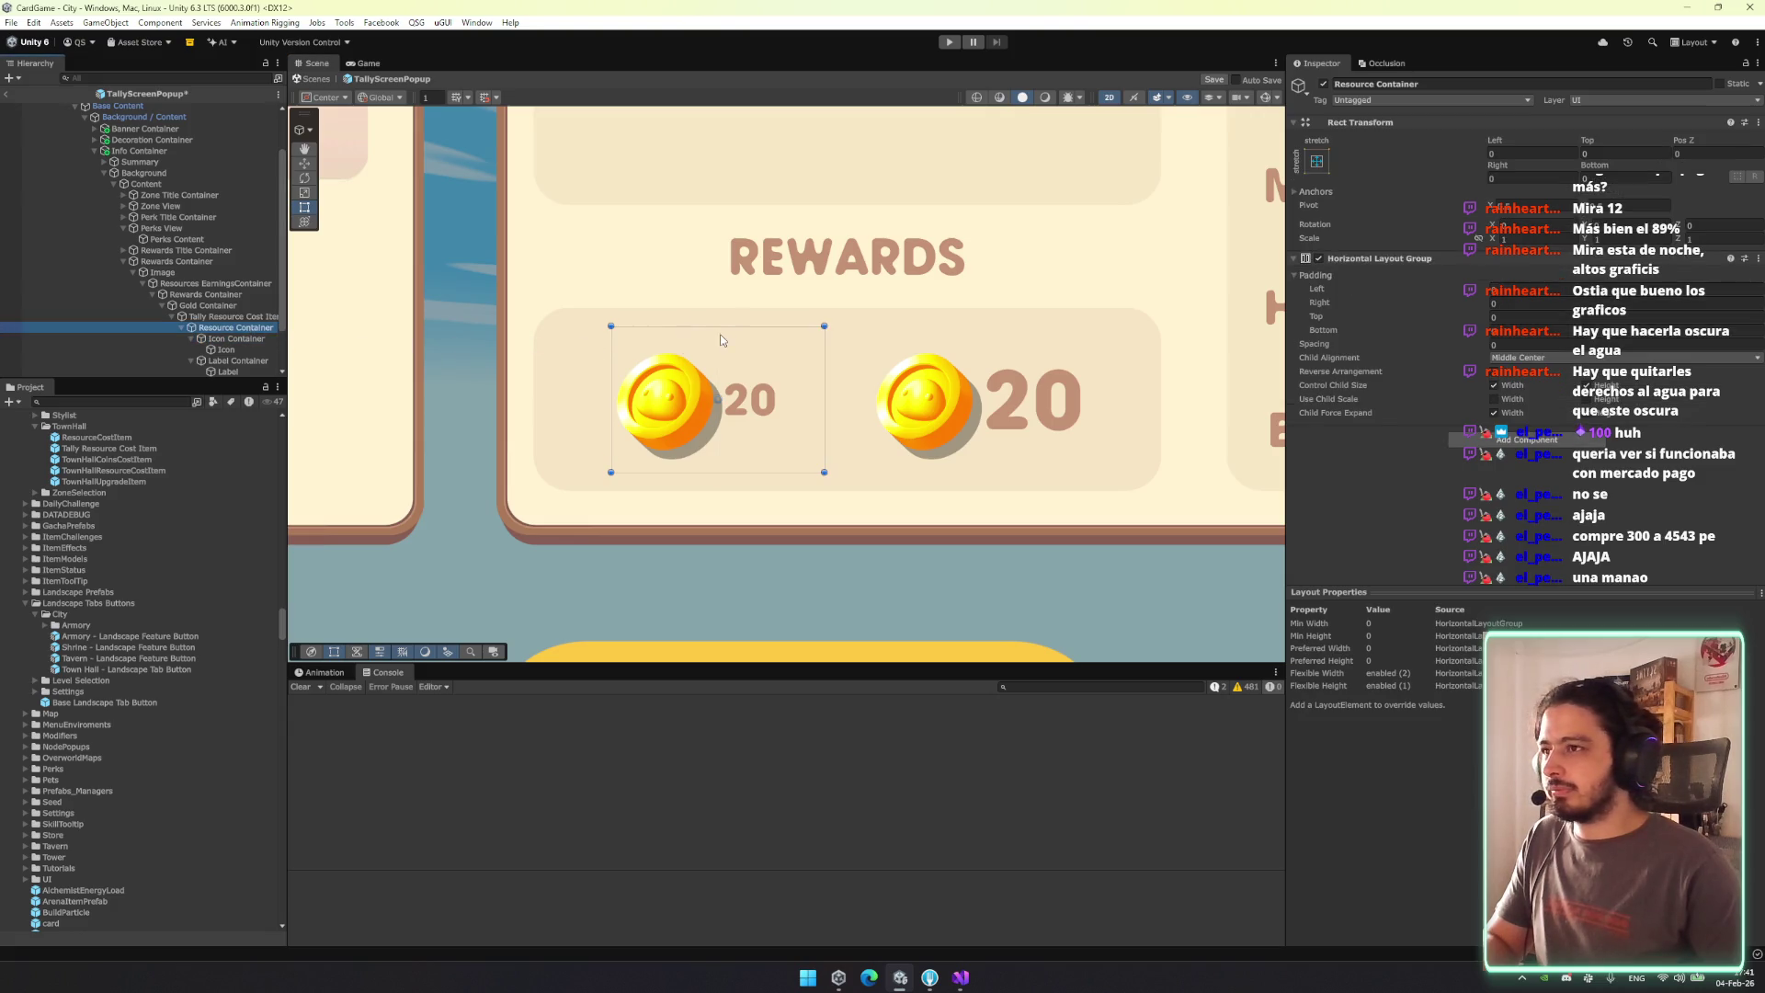
pyautogui.press('Up')
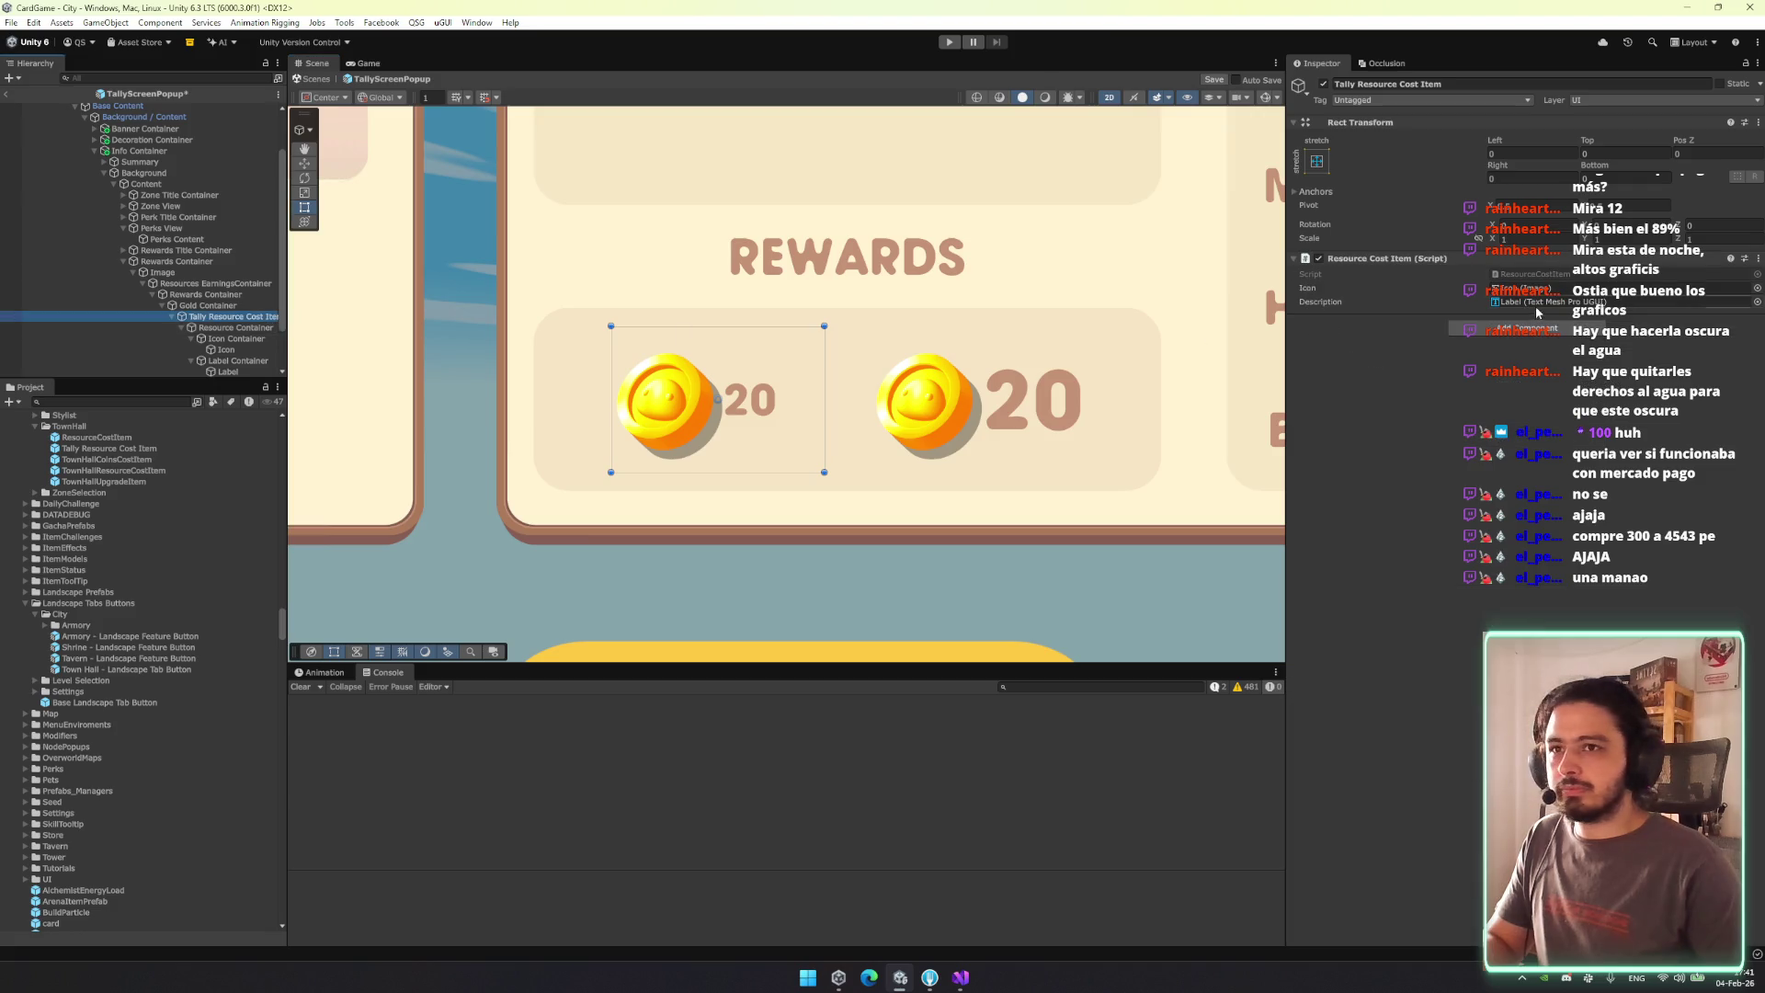
pyautogui.press('Up')
pyautogui.press('Up')
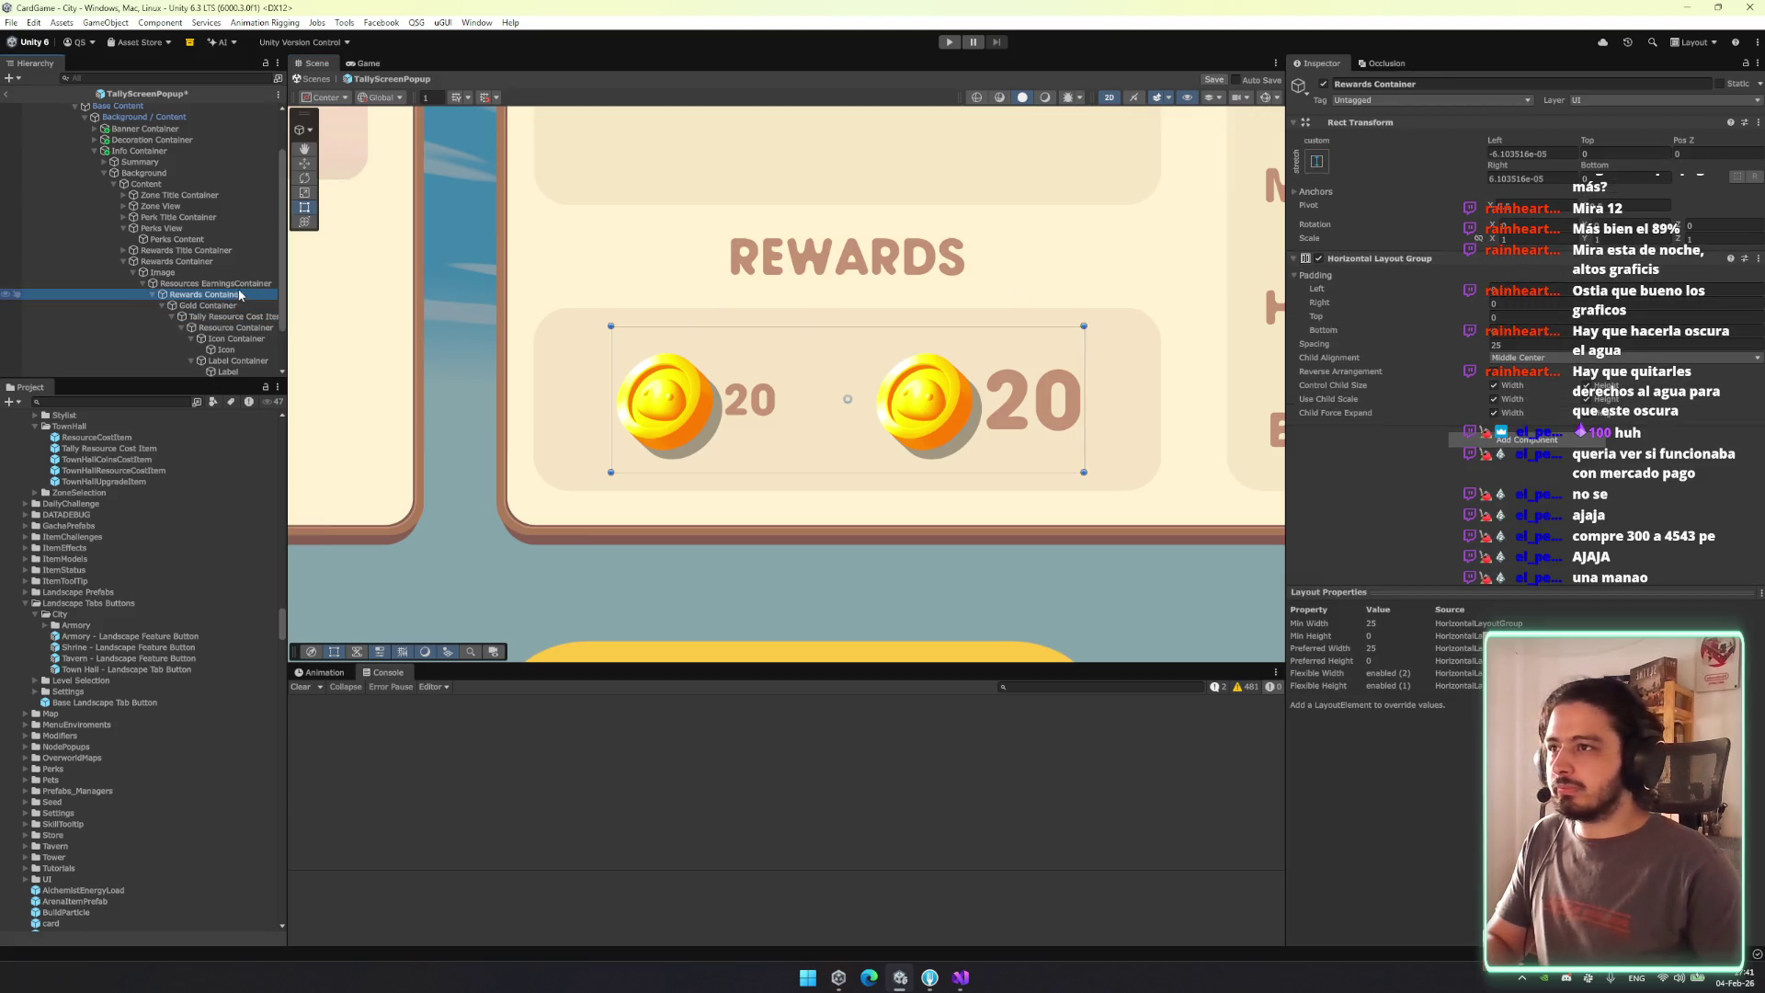
pyautogui.click(1491, 316)
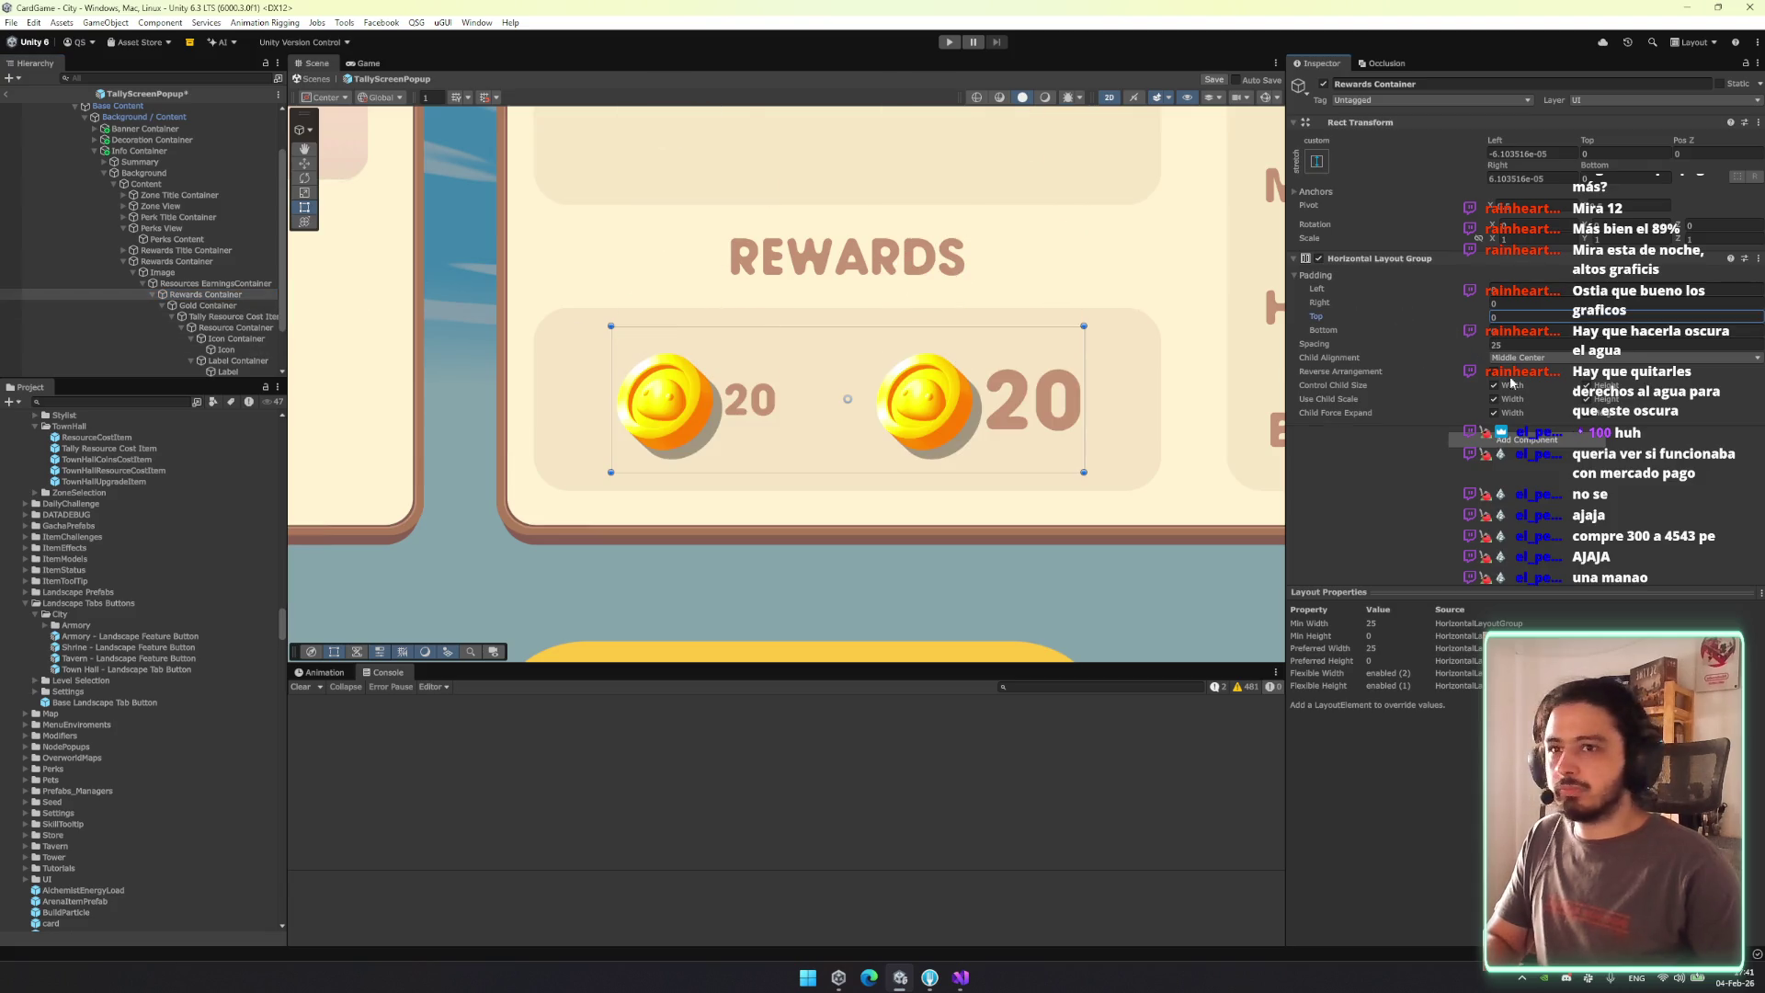
pyautogui.click(271, 305)
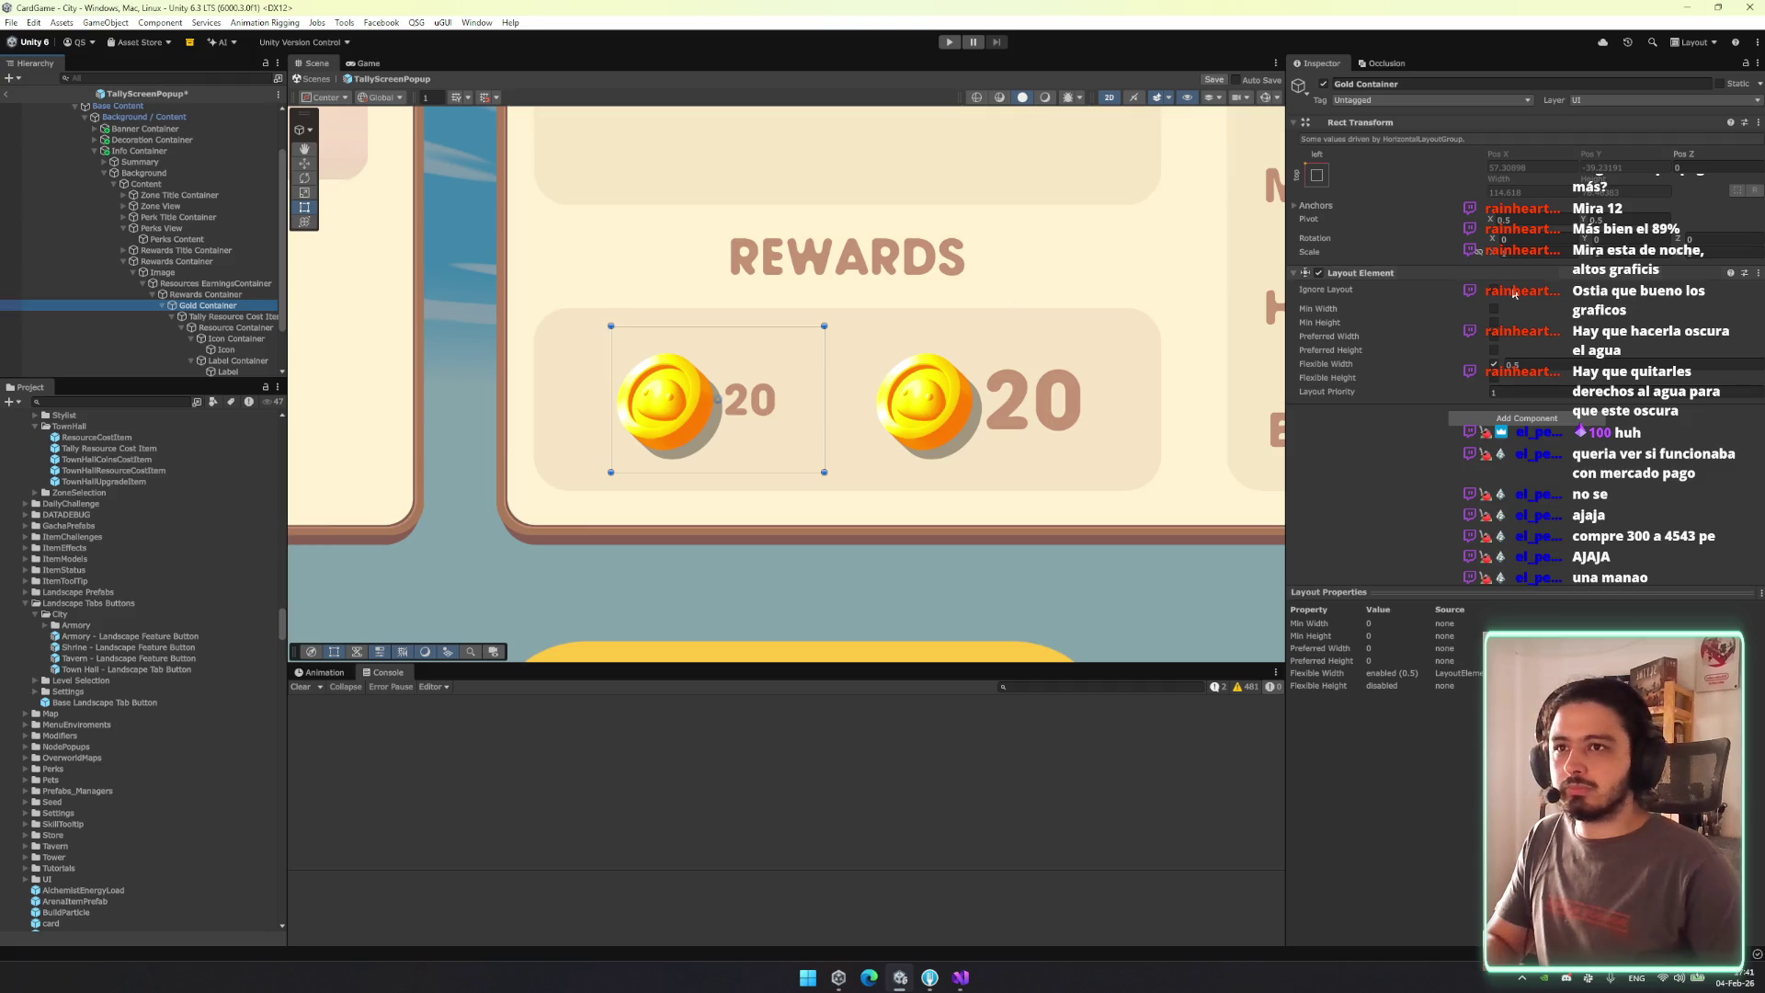
pyautogui.click(1494, 364)
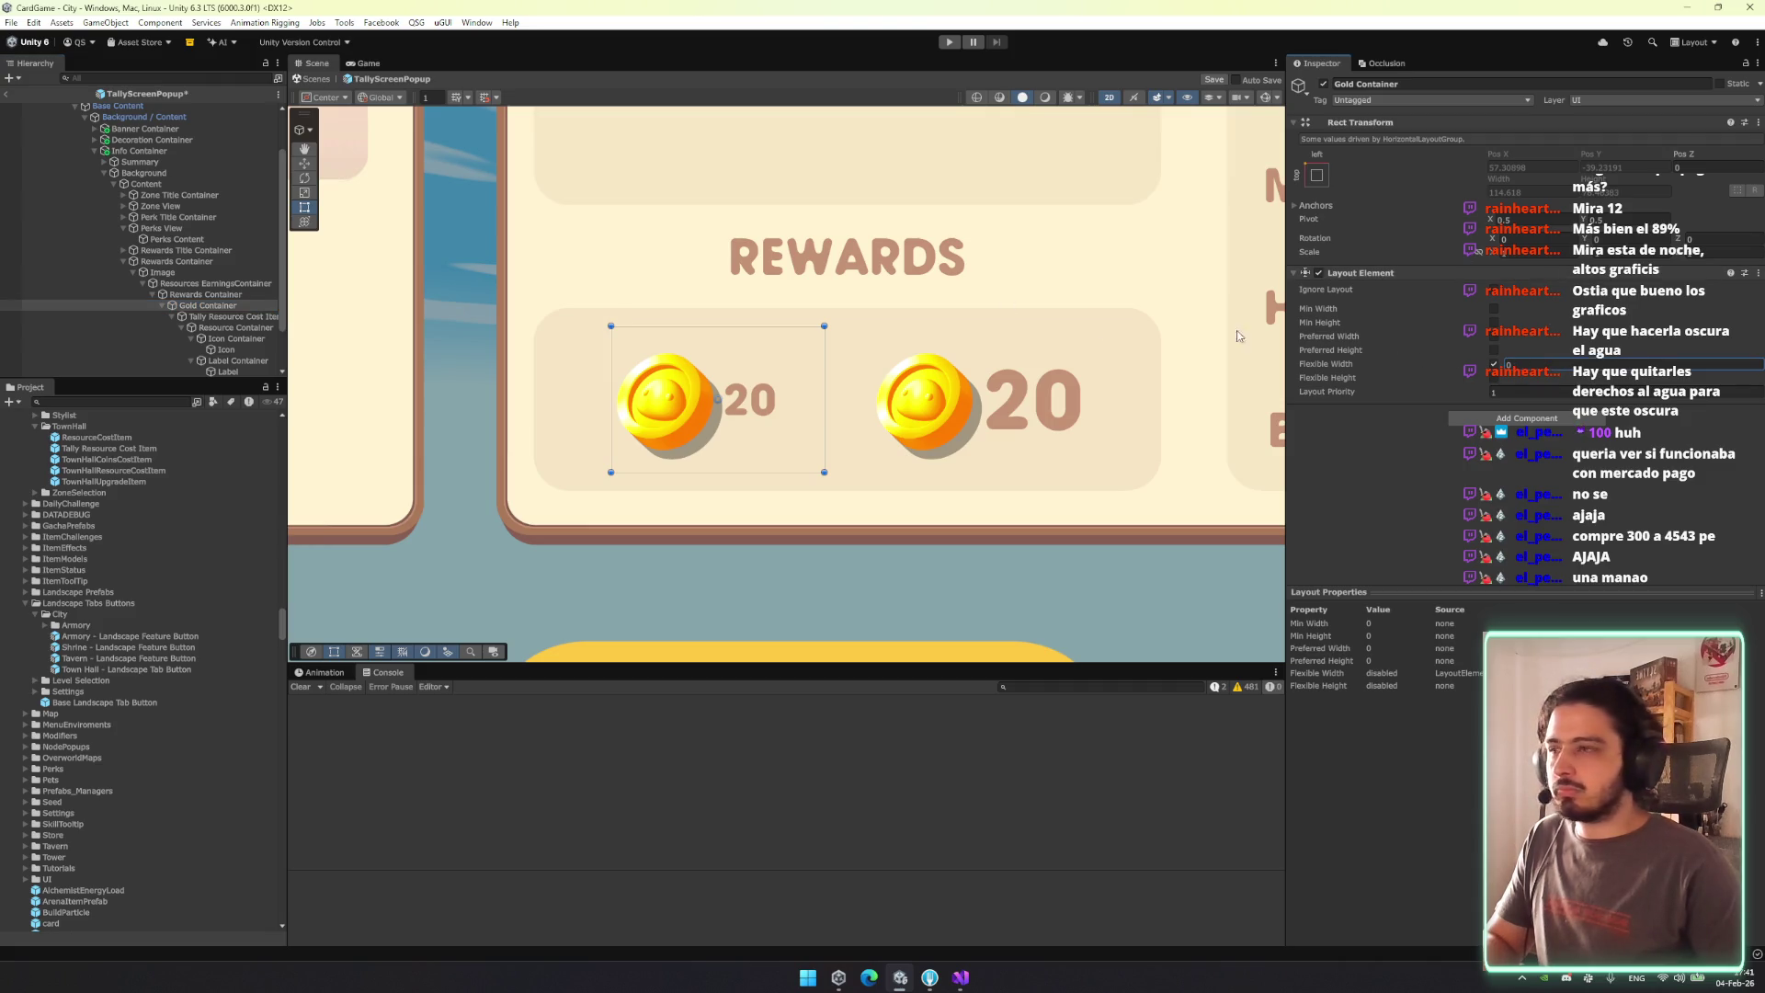
pyautogui.hotkey('ctrl', 'z')
pyautogui.hotkey('ctrl', 'z')
pyautogui.hotkey('ctrl', 'z')
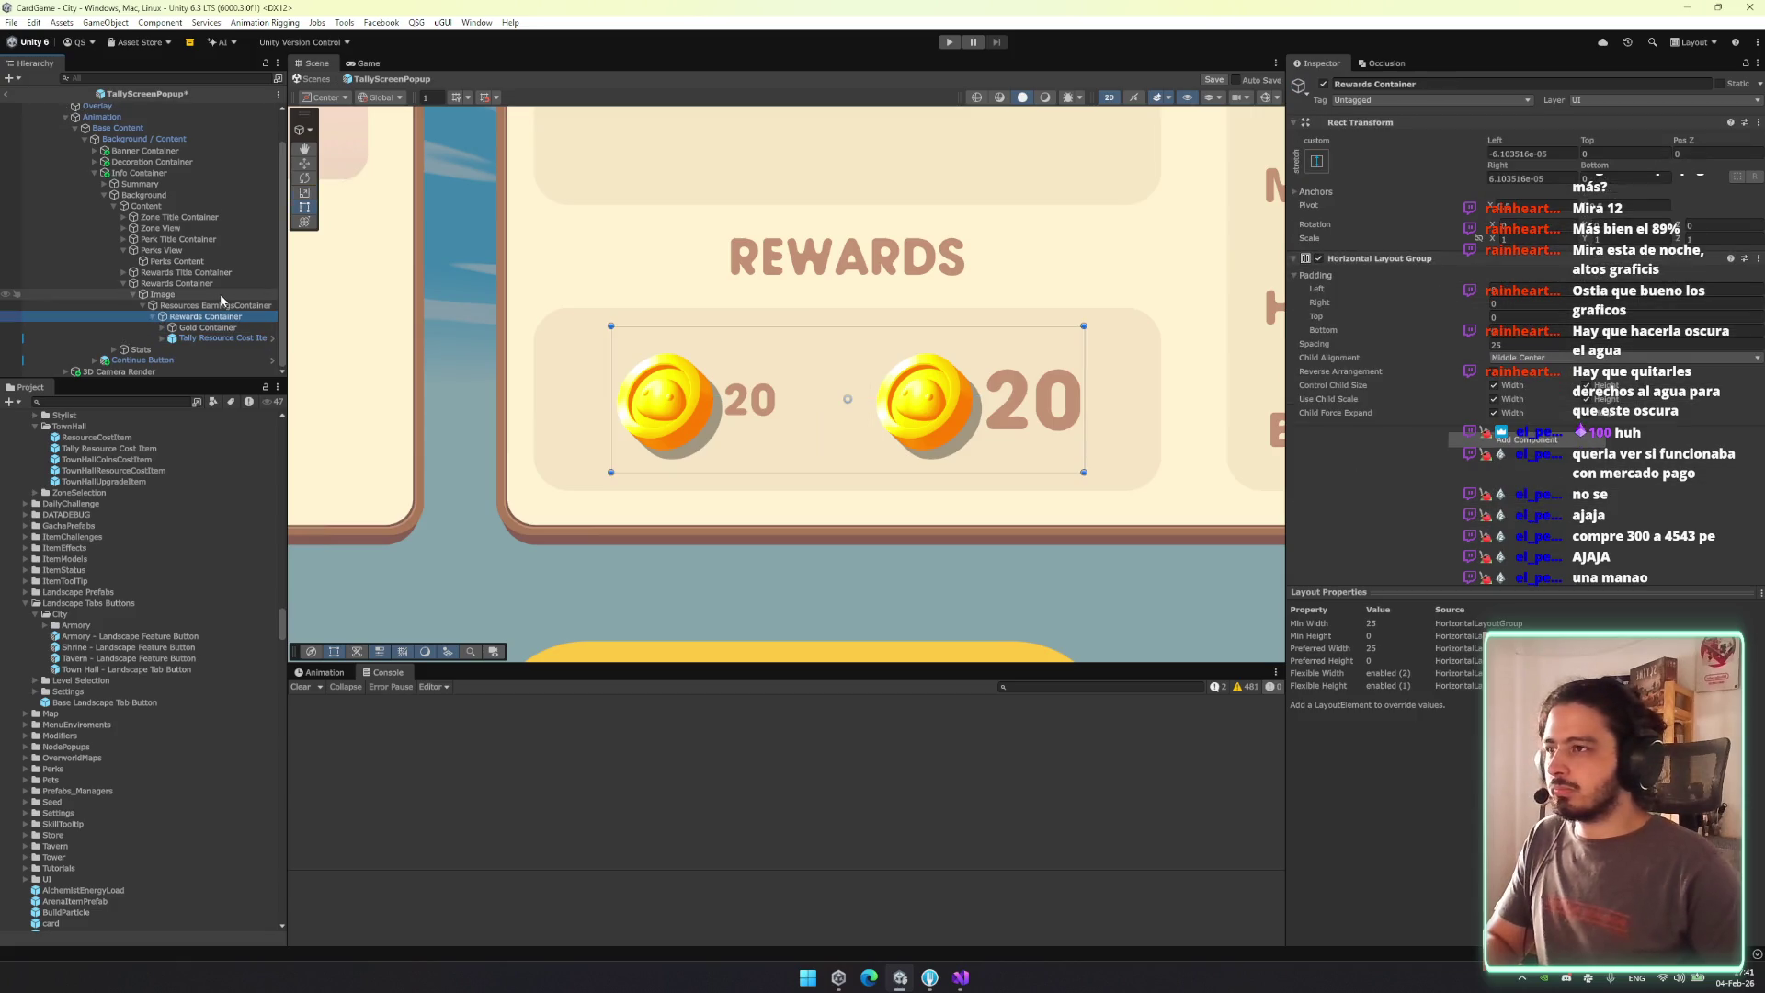
pyautogui.moveTo(742, 328); pyautogui.dragTo(750, 360)
pyautogui.click(180, 284)
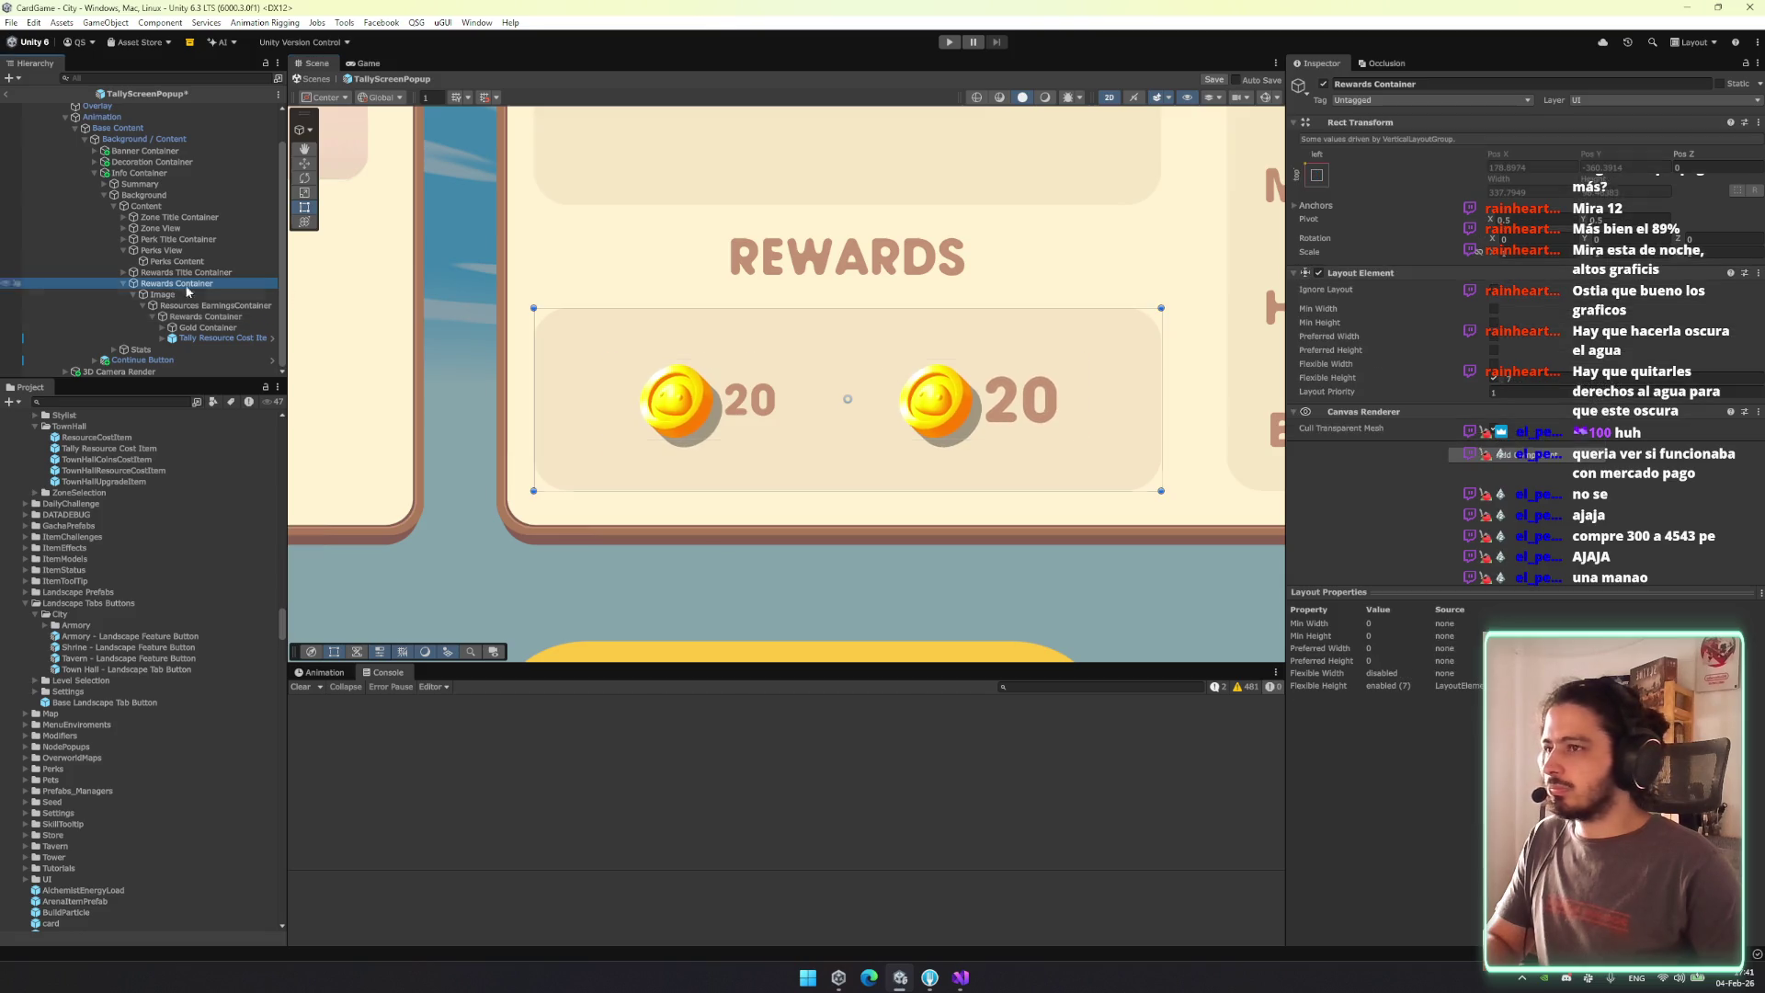
# Lower the Rewards Container's Flexible Height to about 5.04 and shrink the inner row's top padding to about 4.
pyautogui.click(852, 310)
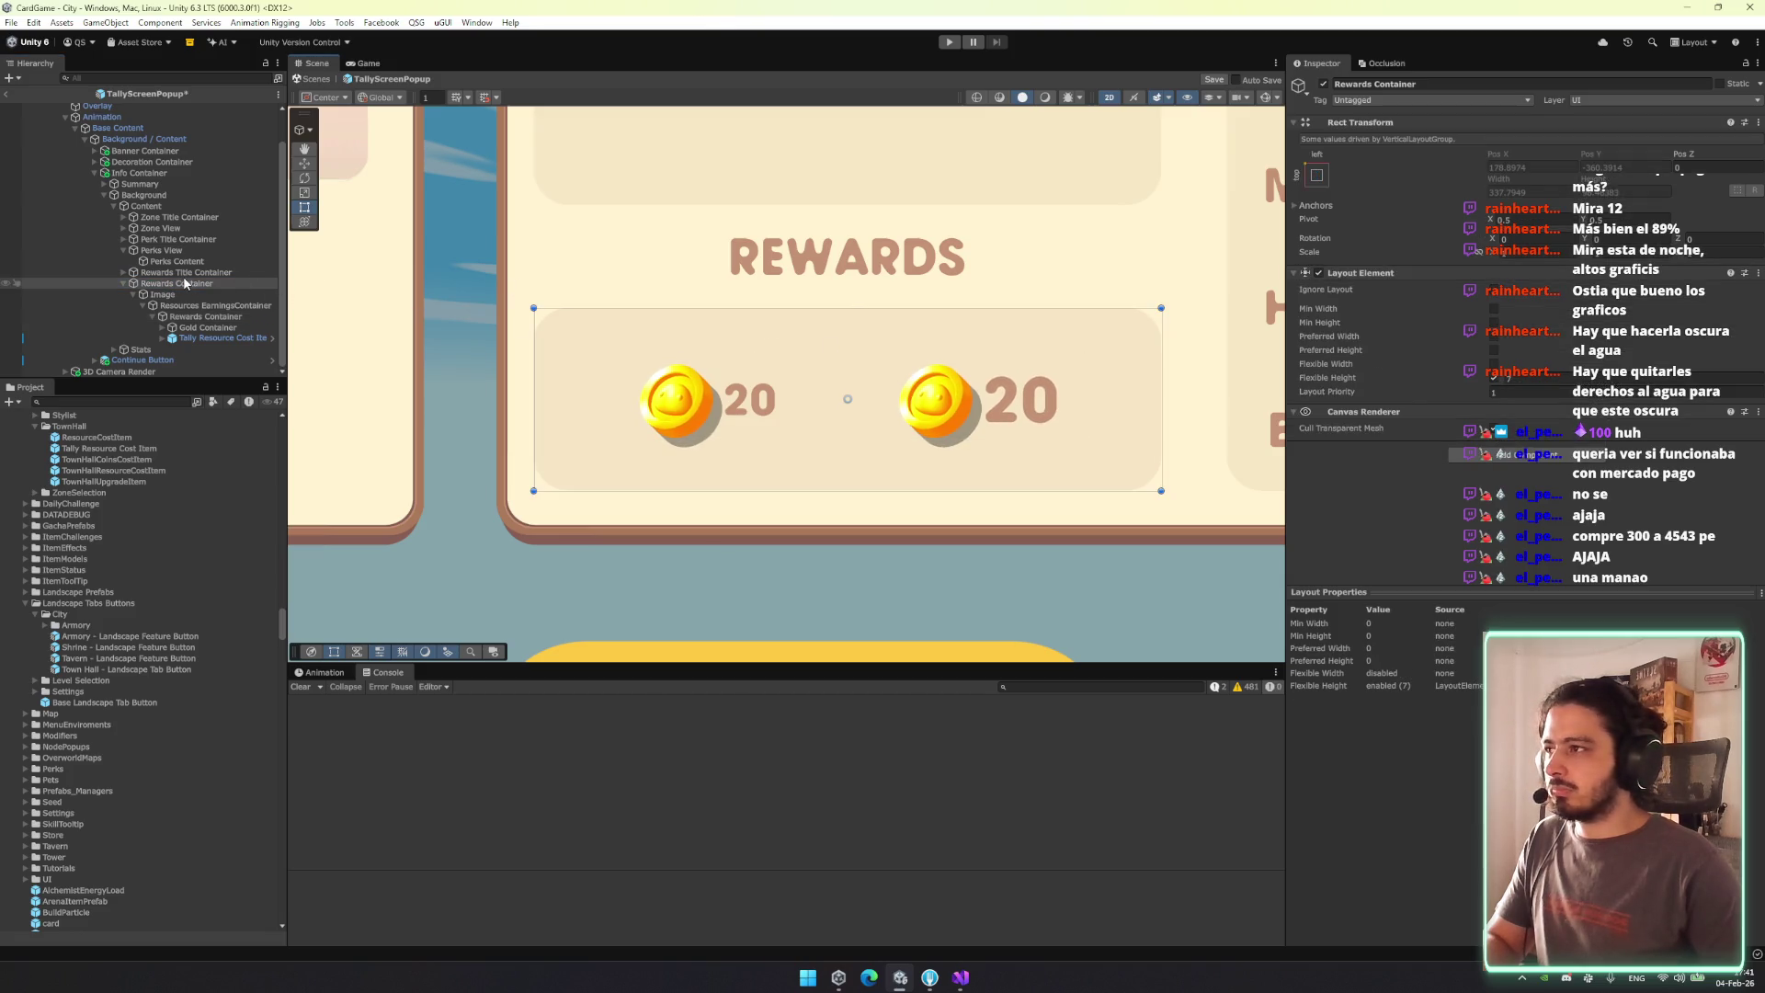
pyautogui.moveTo(1503, 380); pyautogui.dragTo(1454, 384)
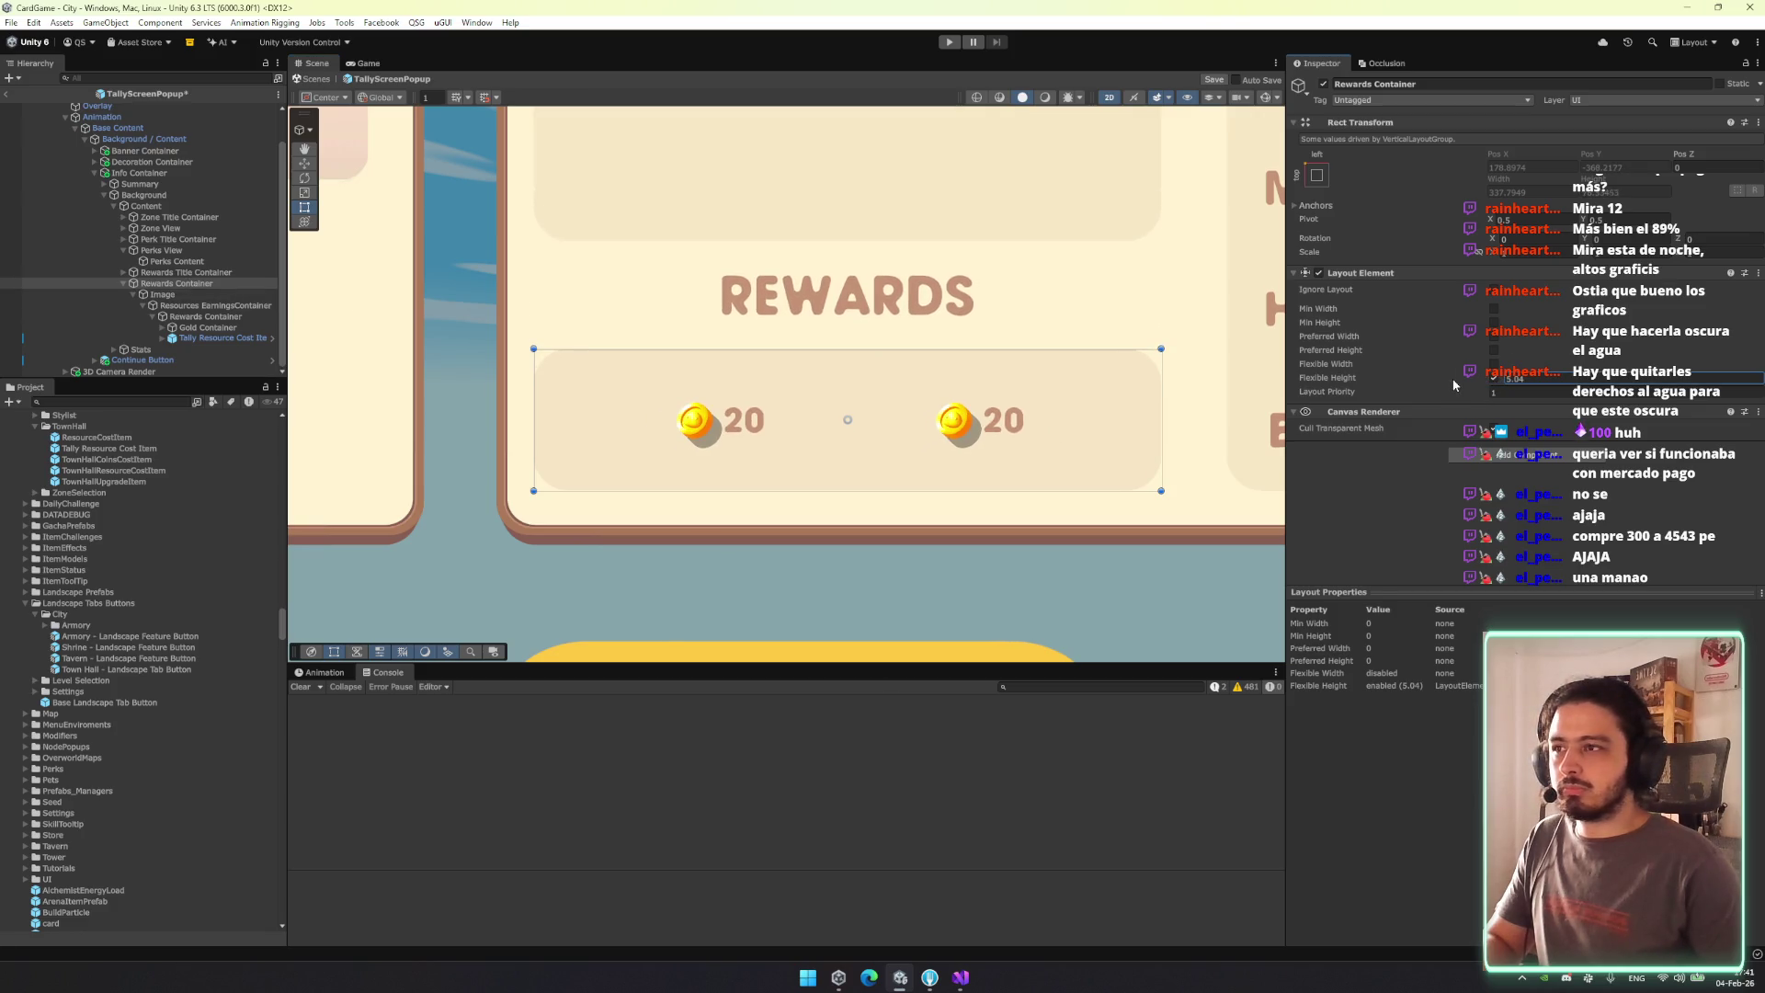
pyautogui.click(215, 305)
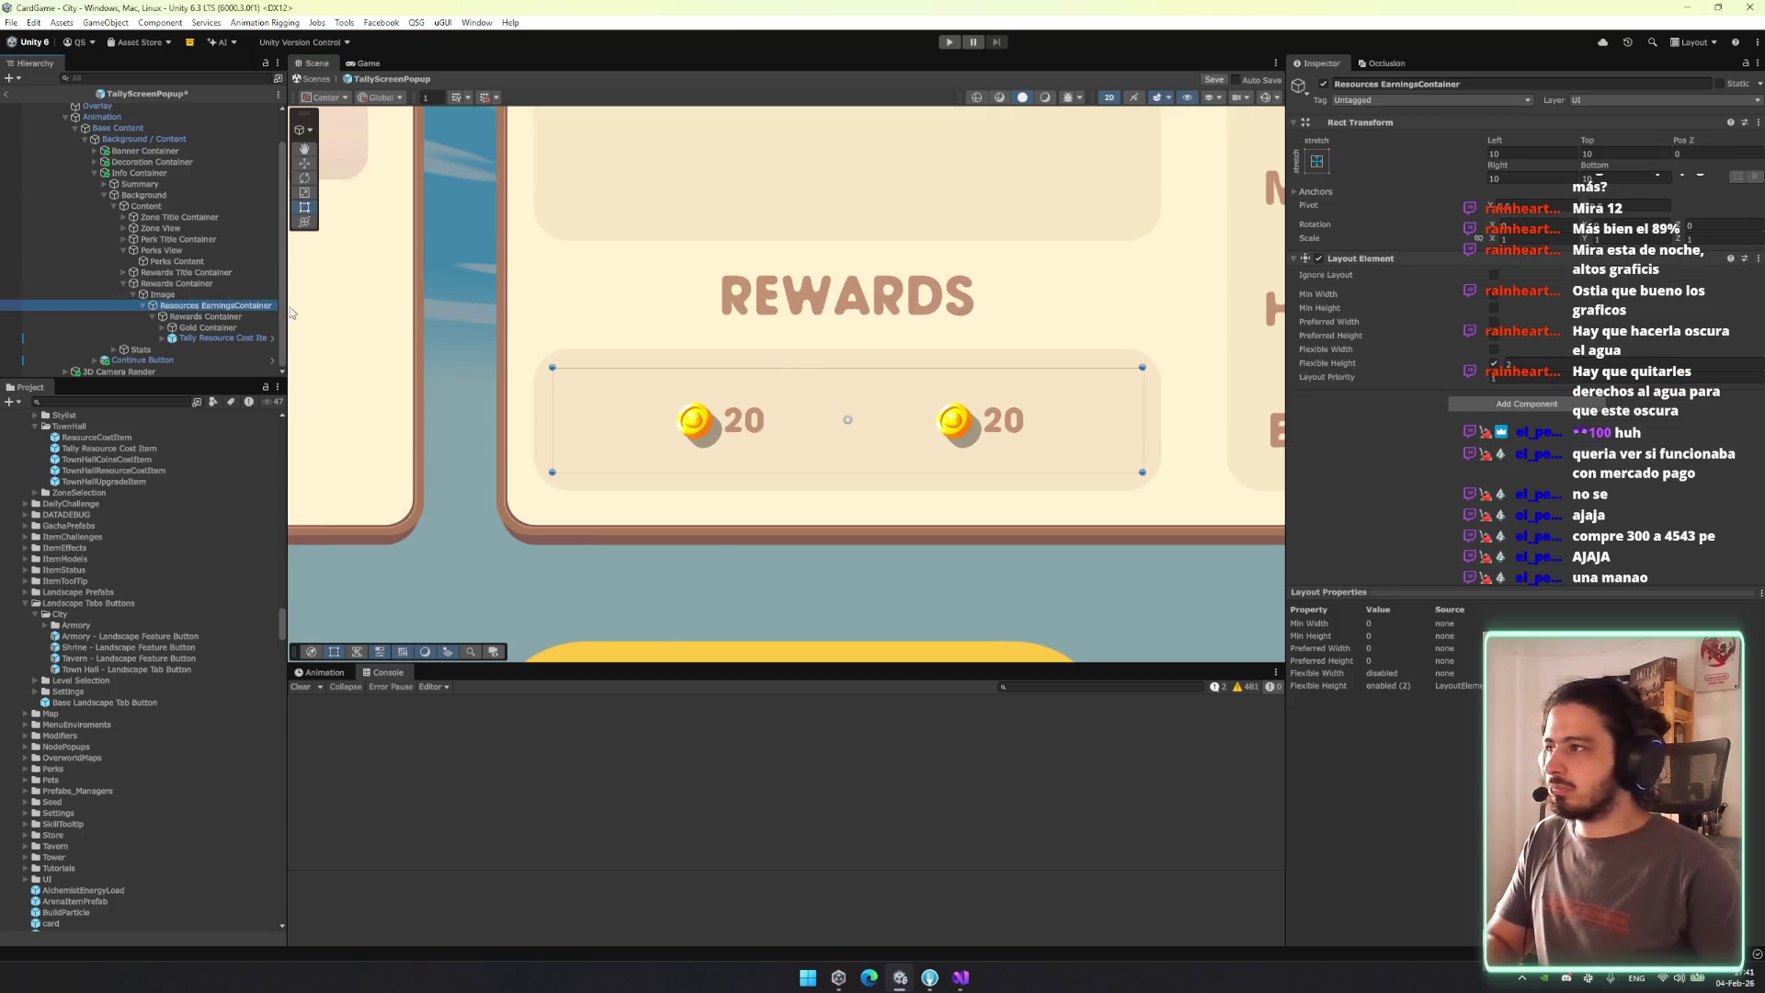
pyautogui.click(206, 317)
pyautogui.moveTo(840, 404); pyautogui.dragTo(851, 372)
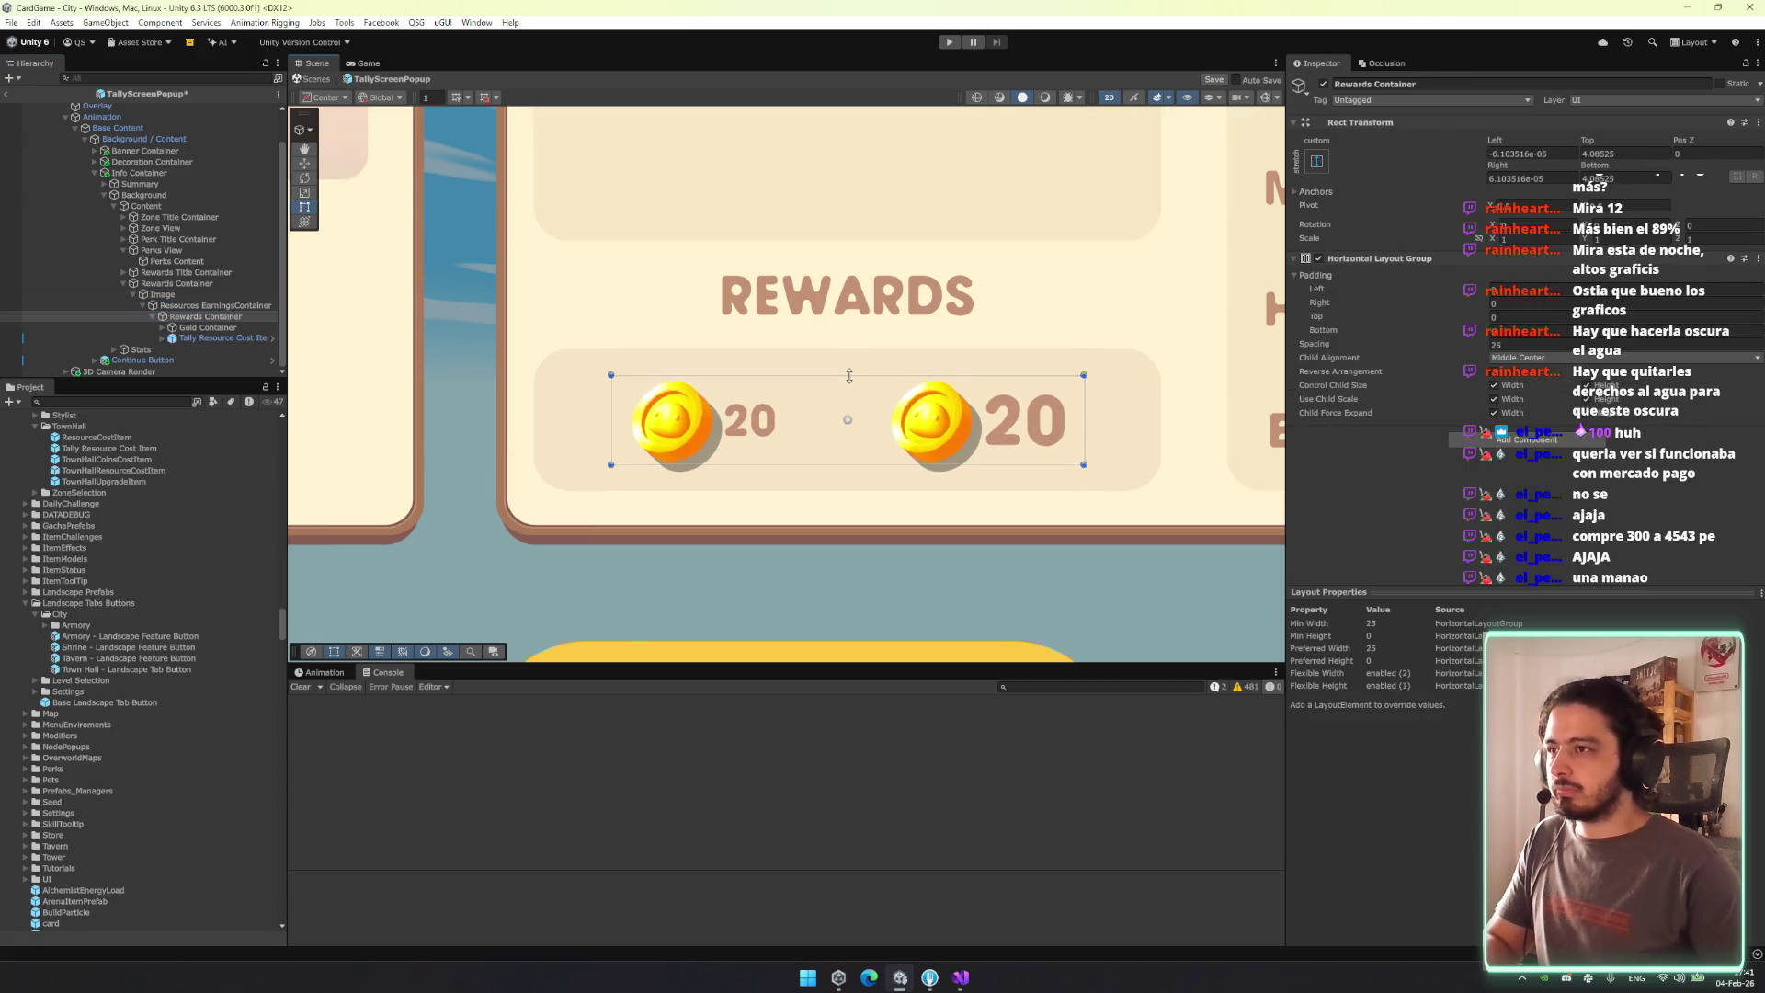
pyautogui.click(225, 329)
pyautogui.click(675, 420)
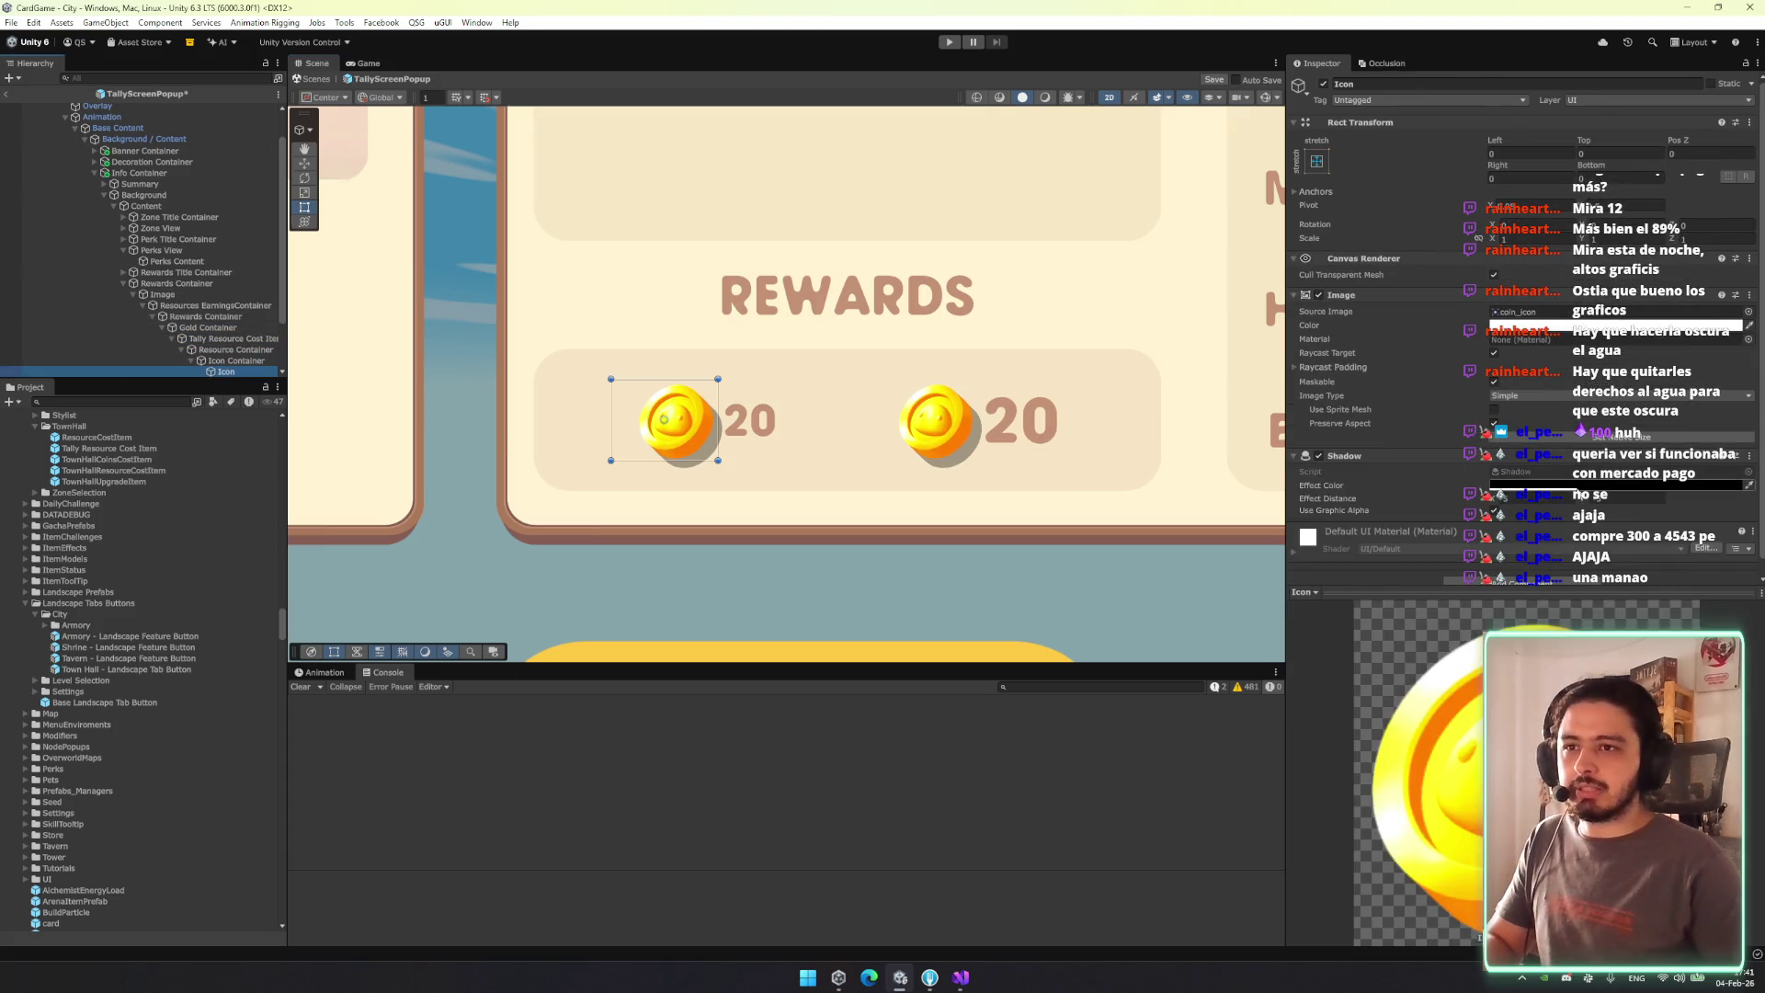
# Try removing the first coin icon's Shadow effect, then undo to keep it.
pyautogui.click(1623, 500)
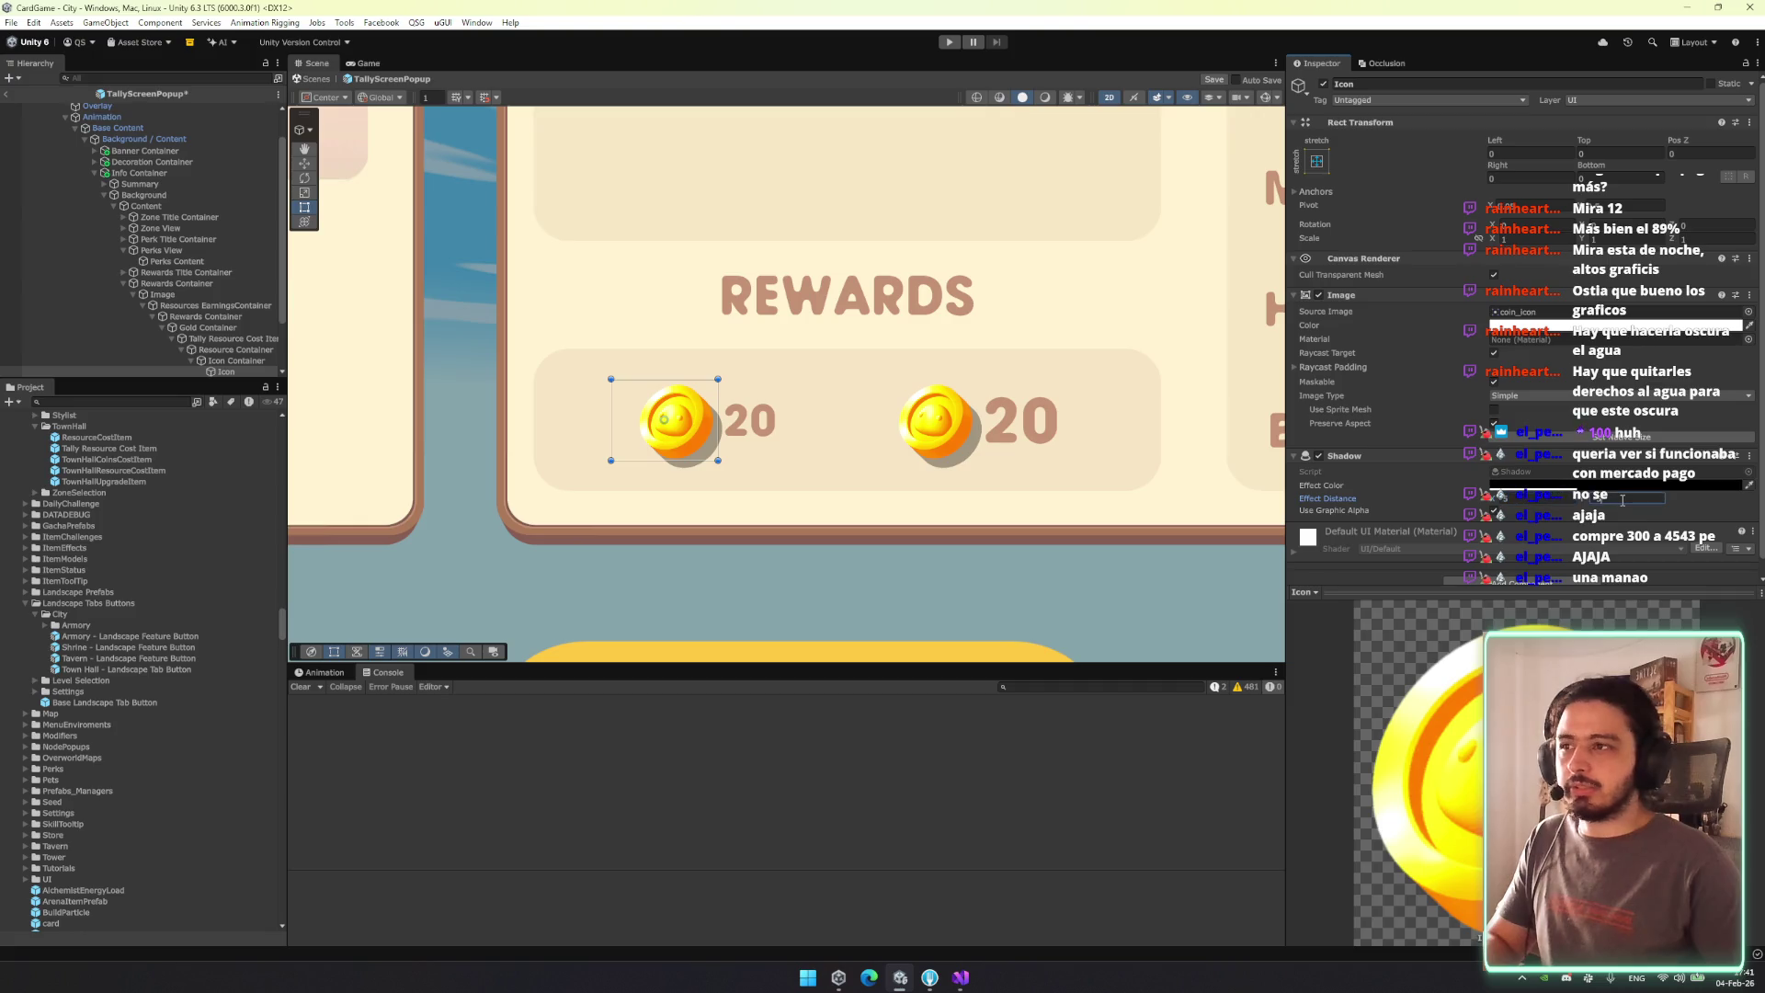
pyautogui.rightClick(1546, 456)
pyautogui.click(1654, 501)
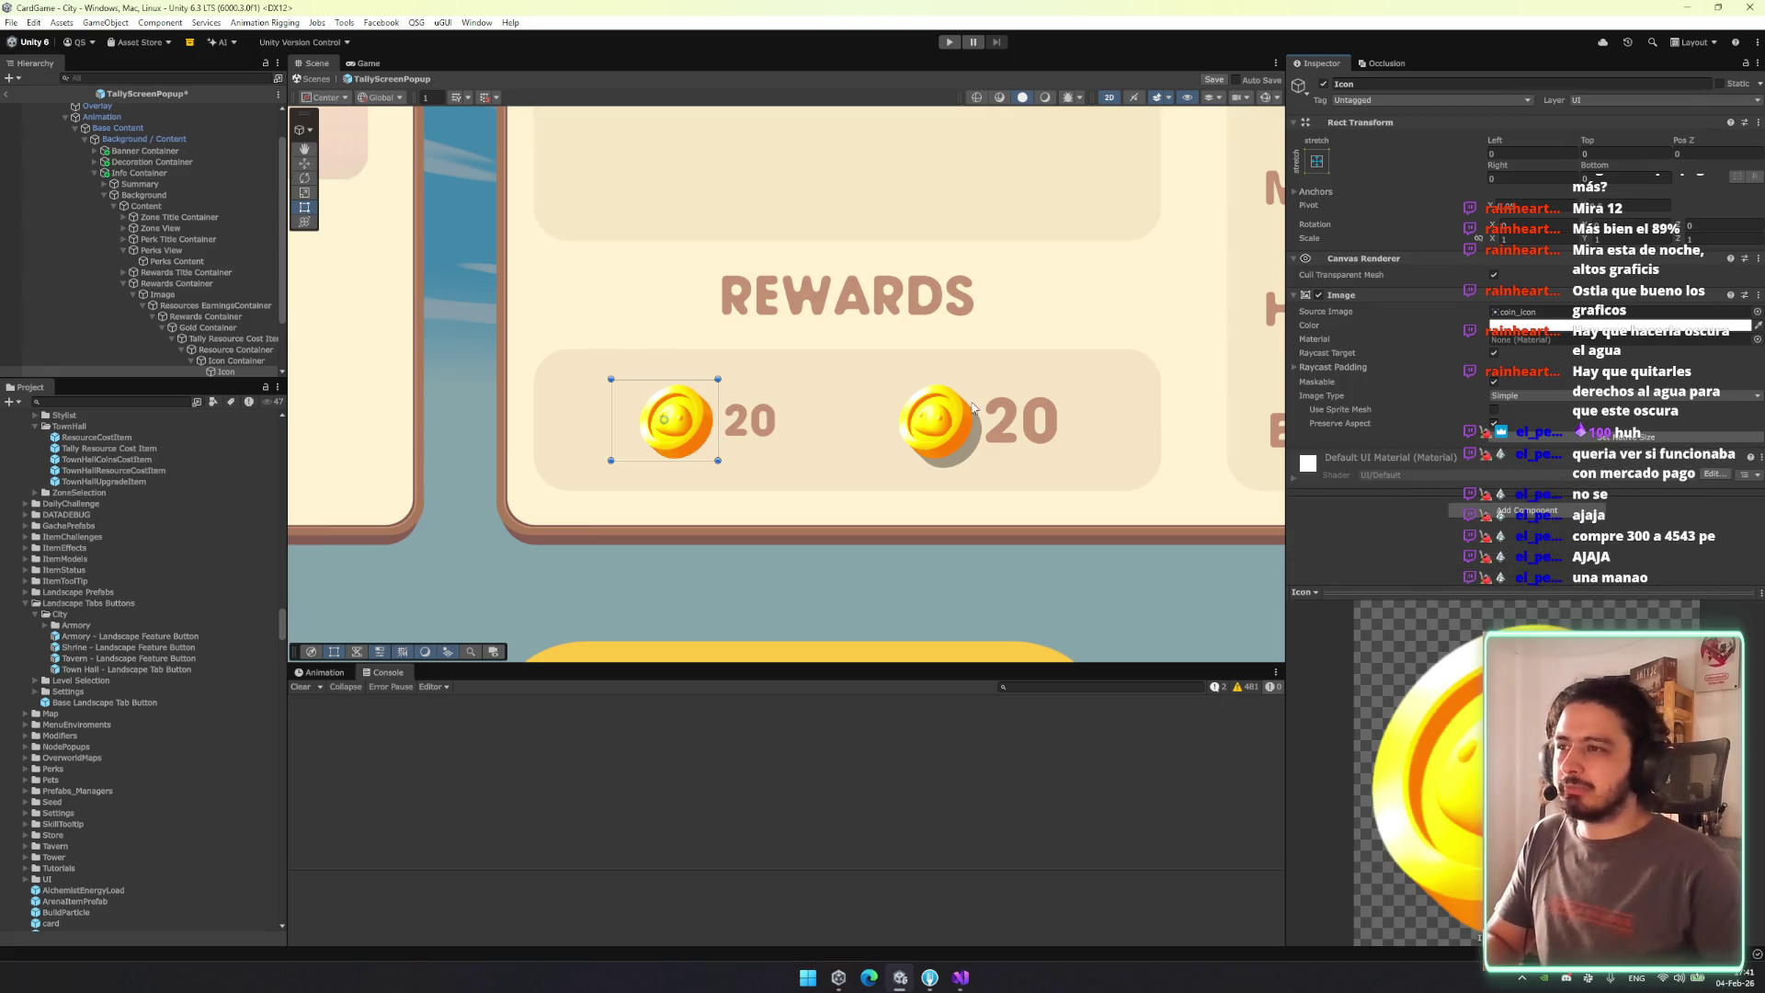
pyautogui.hotkey('ctrl', 'z')
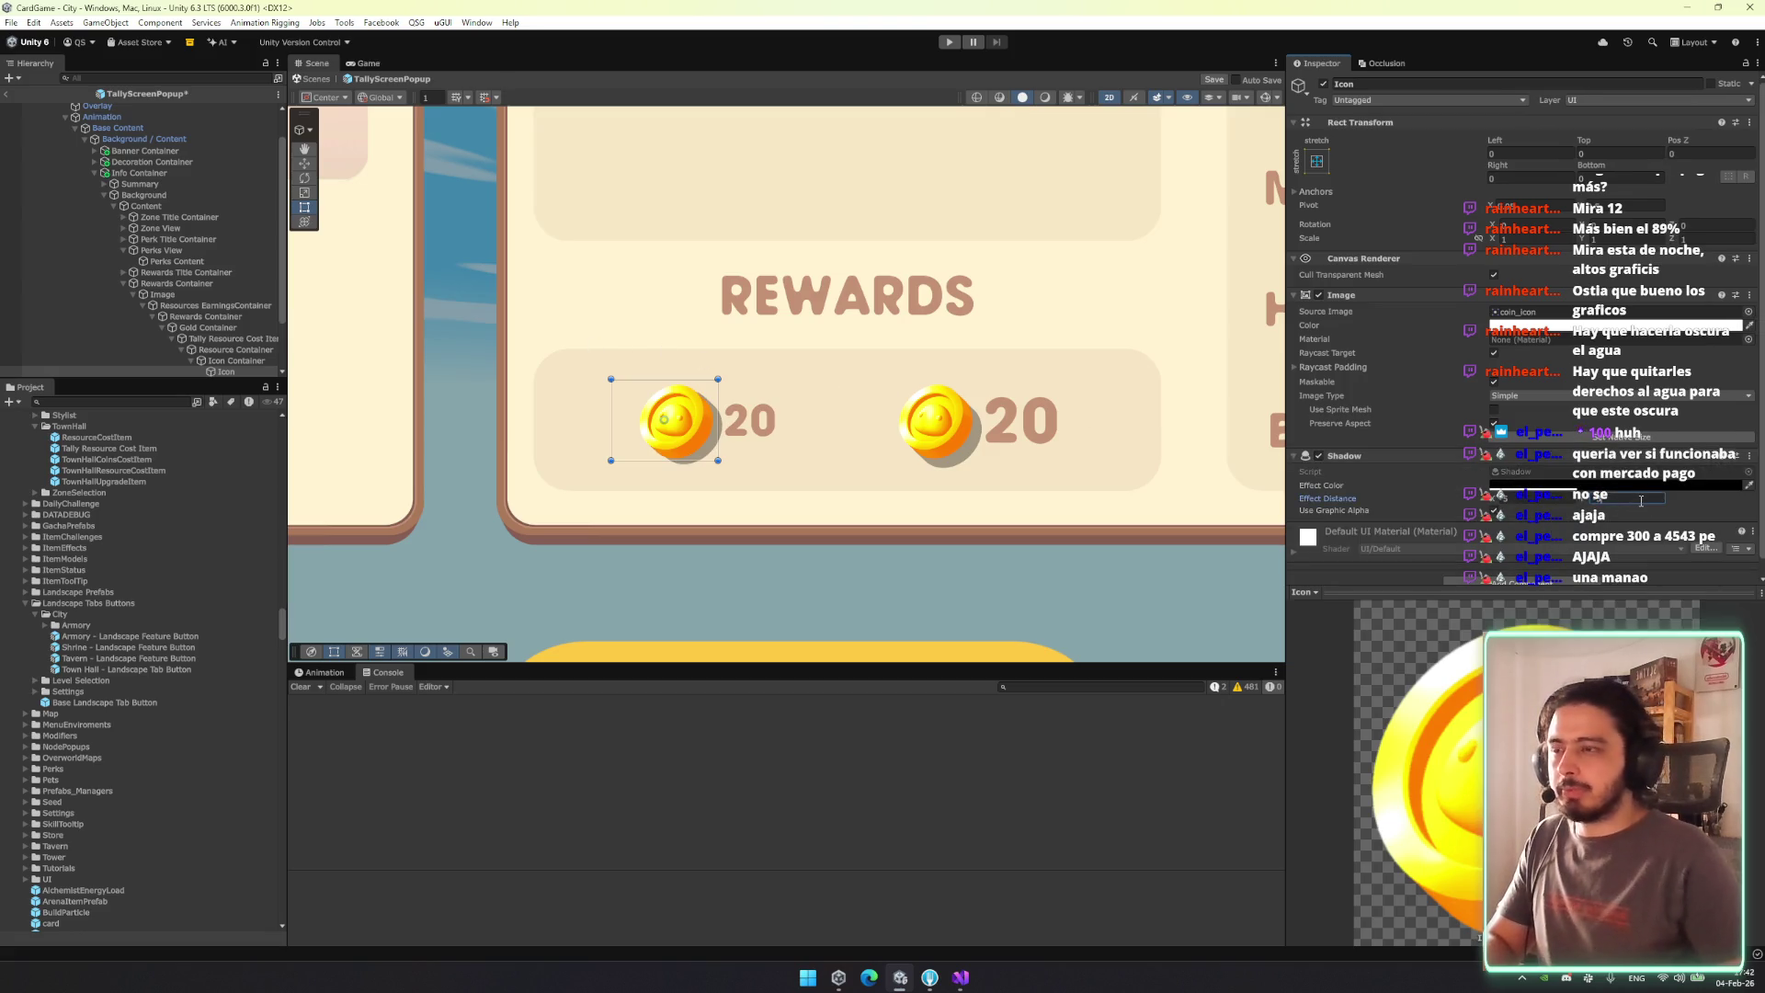
# Inspect the first coin's Icon Container, Label Container and amount Label.
pyautogui.click(236, 361)
pyautogui.click(235, 371)
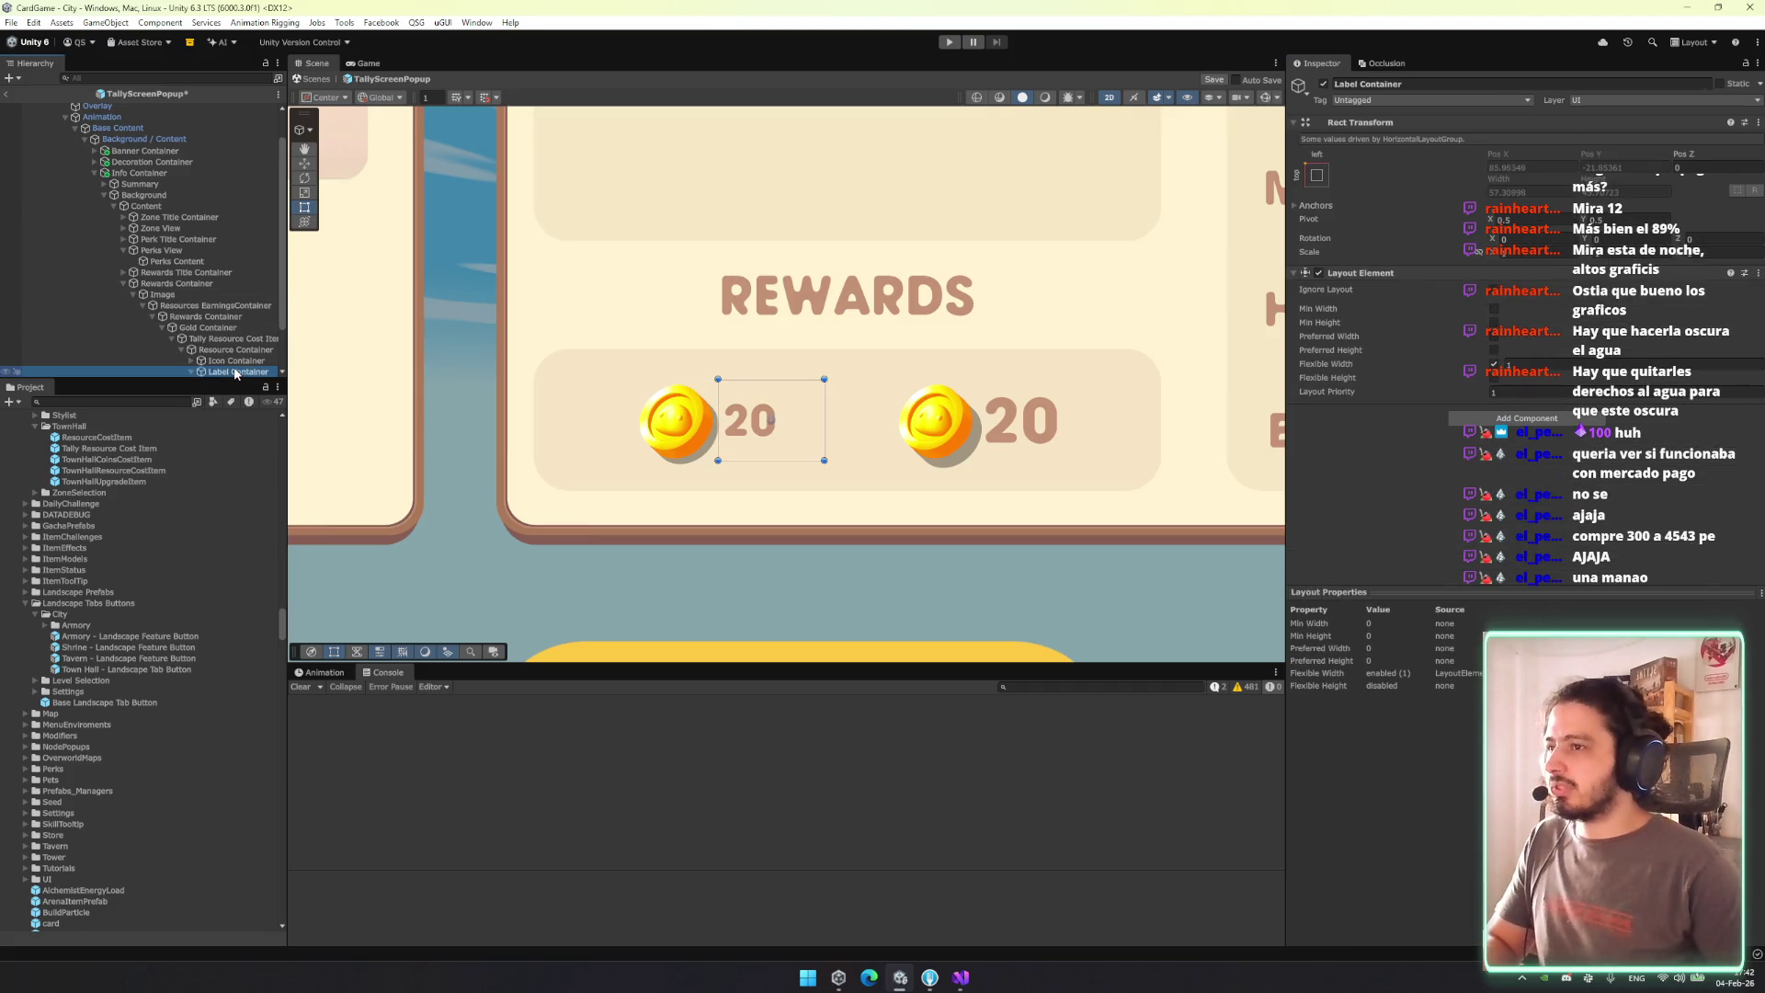
pyautogui.press('Down')
pyautogui.press('Up')
pyautogui.press('Right')
pyautogui.press('Down')
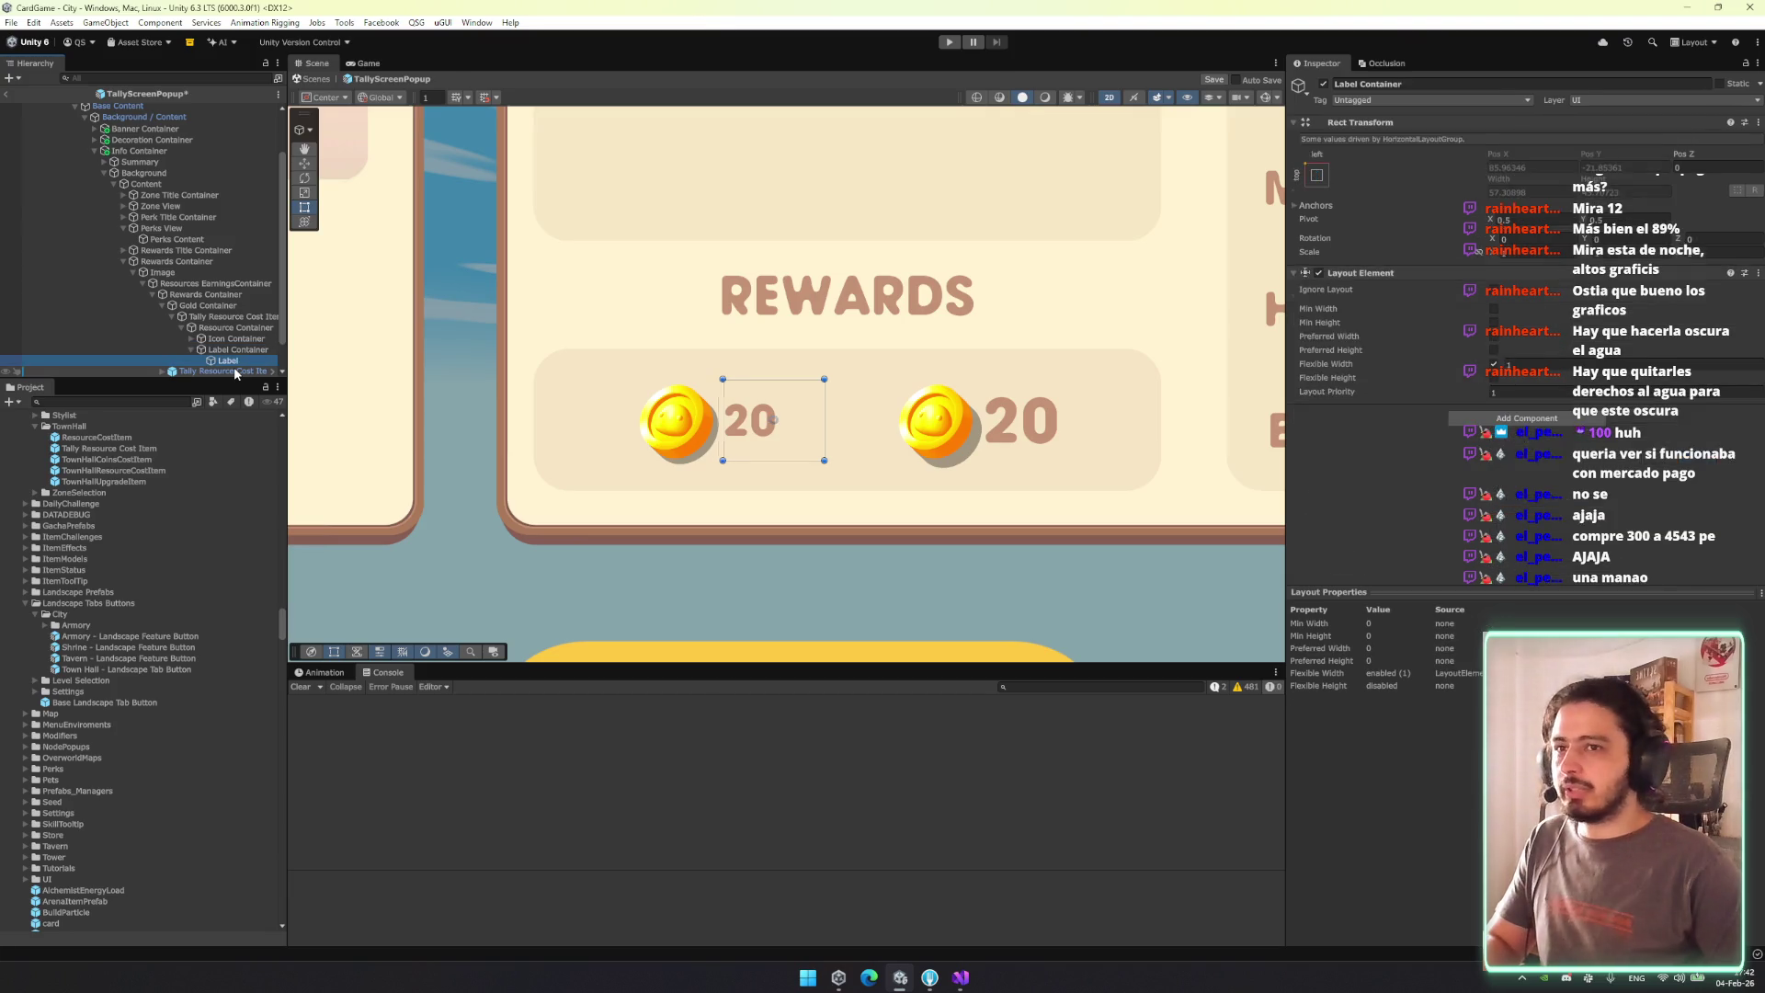
pyautogui.scroll(-1, 221, 353)
# Compare the two coins' Icons and check the second coin's shadow Effect Distance.
pyautogui.click(210, 339)
pyautogui.click(210, 348)
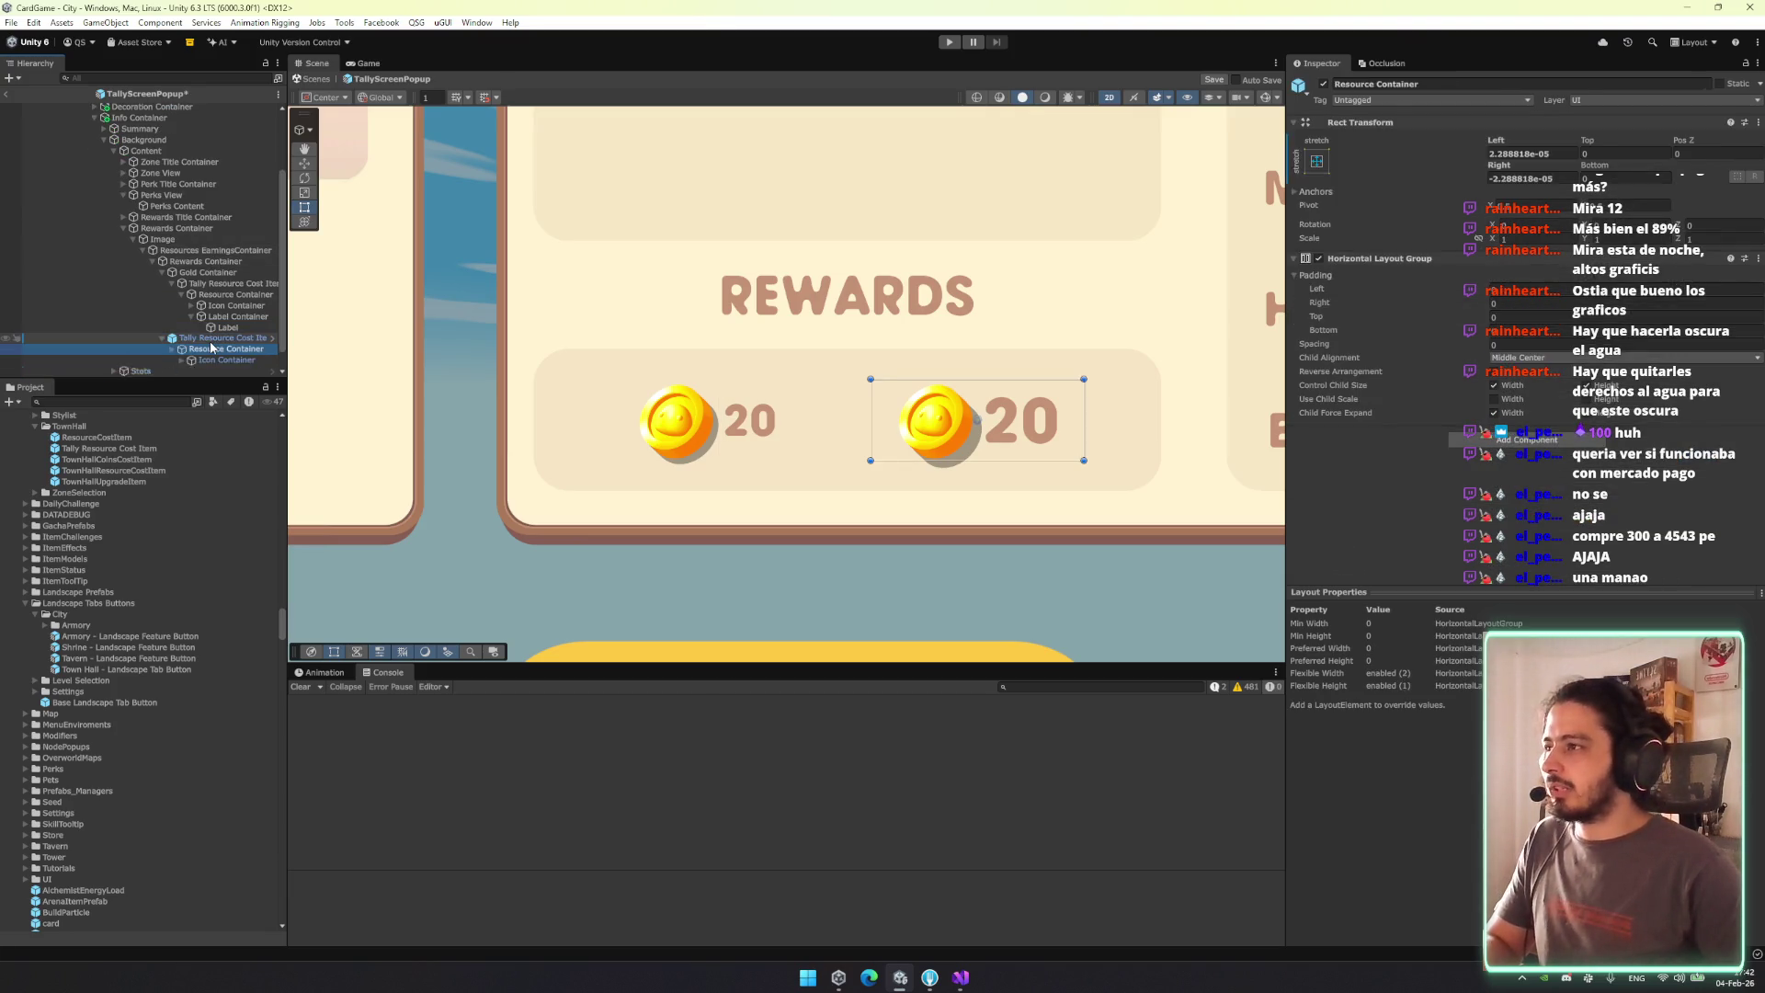
pyautogui.click(212, 349)
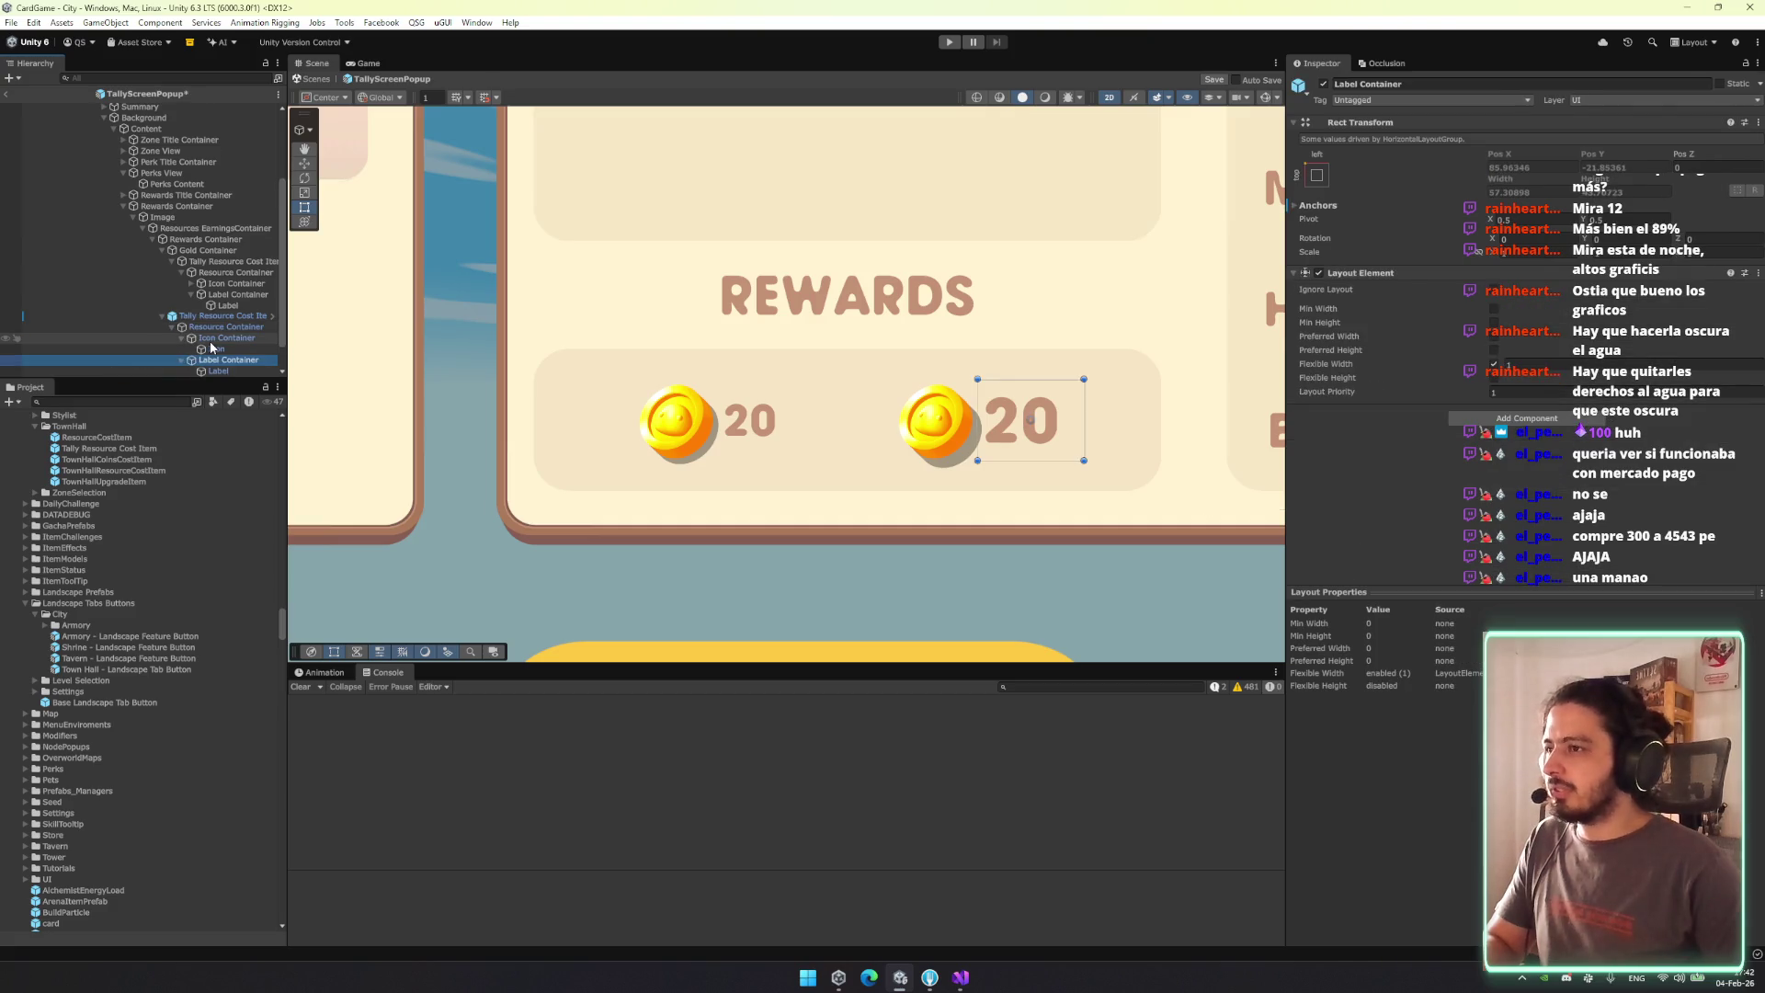
pyautogui.click(221, 285)
pyautogui.press('Right')
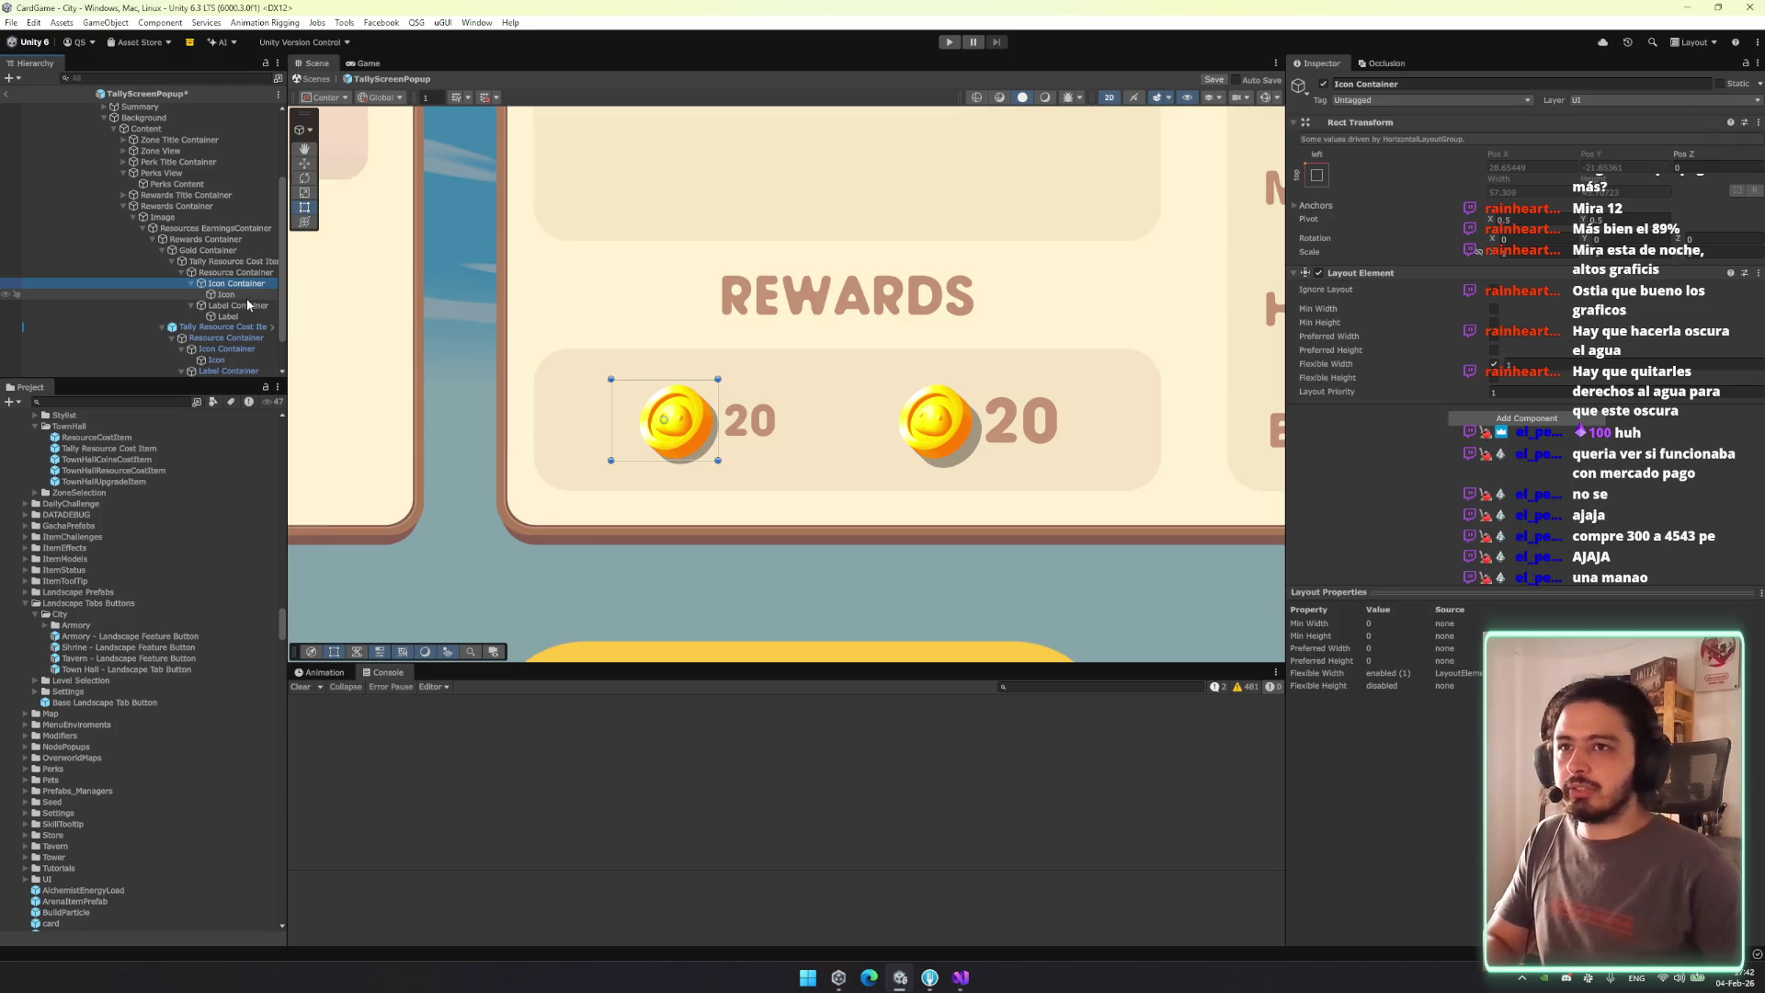
pyautogui.click(264, 295)
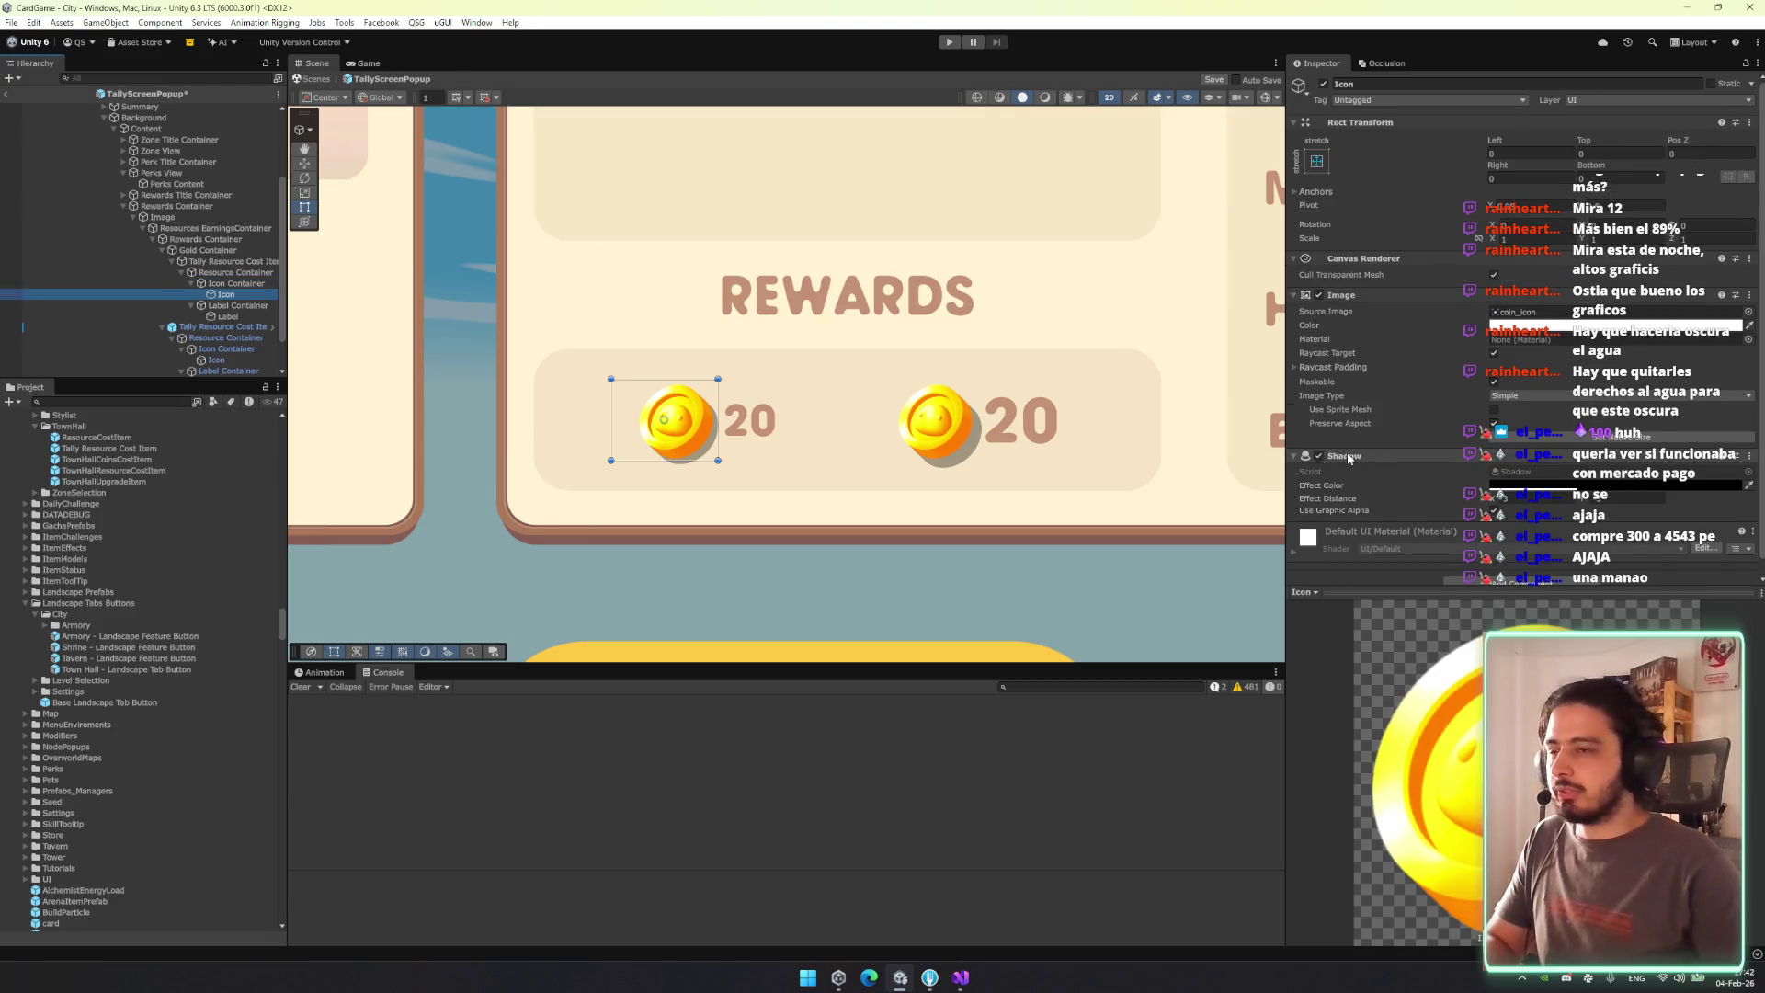
pyautogui.click(933, 421)
pyautogui.click(1539, 499)
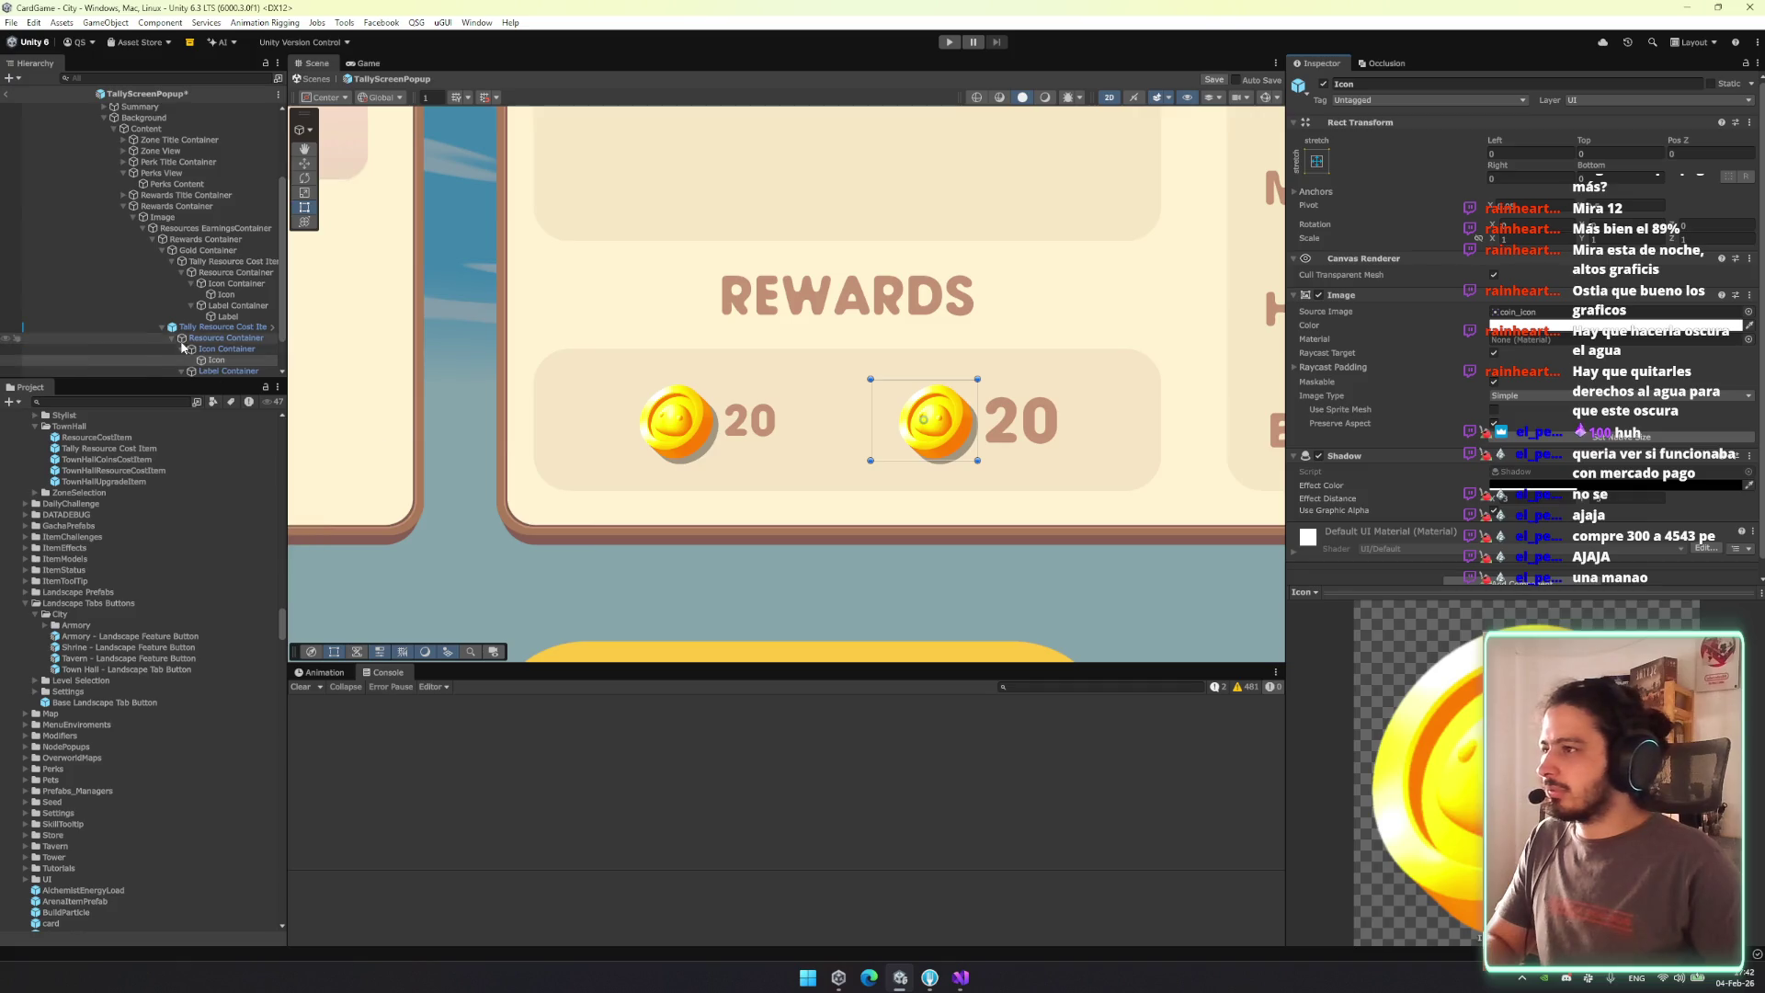
pyautogui.scroll(-2, 220, 331)
# Set the second coin Label's Auto Size Max to 33.
pyautogui.click(218, 338)
pyautogui.click(228, 272)
pyautogui.click(204, 337)
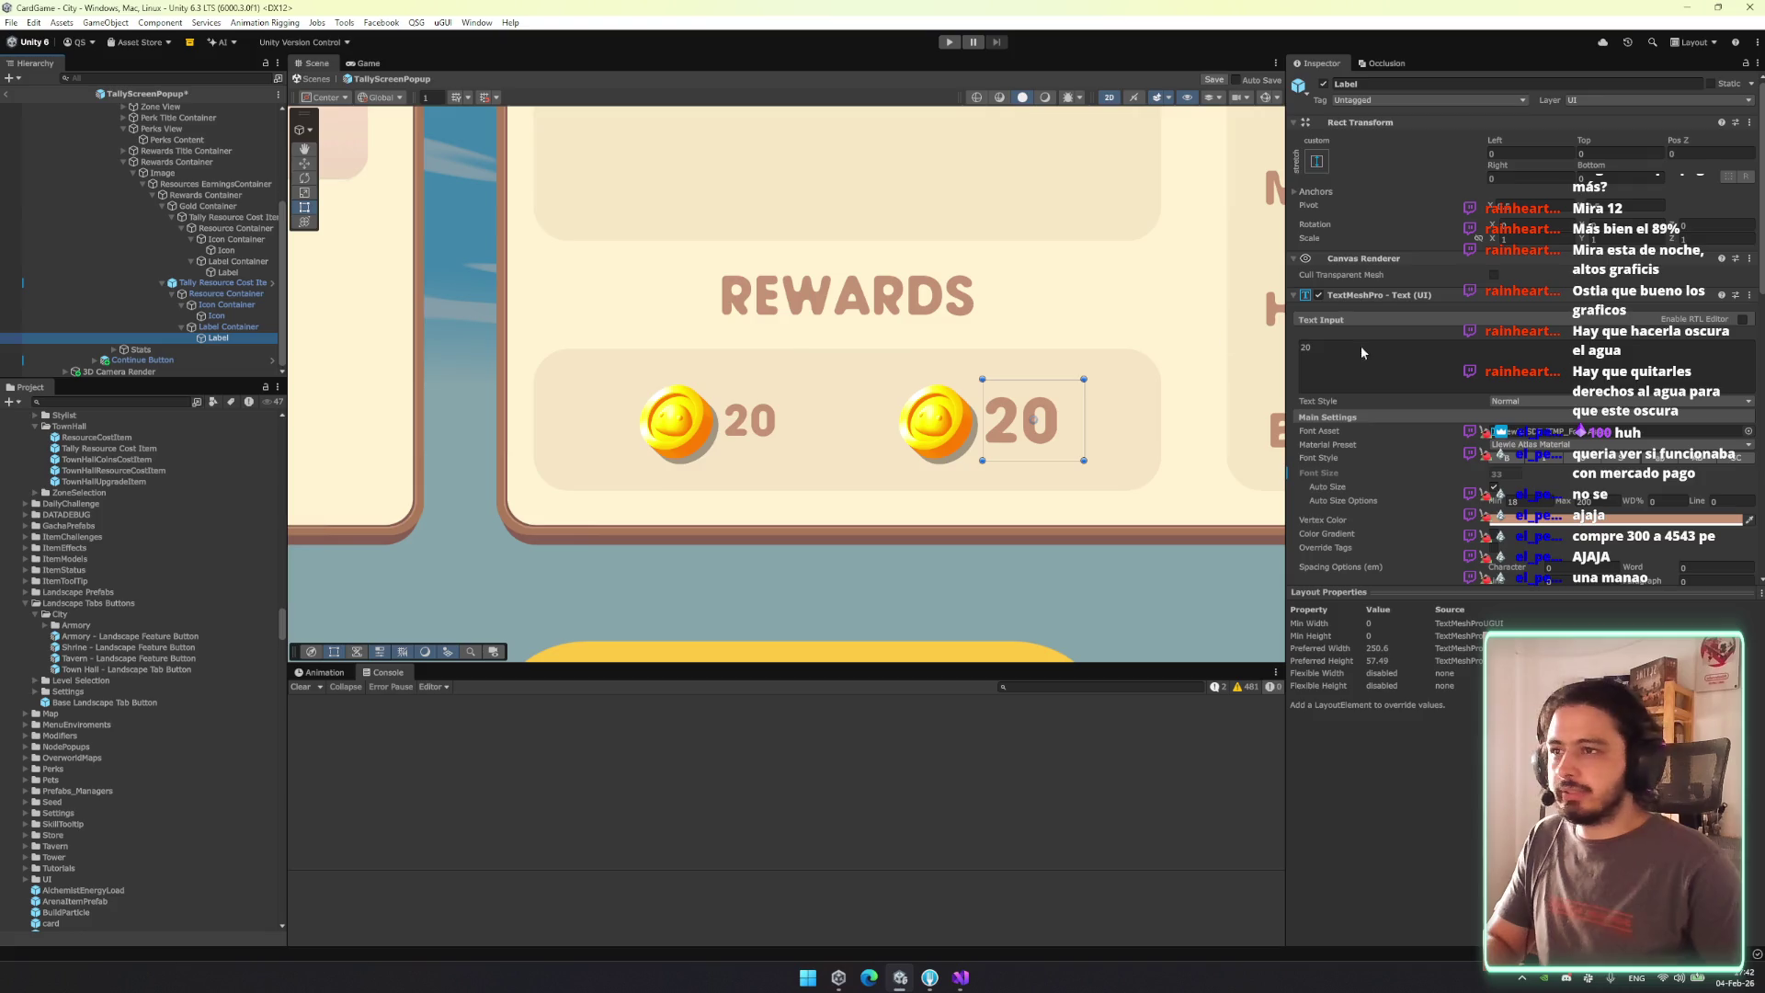
pyautogui.click(1586, 501)
pyautogui.write('33')
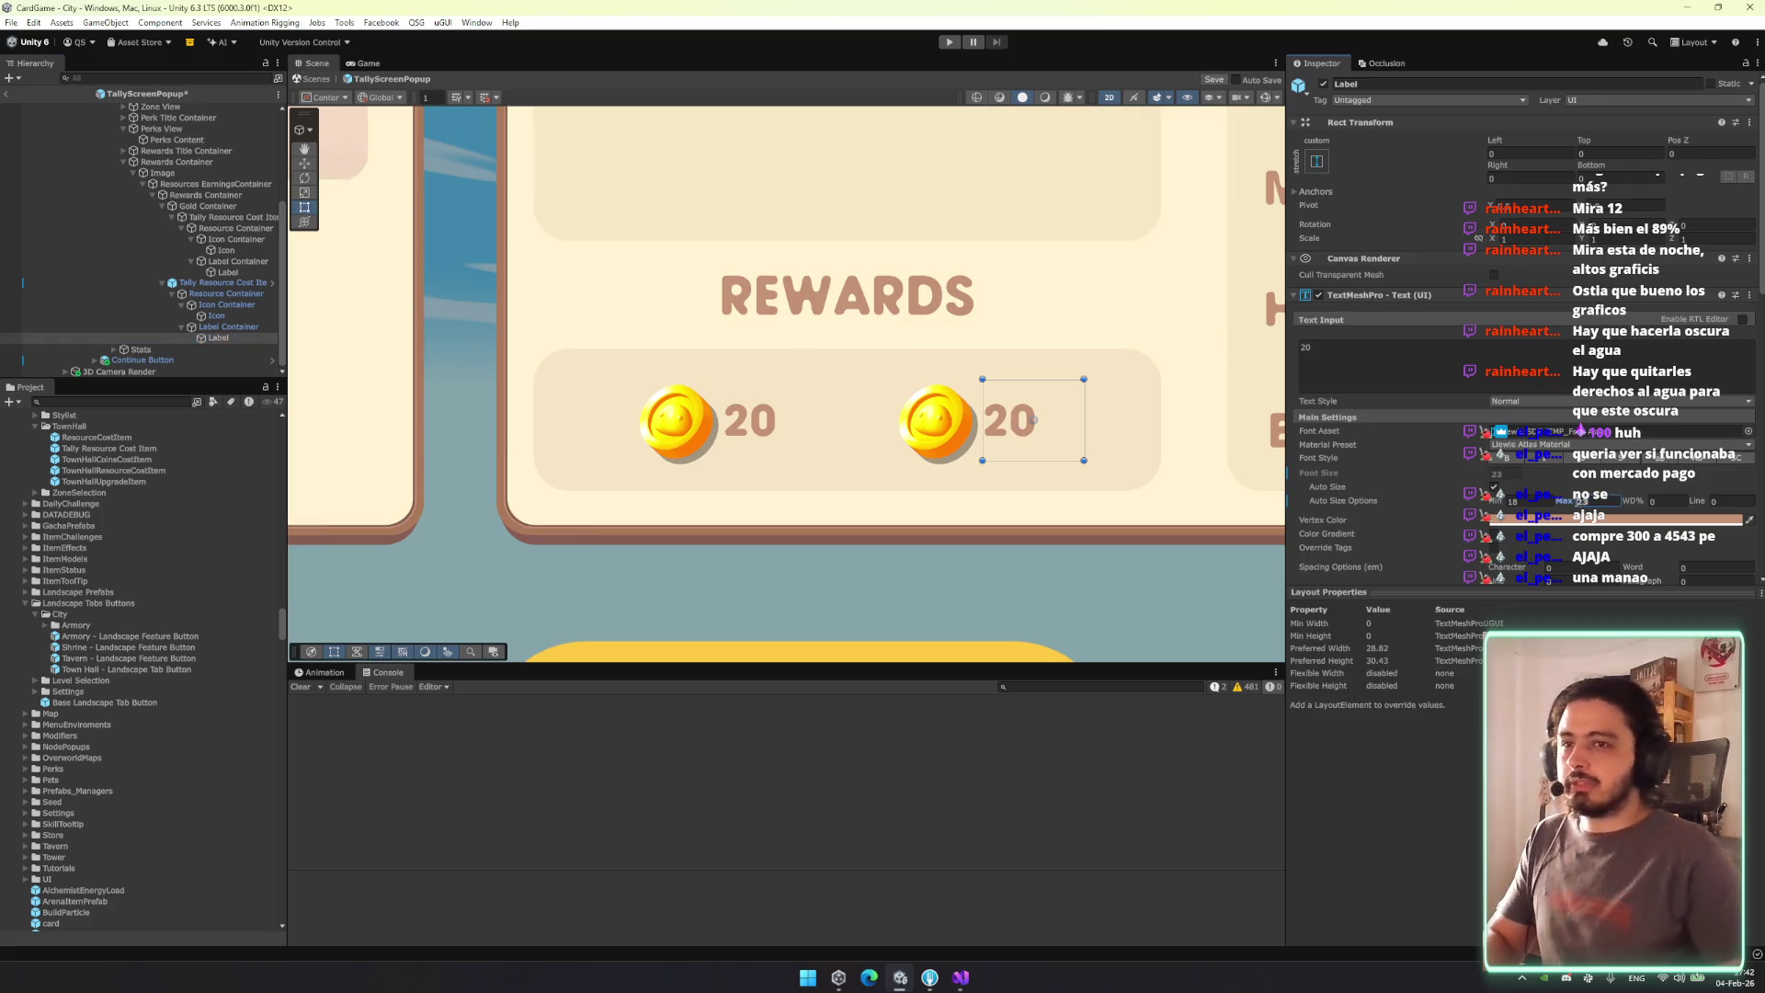
# Delete the second Tally Resource Cost Item, leaving a single coin reward.
pyautogui.click(258, 317)
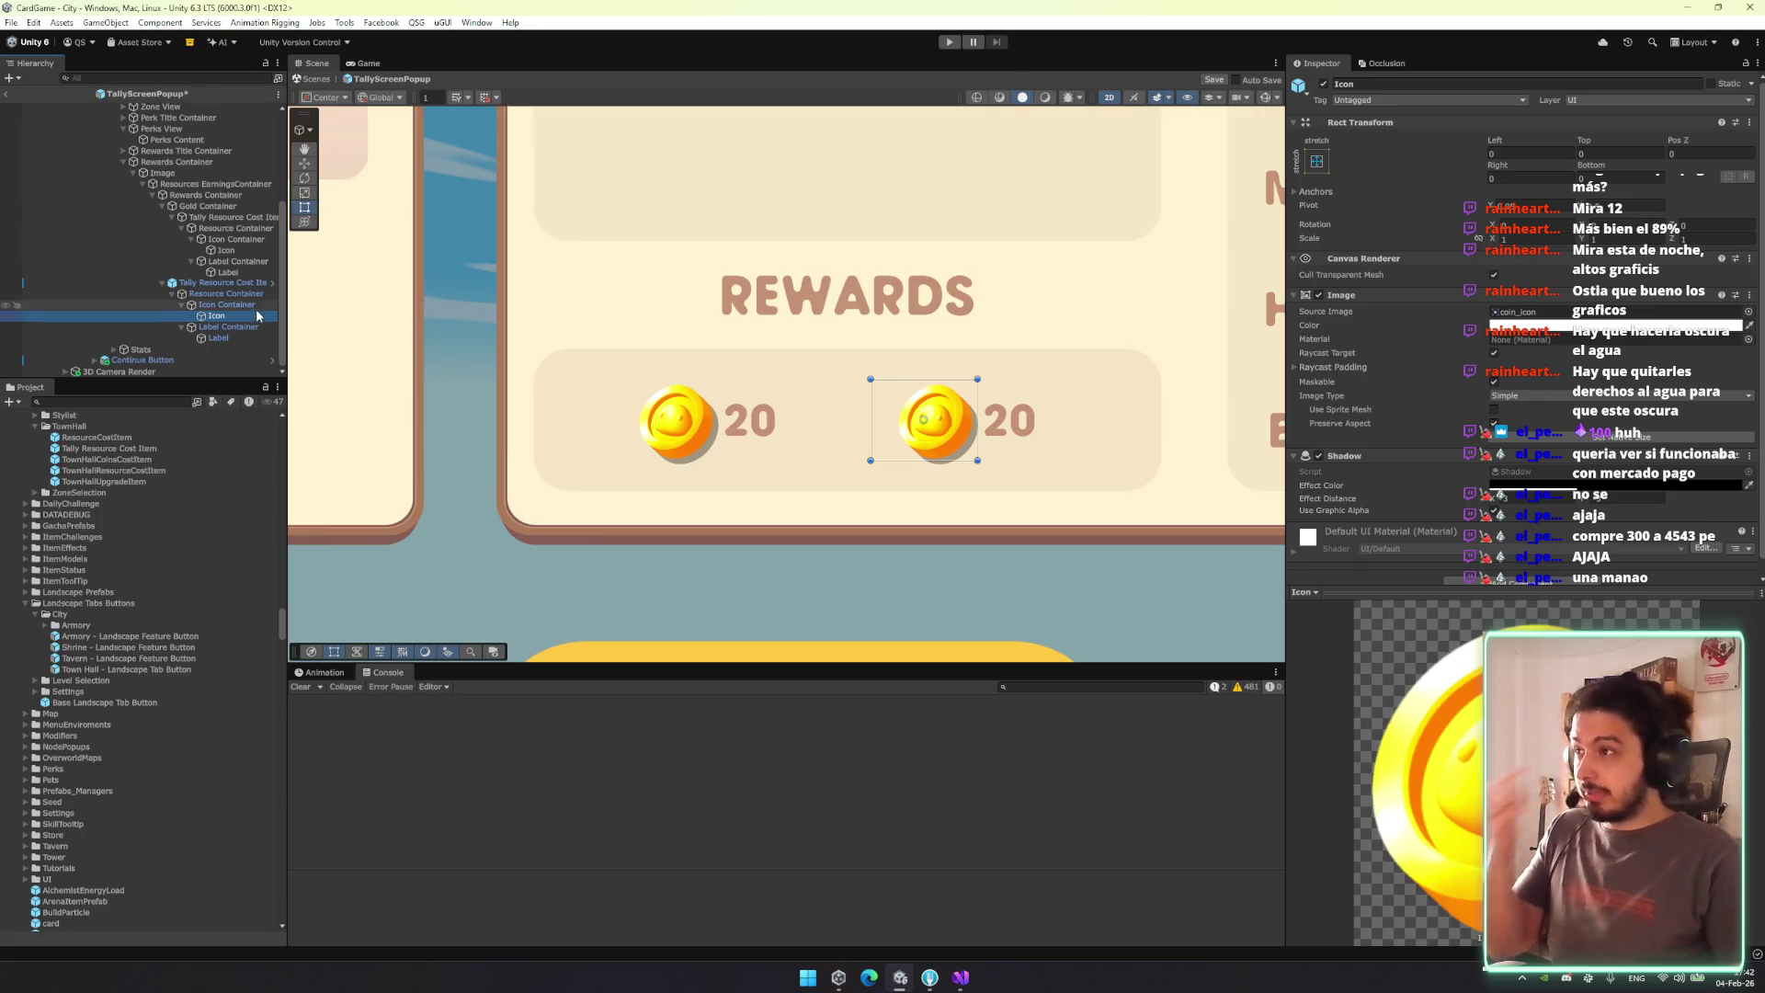
pyautogui.click(220, 282)
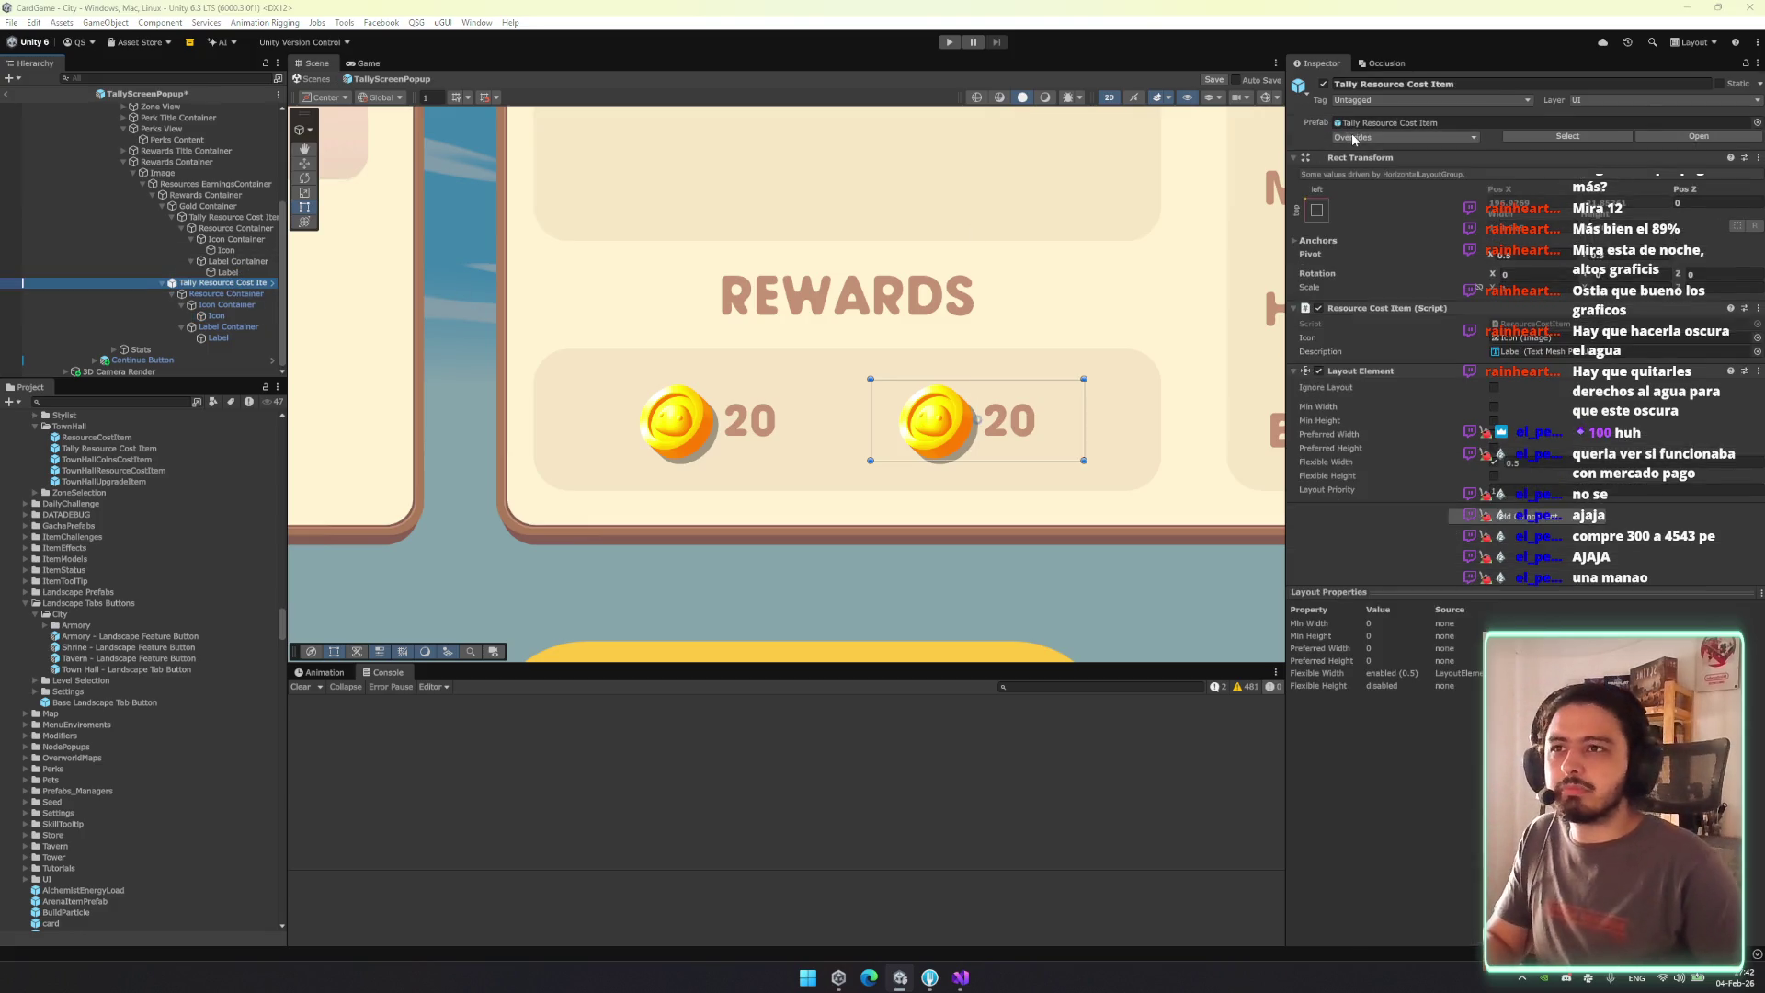
pyautogui.click(224, 284)
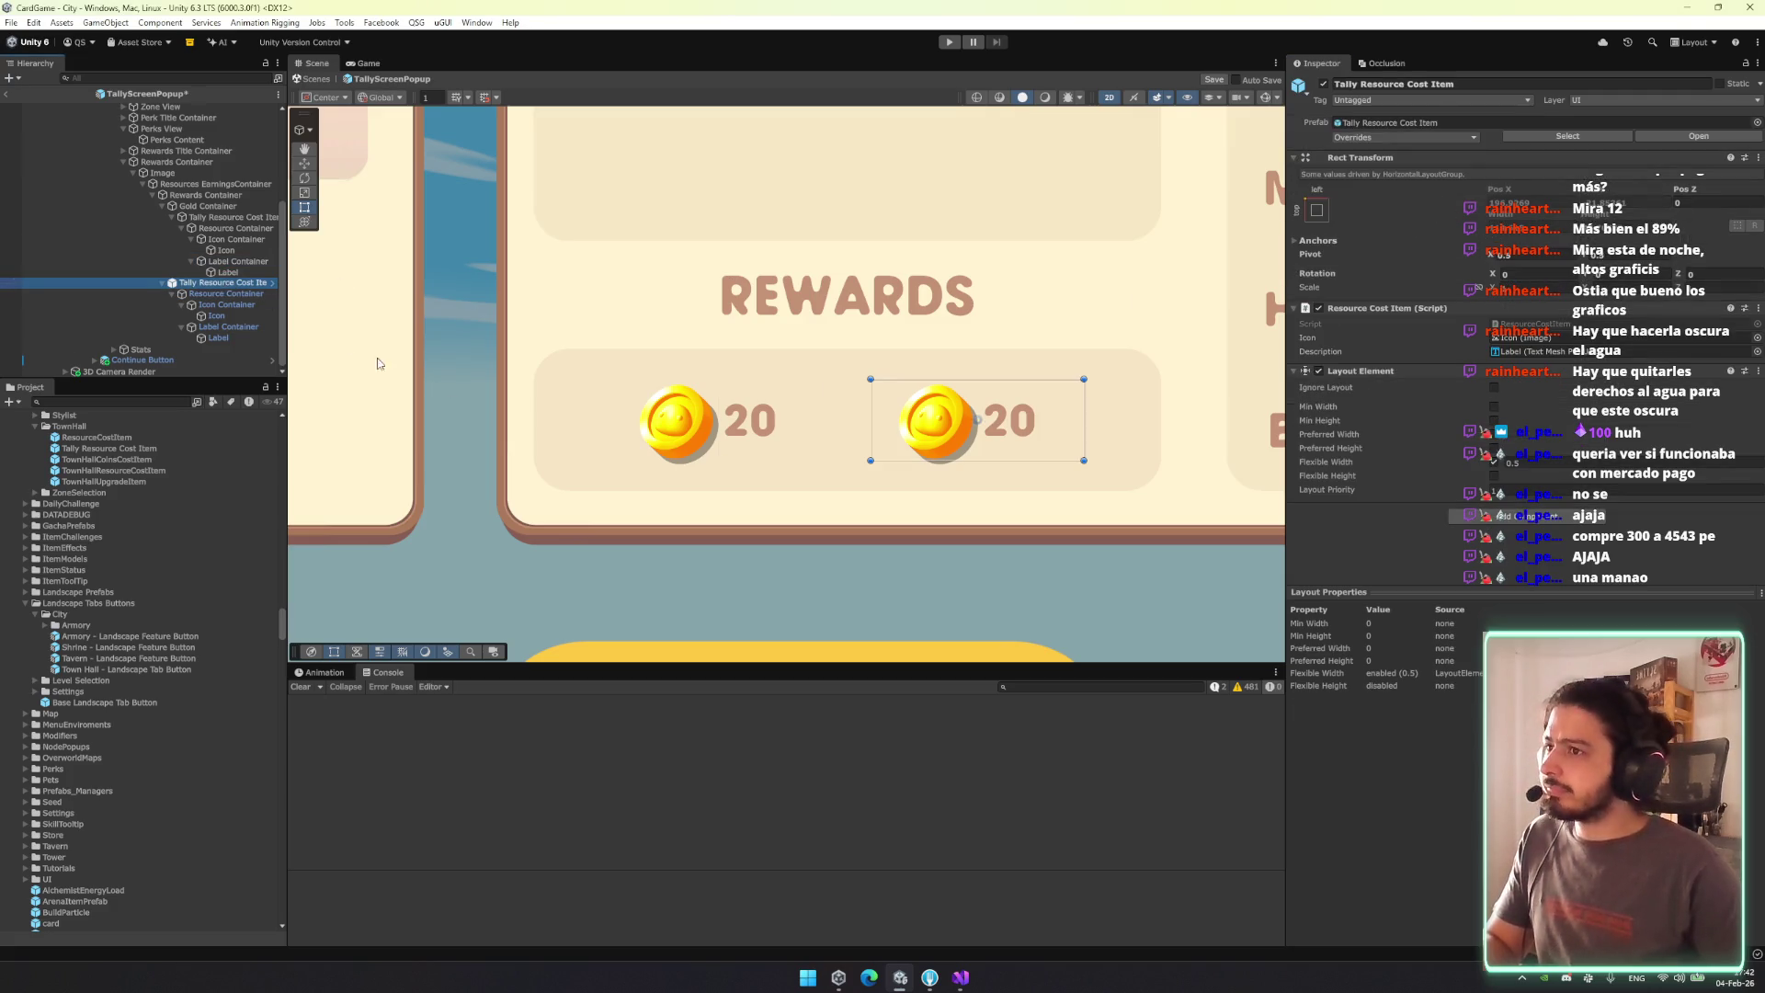
pyautogui.press('Delete')
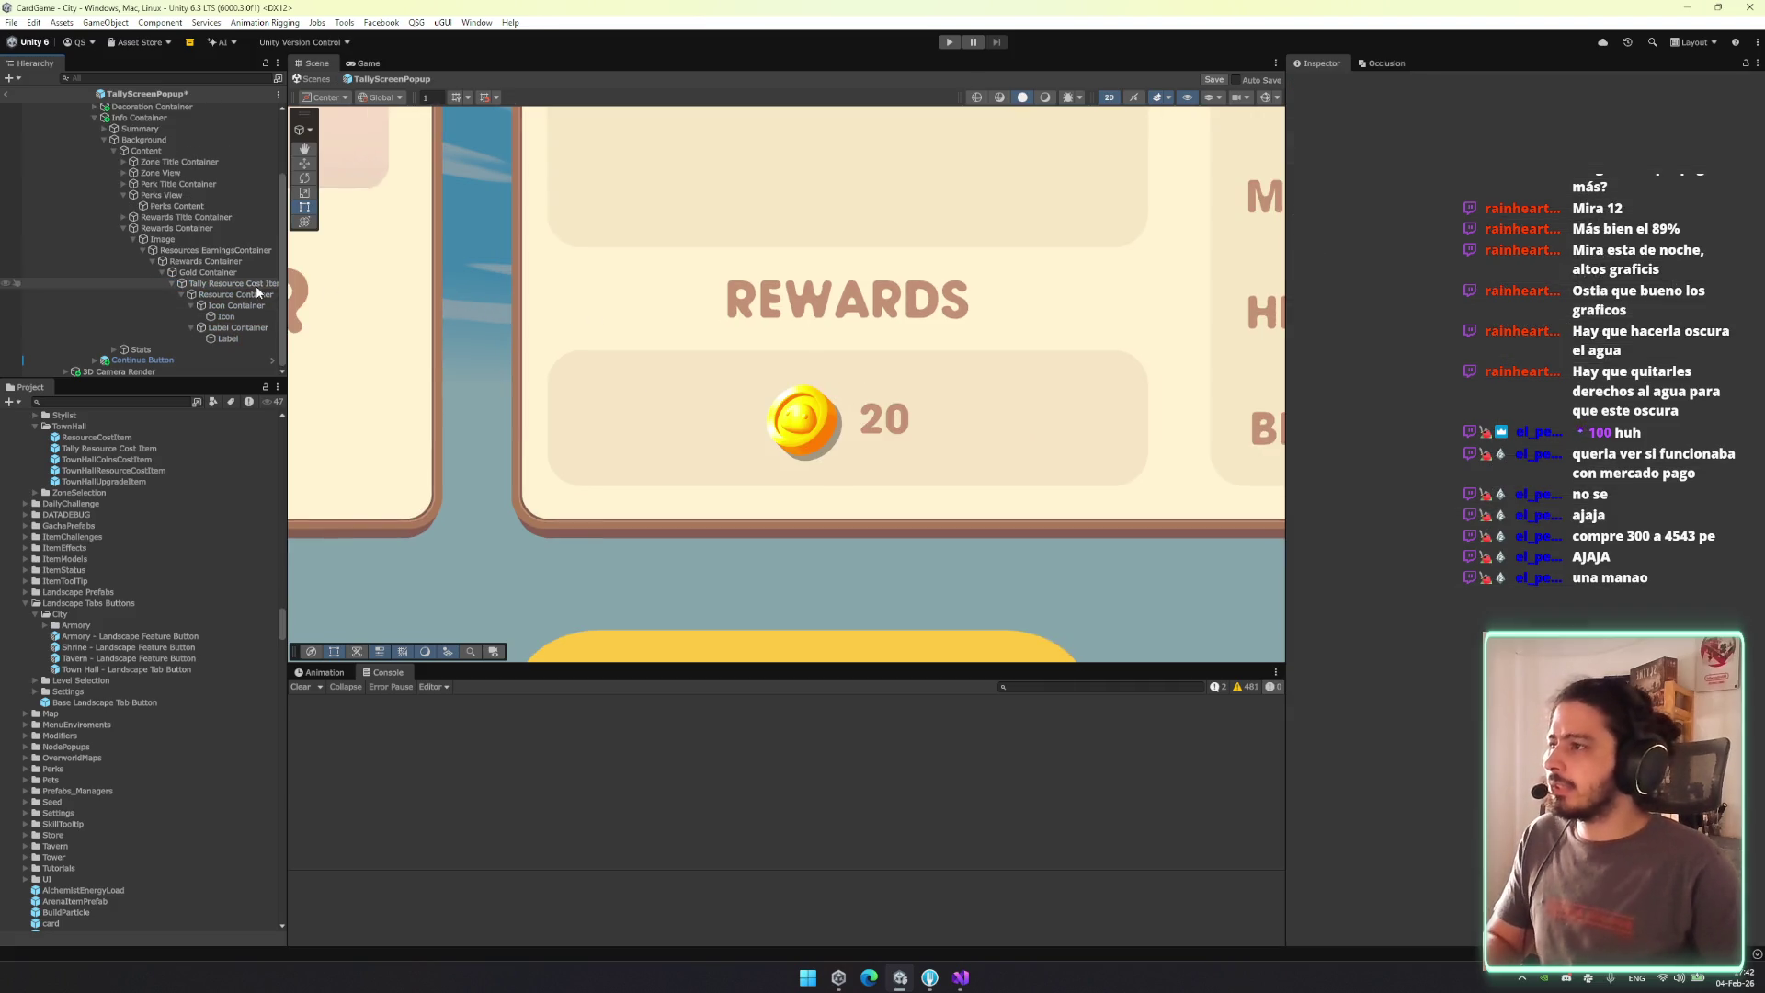
# Try editing the Zone View's Flexible Height, then restore it to 2.5.
pyautogui.scroll(2, 183, 239)
pyautogui.doubleClick(174, 195)
pyautogui.press('Down')
pyautogui.press('Down')
pyautogui.press('Down')
pyautogui.click(1545, 376)
pyautogui.write('.5')
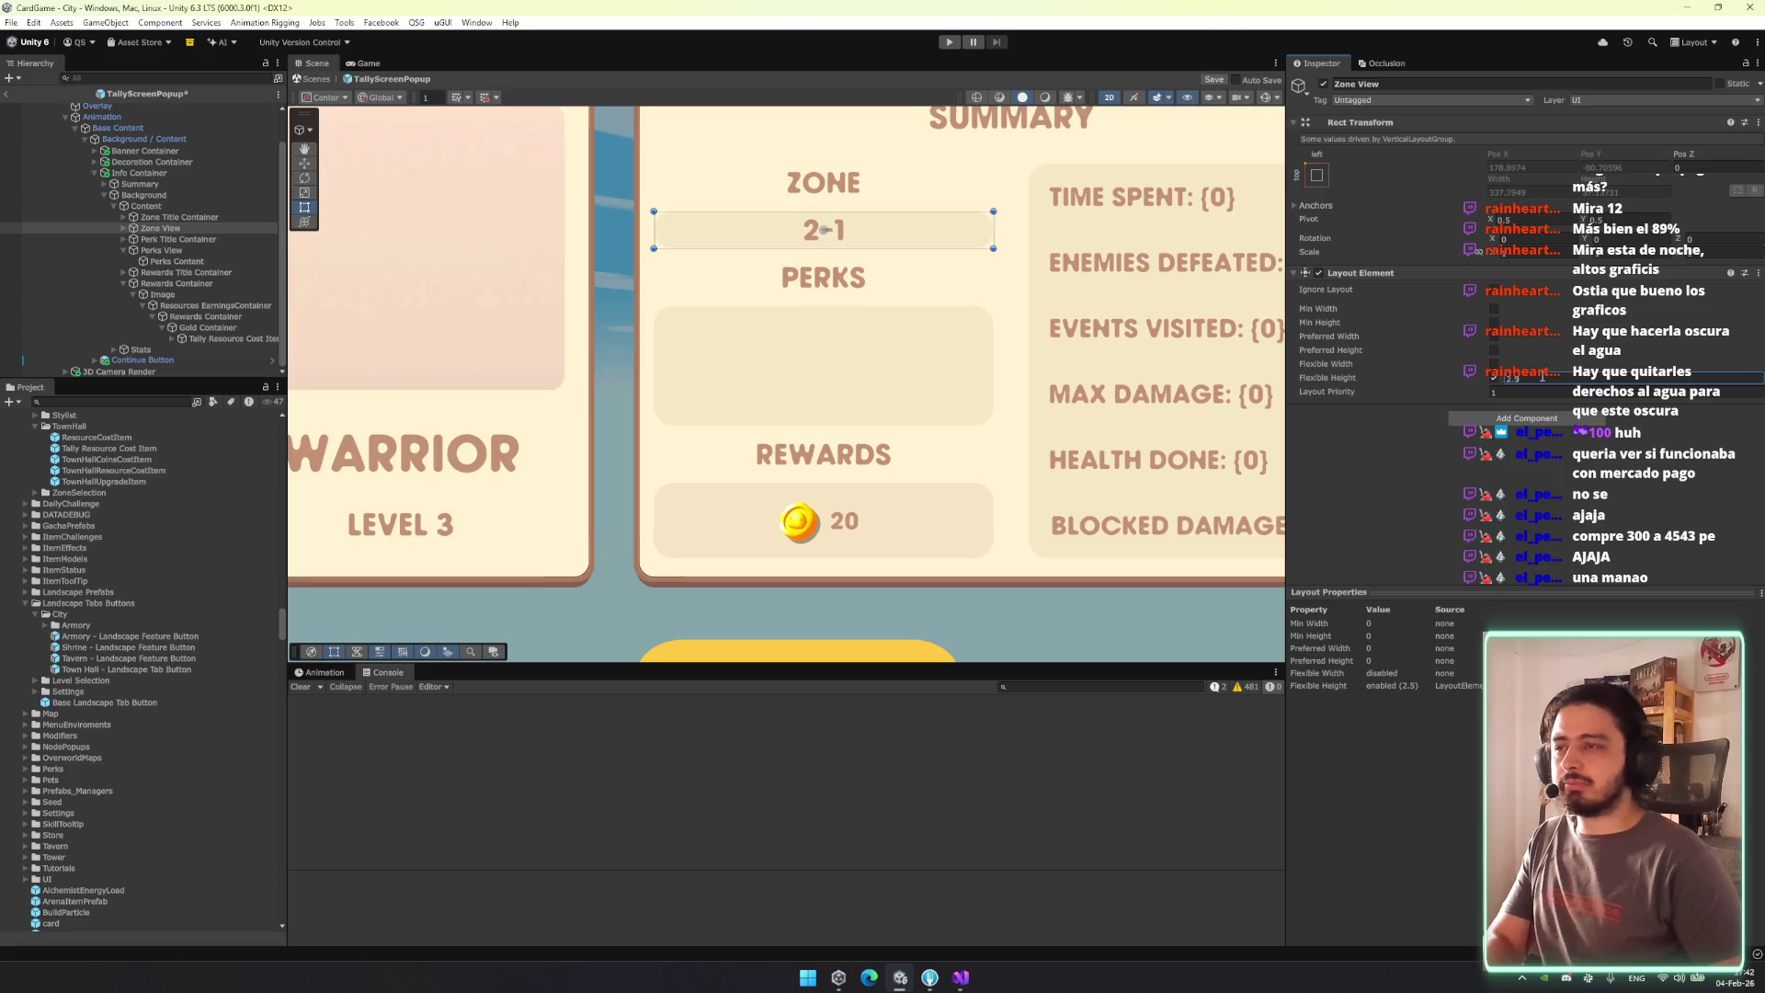
pyautogui.press('BackSpace')
pyautogui.press('BackSpace')
pyautogui.press('BackSpace')
pyautogui.hotkey('ctrl', 'z')
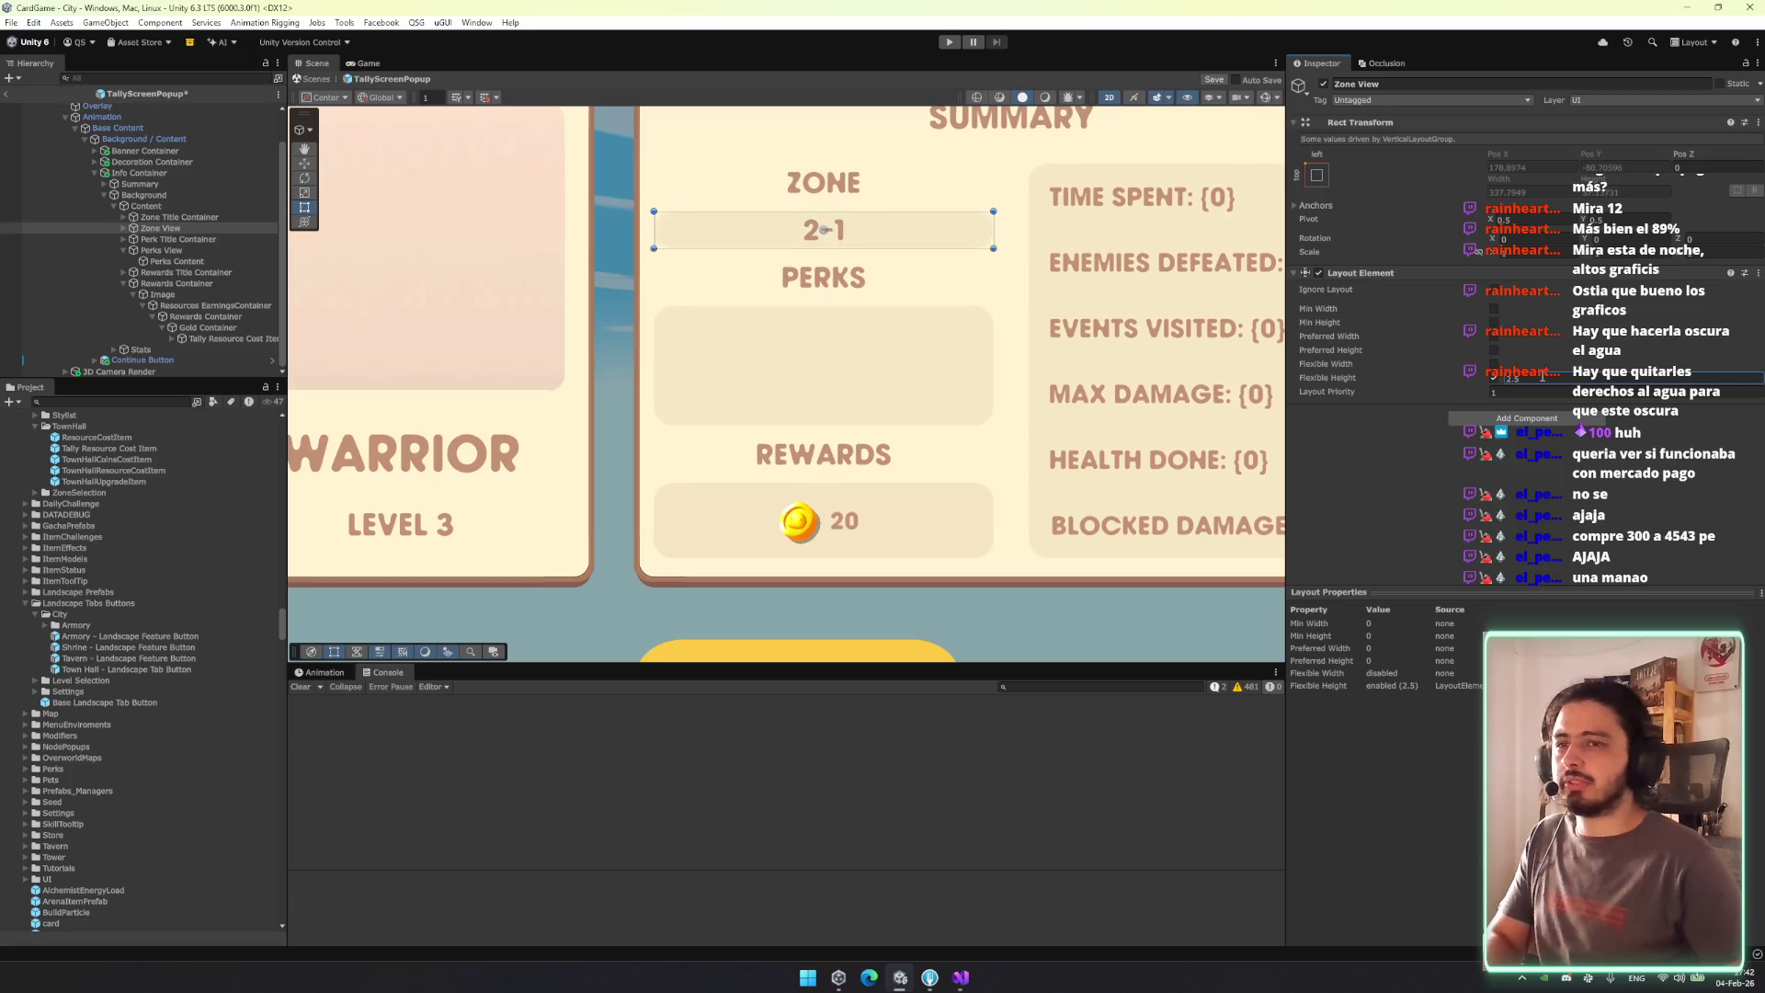
# Set the Zone Title Container's Layout Element Flexible Height to 2.6.
pyautogui.click(178, 218)
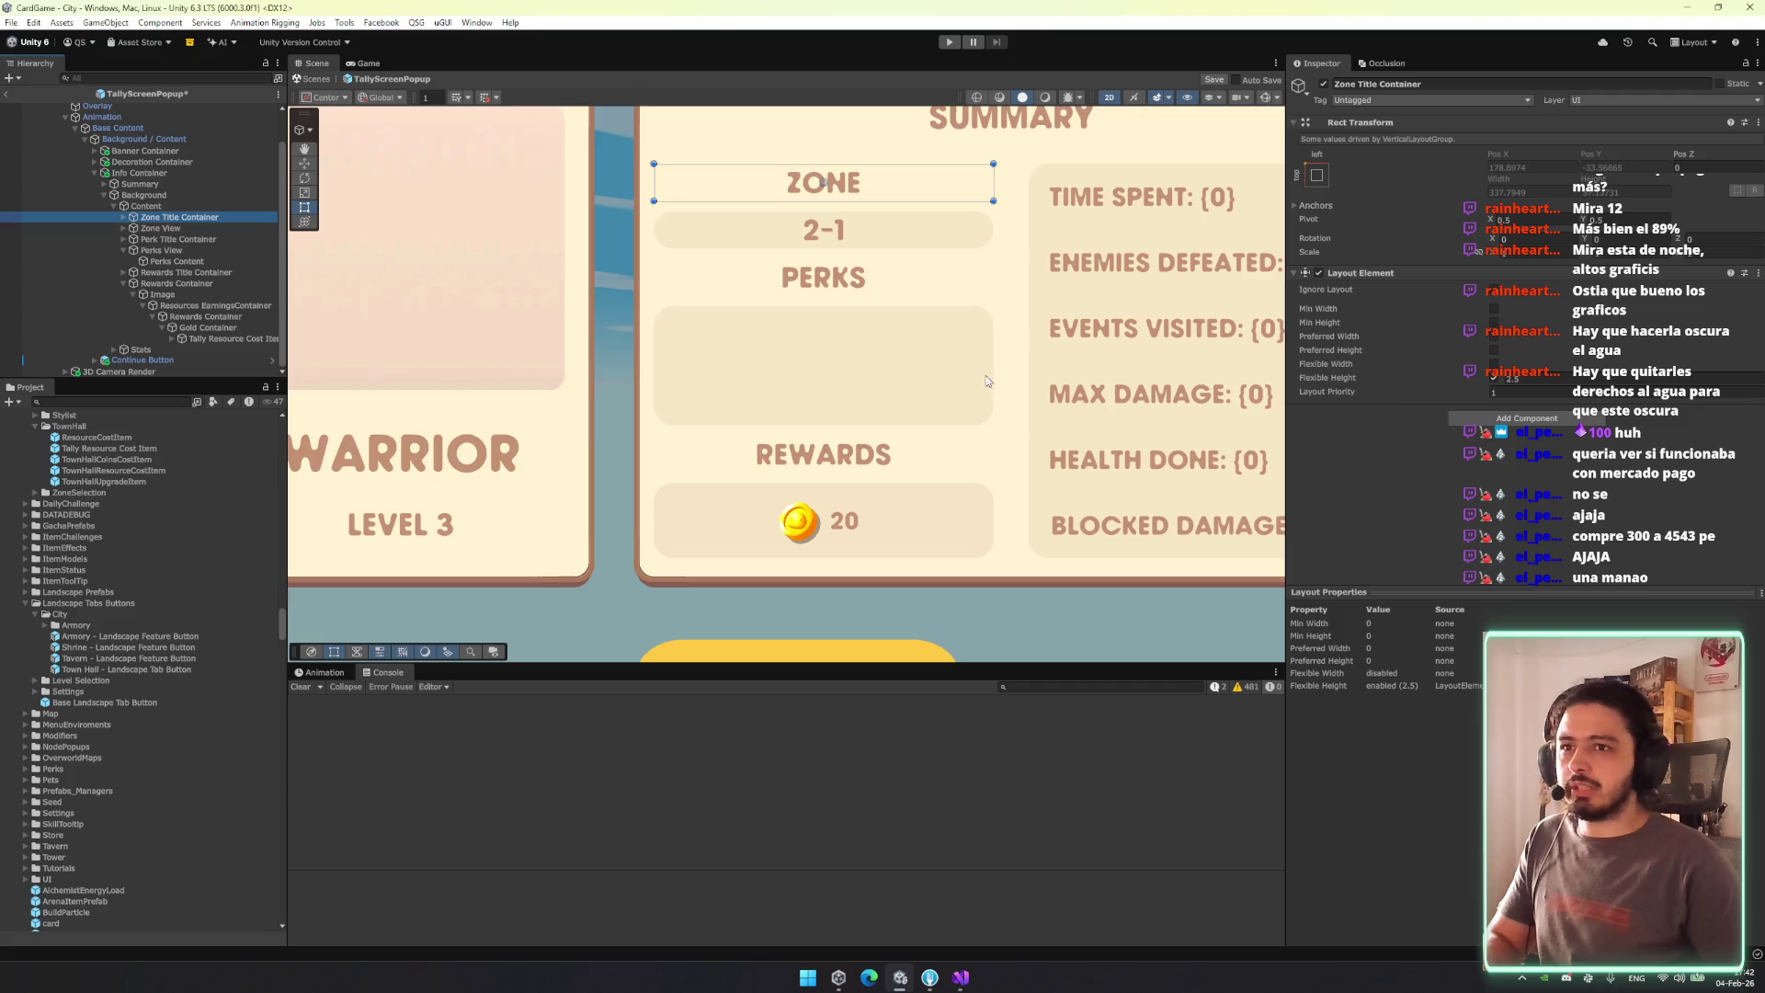
pyautogui.scroll(1, 254, 254)
pyautogui.press('Up')
pyautogui.press('Up')
pyautogui.press('Down')
pyautogui.press('Down')
pyautogui.press('Down')
pyautogui.press('Up')
pyautogui.click(252, 250)
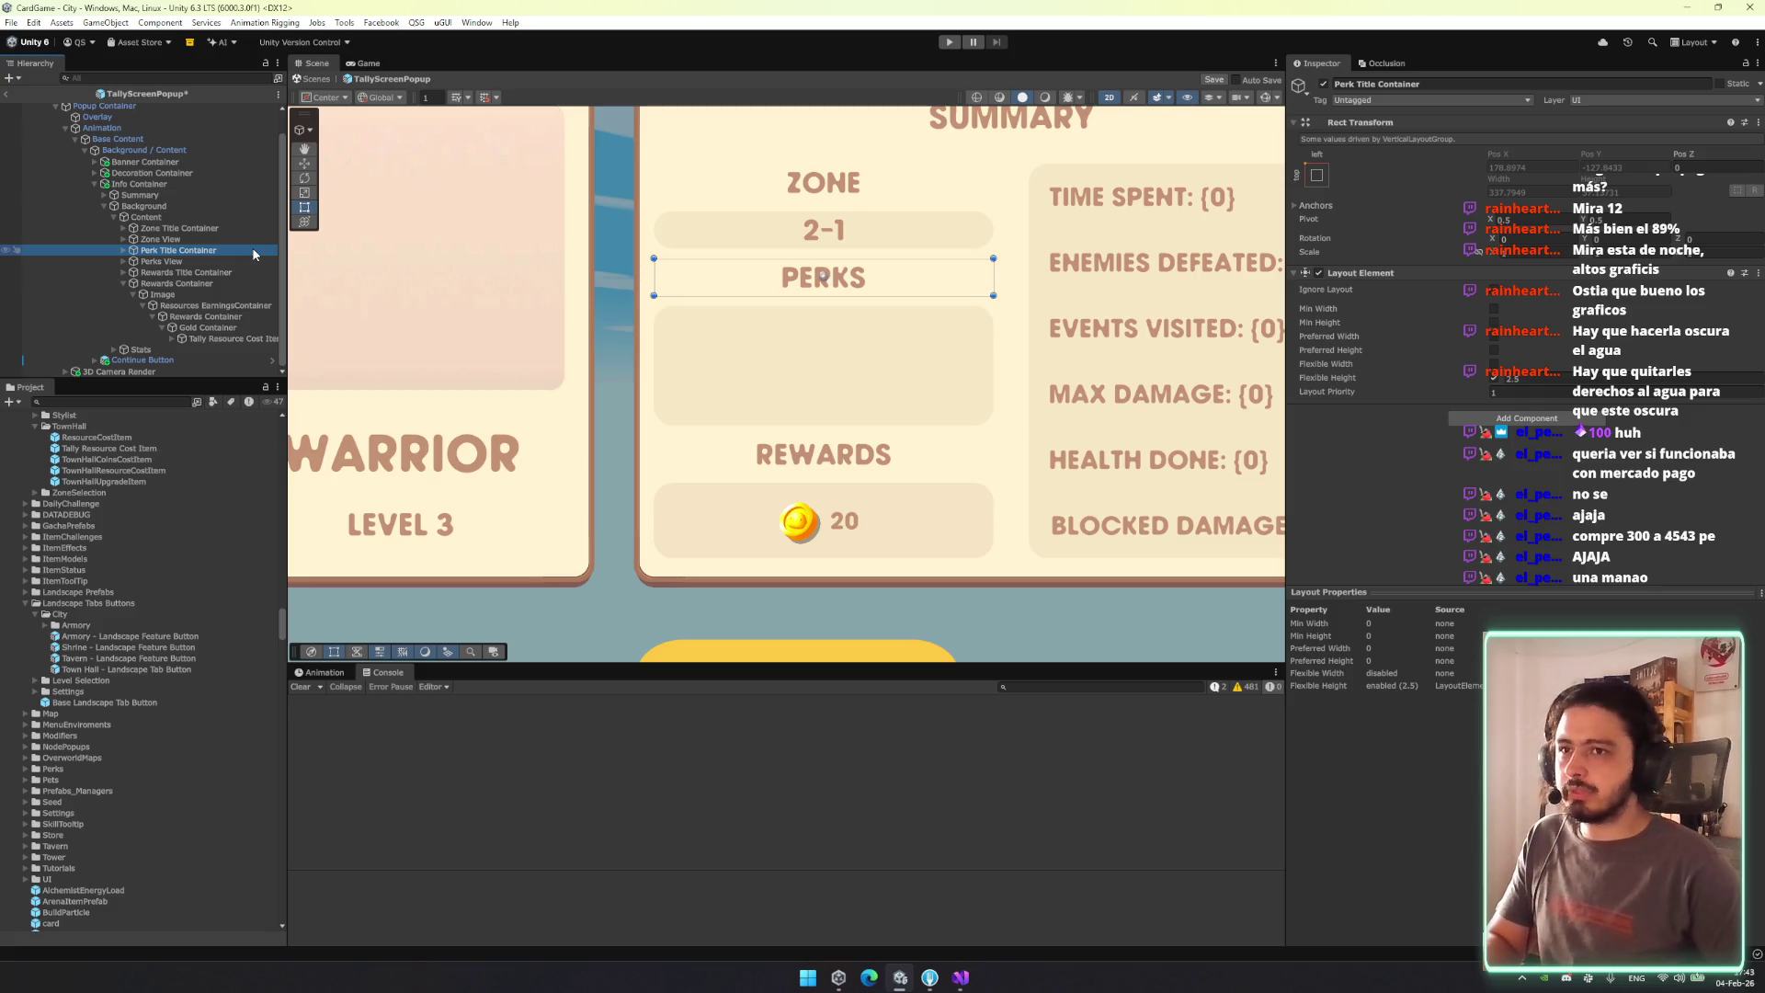
pyautogui.press('Up')
pyautogui.press('Up')
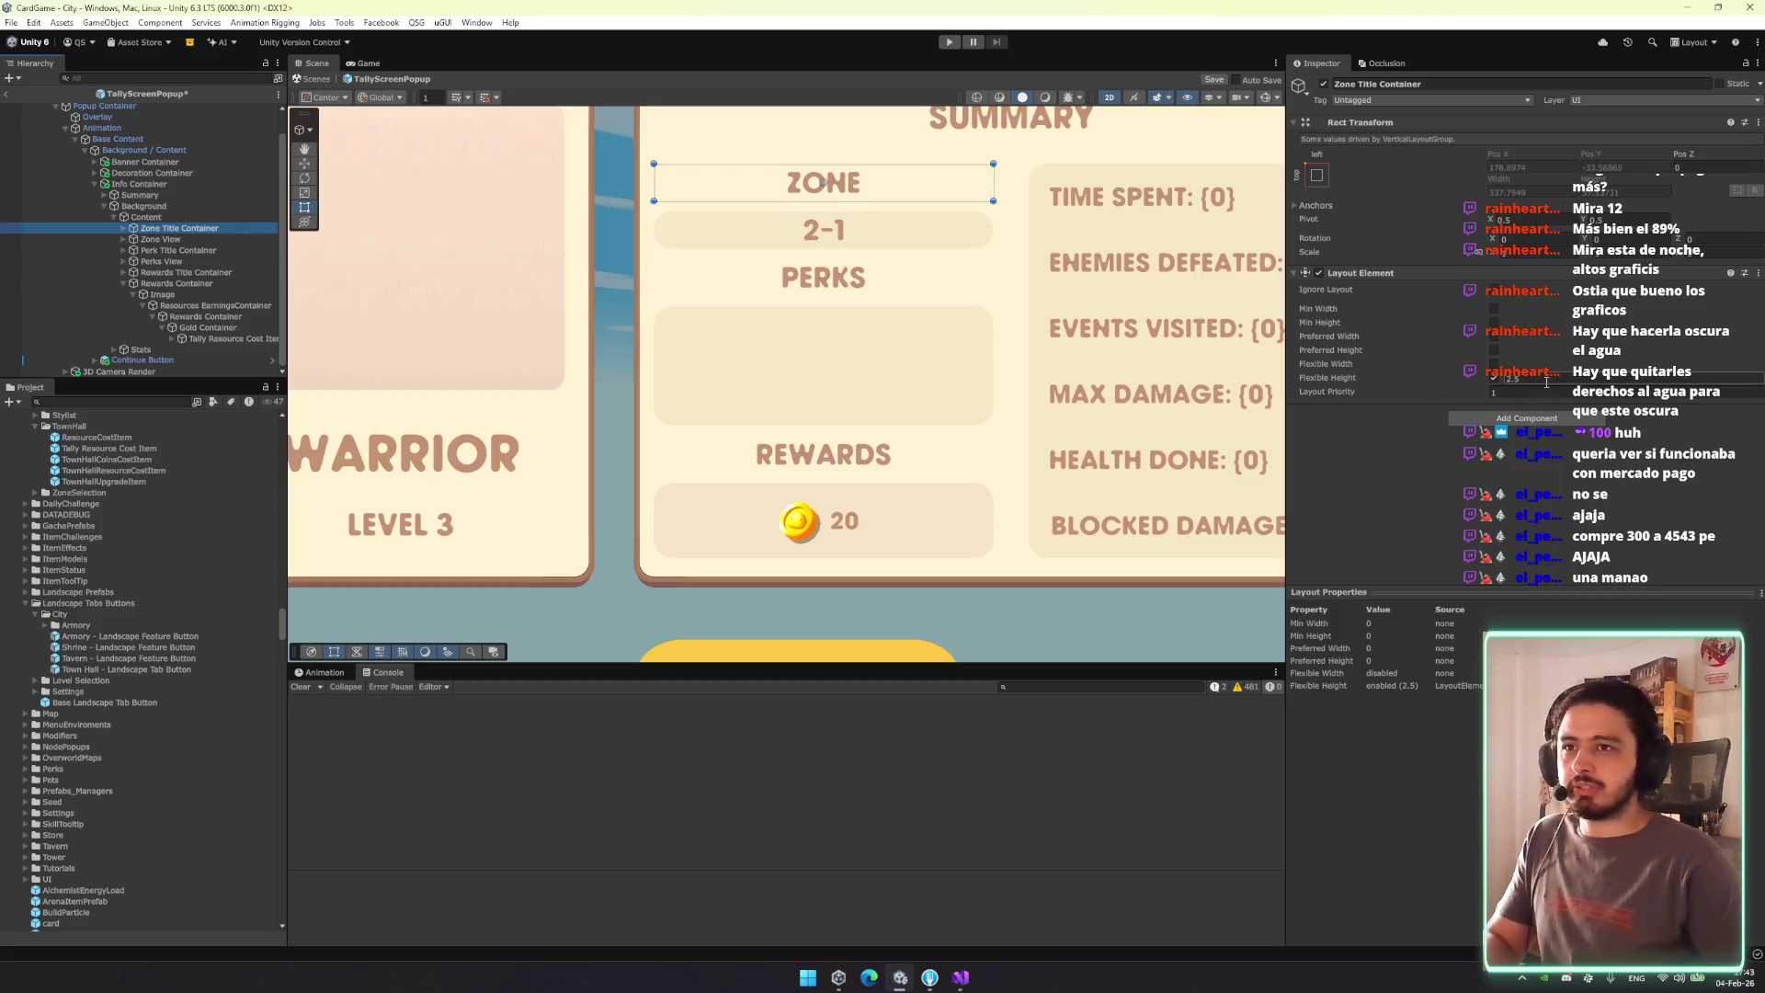
pyautogui.write('2.6')
# Check the Perk and Rewards title rows, then exit prefab mode to the scene.
pyautogui.press('Down')
pyautogui.press('Down')
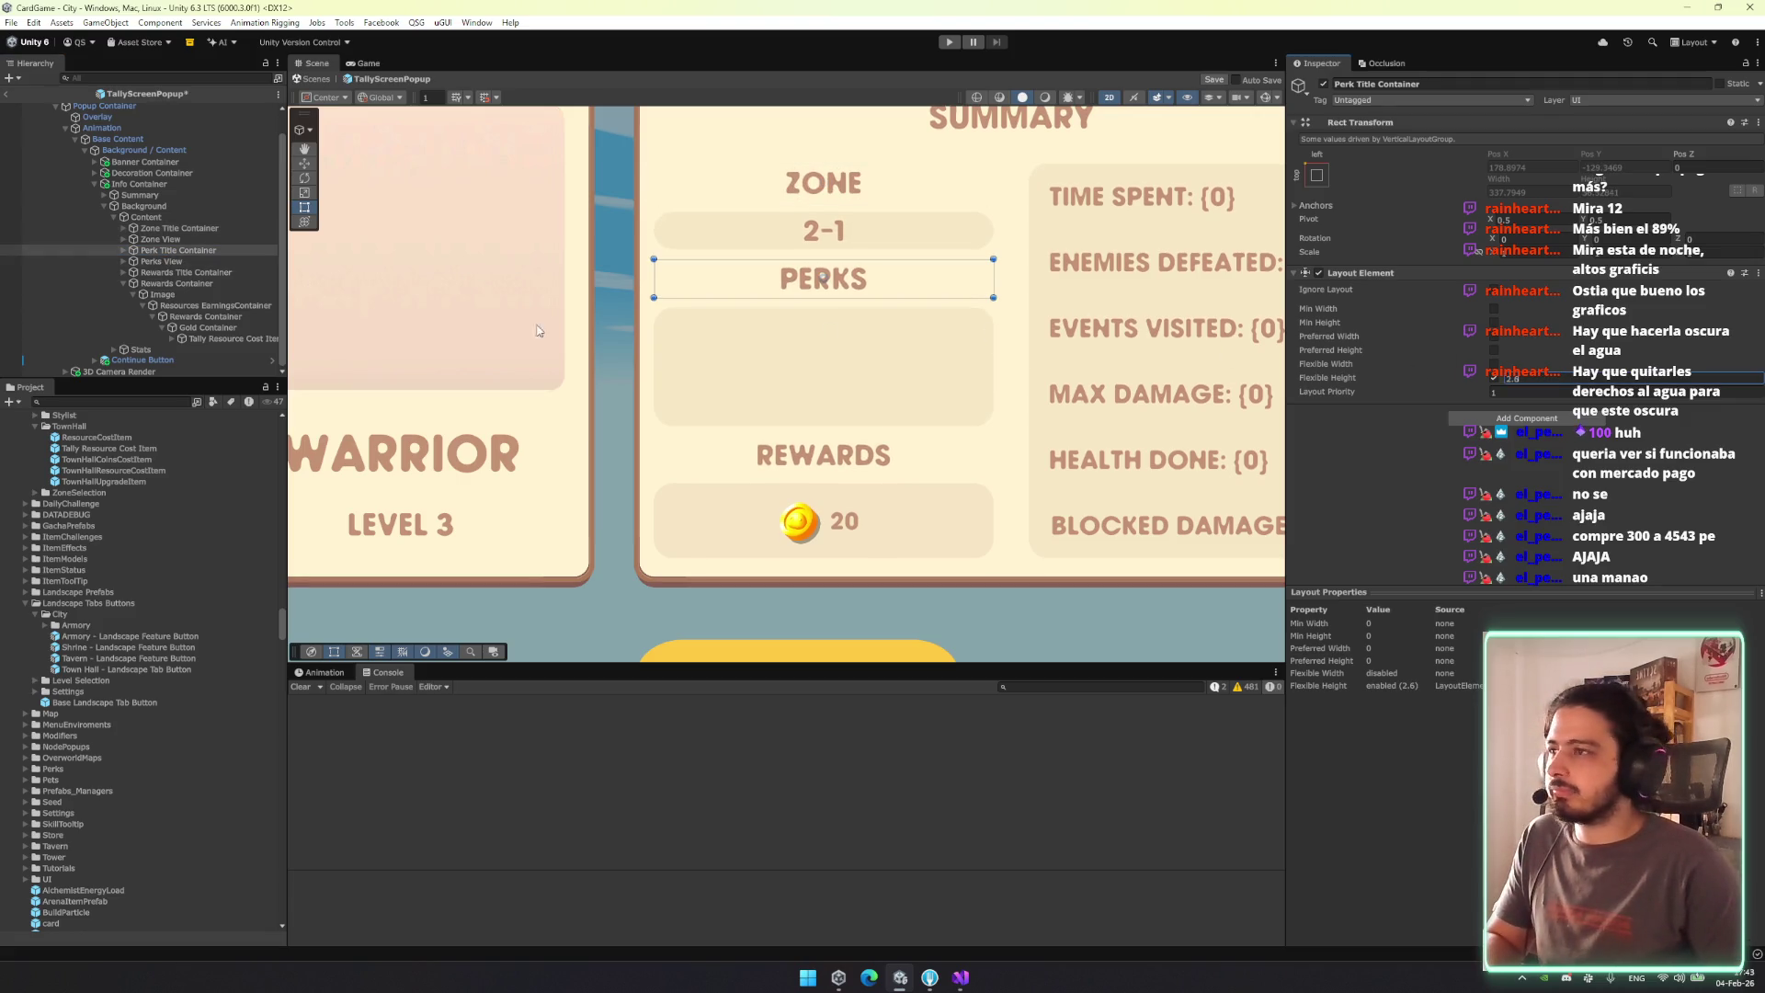
pyautogui.click(192, 274)
pyautogui.moveTo(715, 295); pyautogui.dragTo(480, 343)
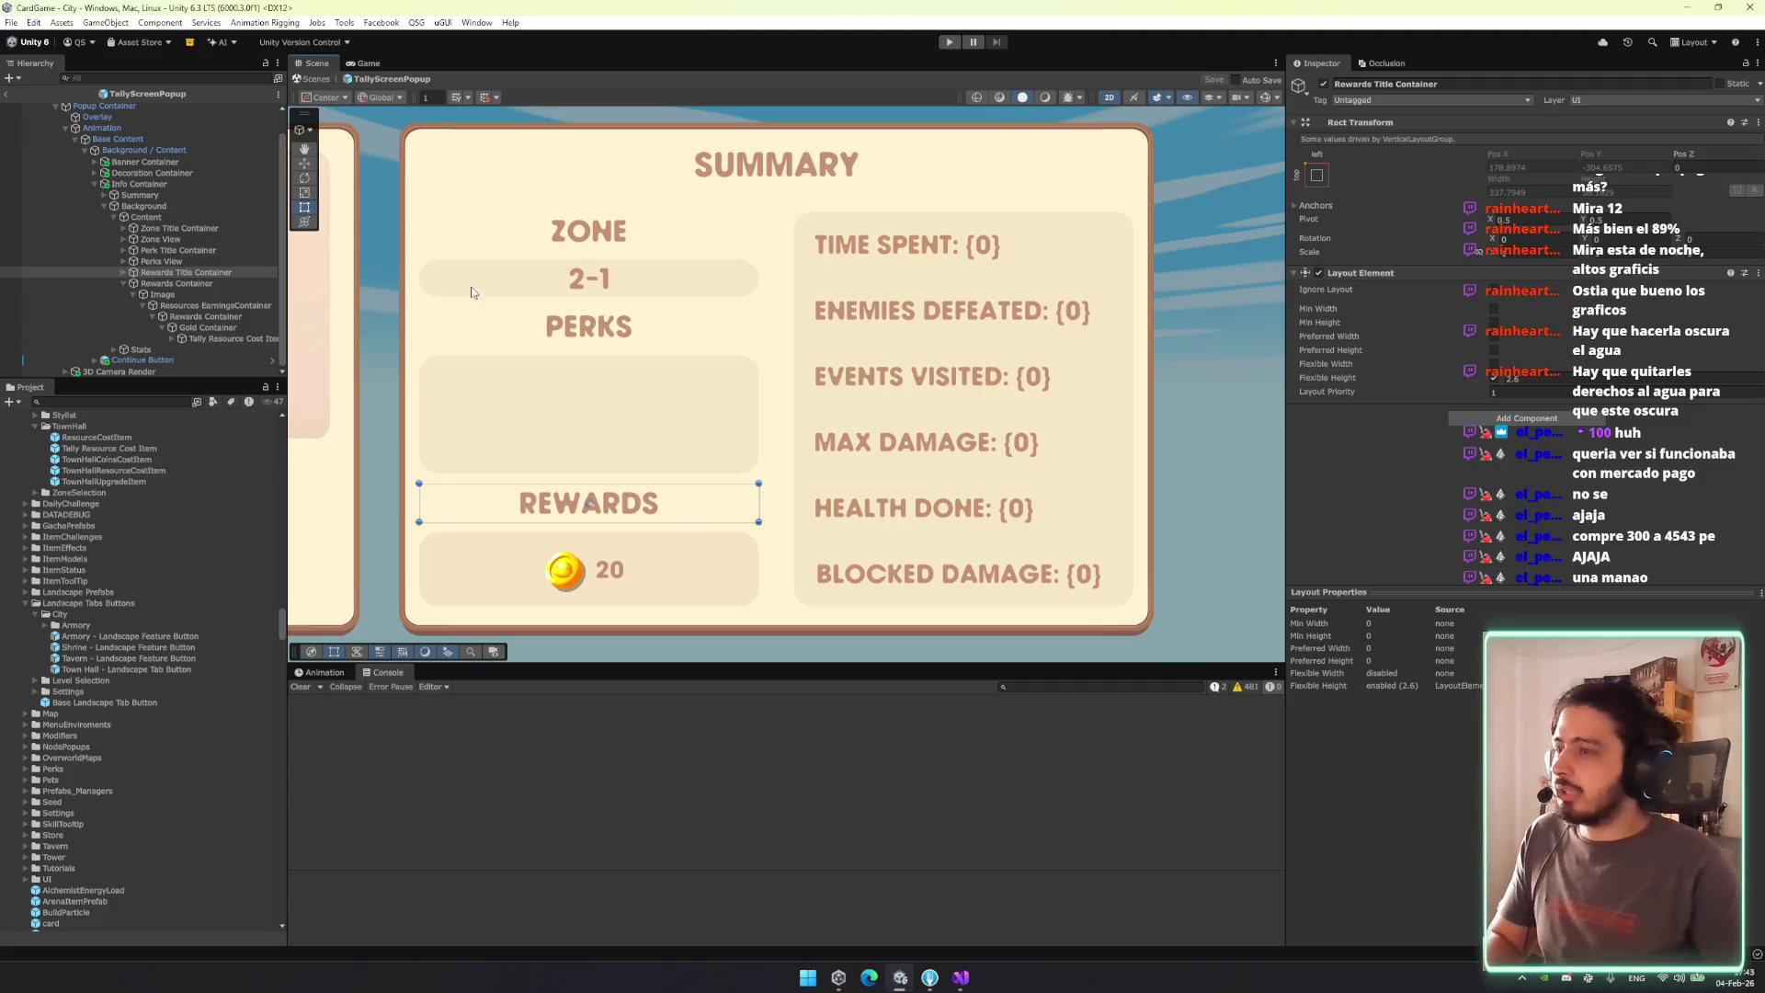
pyautogui.press('Left')
pyautogui.press('Left')
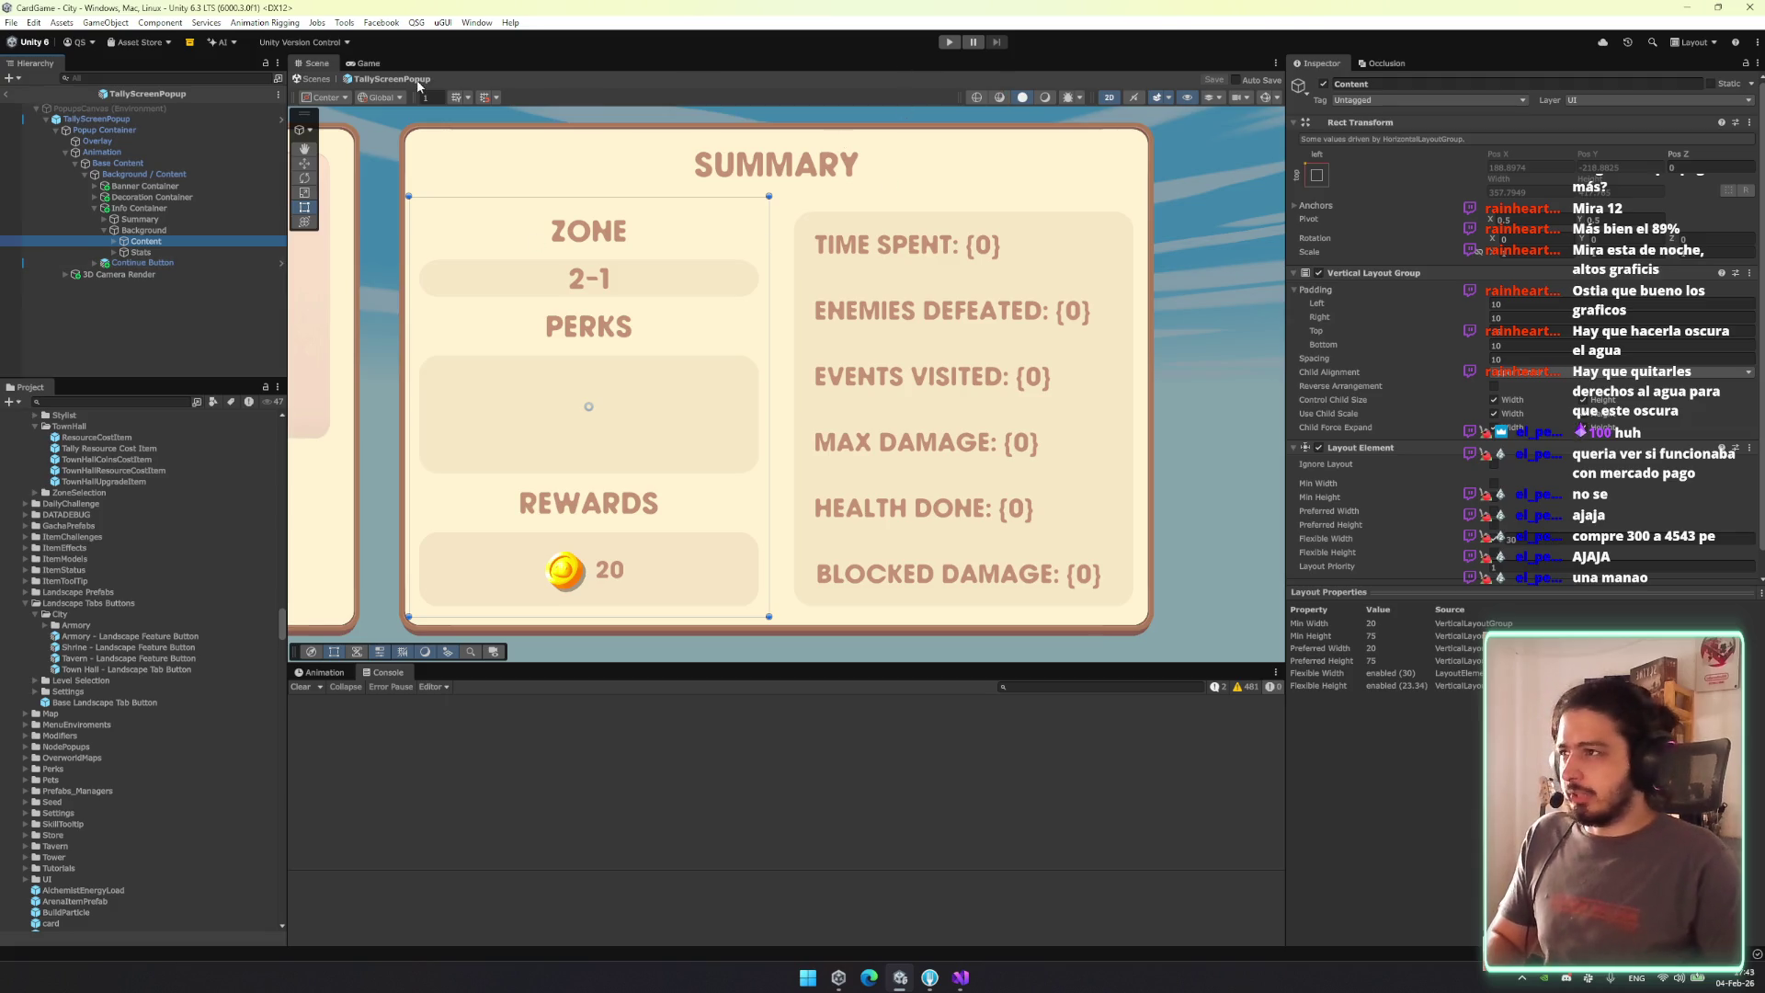
pyautogui.click(7, 94)
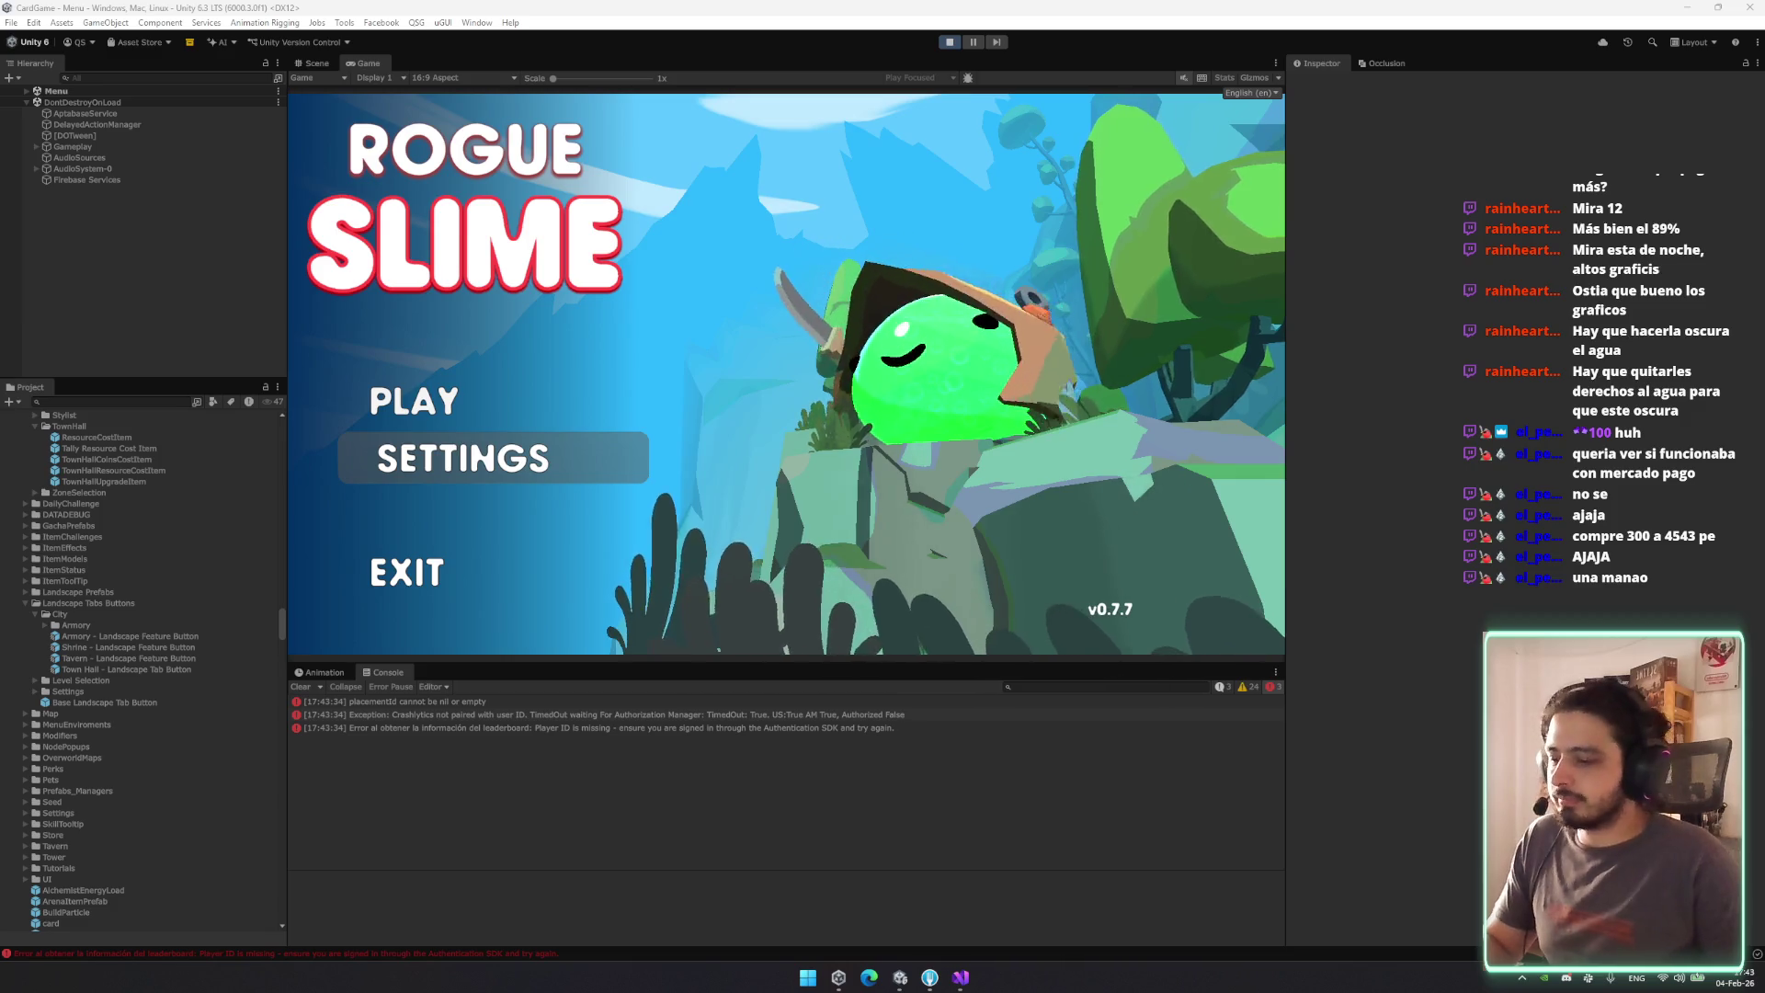
# Start the game from the main menu, pick the Thief class, clear the Console and begin the run.
pyautogui.click(544, 422)
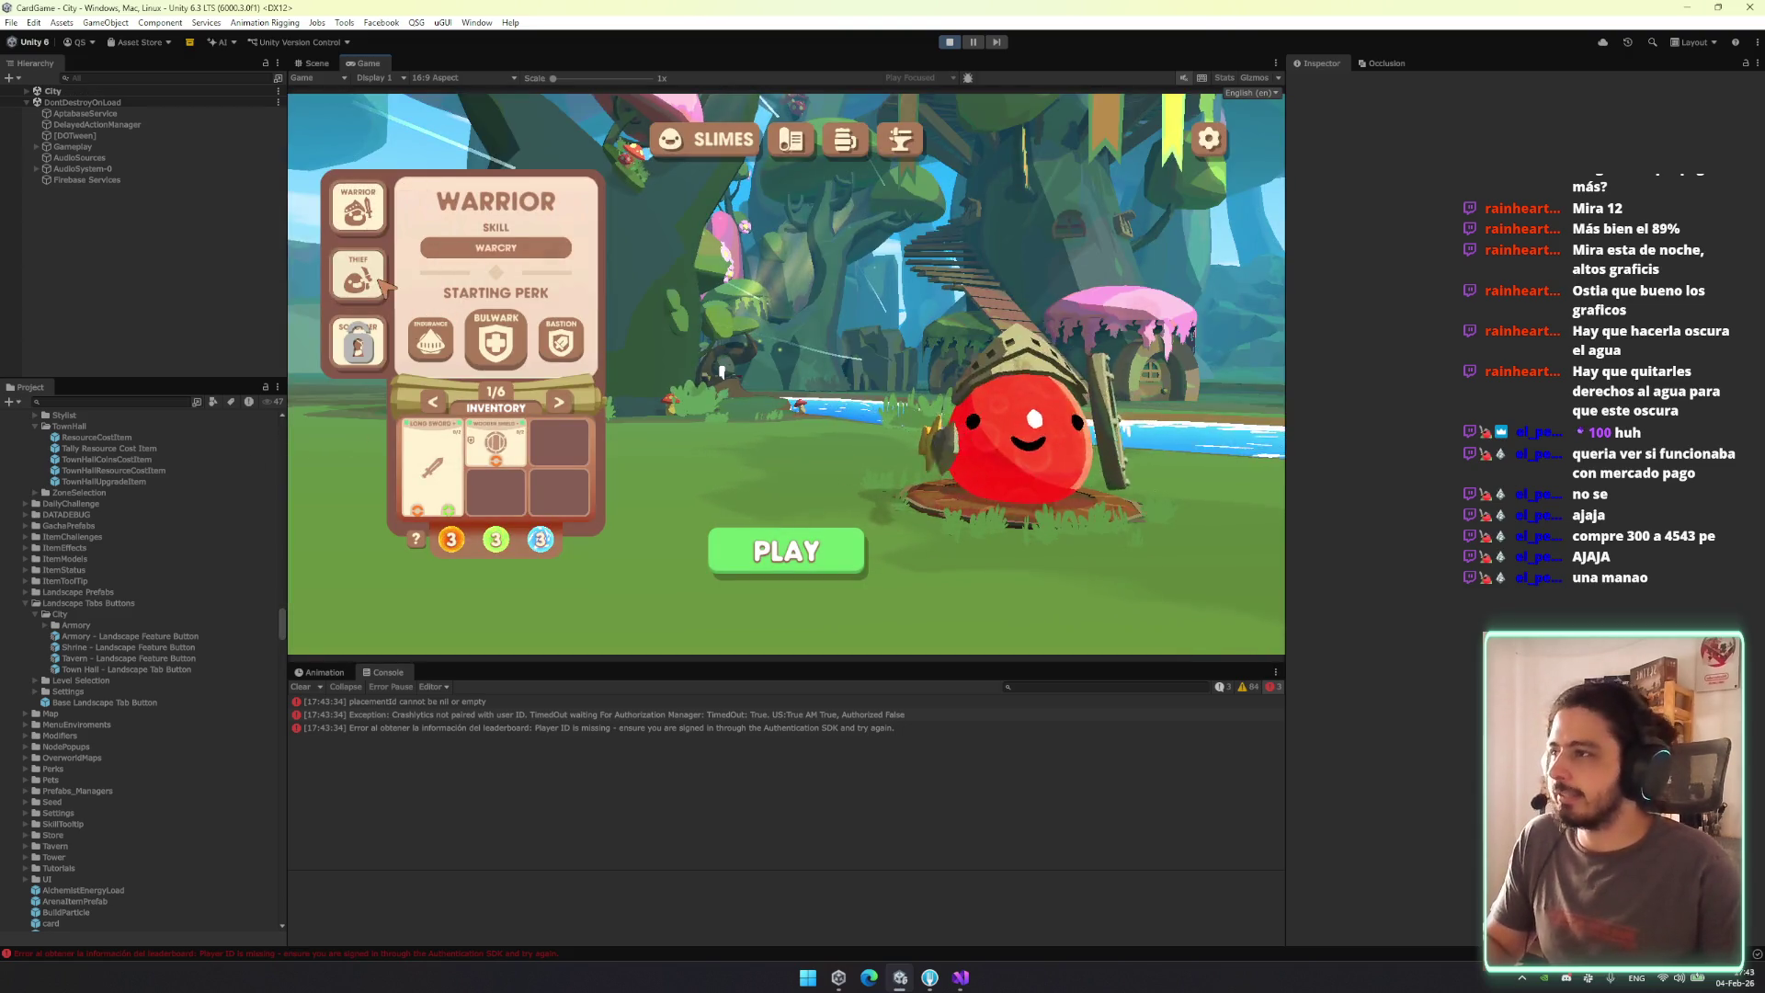
pyautogui.click(380, 279)
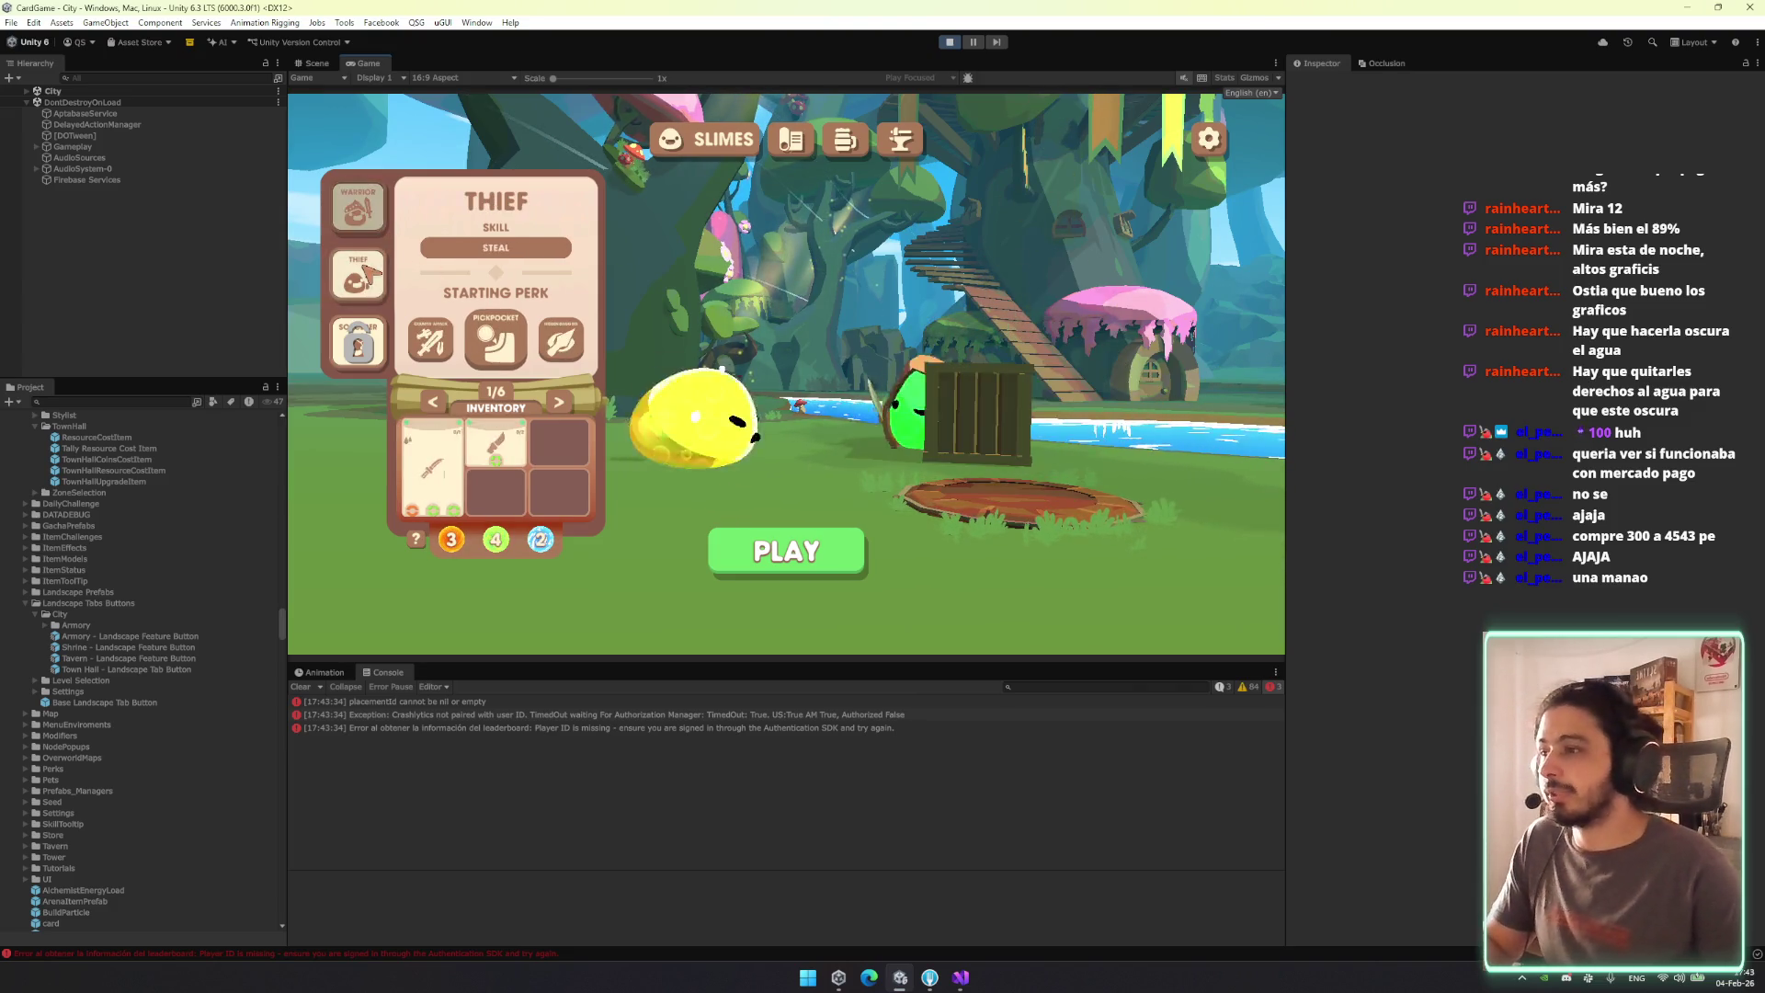
pyautogui.click(304, 689)
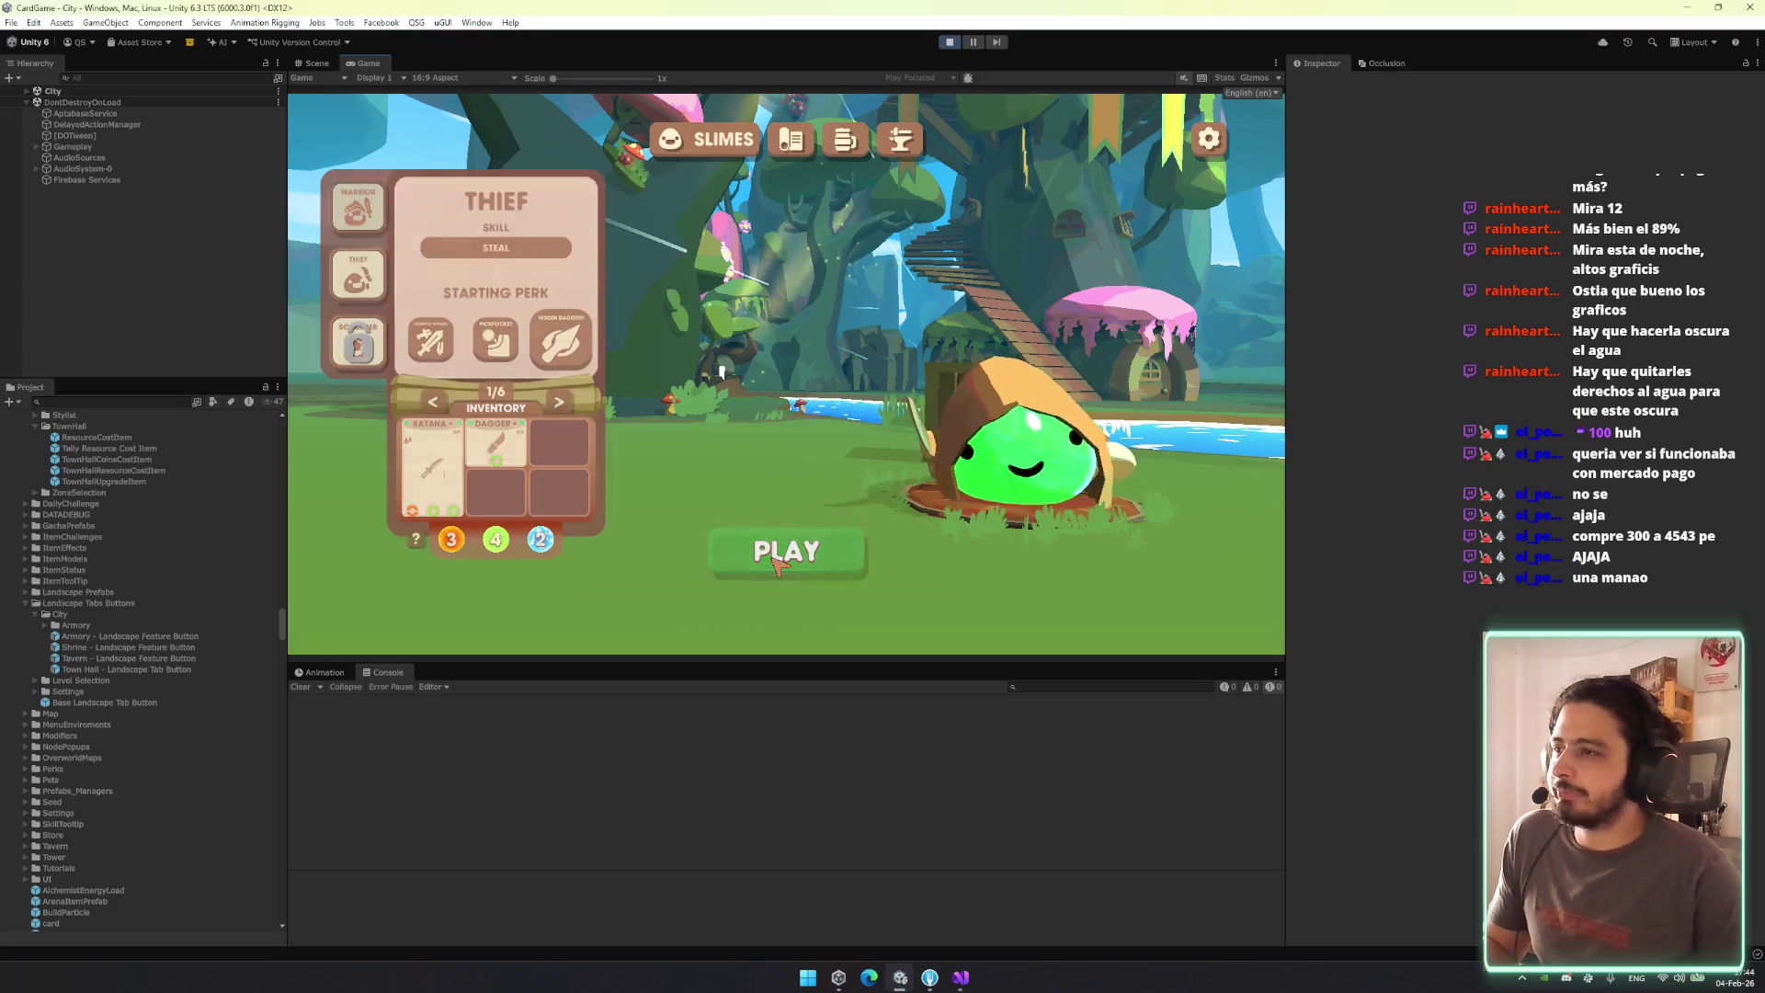
pyautogui.click(774, 555)
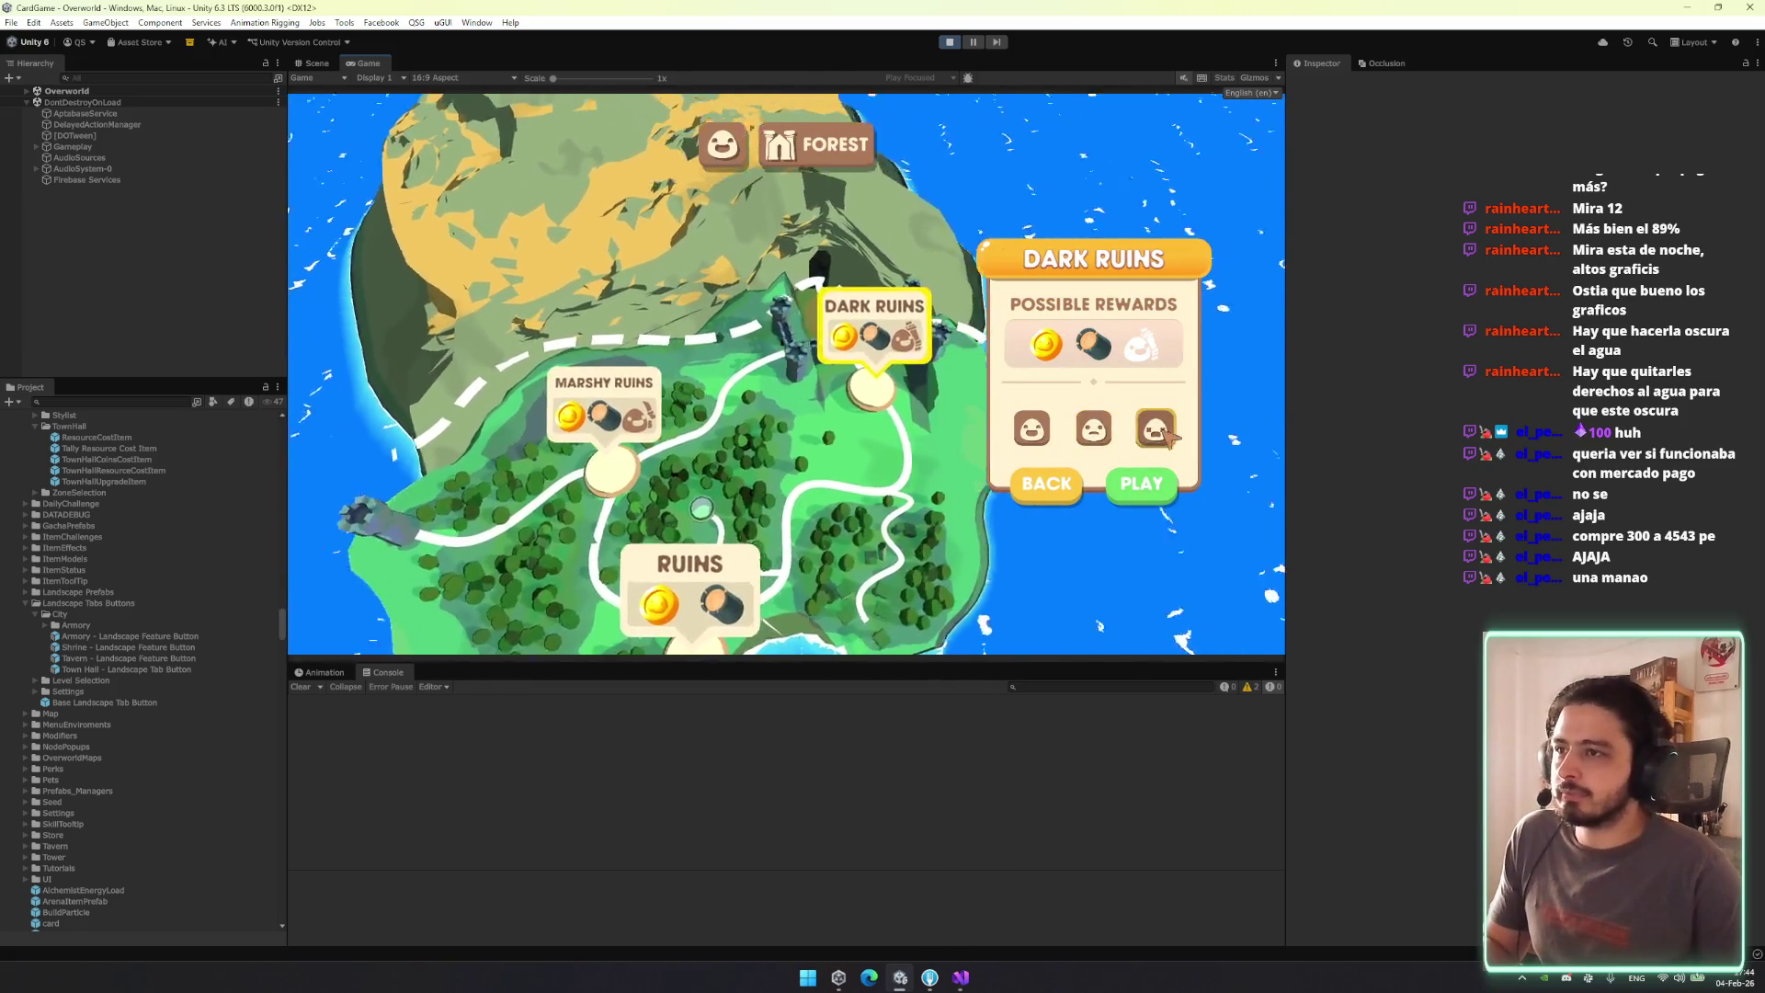
# Enter Dark Ruins and travel to the first island-map node to load a battle.
pyautogui.click(1144, 495)
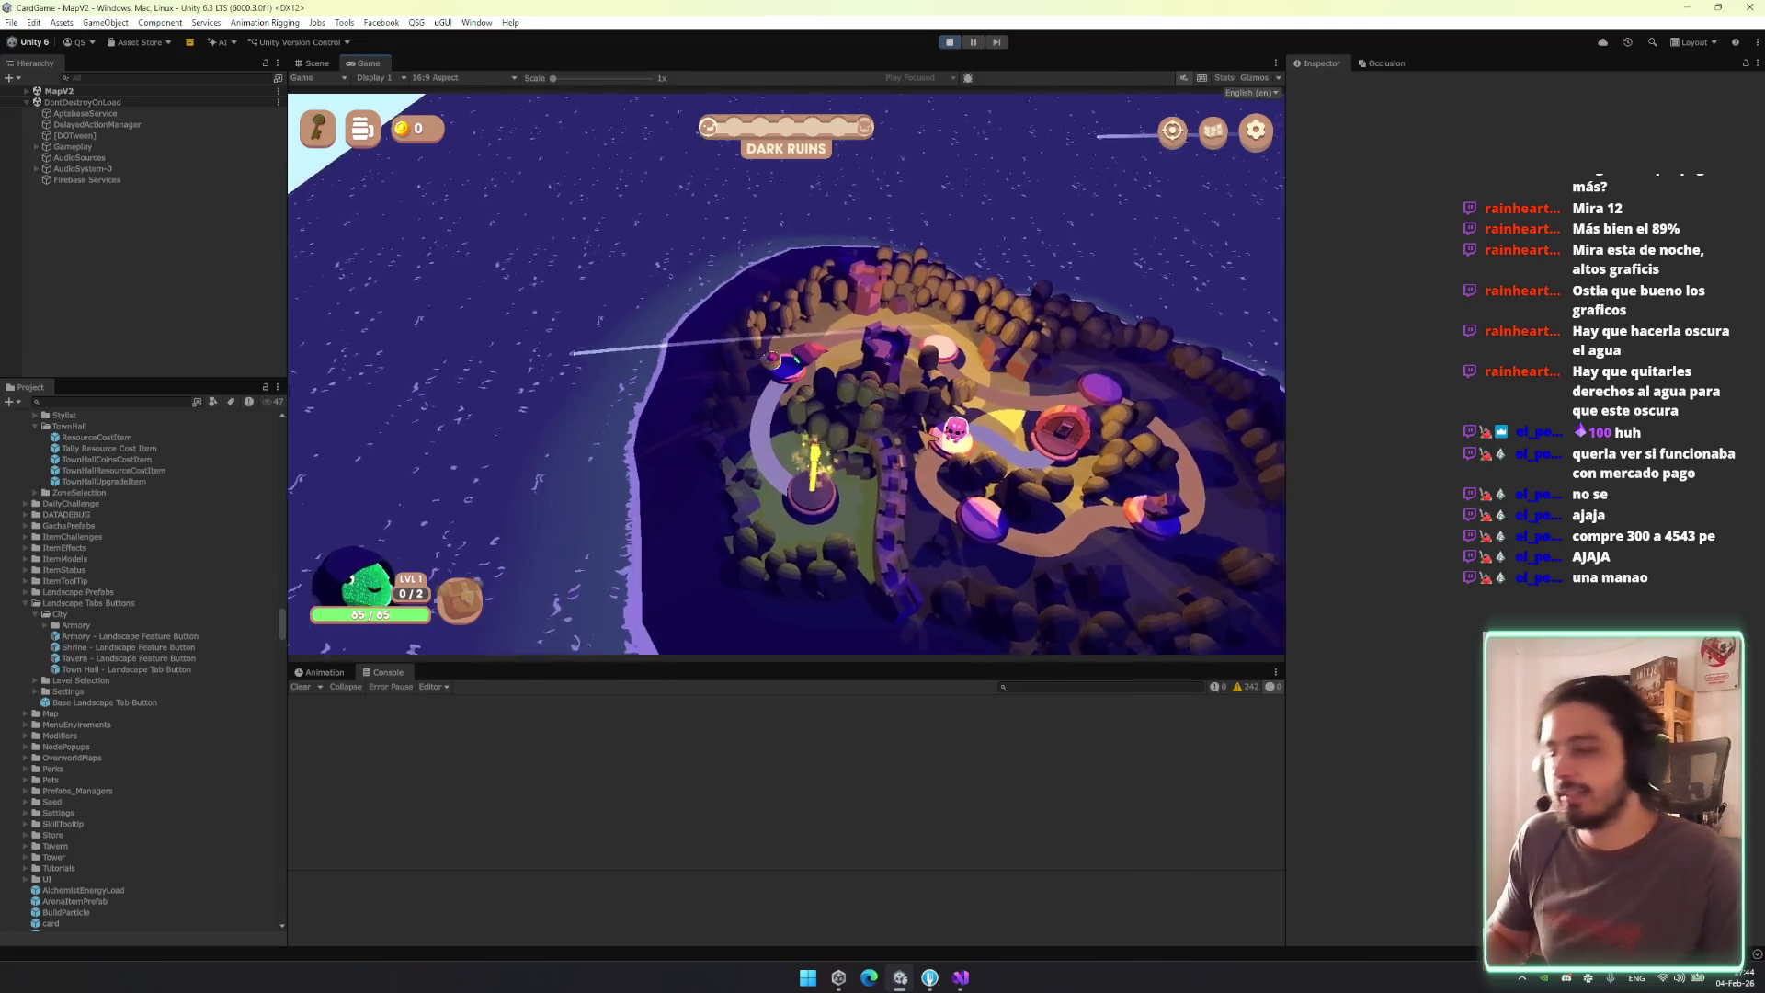
pyautogui.click(931, 436)
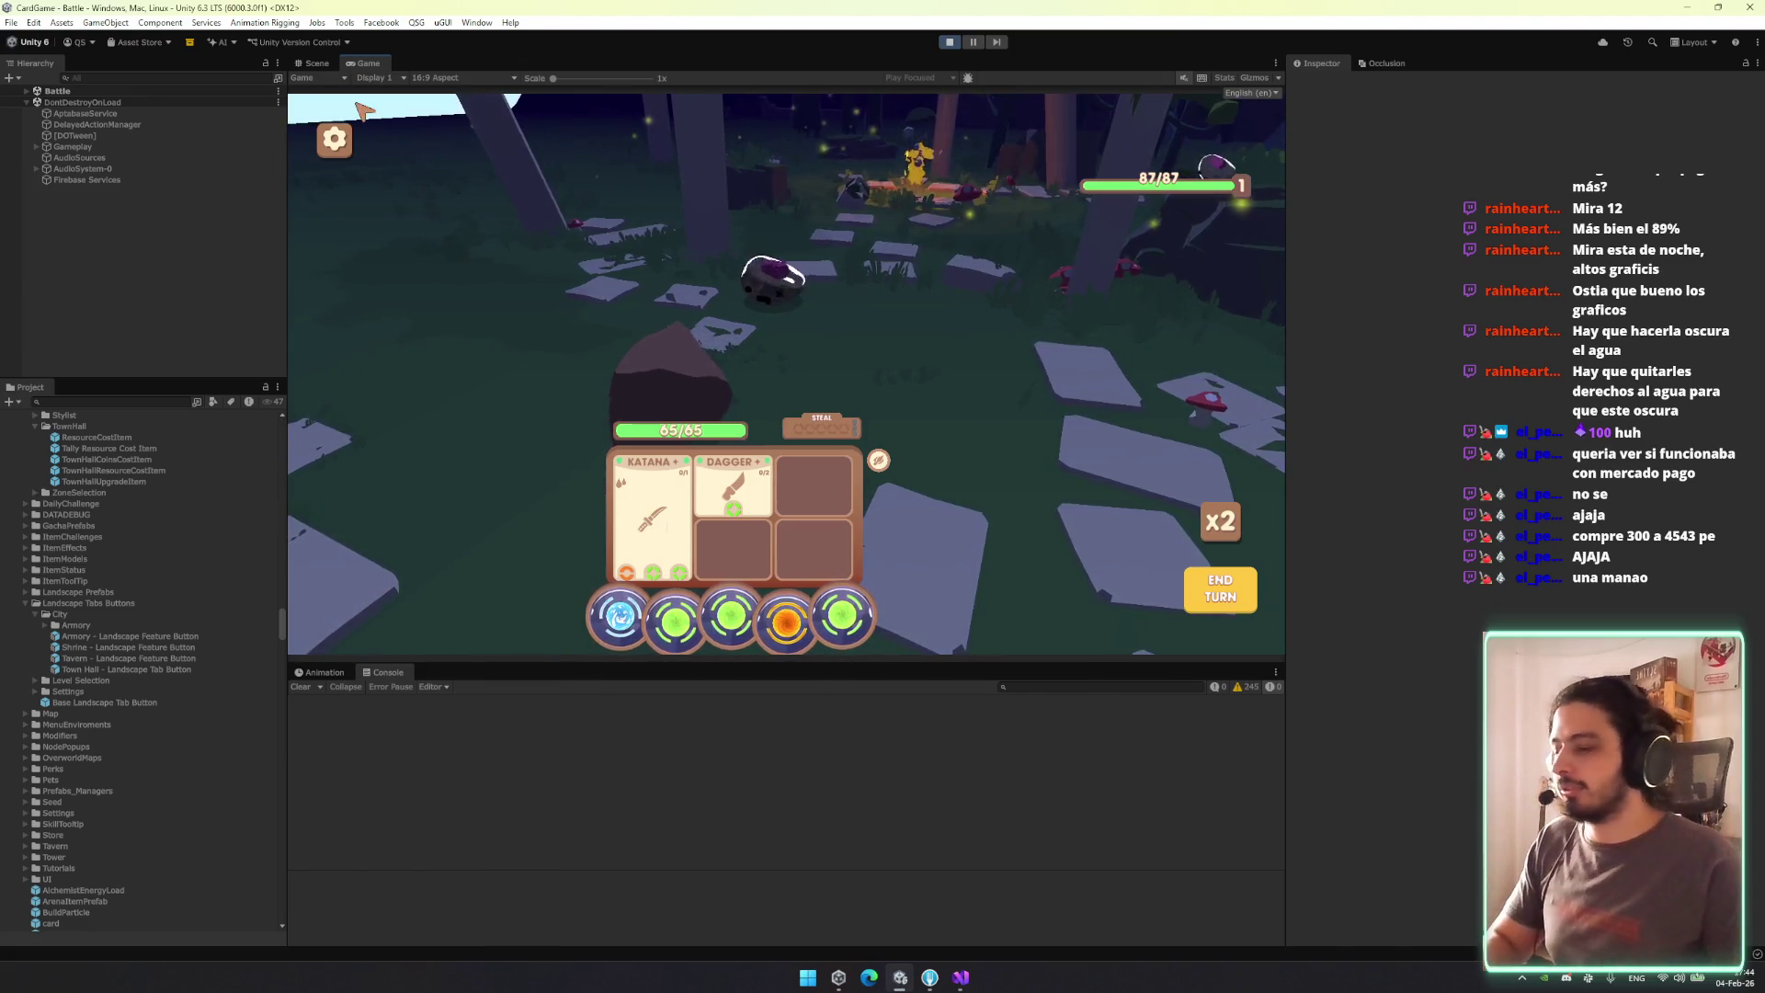
# Find DebugManager through the Hierarchy search and enable Immortal in the in-game DEBUG panel.
pyautogui.write('deb')
pyautogui.click(74, 102)
pyautogui.click(821, 166)
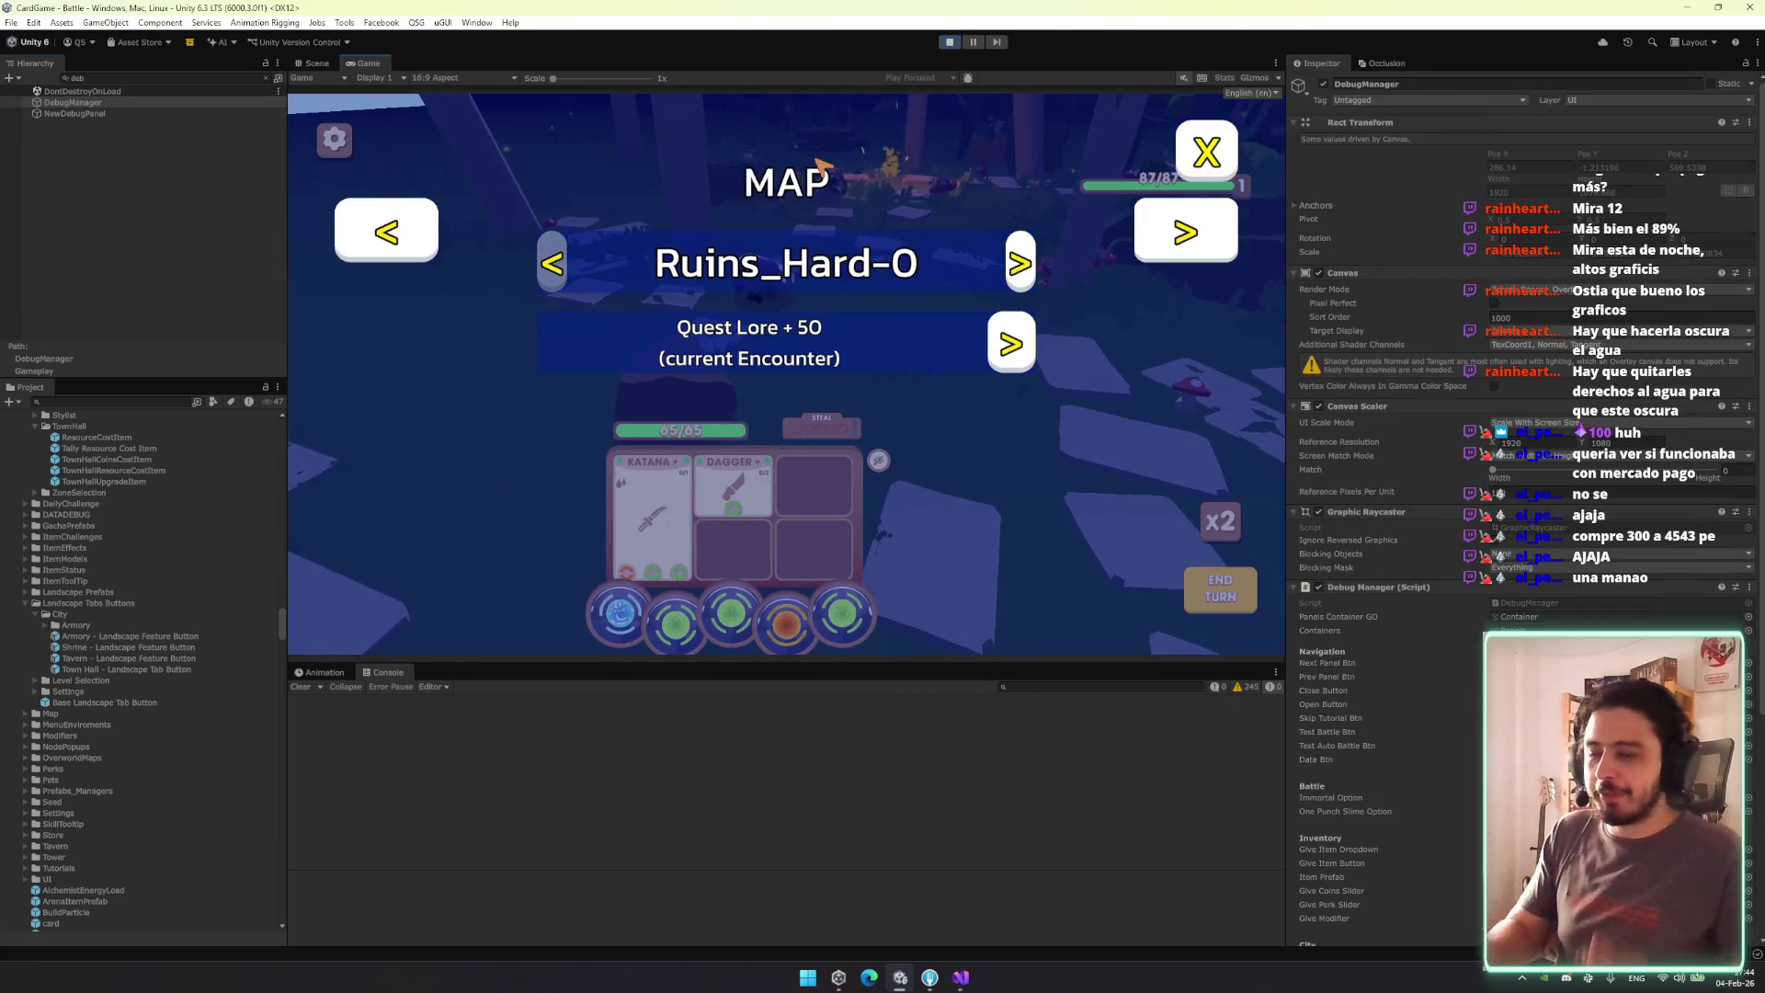
pyautogui.click(991, 341)
pyautogui.click(1199, 152)
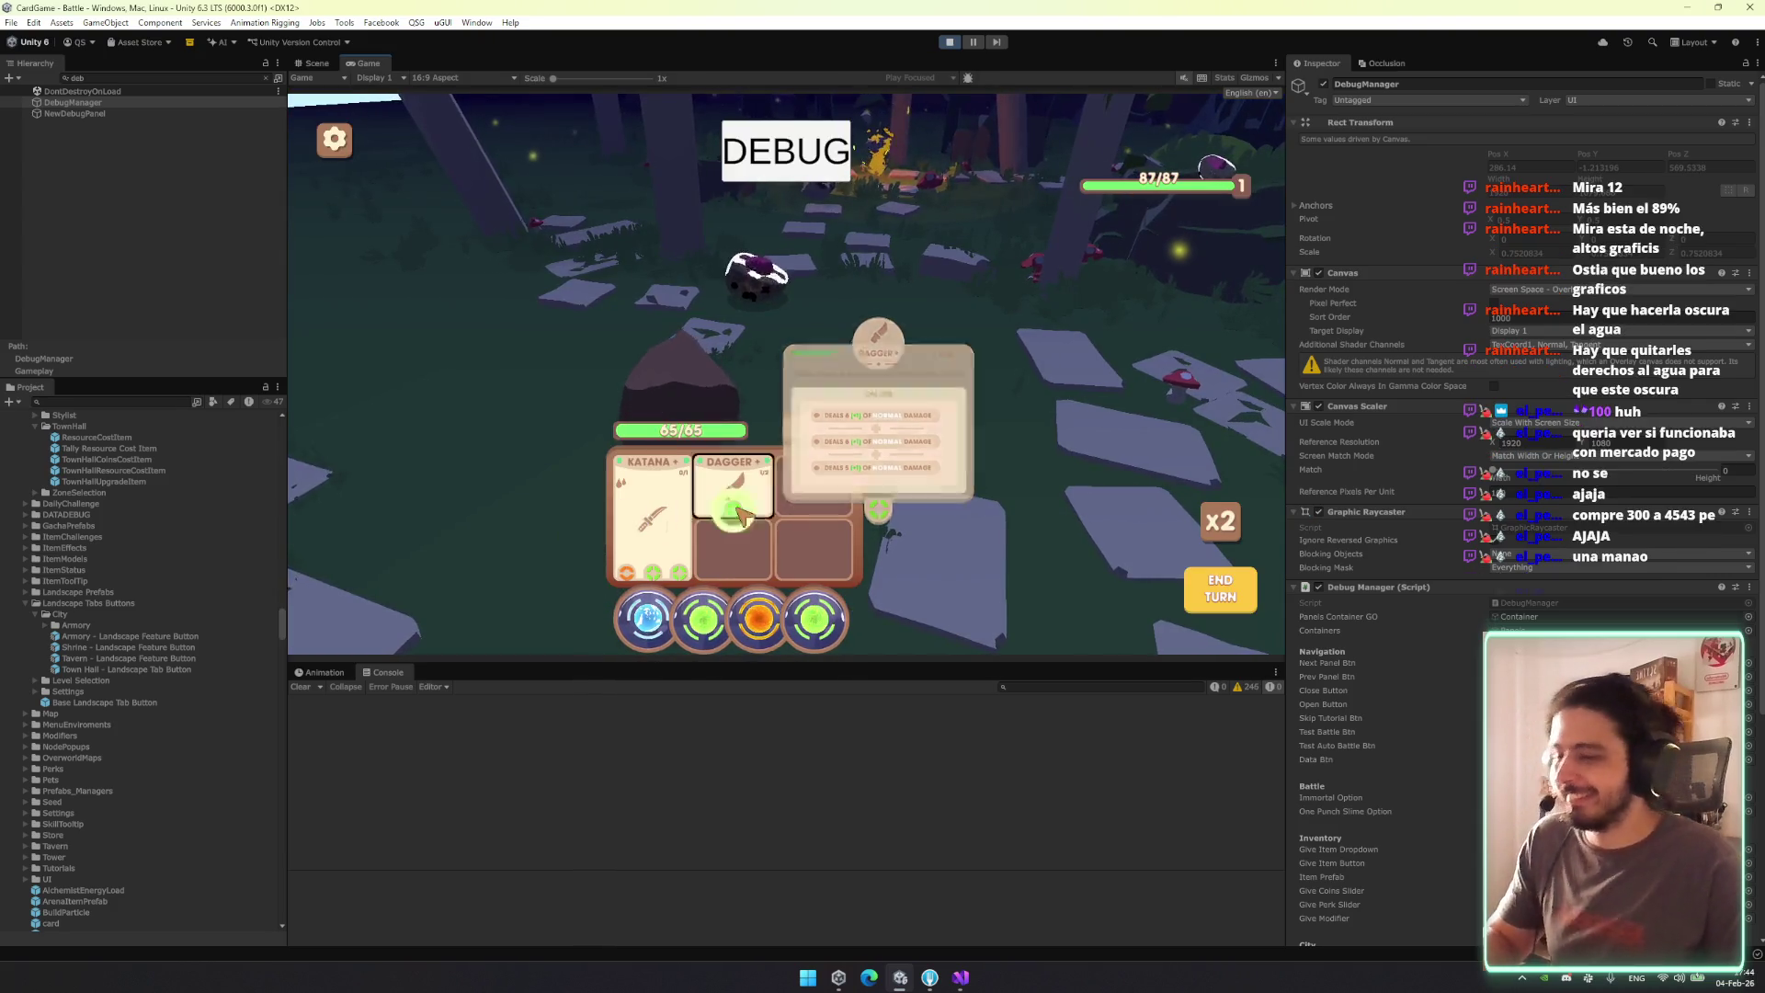
# Play the dagger card to win, pick a level-up perk and continue to the map.
pyautogui.click(736, 519)
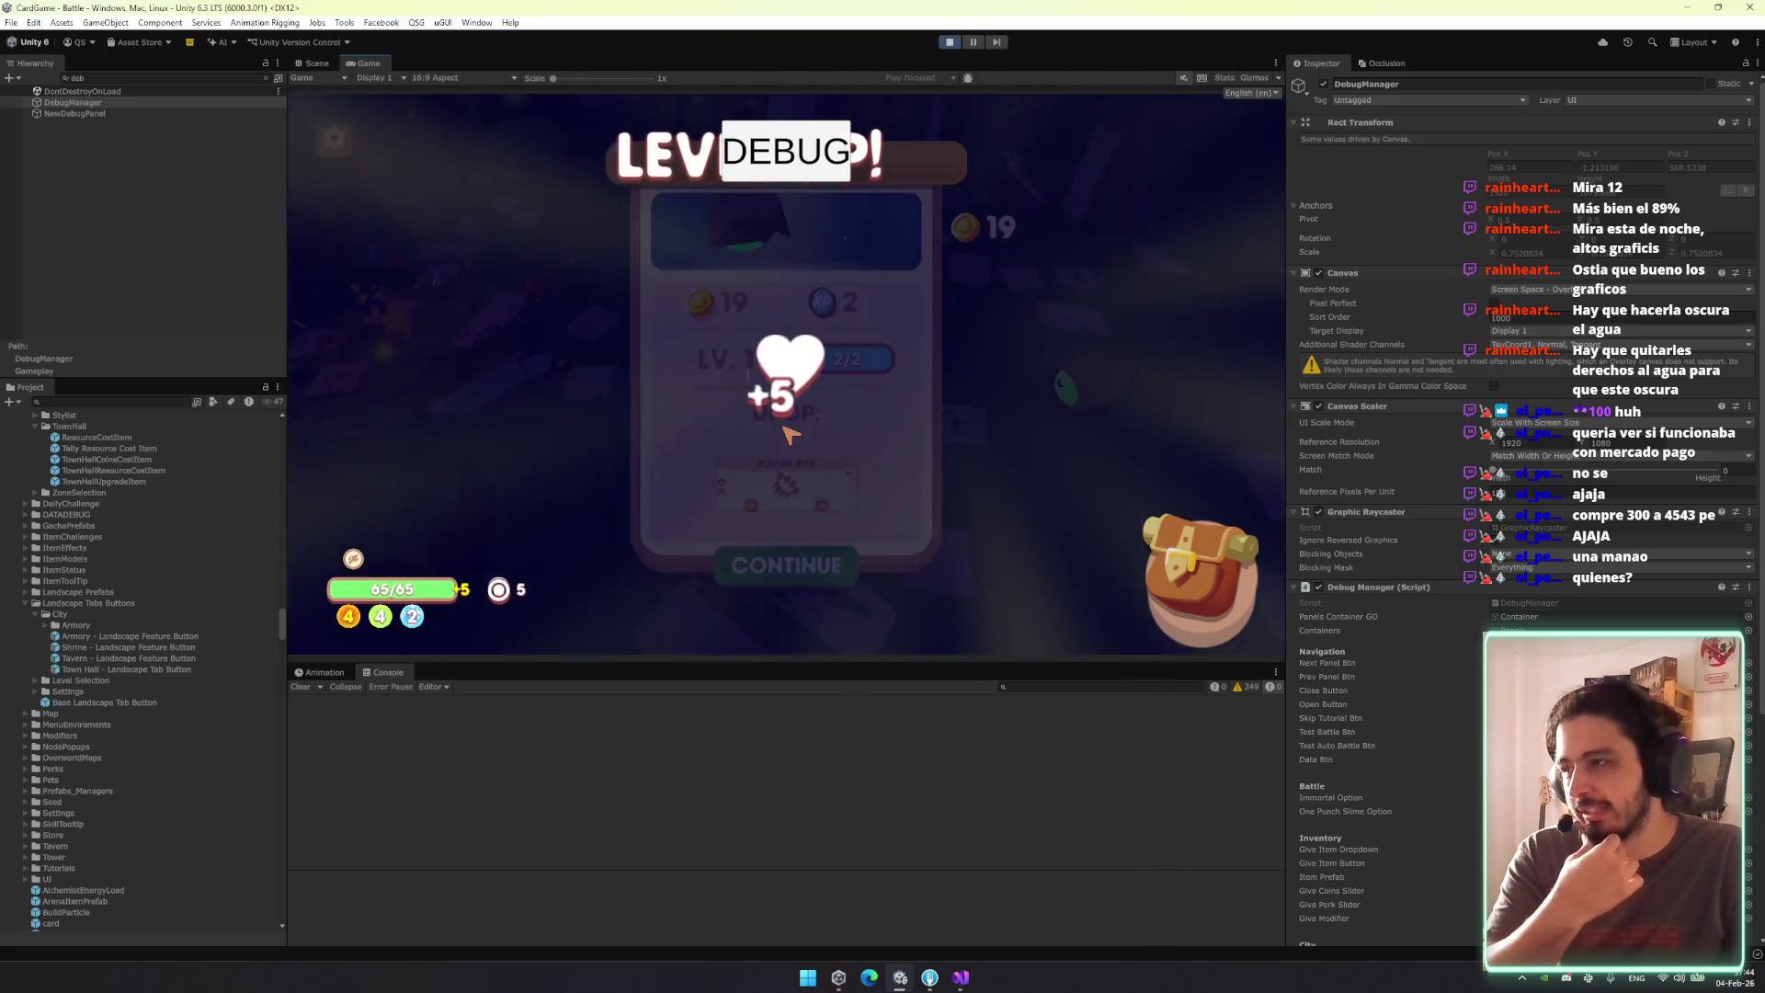
pyautogui.click(827, 579)
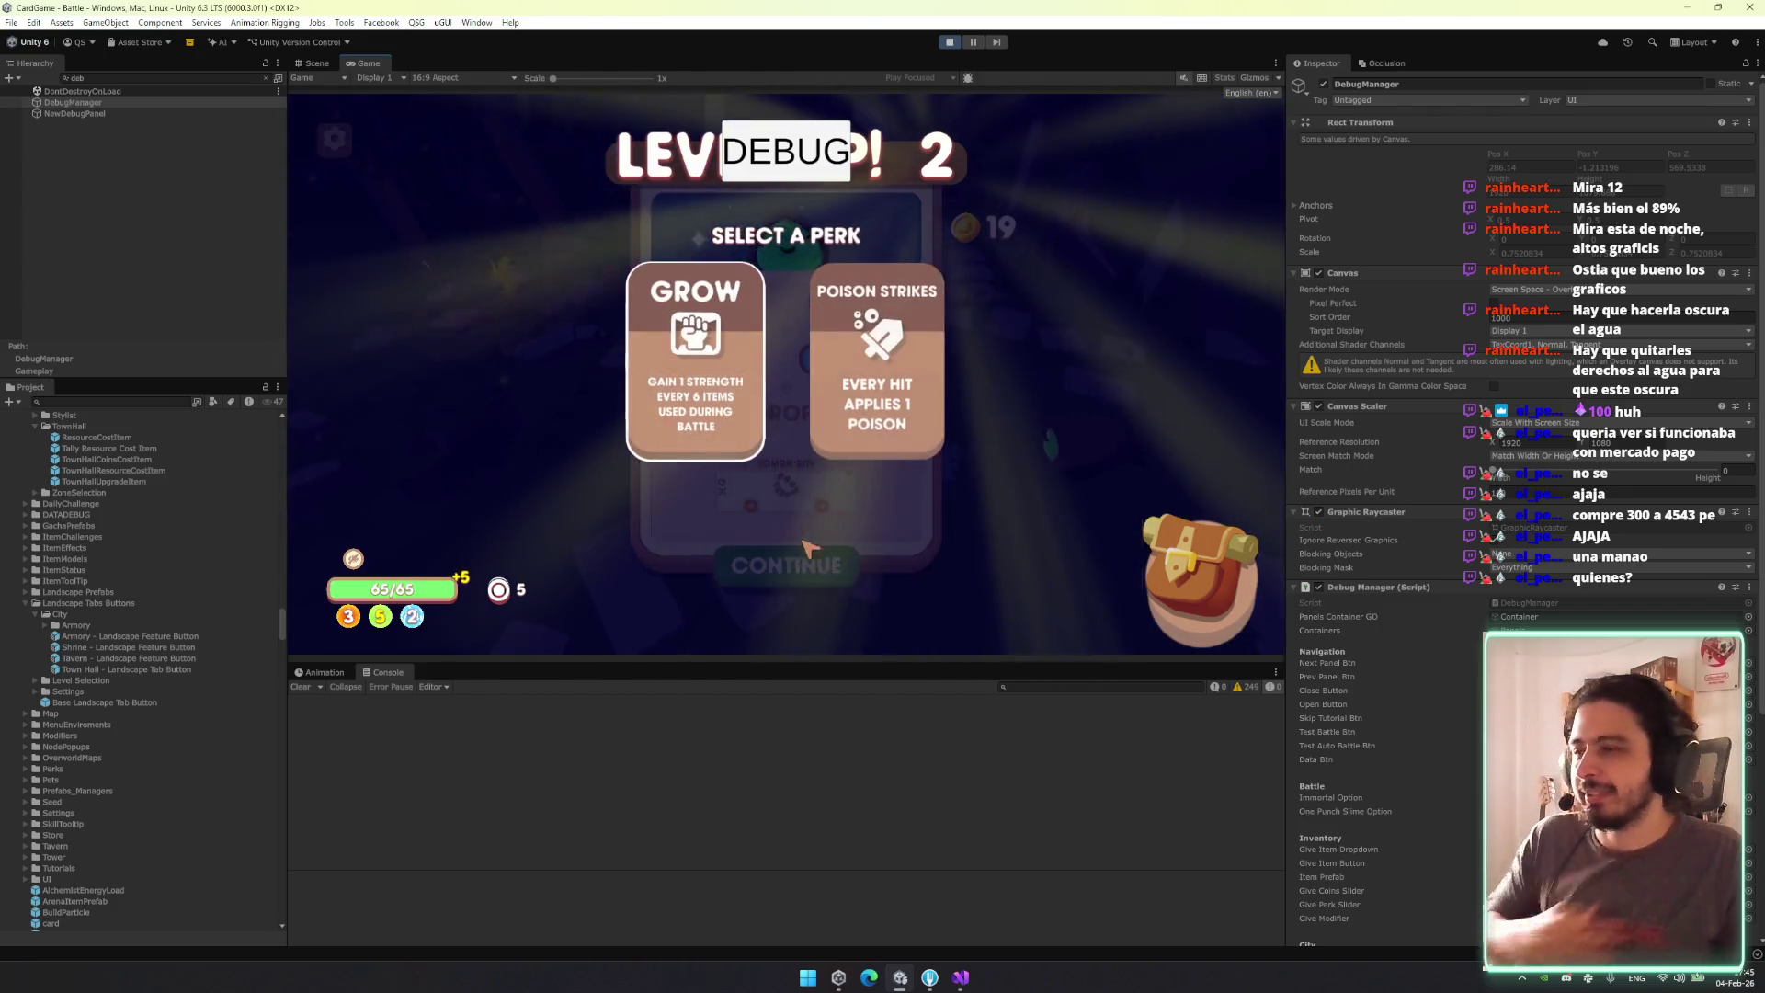
pyautogui.click(907, 566)
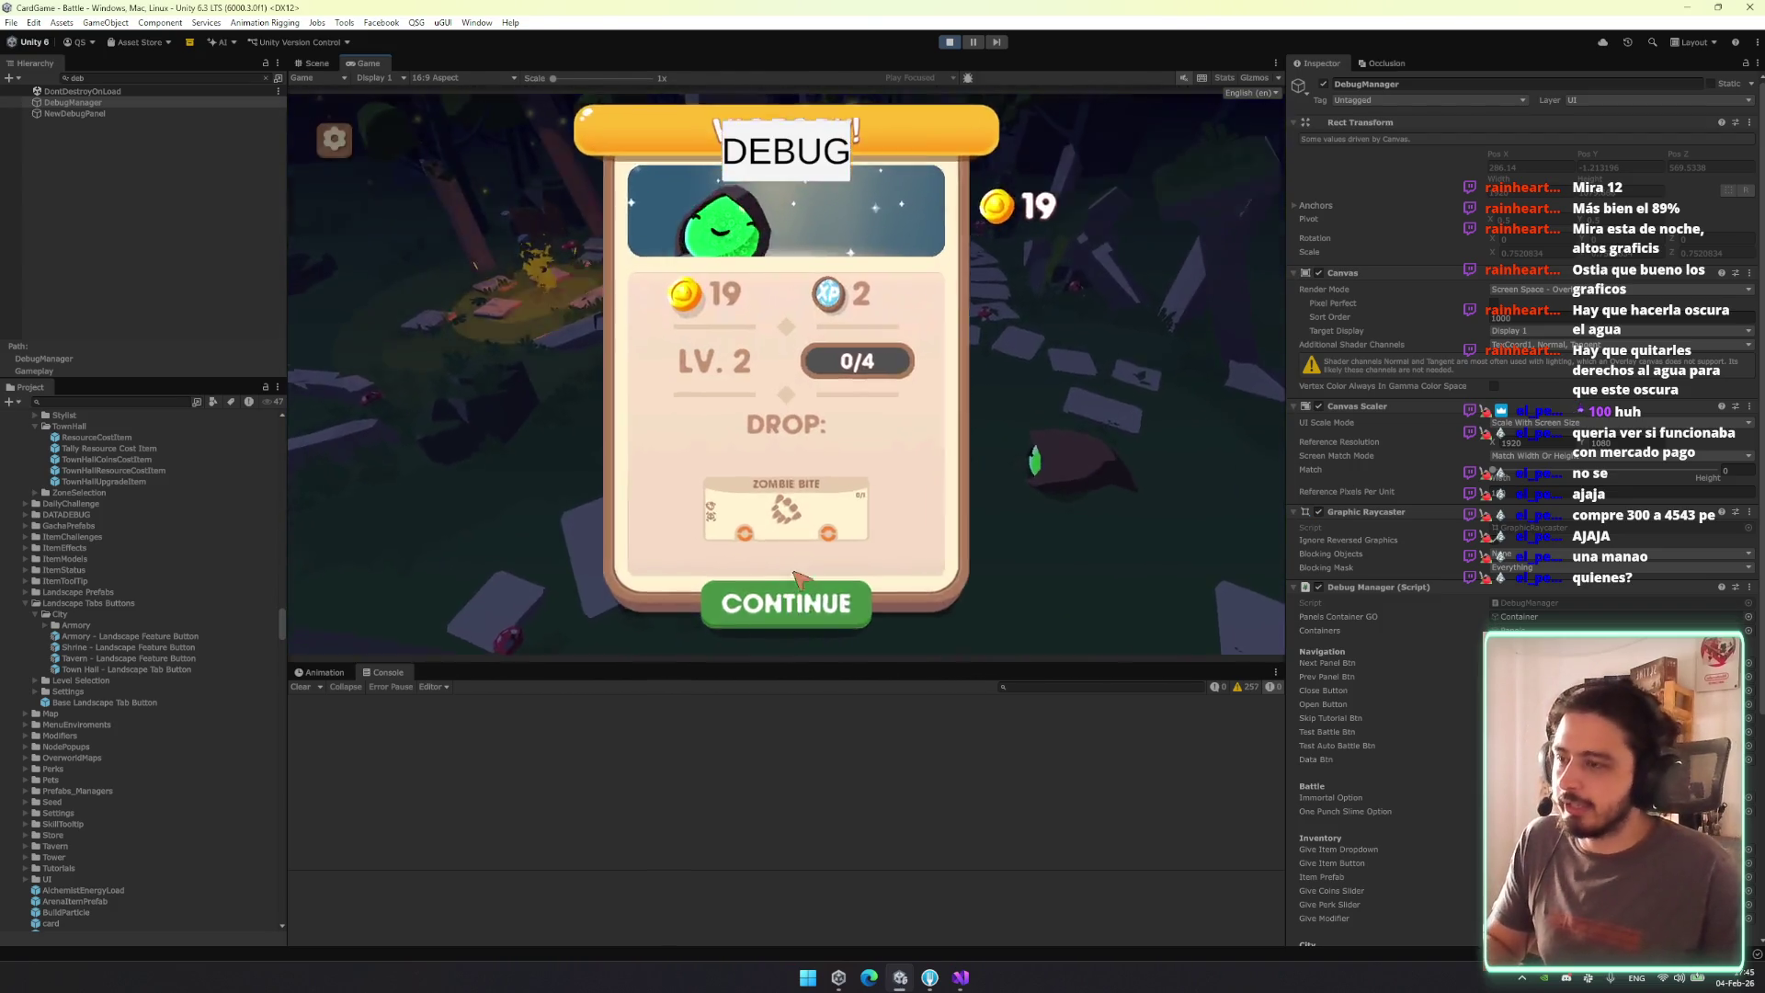
pyautogui.click(798, 593)
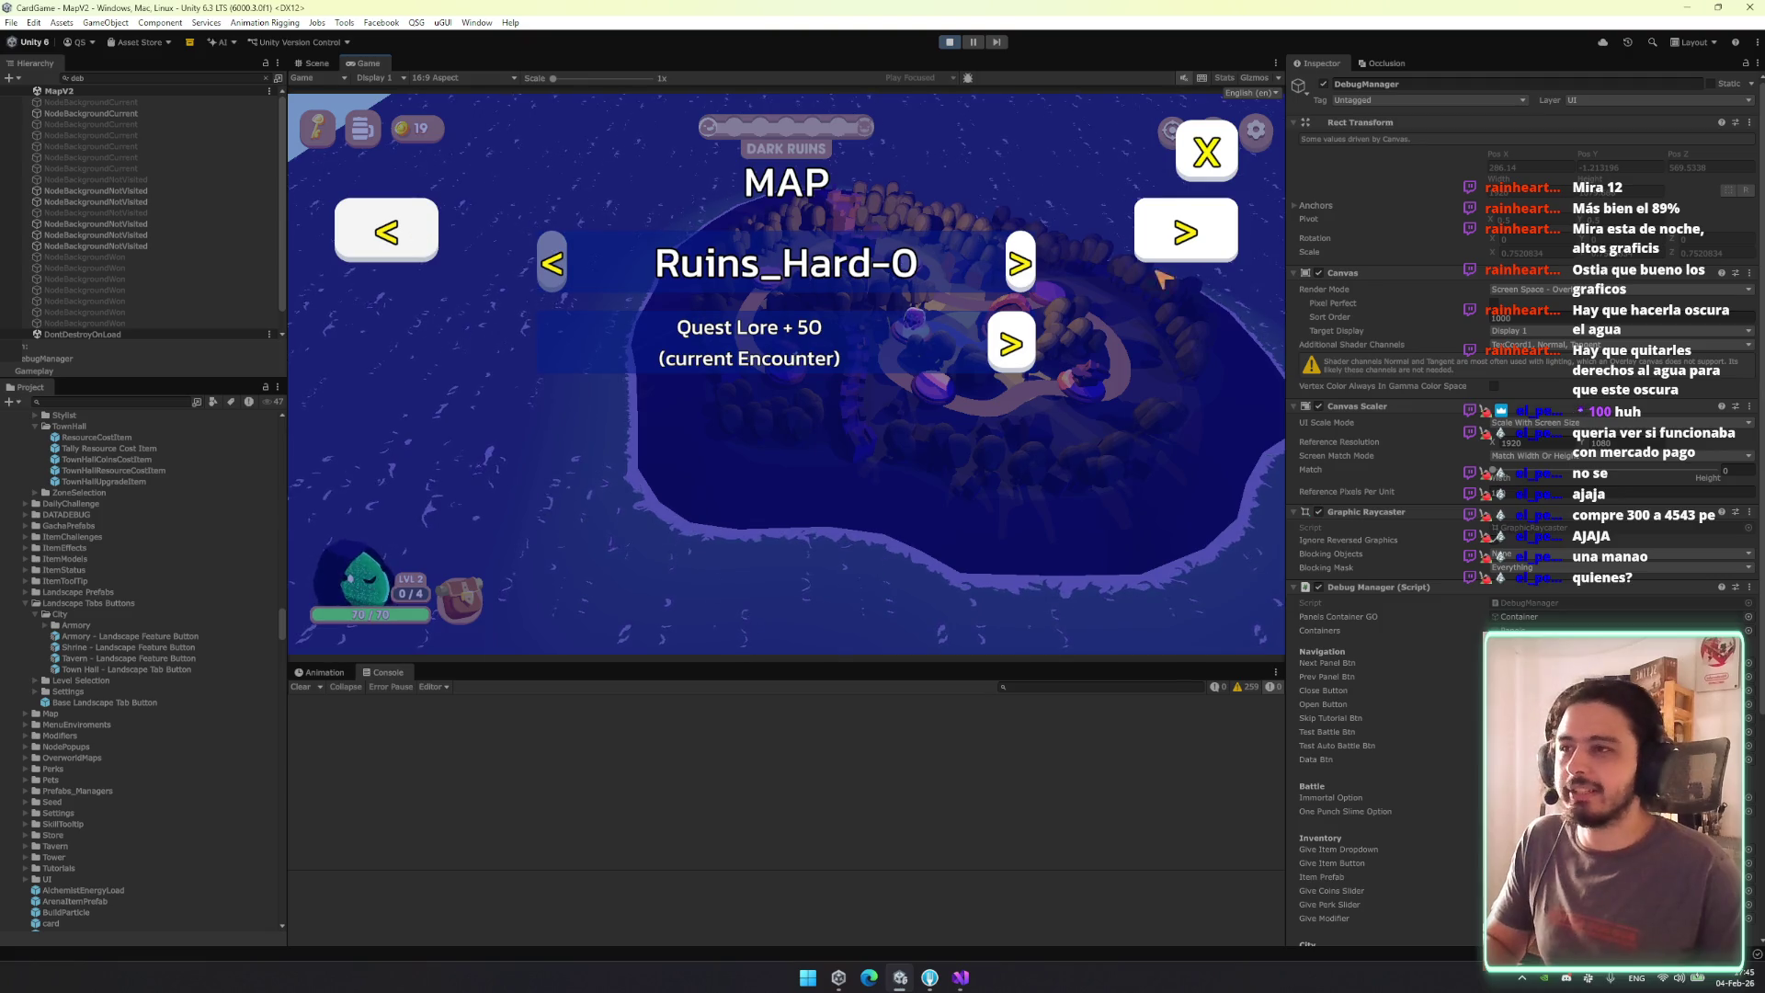
# Advance the debug map level to Ruins_Hard-6 and close the debug panel.
pyautogui.click(1020, 267)
pyautogui.doubleClick(1021, 266)
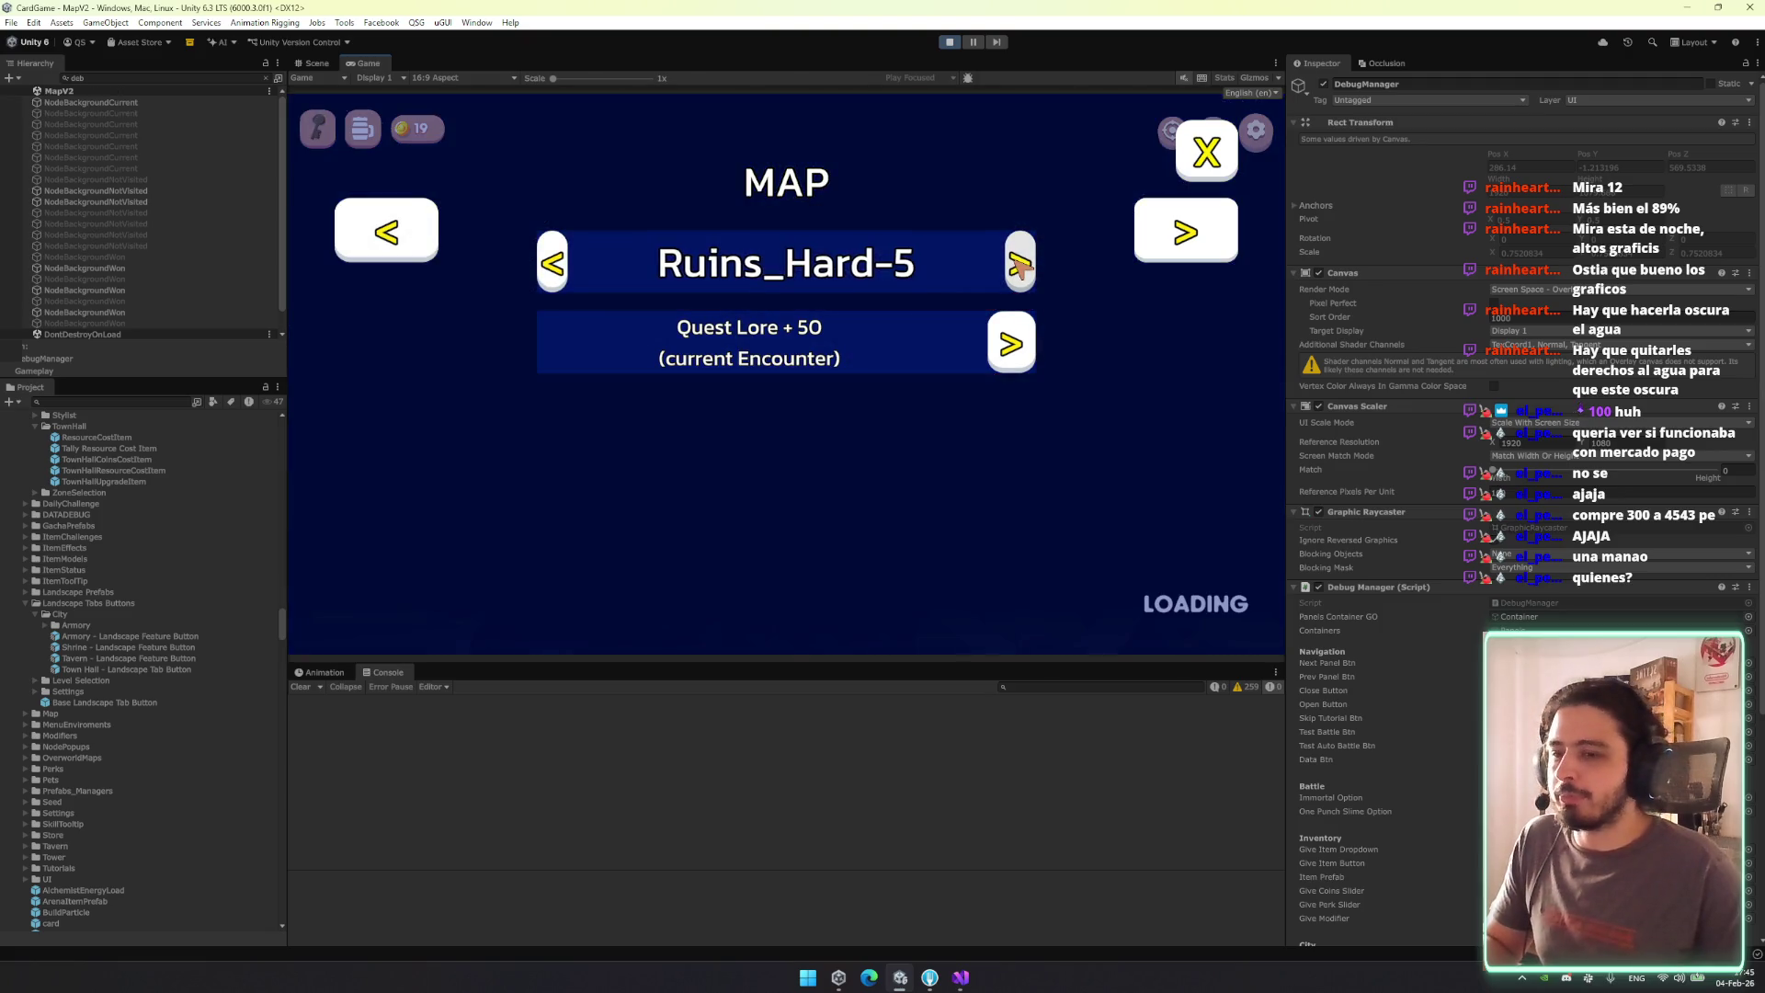
pyautogui.click(1020, 266)
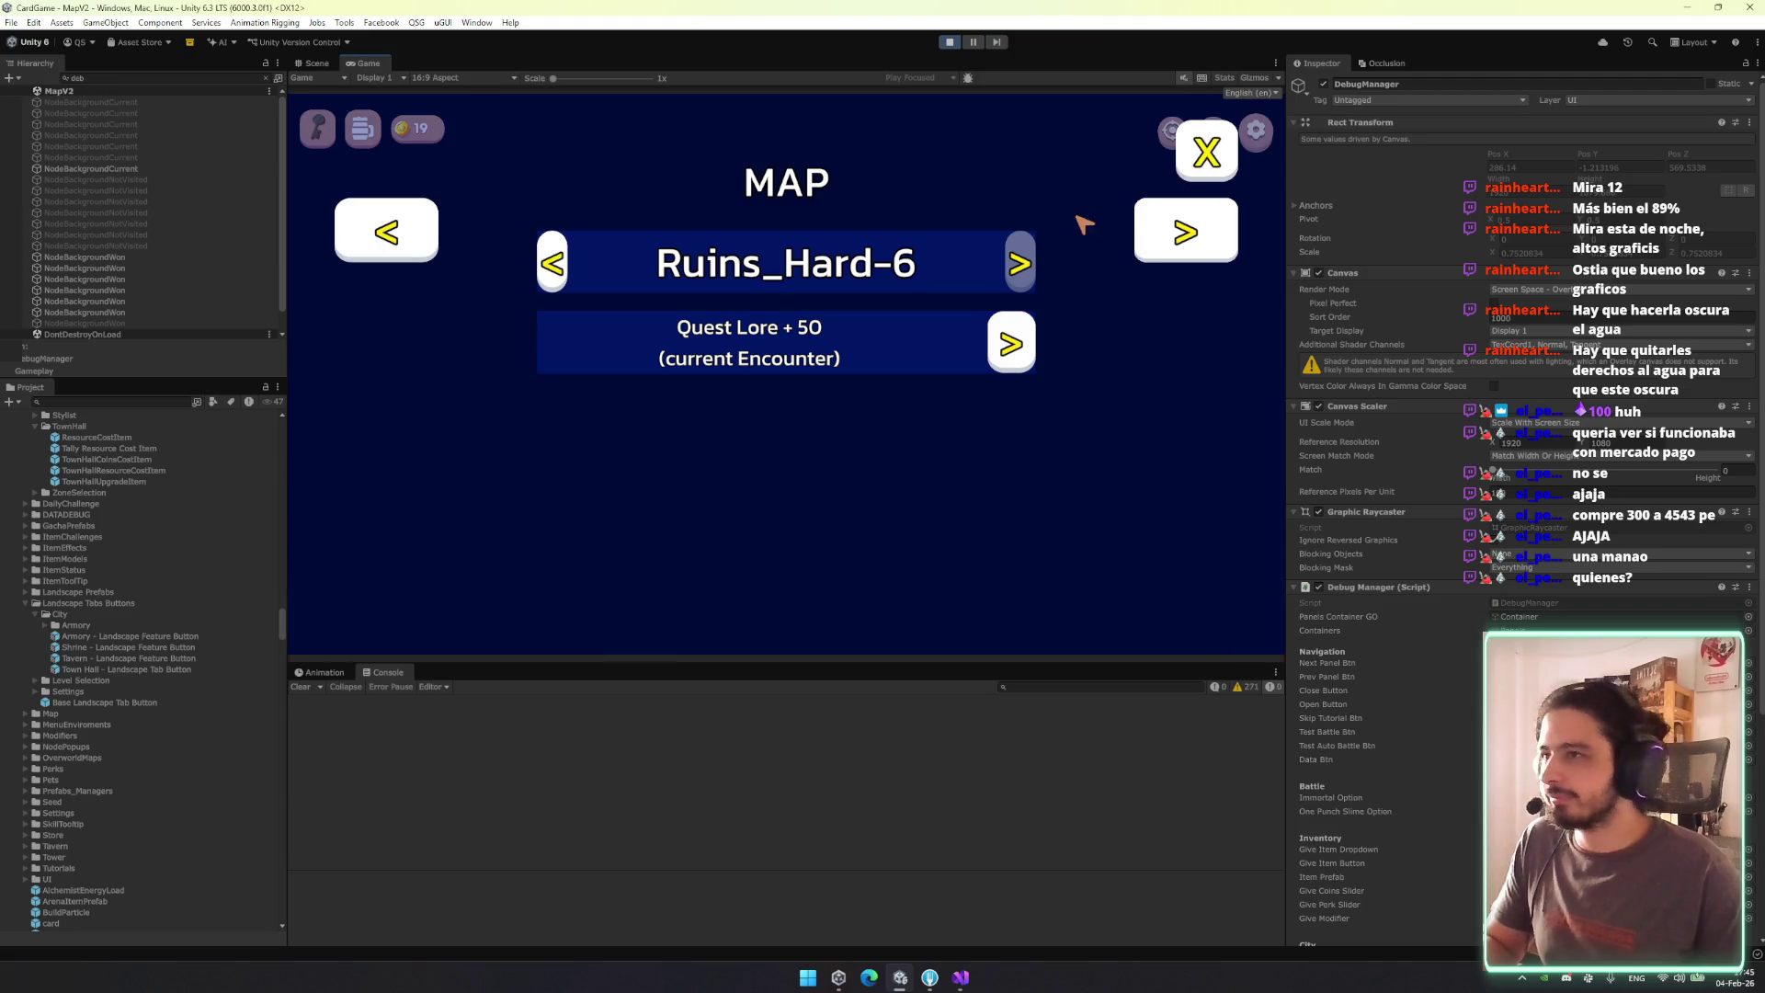
pyautogui.click(1222, 178)
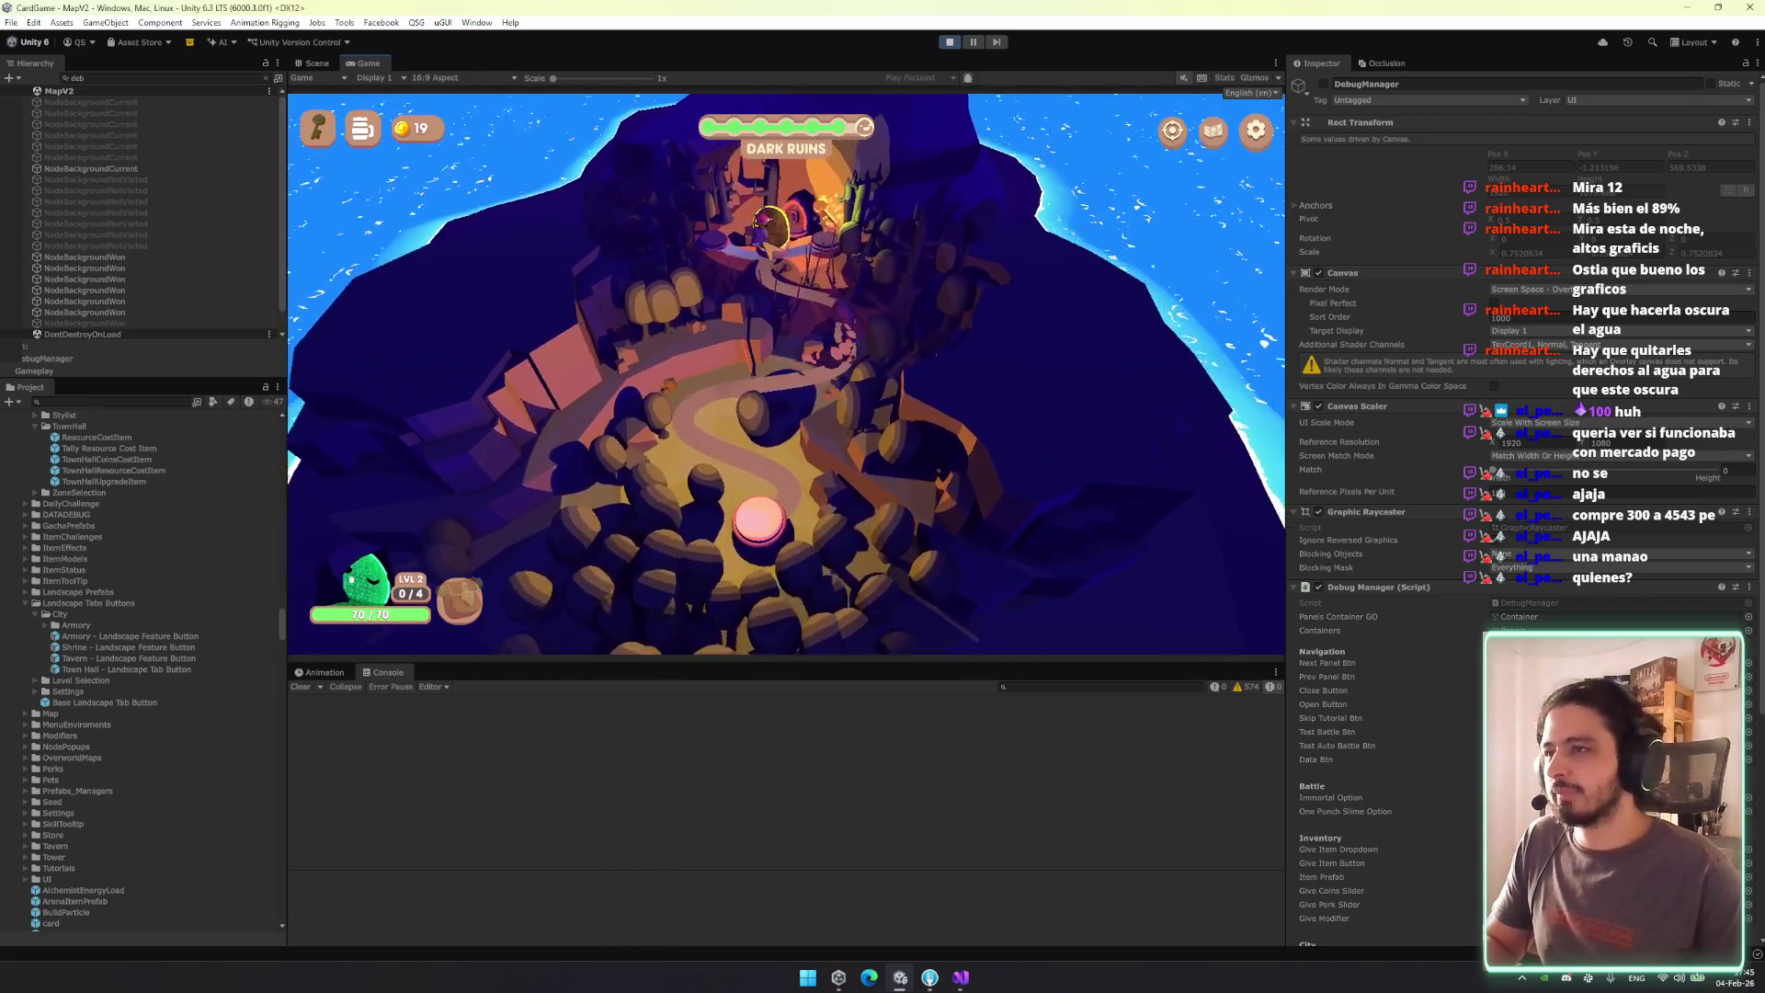
# Win the final encounter, choose green energy and a perk, and continue past the 1520-coin summary.
pyautogui.click(760, 265)
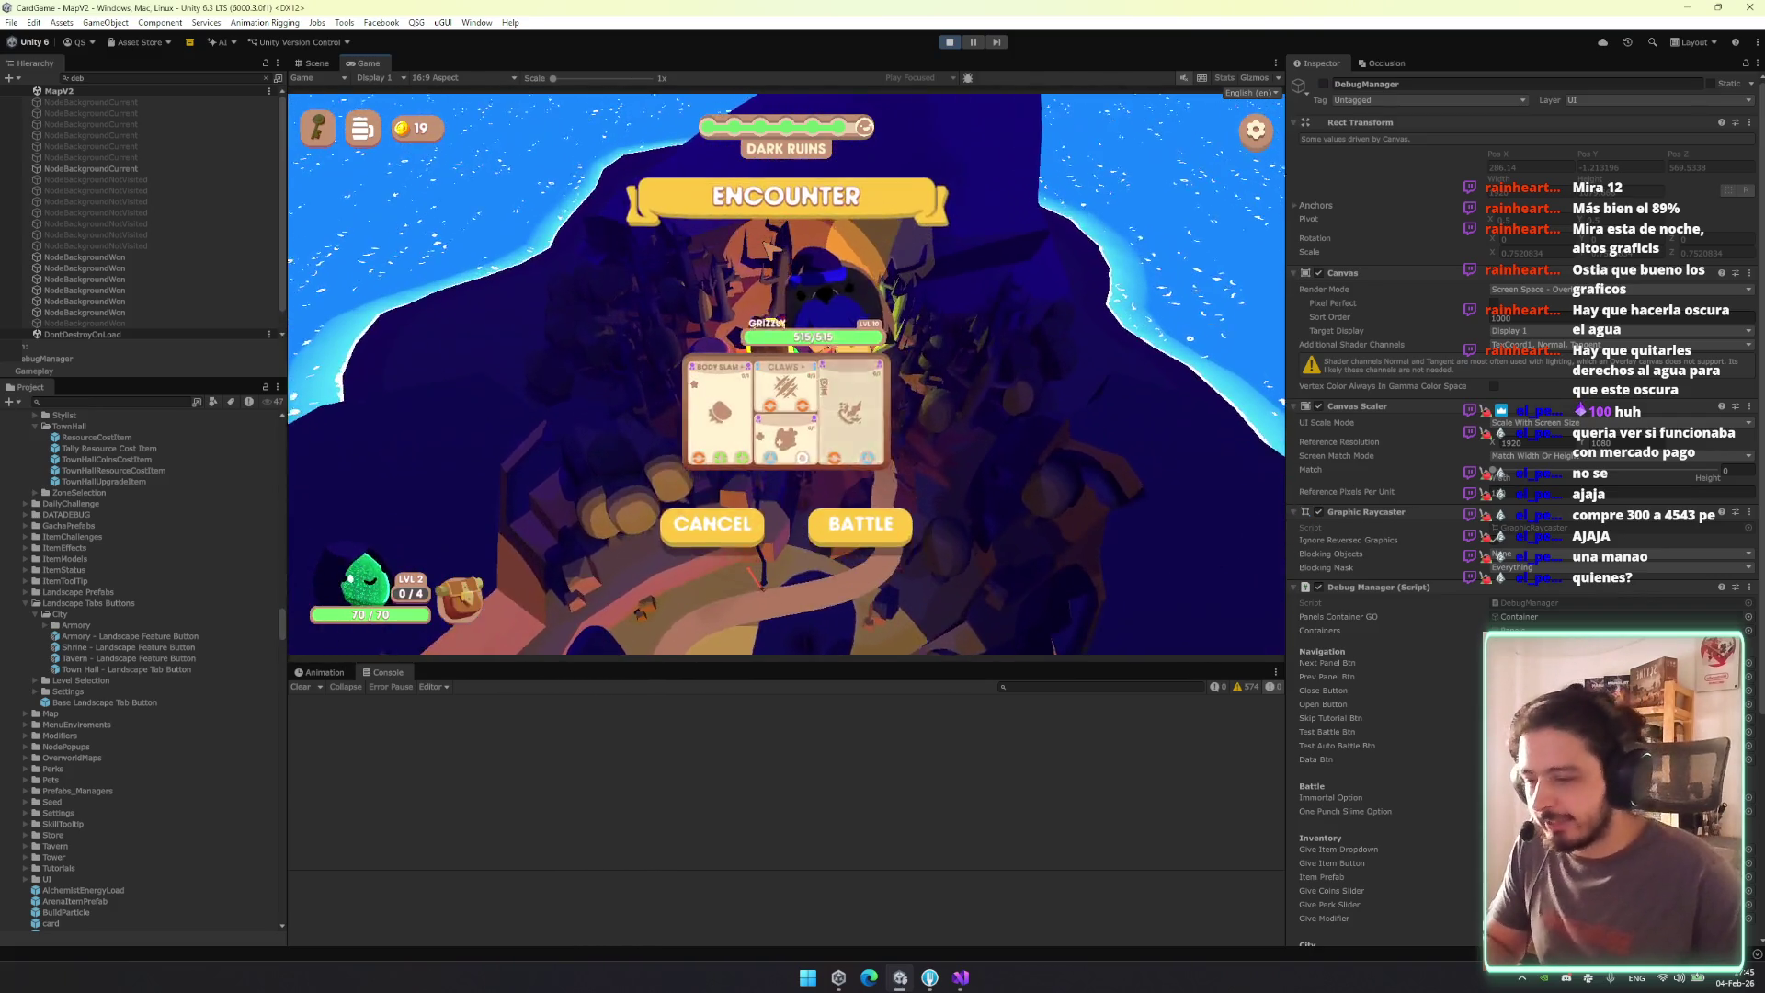
pyautogui.click(858, 531)
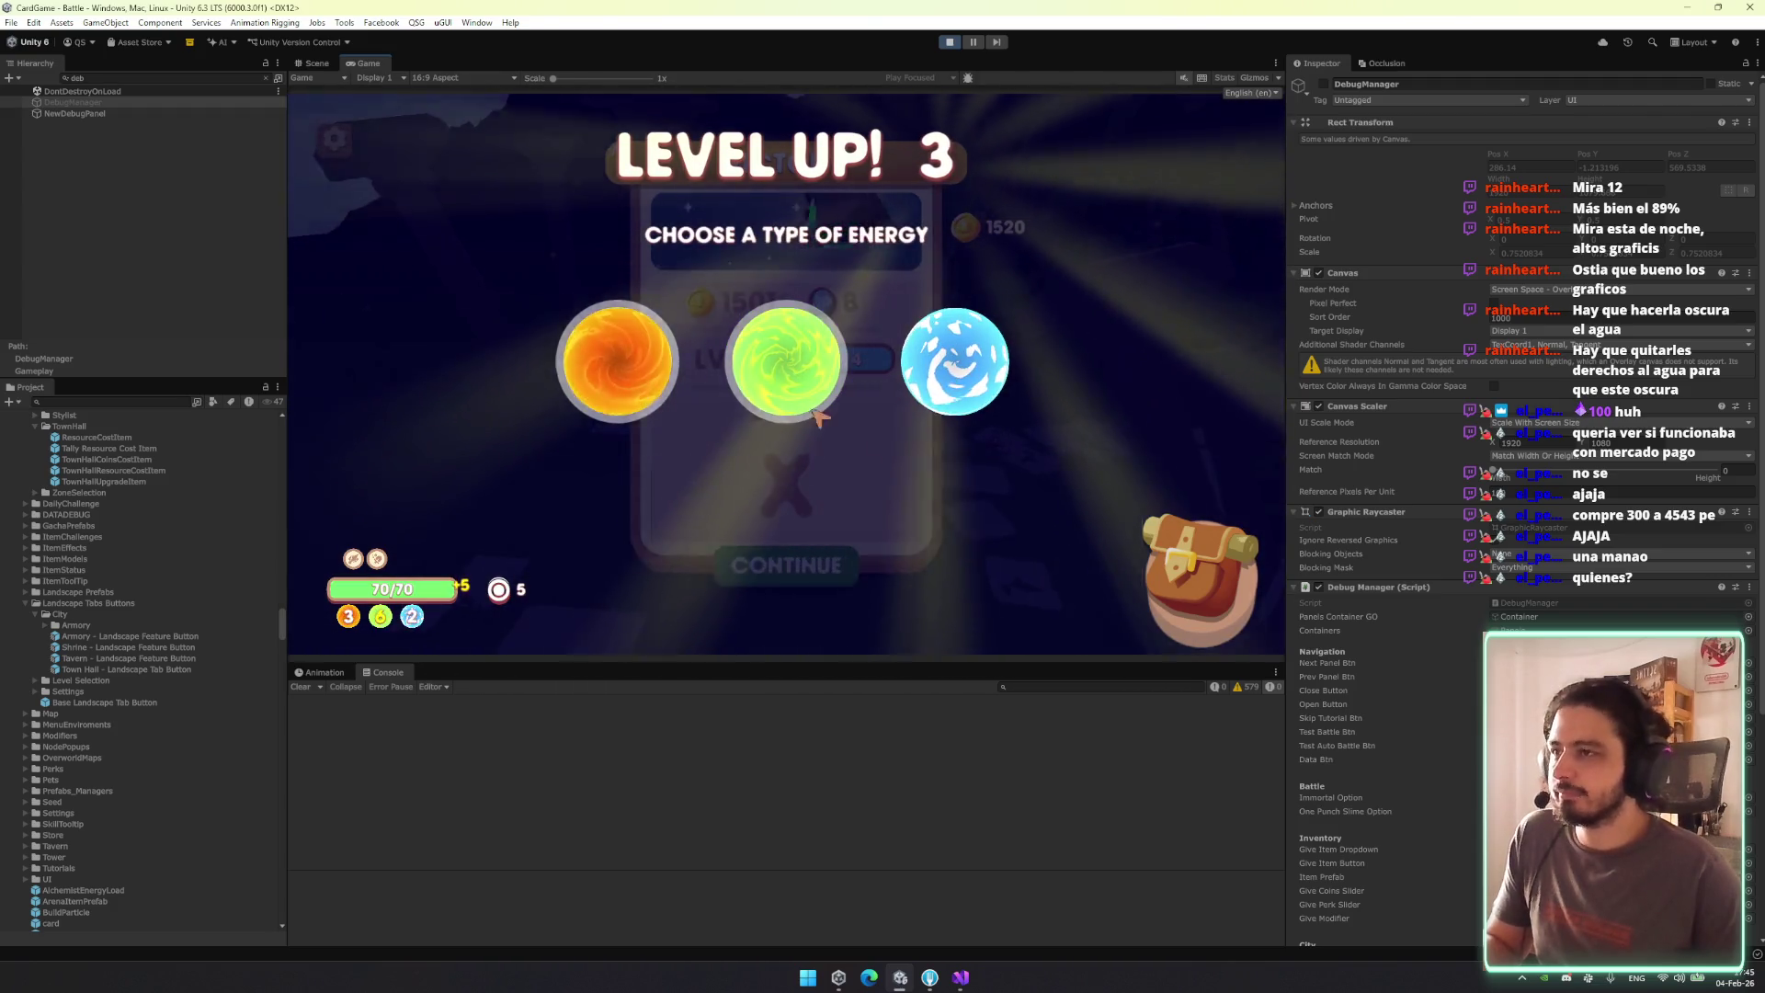
pyautogui.click(817, 417)
pyautogui.click(885, 567)
pyautogui.click(836, 465)
pyautogui.click(884, 564)
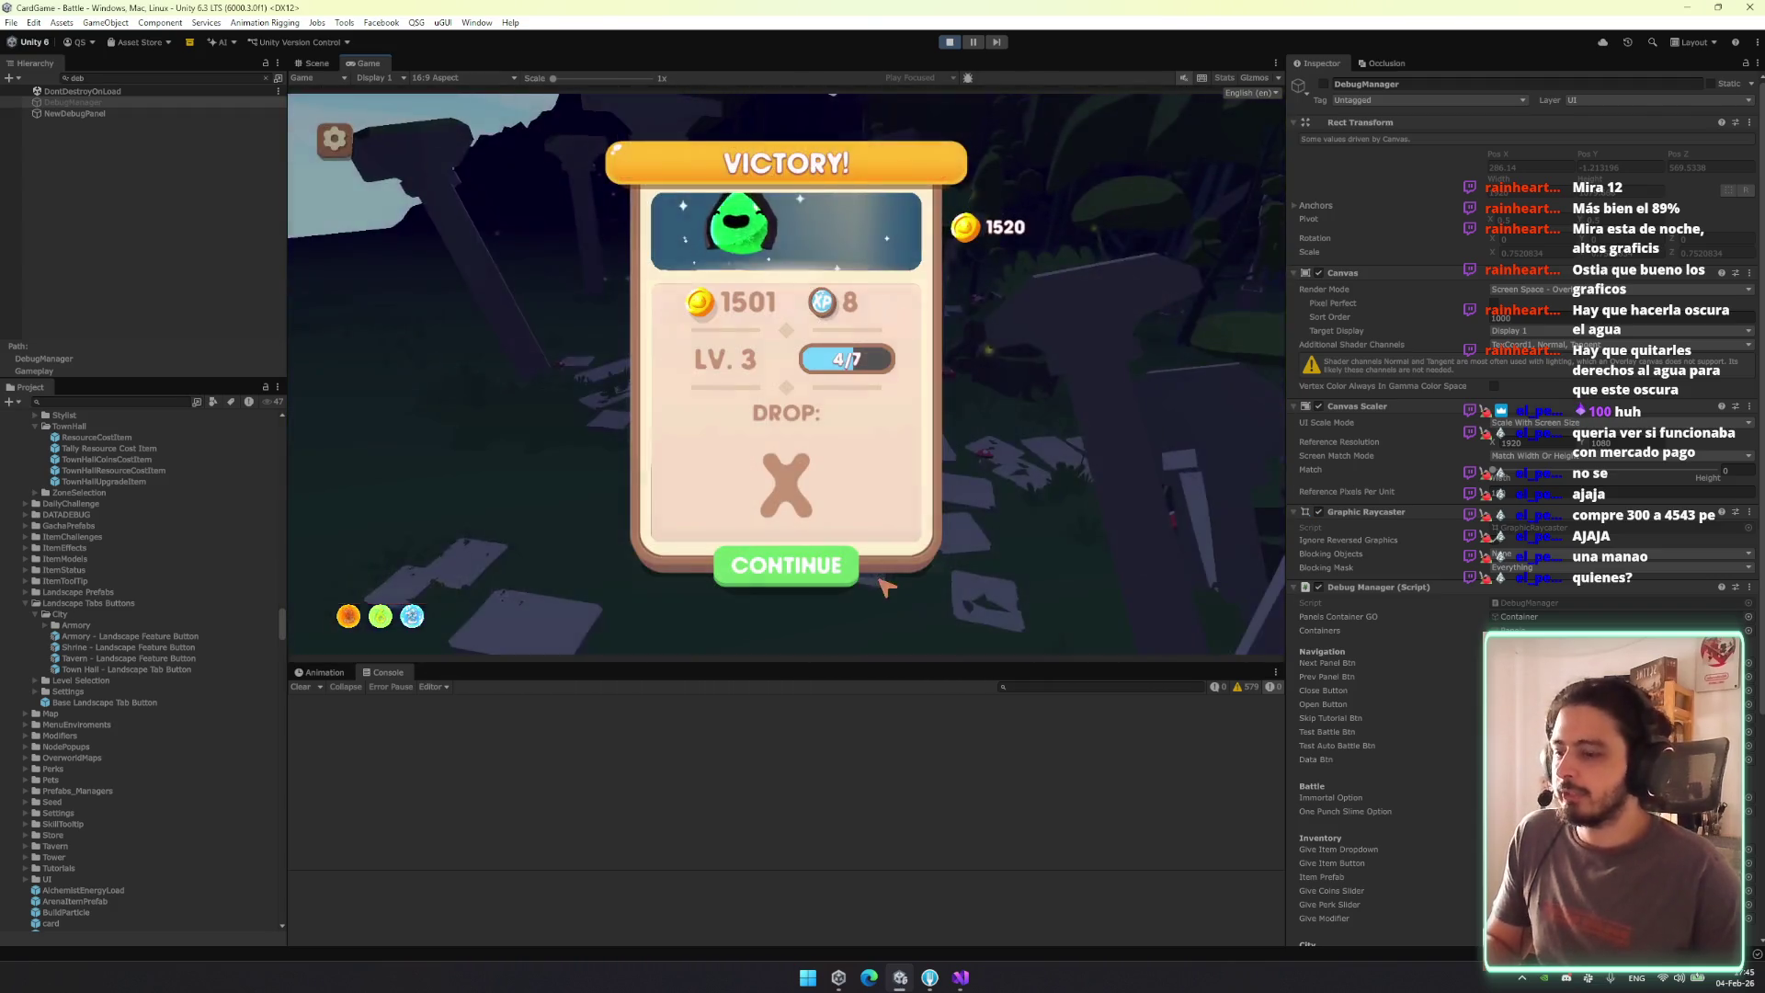
pyautogui.click(884, 581)
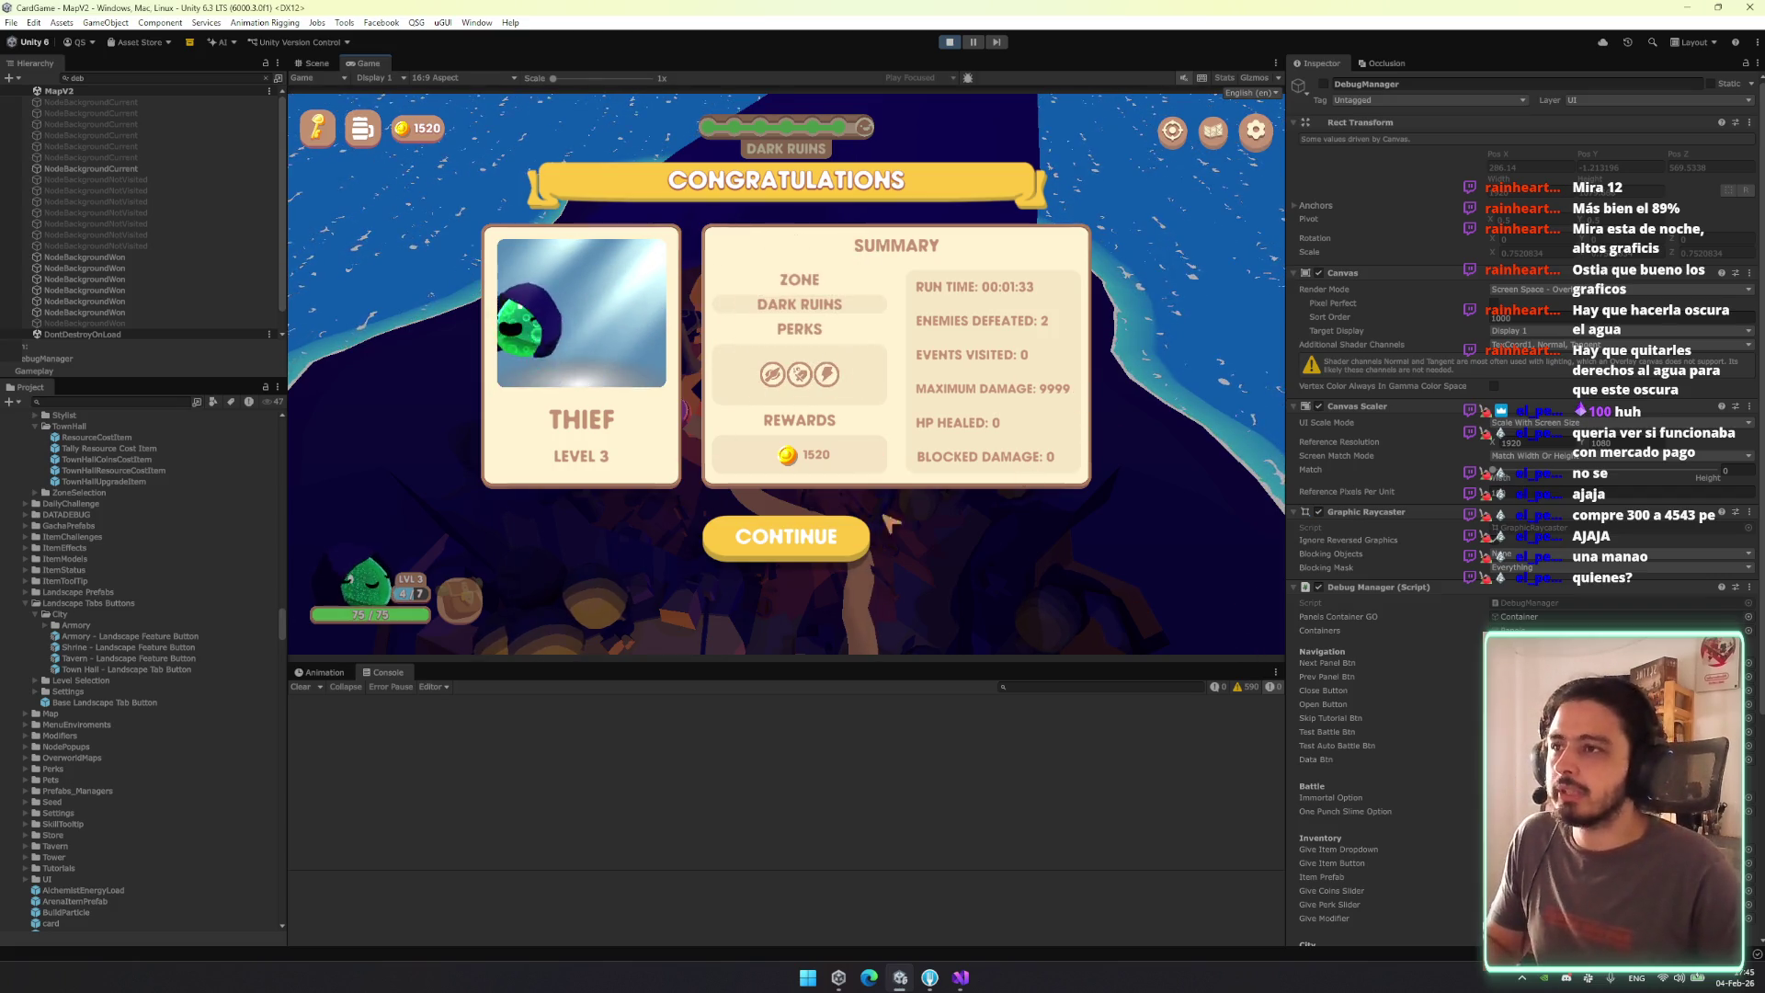
pyautogui.click(839, 542)
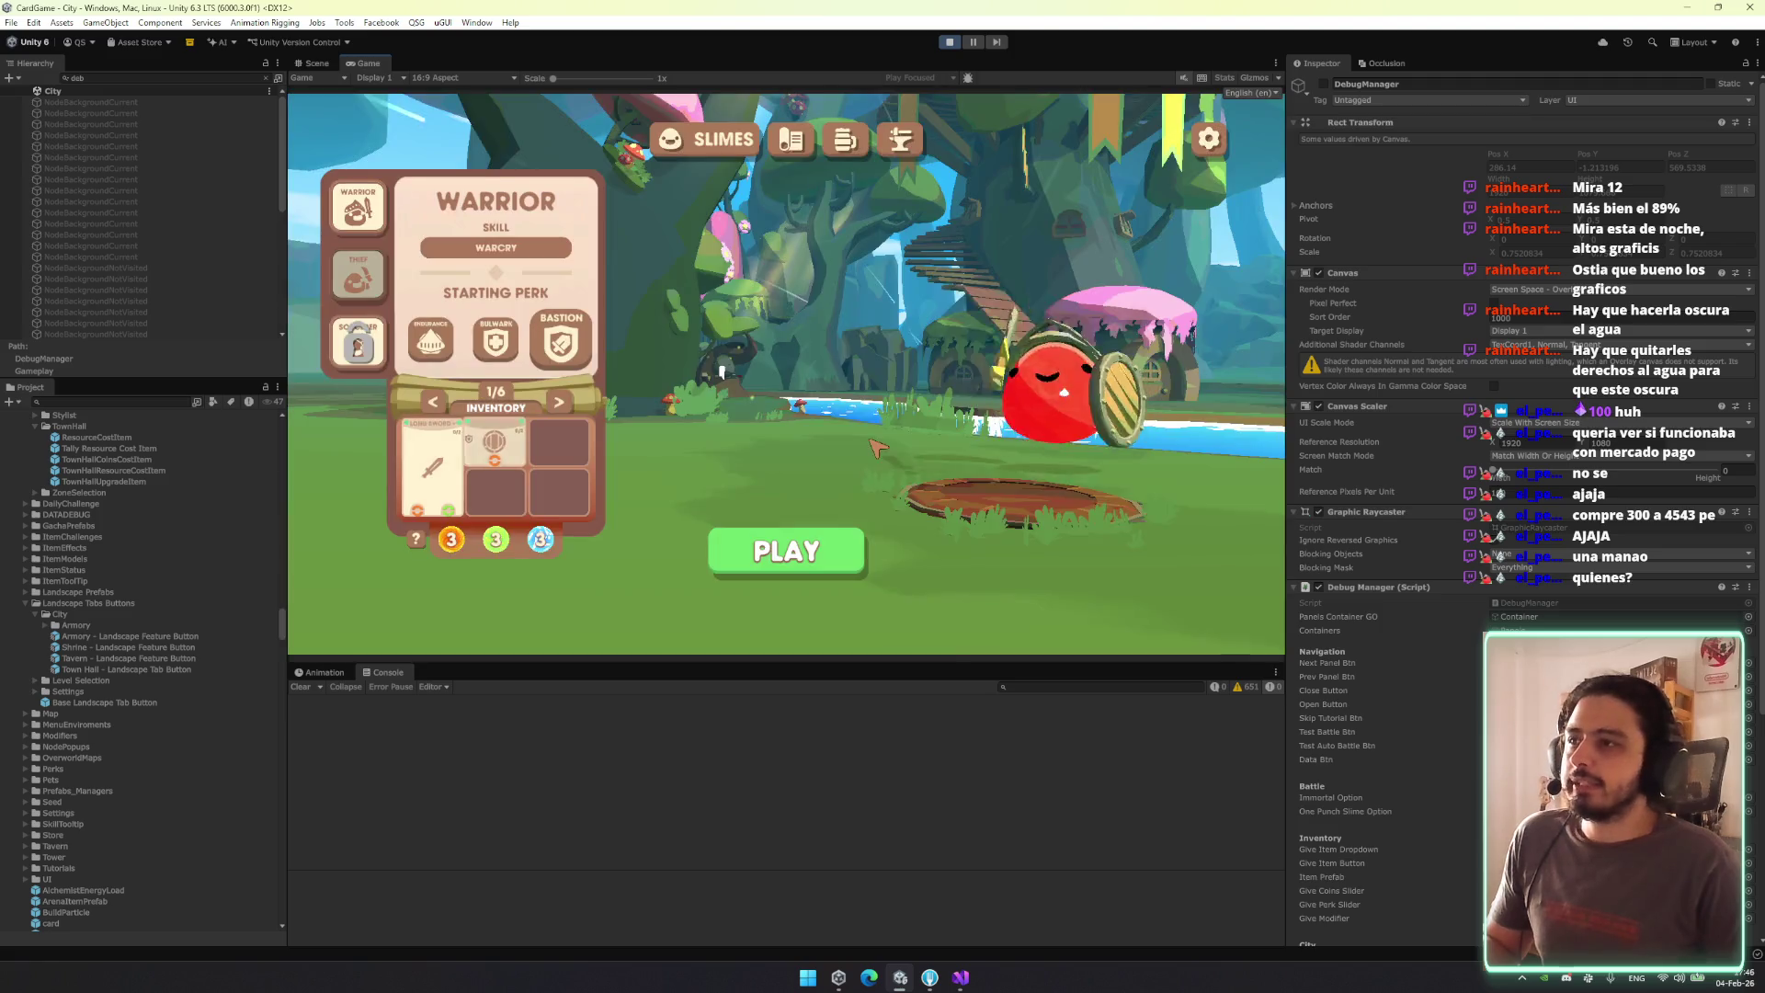
# Start a Warrior run into a Dark Ruins battle, browse the DEBUG pages, and end the first turn.
pyautogui.click(832, 551)
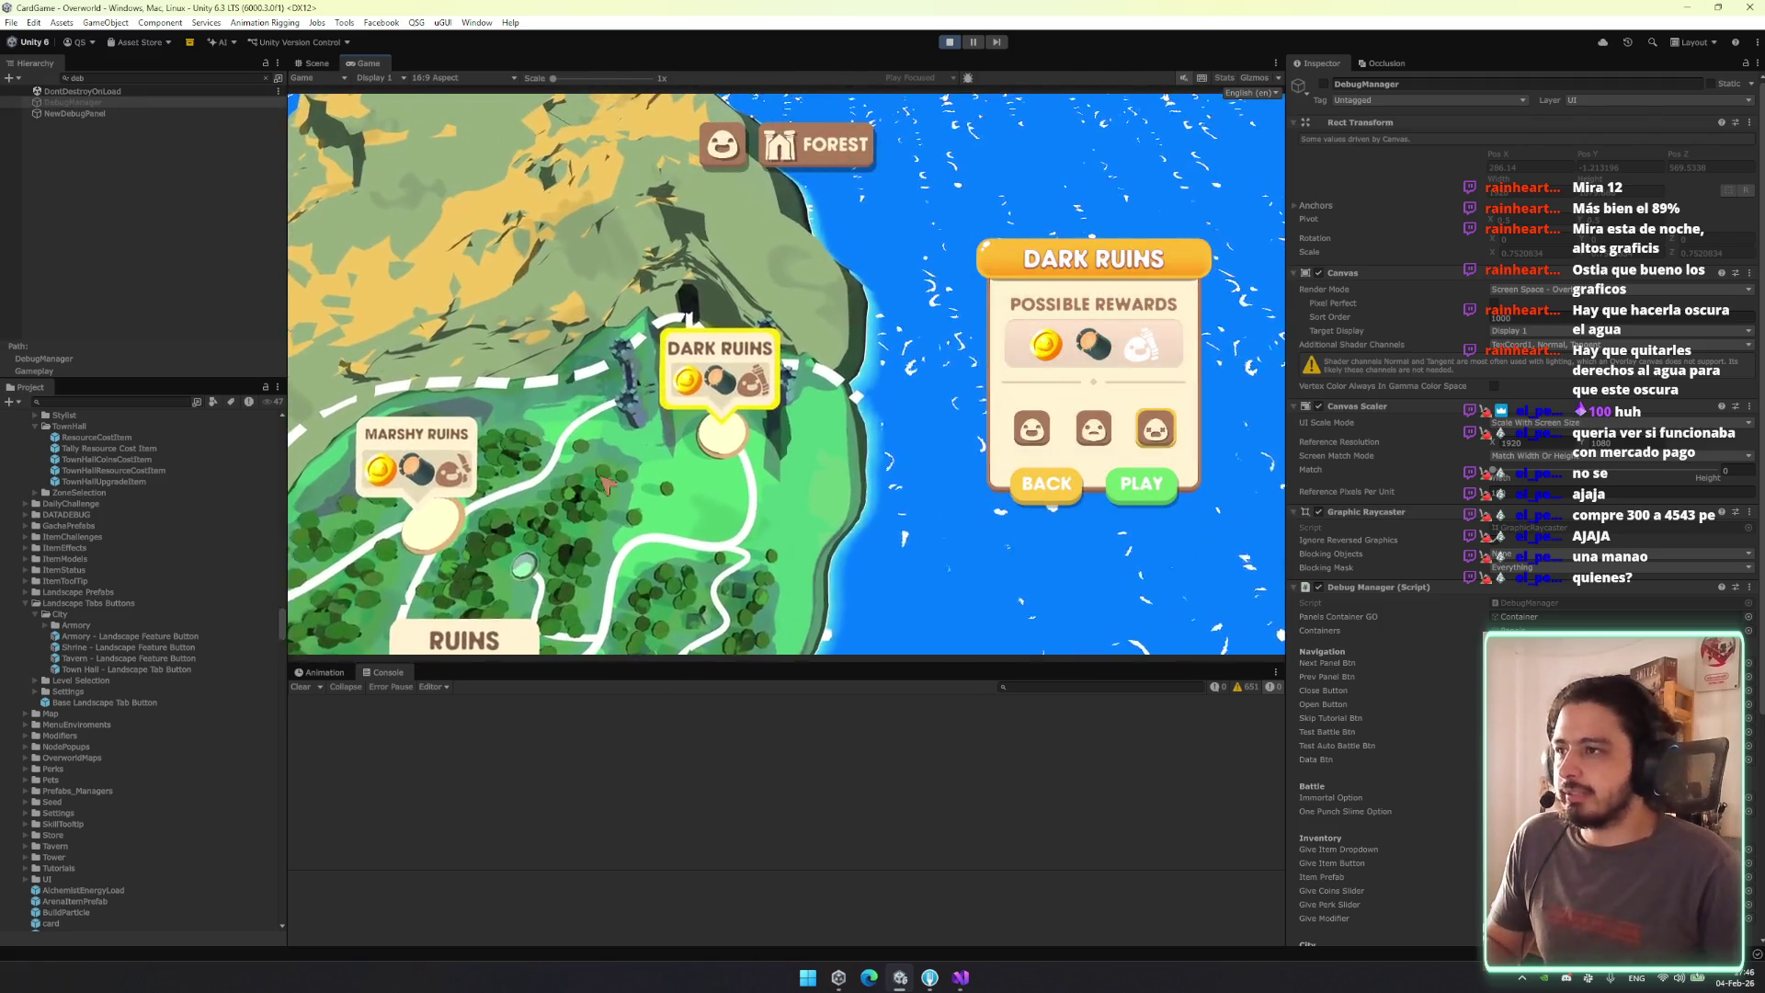
pyautogui.click(1138, 482)
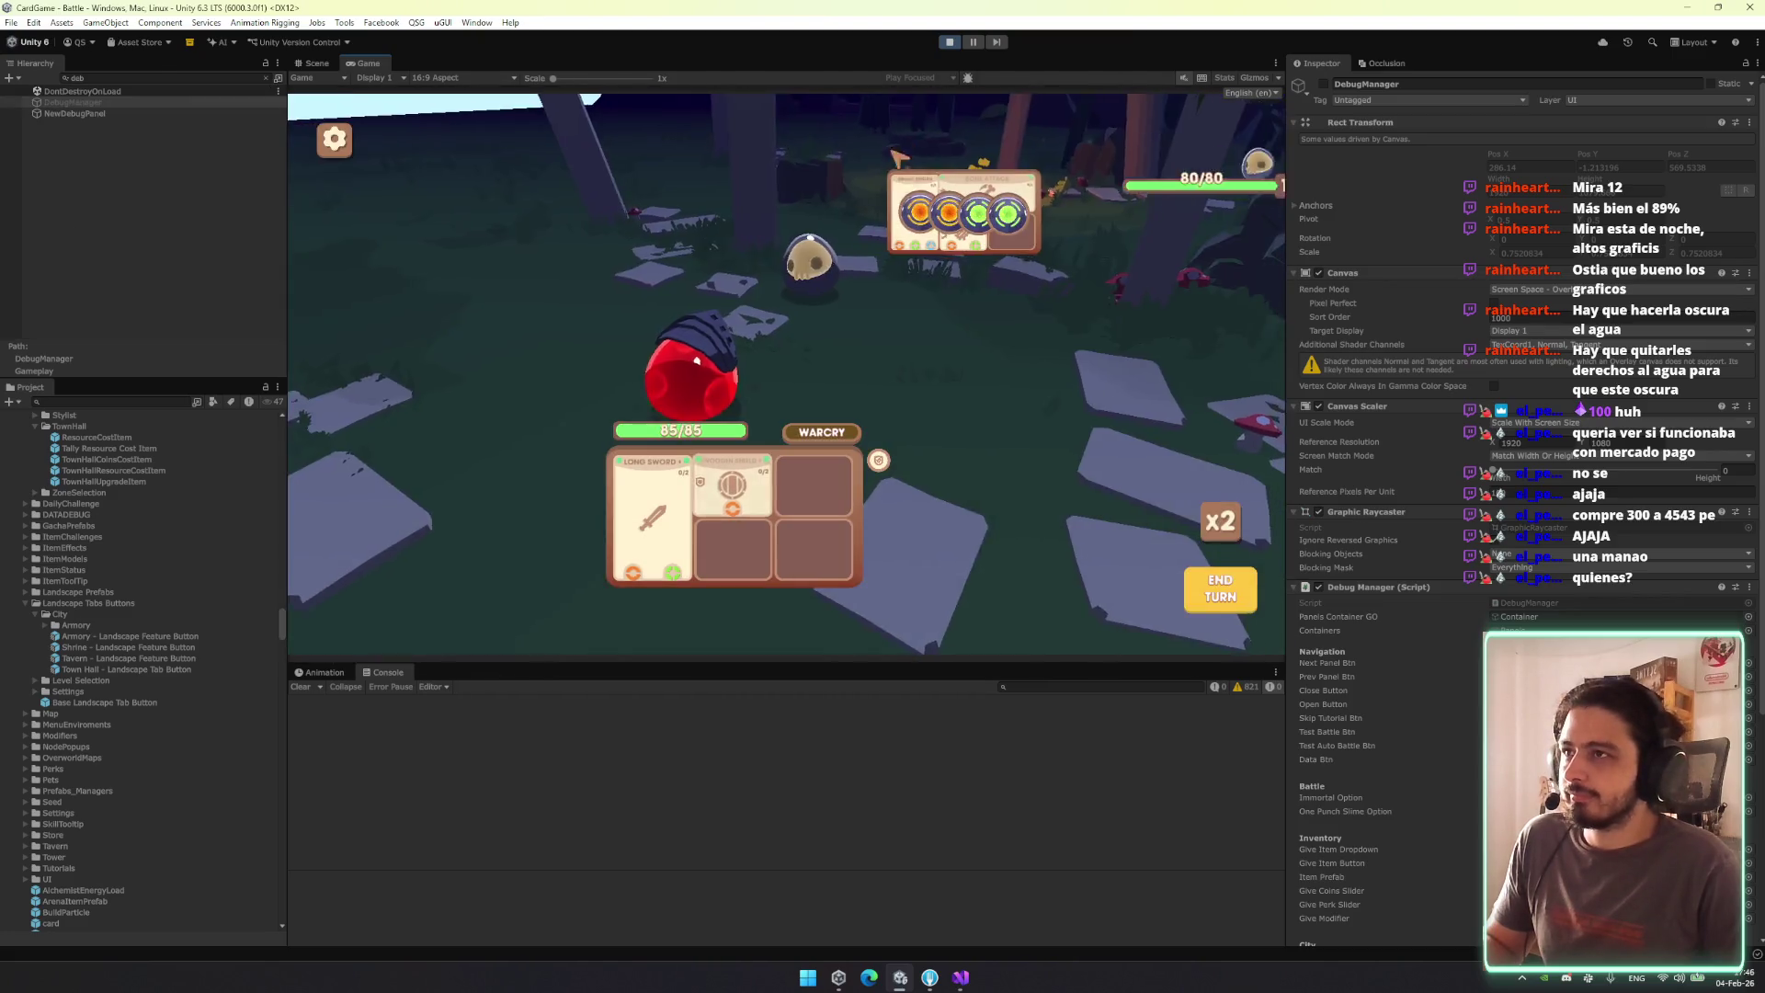
pyautogui.click(788, 152)
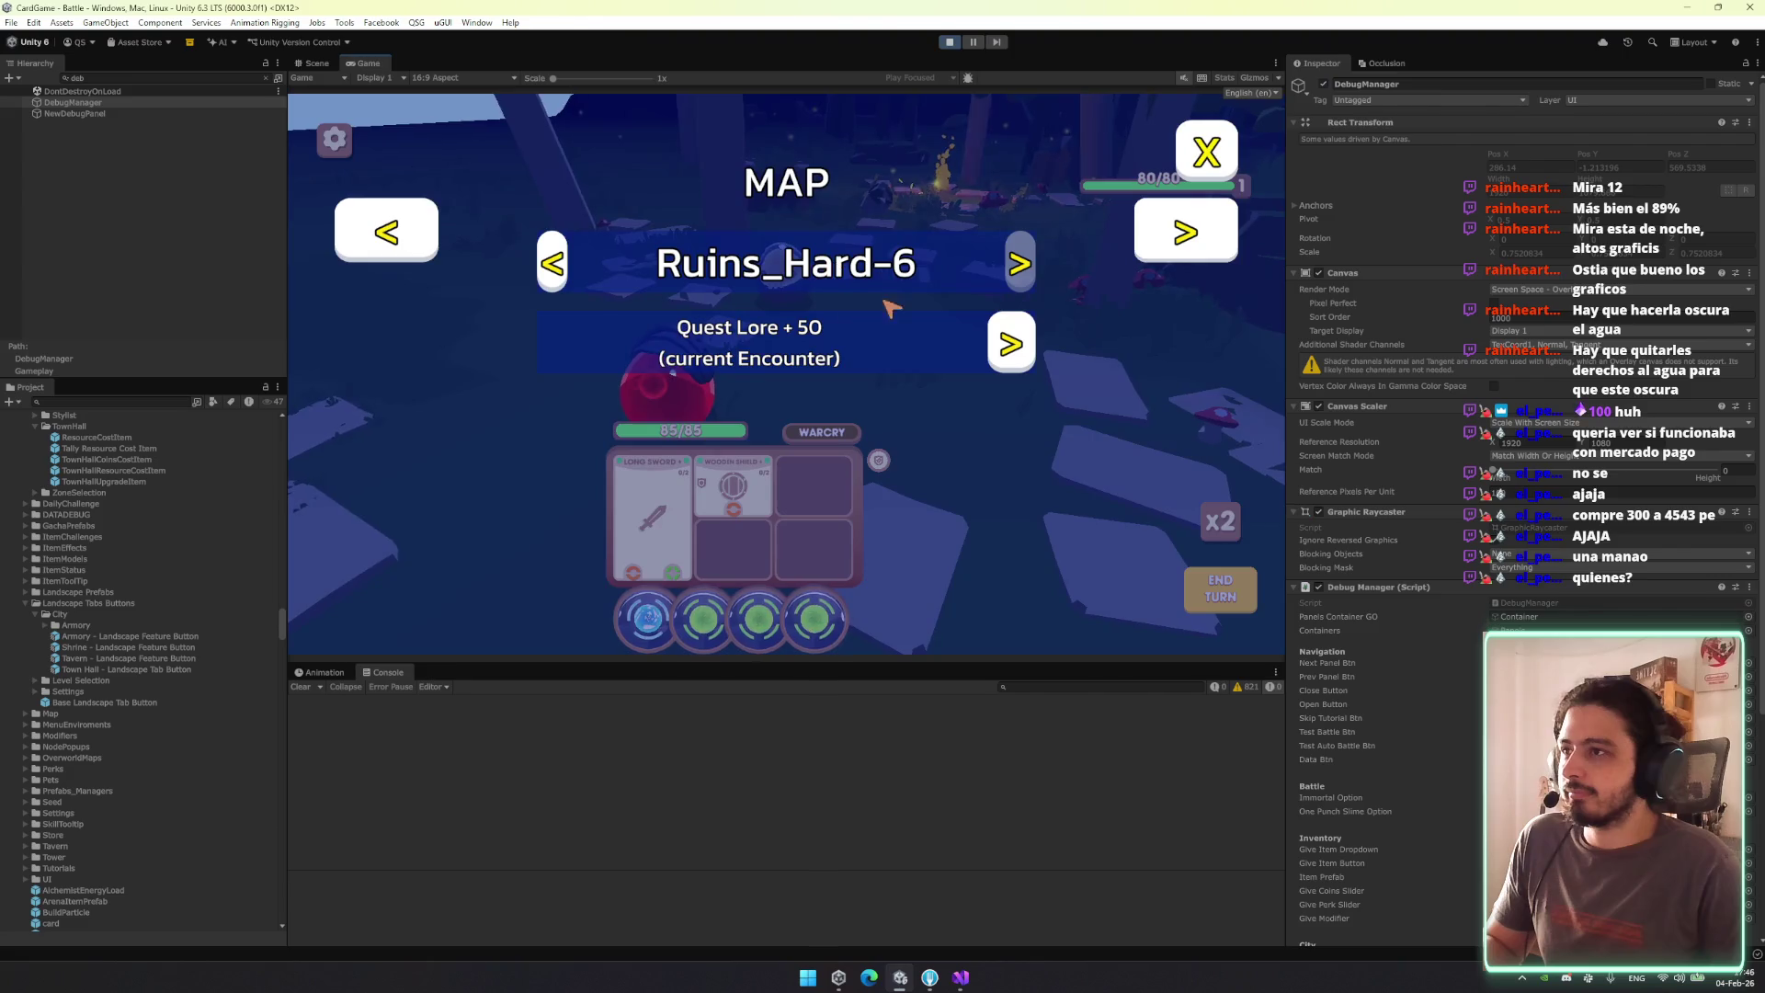
pyautogui.click(384, 232)
pyautogui.click(384, 233)
pyautogui.click(386, 233)
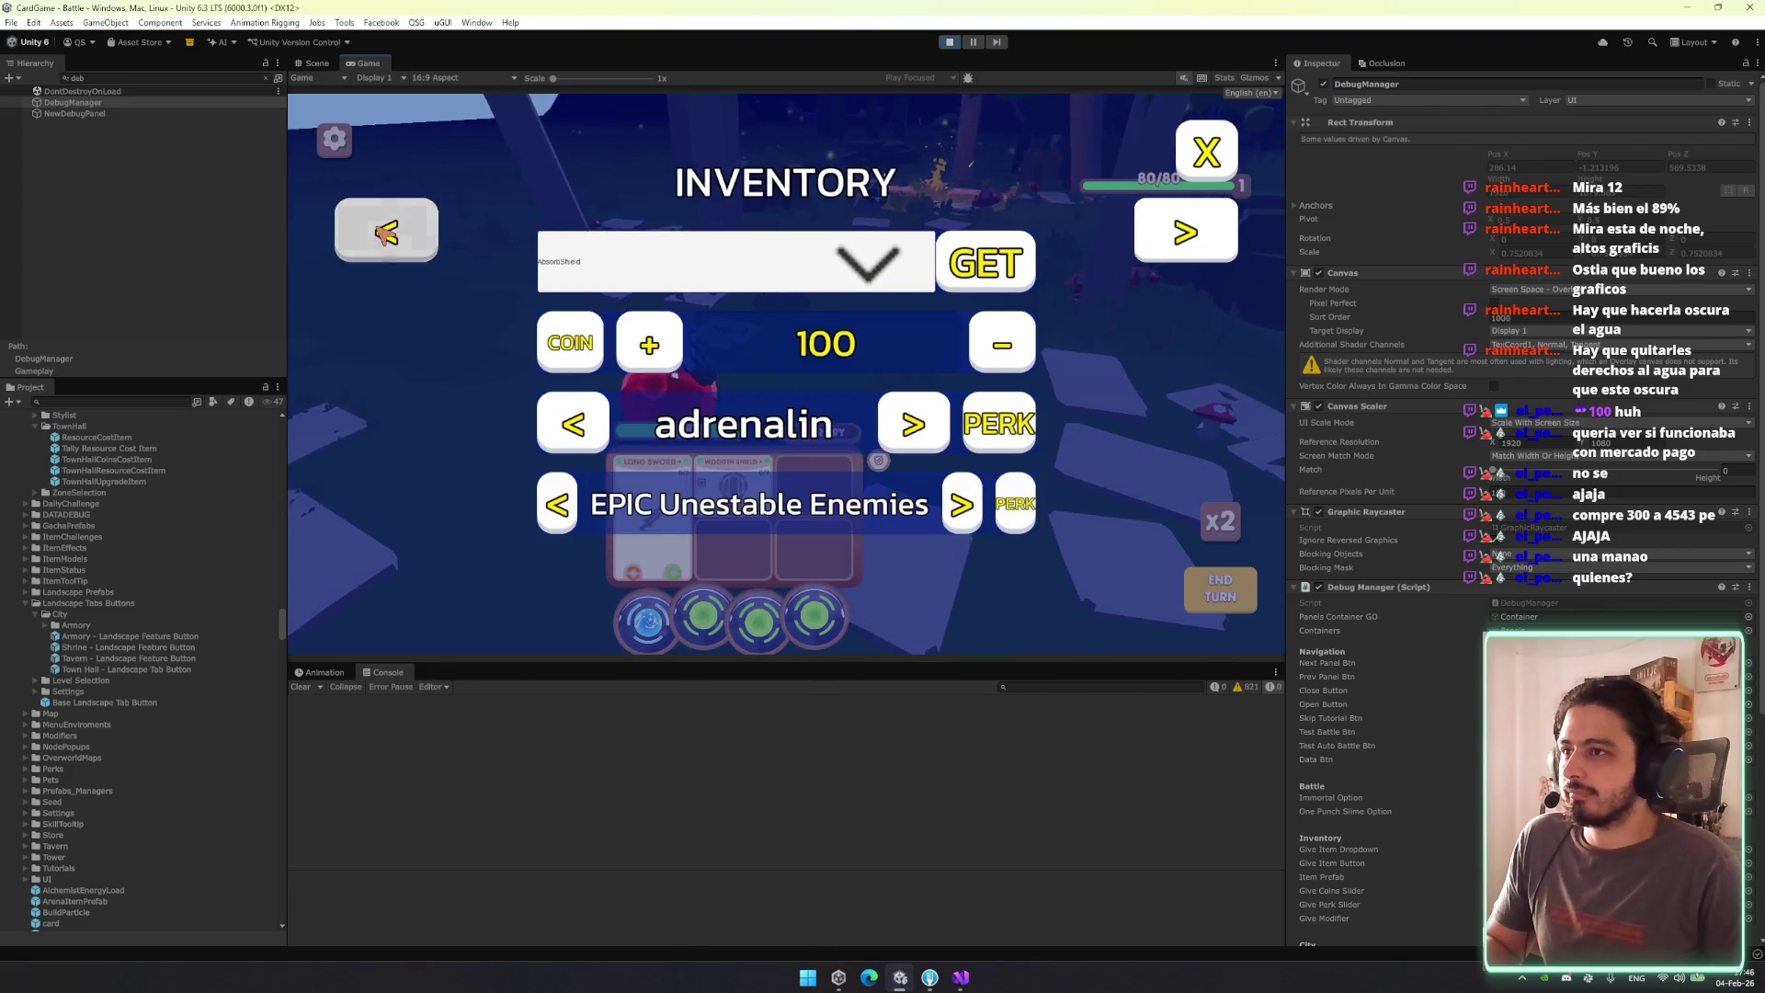
pyautogui.click(383, 226)
pyautogui.click(1207, 150)
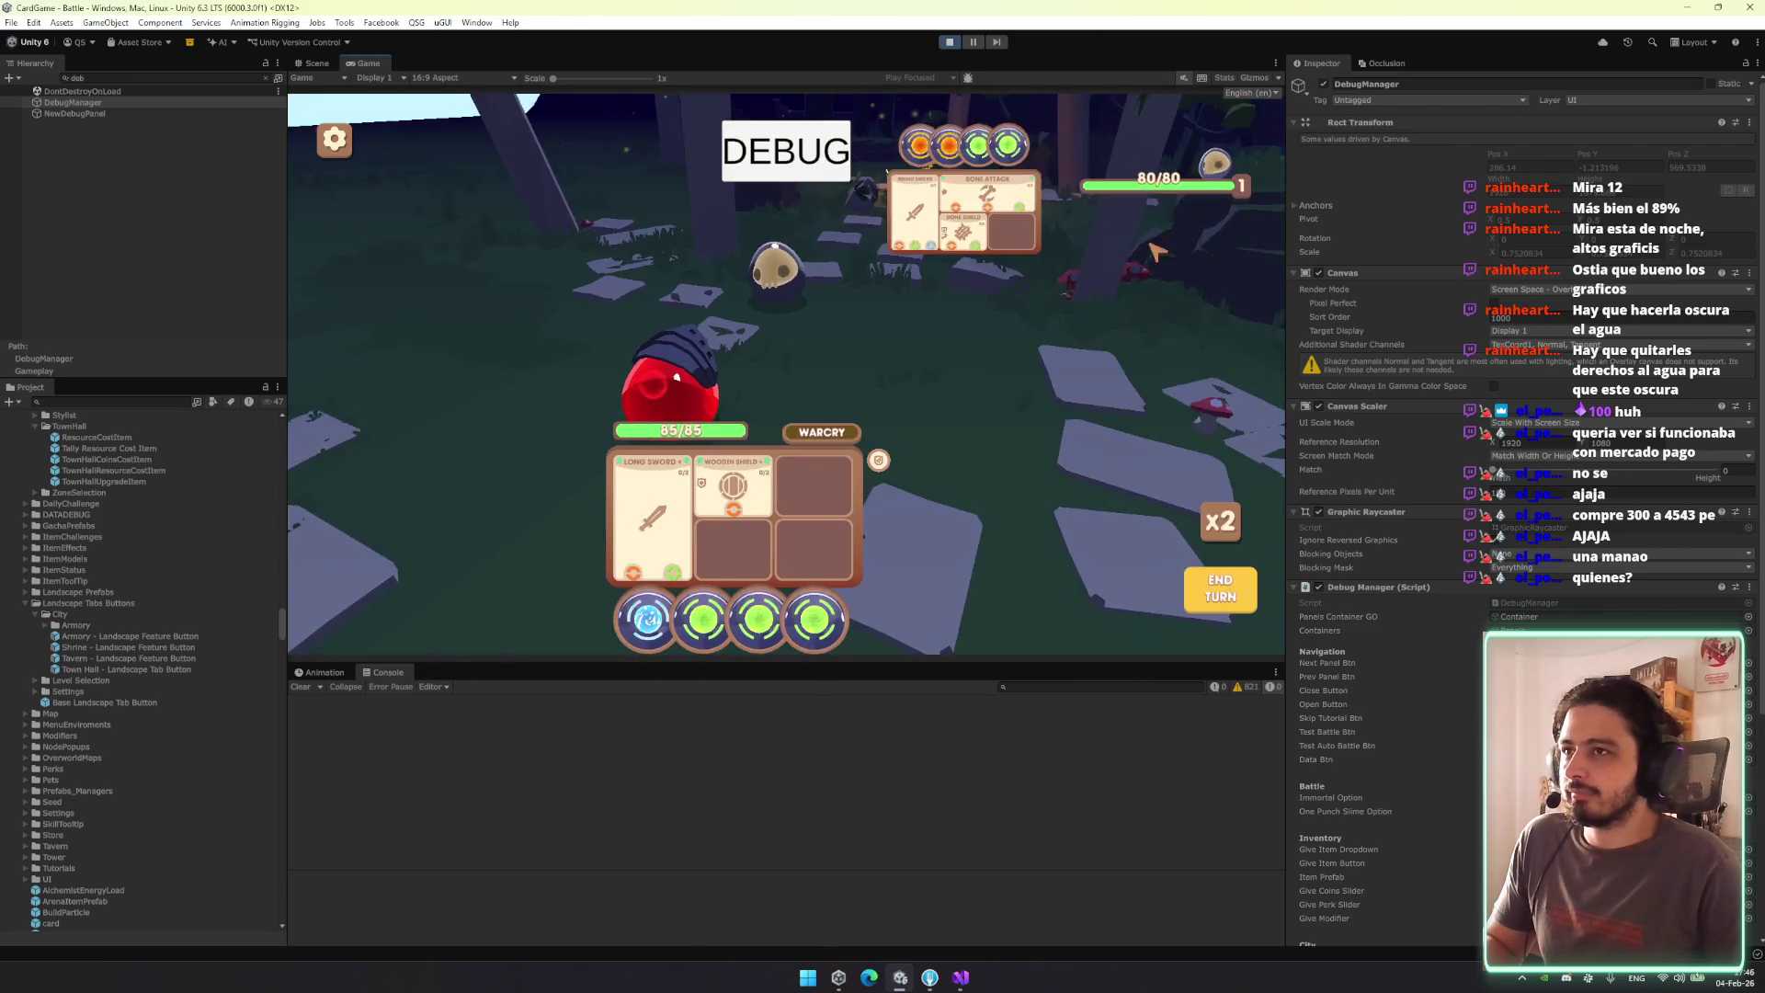
pyautogui.click(1229, 589)
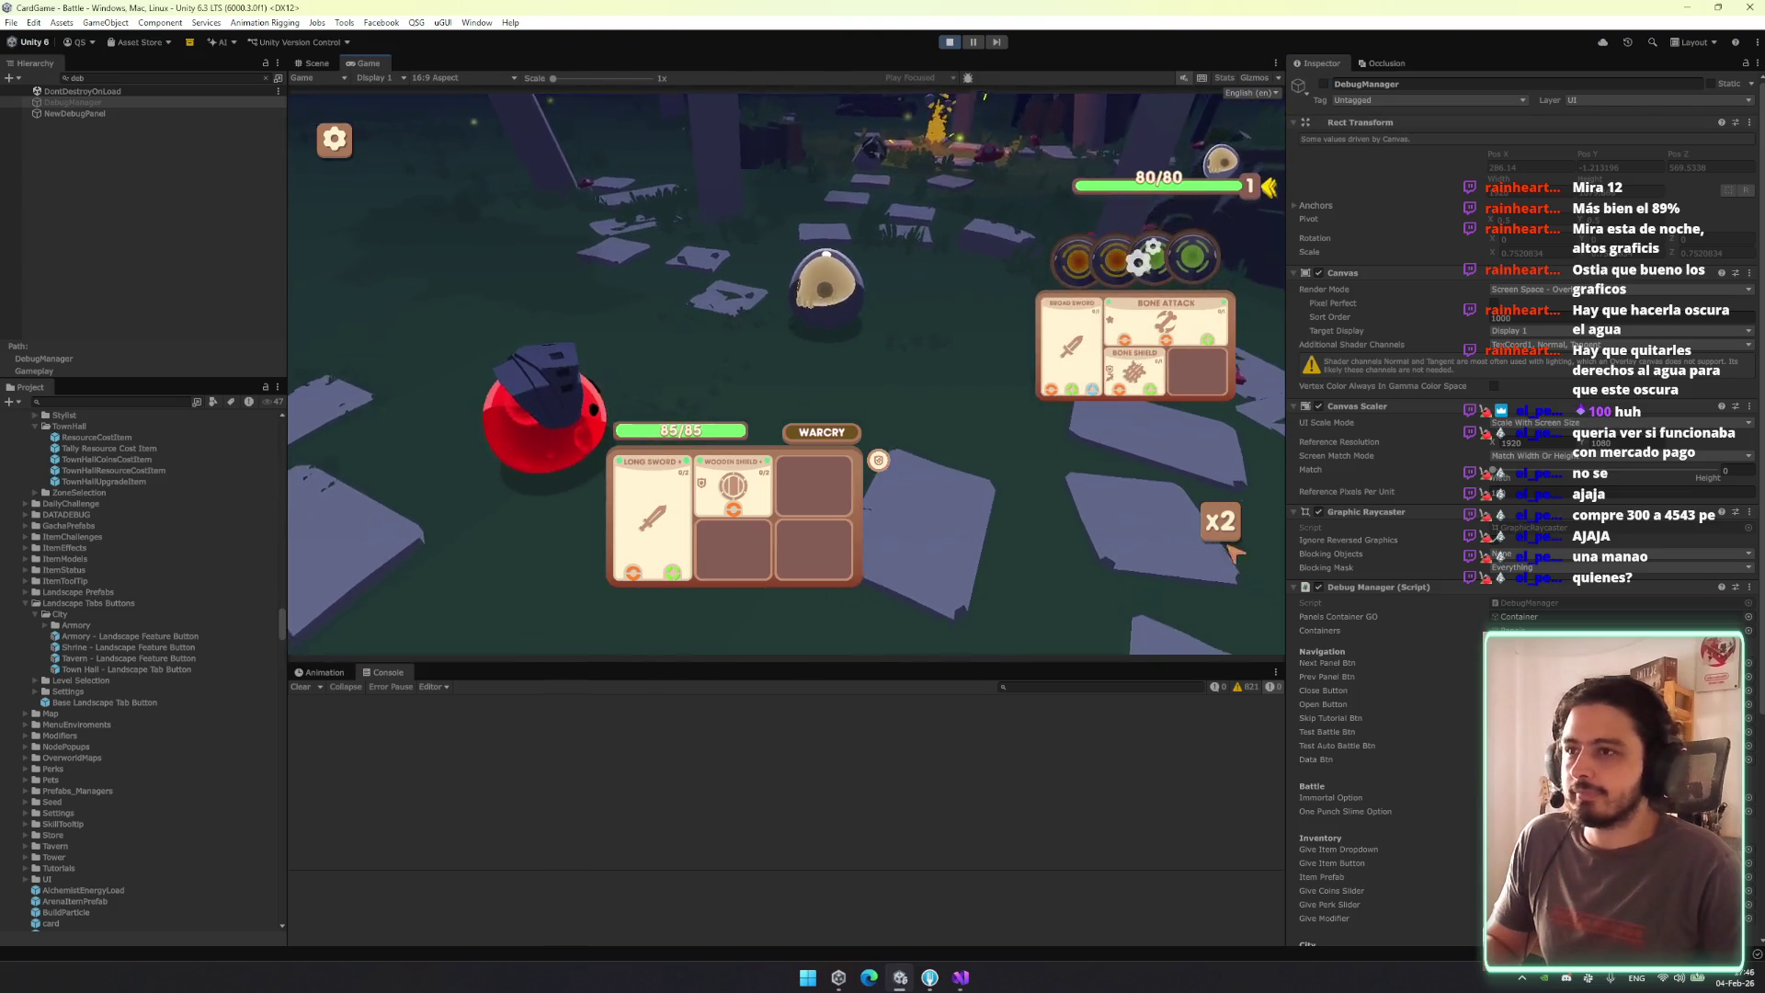
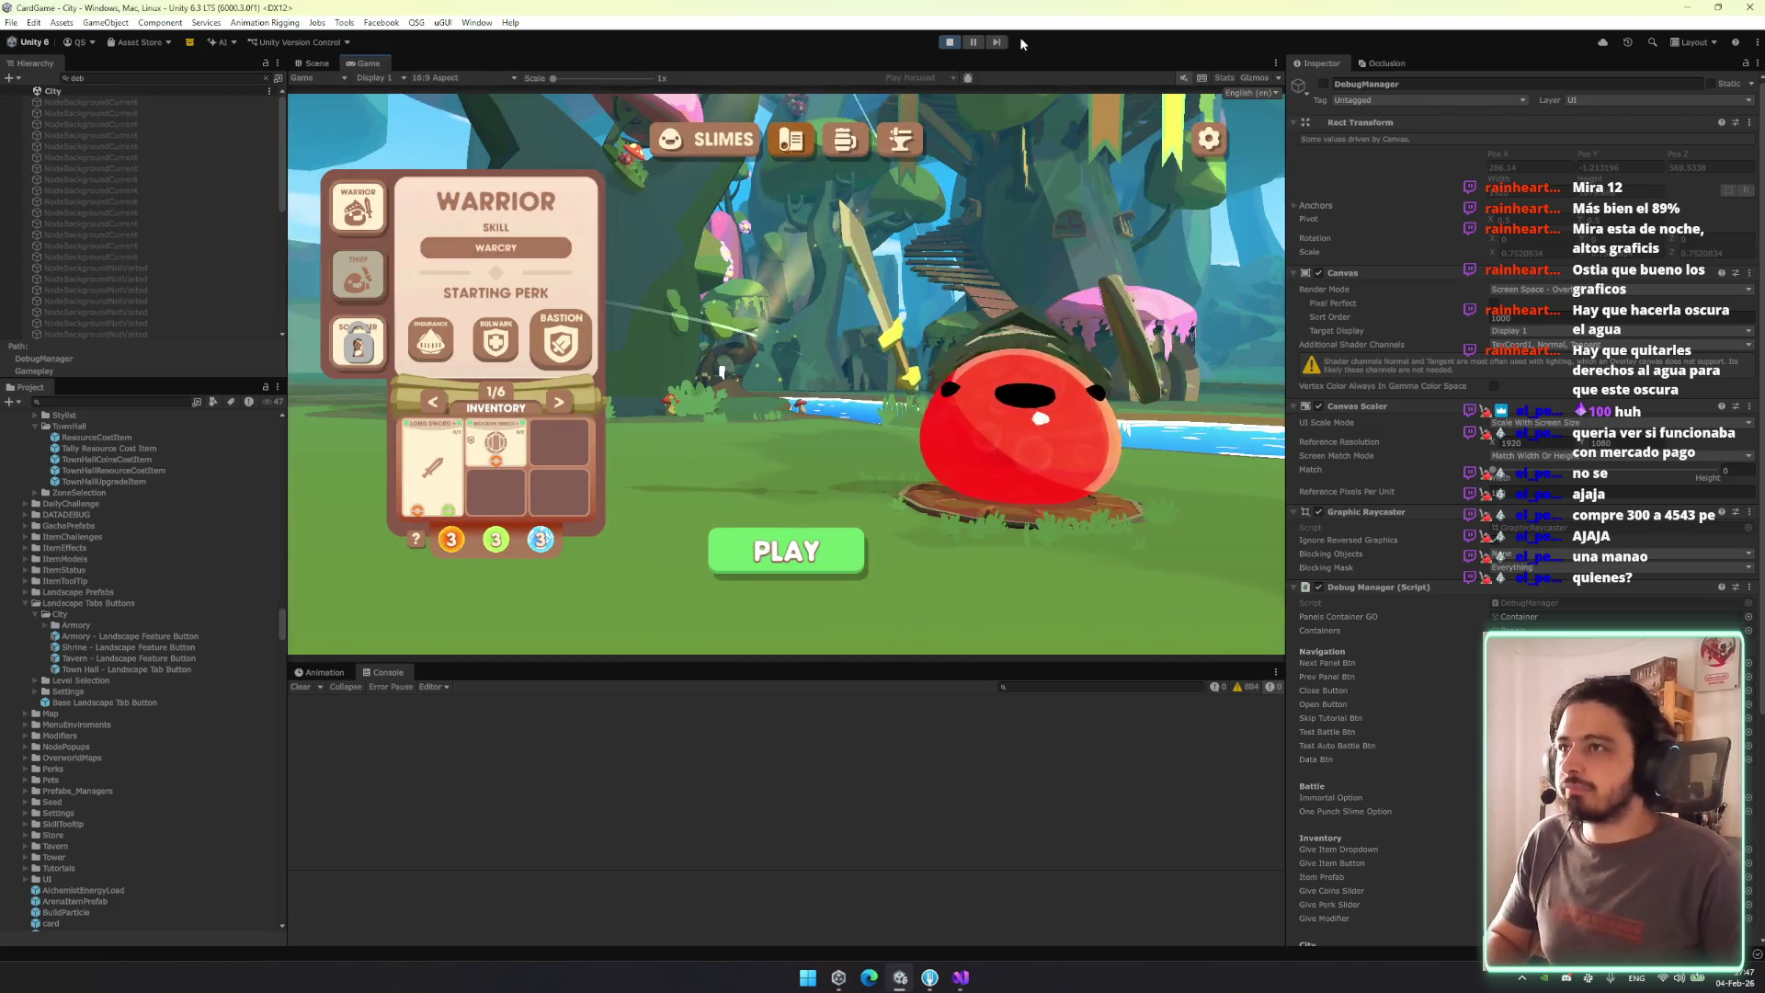
# Exit Play mode with Ctrl+P and bring up Fork, which lists 49 local changes.
pyautogui.hotkey('ctrl', 'p')
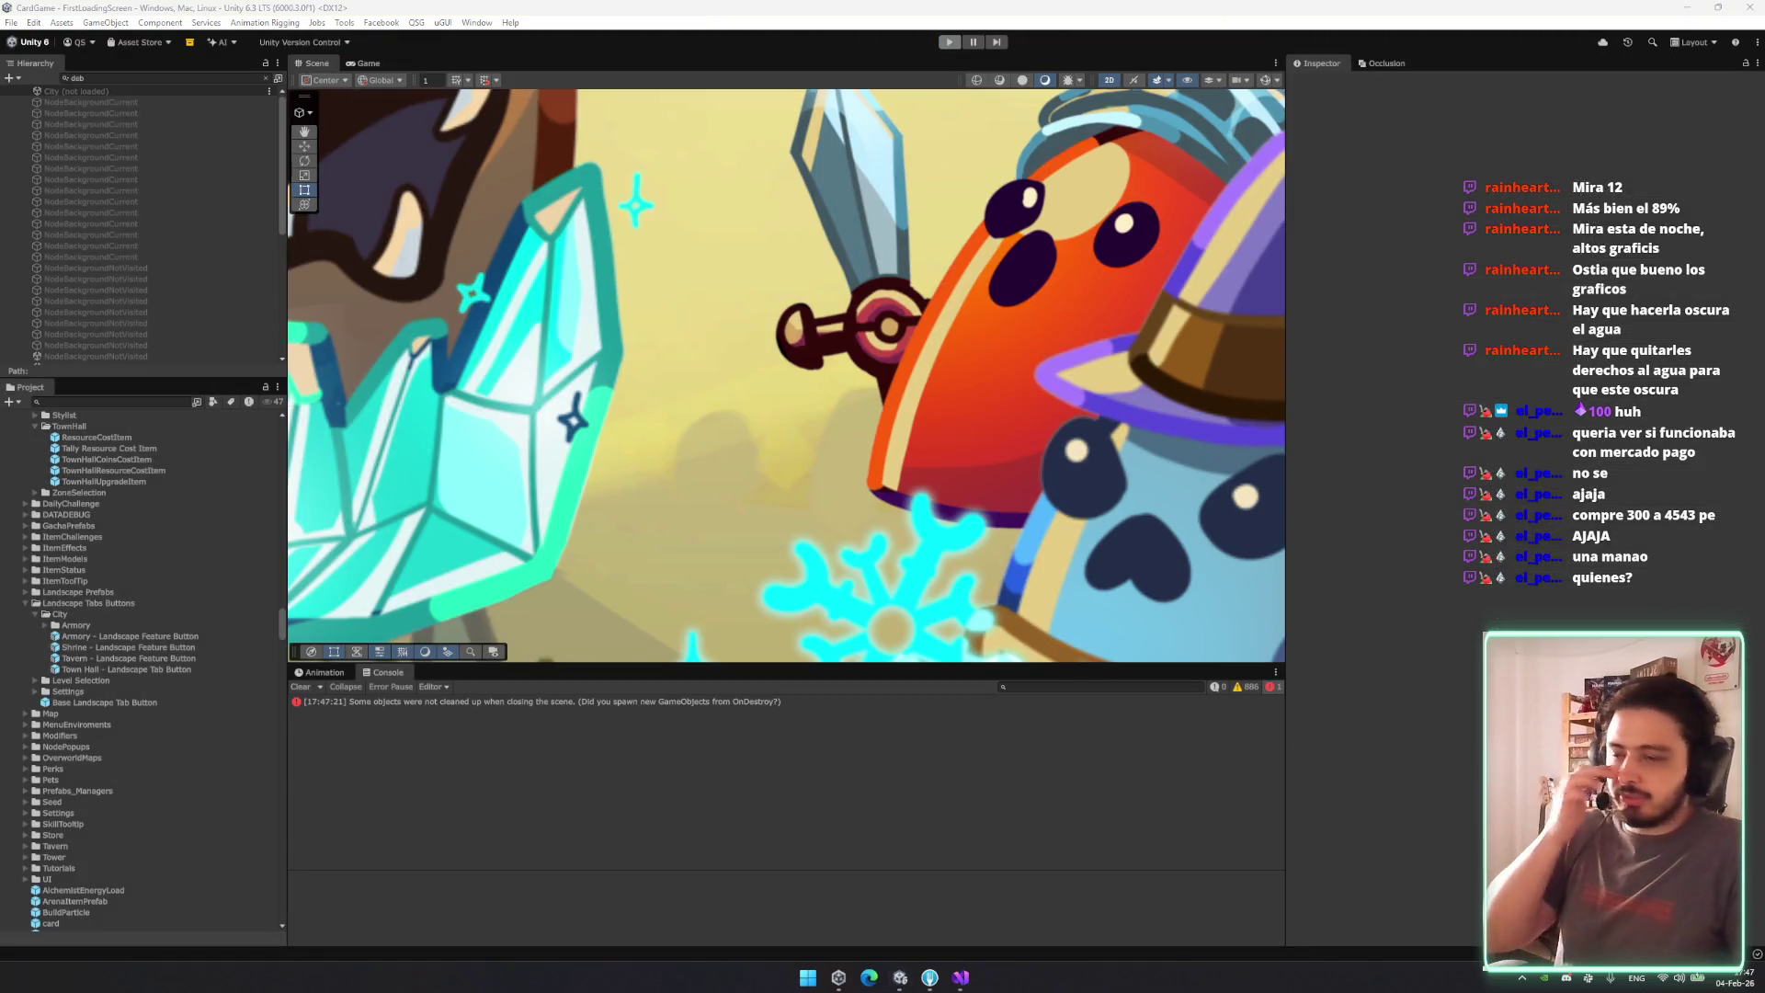
pyautogui.click(931, 979)
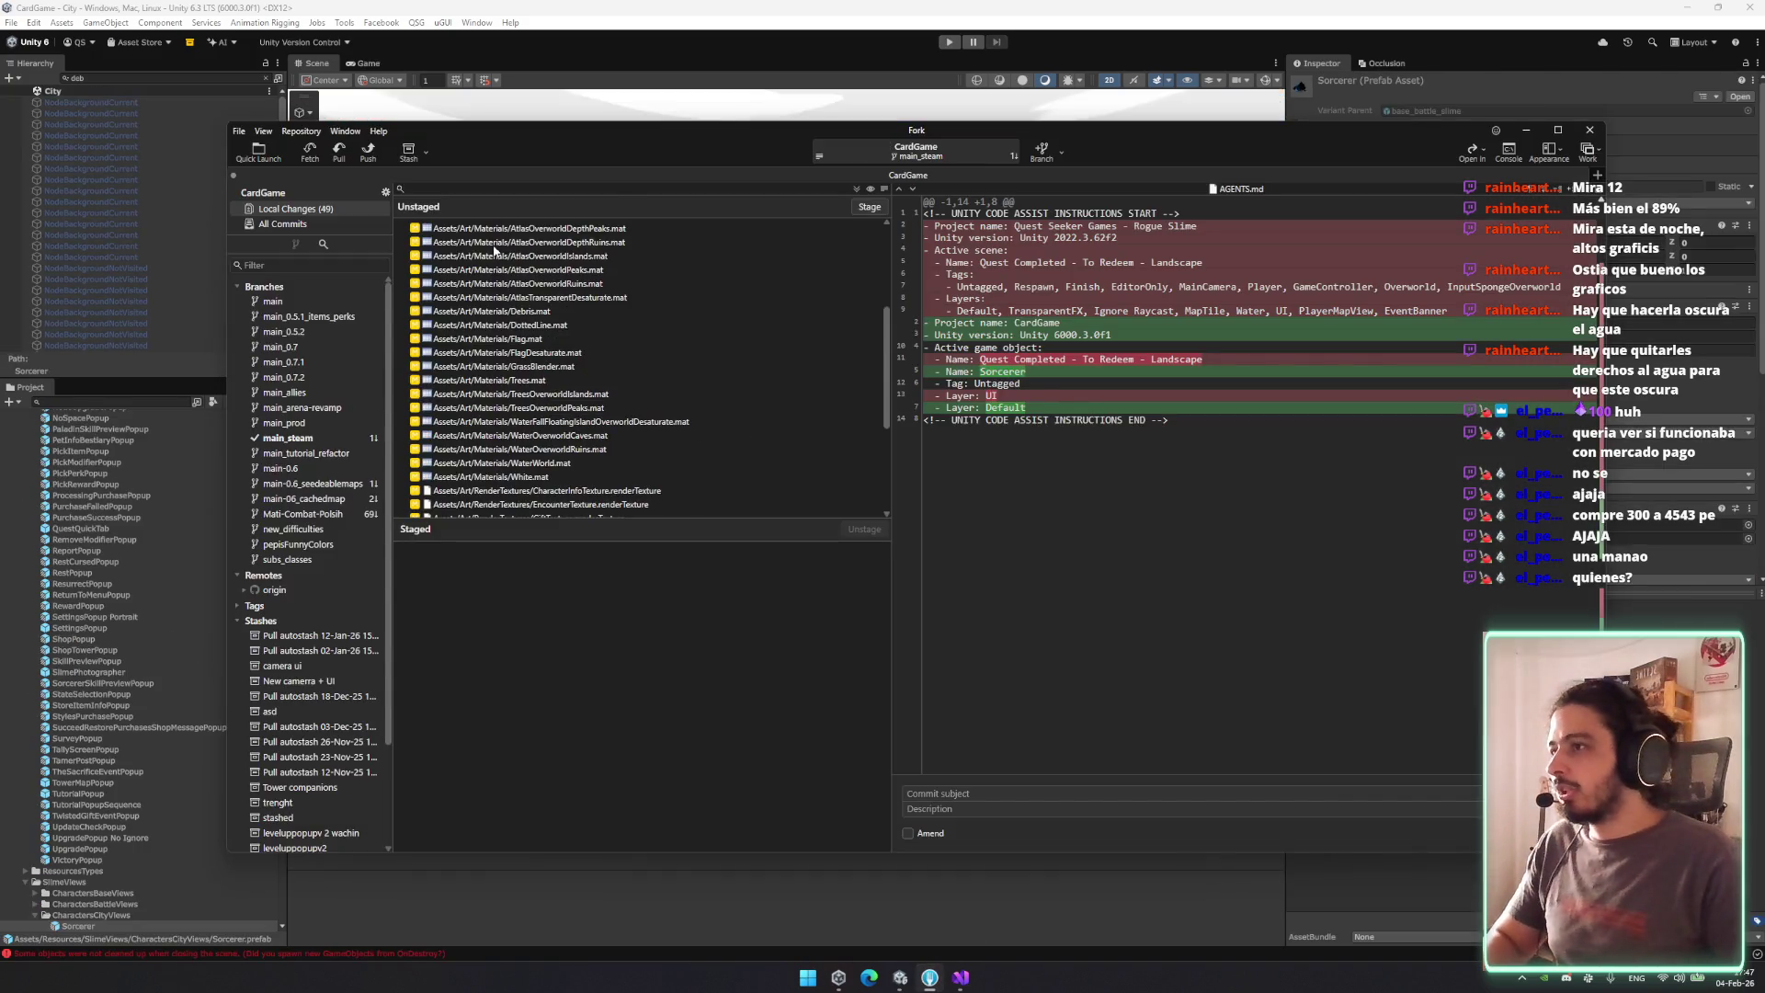
# Pull main_steam from origin and dismiss the resulting index.lock Git Error.
pyautogui.click(339, 151)
pyautogui.press('Return')
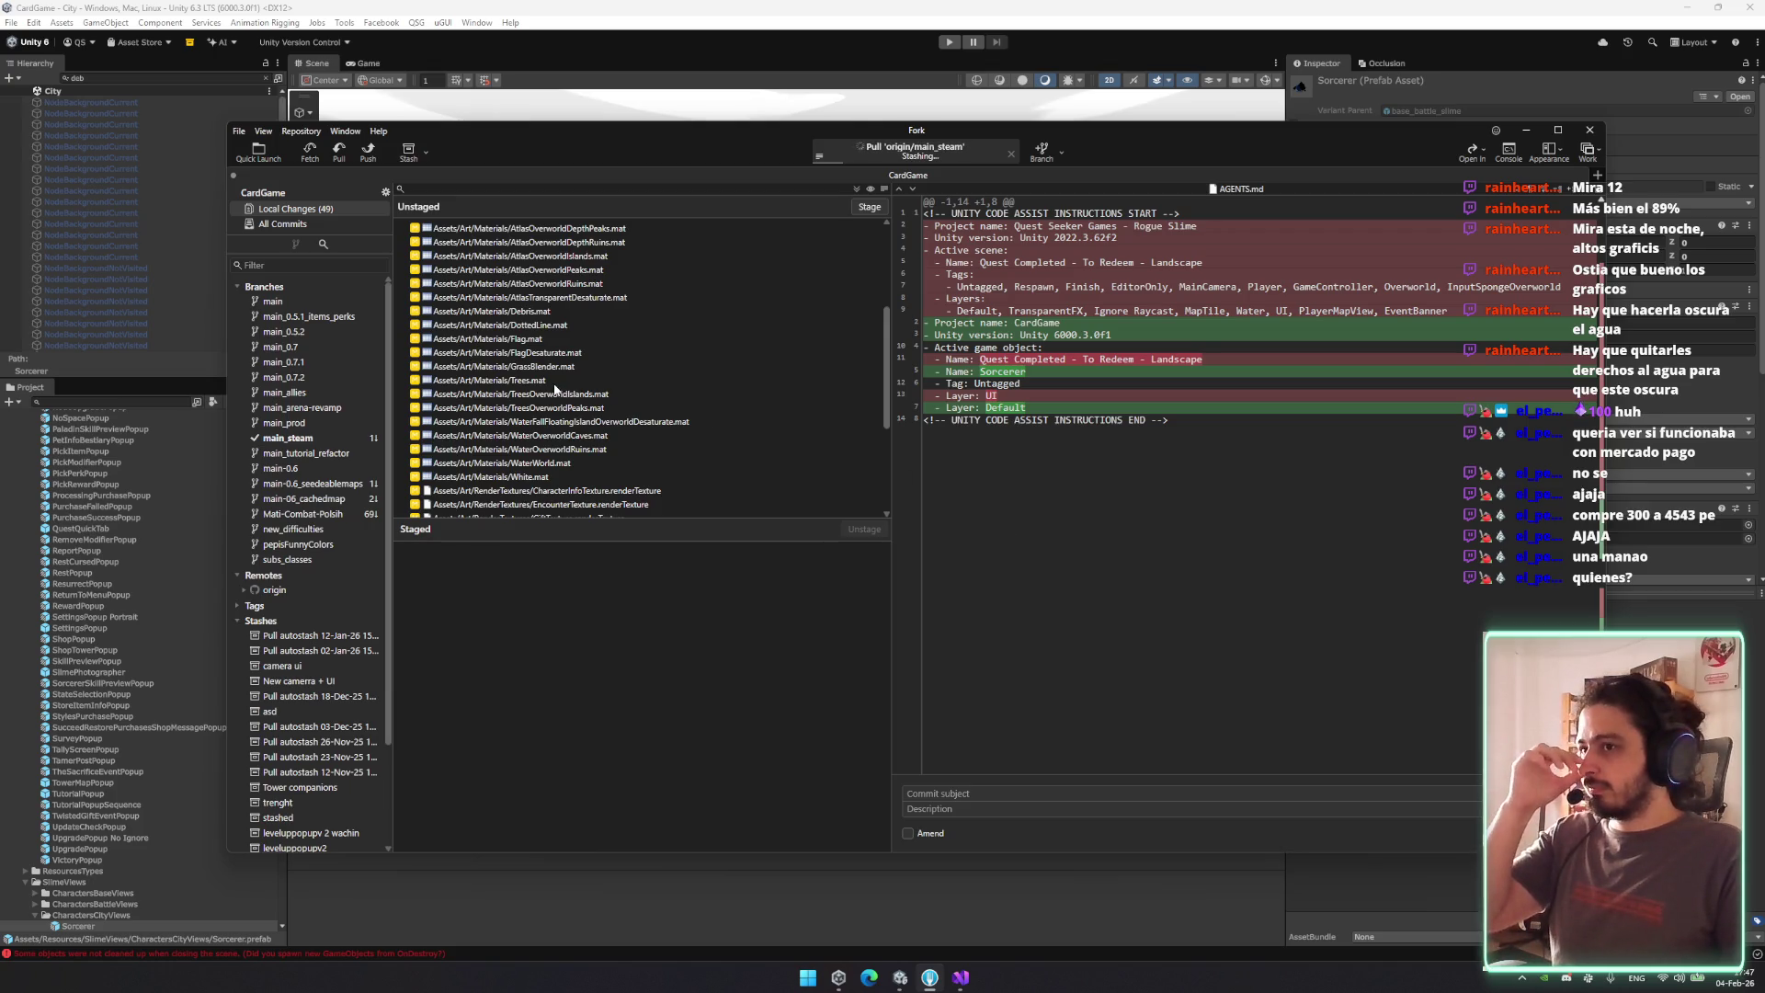
pyautogui.scroll(-5, 575, 508)
pyautogui.click(591, 410)
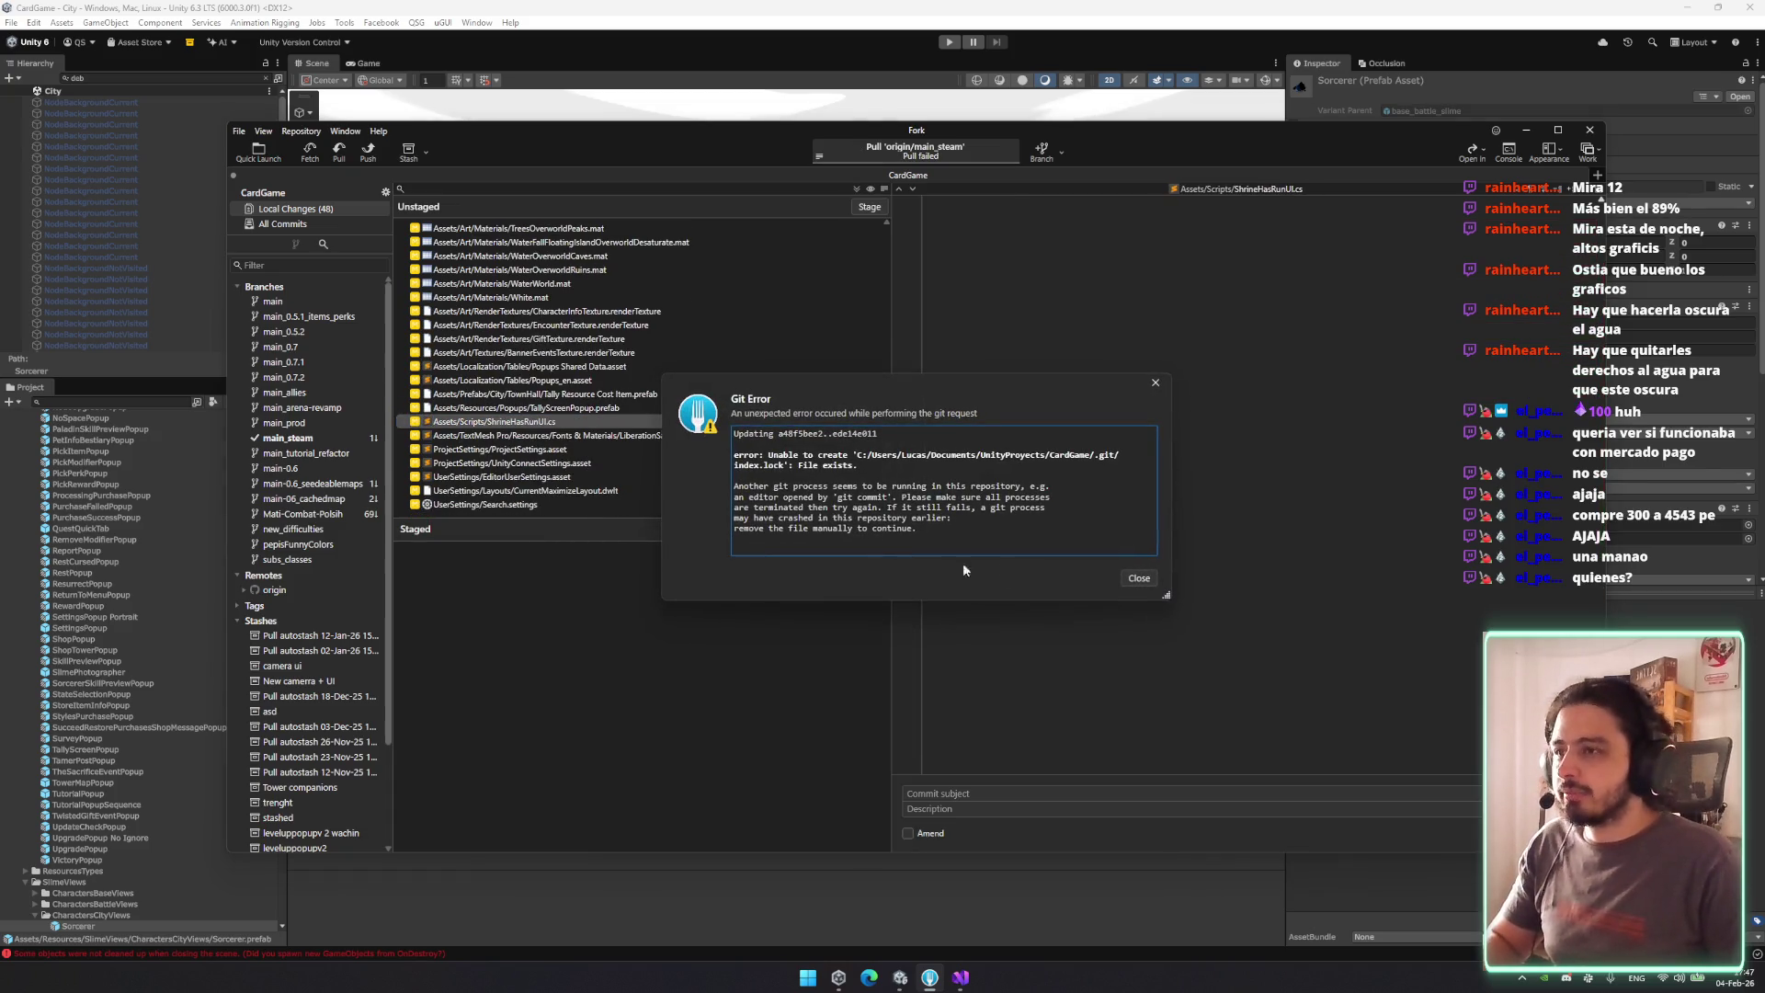
pyautogui.press('Escape')
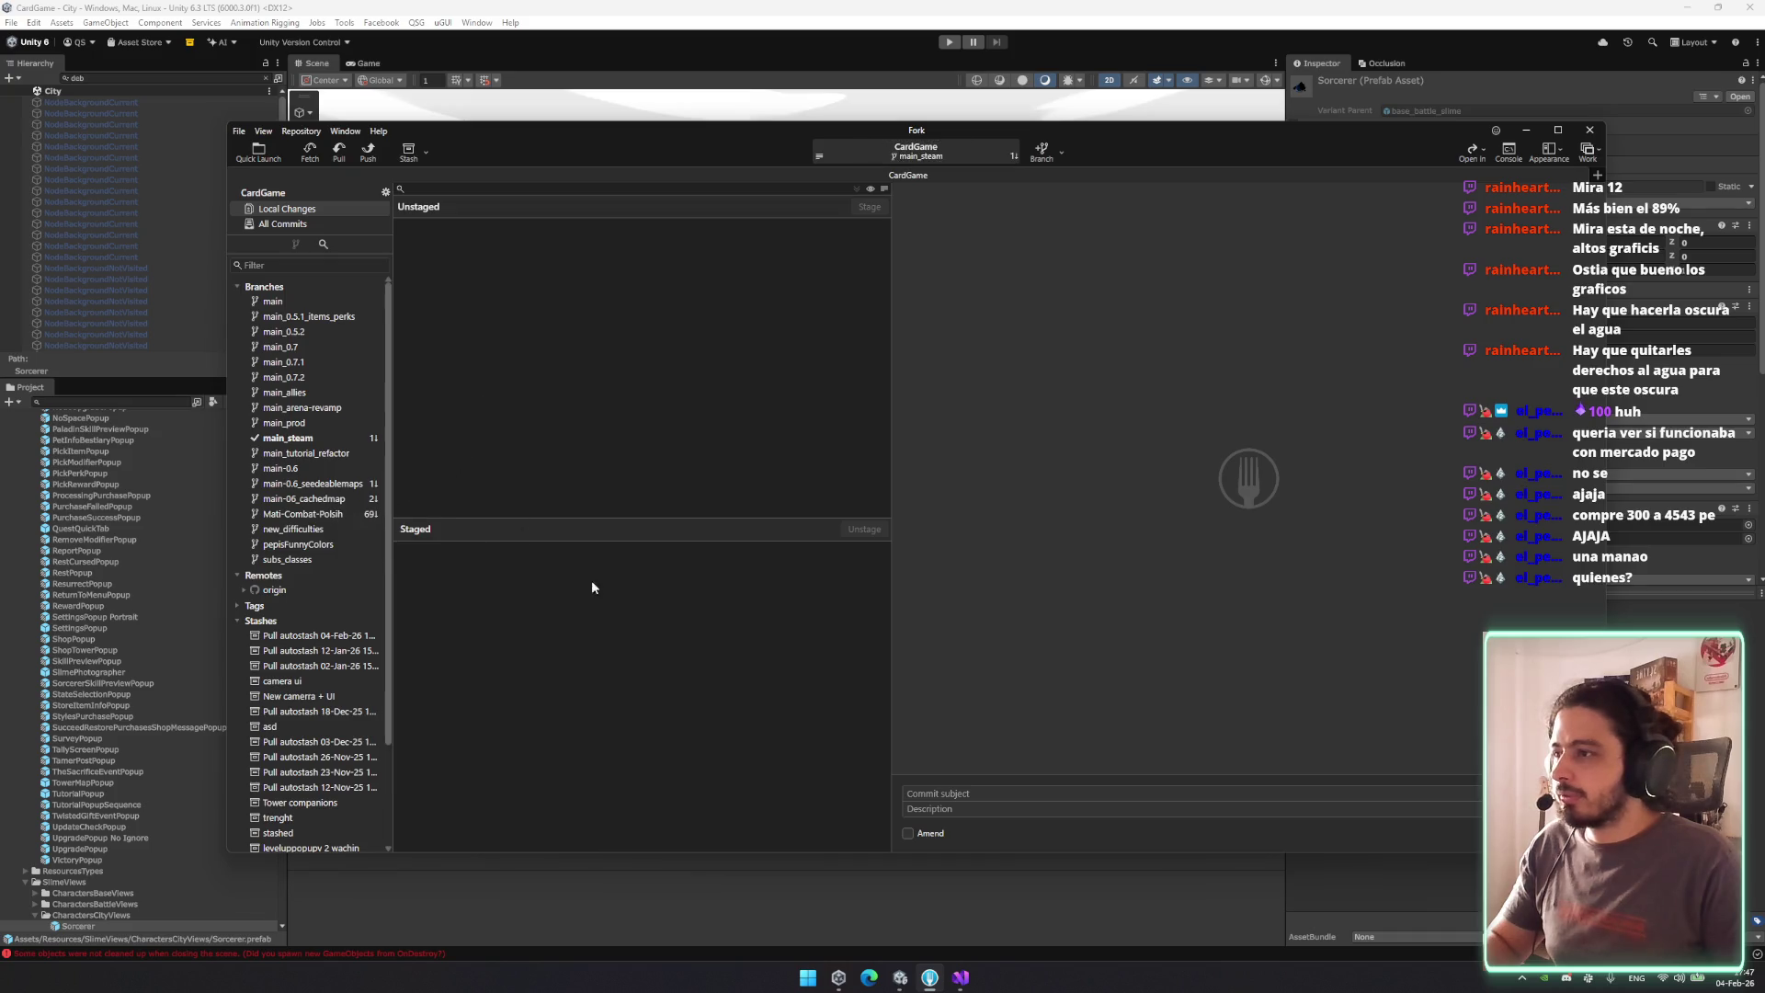
# Retry the pull from origin, autostashing local work as 'Pull autostash 04-Feb-26'.
pyautogui.moveTo(700, 156); pyautogui.dragTo(715, 201)
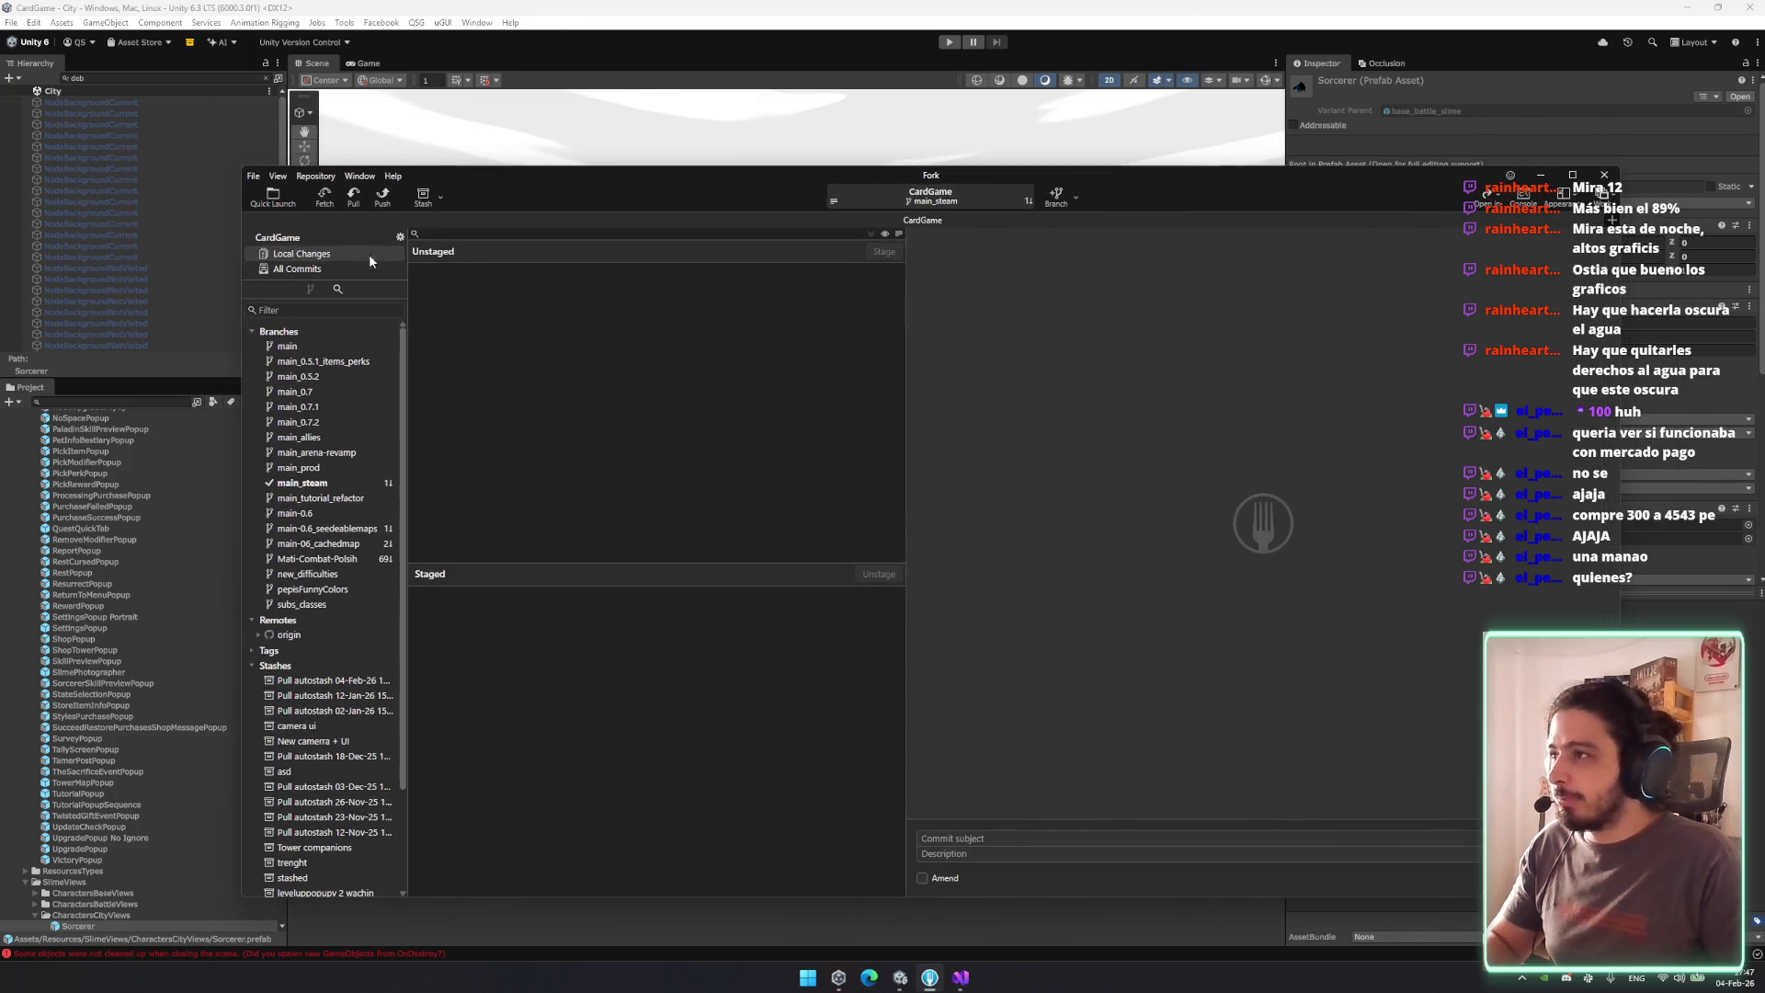
pyautogui.click(356, 195)
pyautogui.click(1039, 590)
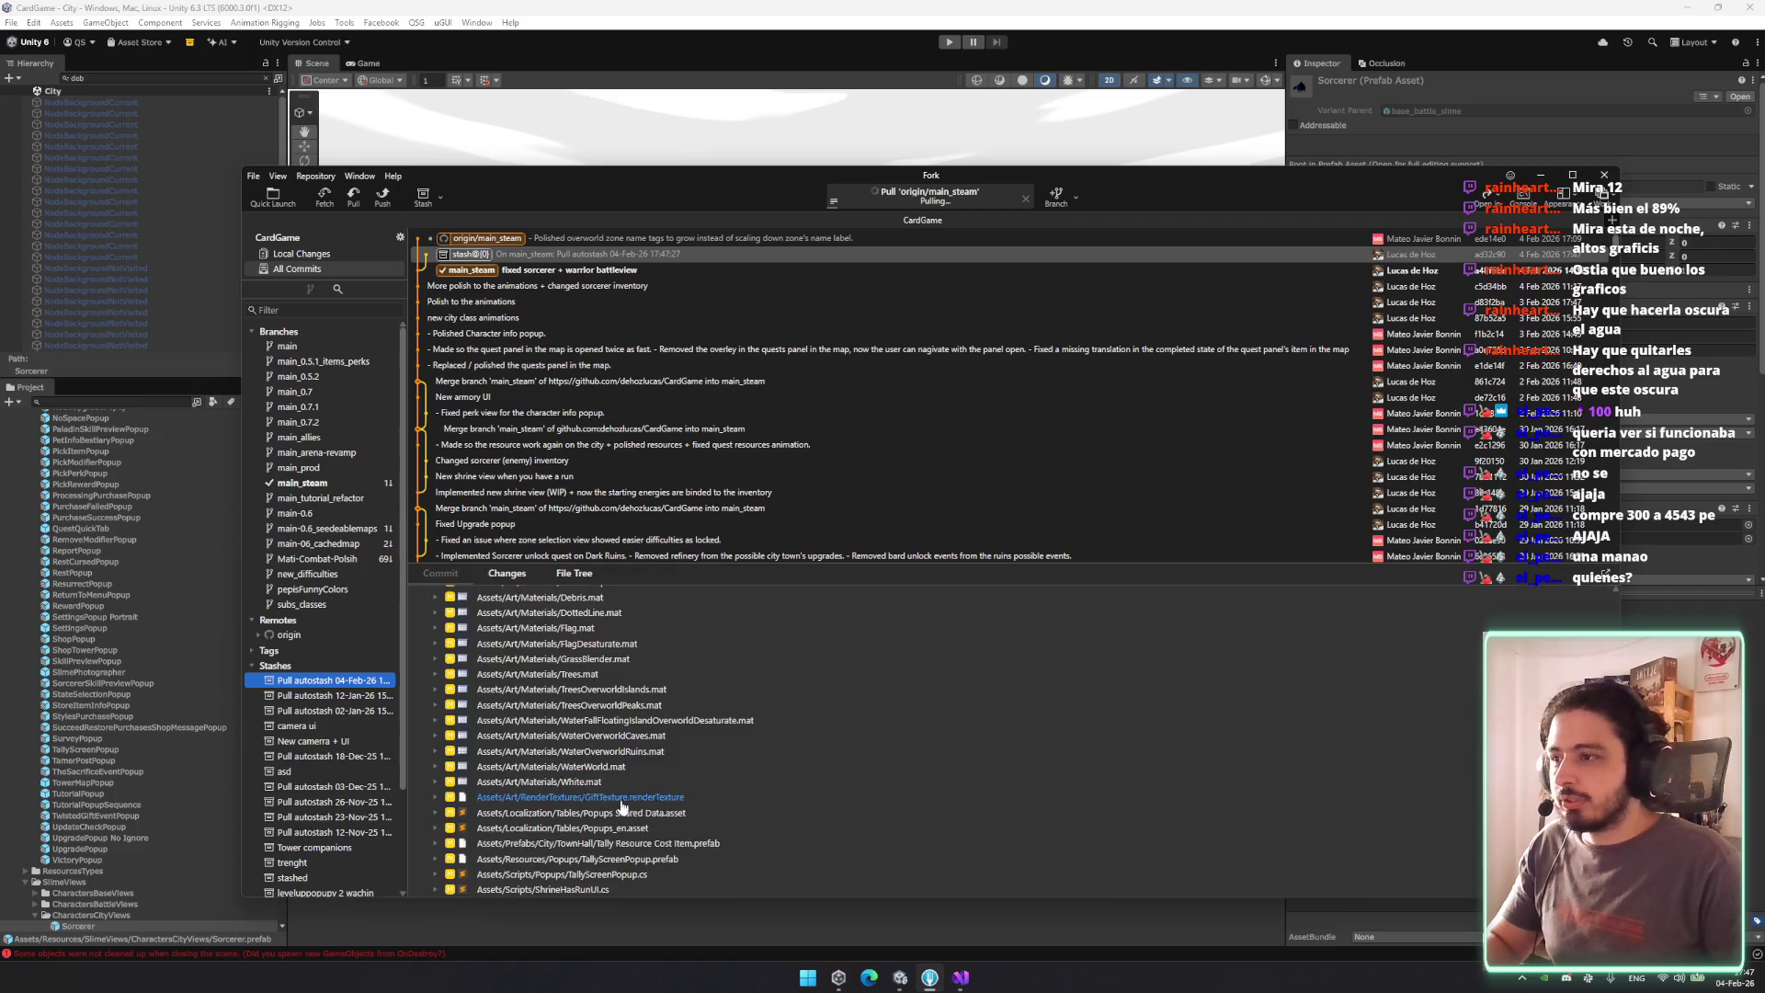
# Apply the 'Pull autostash 04-Feb-26' stash and review the restored local changes.
pyautogui.doubleClick(345, 681)
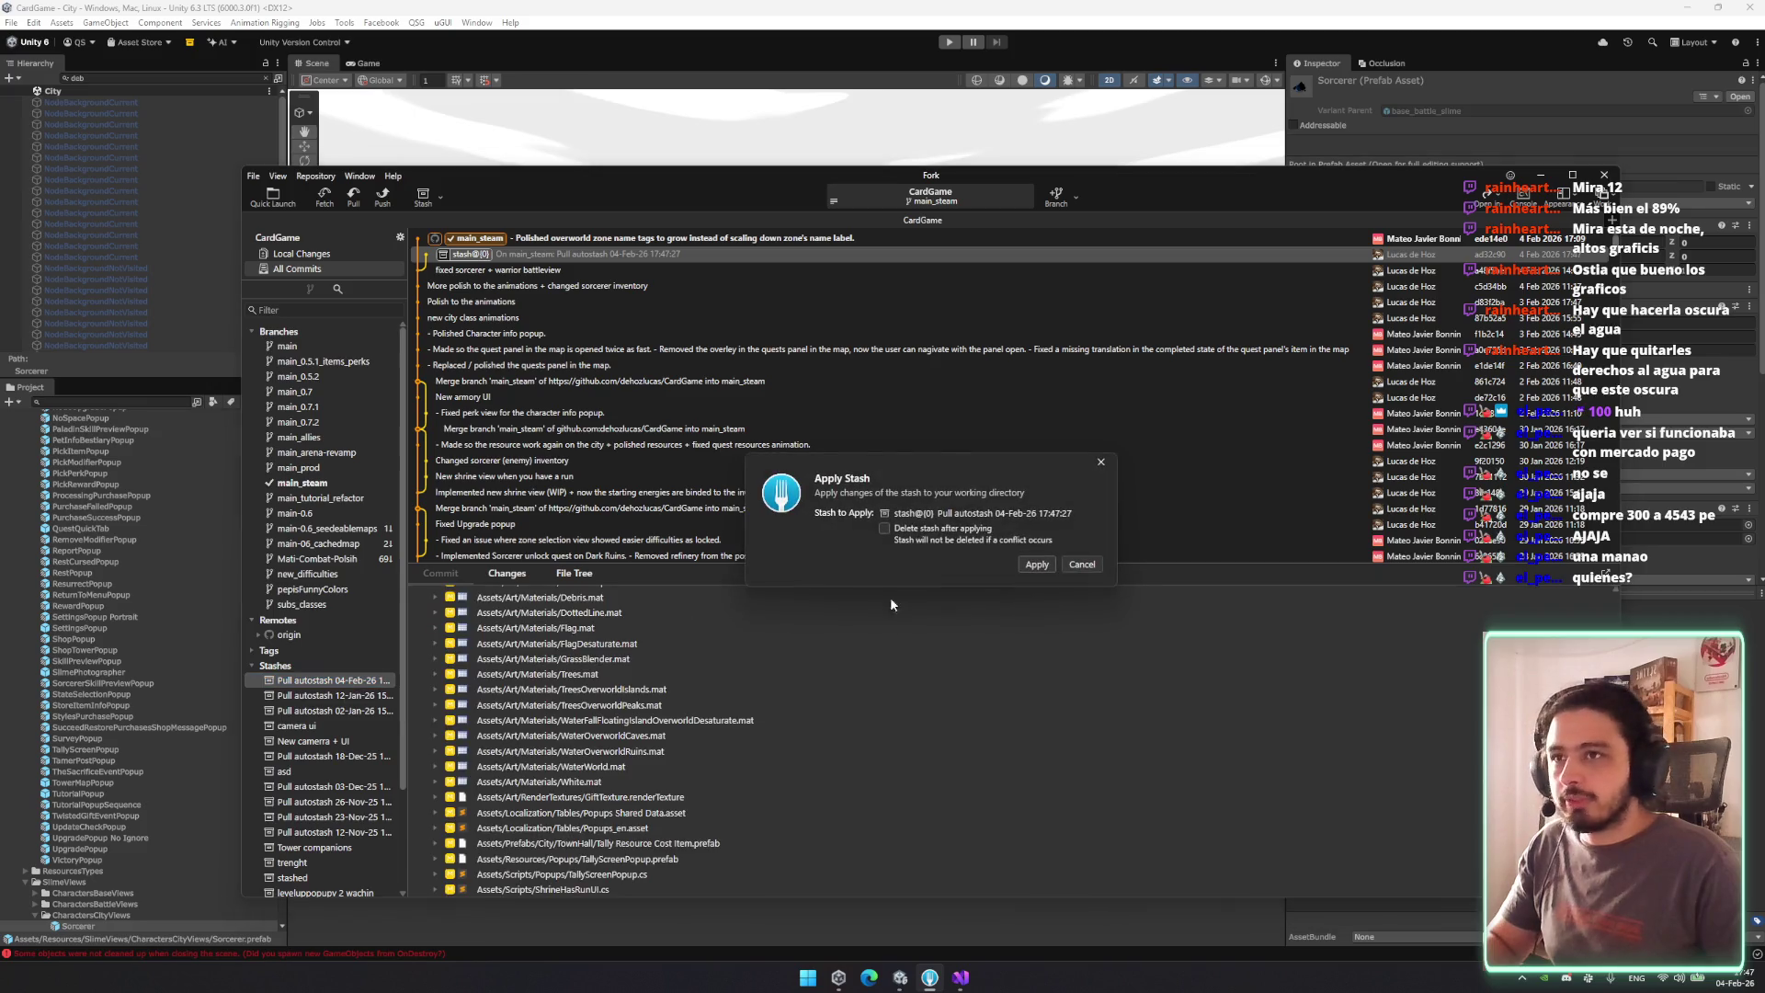
pyautogui.click(1035, 564)
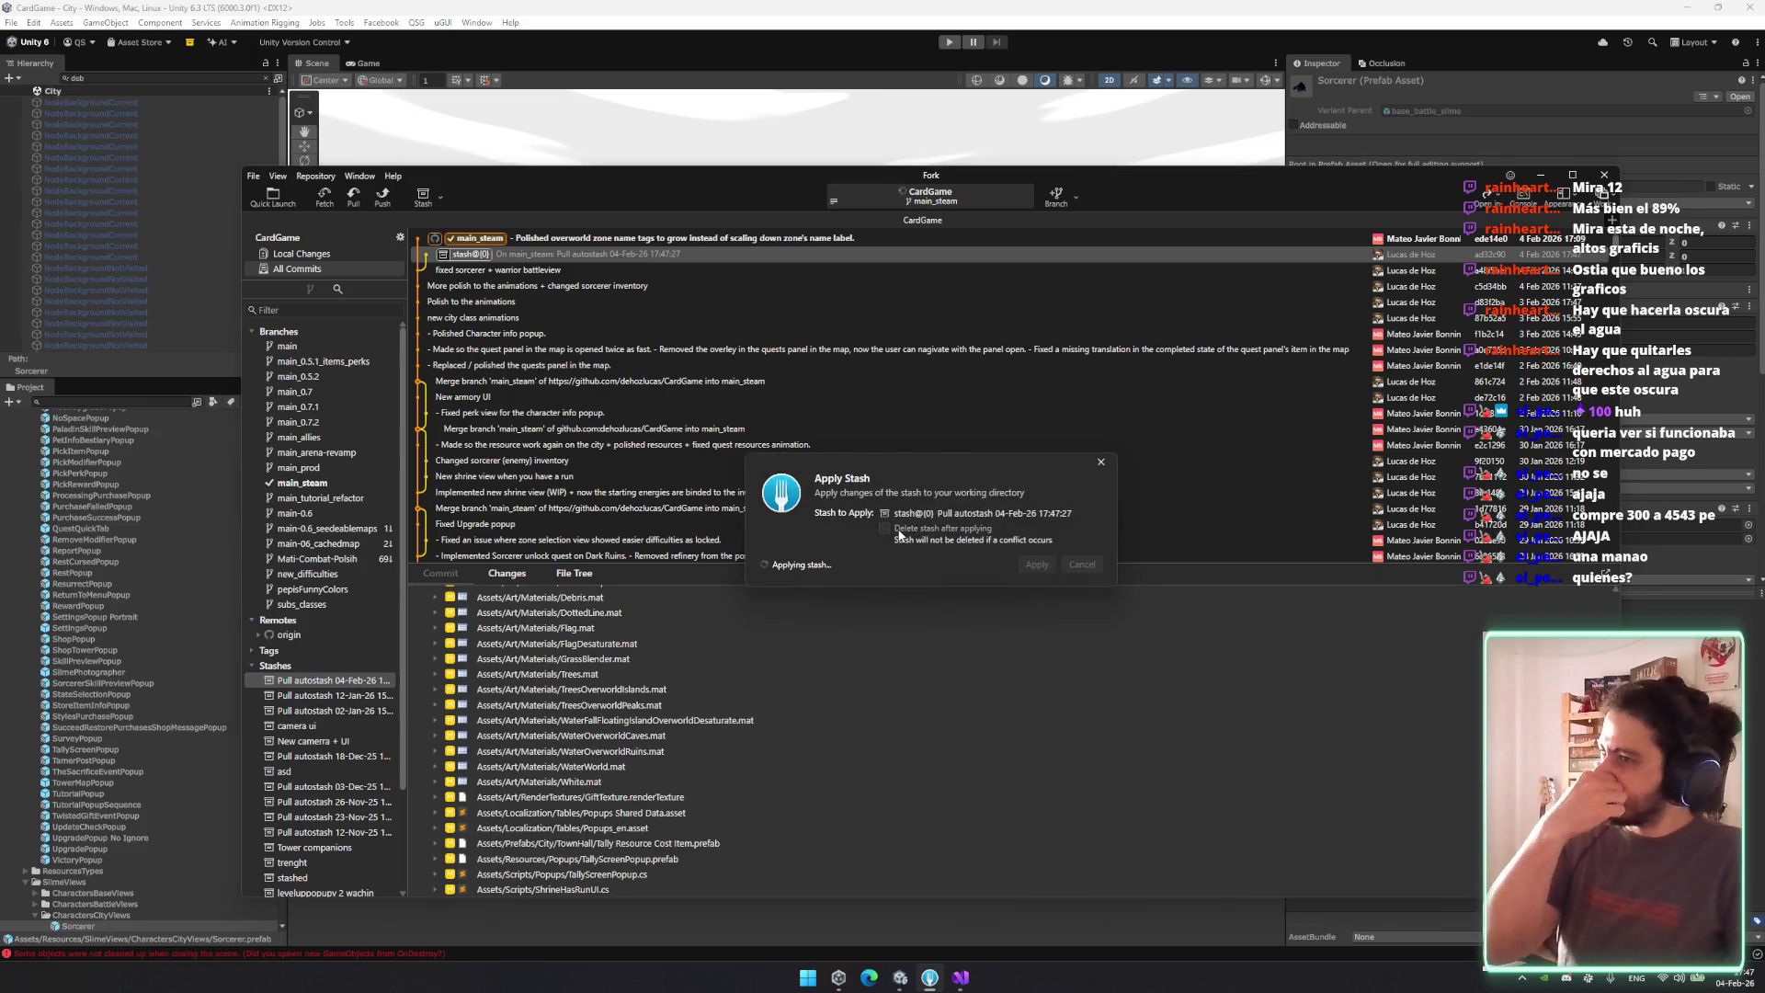
pyautogui.click(355, 255)
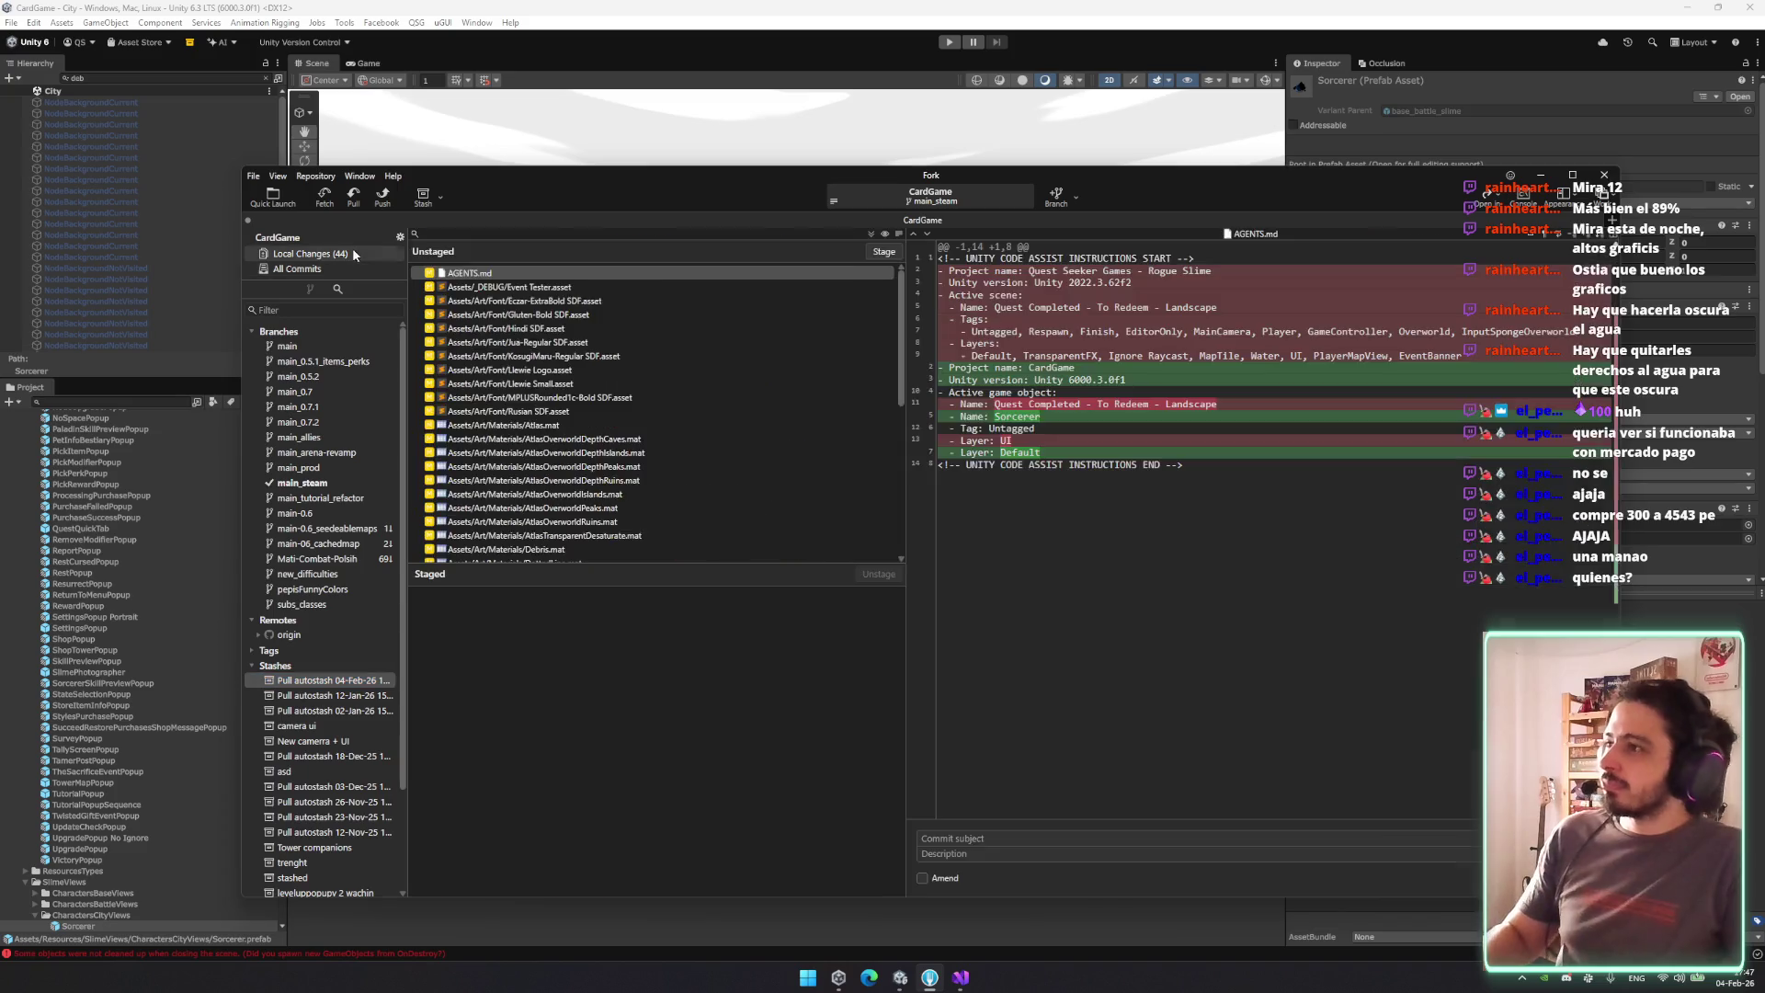
pyautogui.scroll(-5, 694, 444)
pyautogui.click(636, 454)
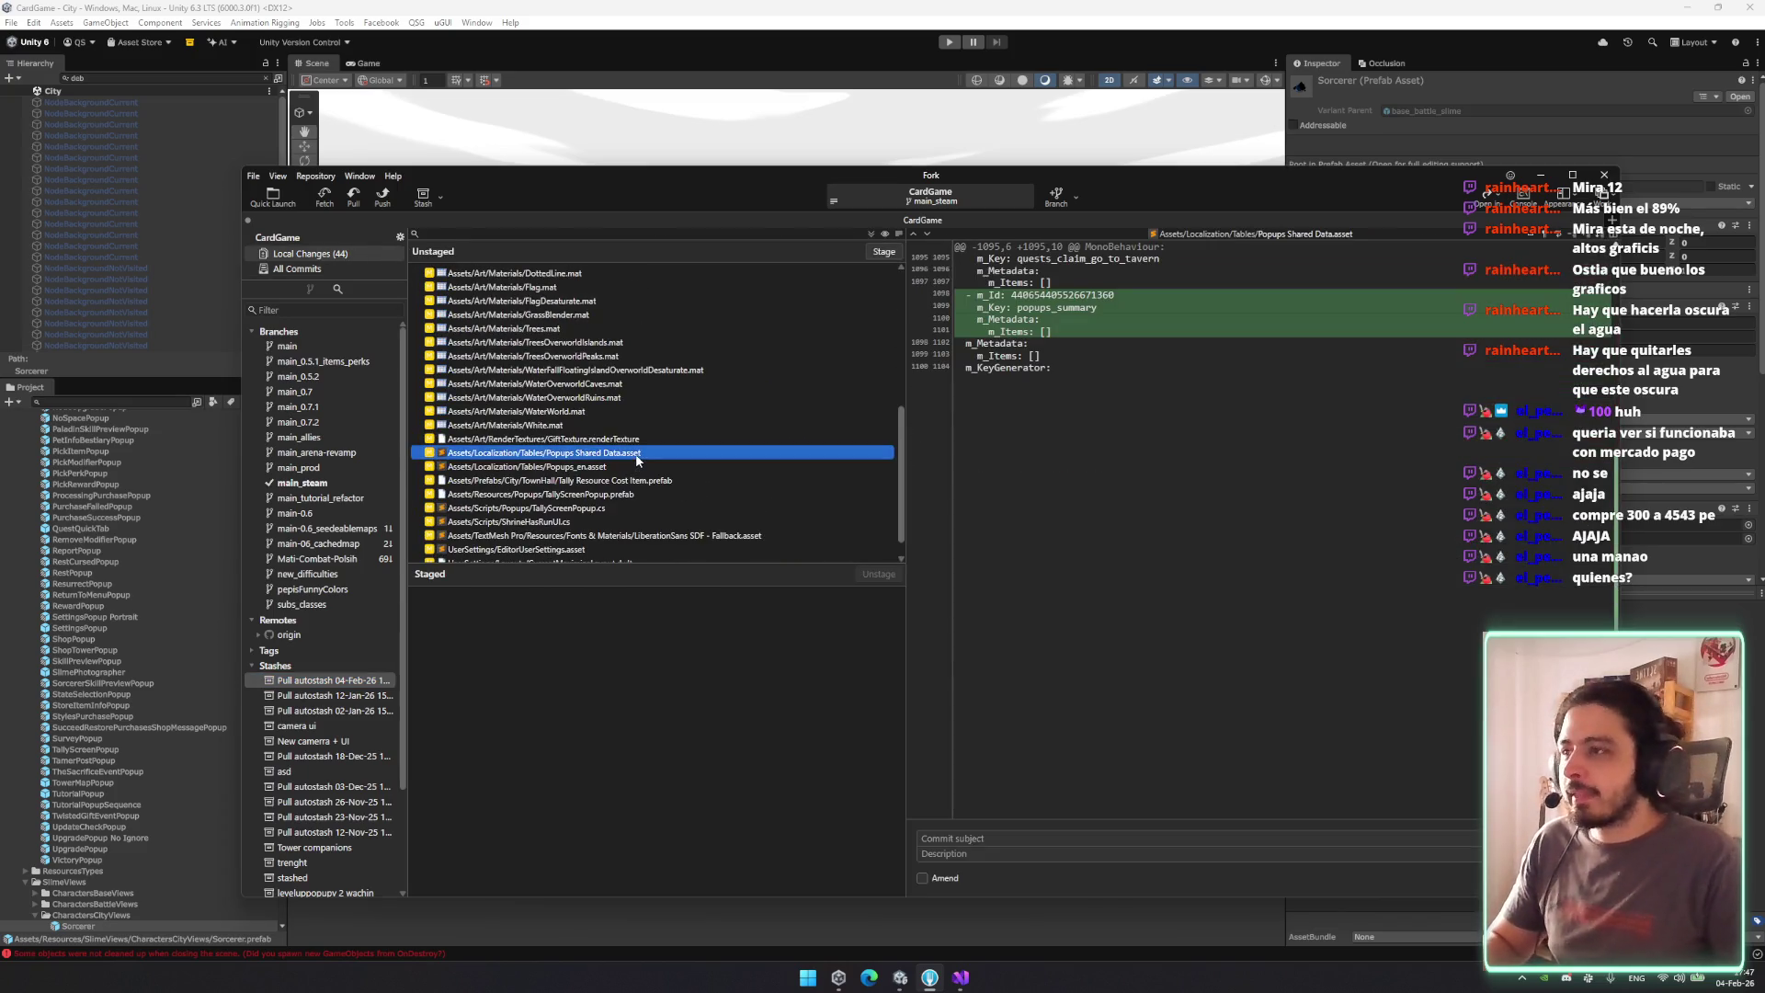
pyautogui.press('Down')
pyautogui.press('Down')
# Stage the Popups assets, Tally Resource Cost Item, TallyScreenPopup prefab/script and ShrineHasRunUI.cs.
pyautogui.doubleClick(636, 454)
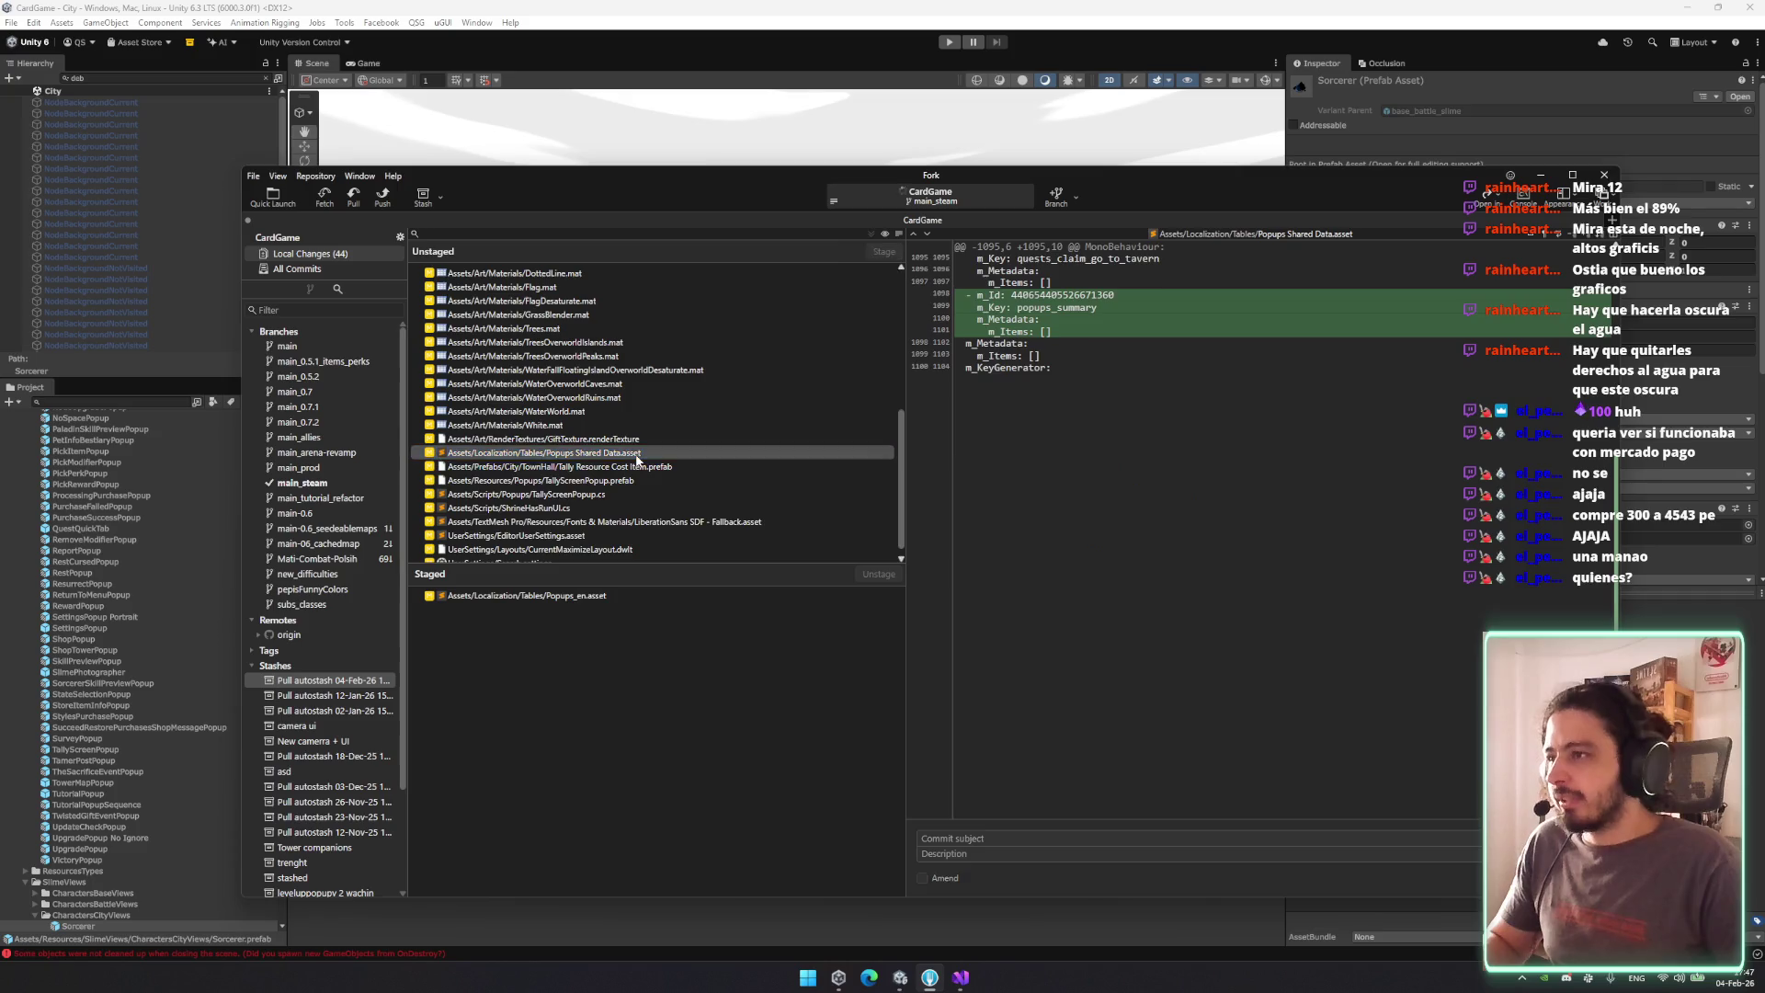
pyautogui.doubleClick(637, 454)
pyautogui.doubleClick(636, 459)
pyautogui.doubleClick(636, 460)
pyautogui.doubleClick(636, 460)
pyautogui.press('Return')
# Commit as 'Changed tally screen popup :D', push to origin/main_steam, and minimize Fork.
pyautogui.click(552, 480)
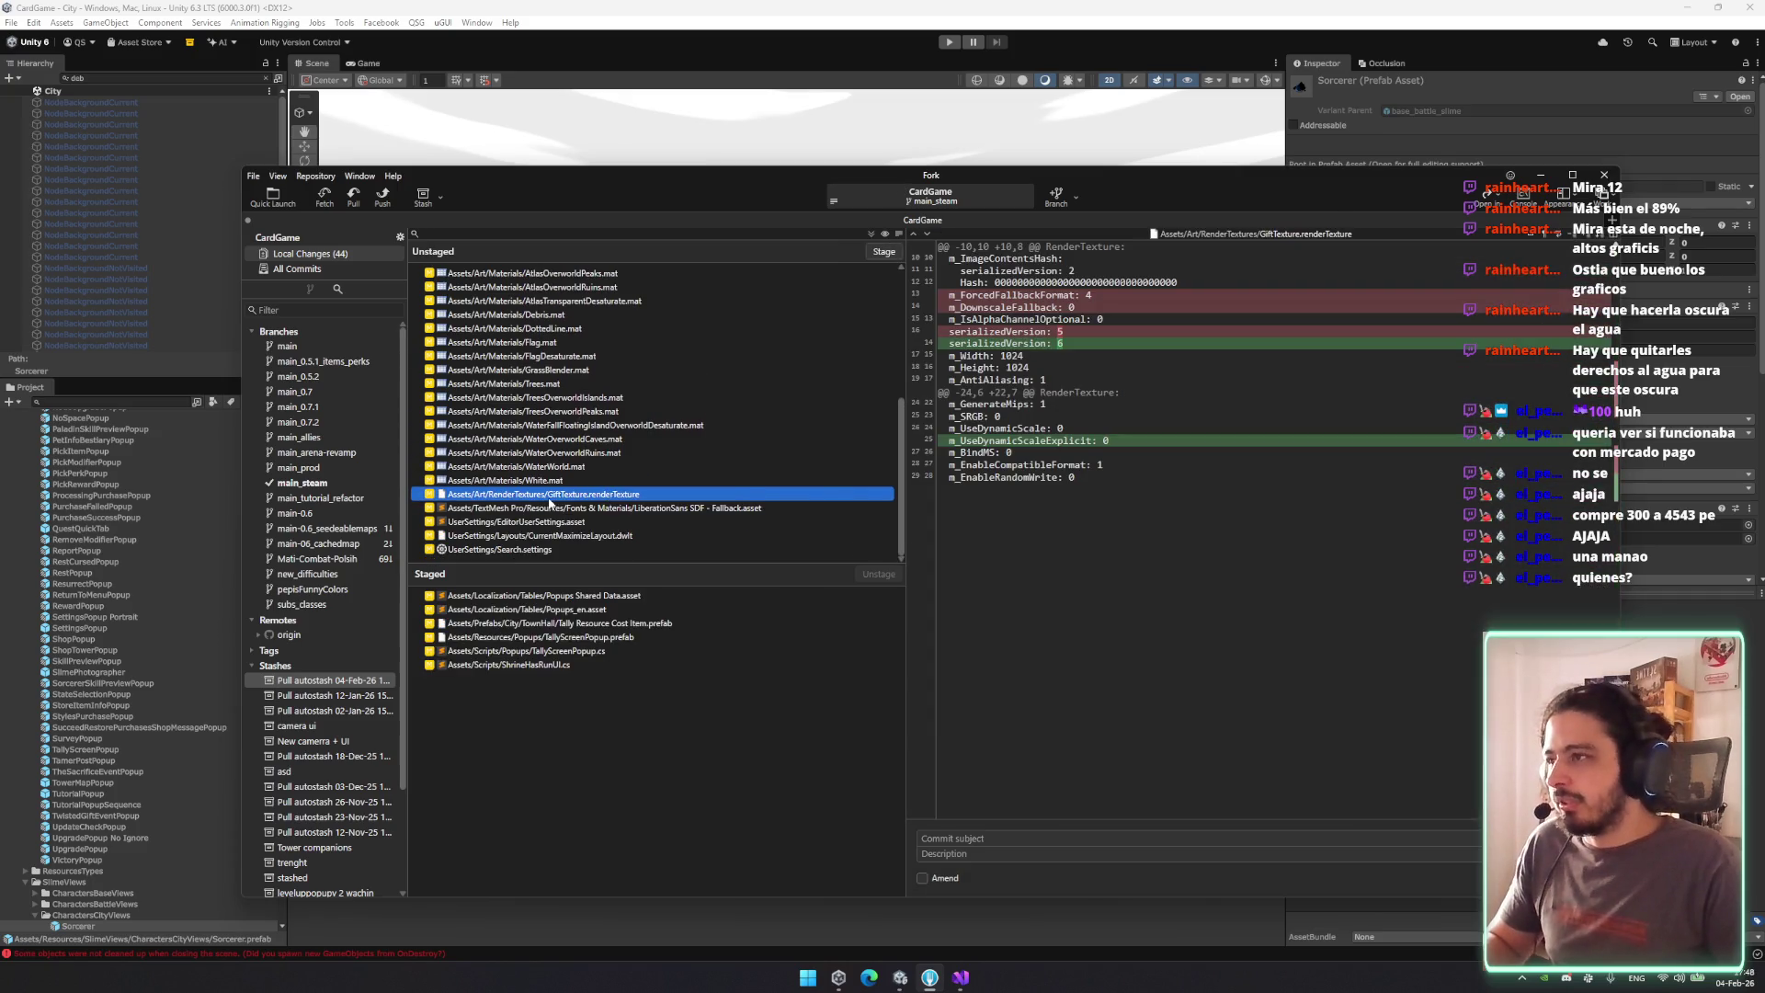
pyautogui.scroll(3, 551, 488)
pyautogui.scroll(3, 552, 488)
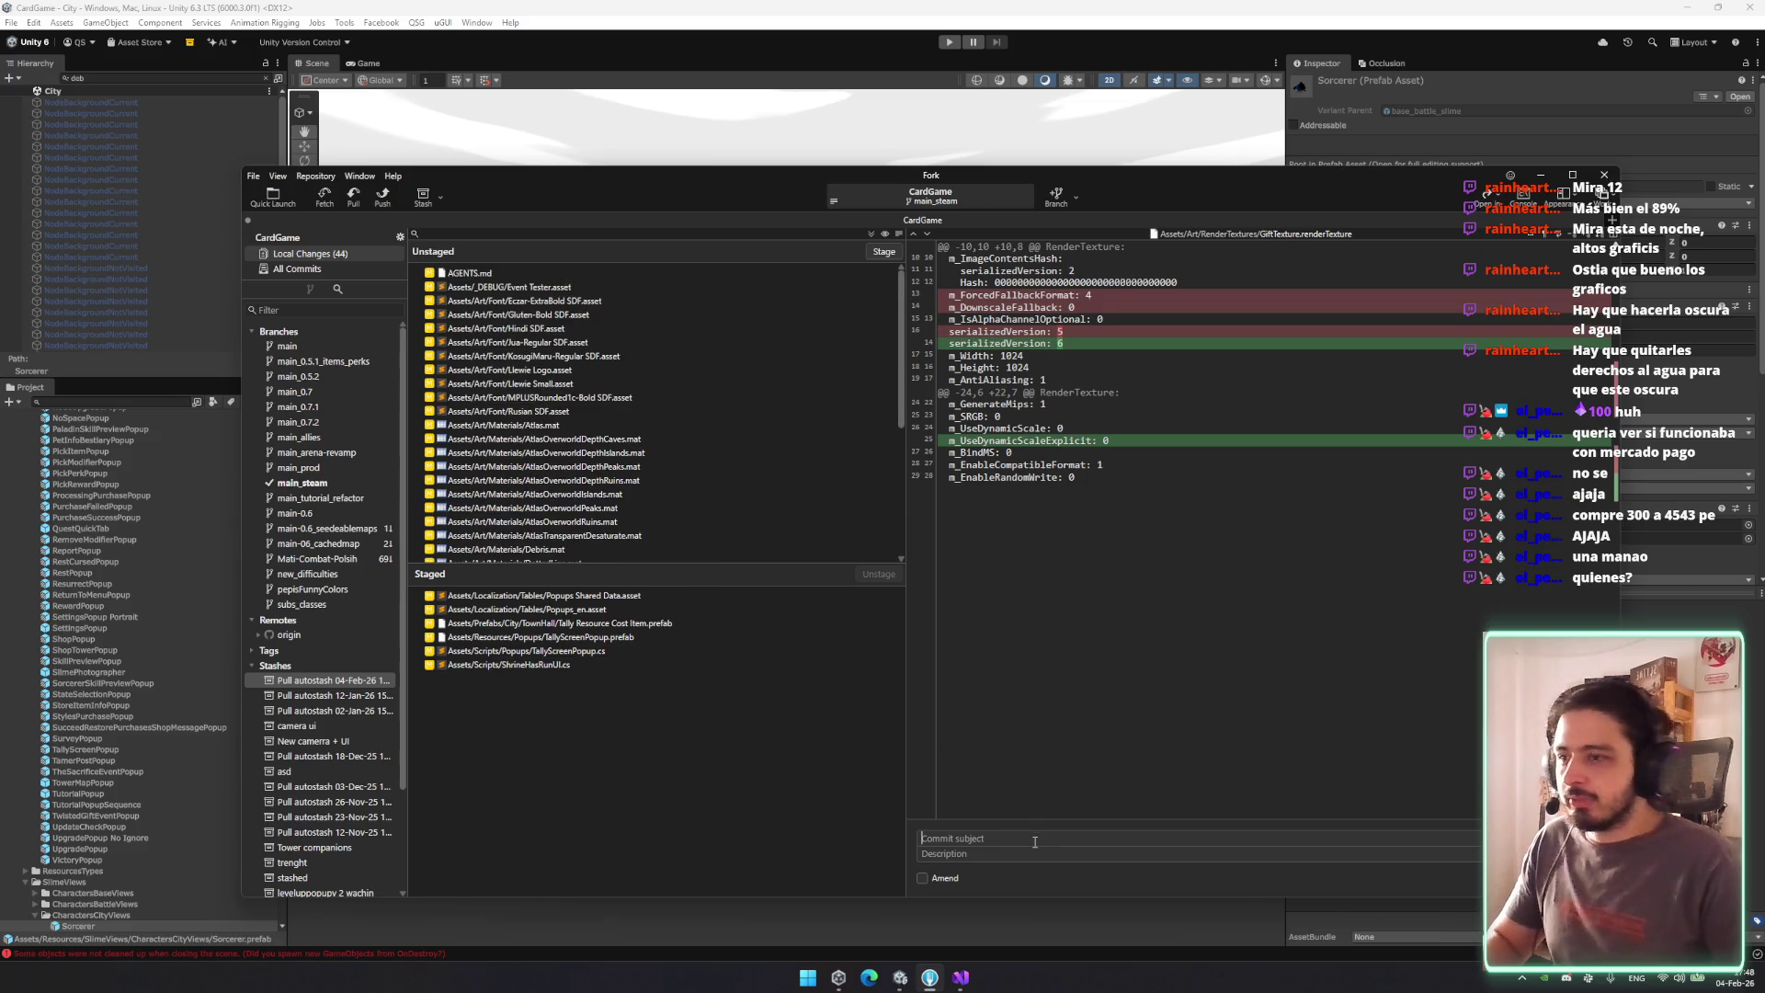
pyautogui.write('Chang')
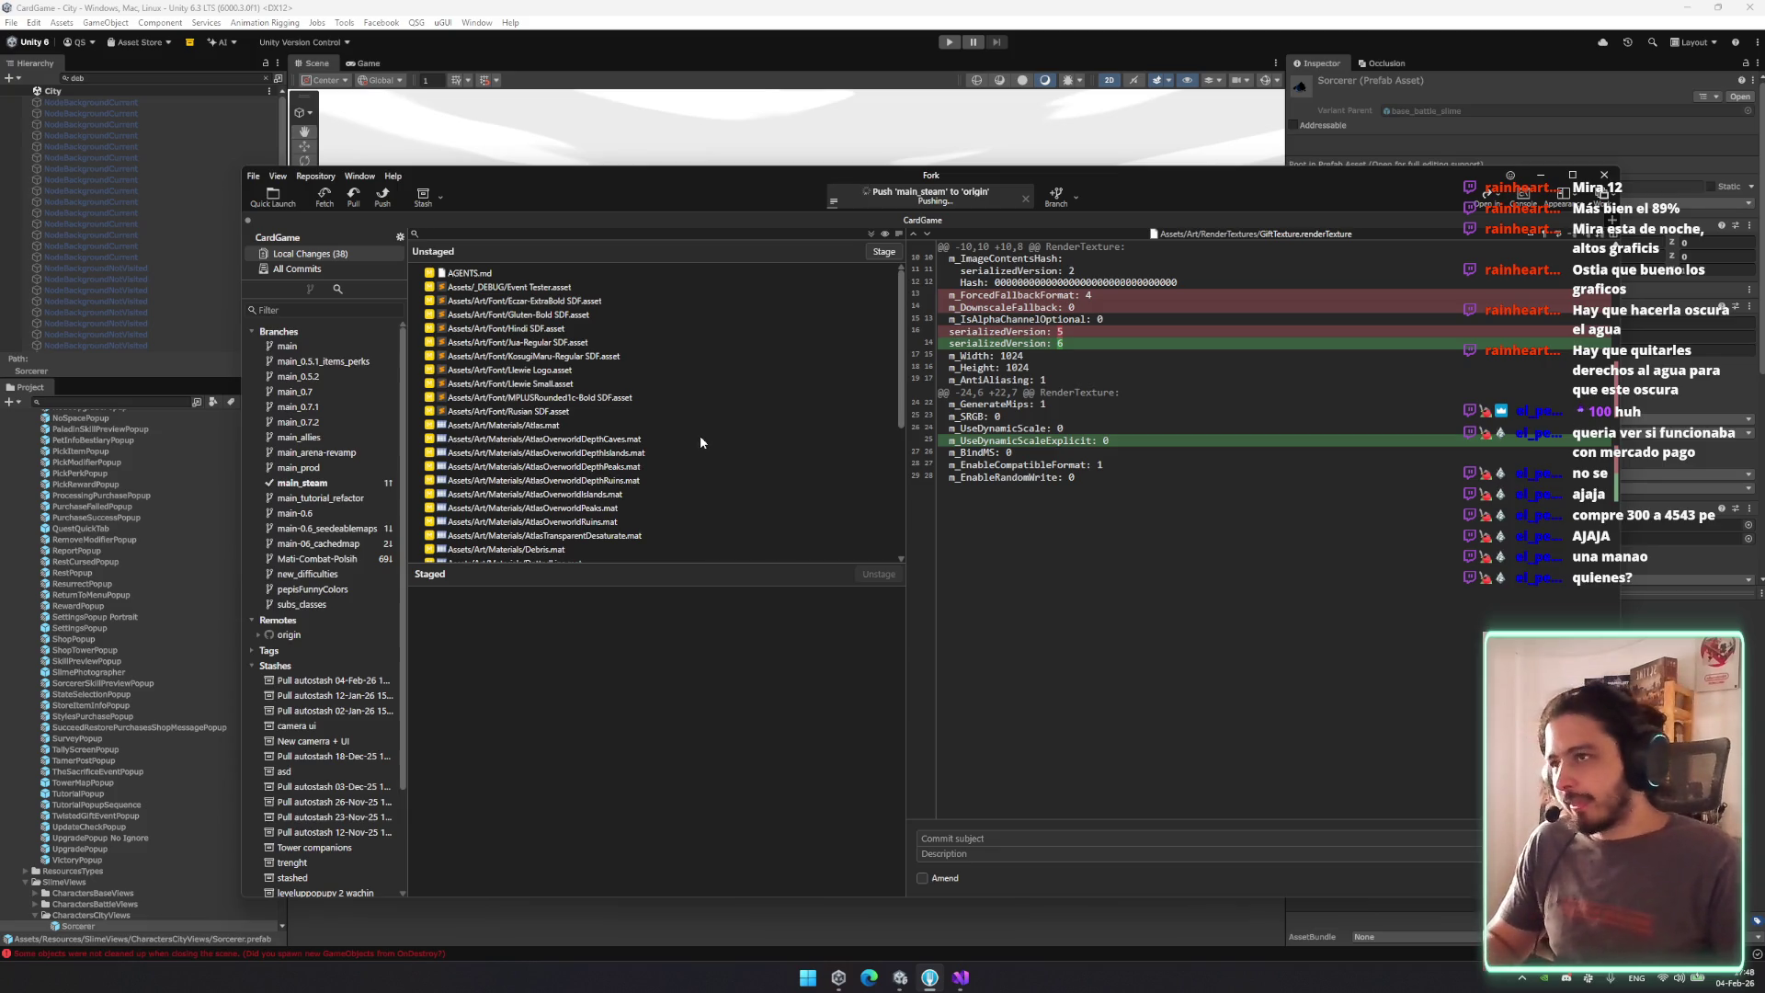
pyautogui.scroll(-1, 611, 534)
pyautogui.scroll(-5, 622, 524)
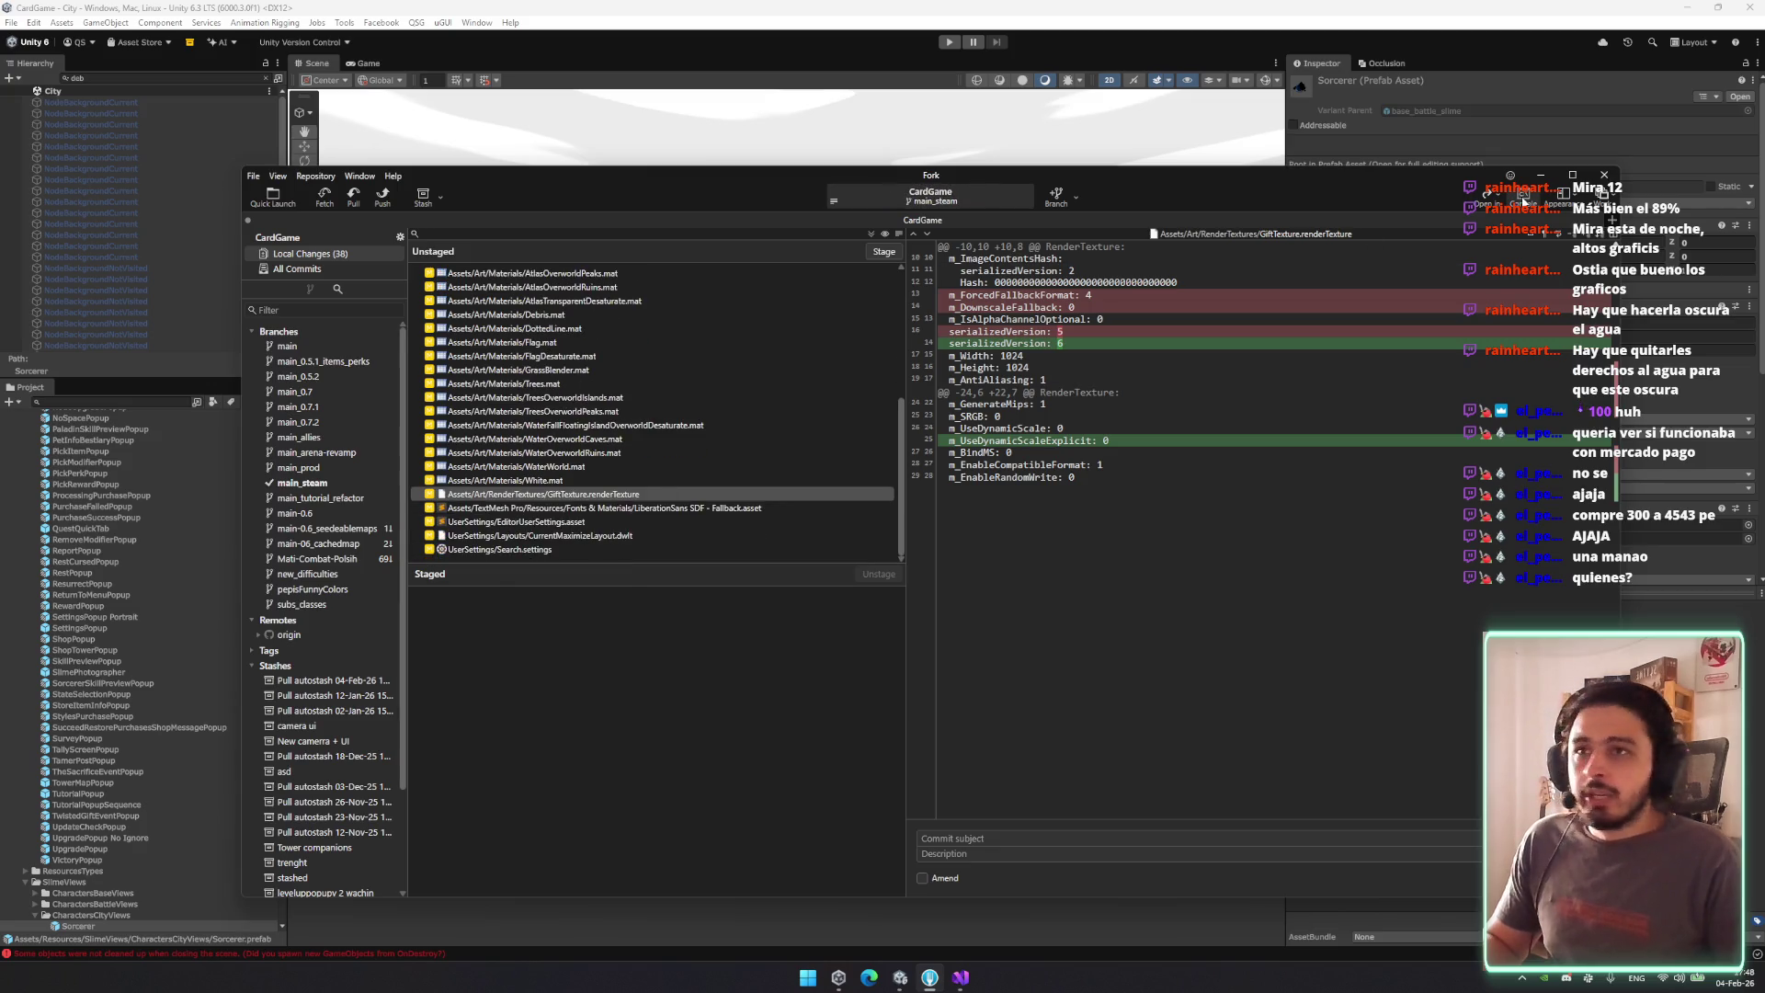
pyautogui.click(1541, 175)
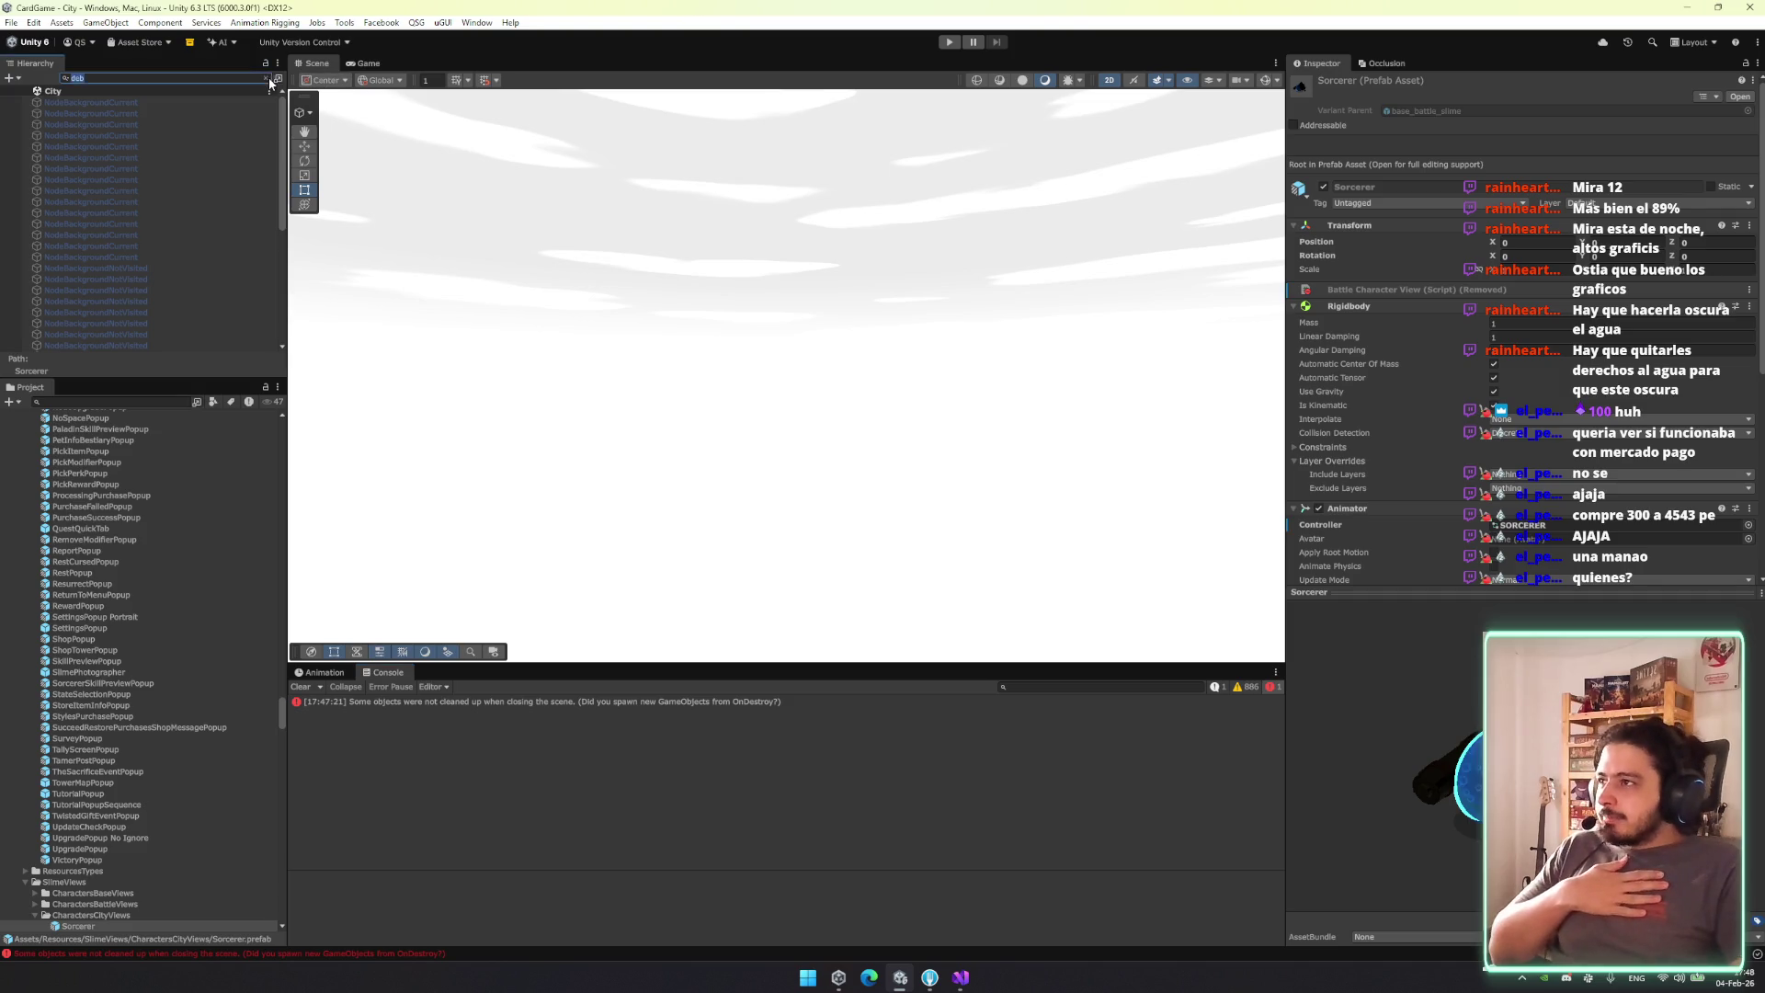
# Clear the Hierarchy search, play through the main menu and city, and choose Marshy Ruins.
pyautogui.click(268, 79)
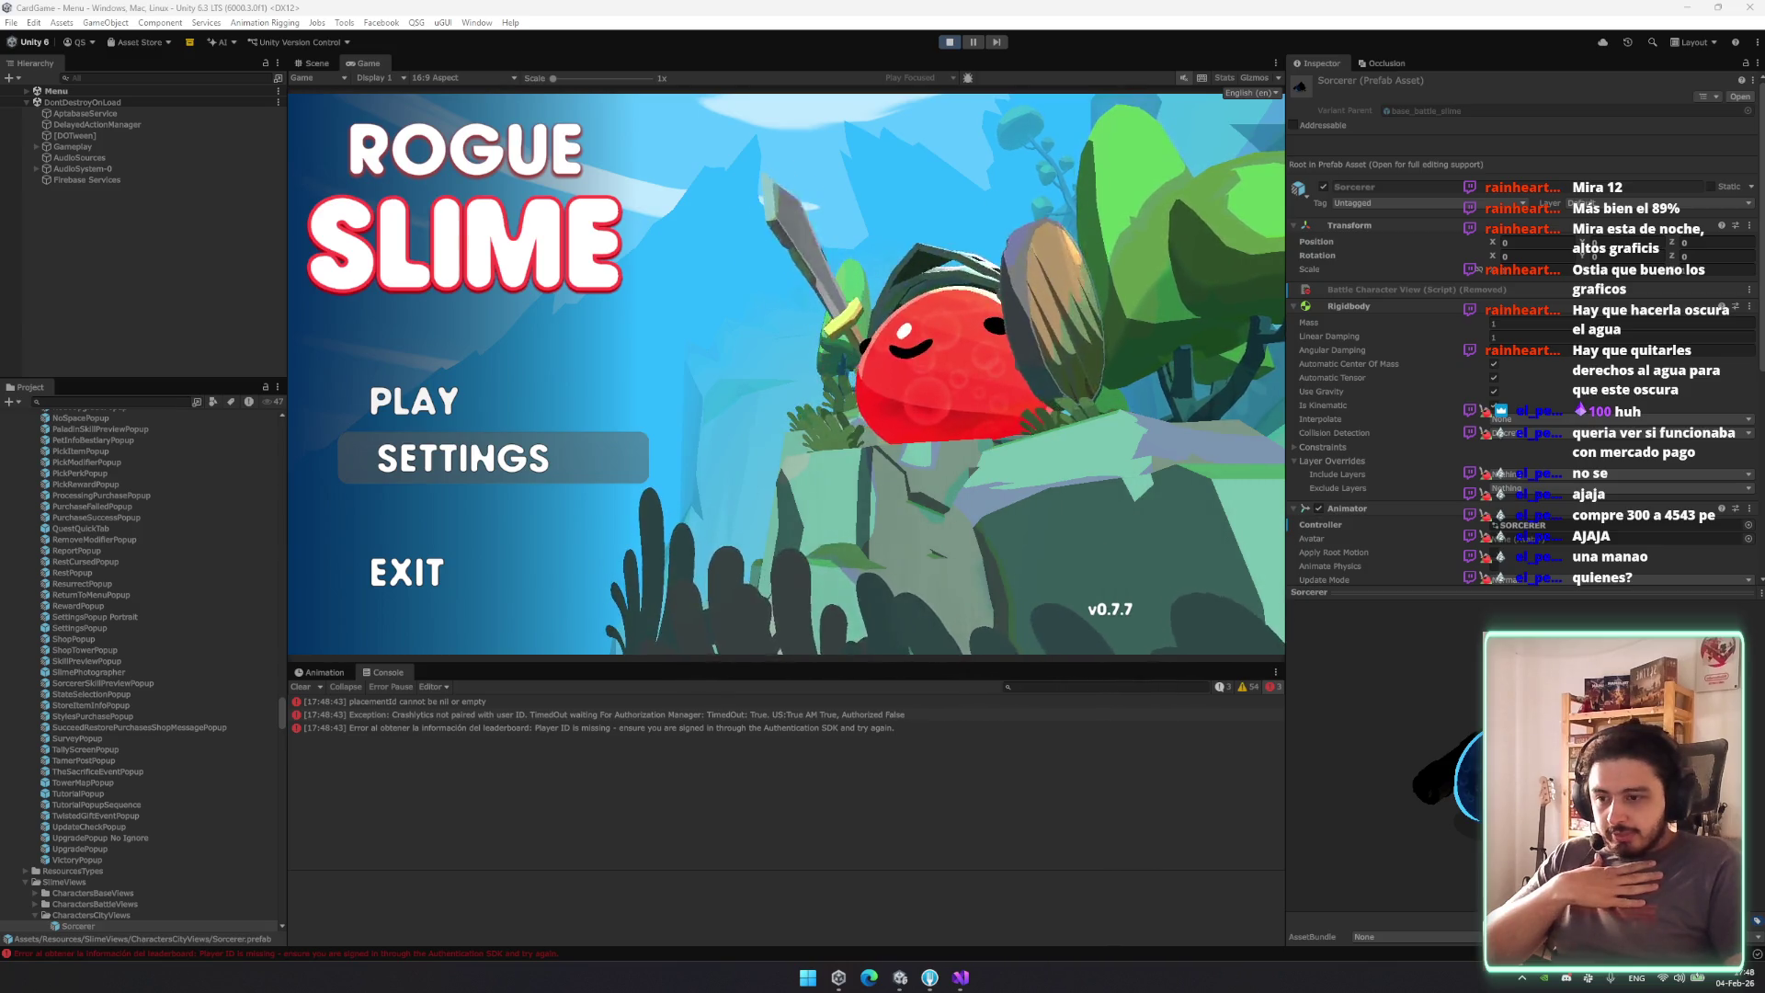
pyautogui.click(556, 410)
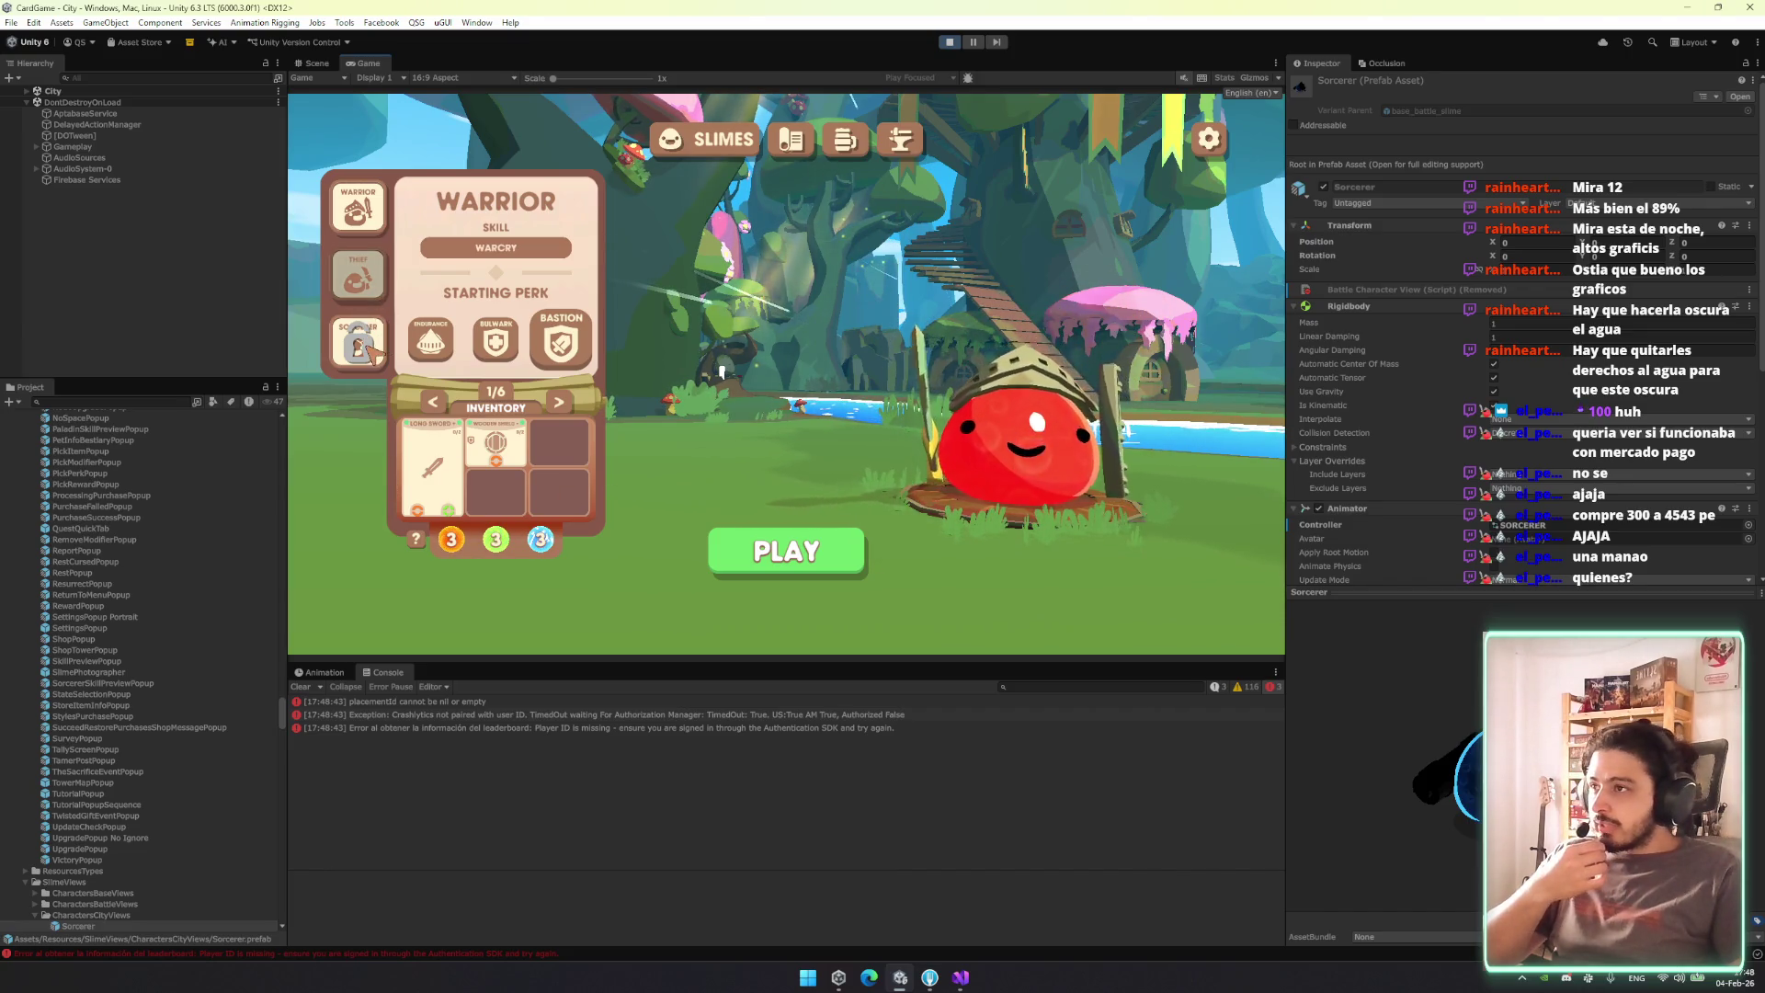
pyautogui.click(786, 550)
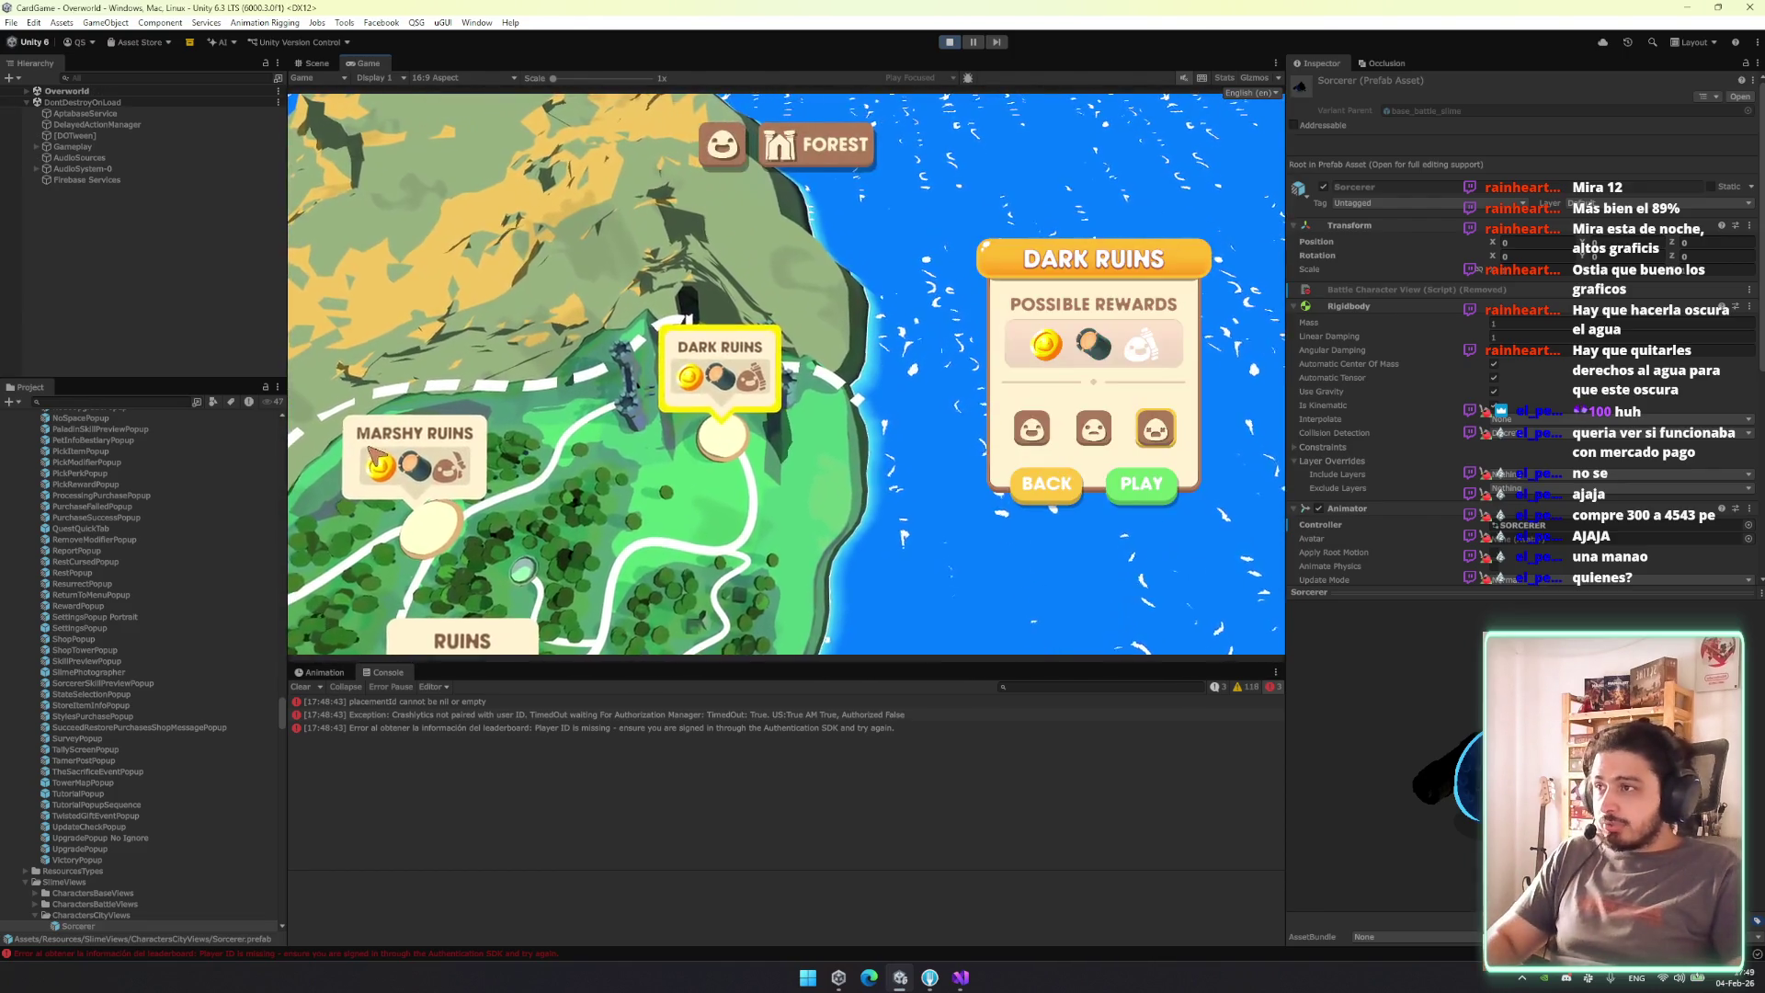
pyautogui.click(421, 482)
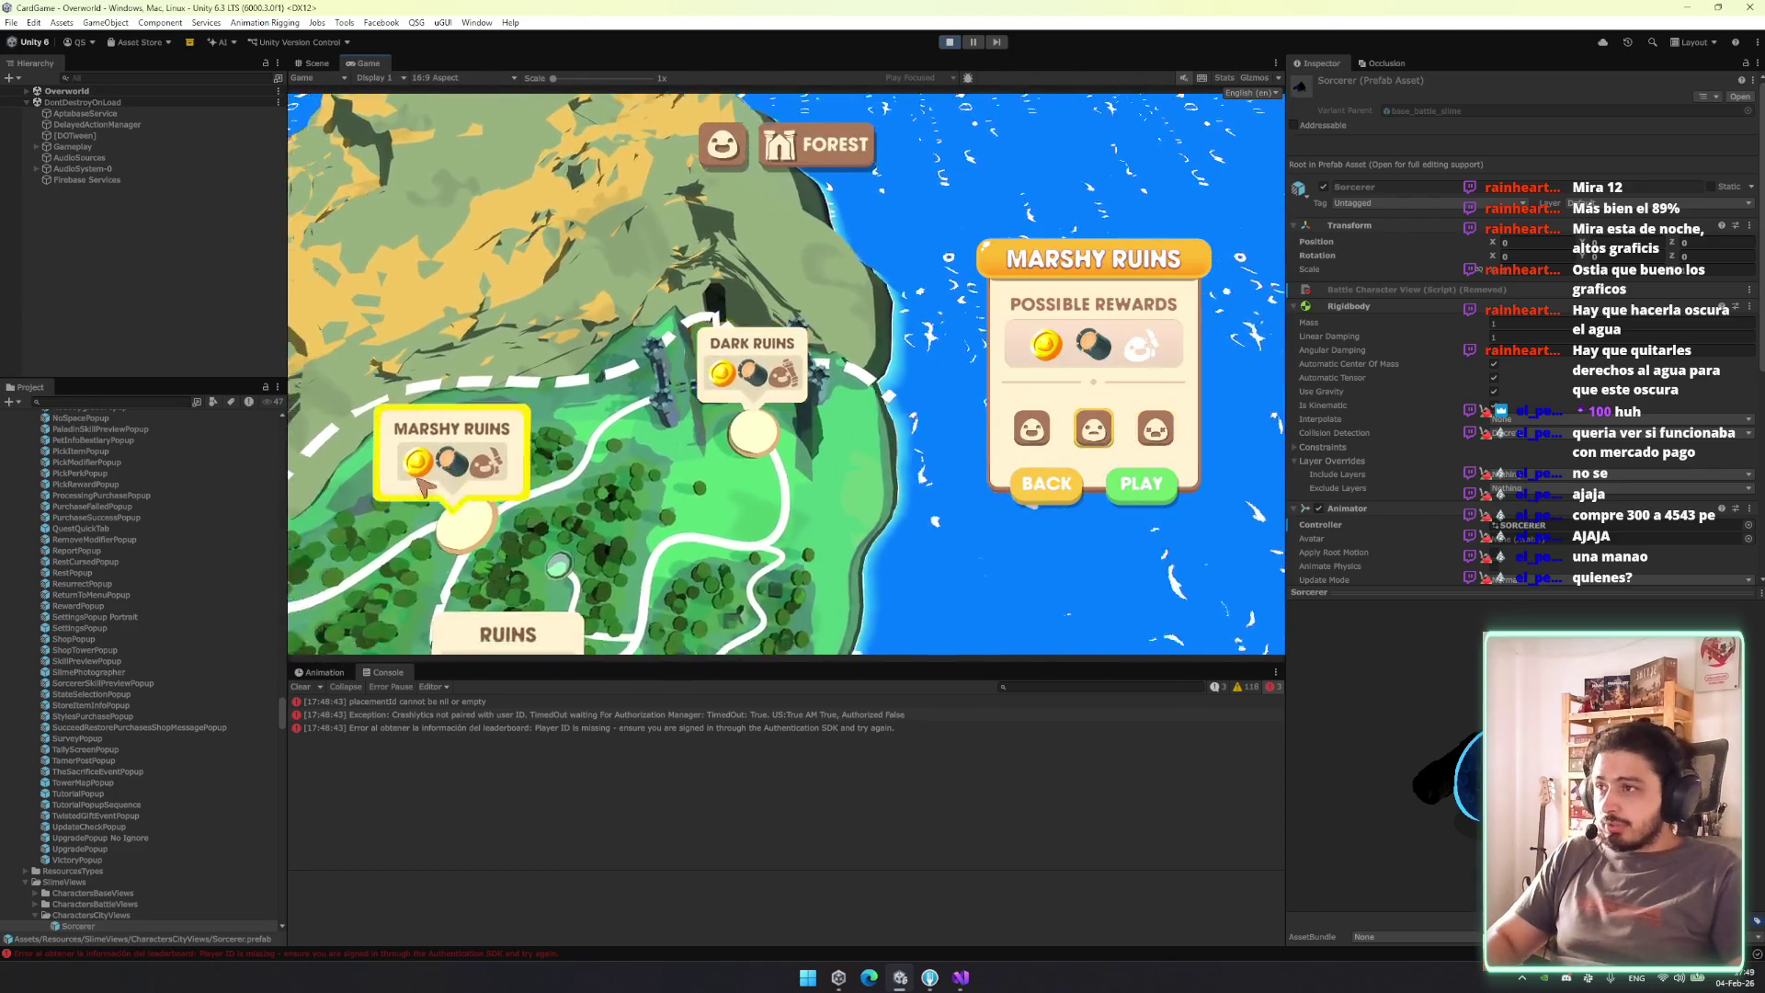
# Enter Marshy Ruins and pan the island map to reveal its south.
pyautogui.click(1140, 483)
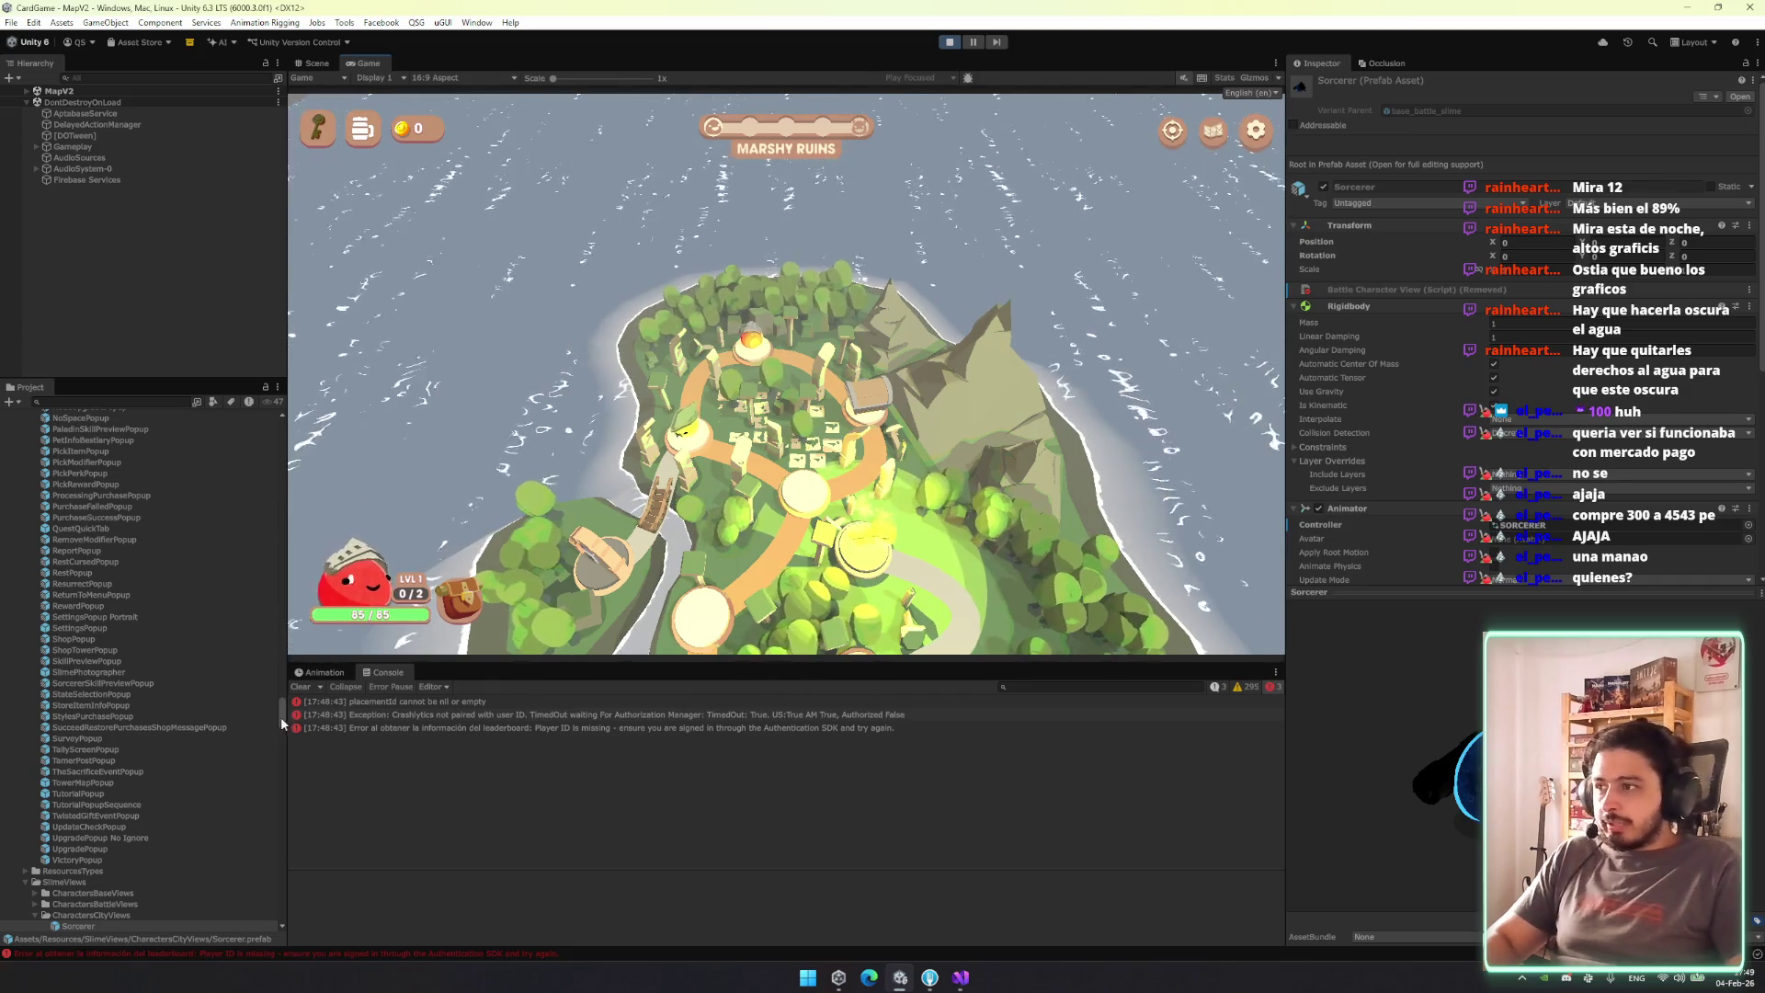
pyautogui.moveTo(279, 715); pyautogui.dragTo(281, 427)
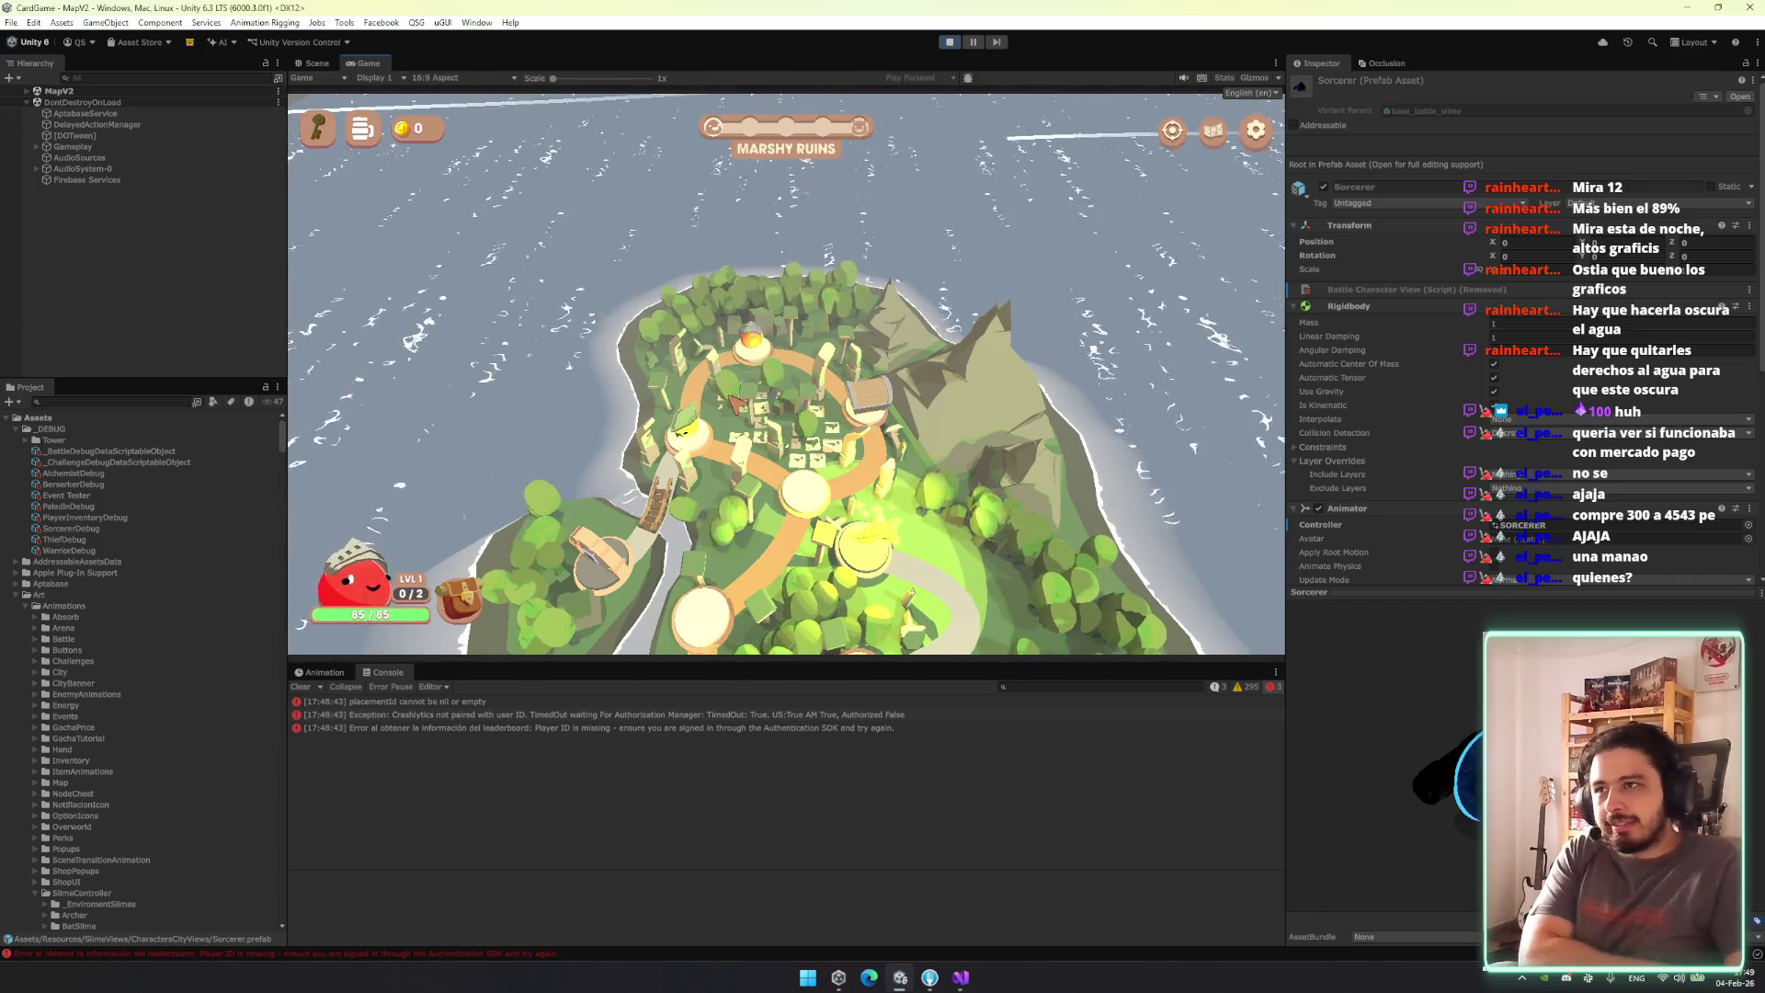
pyautogui.moveTo(733, 401); pyautogui.dragTo(598, 218)
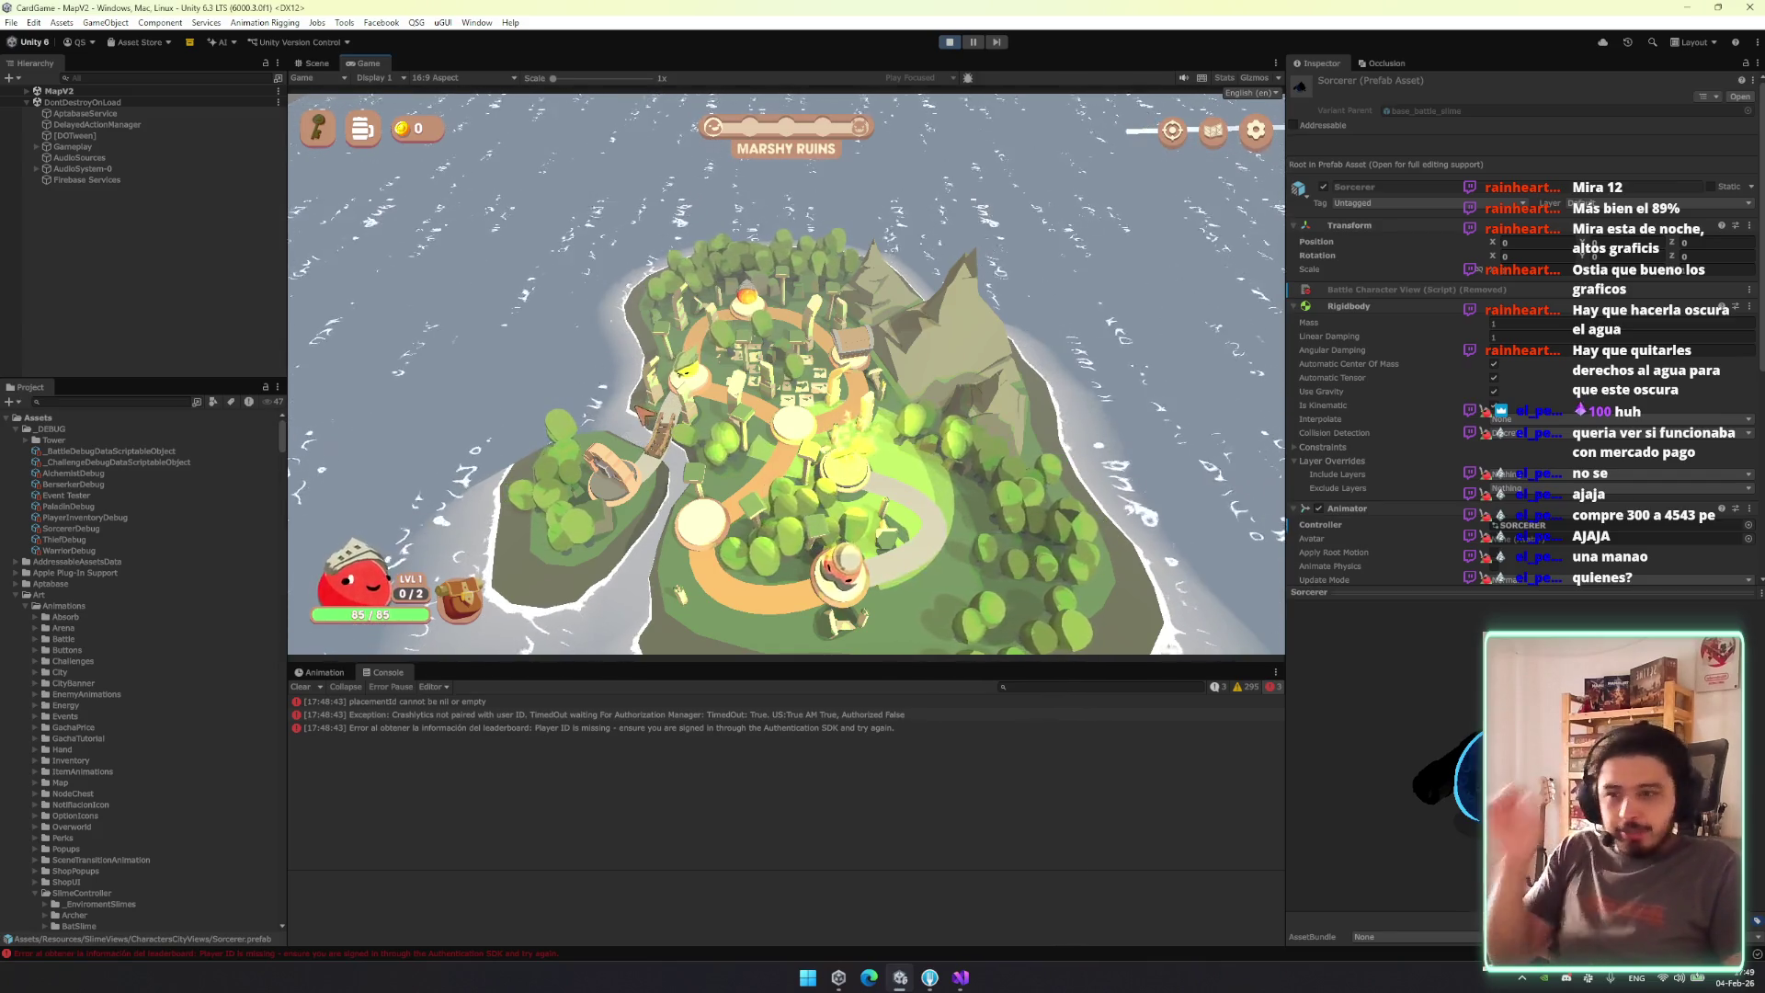
# Select the WarriorDebug asset in the Project window's _DEBUG folder.
pyautogui.click(214, 518)
pyautogui.press('Up')
pyautogui.press('Up')
pyautogui.press('Down')
pyautogui.press('Down')
pyautogui.press('Down')
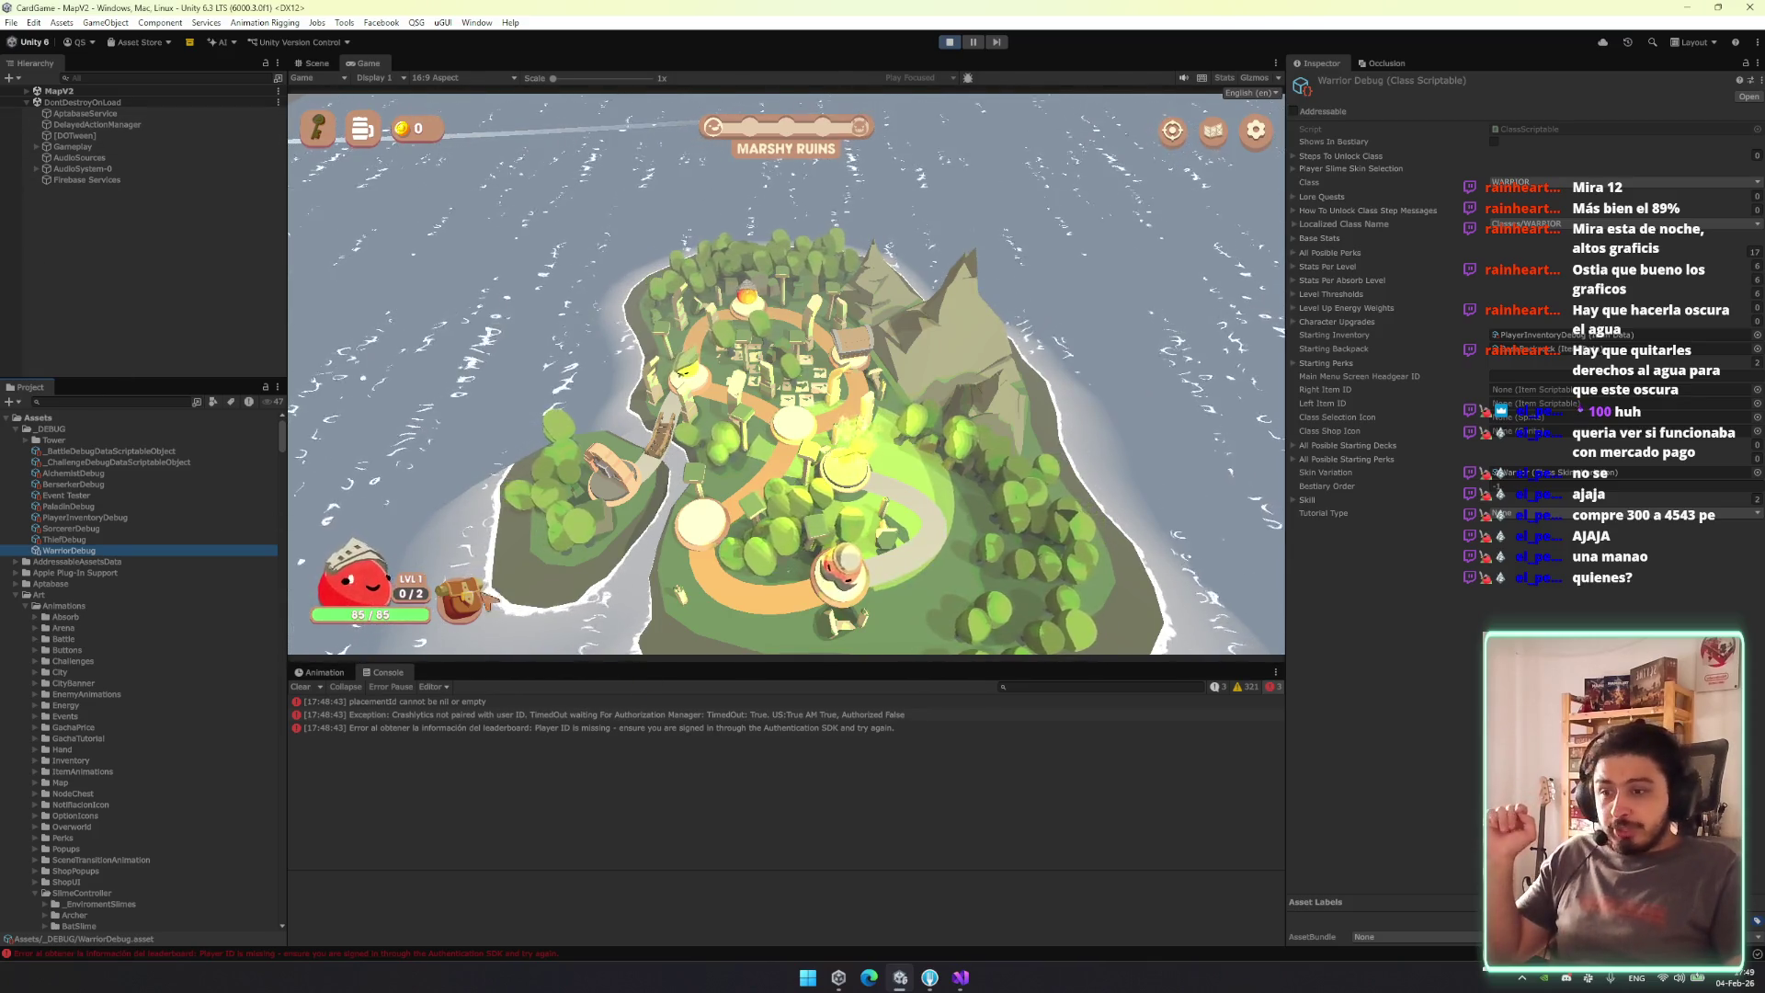
# Navigate the Project folders to select the Event Tester debug asset.
pyautogui.click(629, 895)
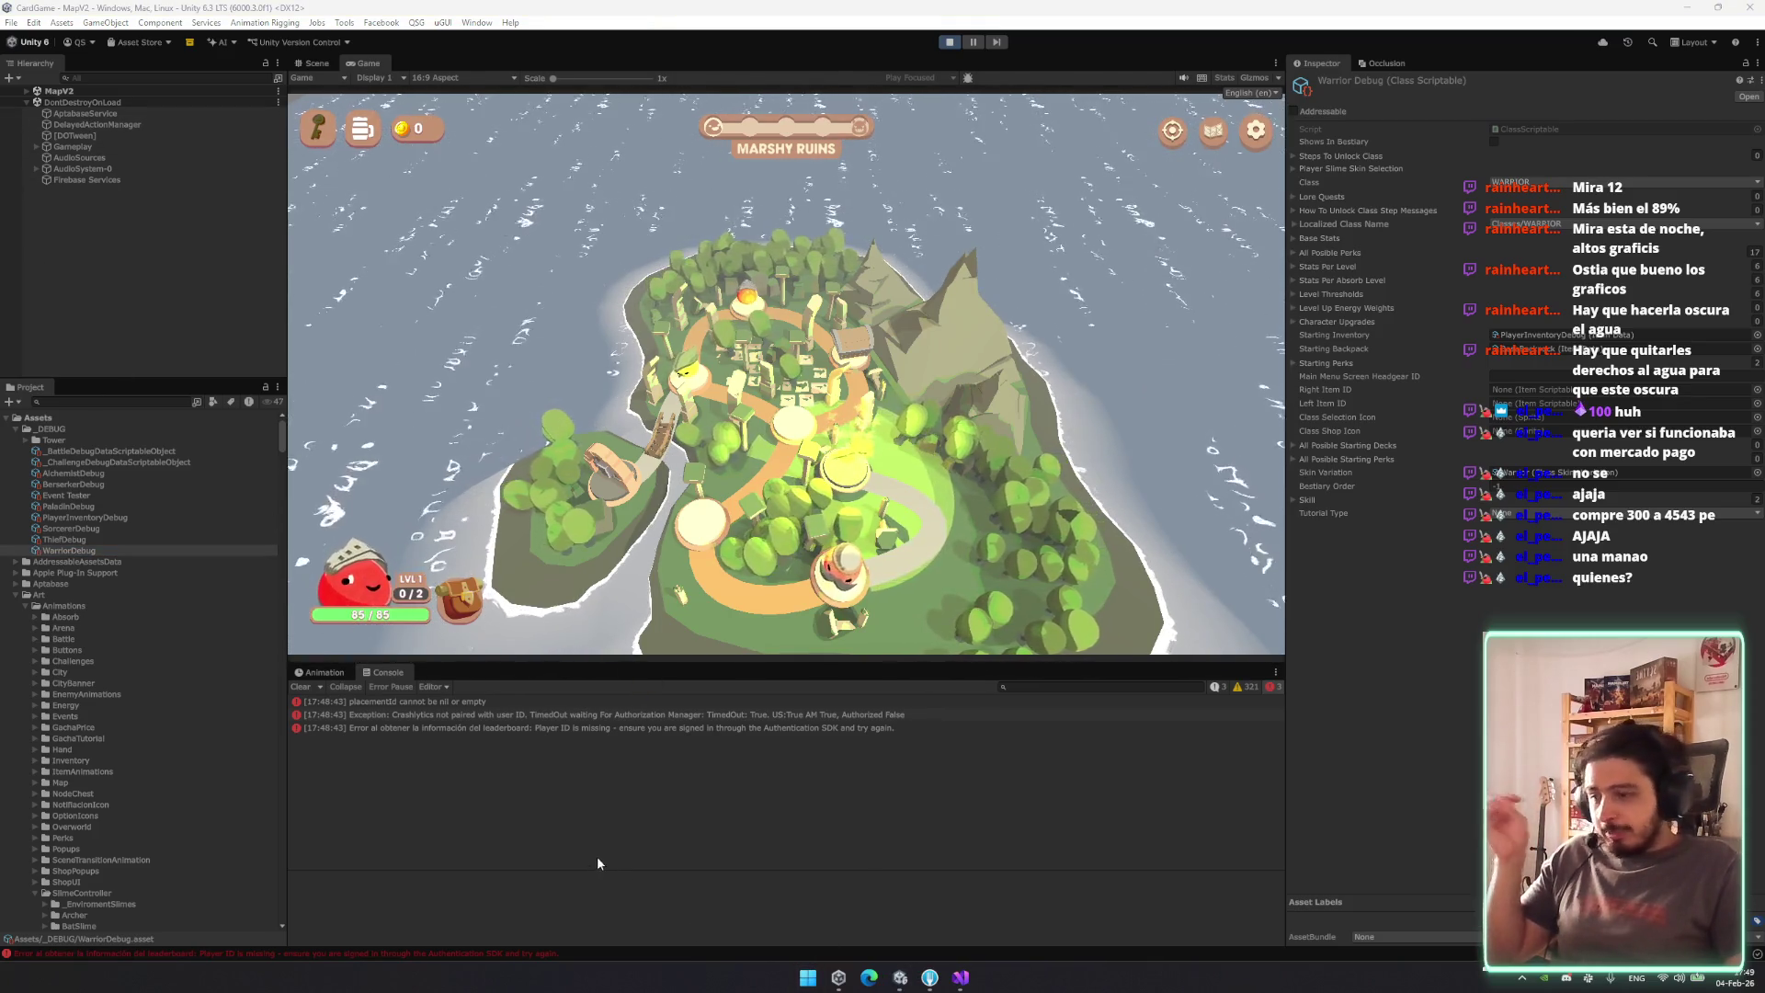
pyautogui.click(158, 642)
pyautogui.press('Up')
pyautogui.press('Up')
pyautogui.press('Up')
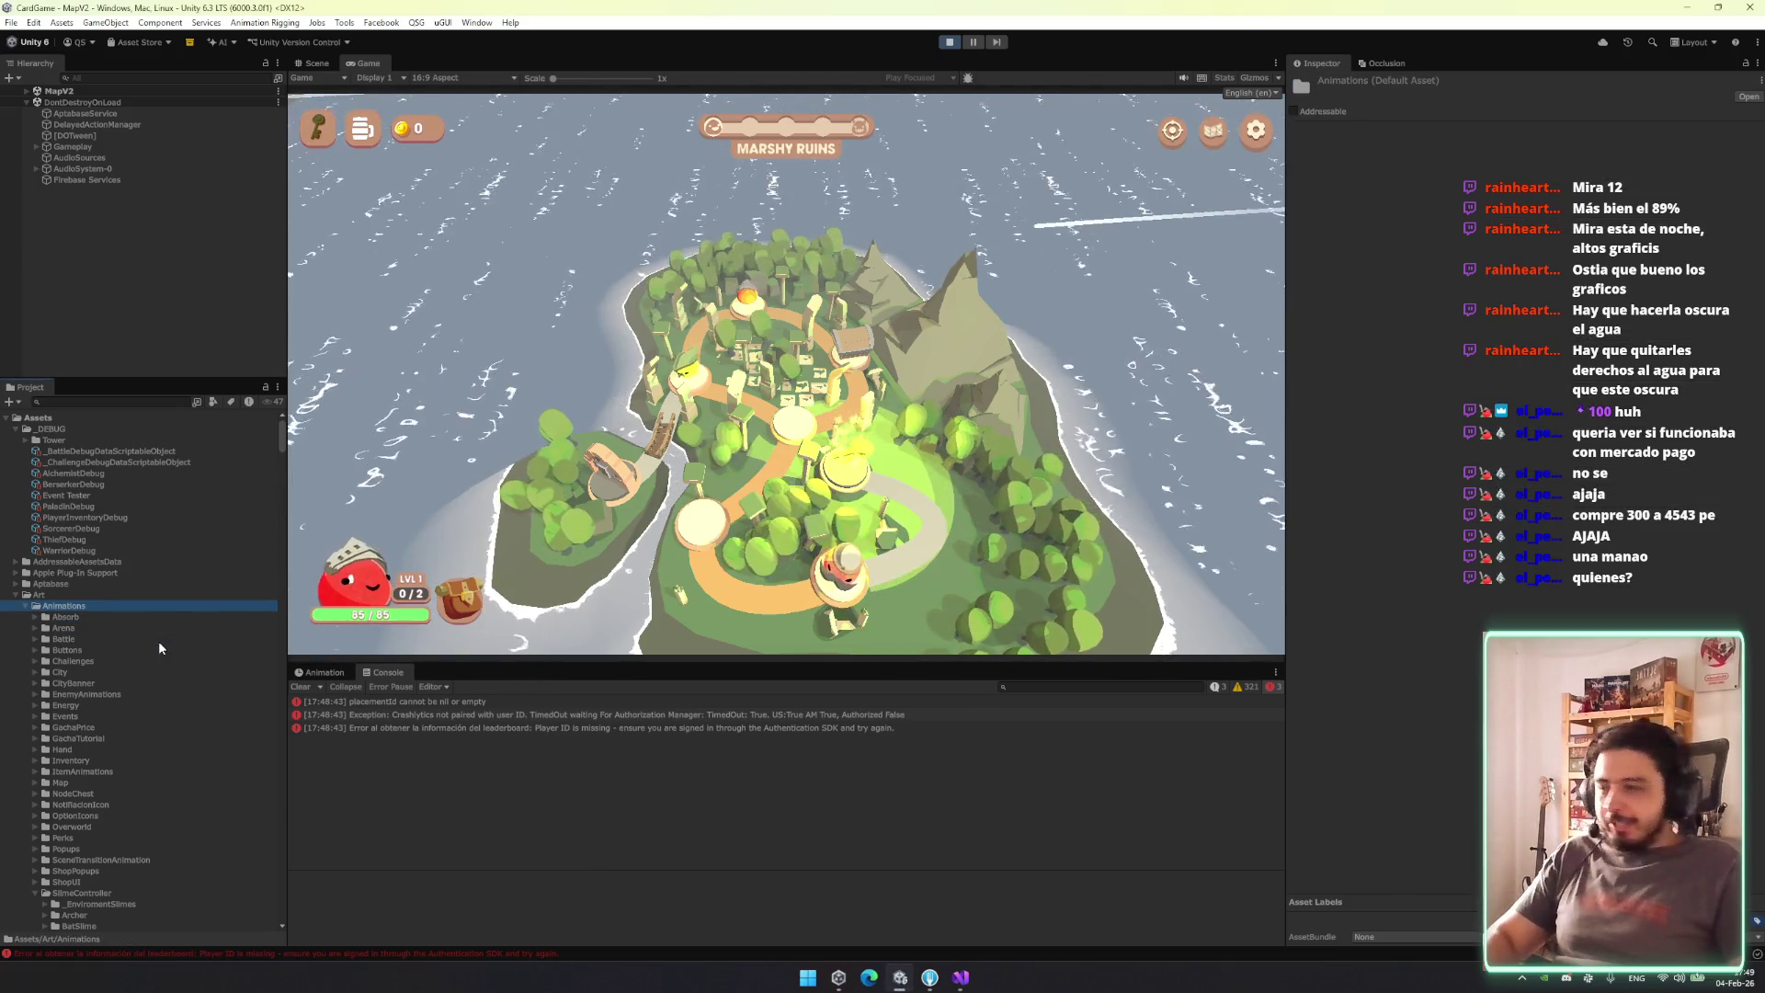
pyautogui.press('Down')
pyautogui.press('Up')
pyautogui.press('Left')
pyautogui.press('Down')
pyautogui.press('Left')
pyautogui.press('Up')
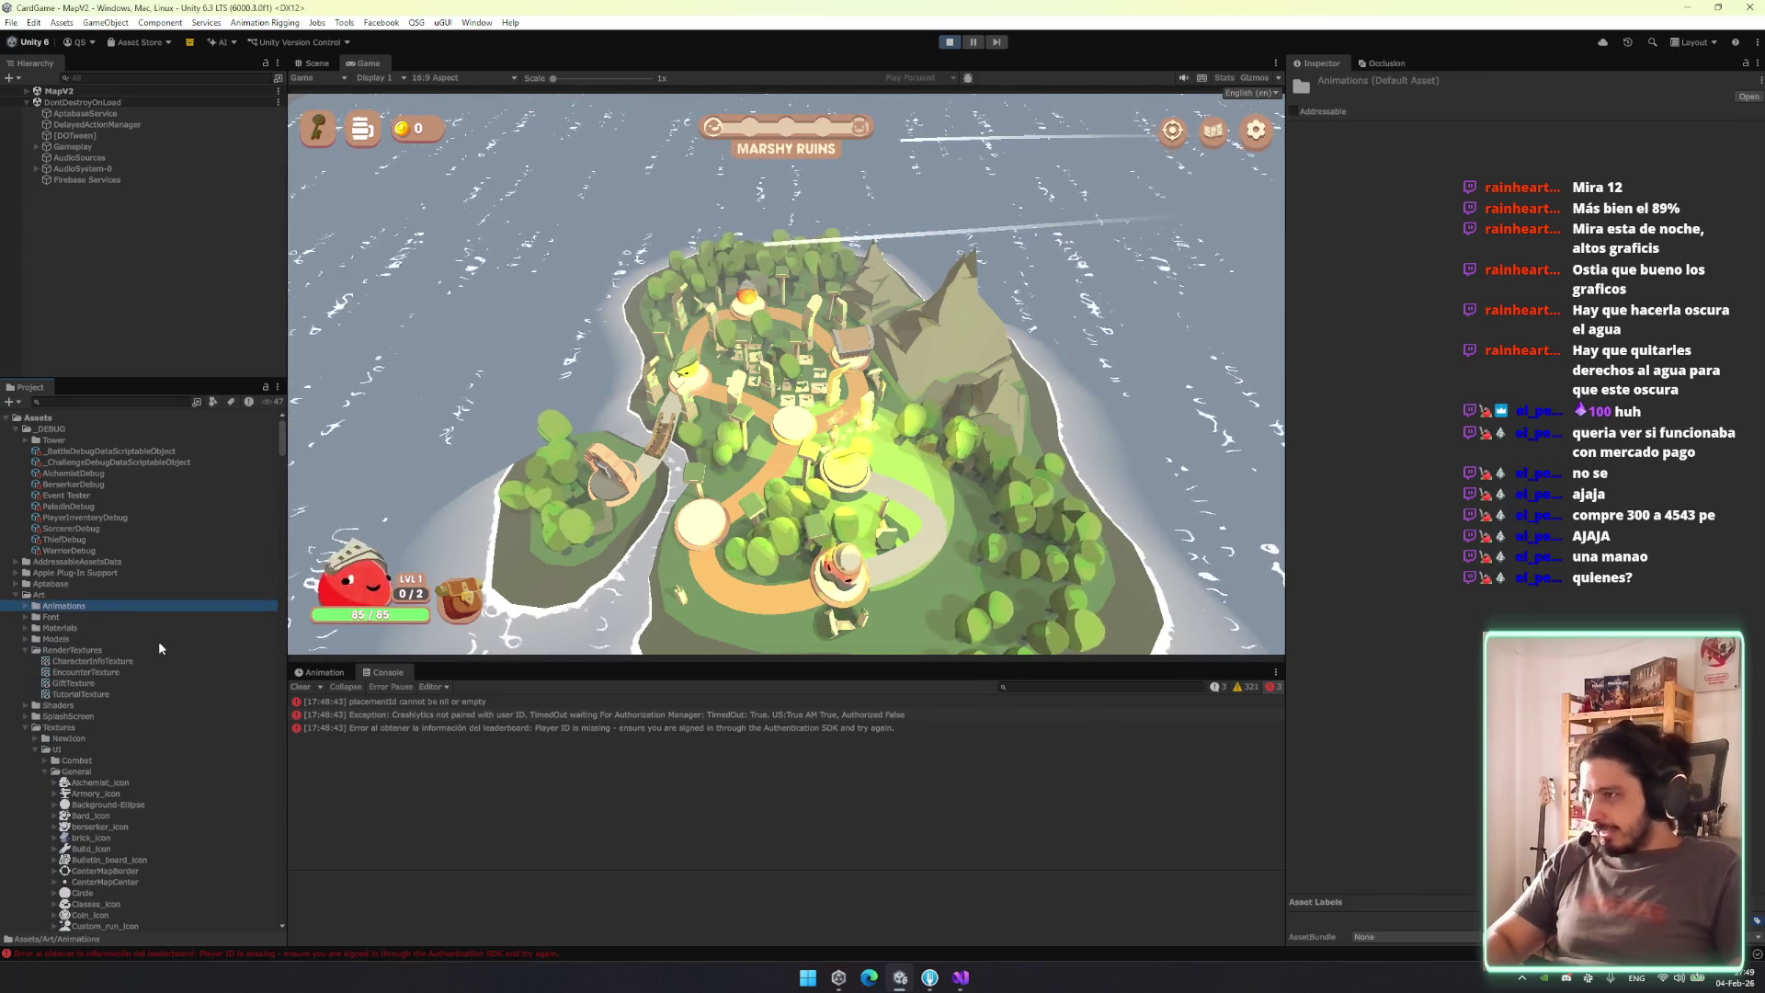
pyautogui.press('Up')
pyautogui.press('Left')
pyautogui.press('Down')
pyautogui.press('Up')
pyautogui.press('Up')
pyautogui.press('Up')
pyautogui.press('Up')
pyautogui.press('Up')
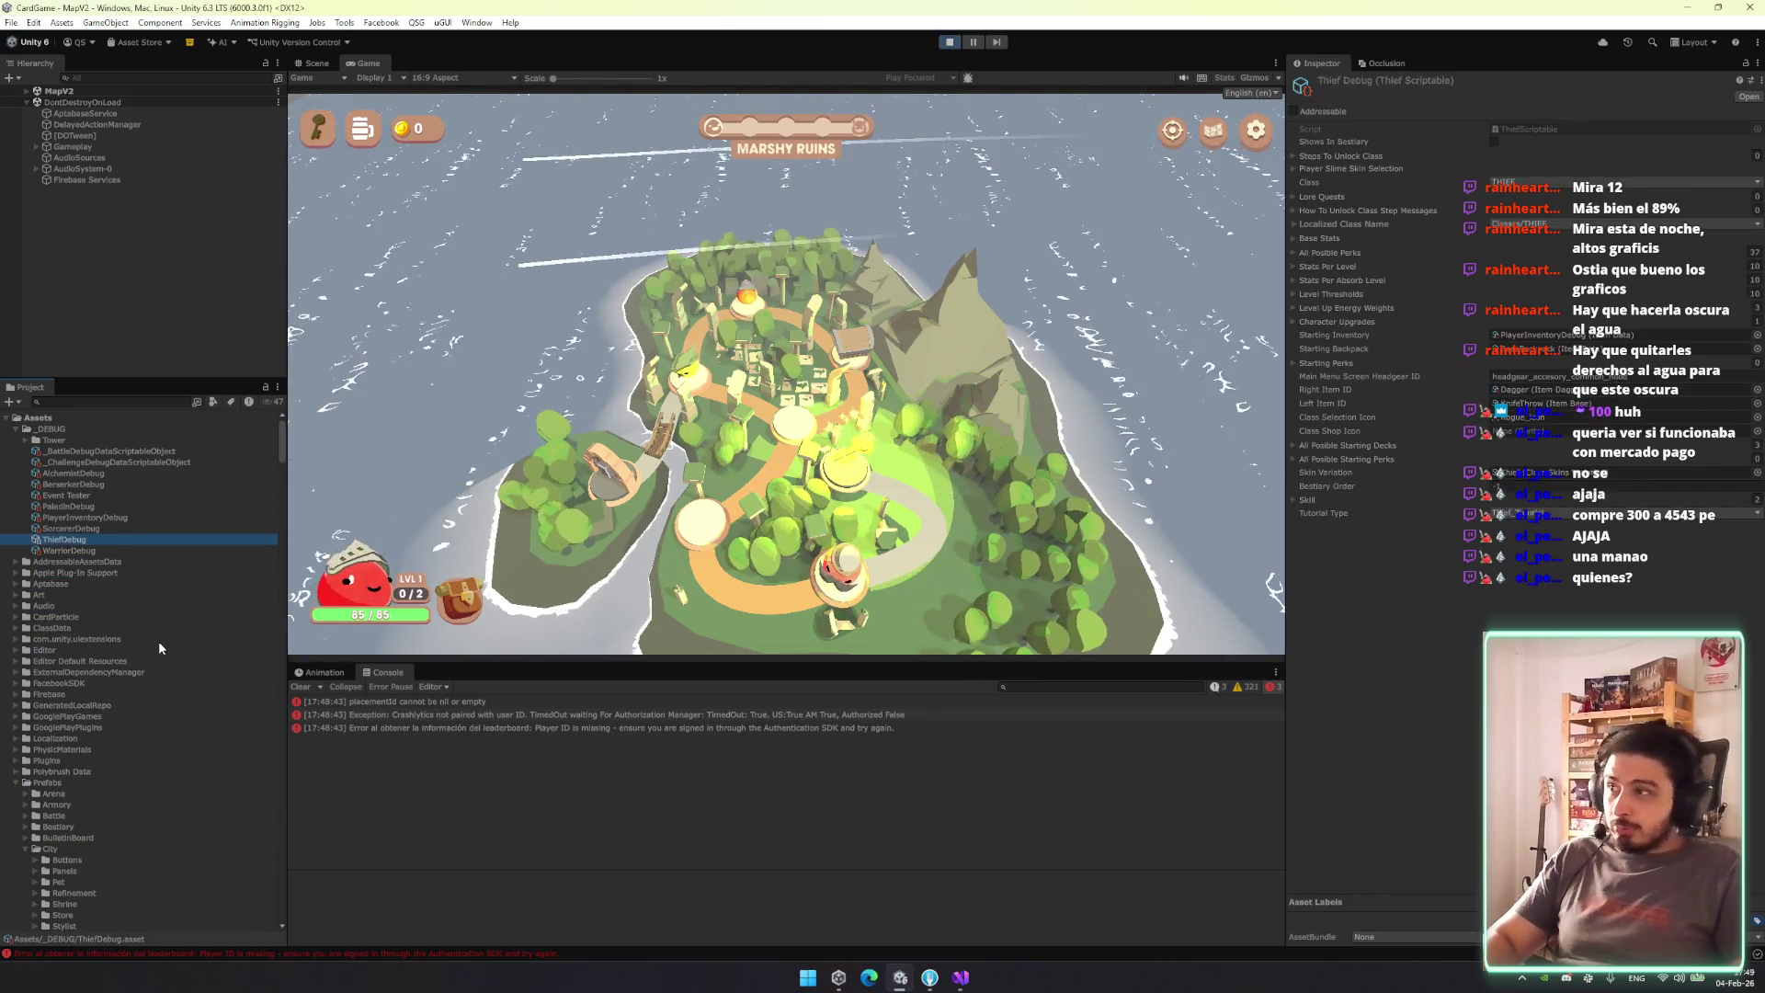
pyautogui.press('Down')
pyautogui.press('Down')
pyautogui.press('Down')
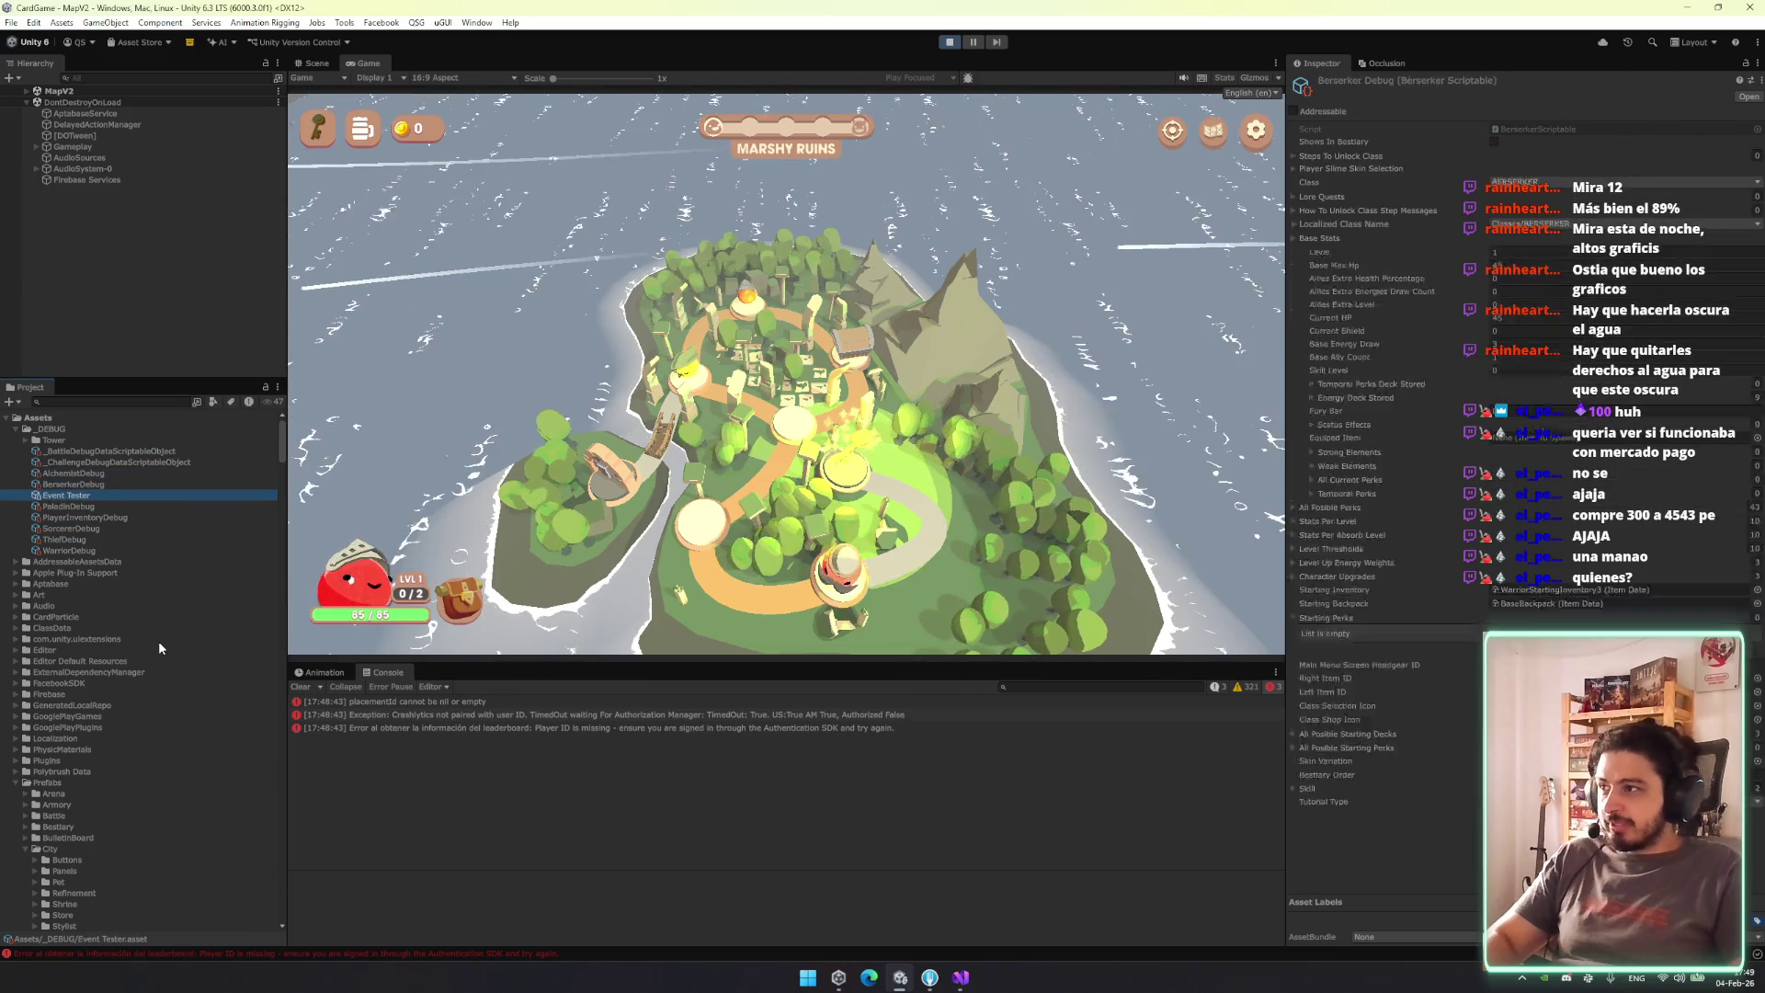
# Run Try Event for the sorcerer unlock and start the battle against the Sorcerer.
pyautogui.rightClick(1514, 79)
pyautogui.click(1581, 112)
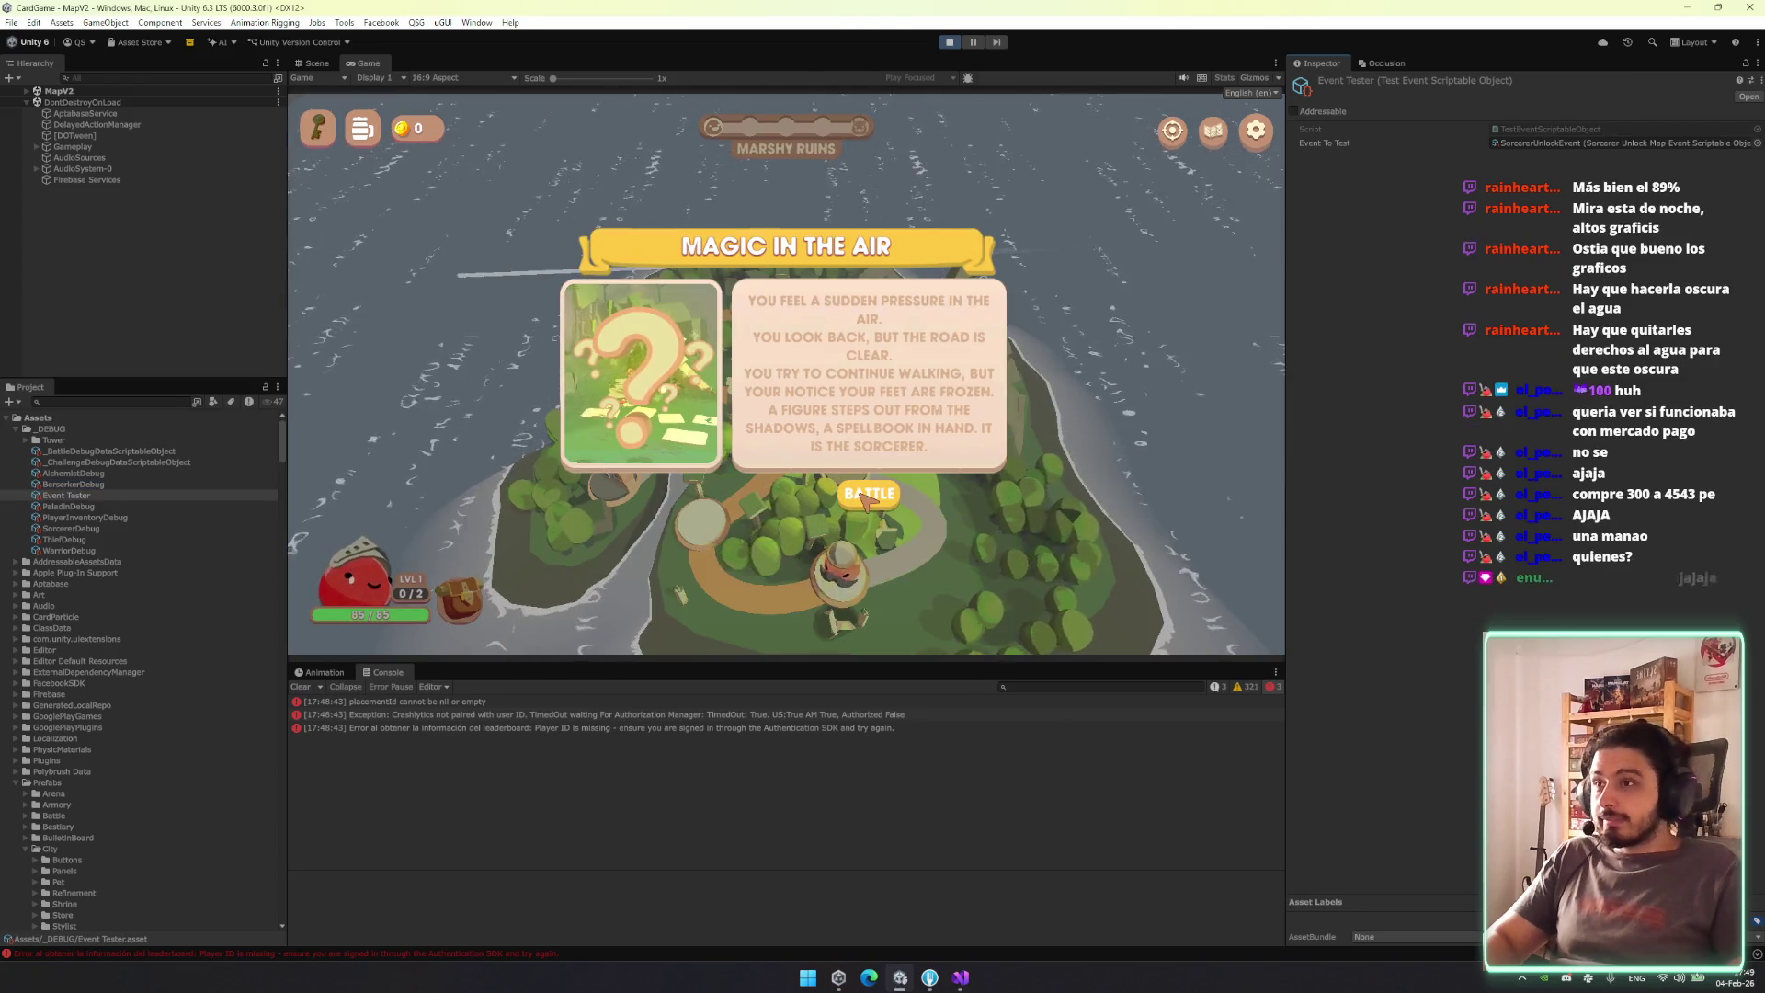
pyautogui.click(841, 419)
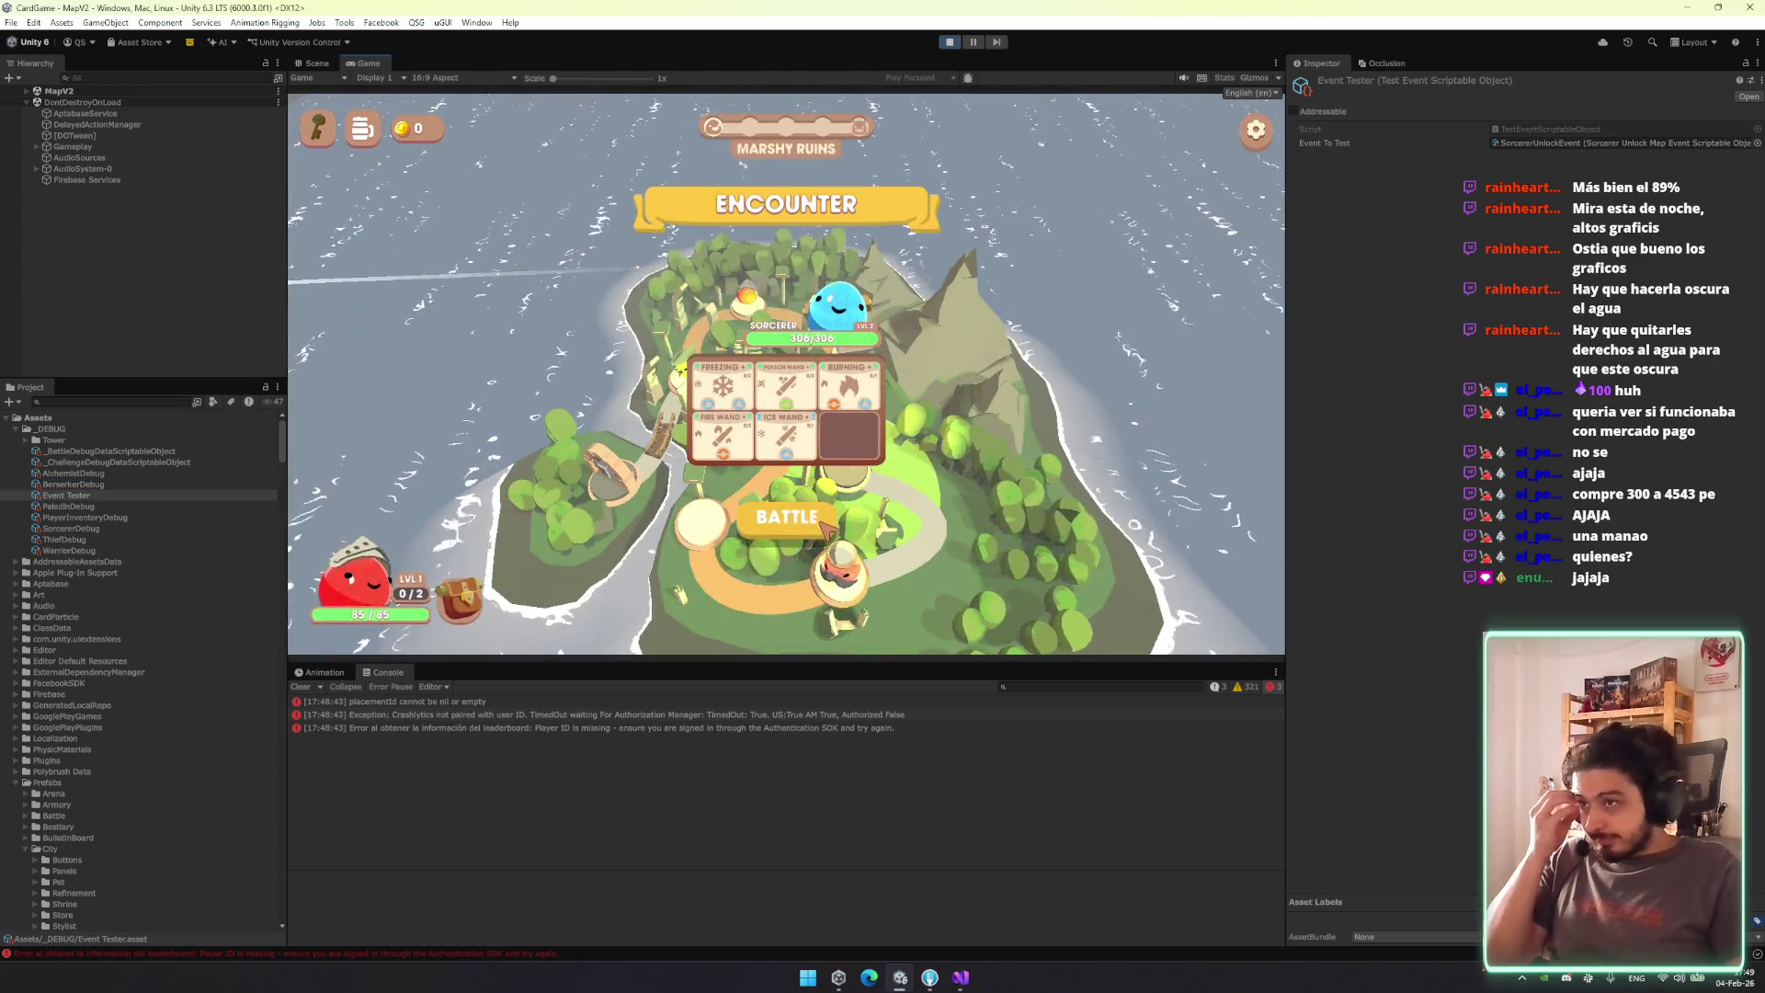
pyautogui.click(851, 530)
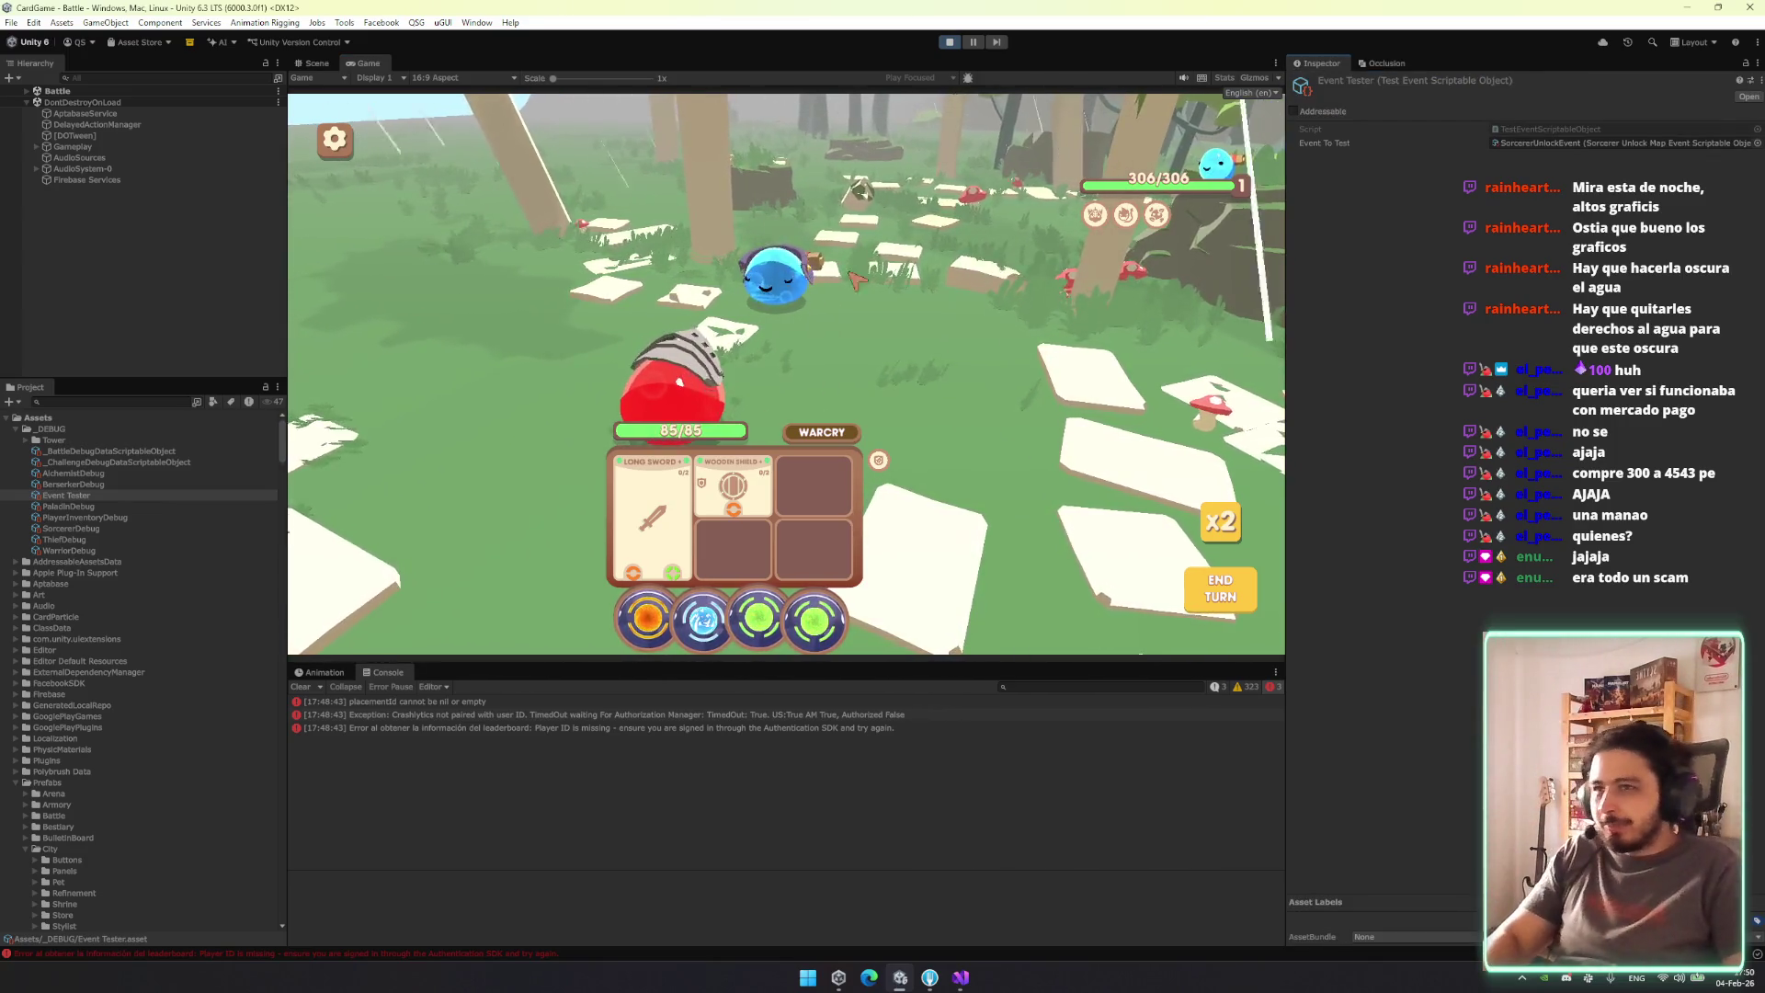
# Leave the Sorcerer battle for the main menu and inspect the Sorcerer prefab asset.
pyautogui.moveTo(1185, 196)
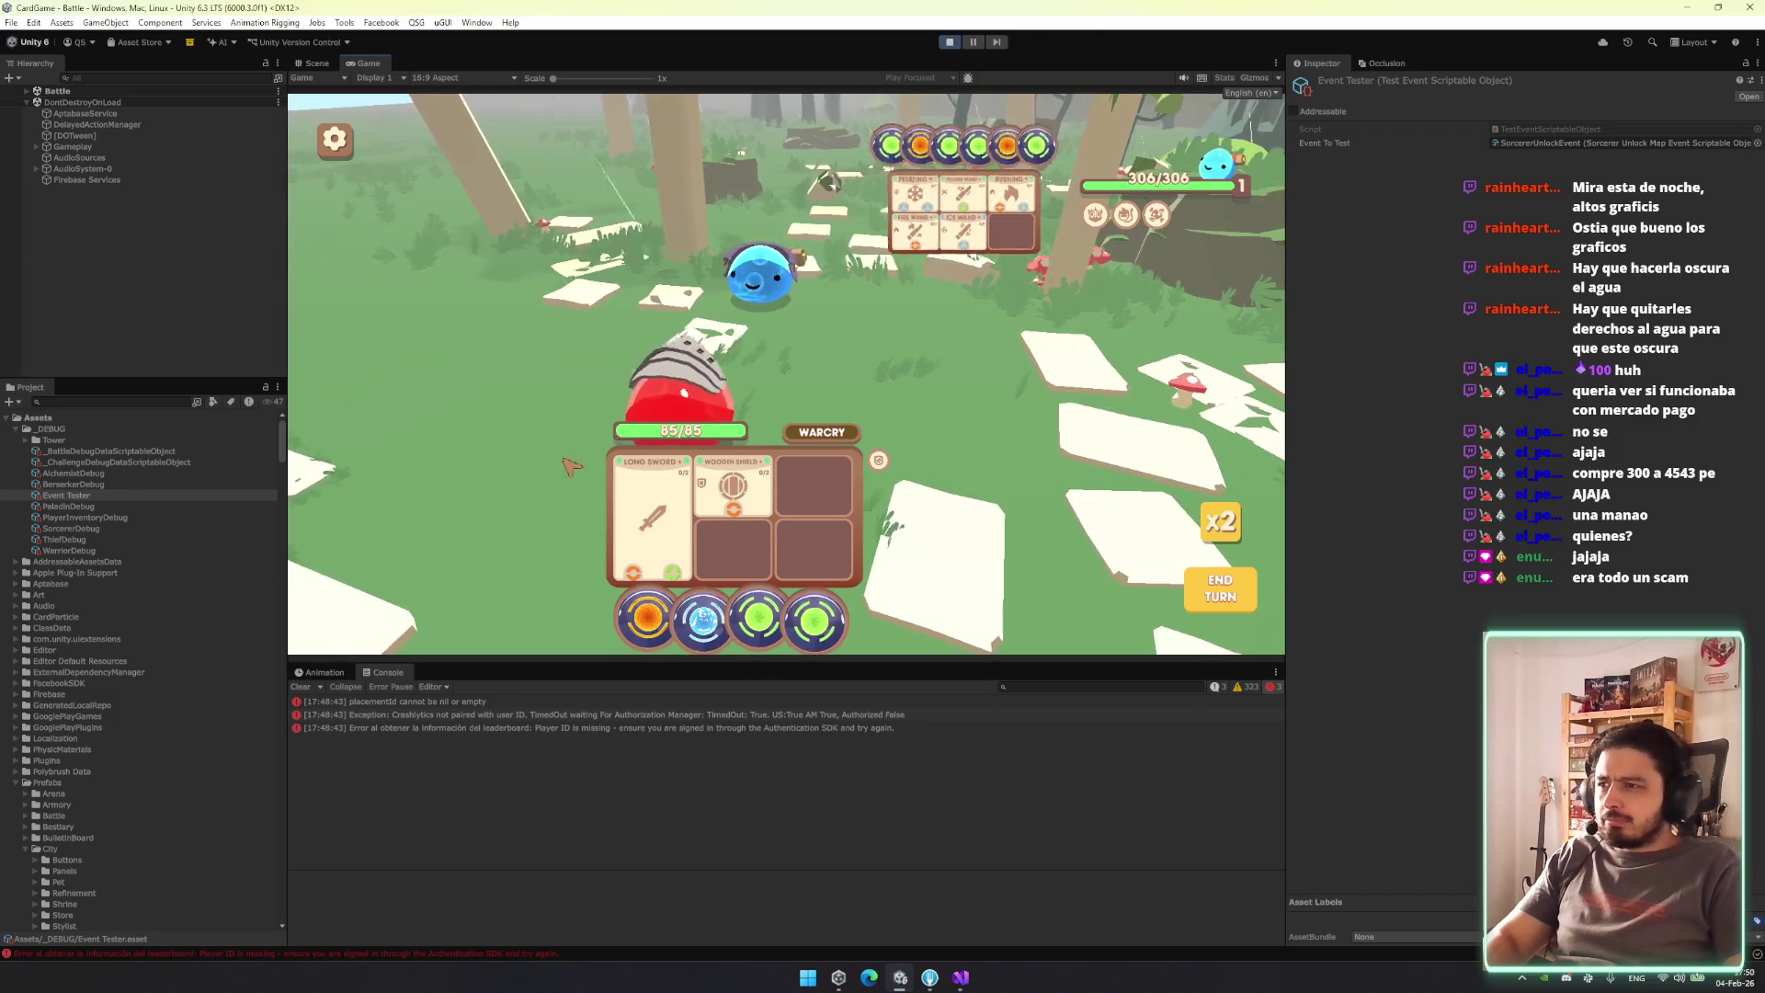
pyautogui.moveTo(1139, 178)
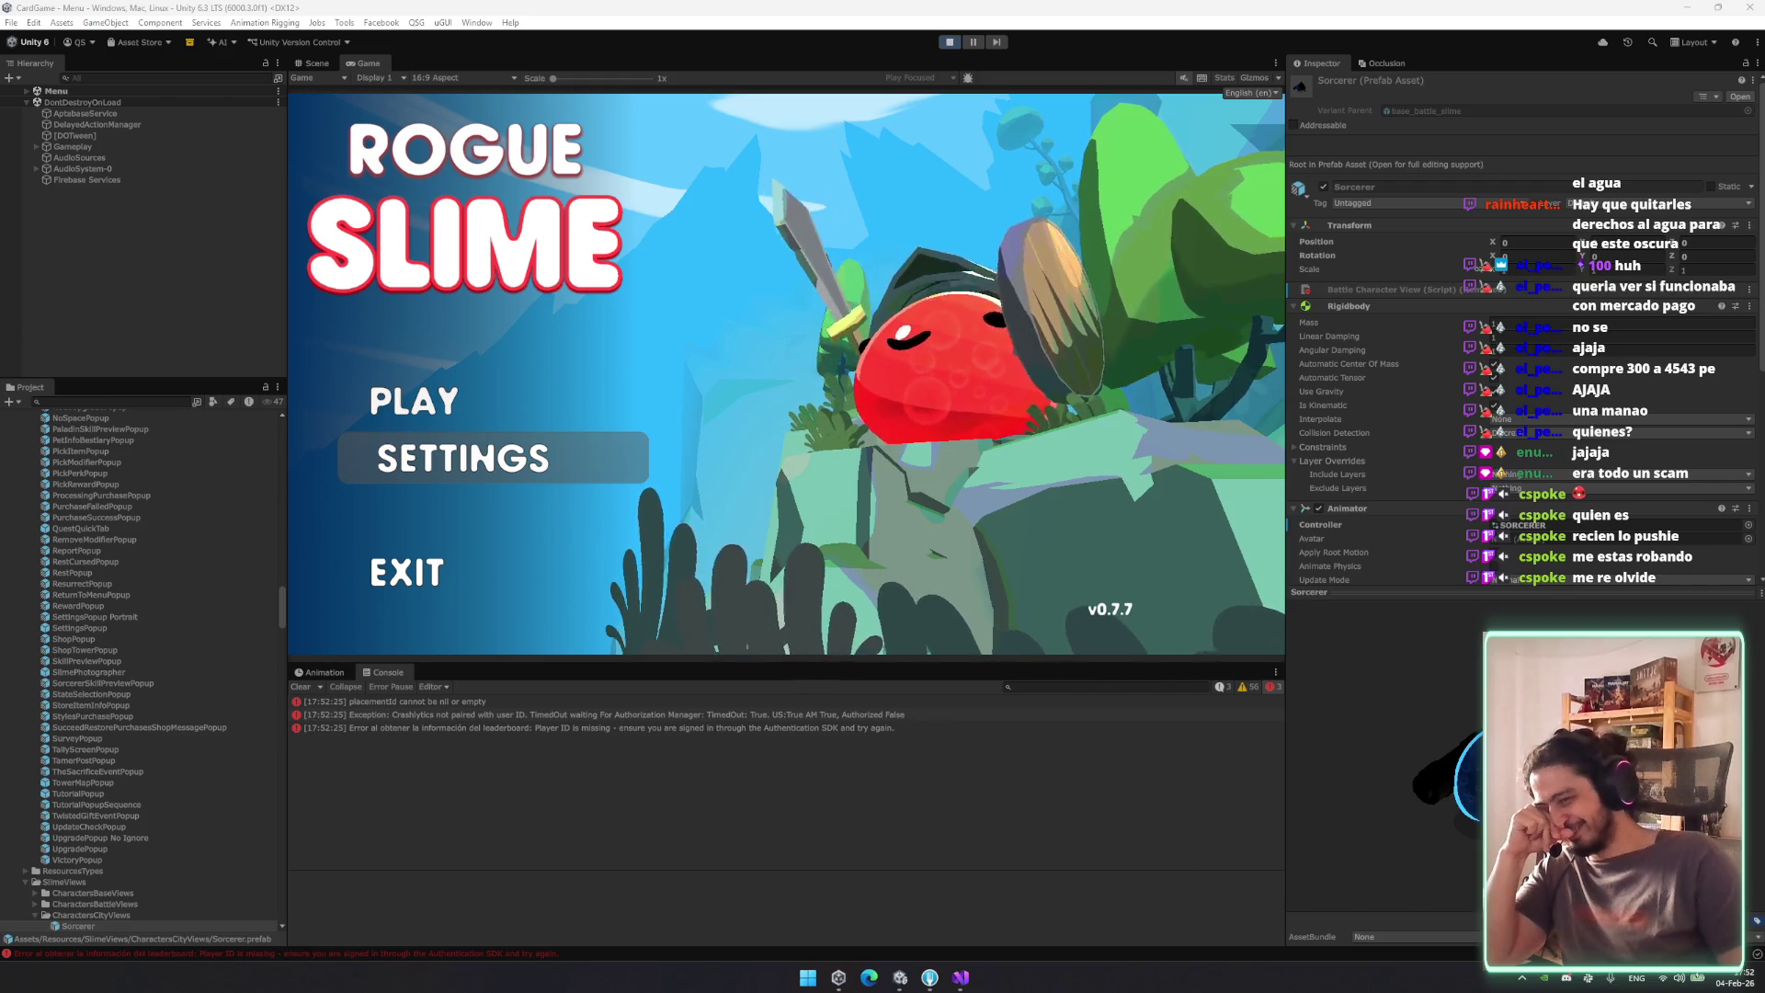
# Continue the run, cancel the Encounter popup, and view the Map.Start NullReferenceException trace.
pyautogui.click(526, 412)
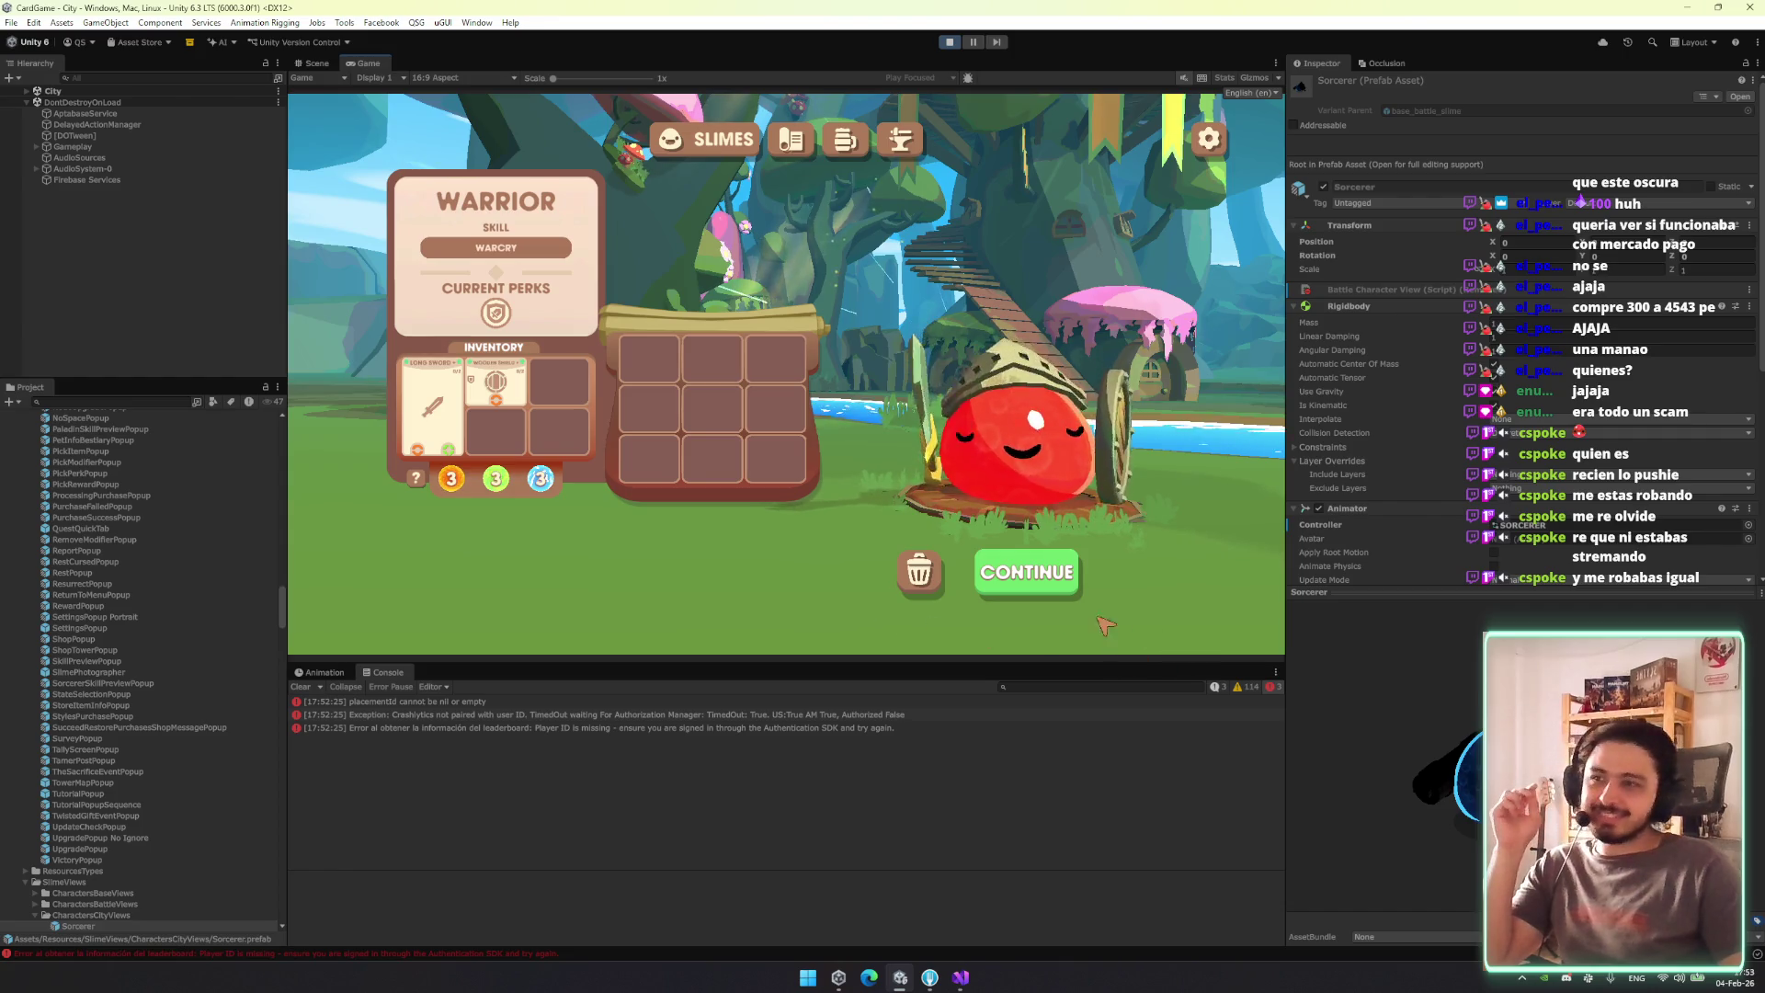
pyautogui.click(1053, 583)
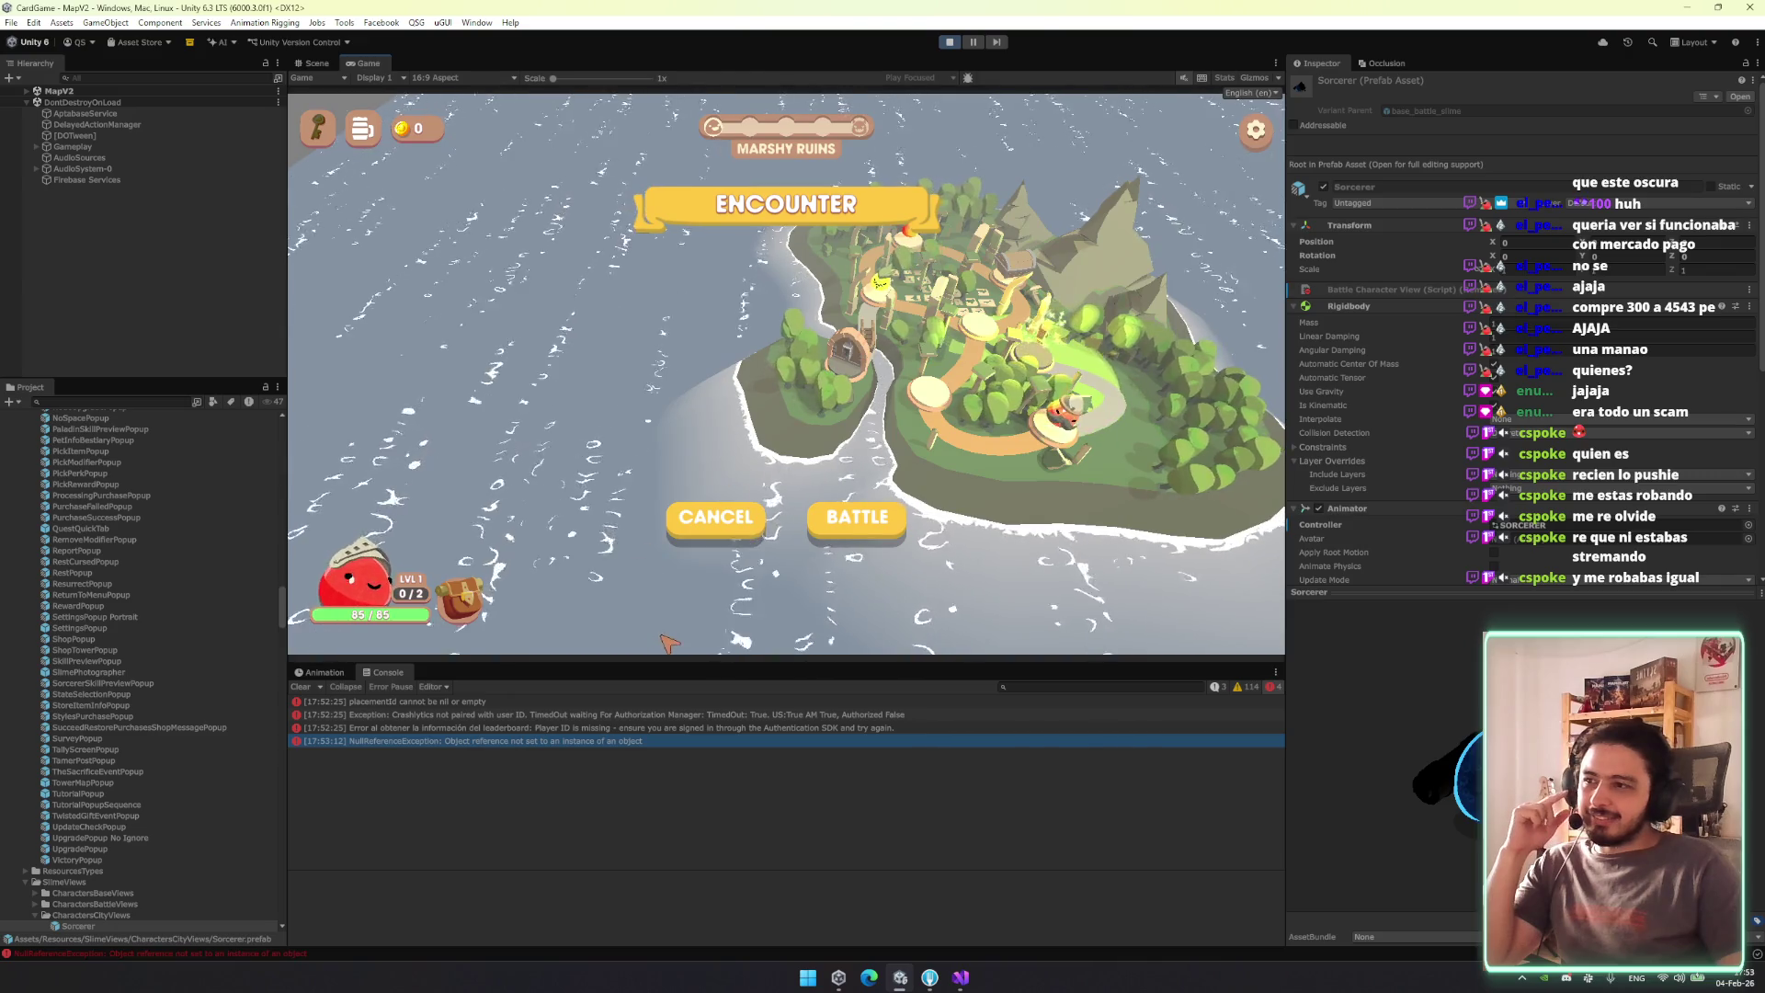
pyautogui.click(714, 518)
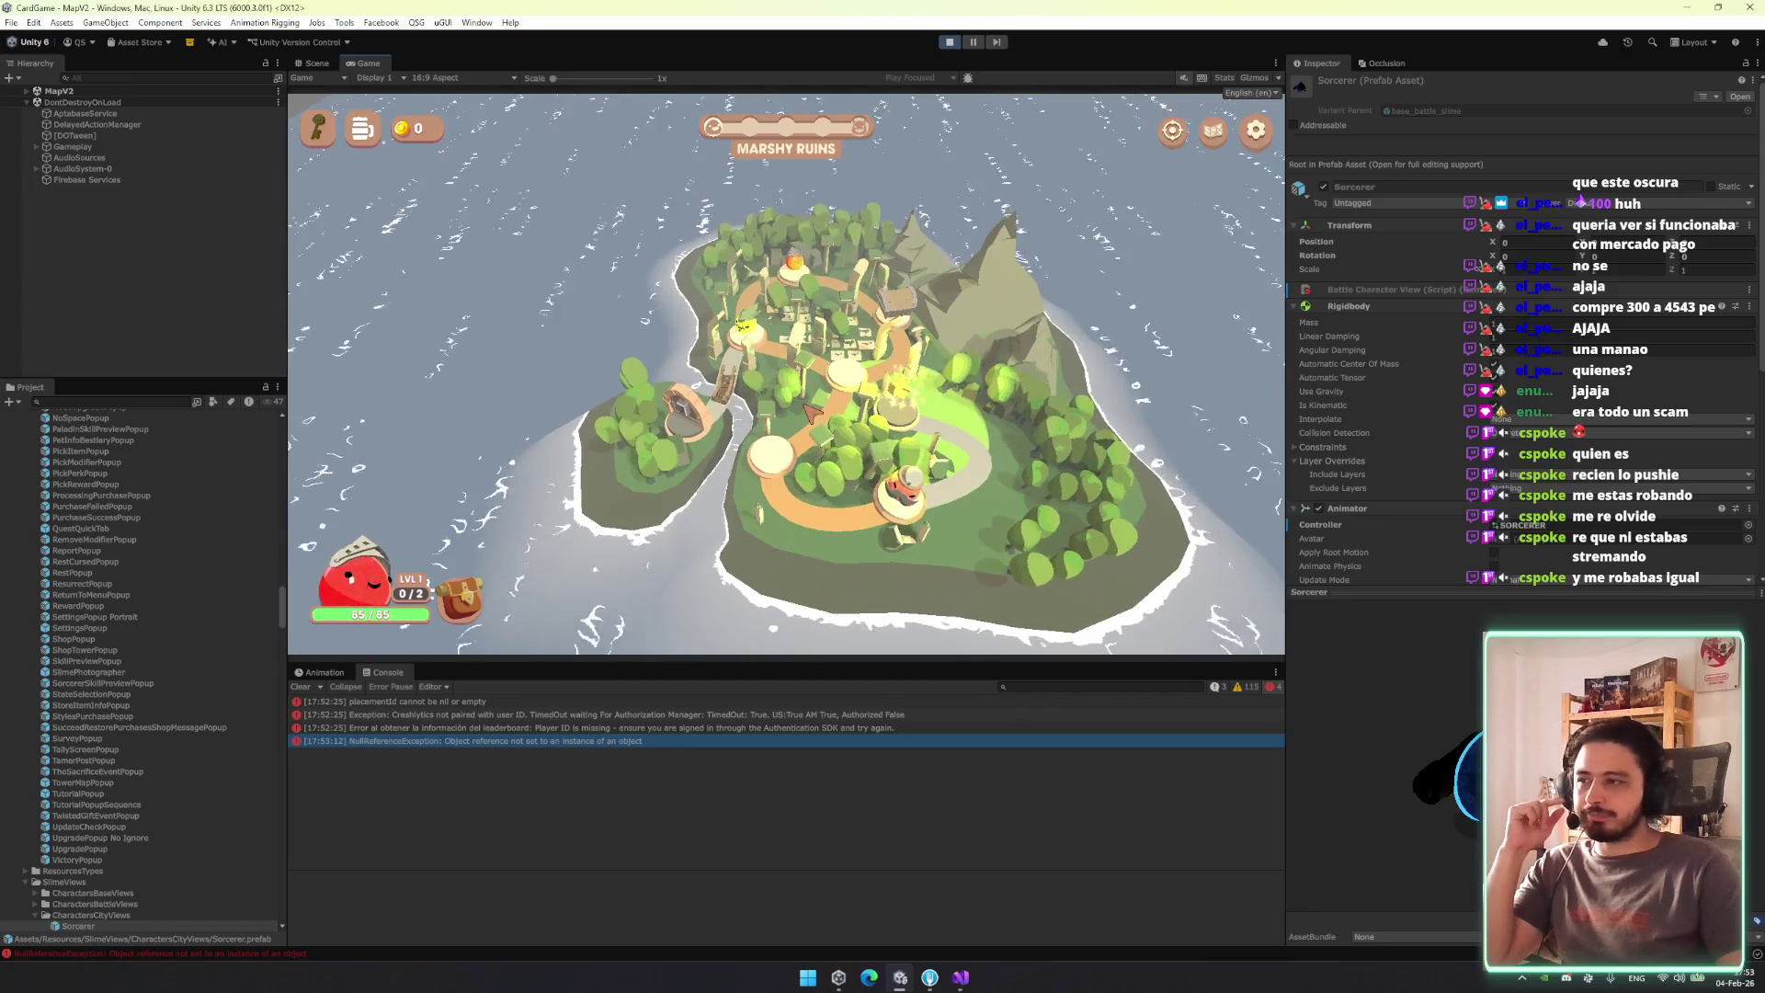
pyautogui.click(497, 741)
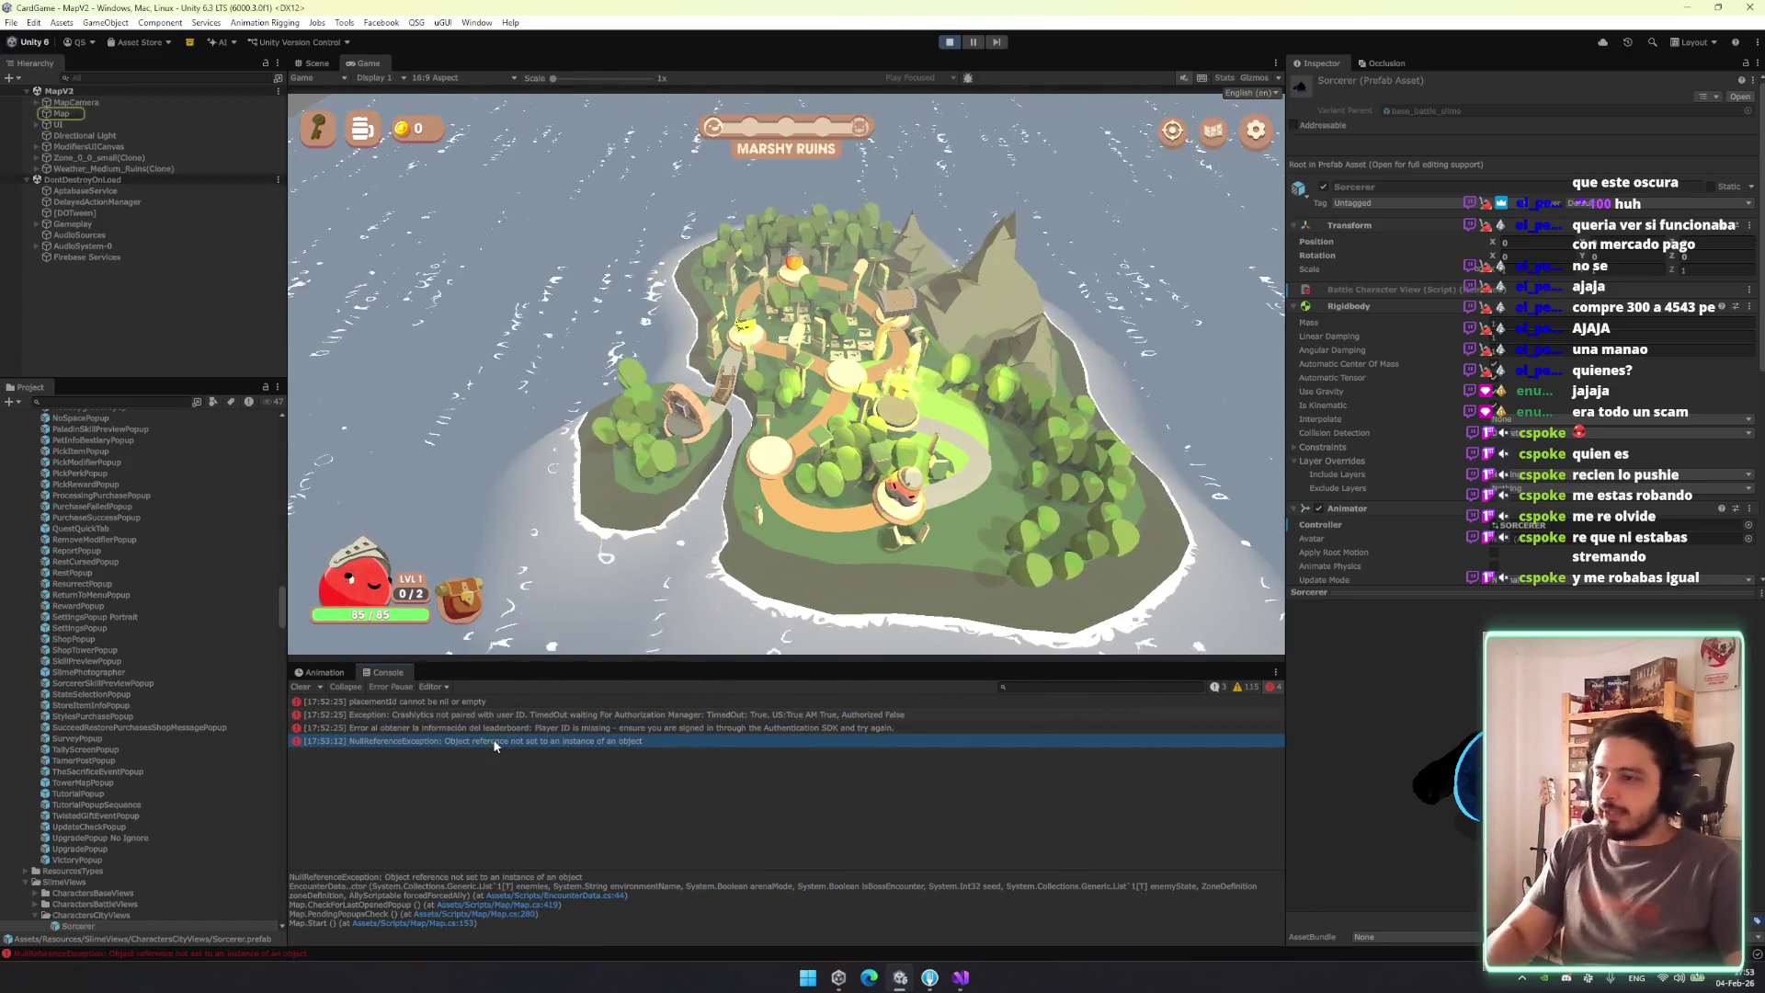
# Stop Play mode and restart it, loading back to the main menu.
pyautogui.click(950, 43)
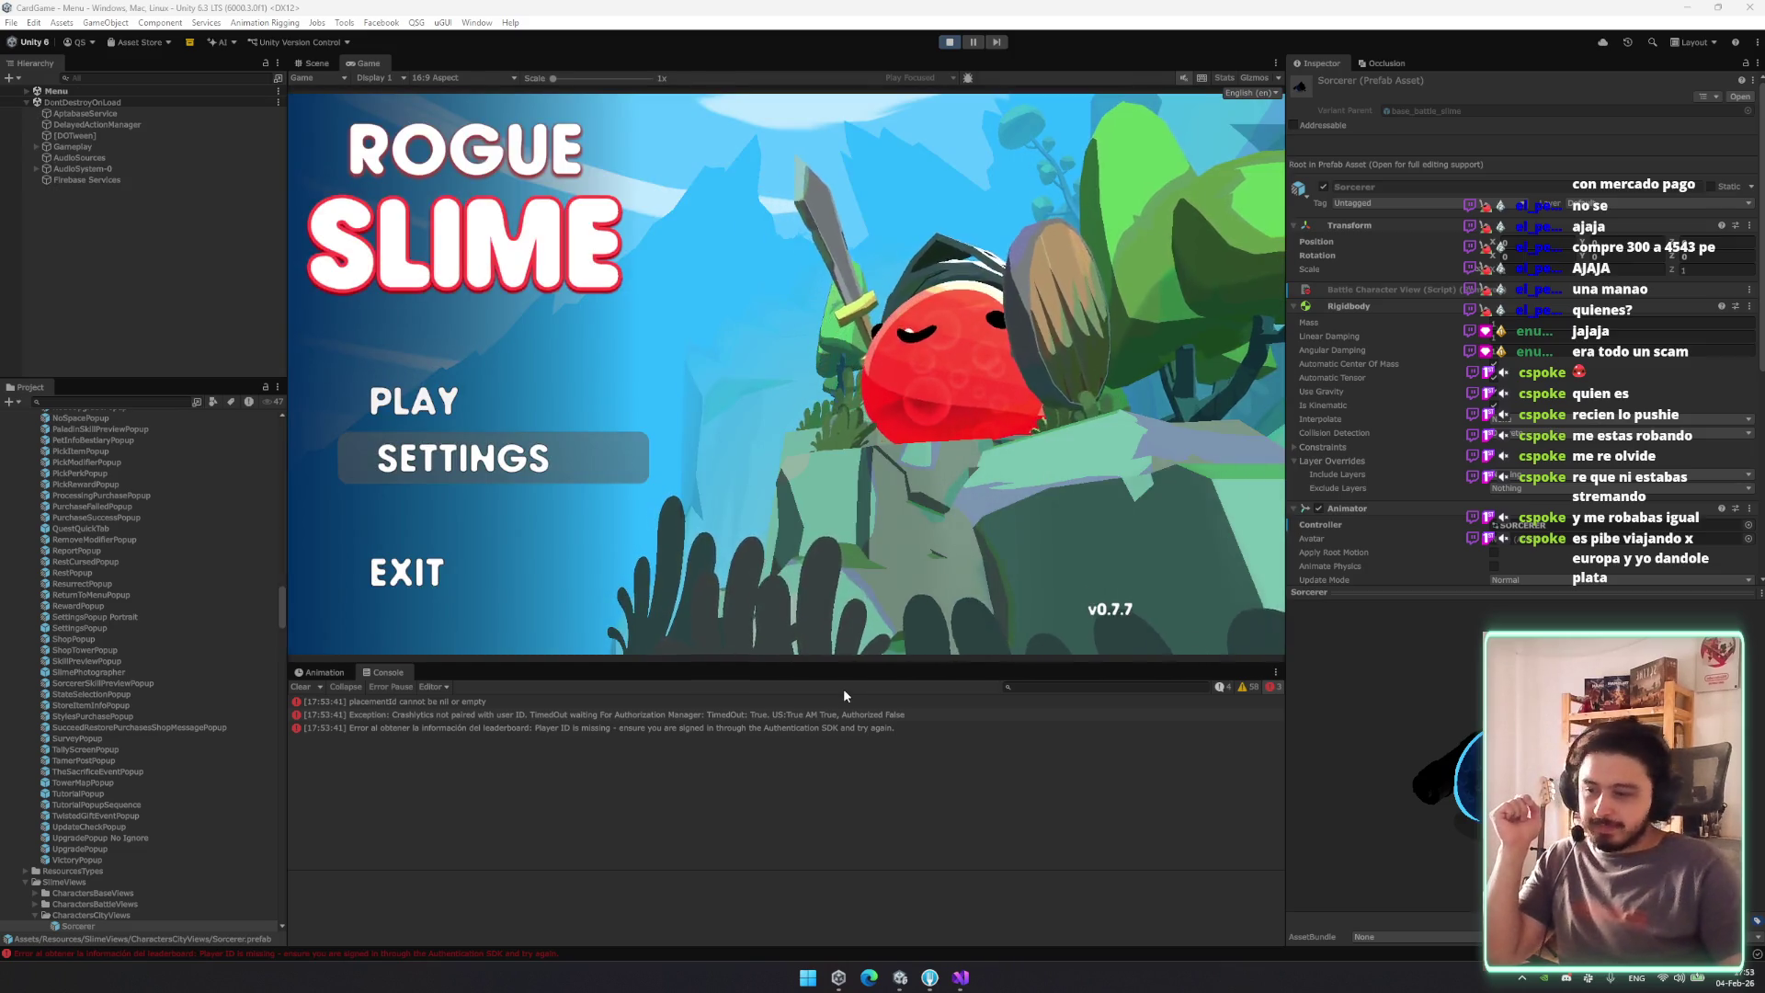
# Start a new game, leave the city, and try Marshy Ruins and Dark Ruins on the map.
pyautogui.click(530, 398)
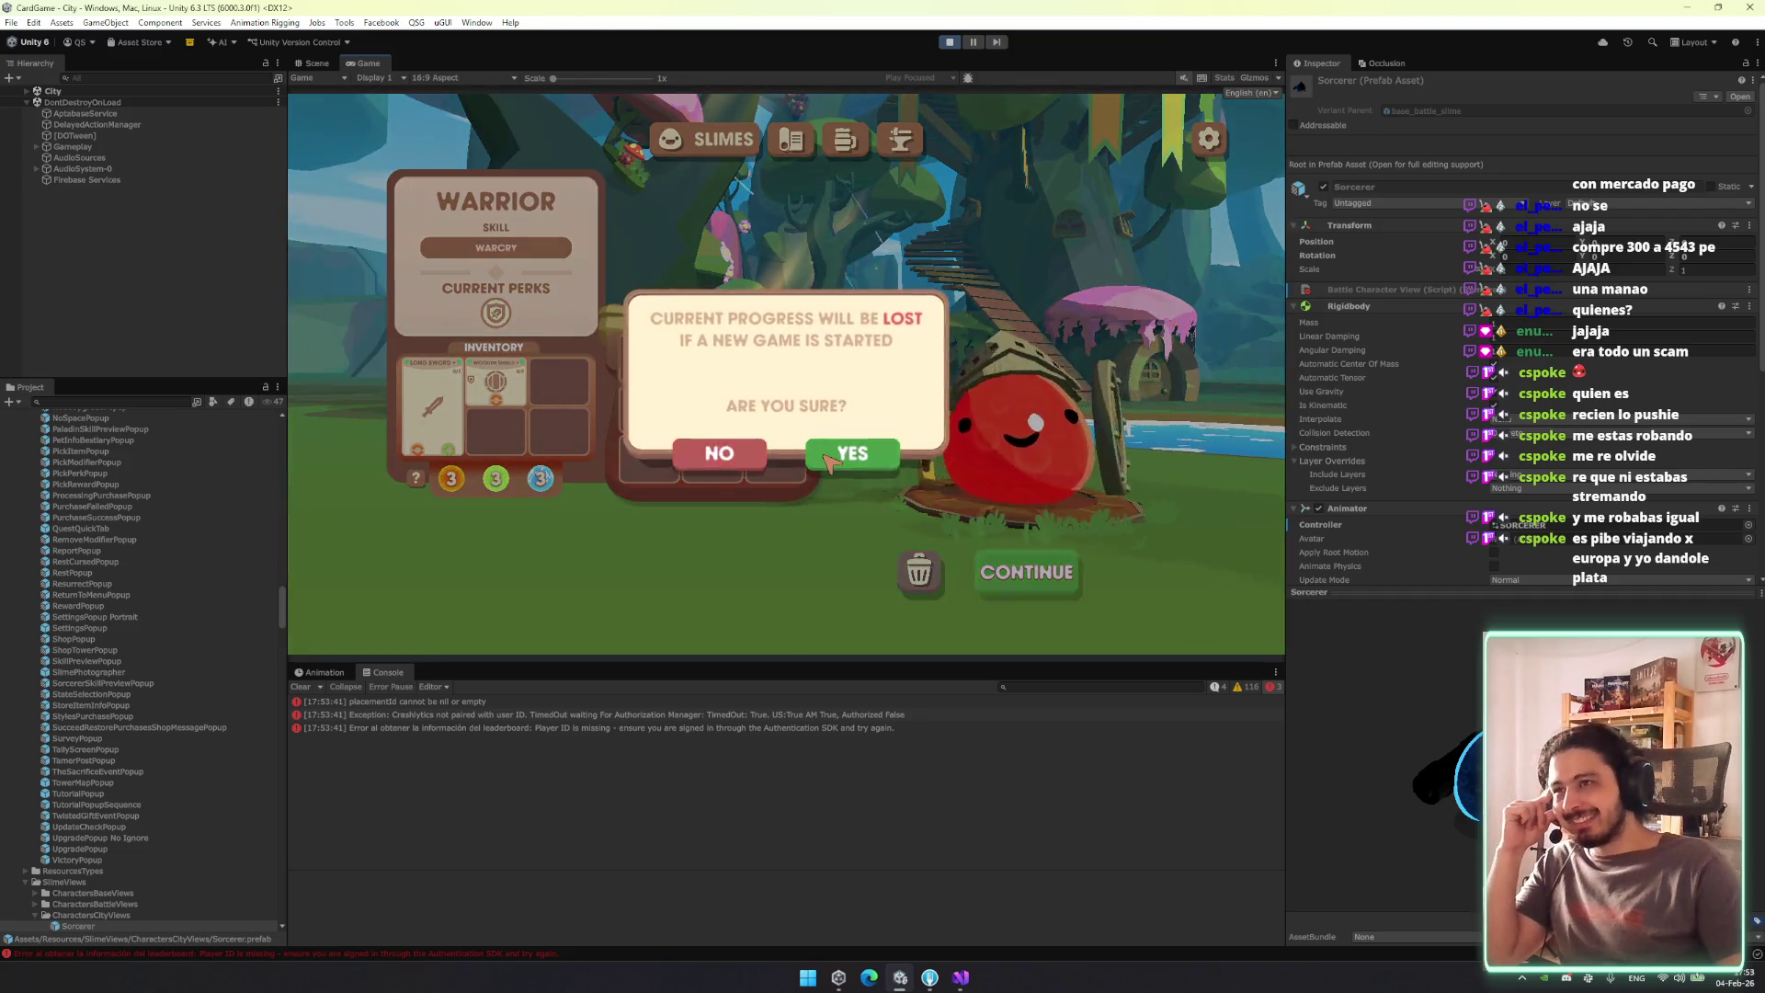
pyautogui.click(825, 455)
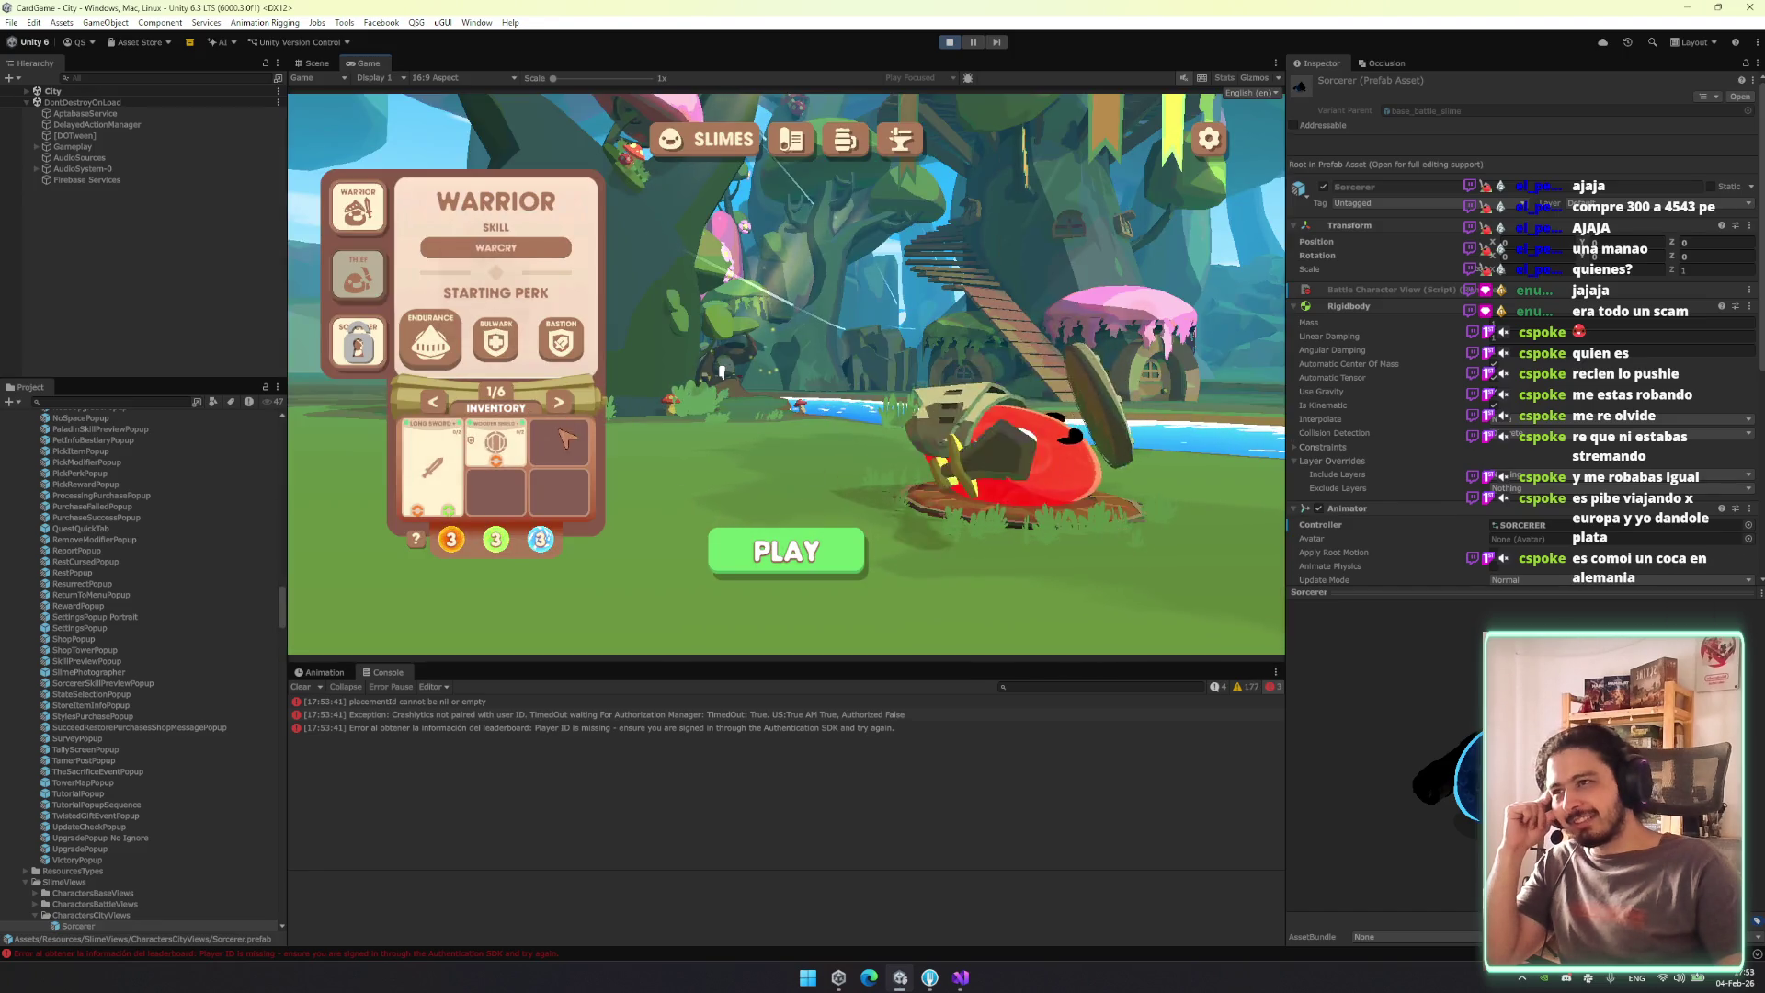
pyautogui.click(827, 549)
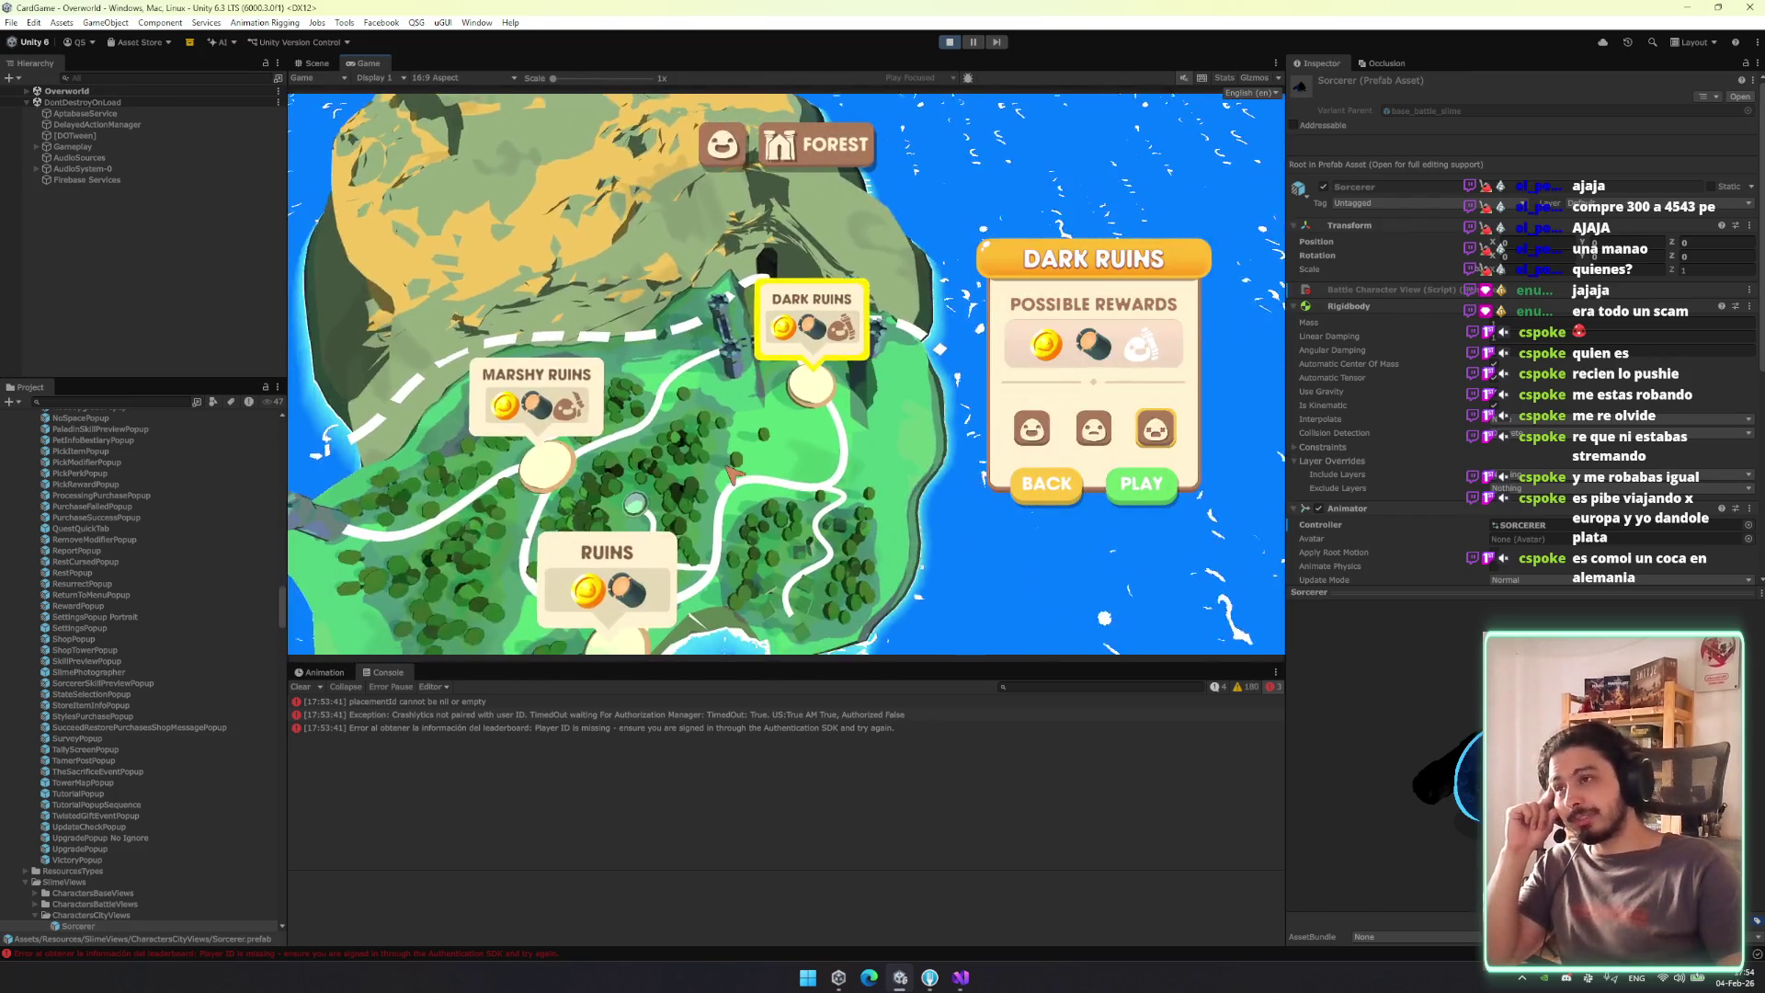
pyautogui.click(706, 386)
pyautogui.click(926, 320)
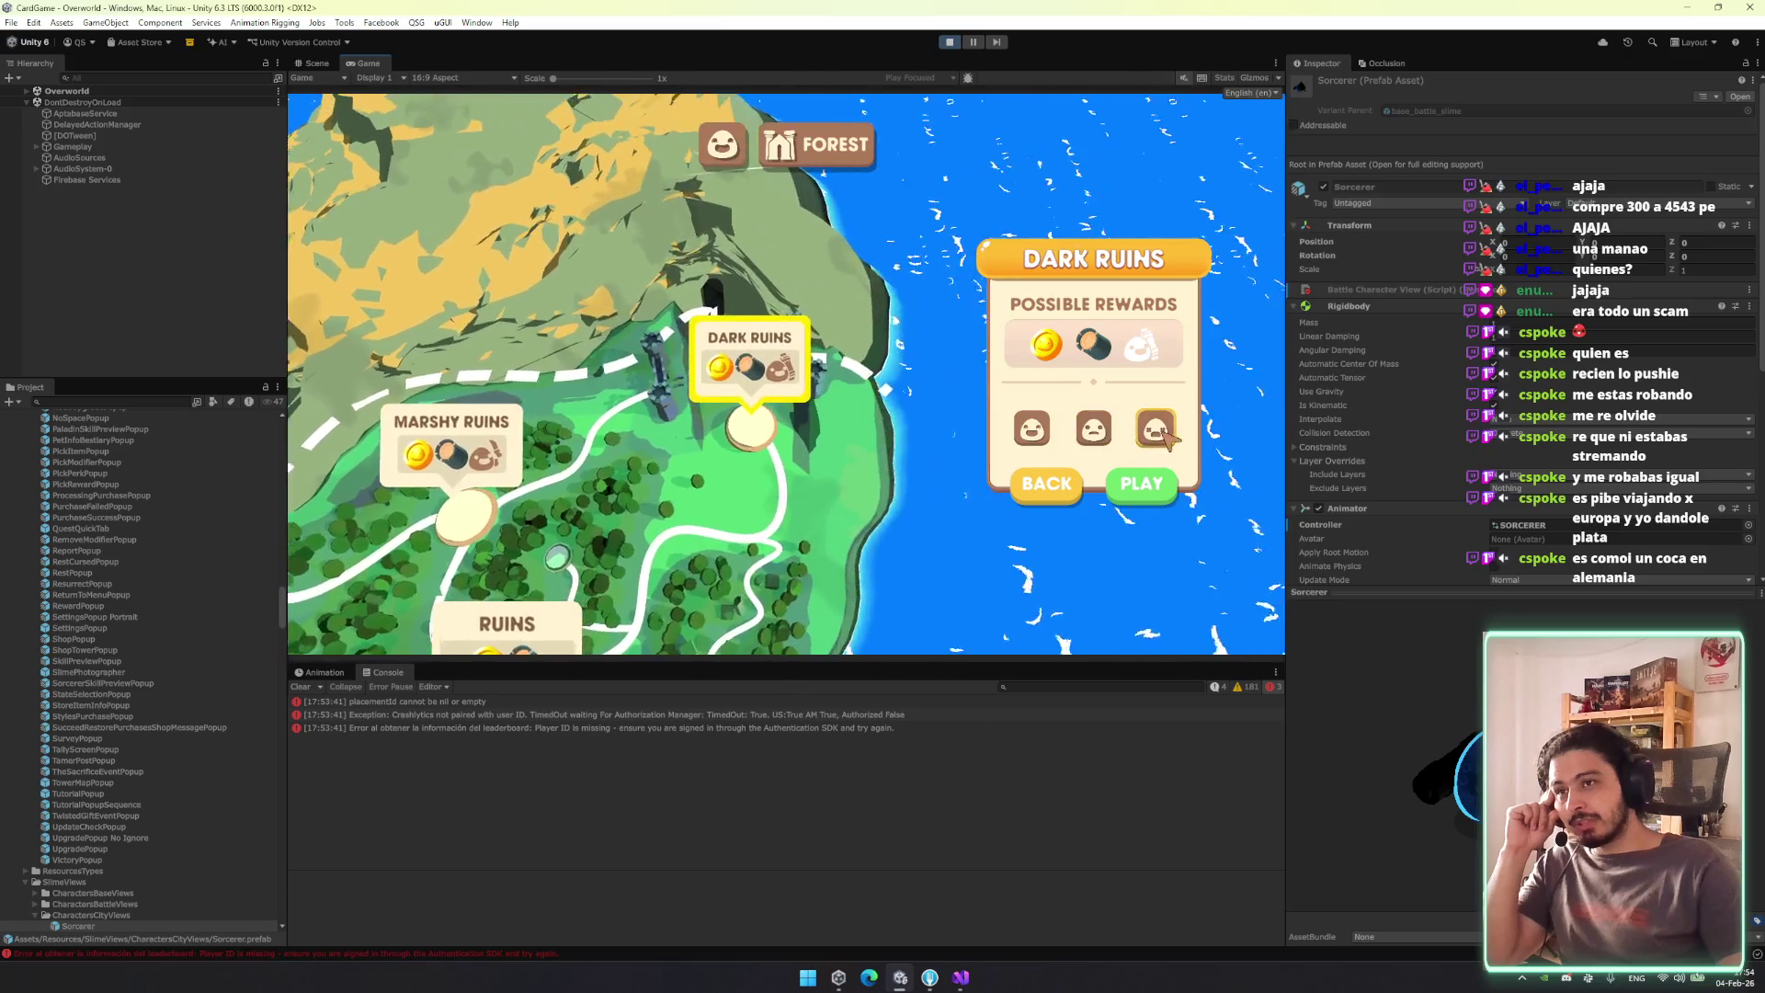
# Move the map selection to Ruins with the arrow keys and play that level.
pyautogui.press('Left')
pyautogui.press('Down')
pyautogui.press('Up')
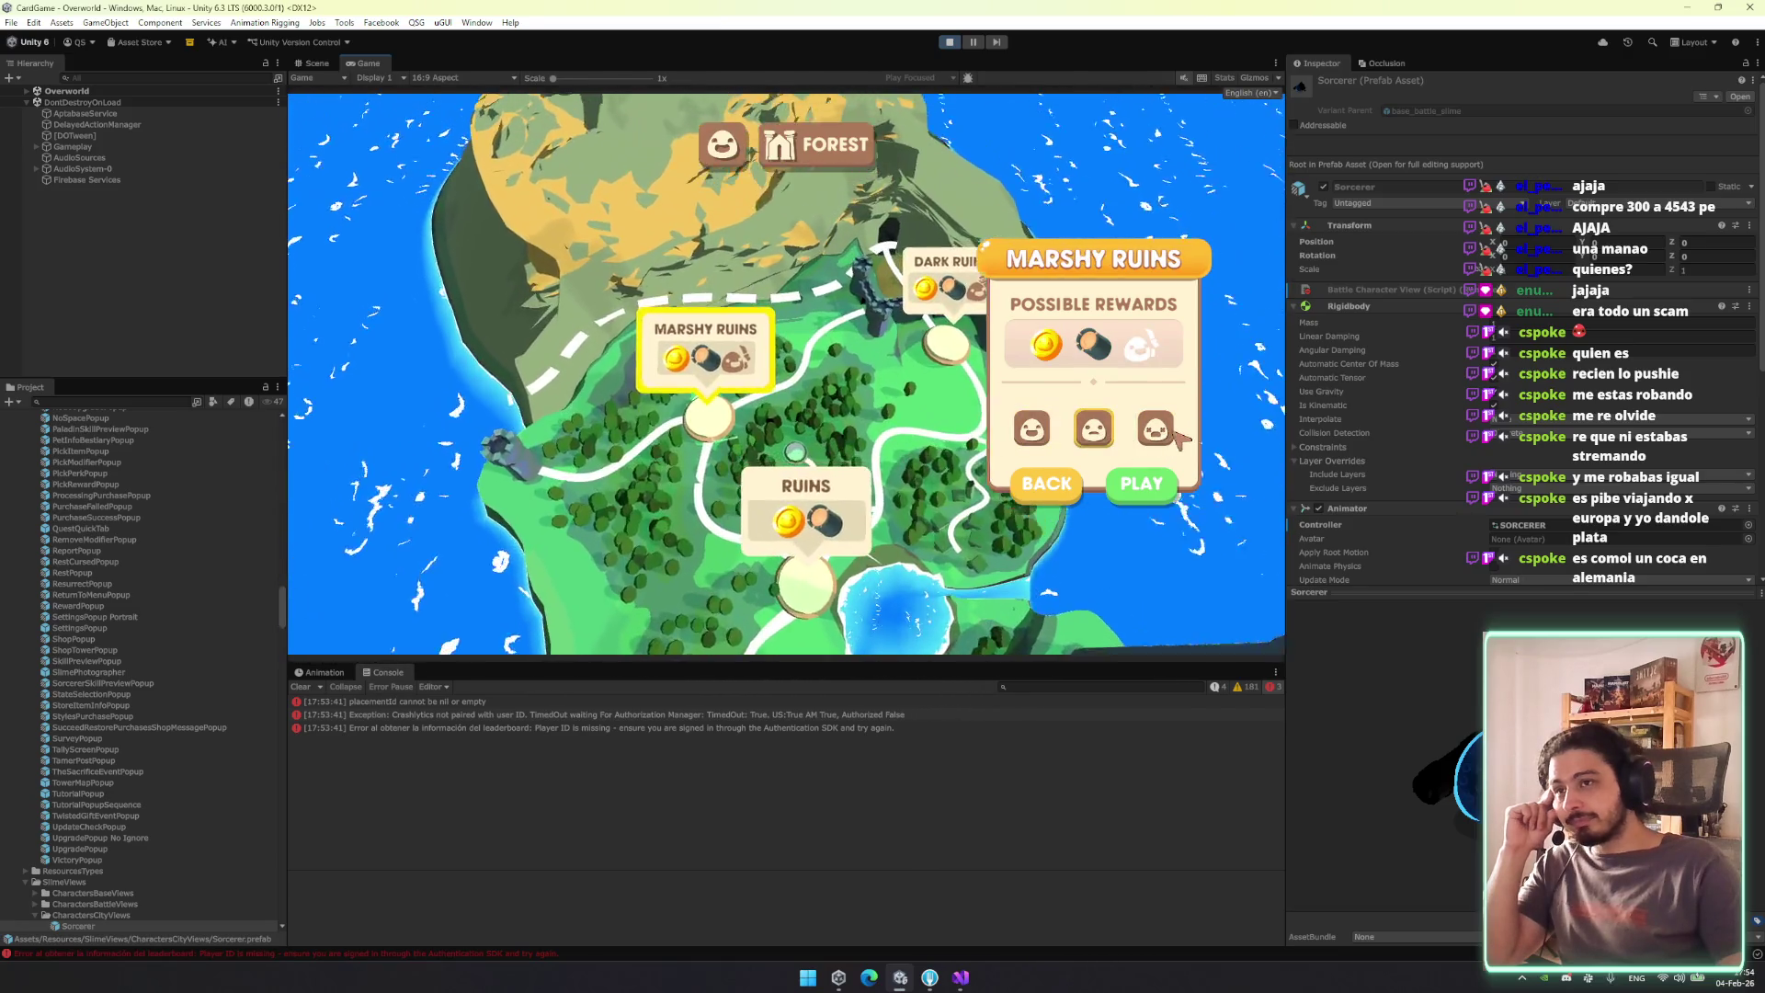
pyautogui.press('Right')
pyautogui.press('Left')
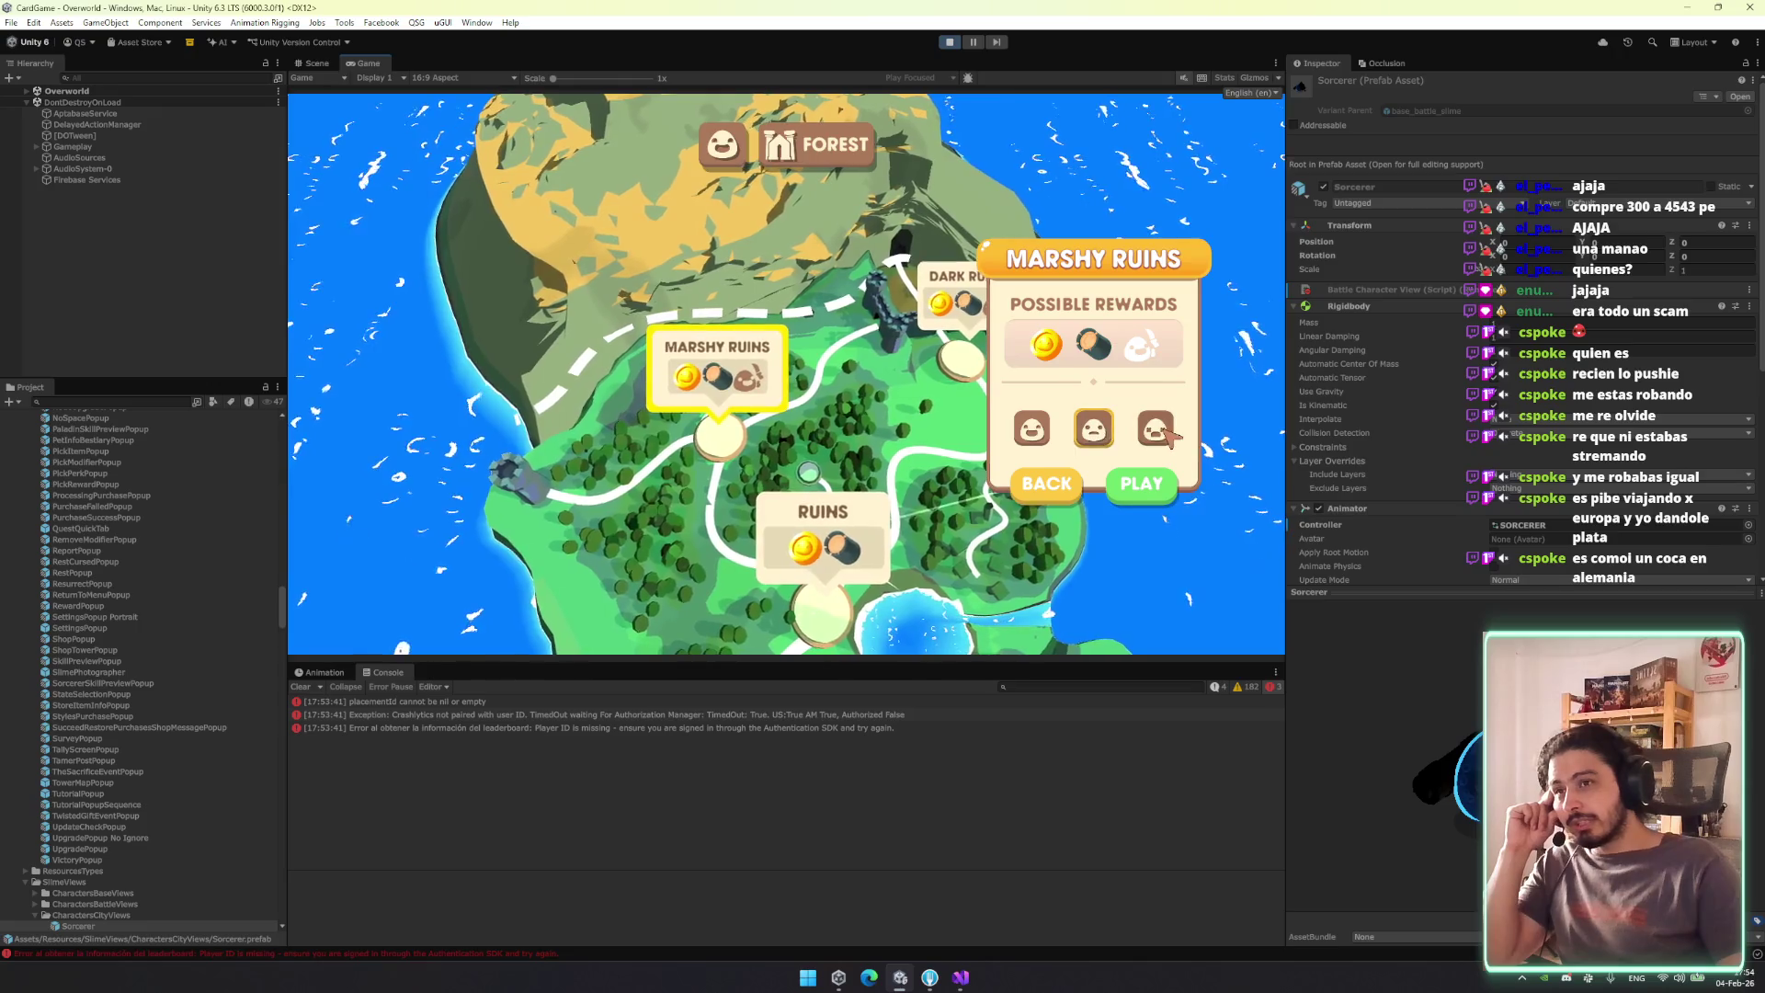
pyautogui.press('Right')
pyautogui.press('Left')
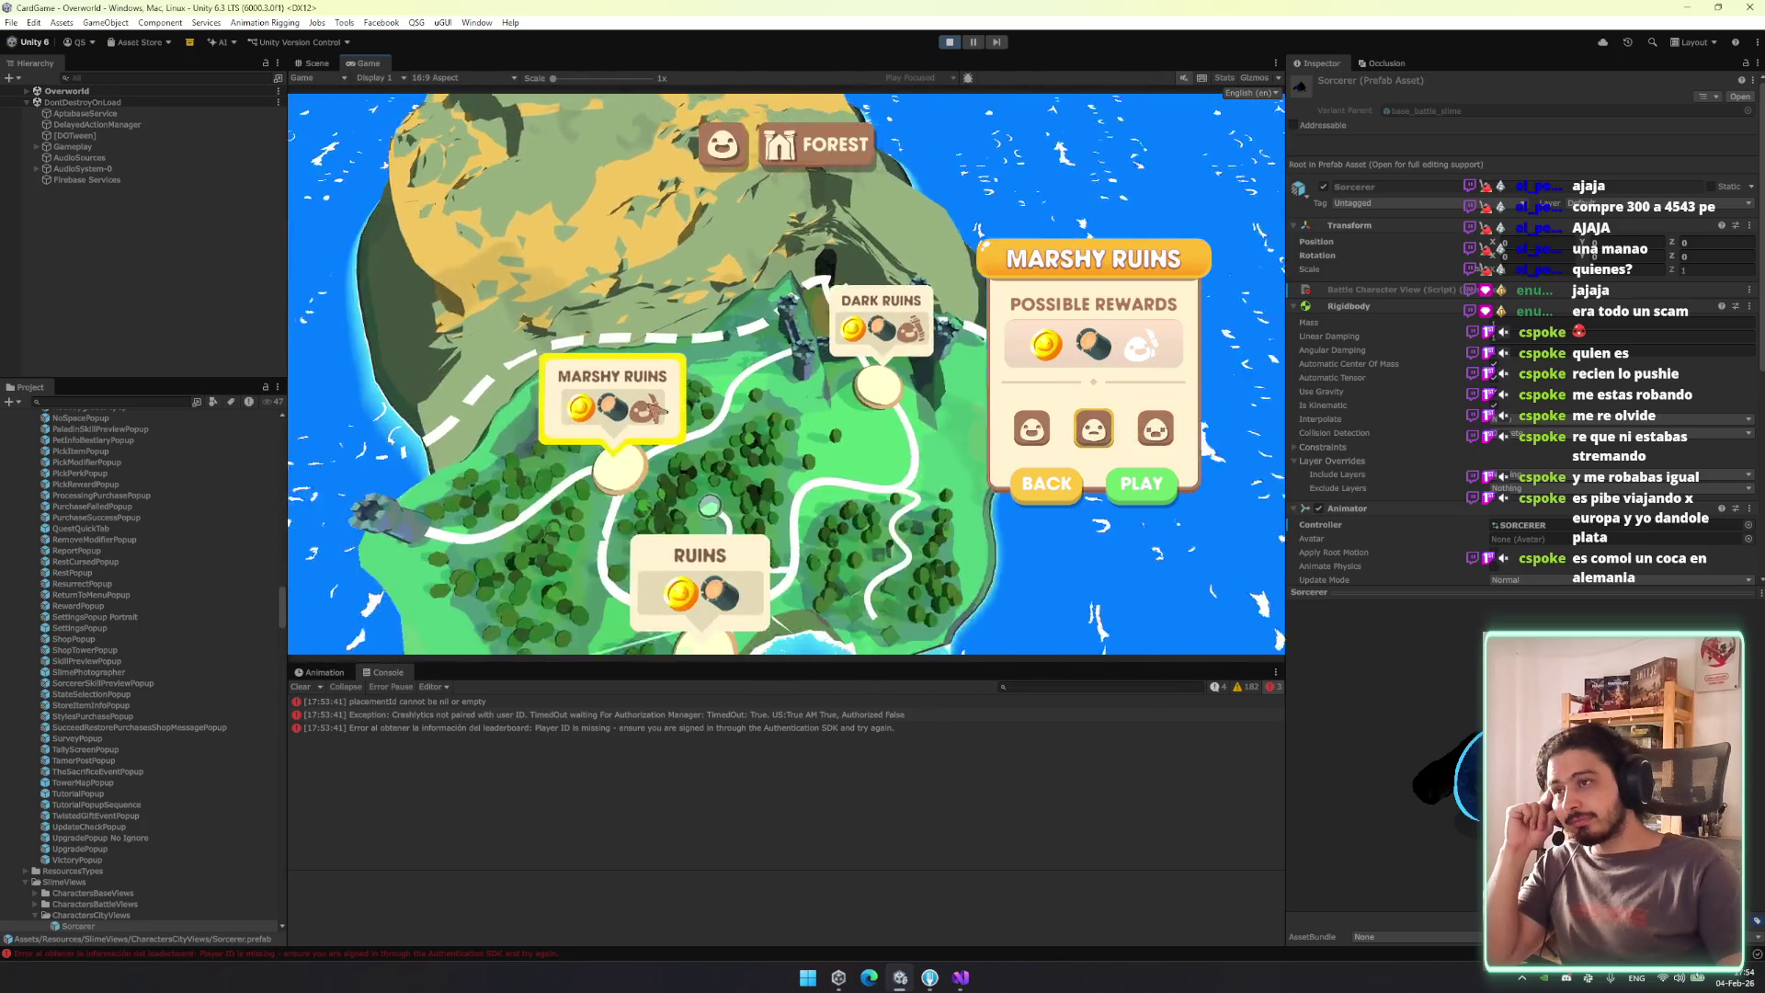
pyautogui.press('Down')
pyautogui.click(1140, 494)
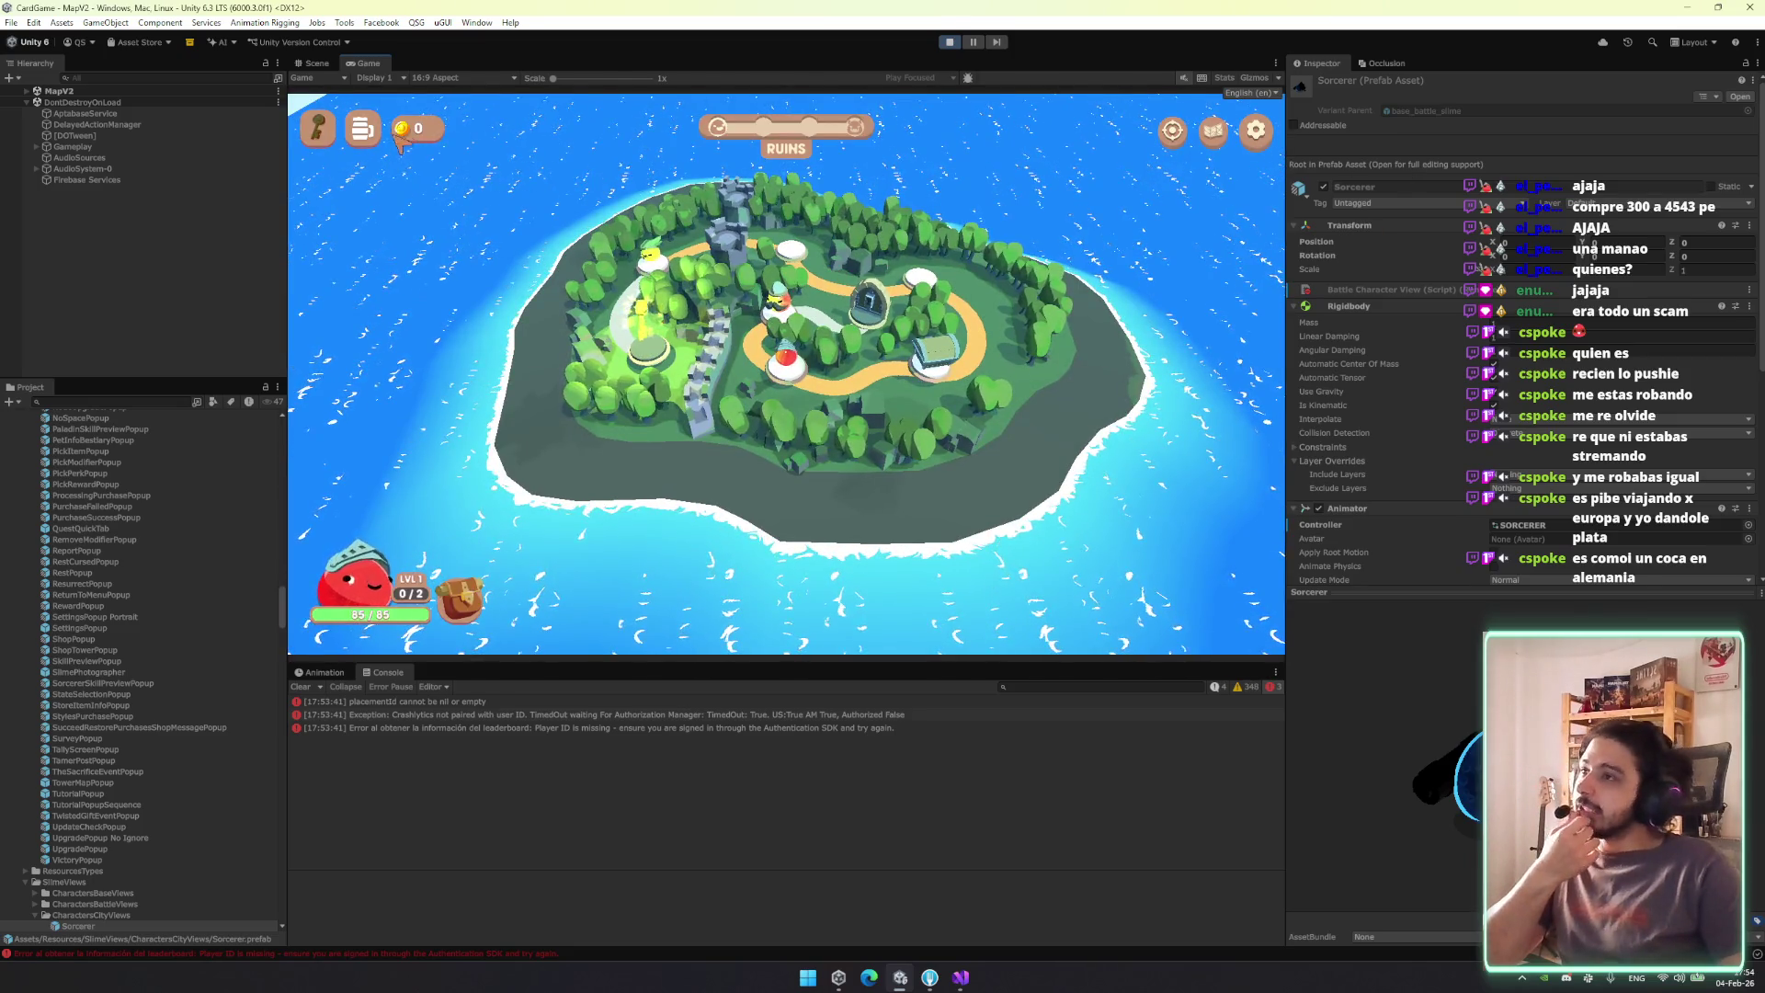
# Search the Project for the event tester, then clear the search and select Event Tester in _DEBUG.
pyautogui.click(127, 403)
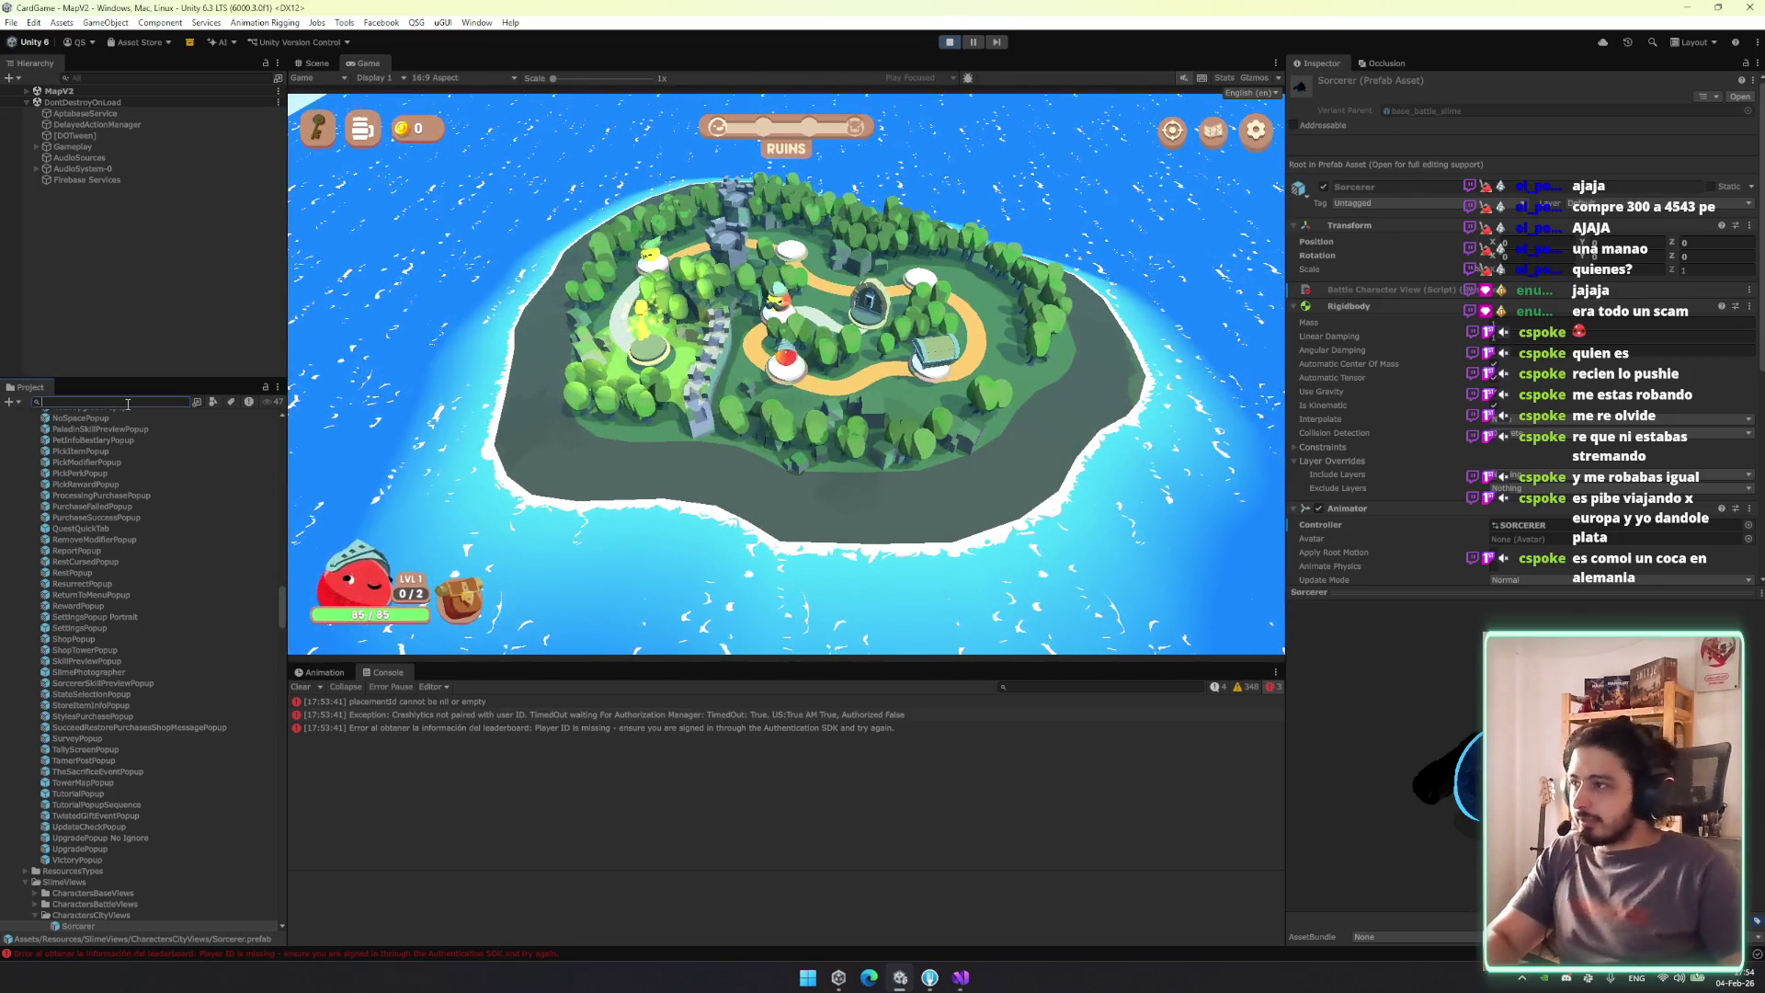
pyautogui.write('eventte')
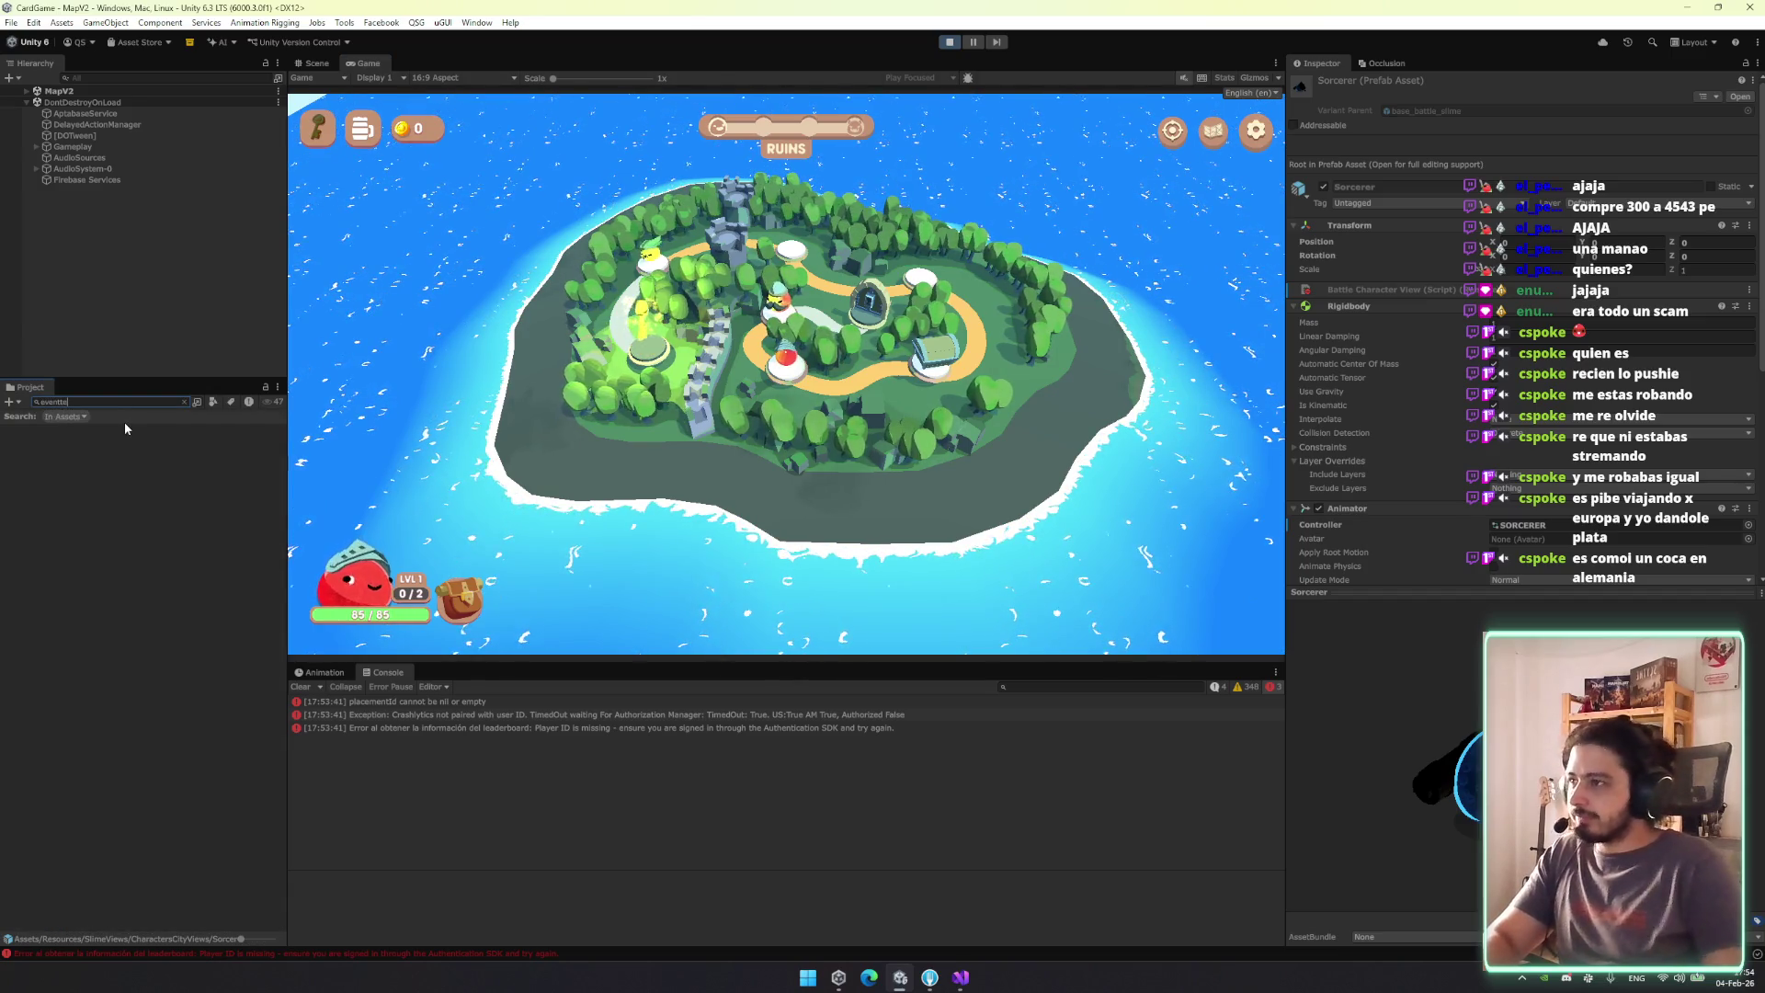
pyautogui.press('BackSpace')
pyautogui.press('BackSpace')
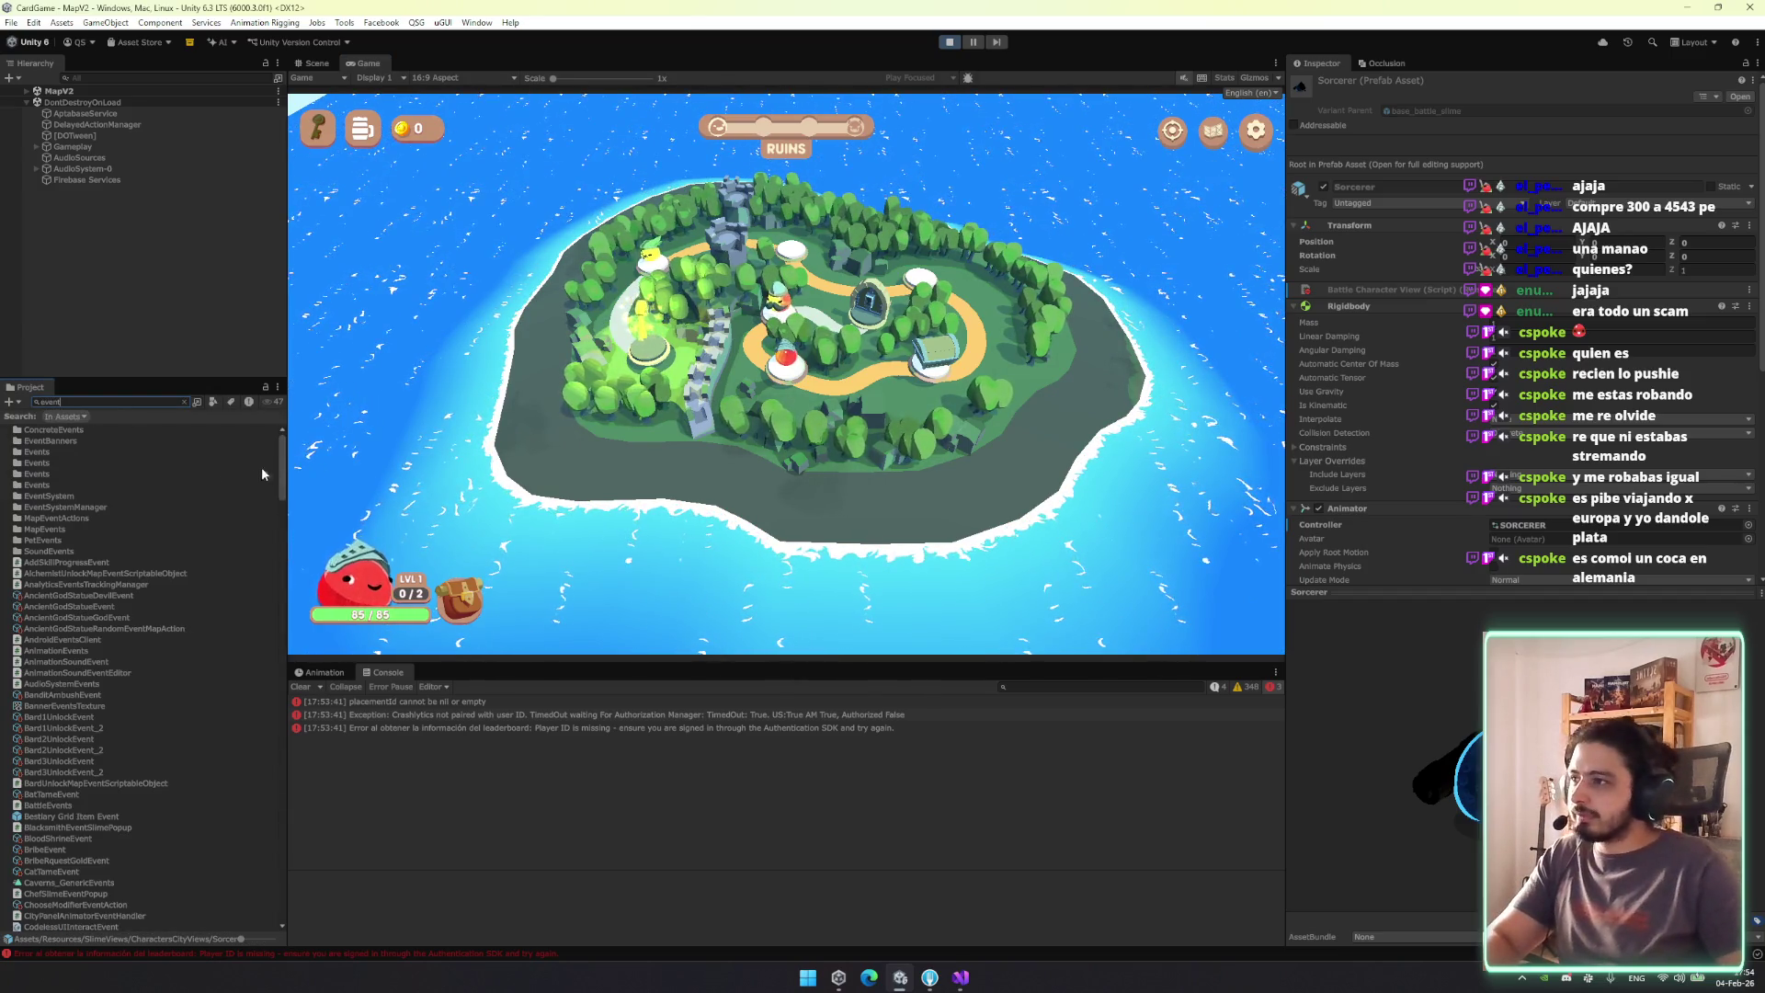
pyautogui.press('BackSpace')
pyautogui.press('BackSpace')
pyautogui.press('BackSpace')
pyautogui.write('eve')
pyautogui.press('BackSpace')
pyautogui.press('BackSpace')
pyautogui.press('BackSpace')
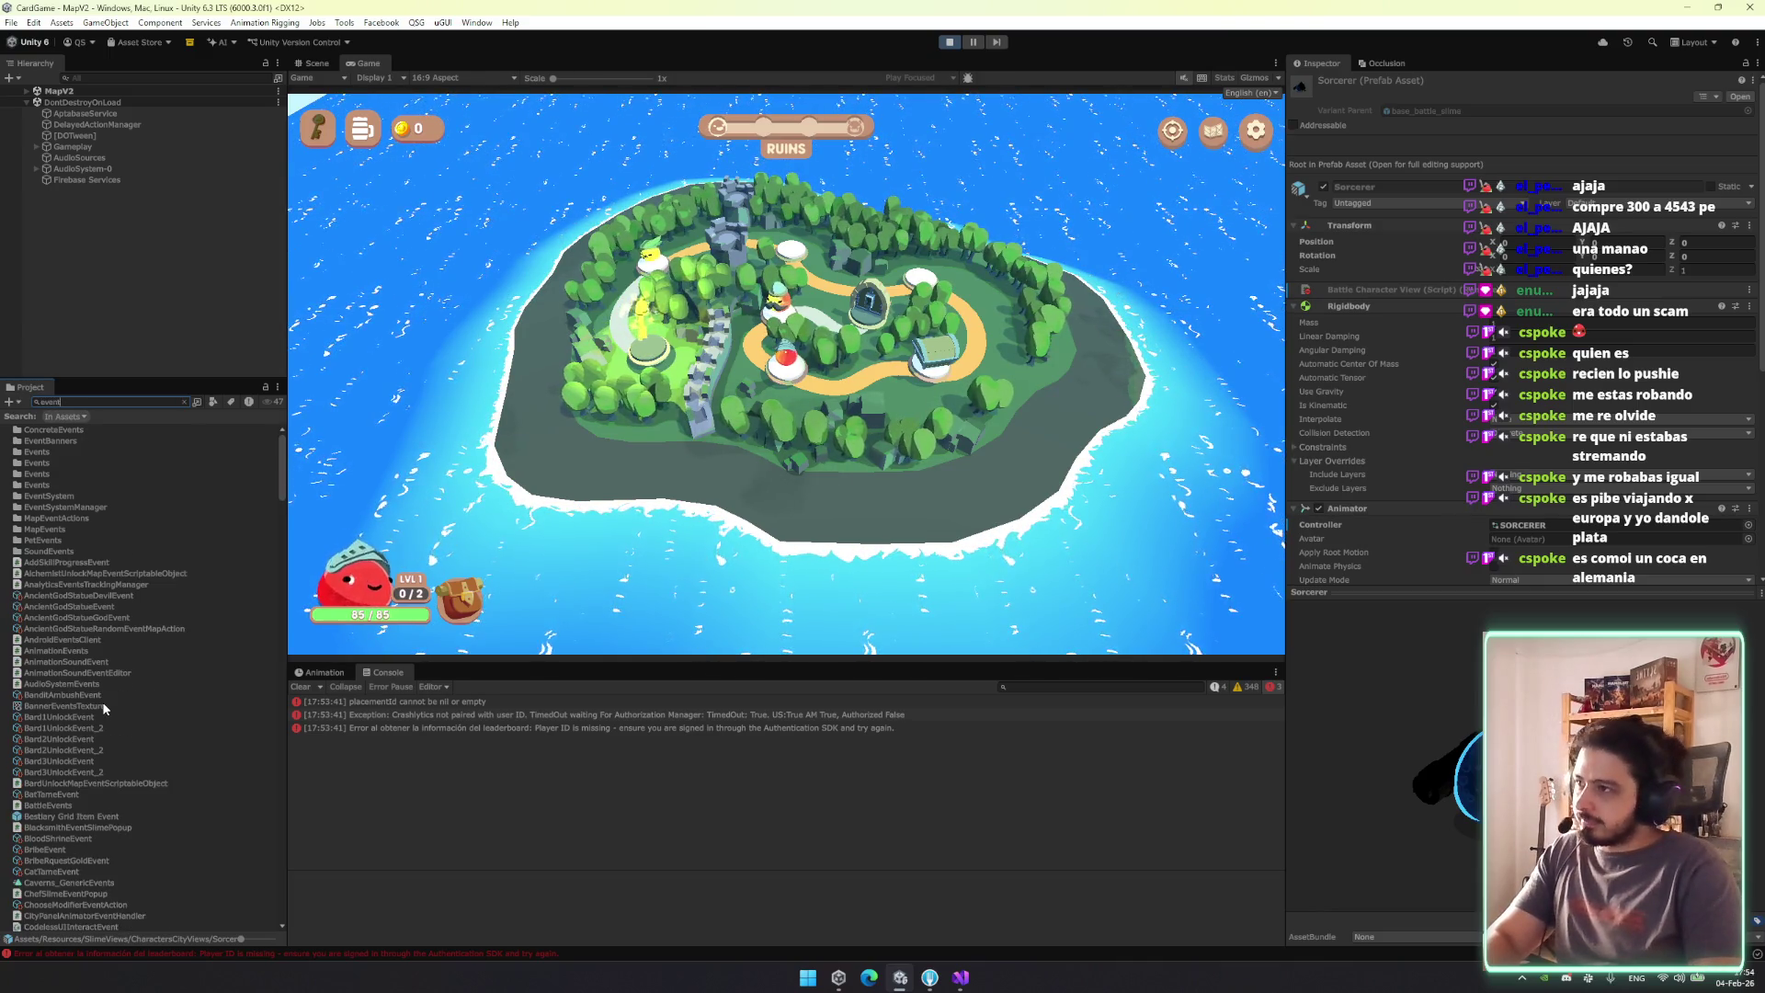
pyautogui.write('event t')
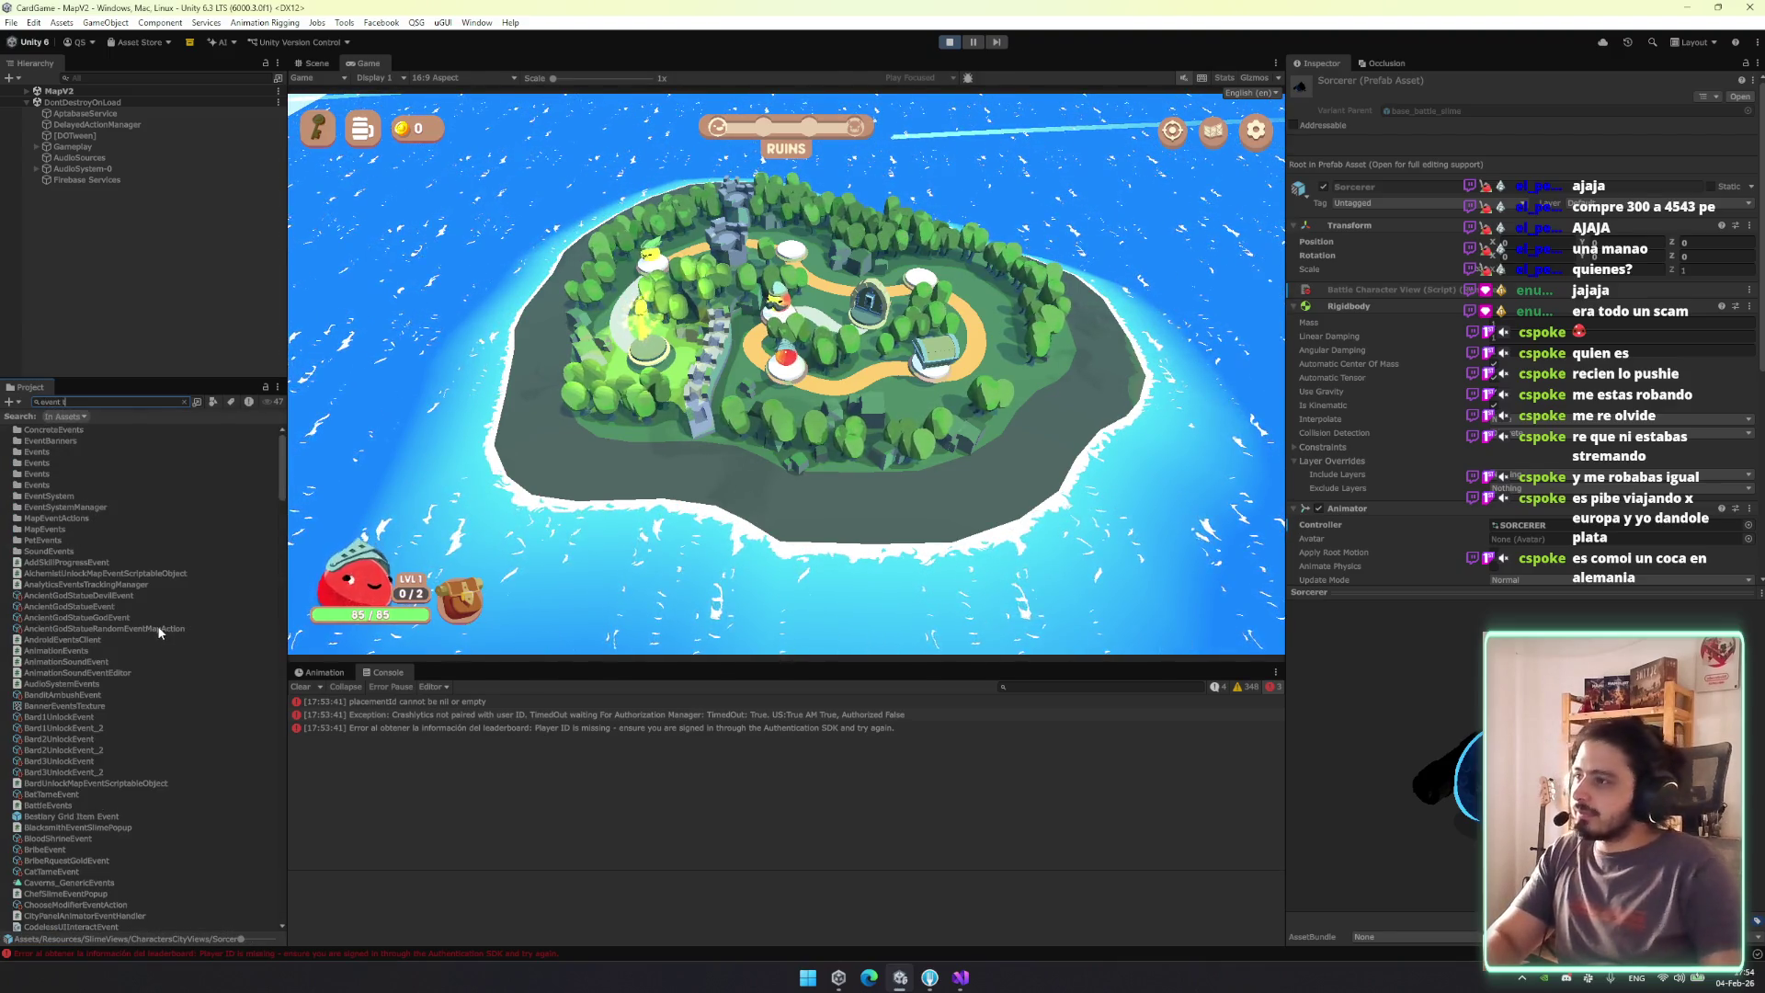
pyautogui.press('BackSpace')
pyautogui.press('BackSpace')
pyautogui.press('BackSpace')
pyautogui.write('_e')
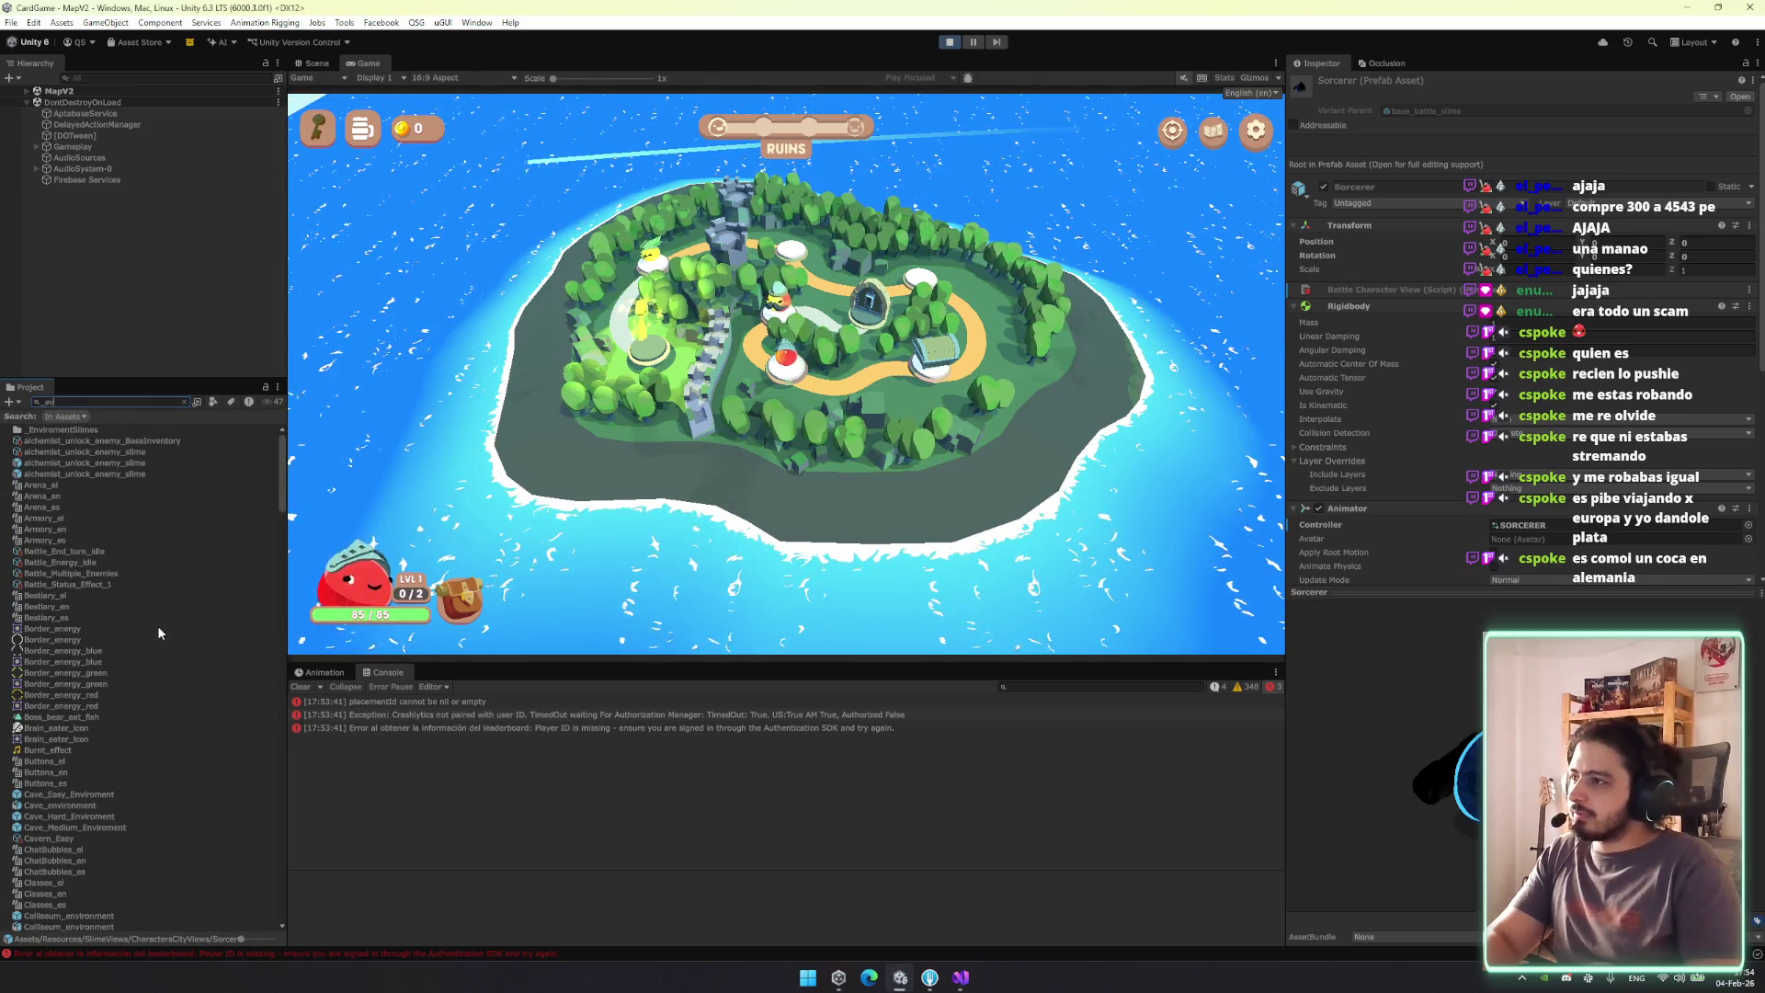
pyautogui.write('v')
pyautogui.click(184, 402)
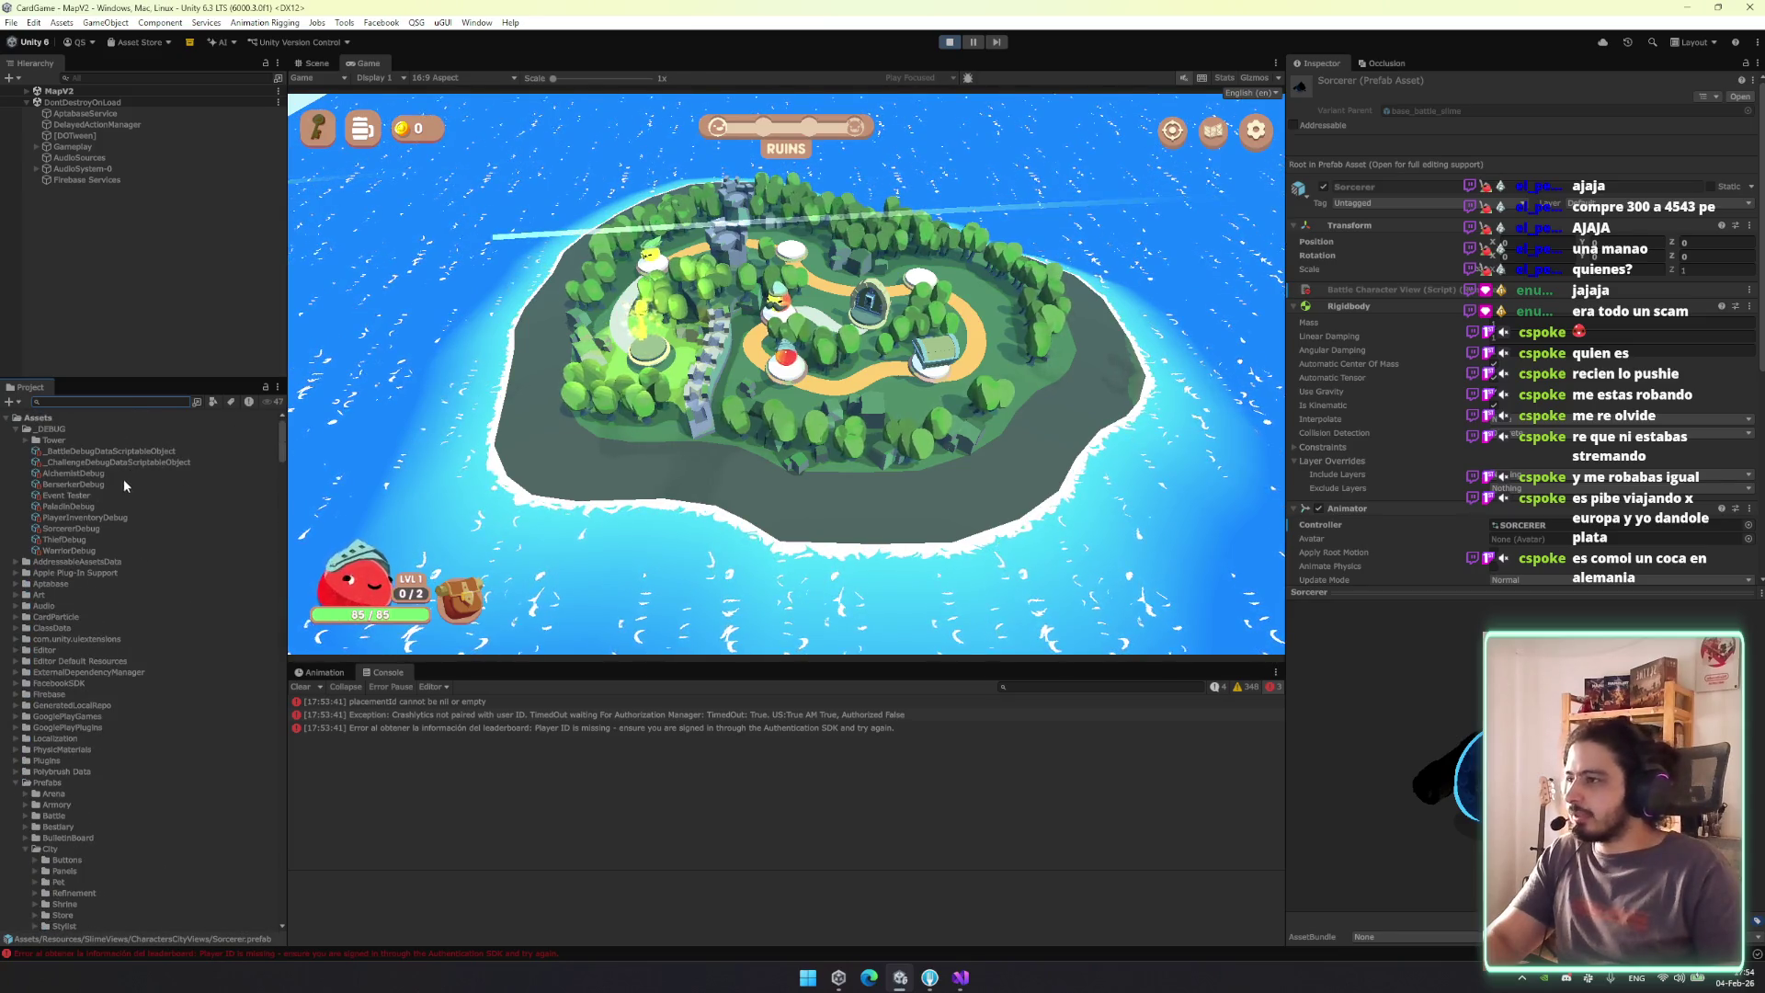
pyautogui.click(101, 496)
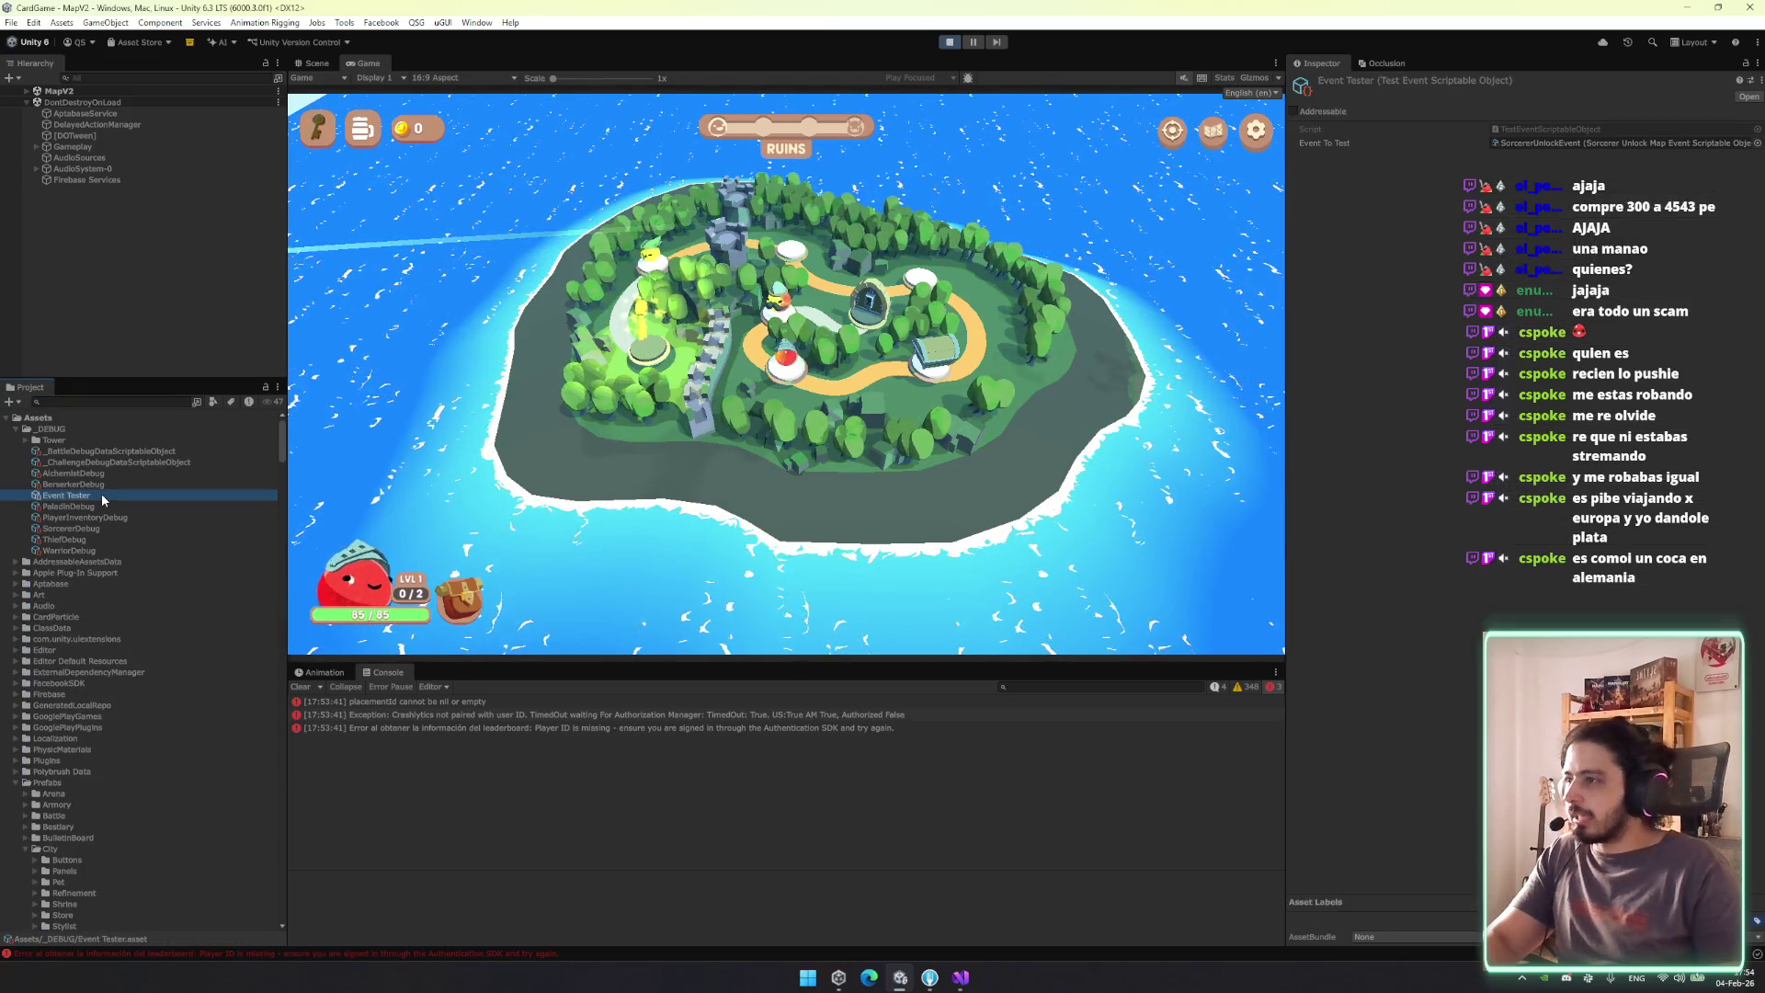
# Fire the Sorcerer Try Event, press BATTLE to enter the fight, and clear the Console.
pyautogui.rightClick(1513, 79)
pyautogui.click(1551, 104)
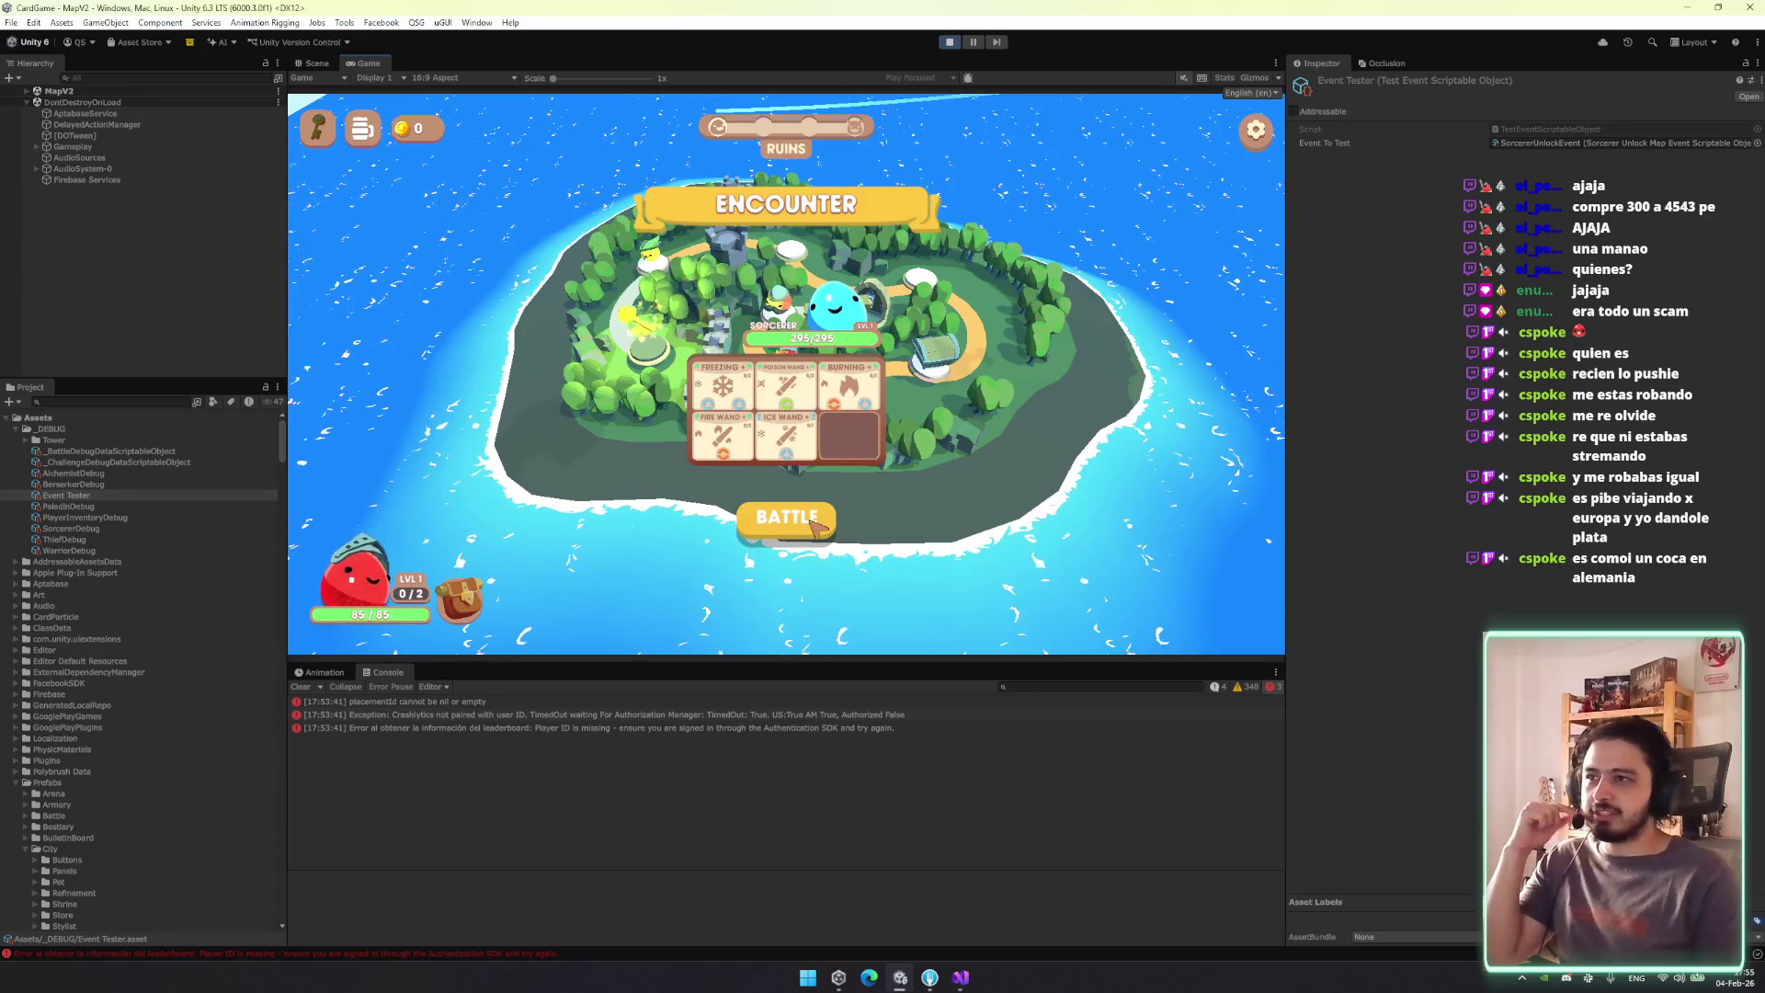
pyautogui.click(800, 533)
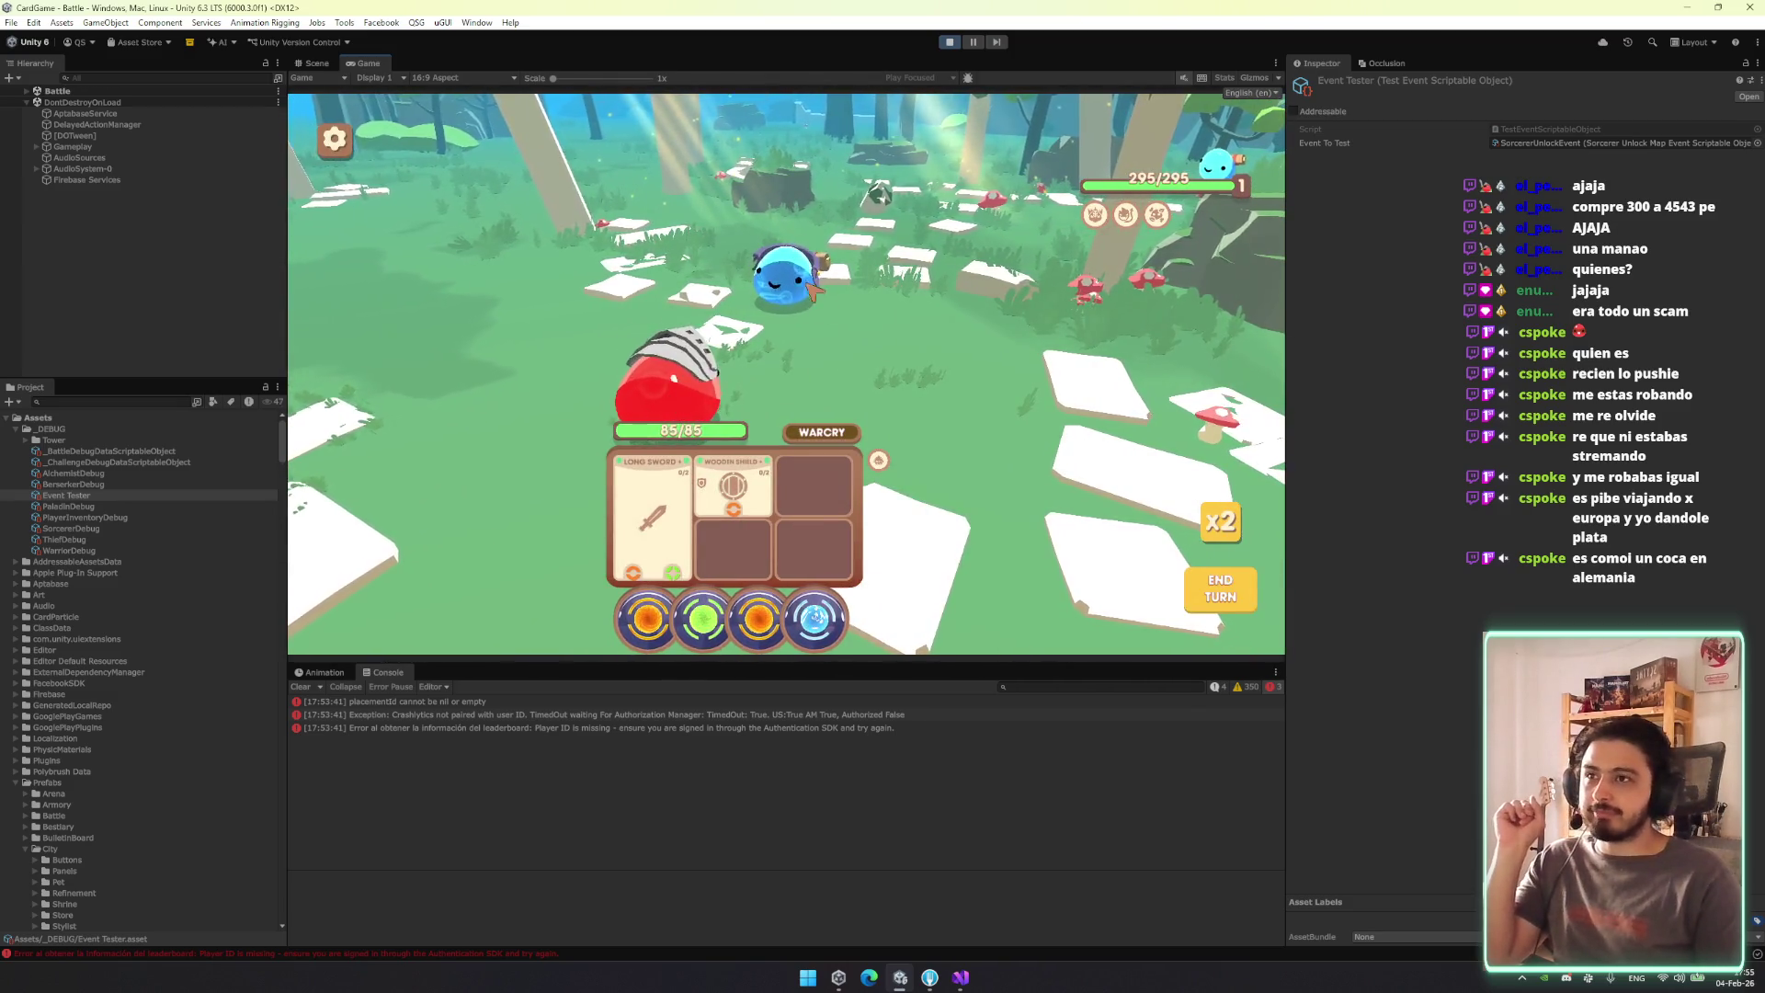
pyautogui.moveTo(1128, 221)
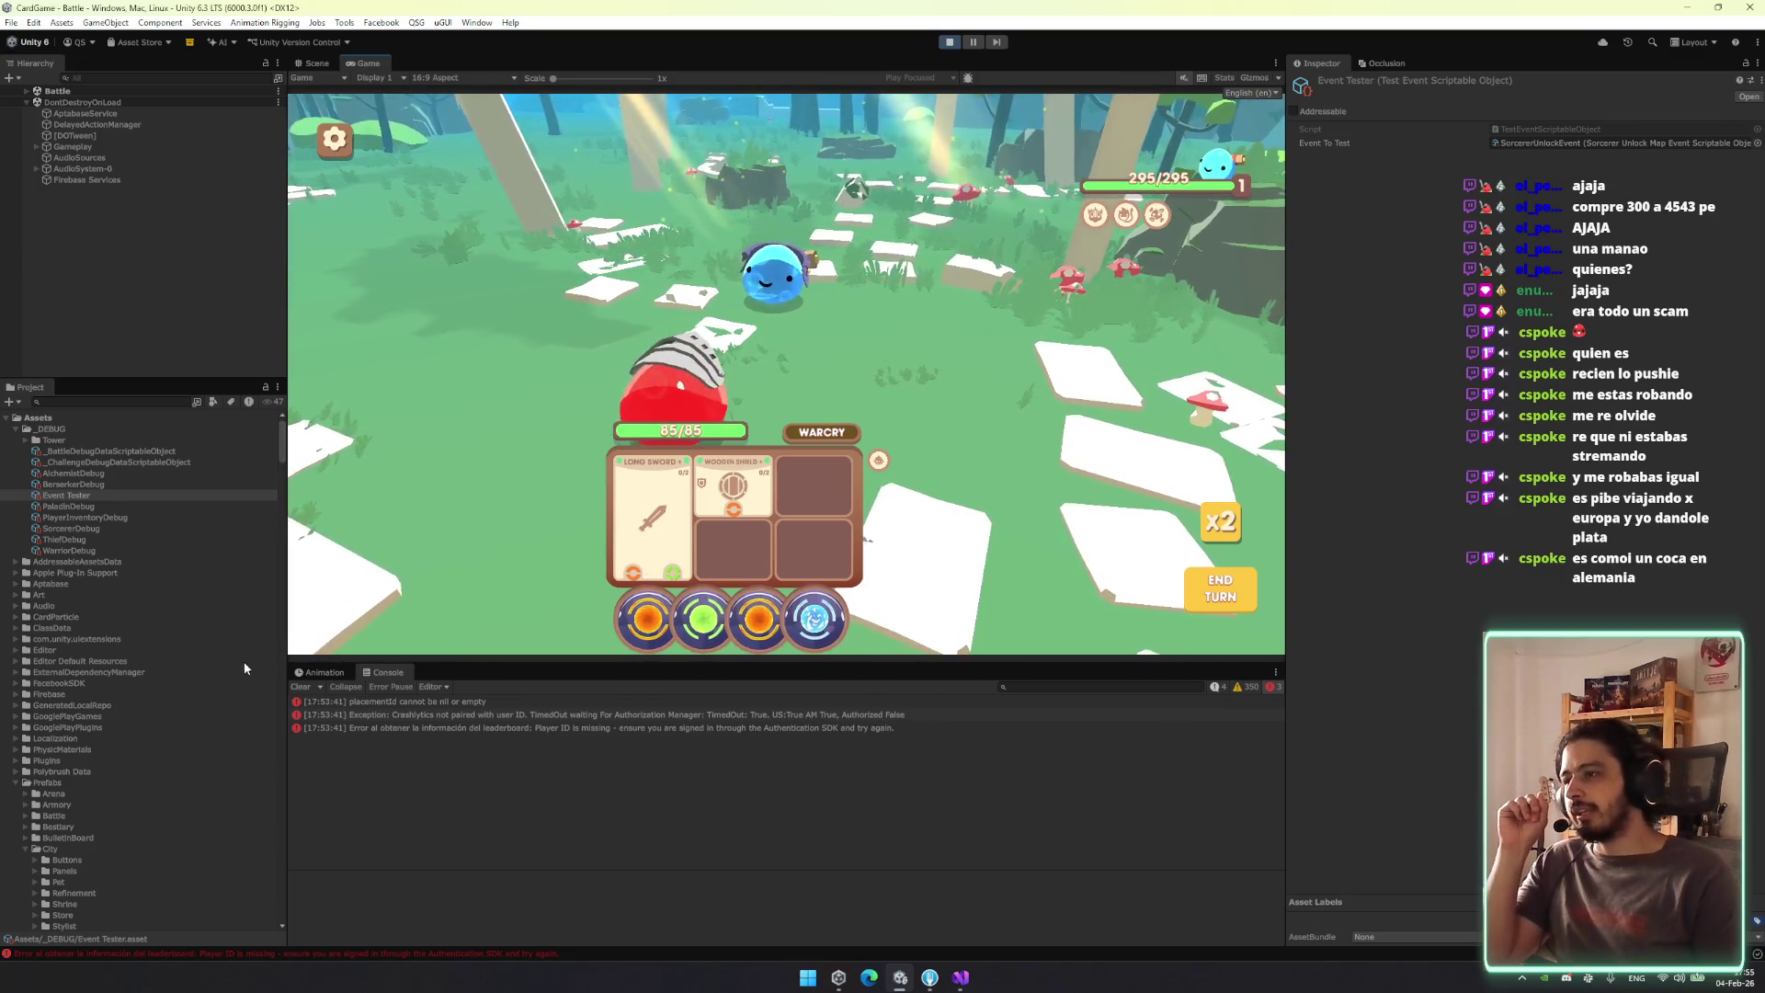
pyautogui.click(301, 686)
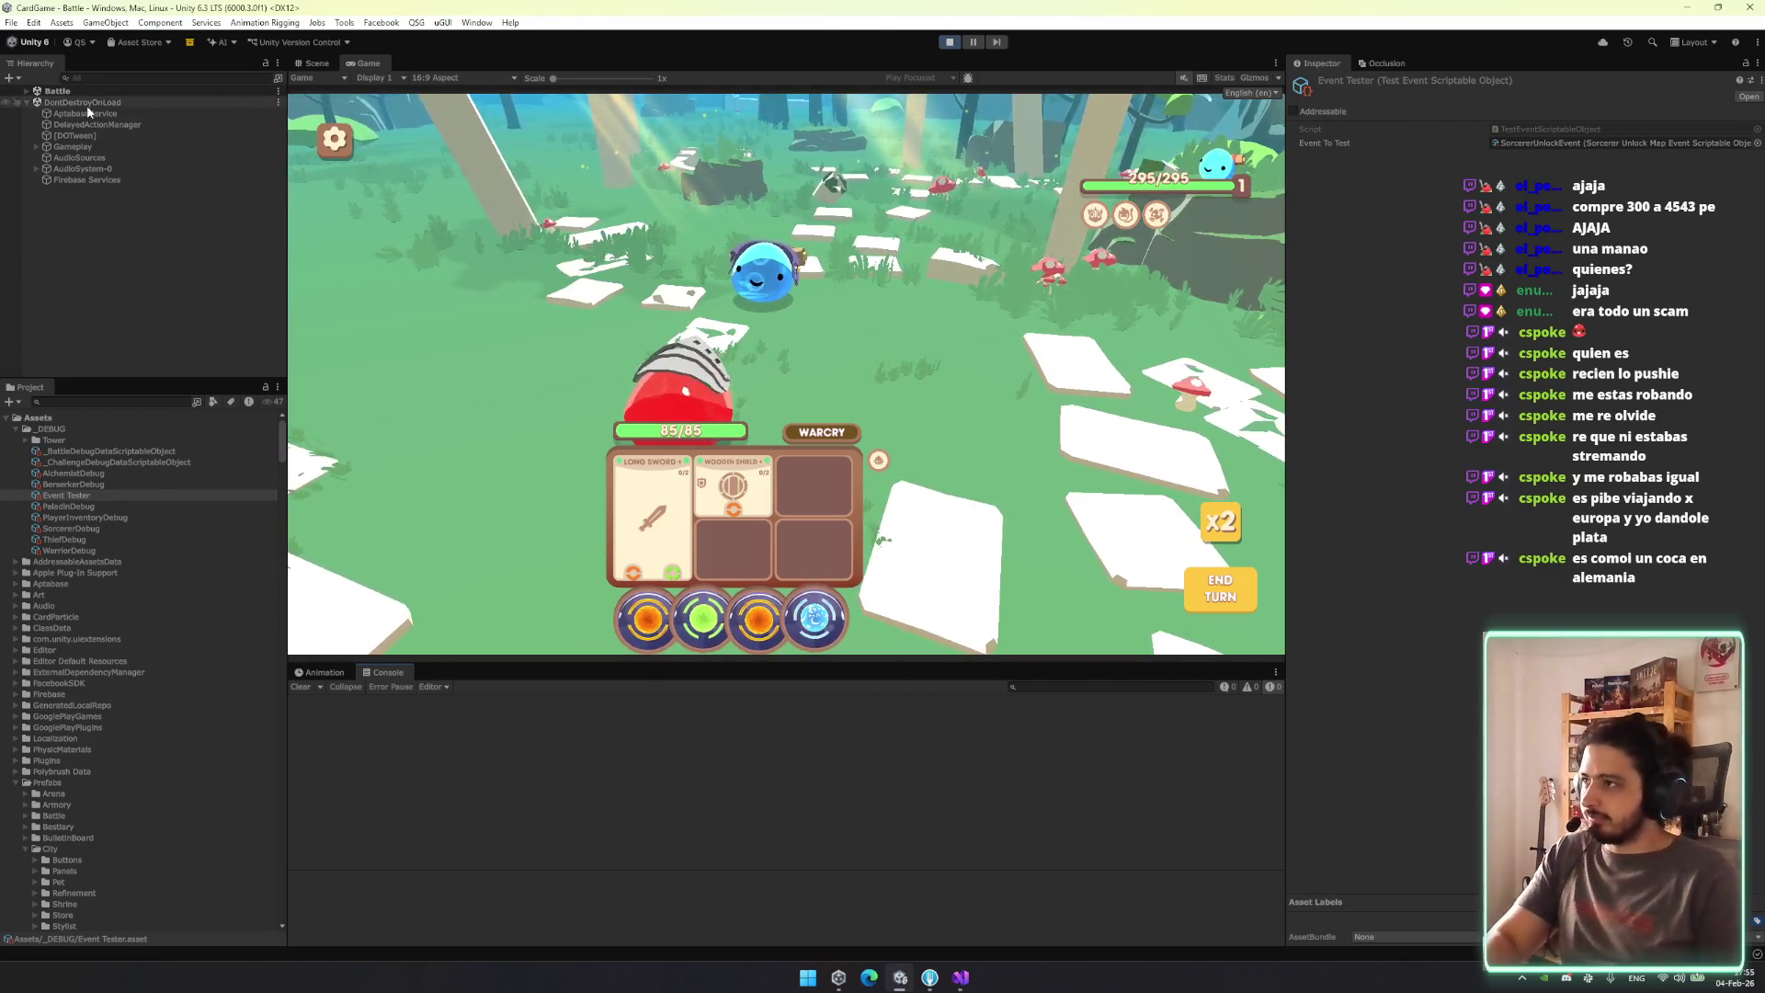
# Find DebugManager in the Hierarchy and enable it to show the debug panel.
pyautogui.click(173, 79)
pyautogui.write('dob')
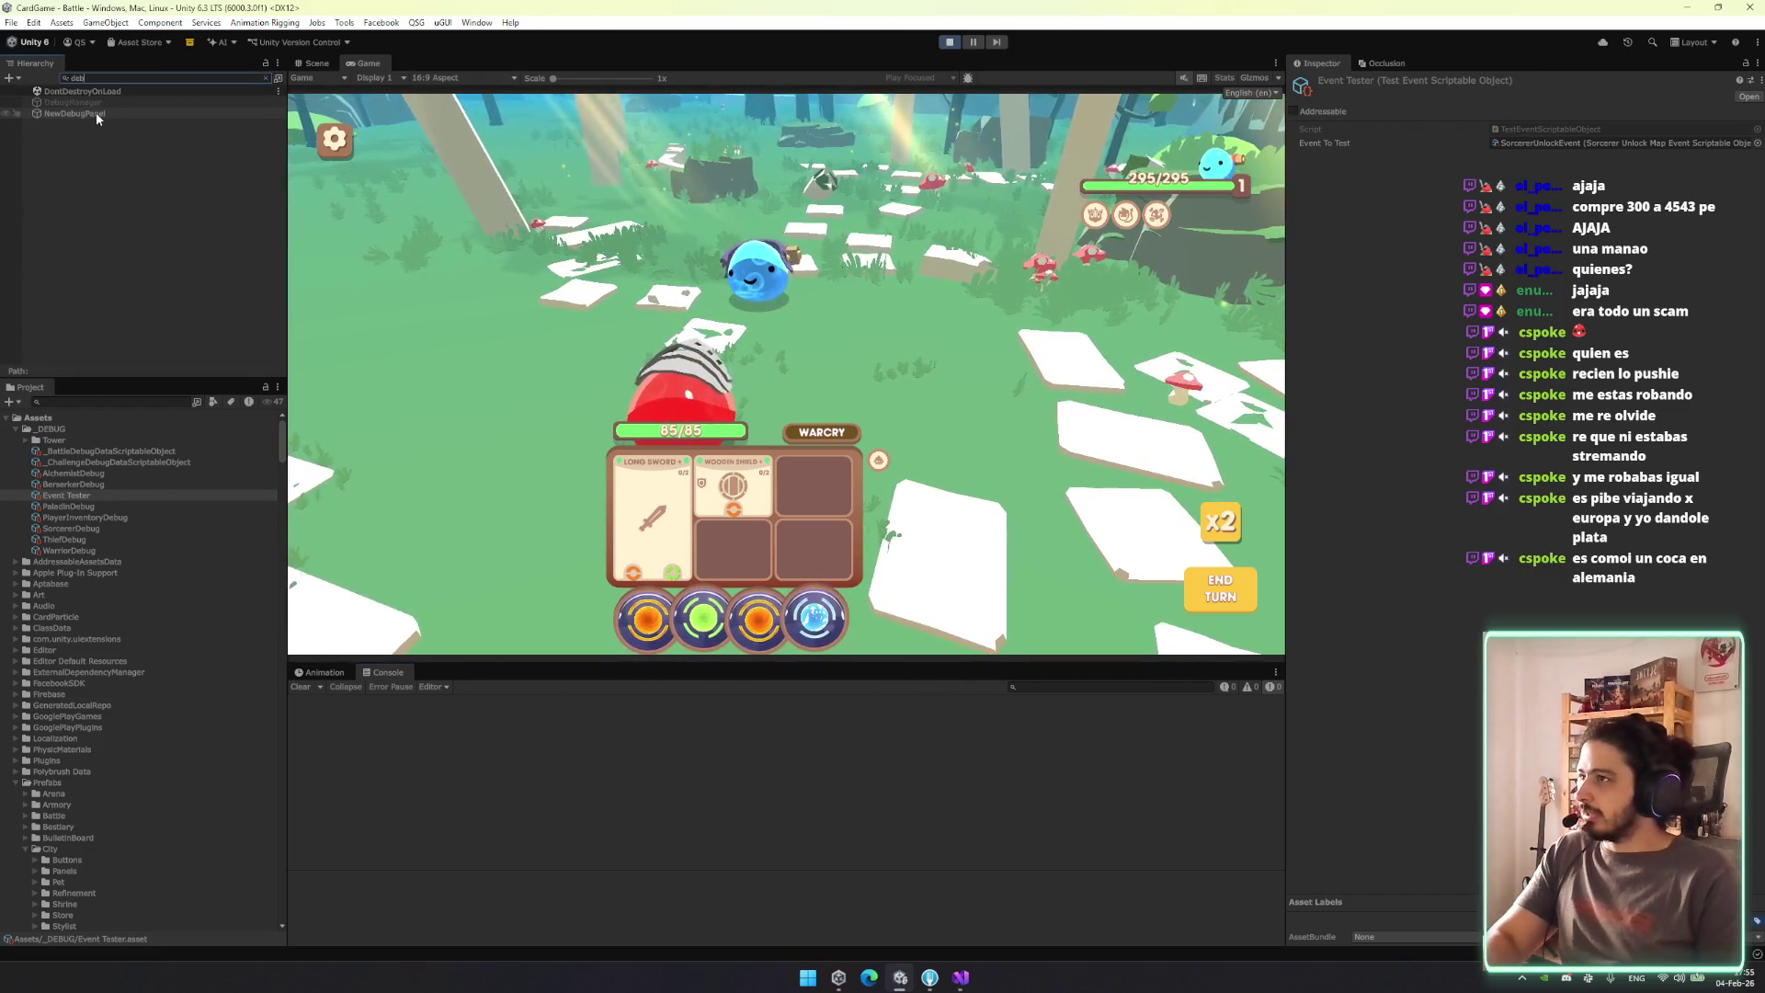
pyautogui.click(73, 102)
pyautogui.click(1322, 84)
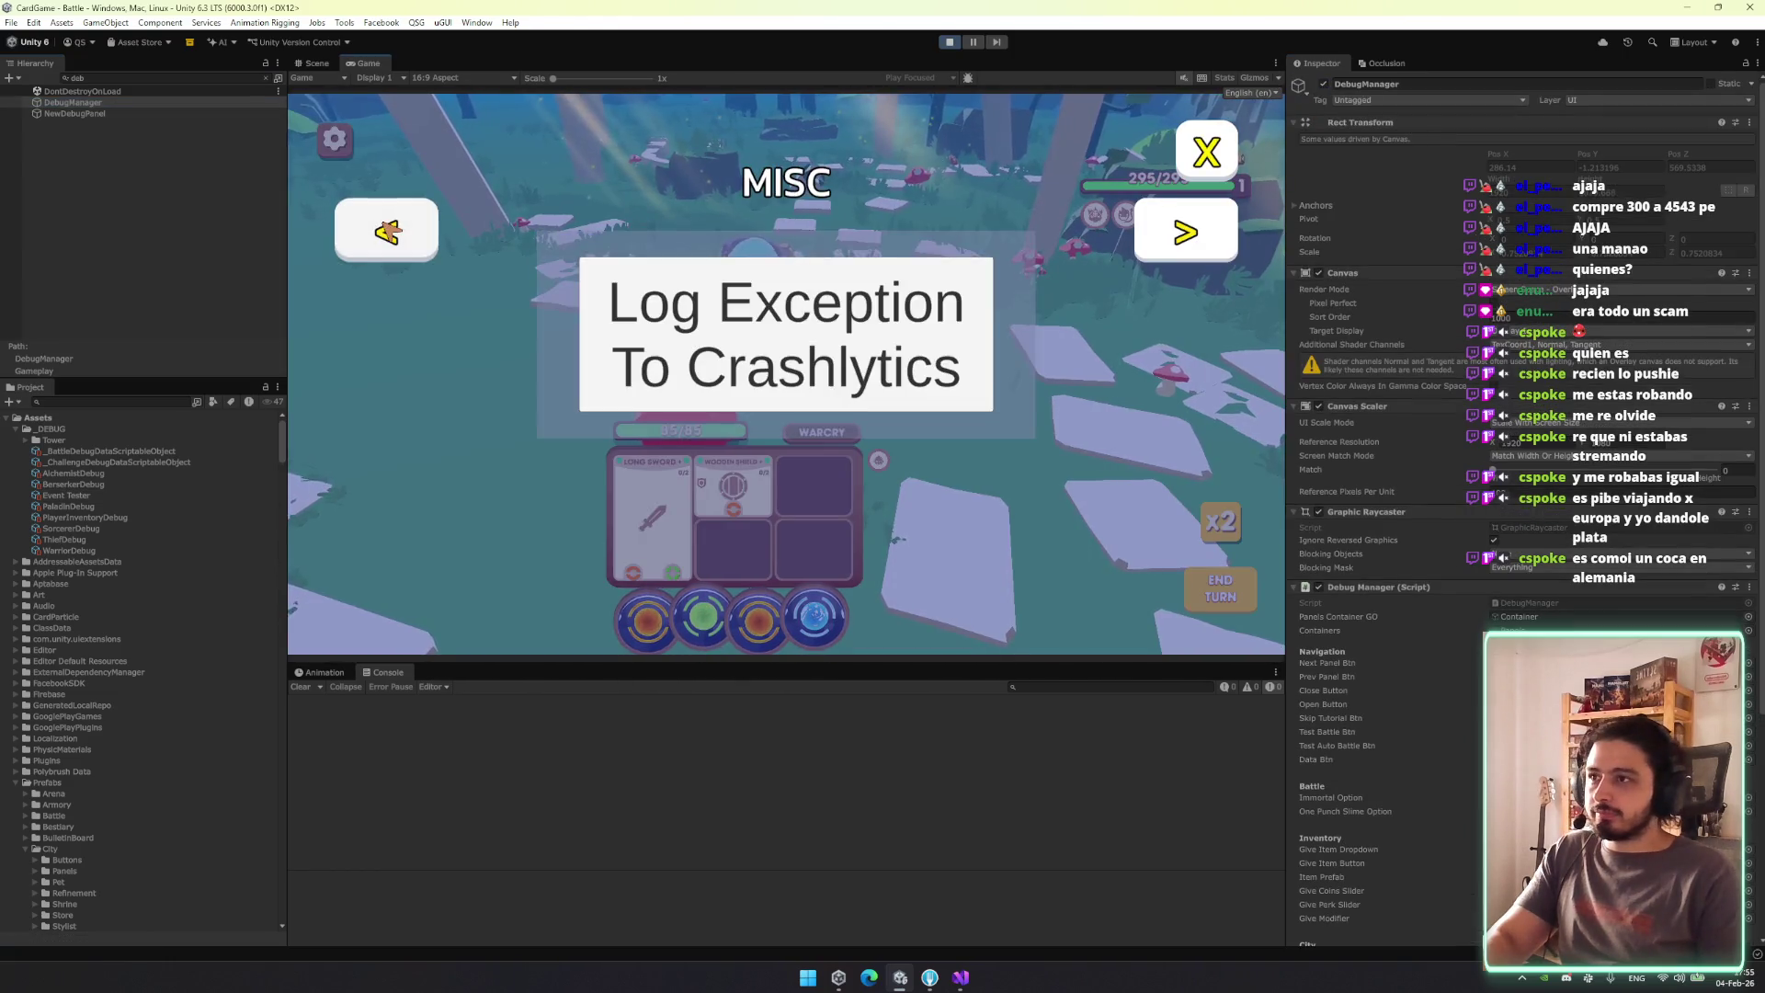
# Turn on One punch slime on the BATTLE debug page, end the turn, and select the Animator error.
pyautogui.click(387, 232)
pyautogui.click(389, 233)
pyautogui.click(392, 234)
pyautogui.click(396, 237)
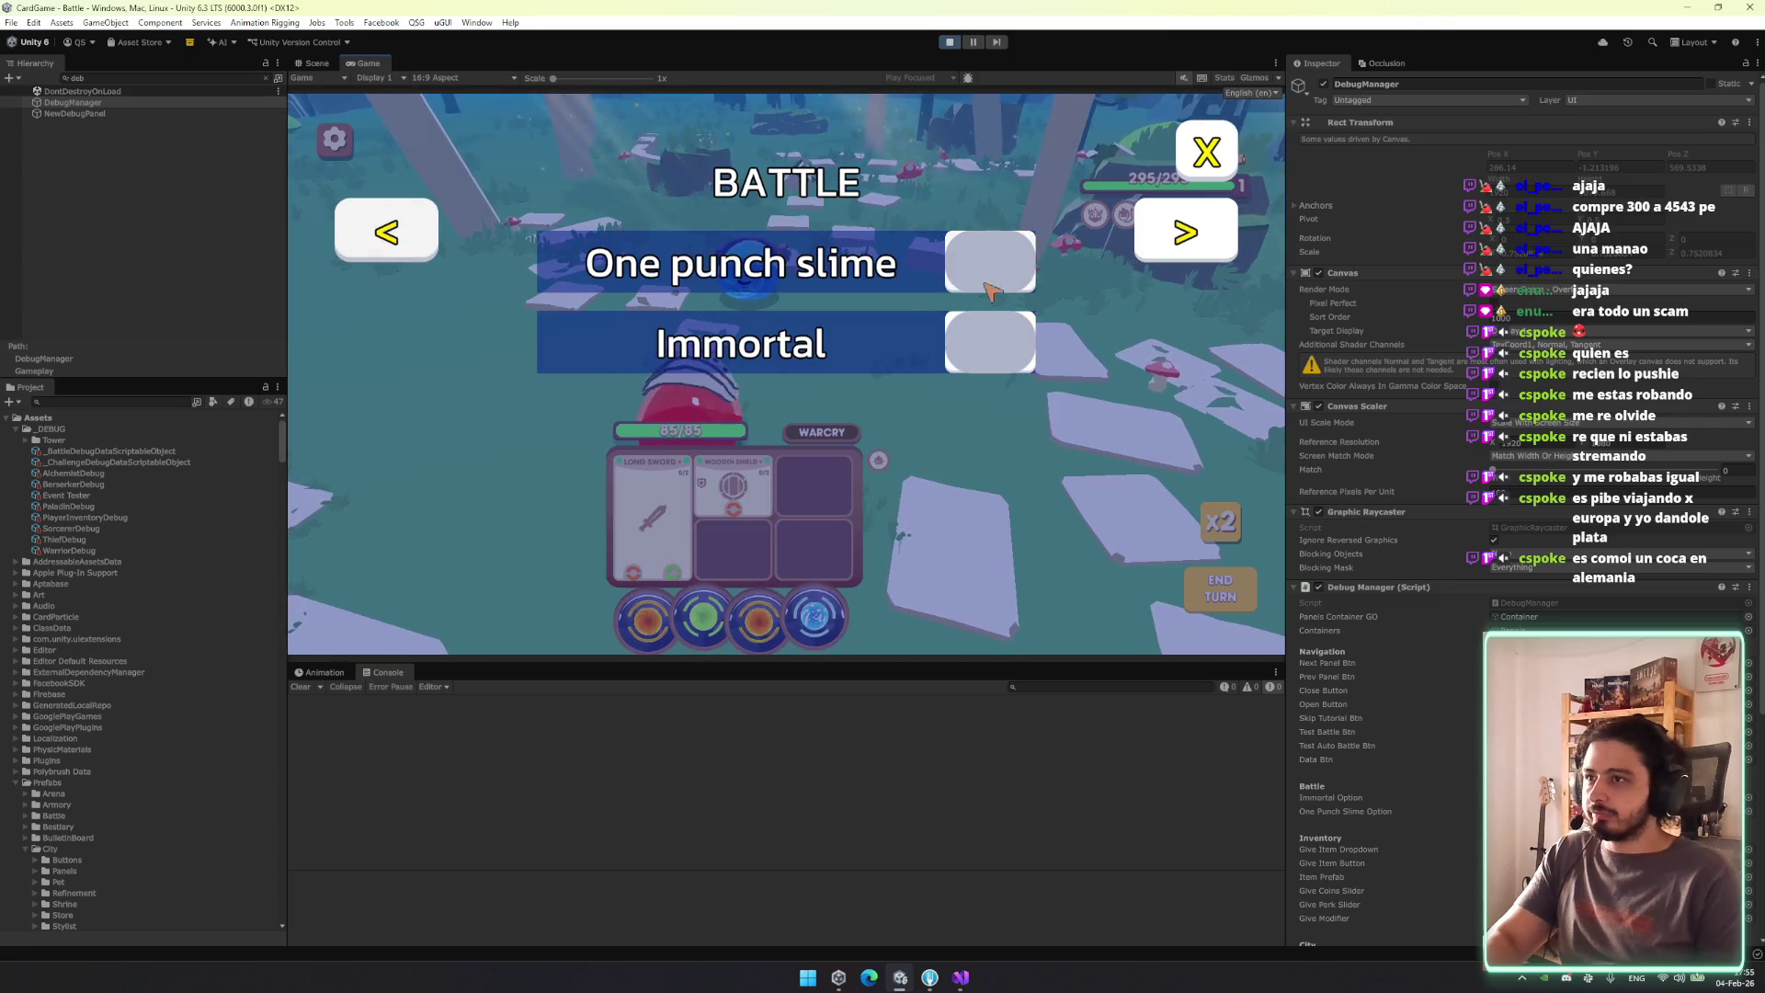
pyautogui.click(1186, 149)
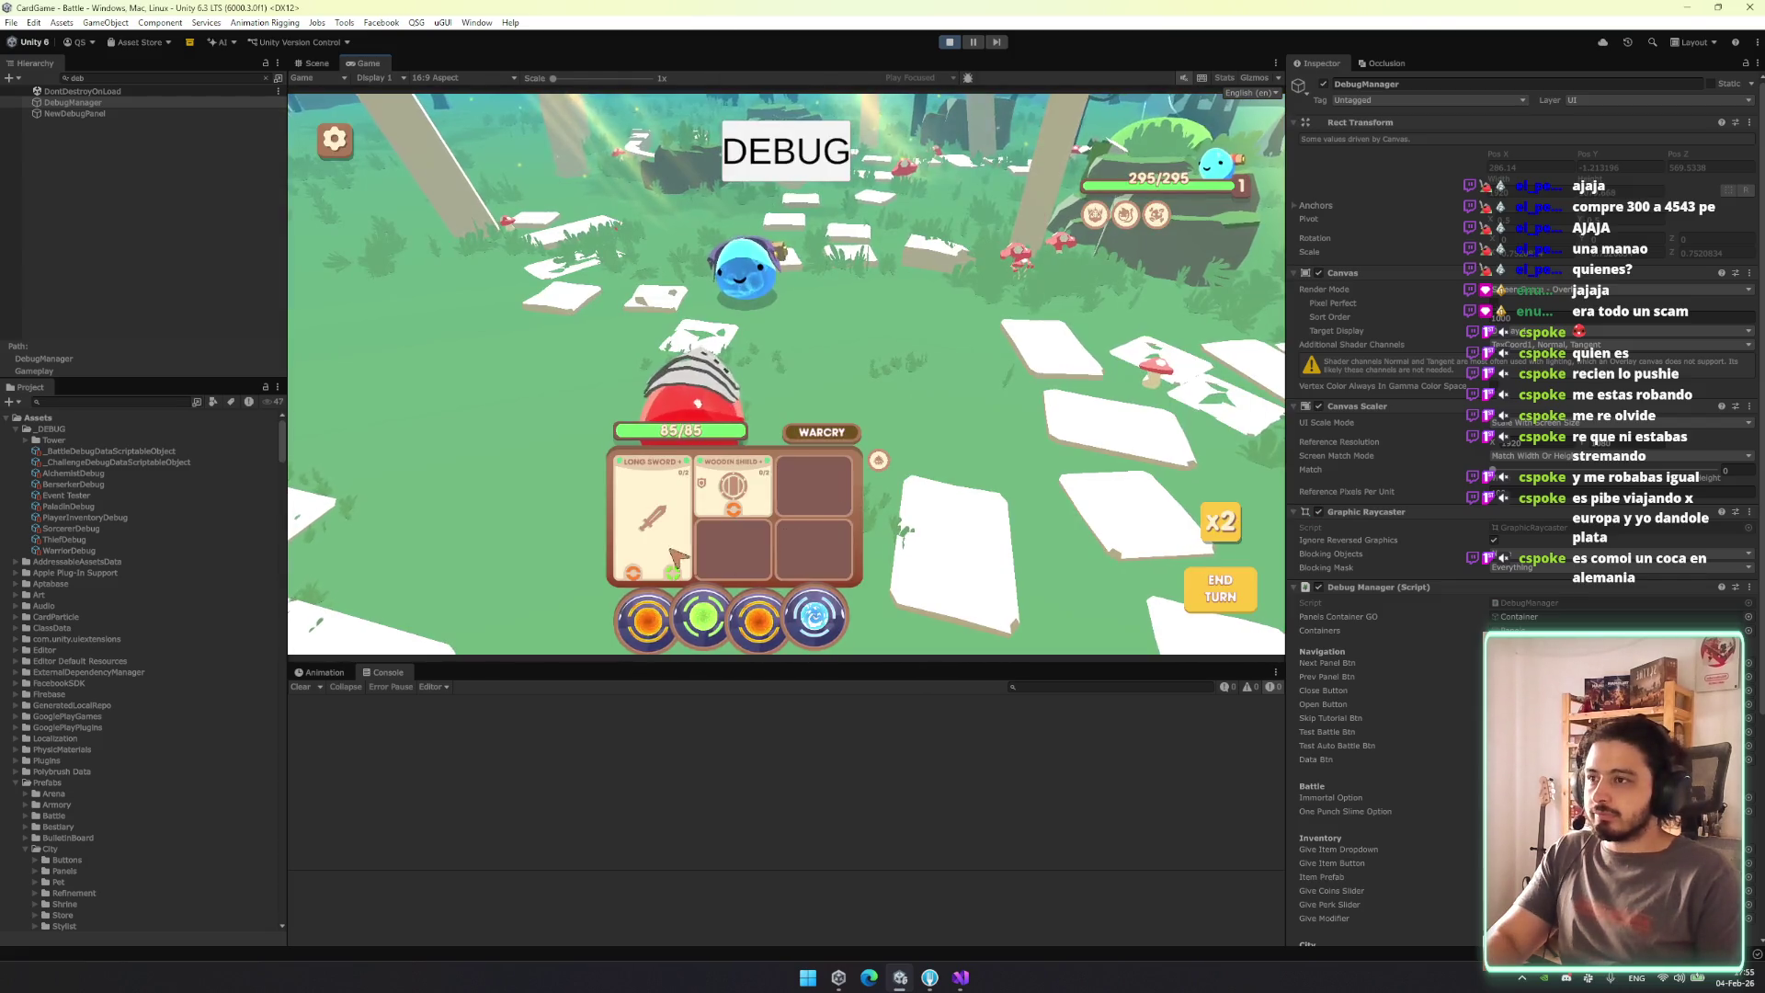
pyautogui.click(1235, 581)
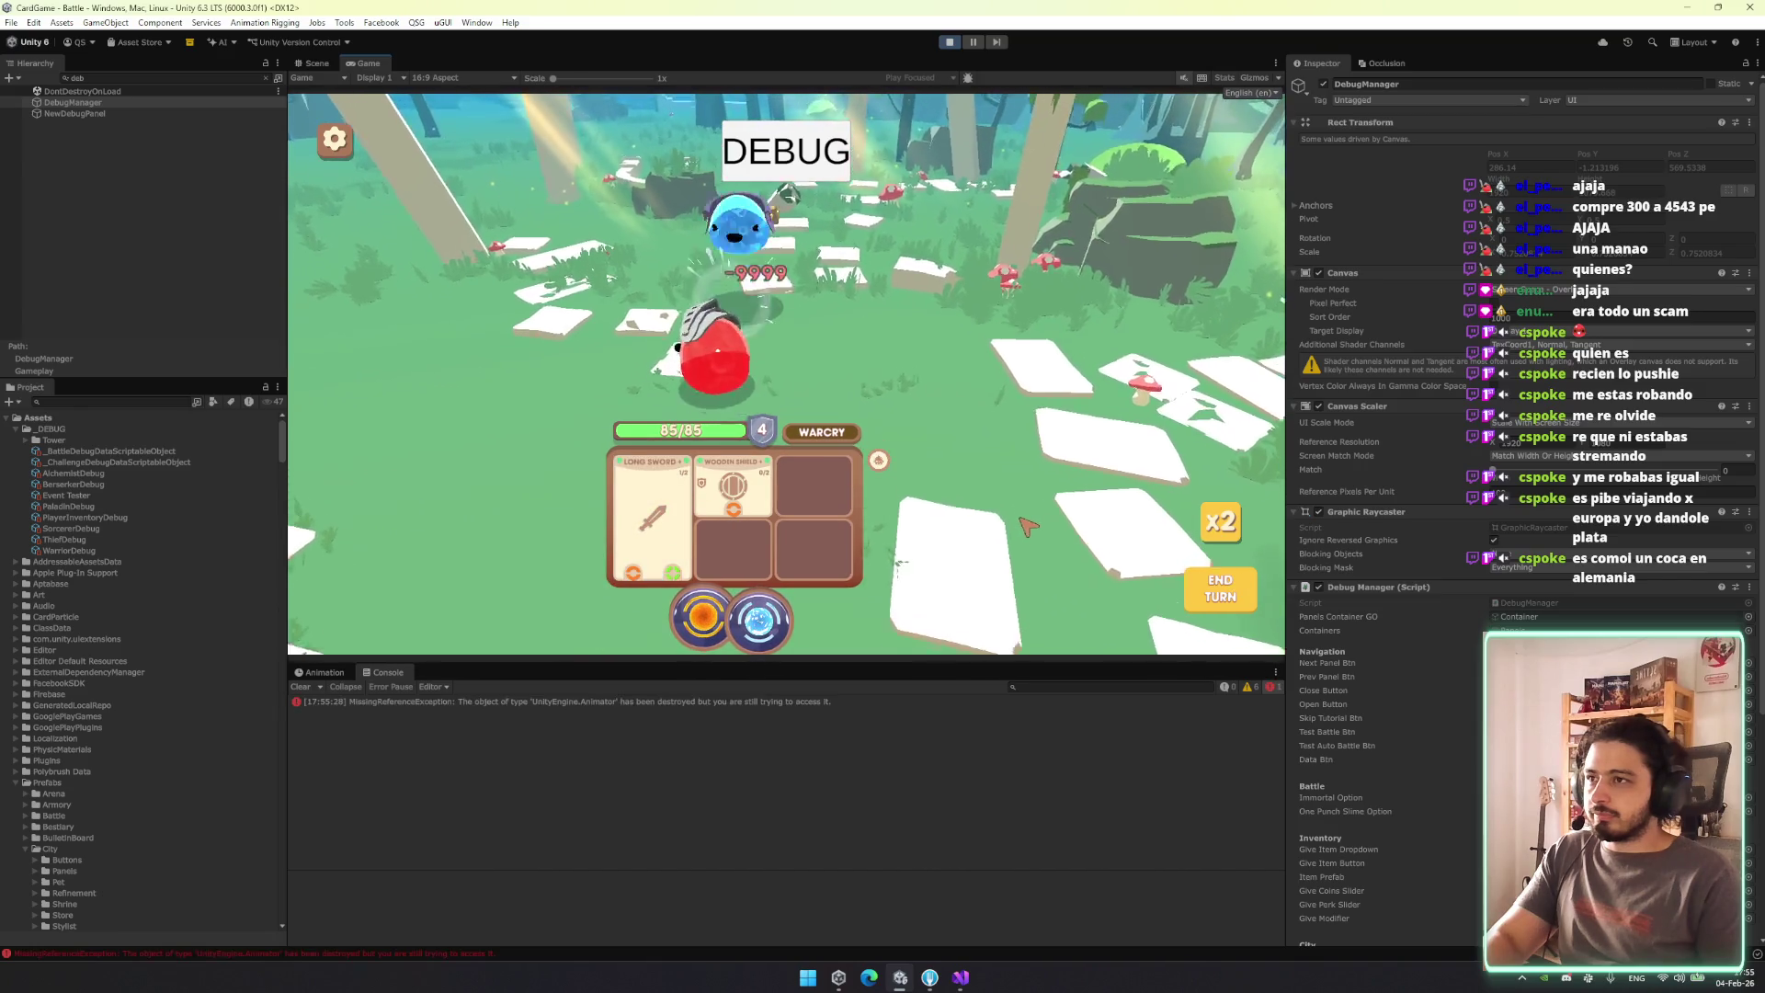
pyautogui.click(649, 700)
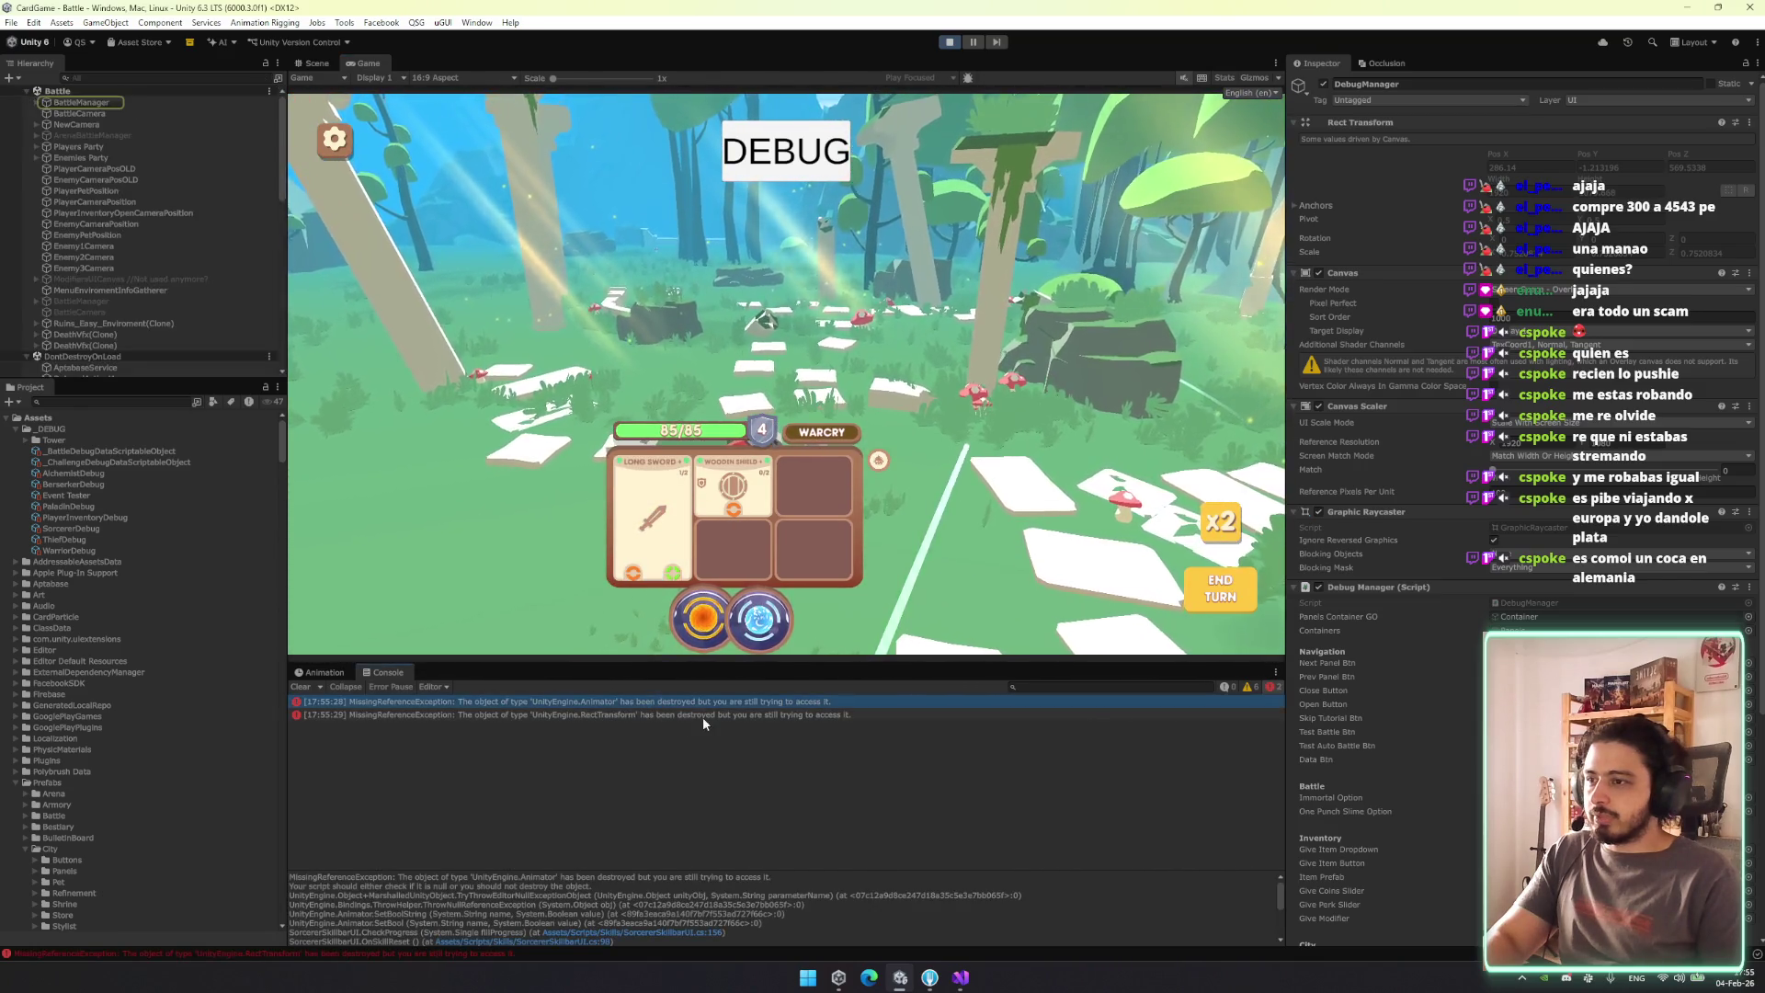
# Enlarge the Console detail pane and select all of the Animator error's stack trace.
pyautogui.moveTo(704, 870); pyautogui.dragTo(731, 745)
pyautogui.click(735, 932)
pyautogui.hotkey('ctrl', 'a')
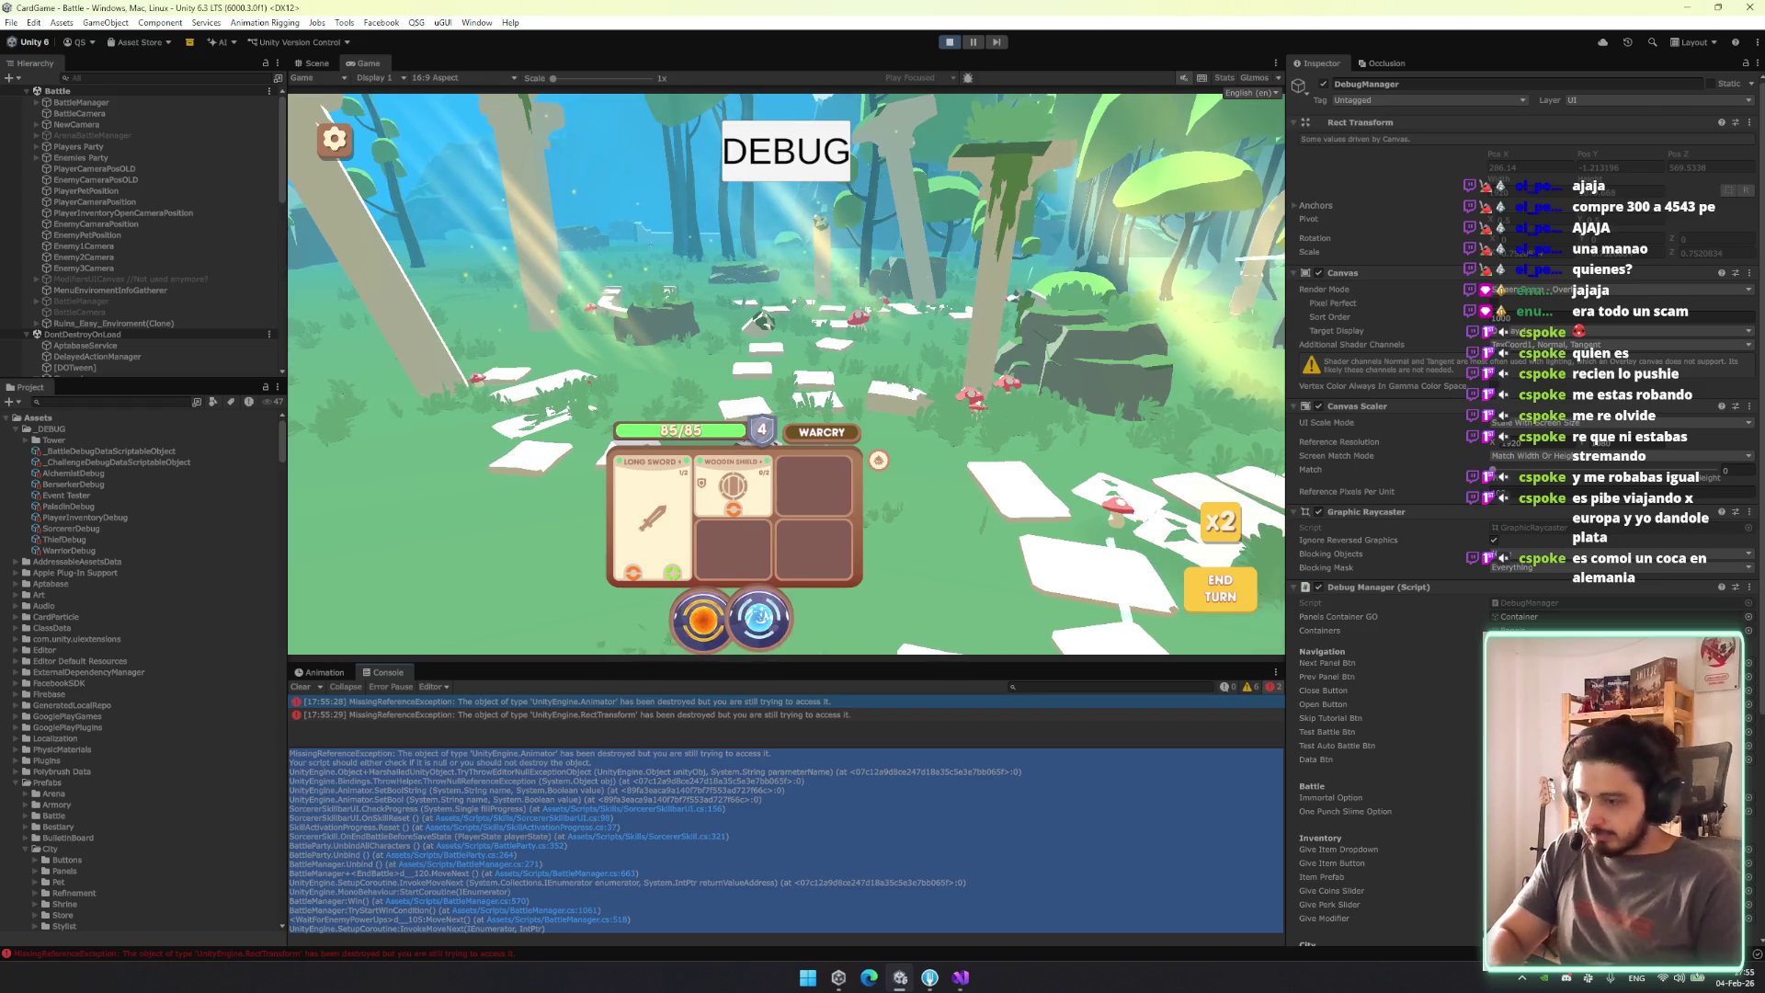
pyautogui.hotkey('alt', 'Tab')
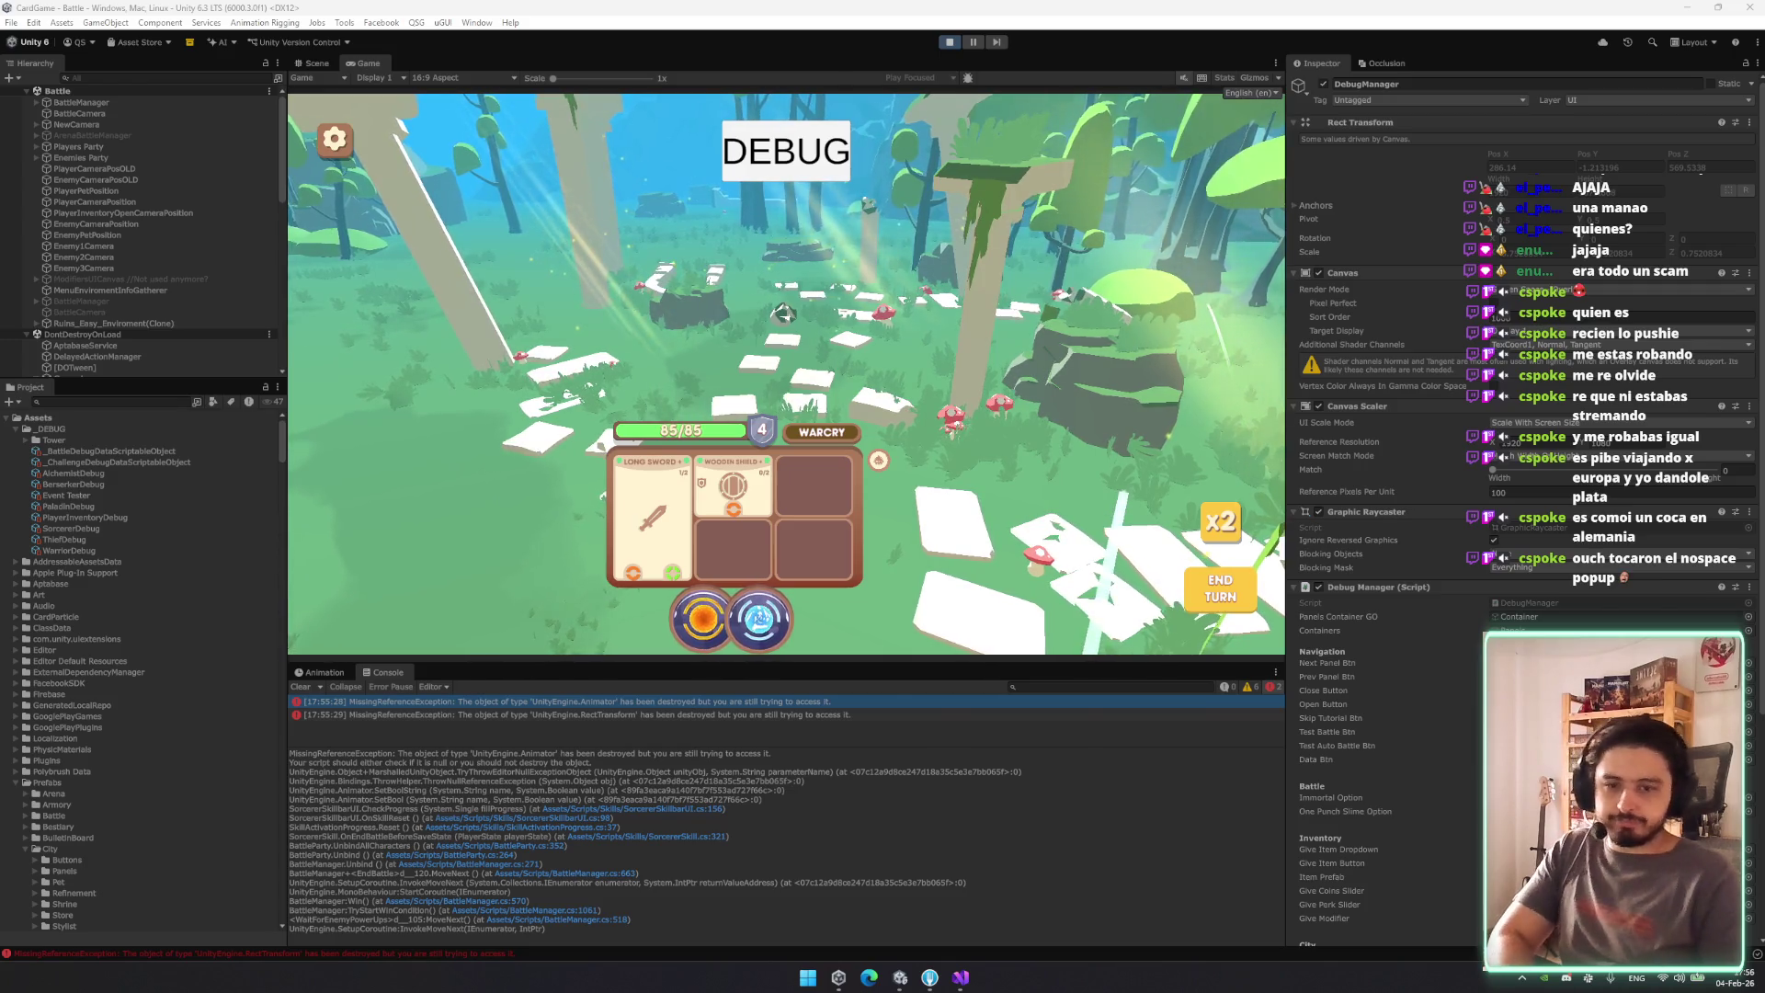
# Compare the RectTransform and Animator error traces, then exit Play mode with Ctrl+P.
pyautogui.click(759, 714)
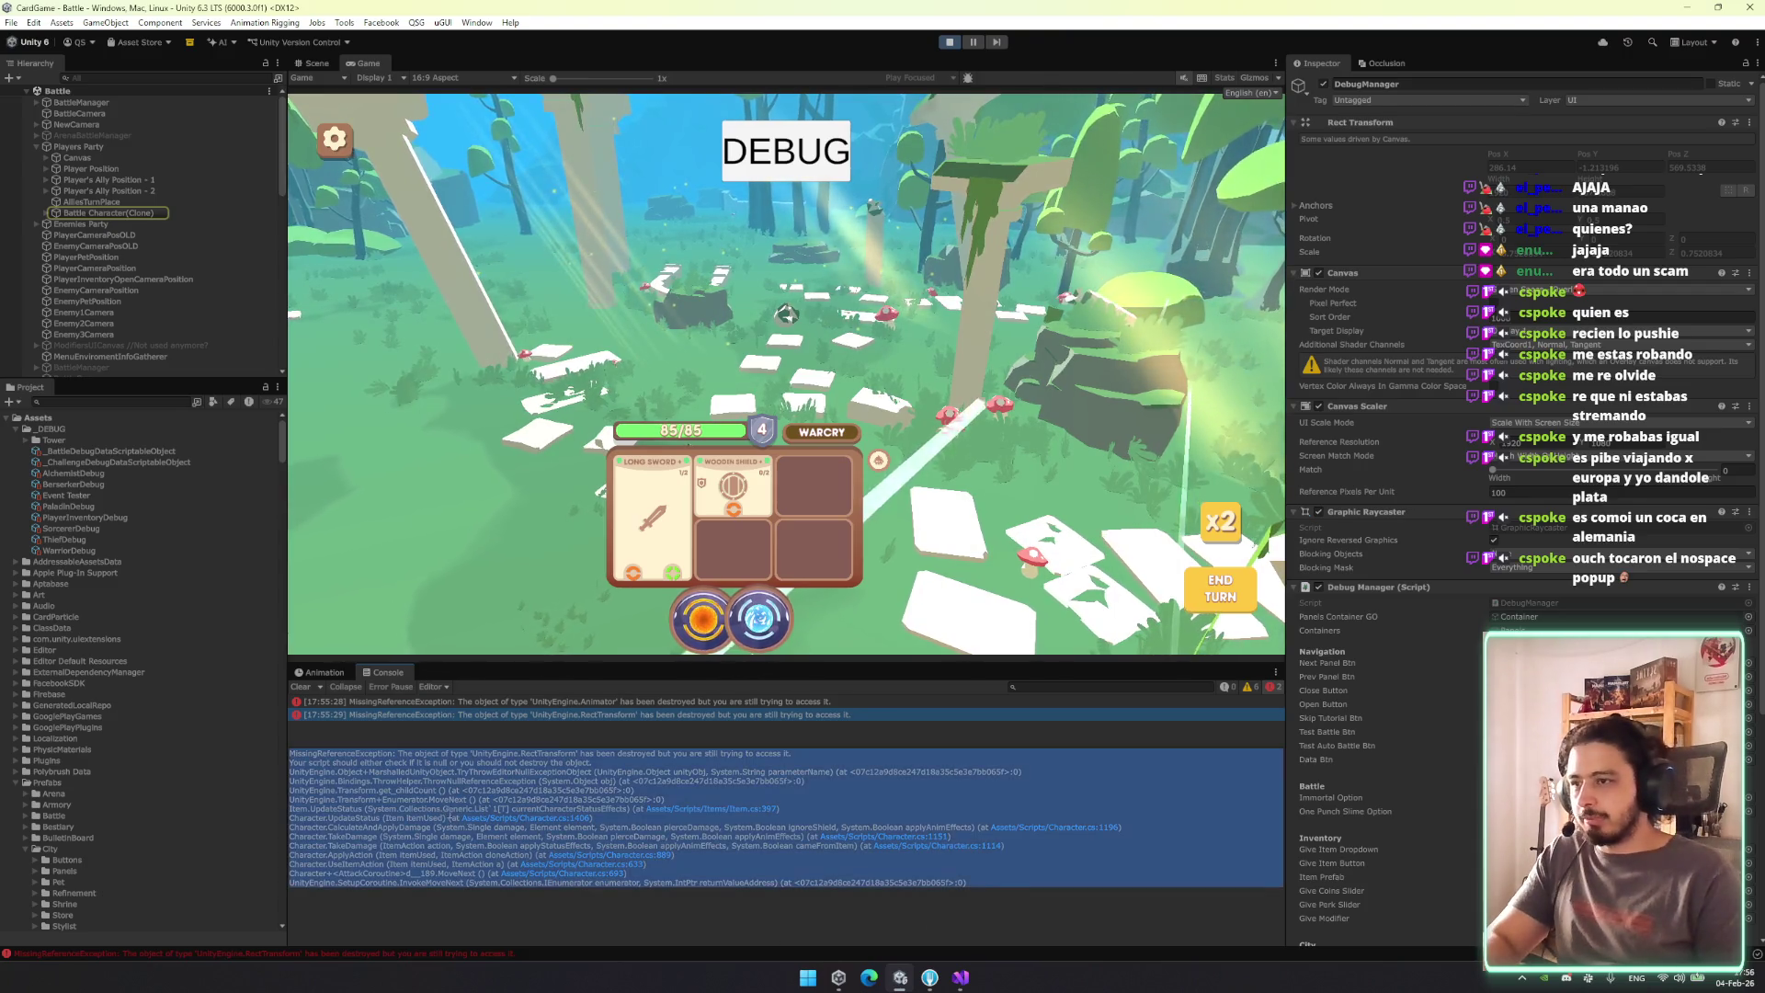
pyautogui.click(701, 701)
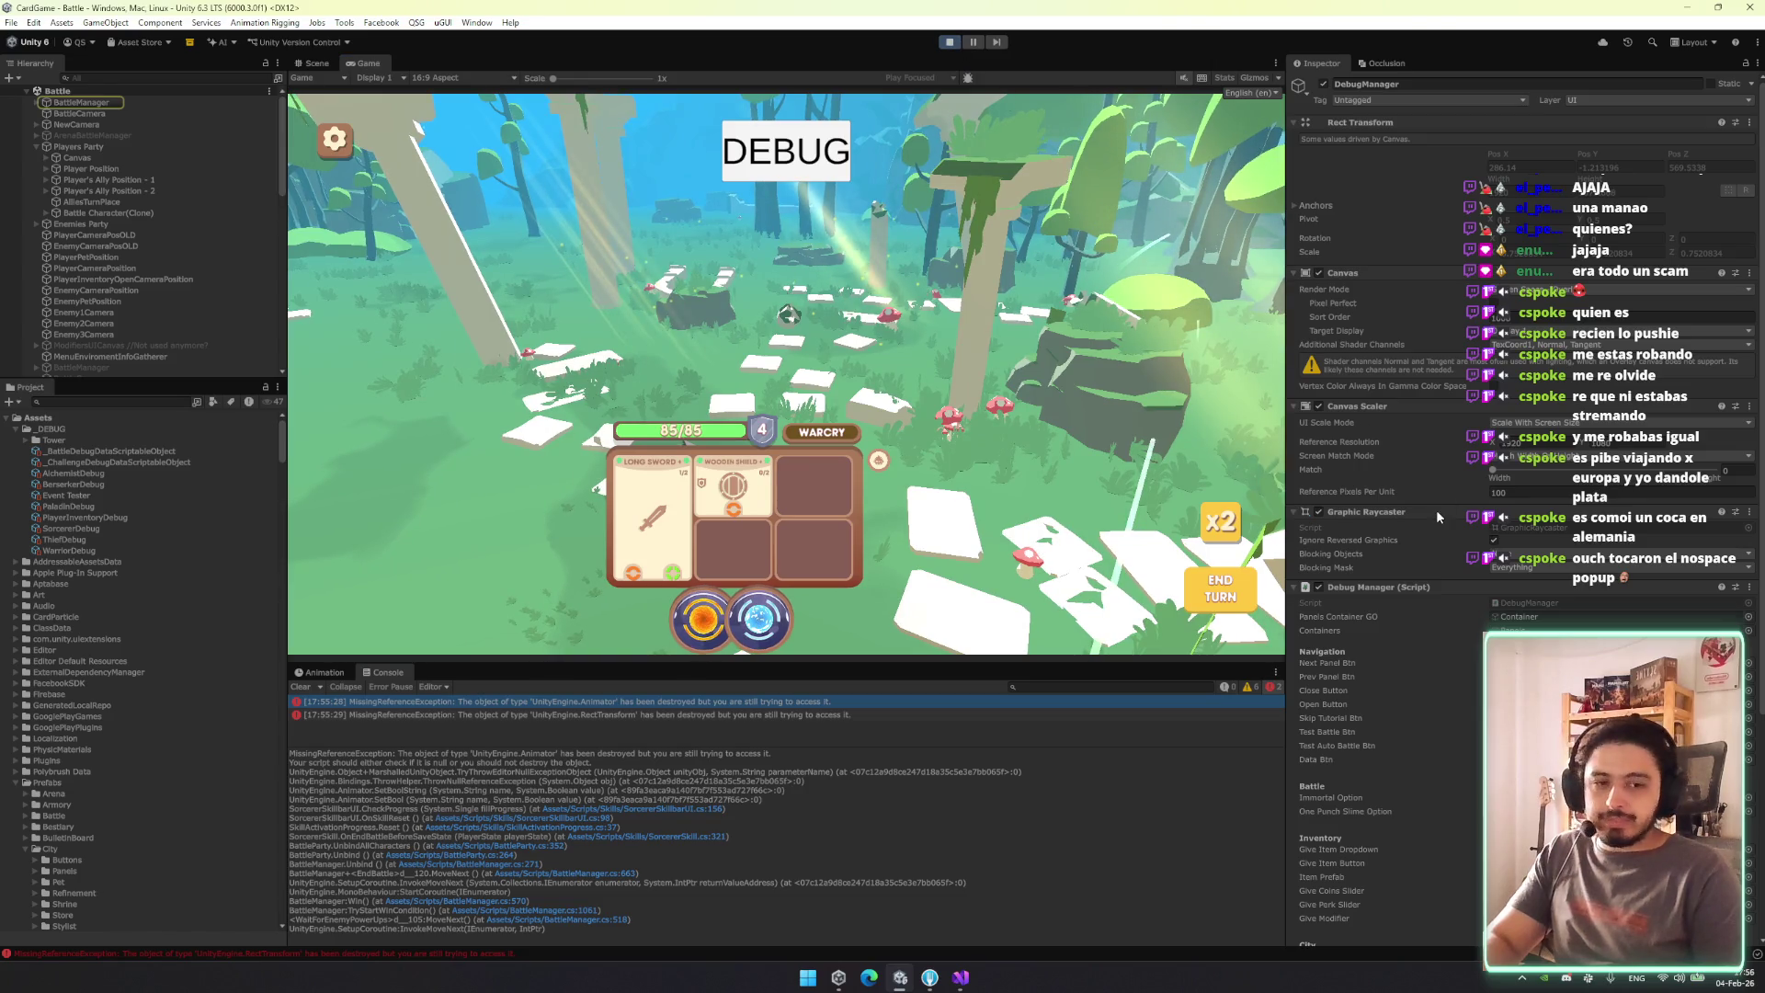
pyautogui.hotkey('ctrl', 'p')
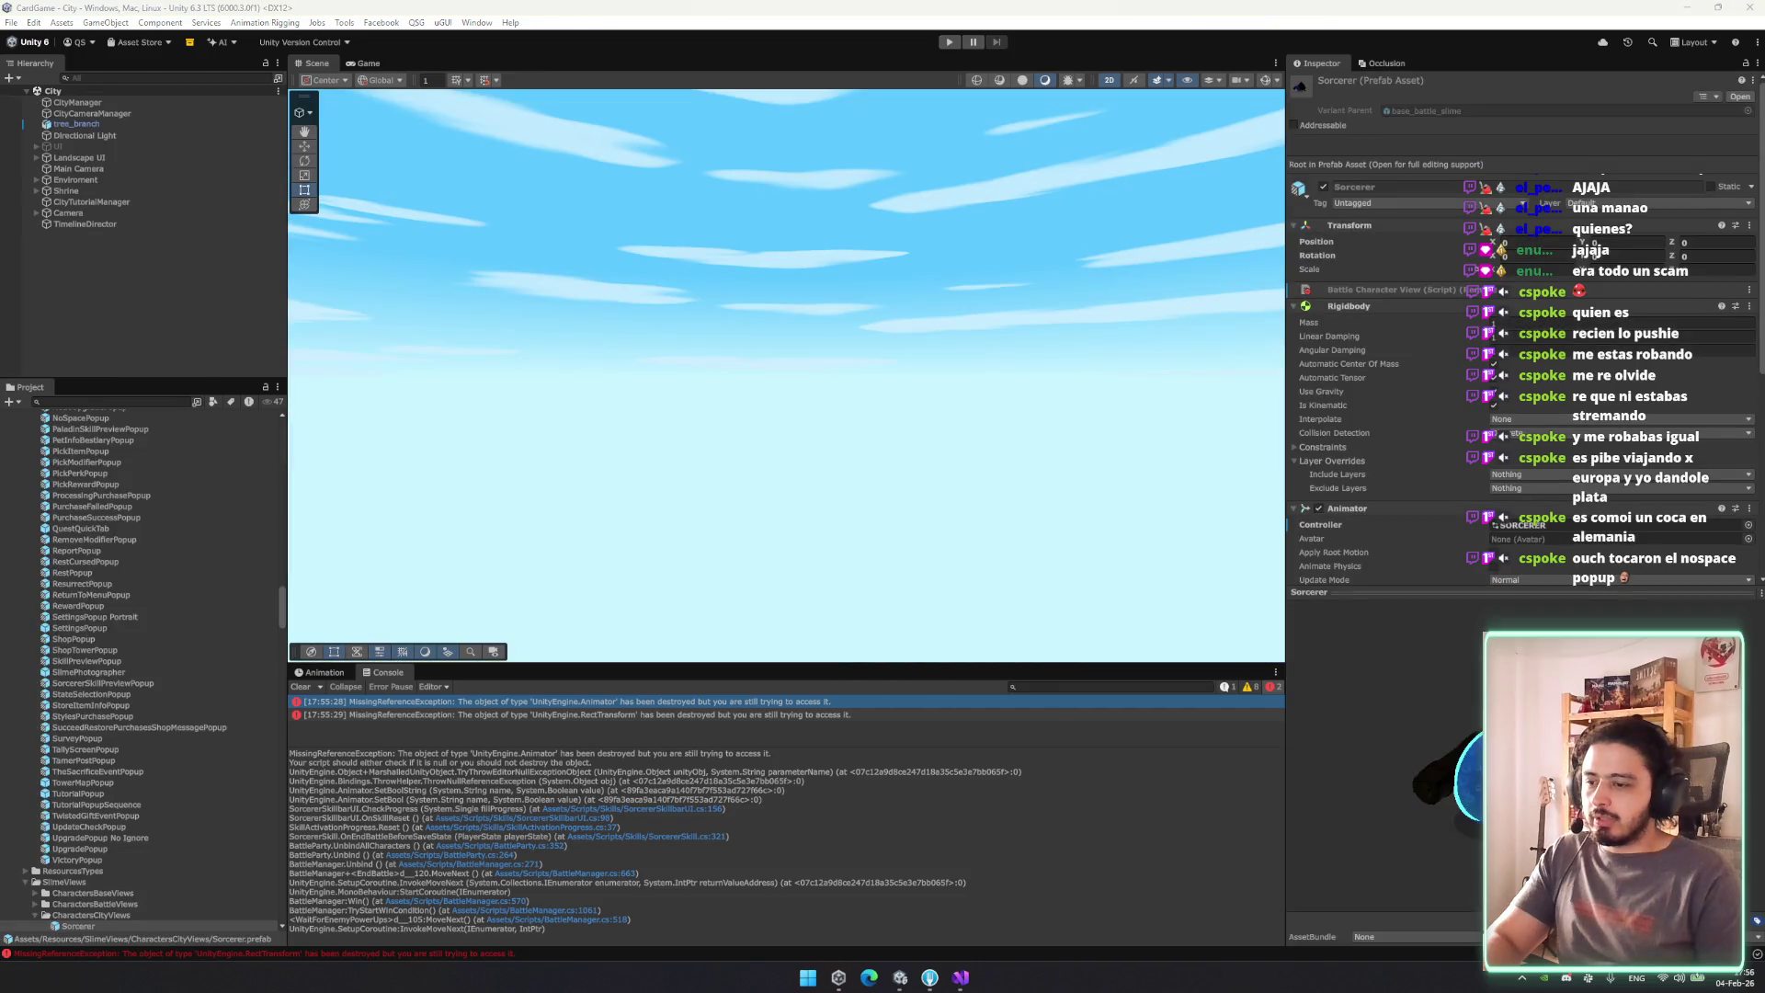
# Search the Hierarchy and Project for NoSpacePopup and select its prefab in the results.
pyautogui.click(100, 77)
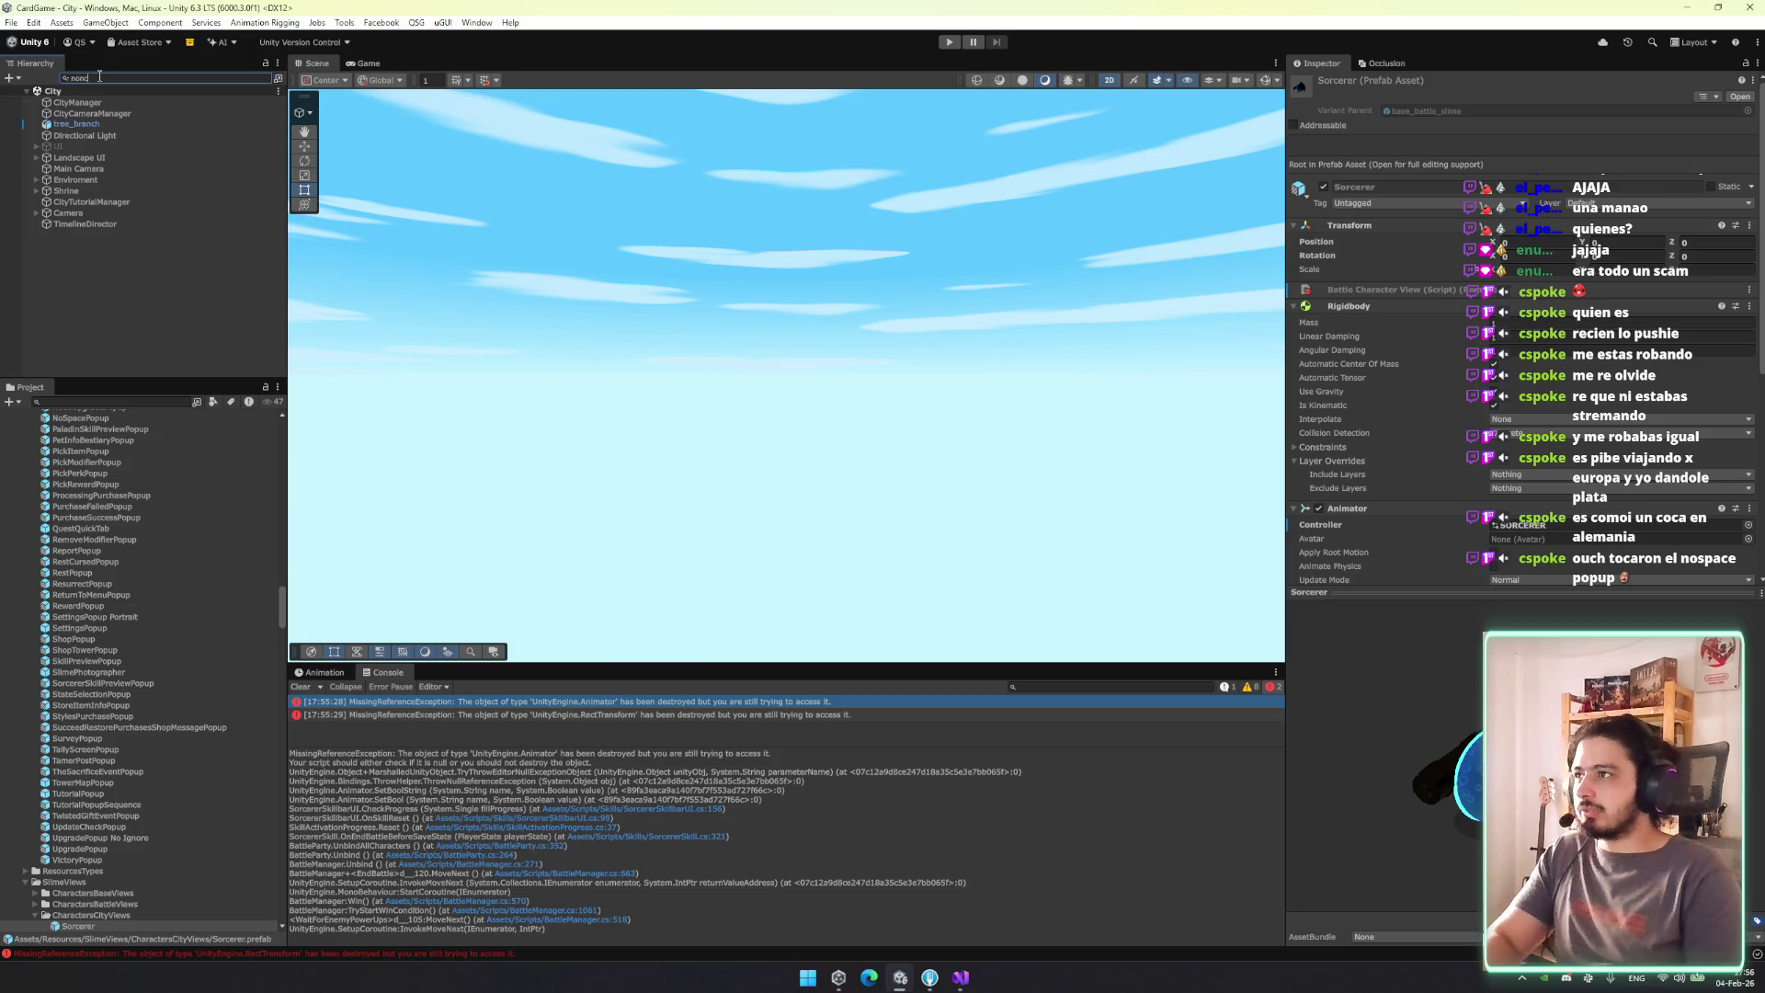
pyautogui.write('p')
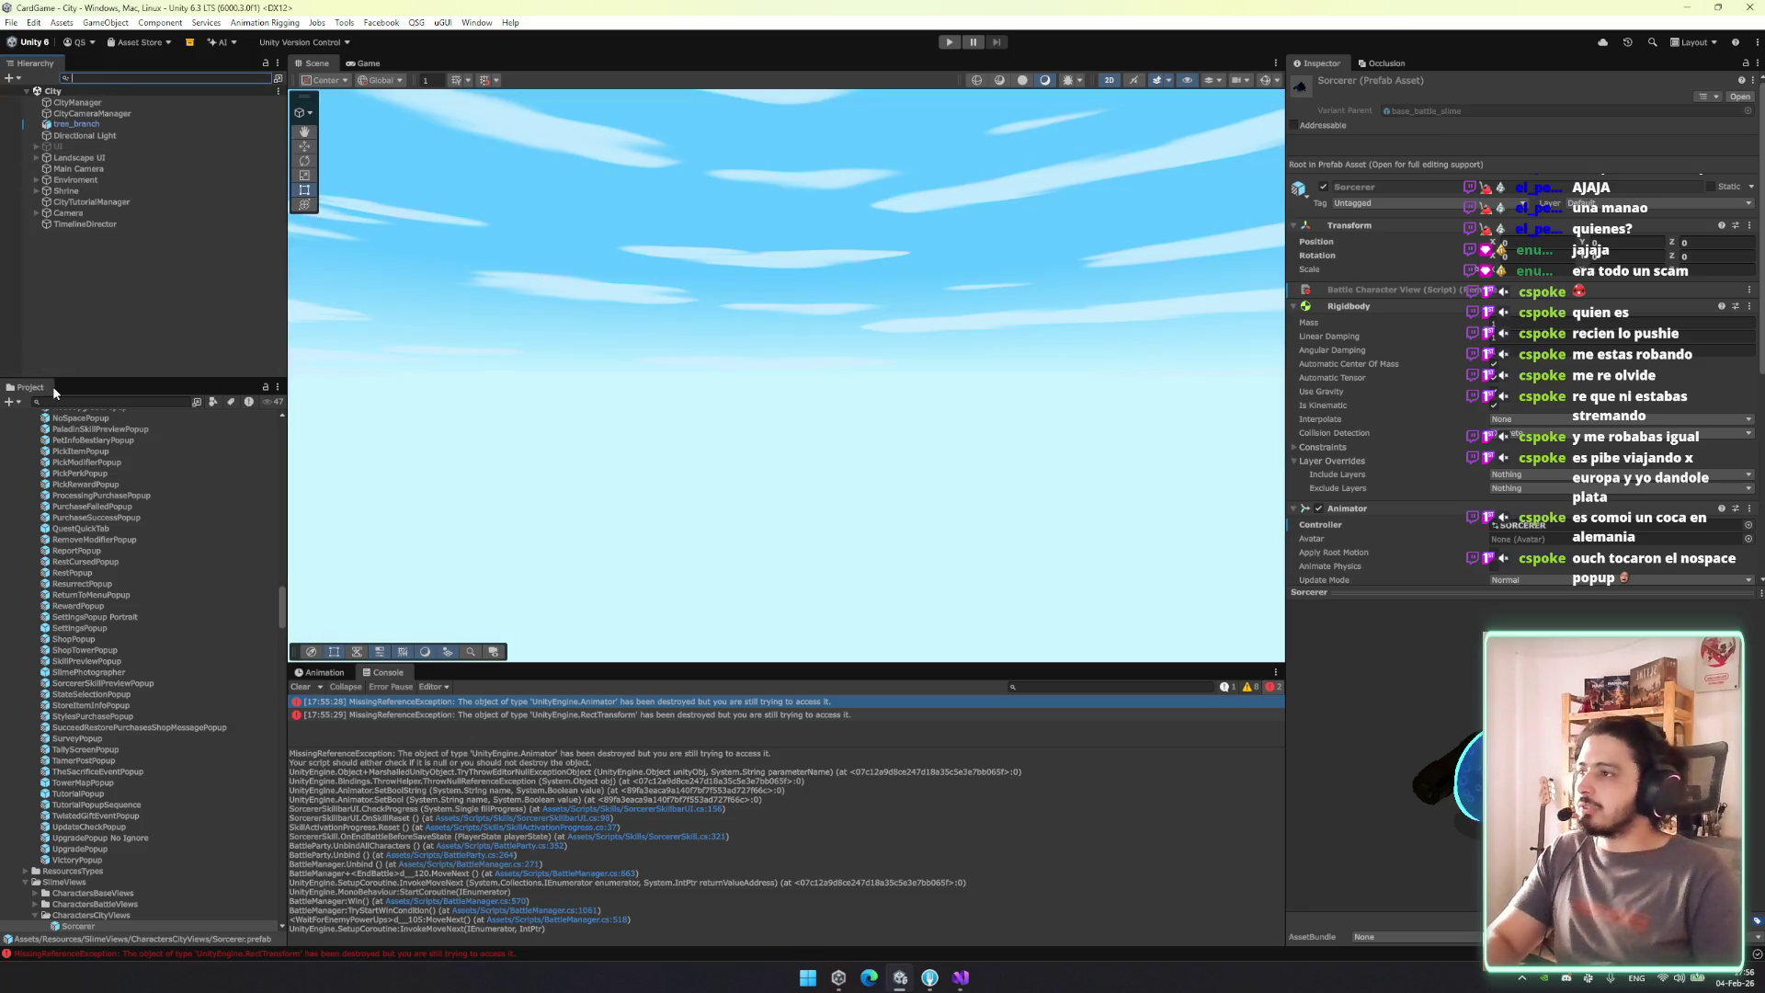
pyautogui.click(81, 417)
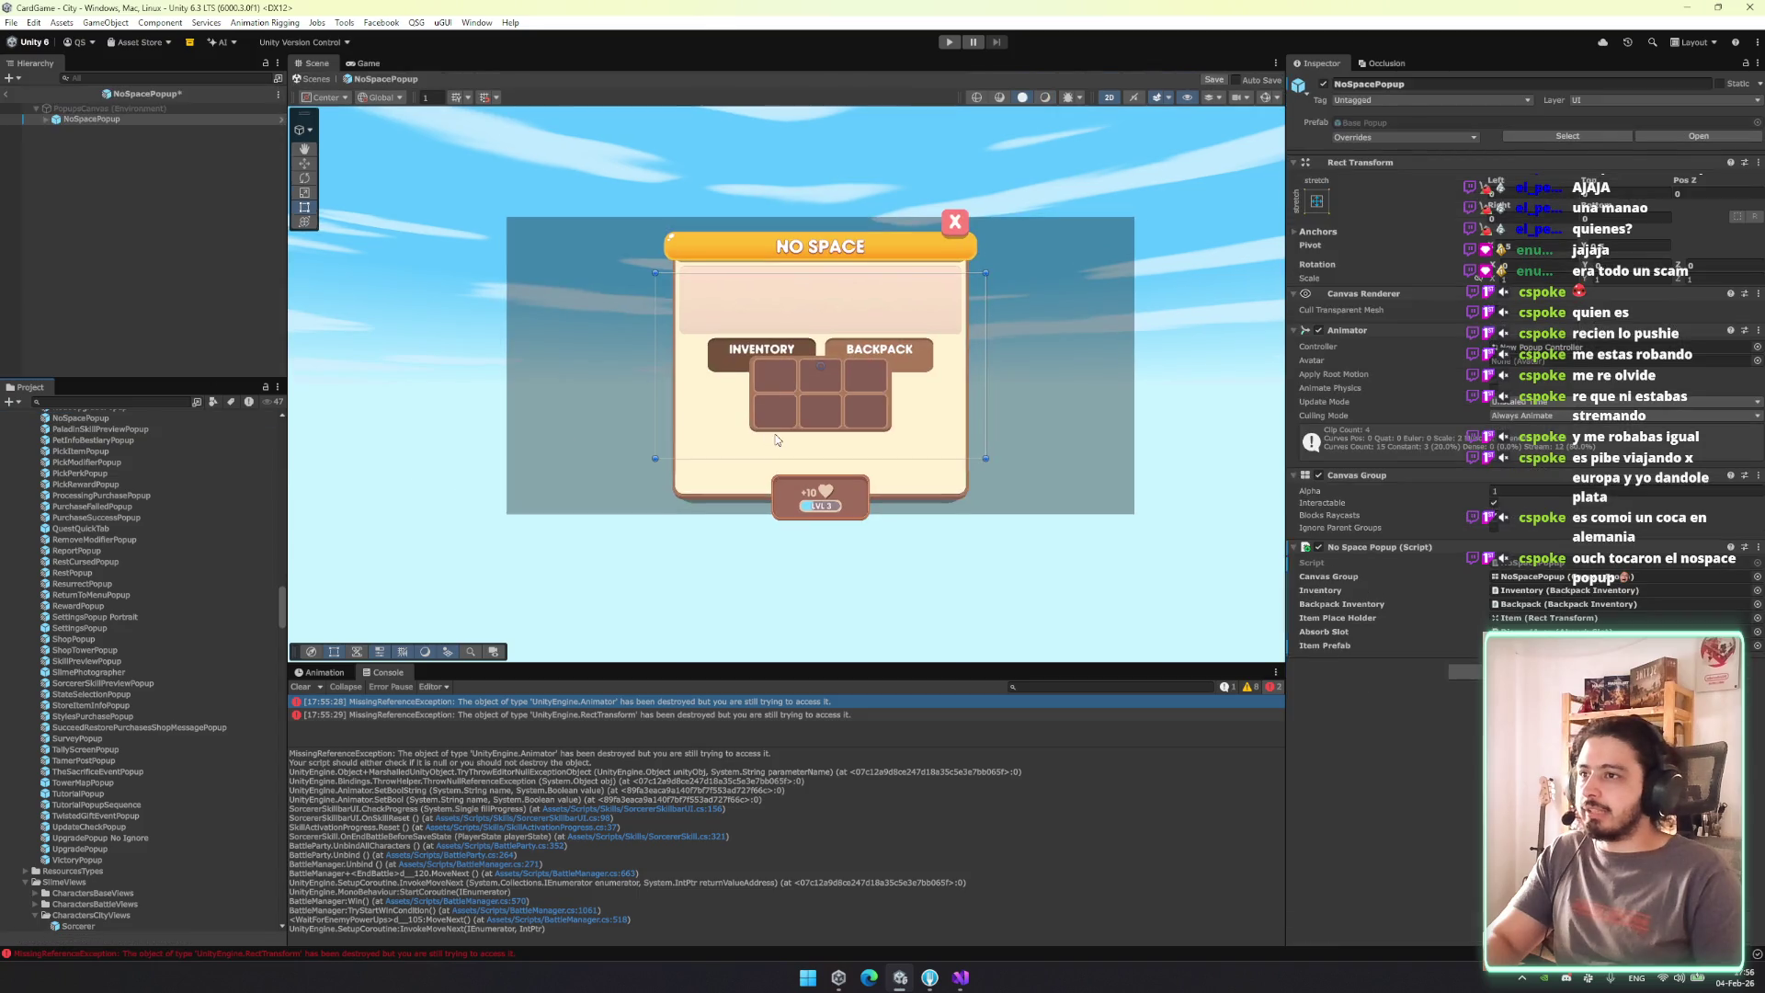
pyautogui.scroll(3, 146, 473)
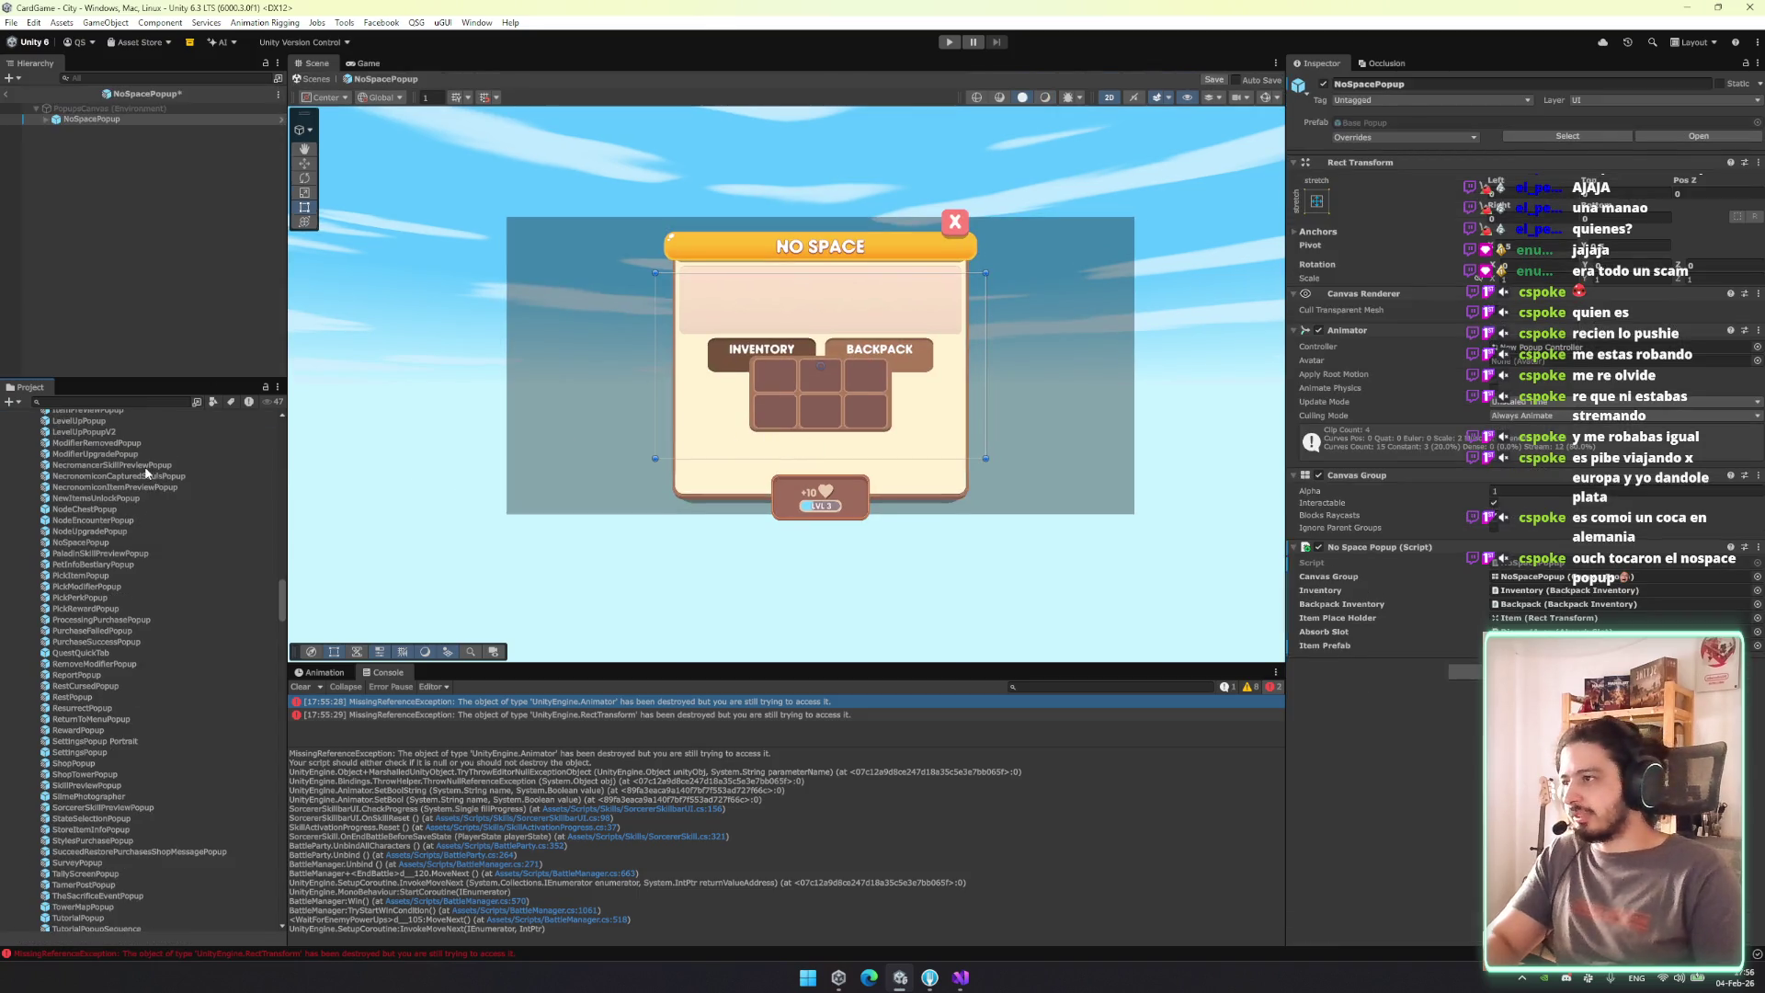
pyautogui.click(123, 398)
pyautogui.write('no')
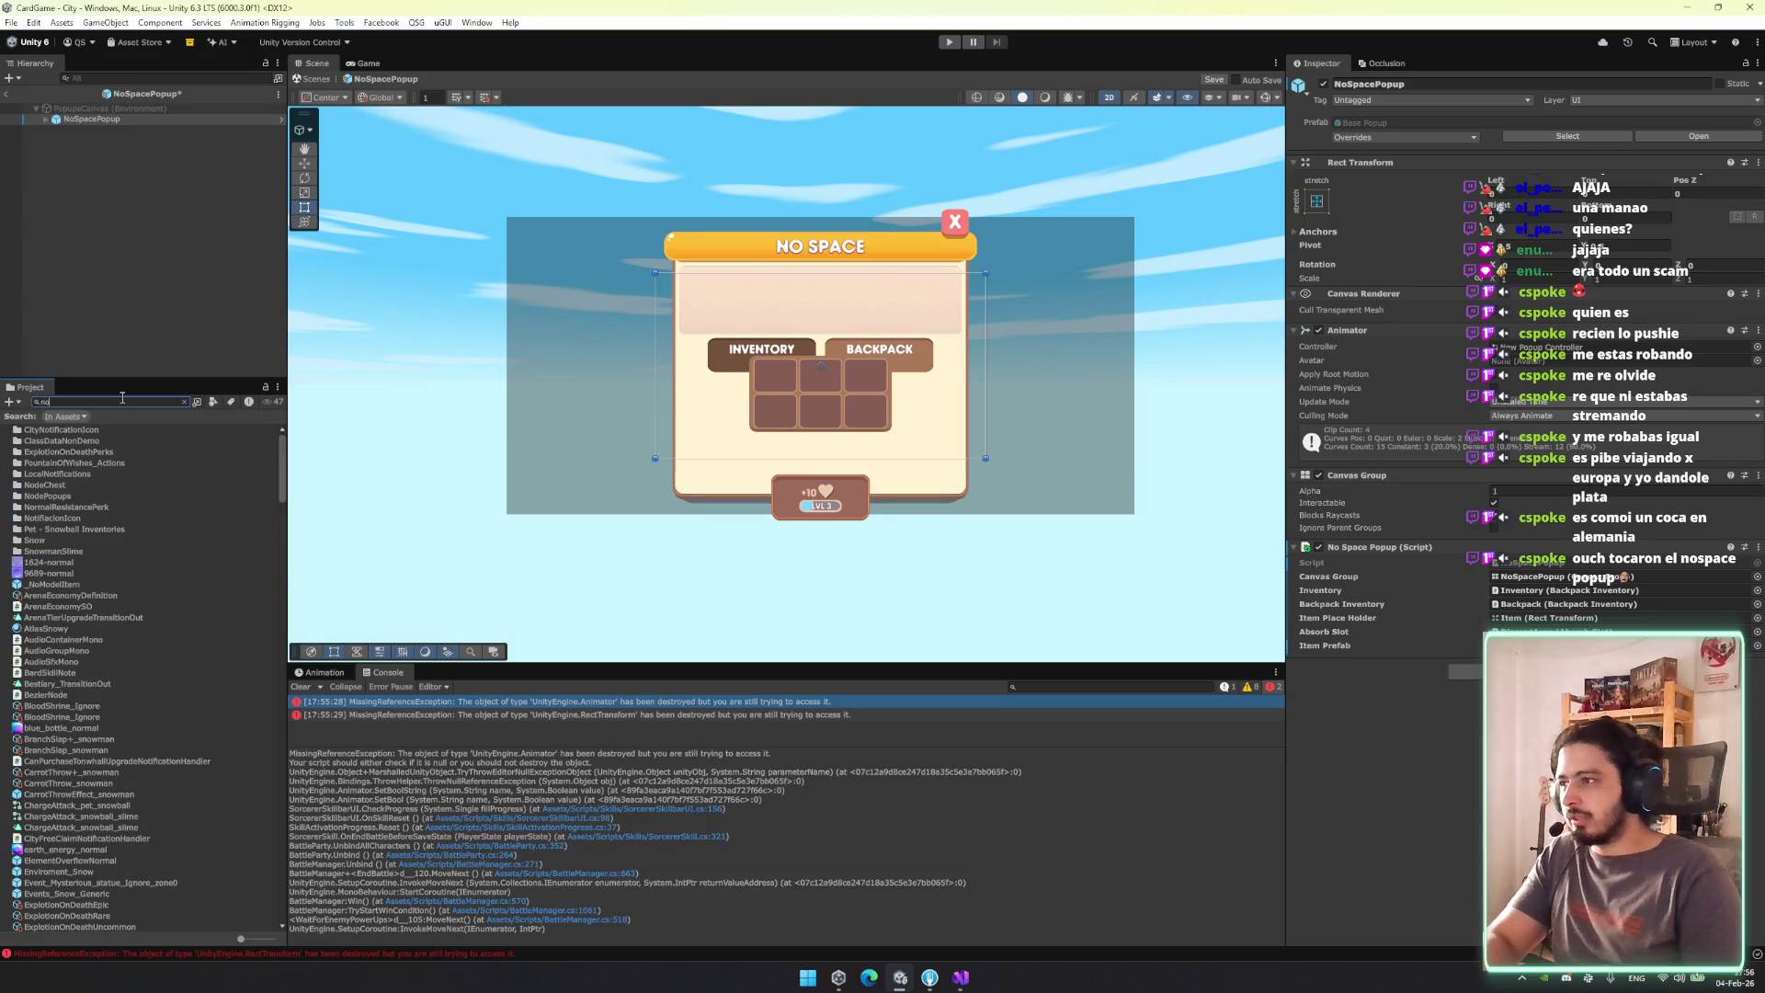
pyautogui.write('space')
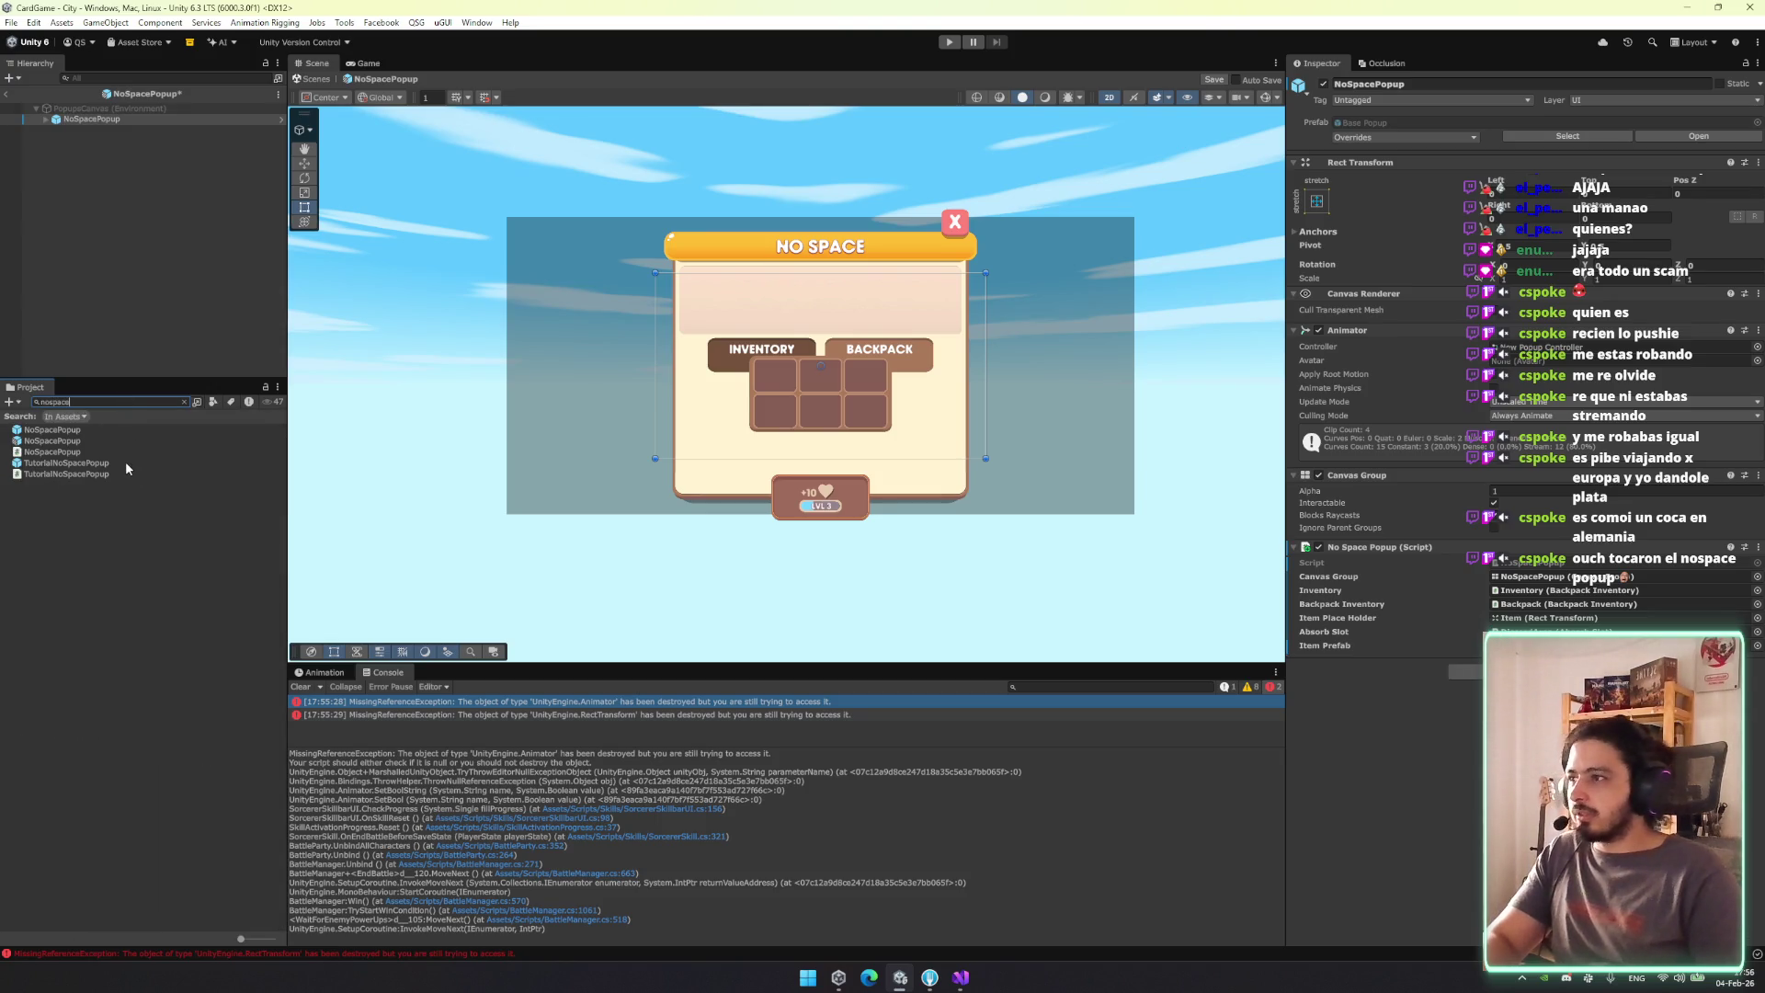
pyautogui.click(125, 460)
pyautogui.click(97, 433)
# Open the NoSpacePopup prefab in Prefab mode, review its layout, then exit back to the scene.
pyautogui.doubleClick(97, 432)
pyautogui.click(902, 506)
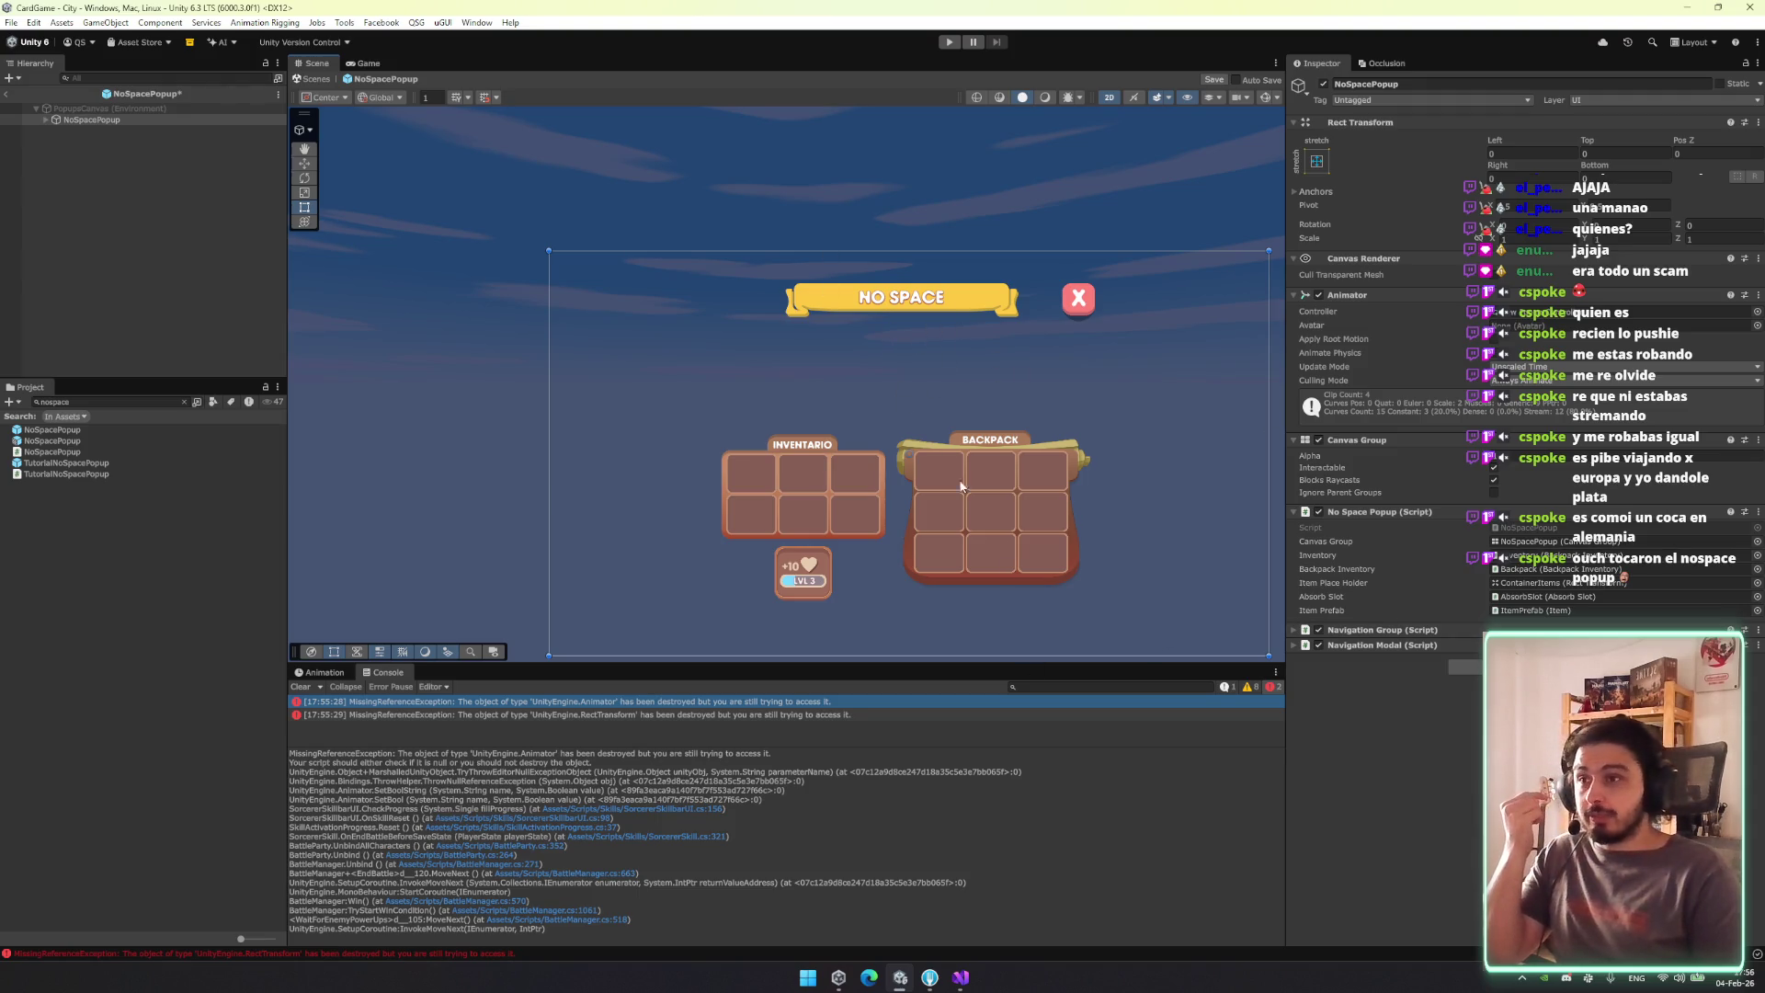
pyautogui.click(307, 77)
pyautogui.click(906, 613)
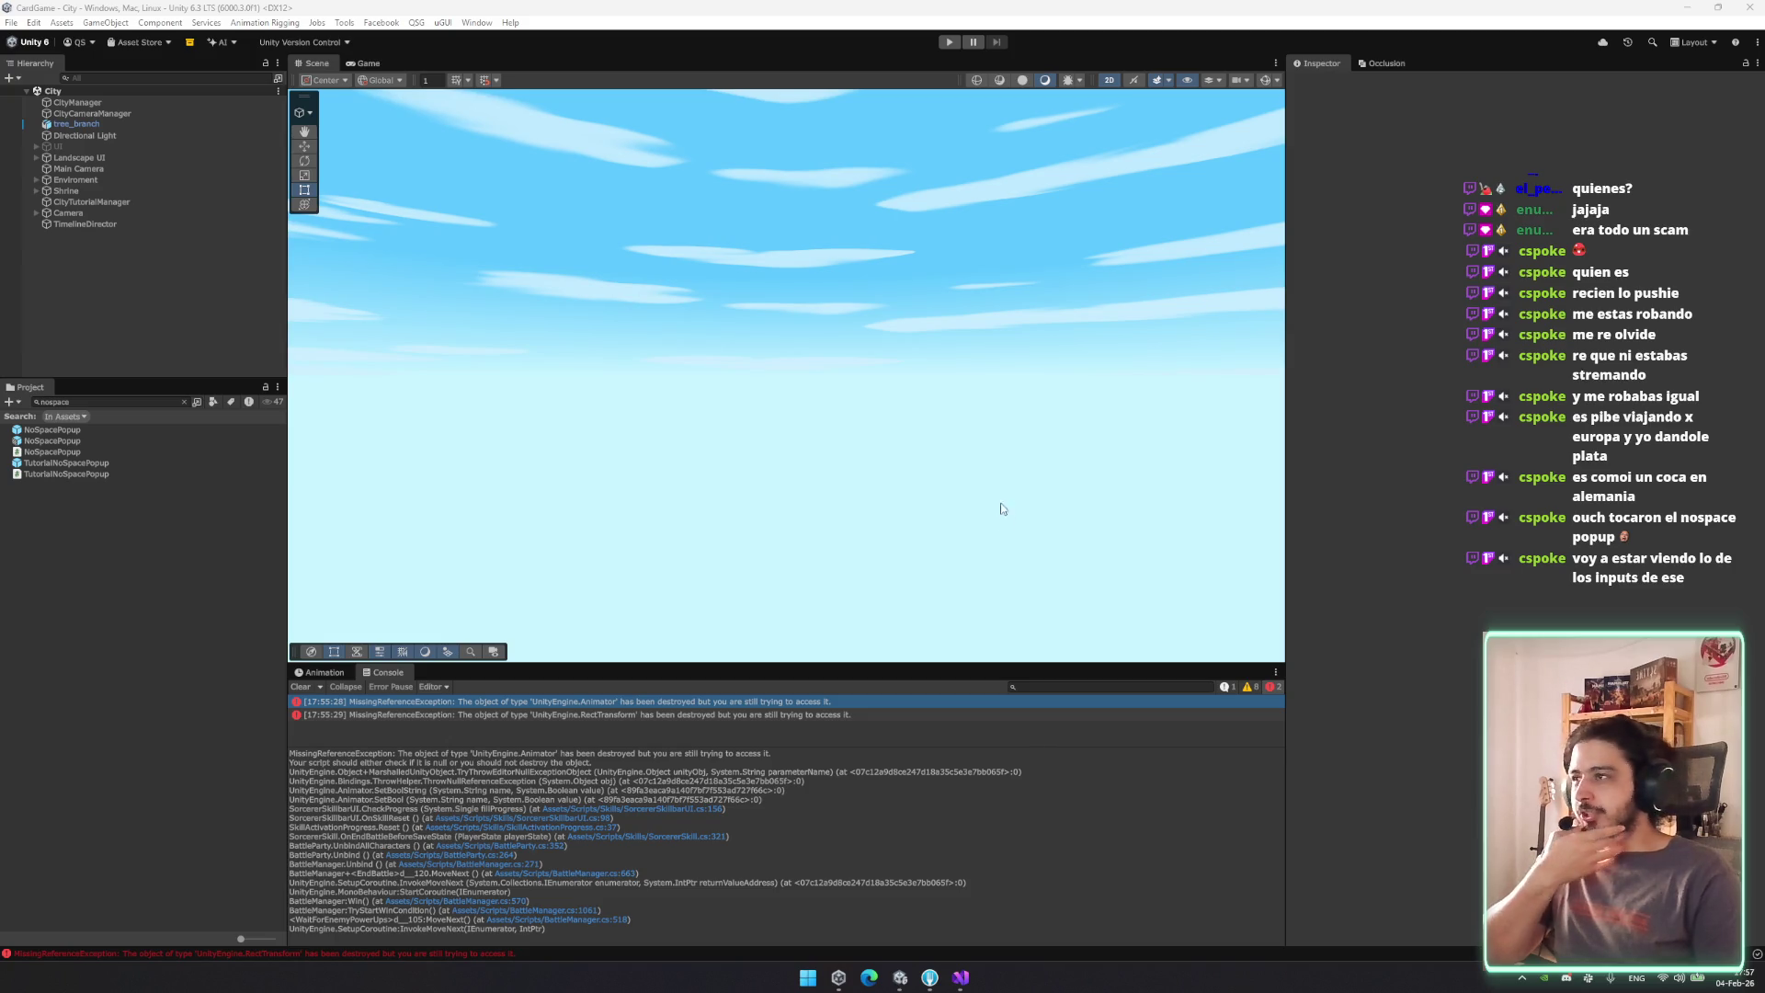
# Clear the Project search and the Console, then collapse the Landscape folder.
pyautogui.click(185, 401)
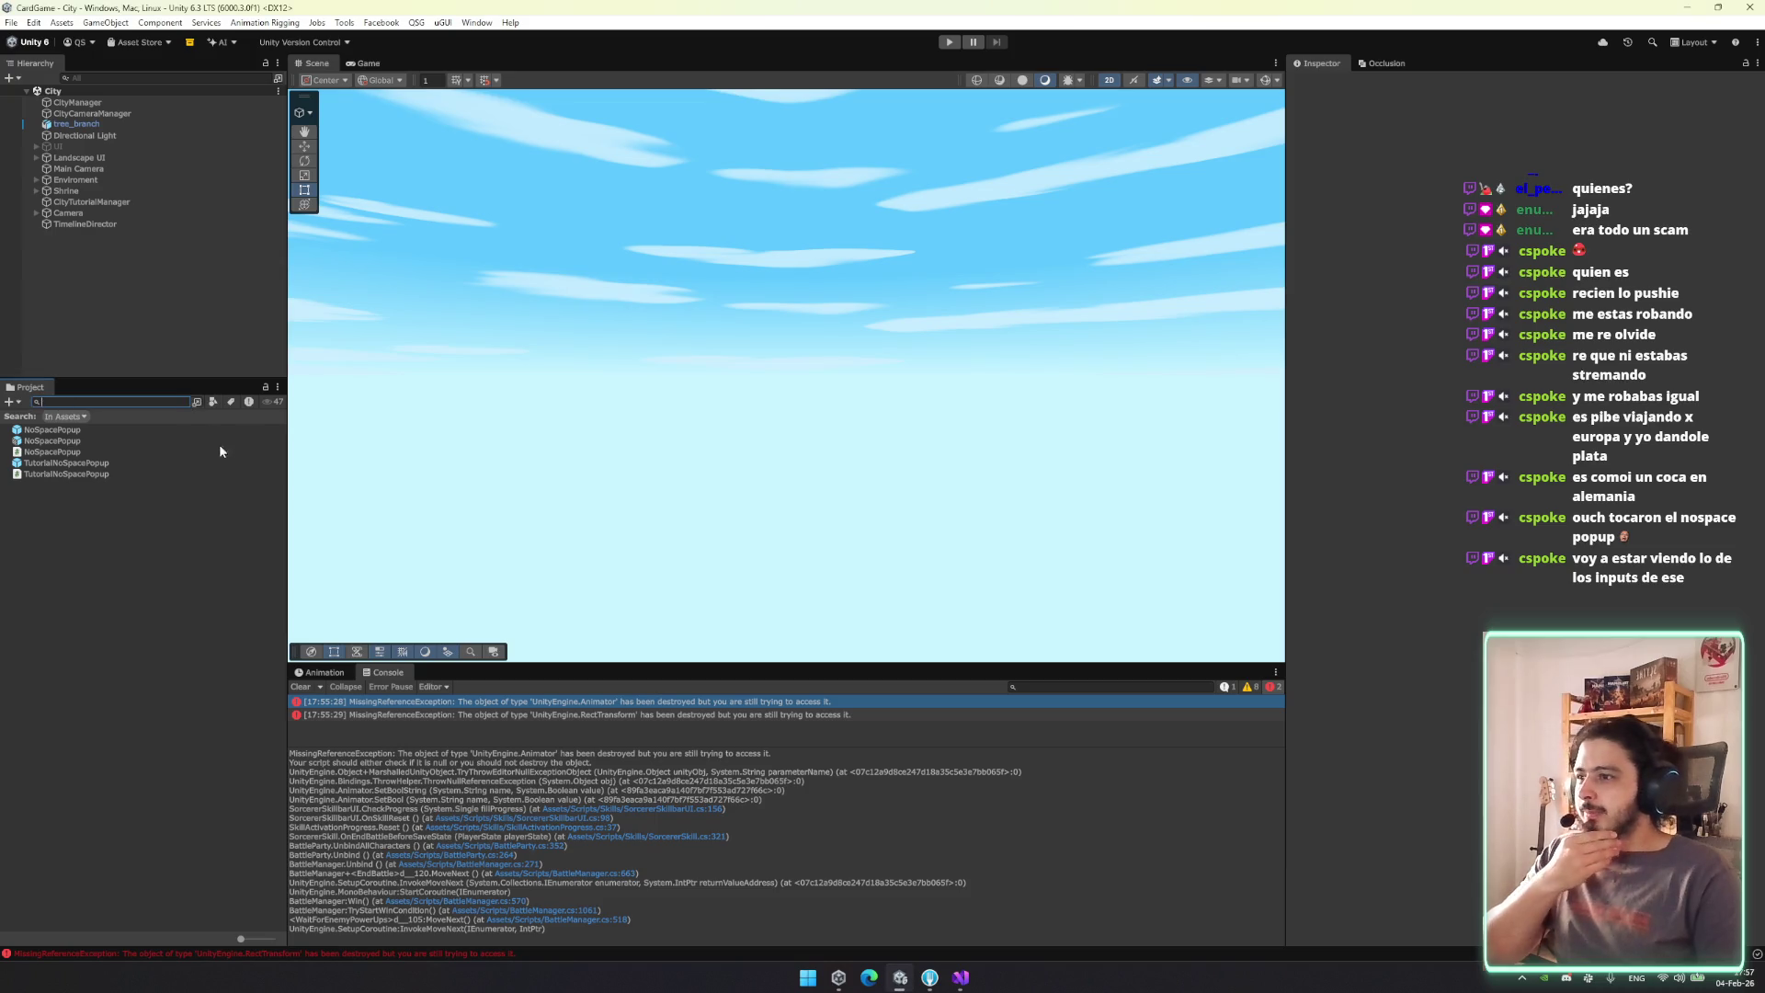
pyautogui.click(307, 687)
pyautogui.click(153, 831)
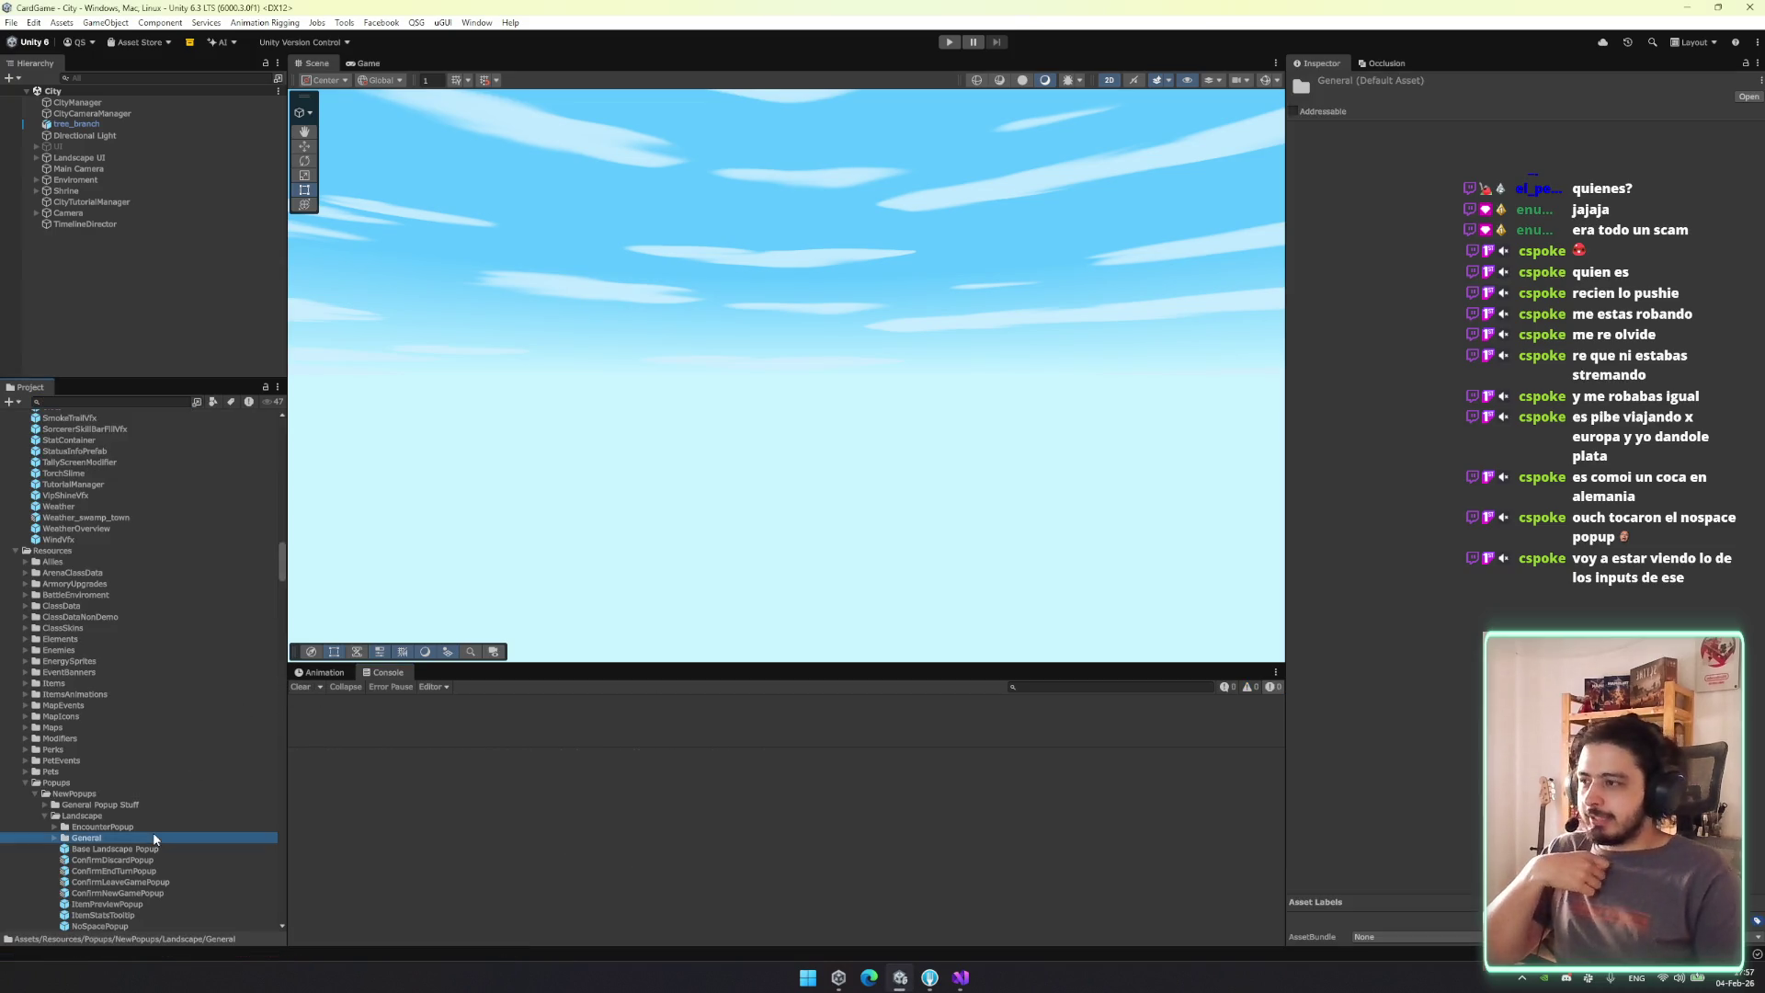
pyautogui.press('Left')
pyautogui.press('Left')
pyautogui.press('Left')
pyautogui.press('Left')
pyautogui.press('Left')
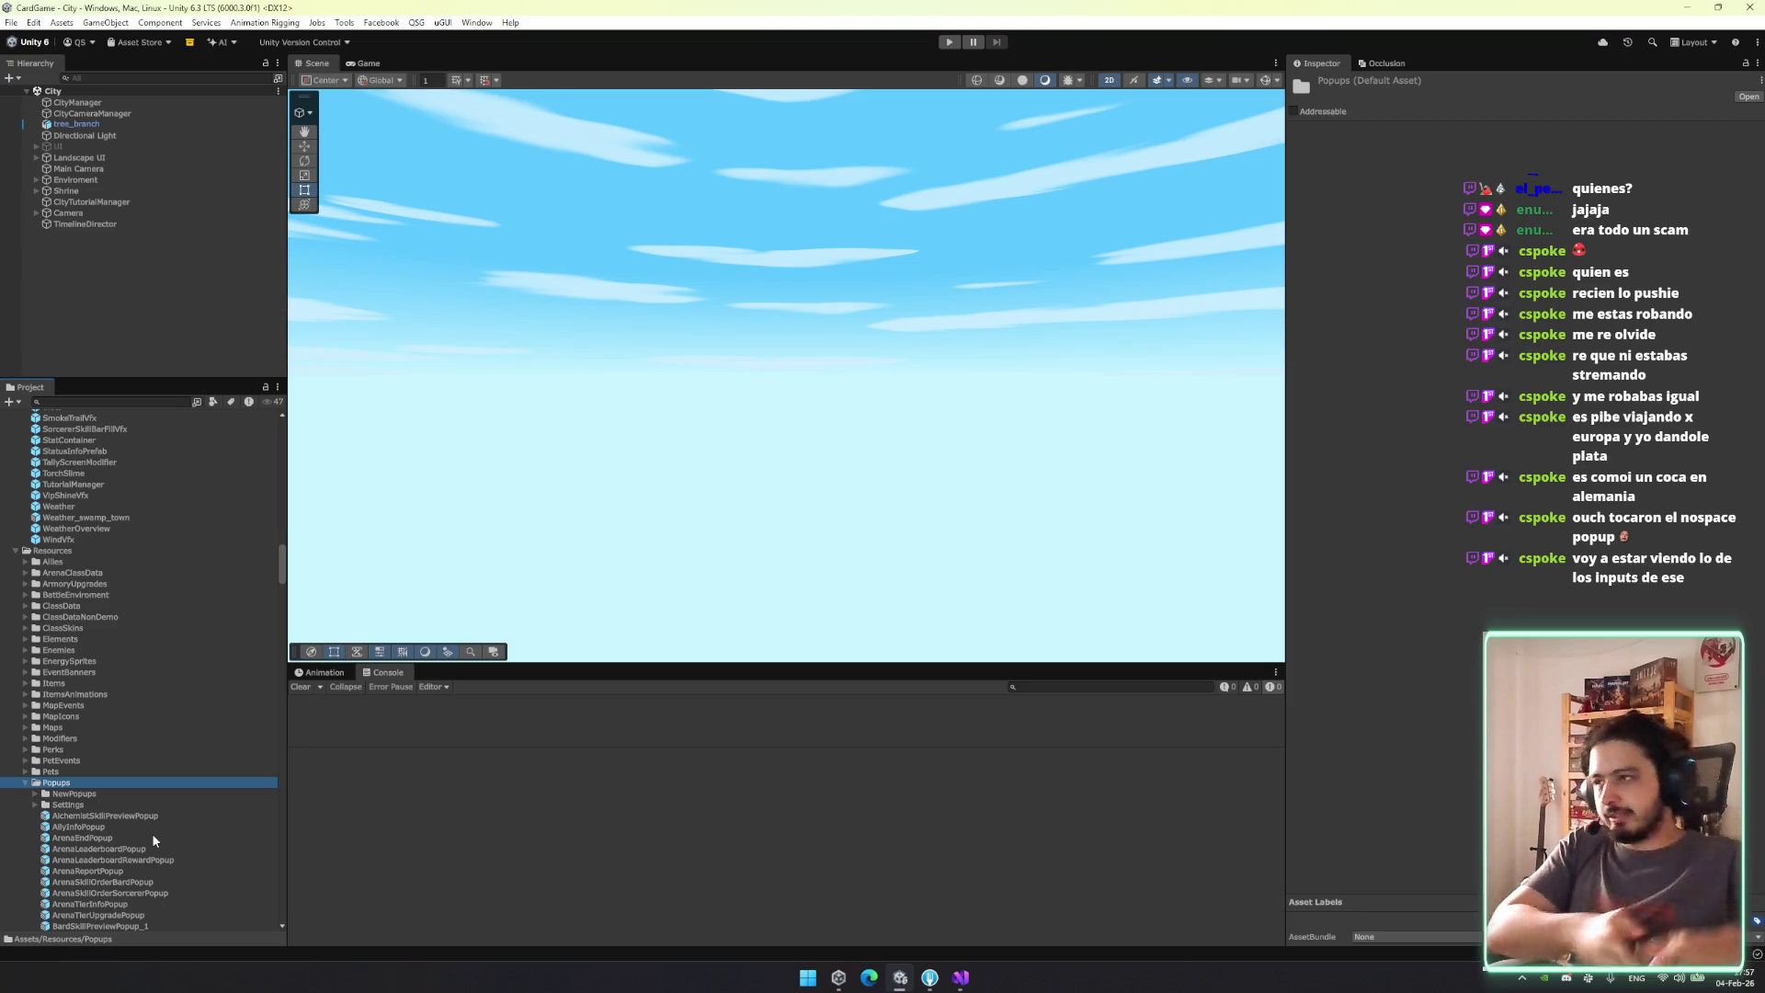
# Enter Play mode, abandon the Warrior run, and start a new run as the Thief.
pyautogui.click(949, 43)
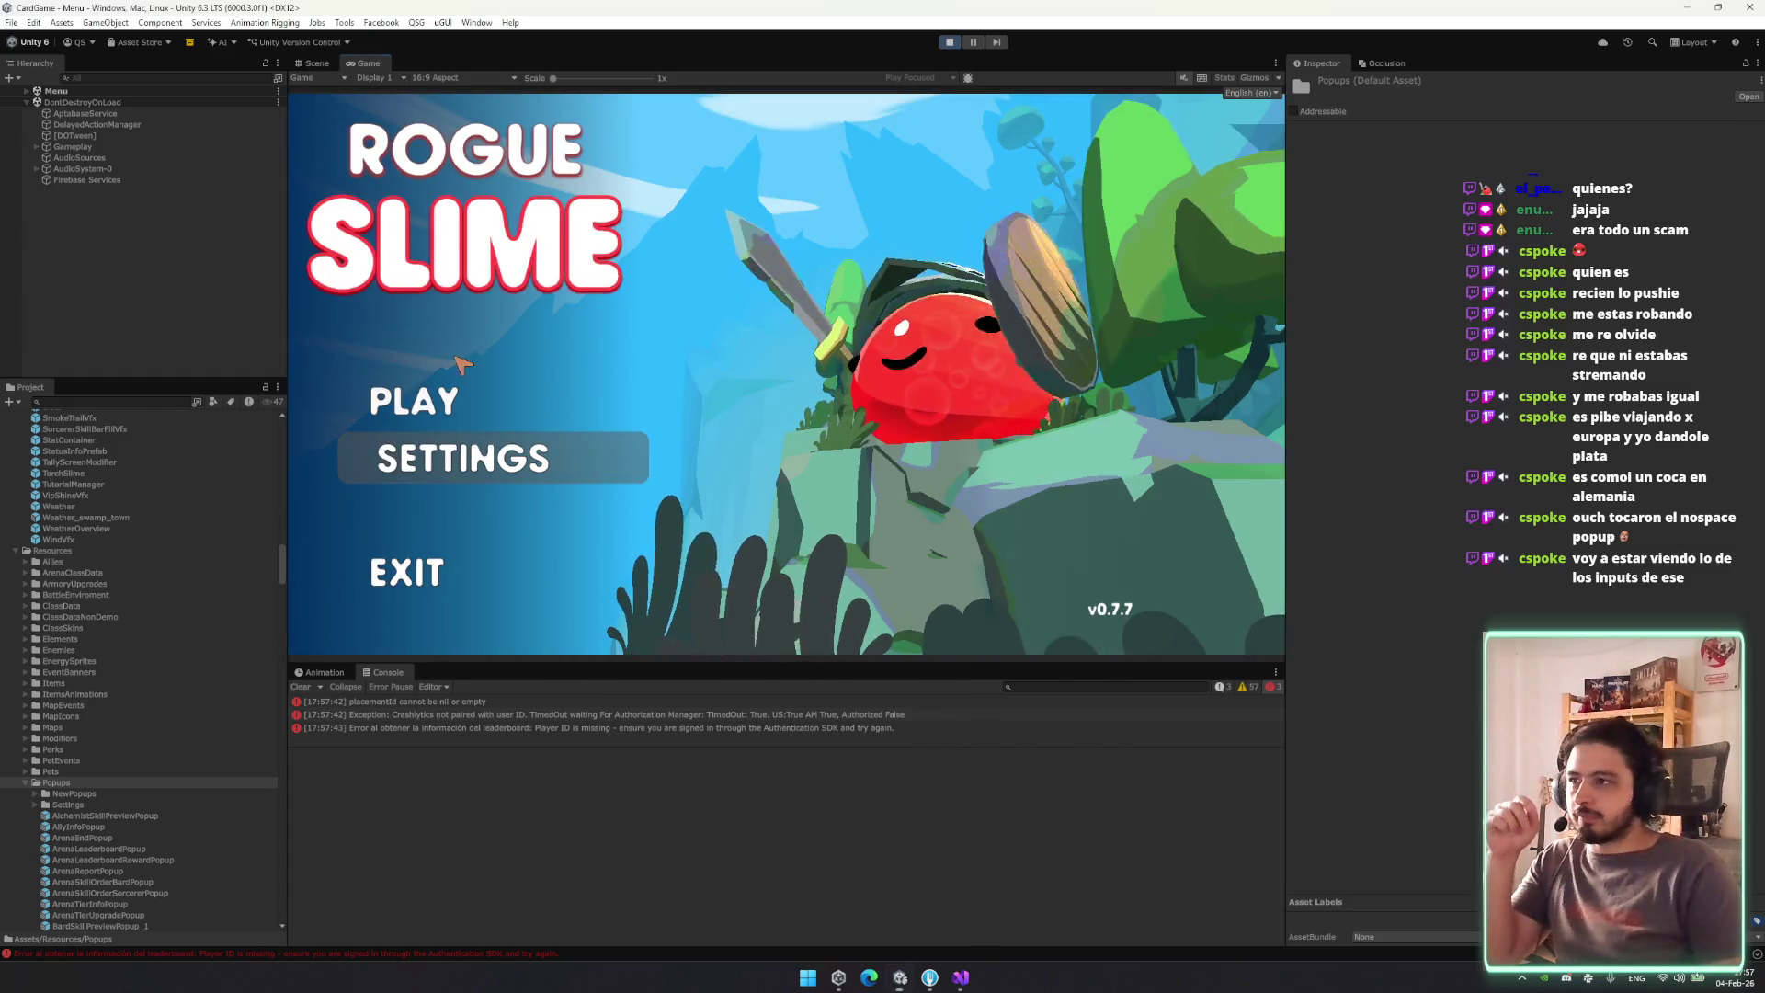
pyautogui.click(457, 388)
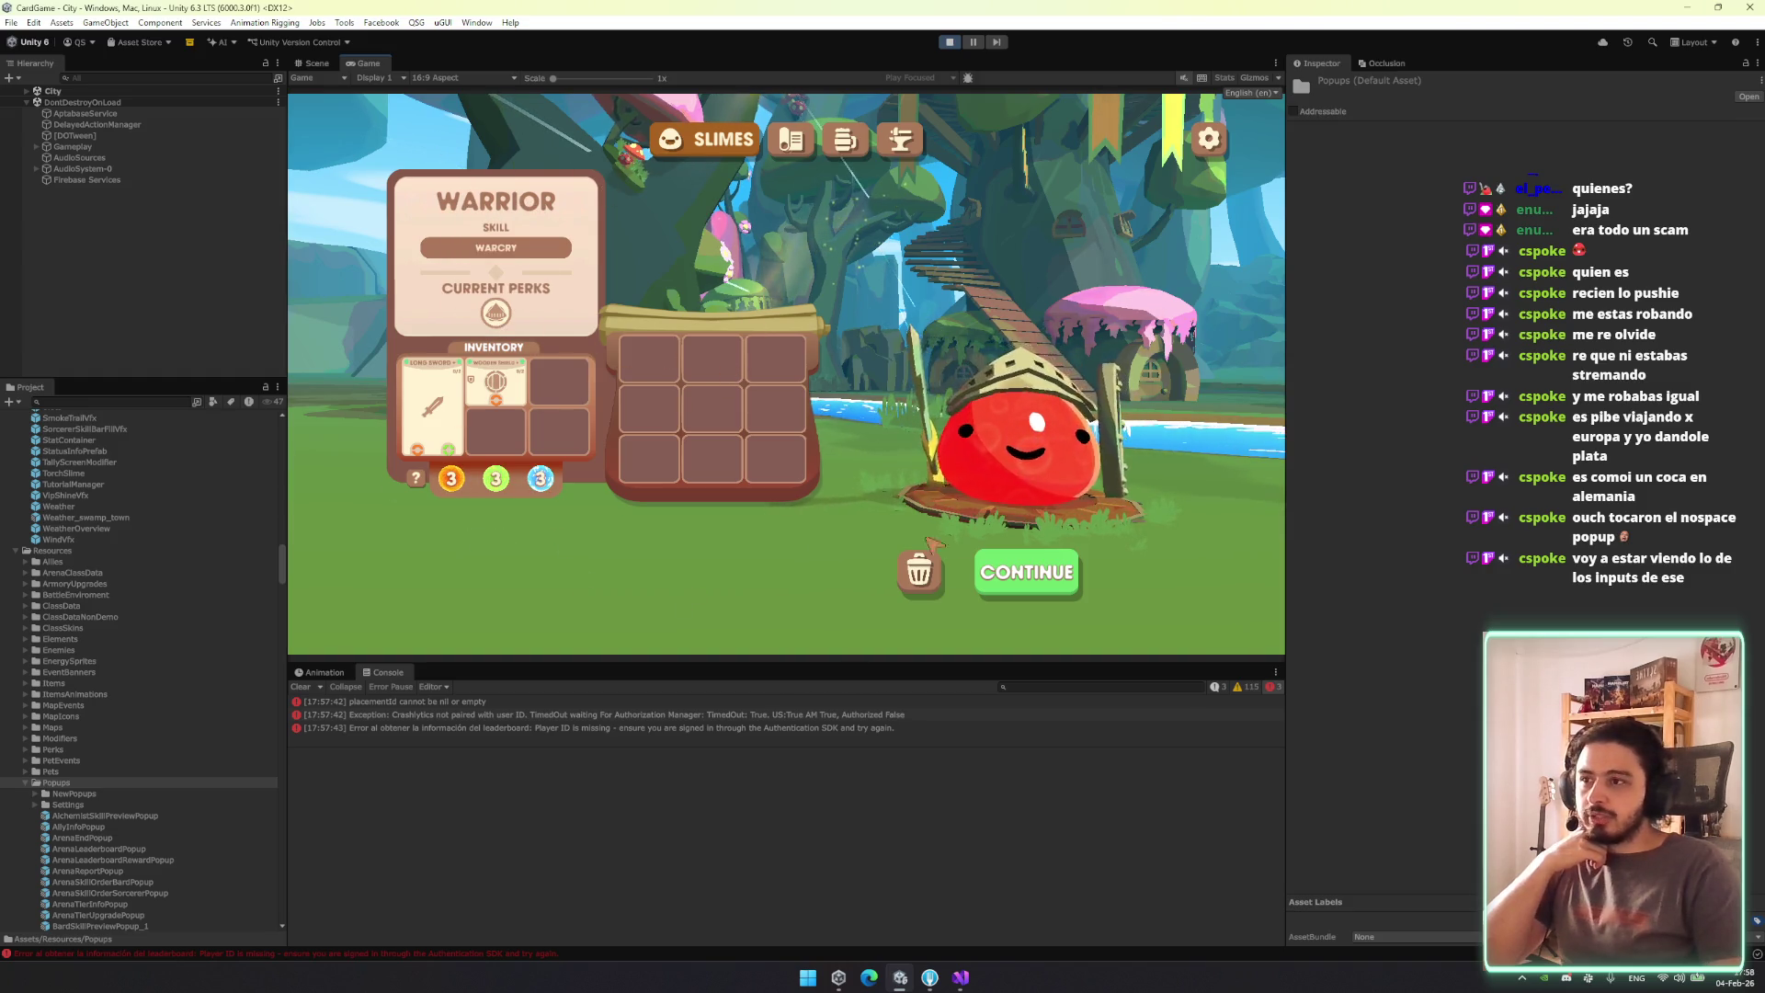
pyautogui.click(926, 579)
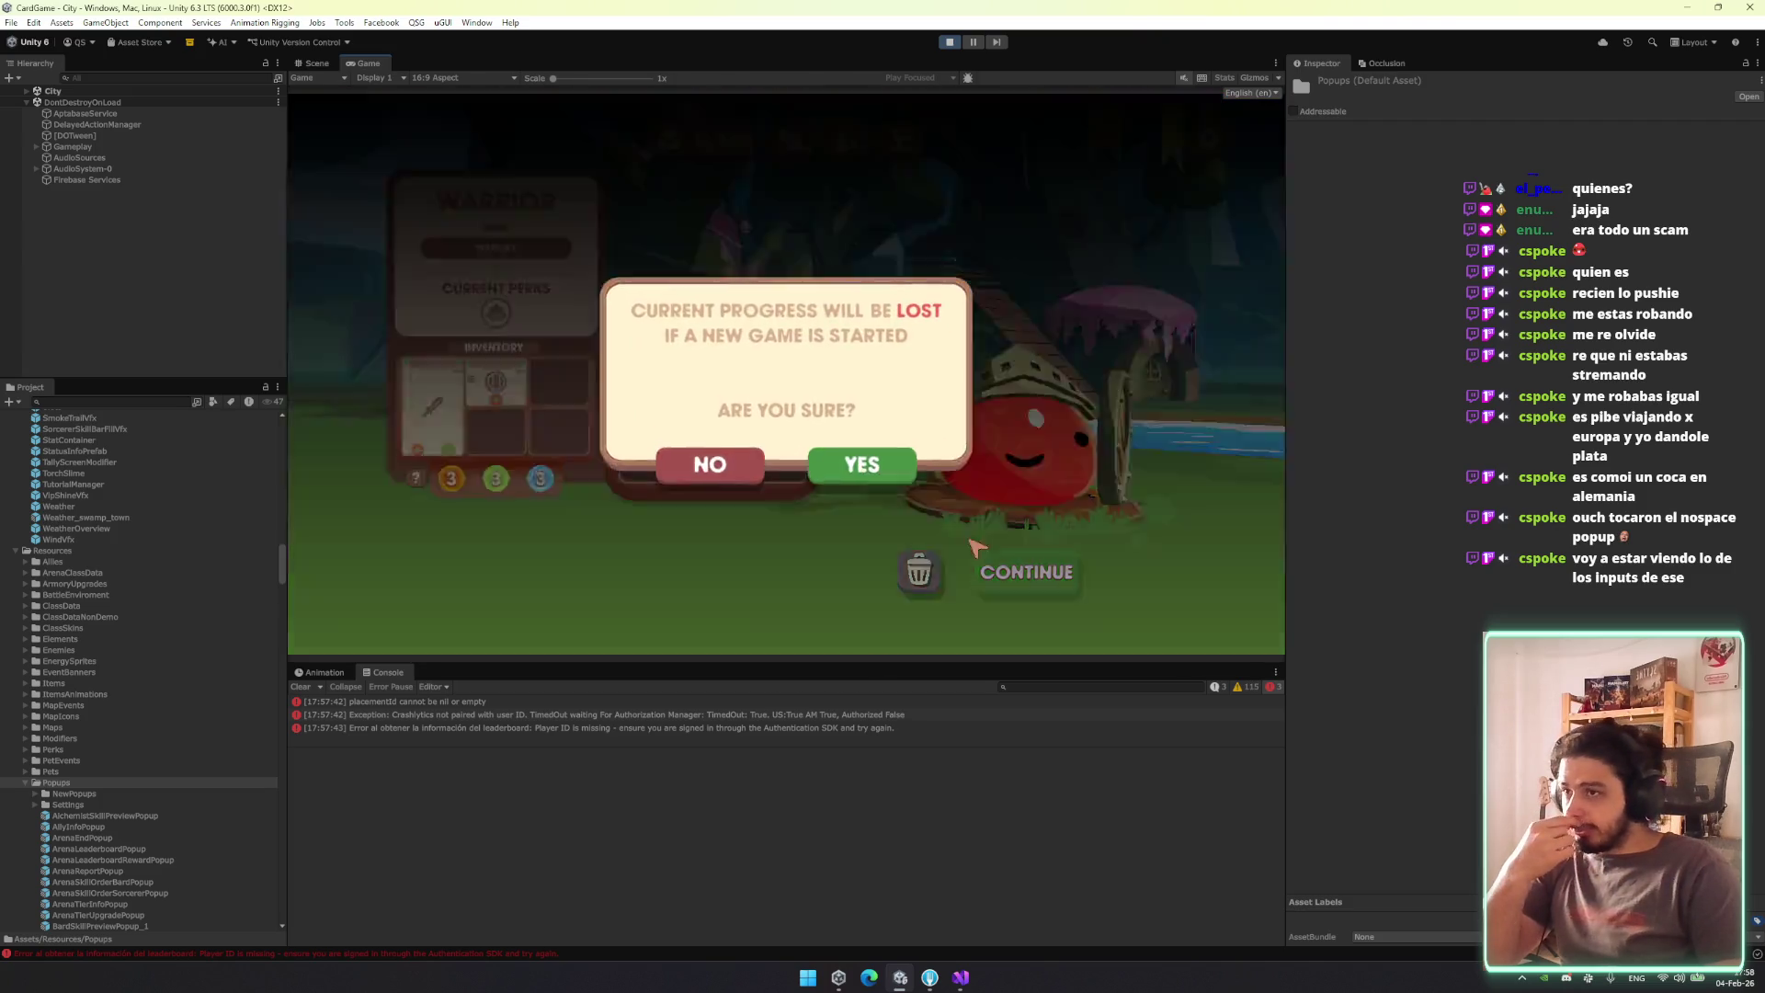
pyautogui.click(978, 547)
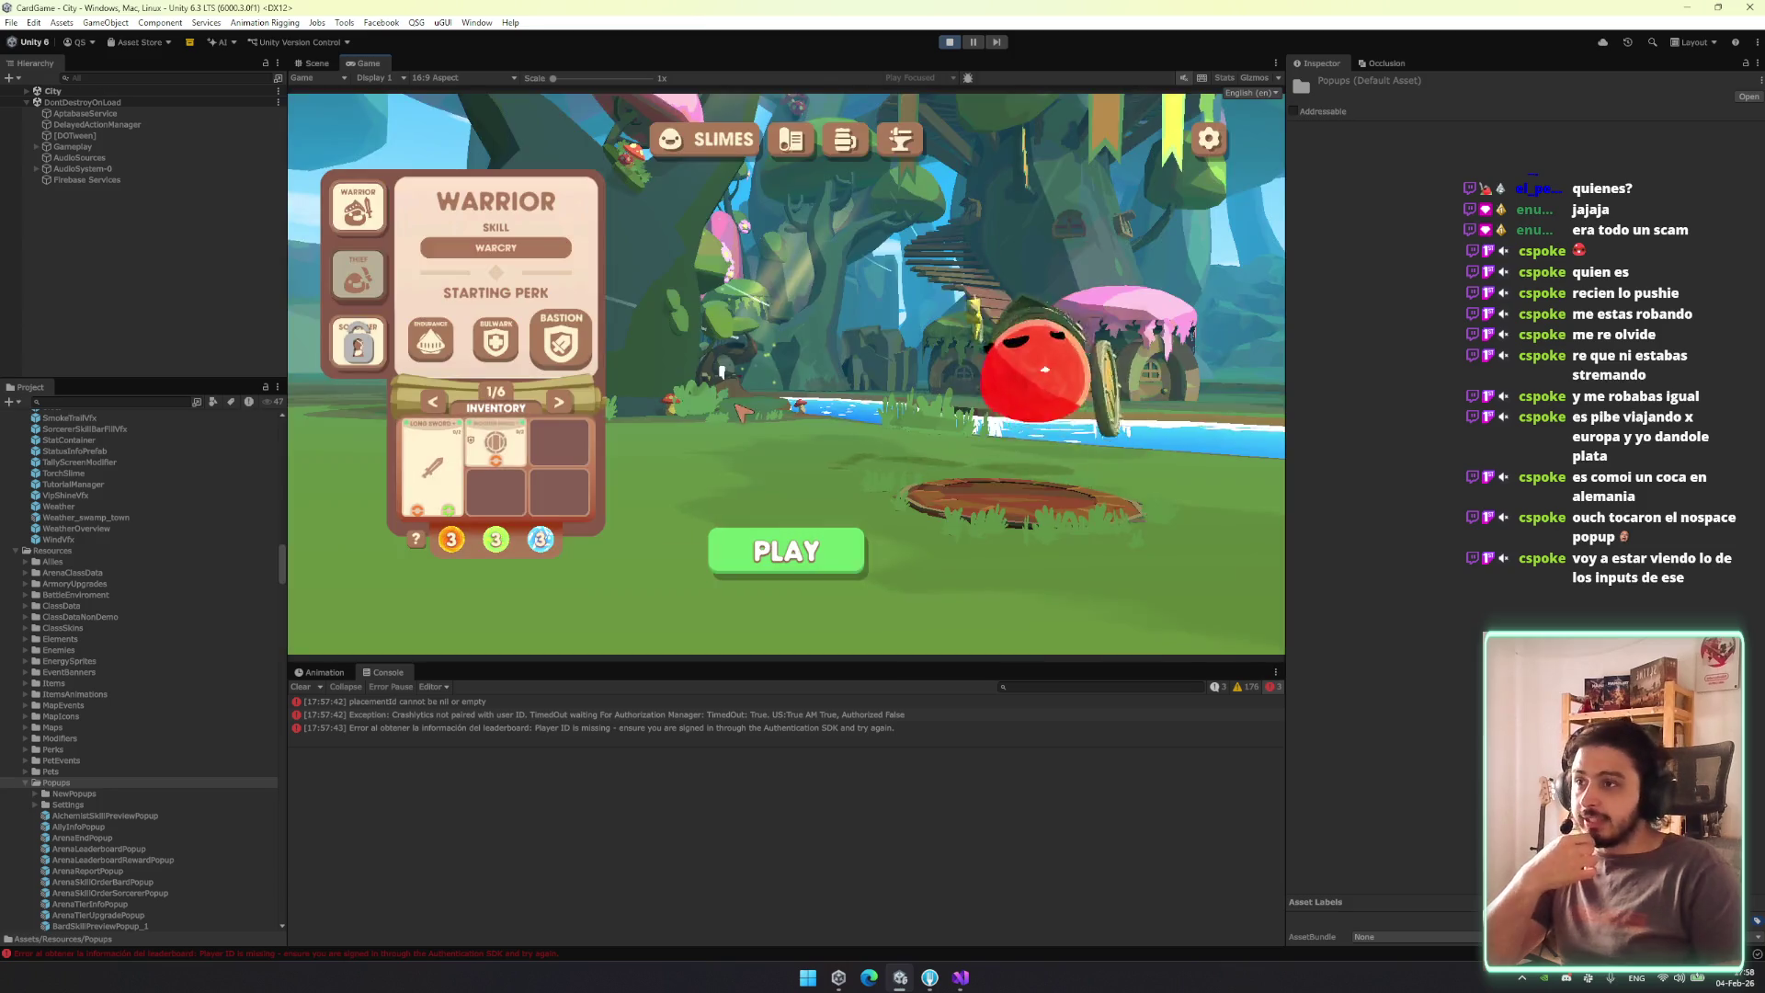
pyautogui.click(358, 274)
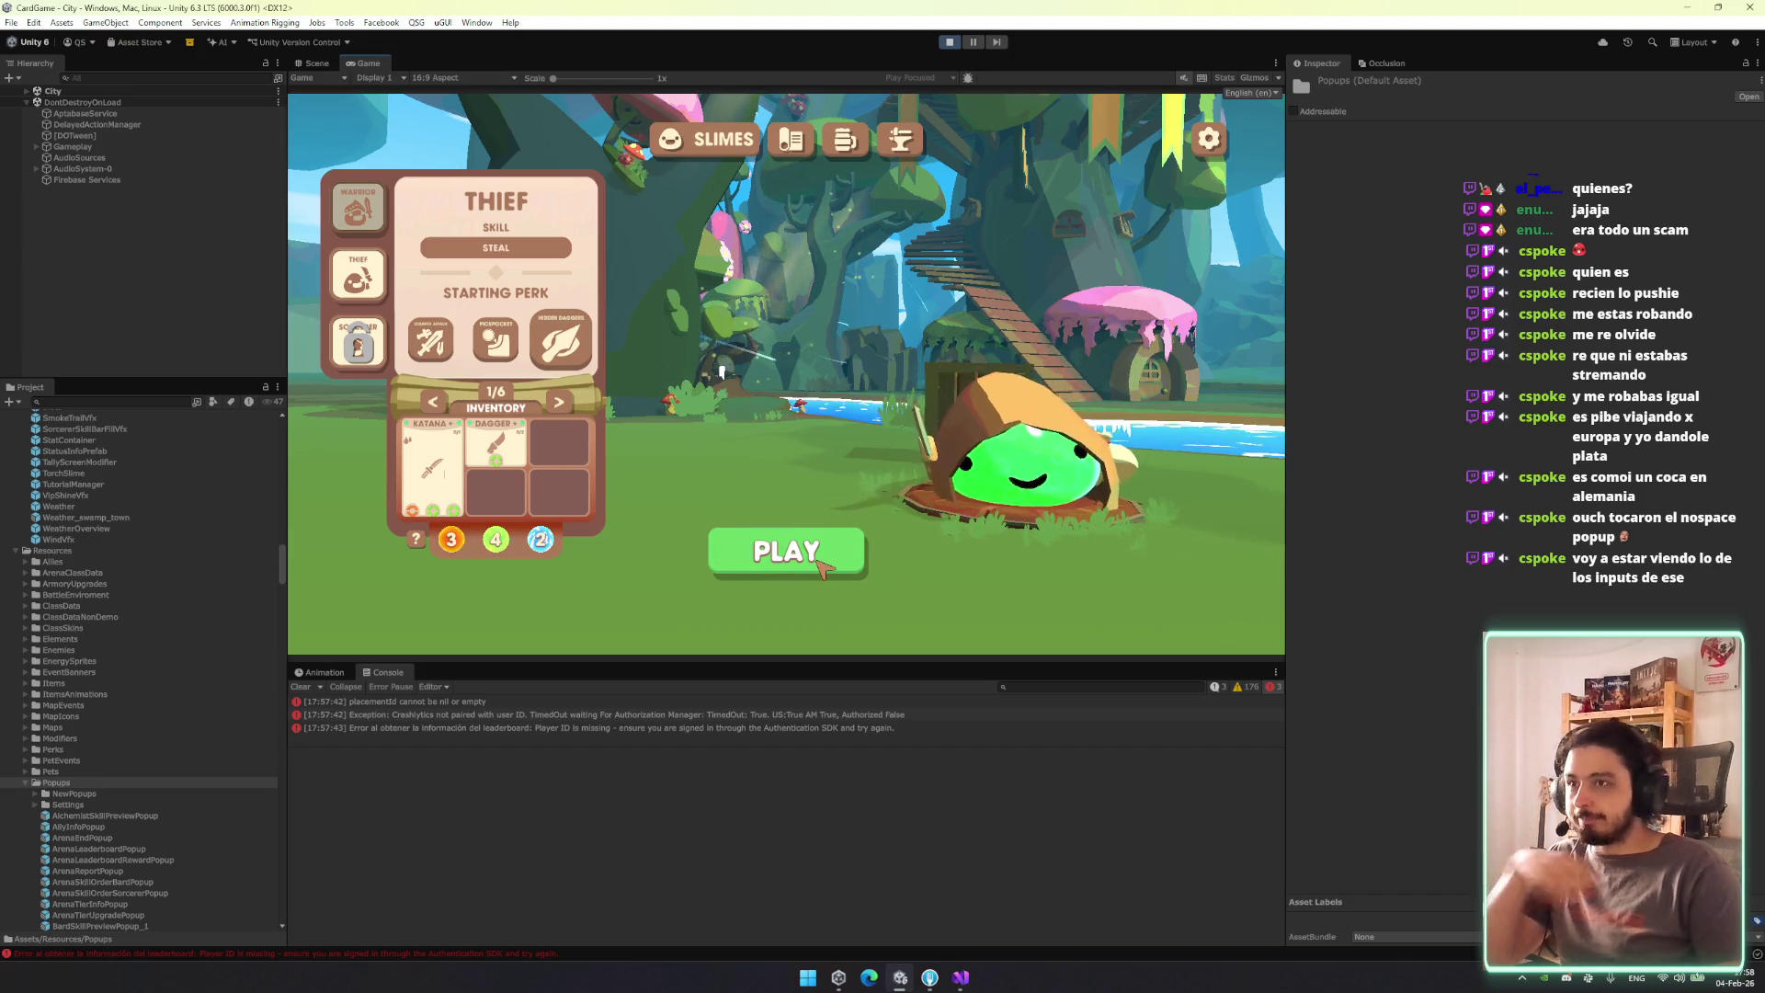
pyautogui.click(821, 567)
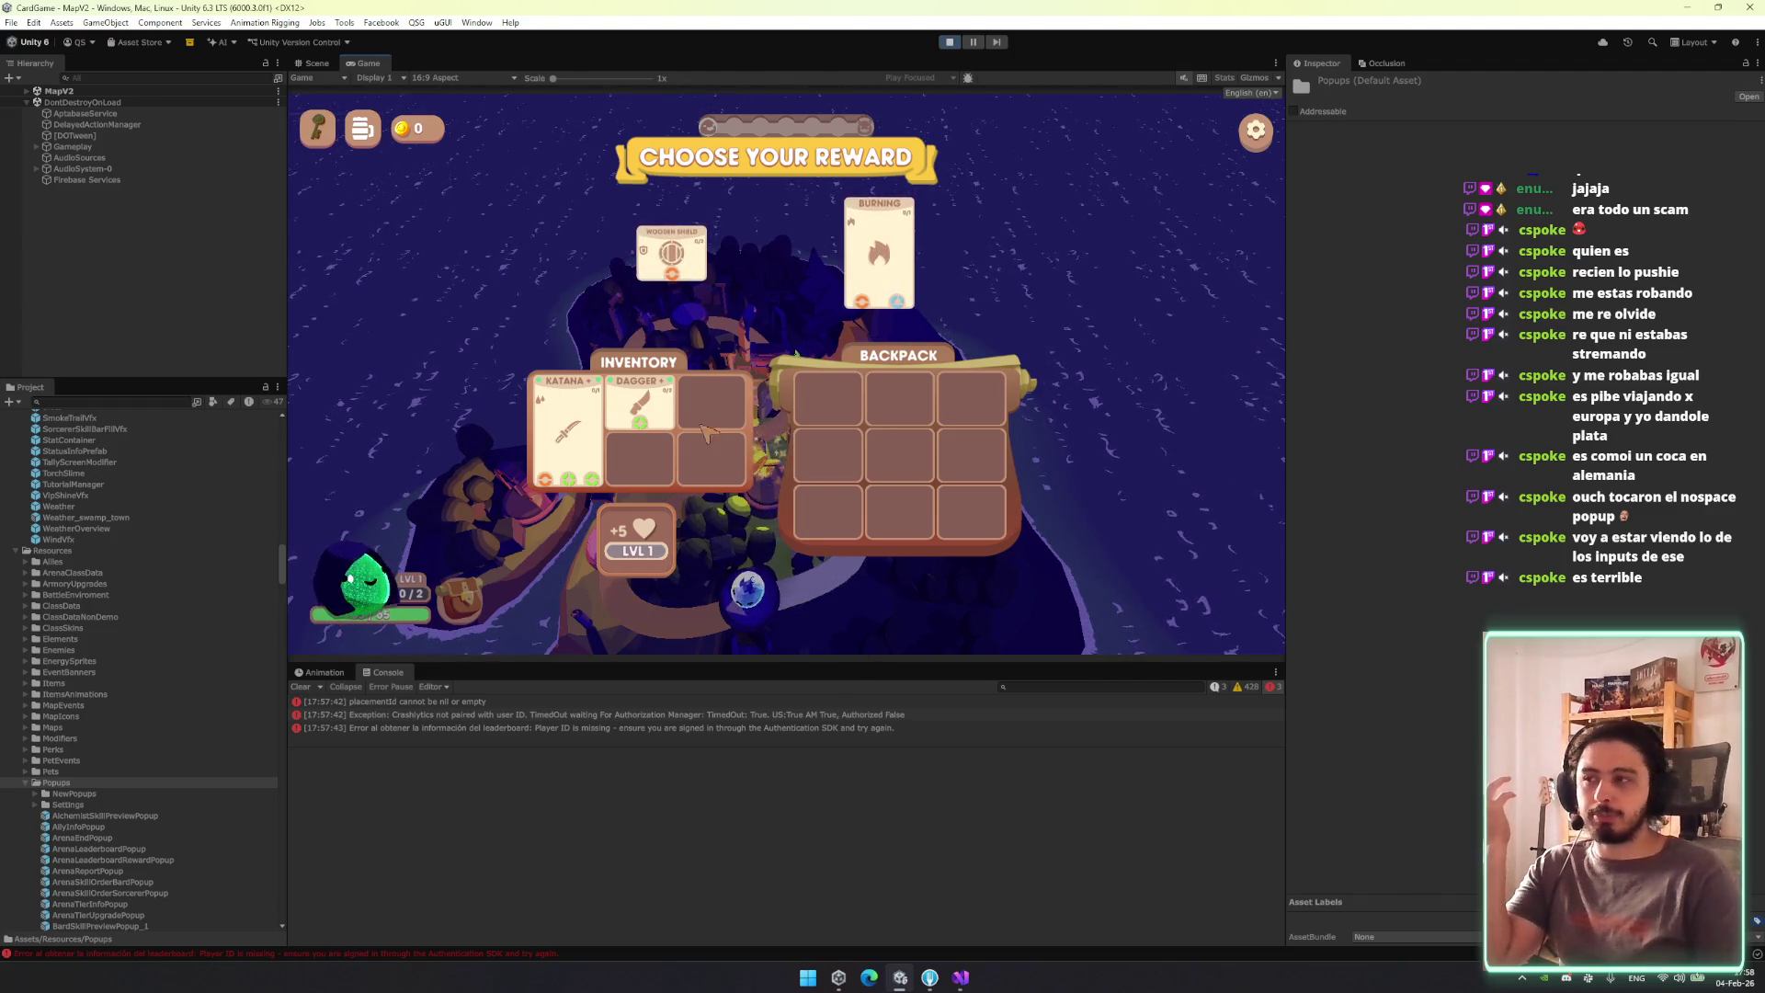
# Shuffle the Katana and Dagger, then drag the Wooden Shield reward card into an inventory slot.
pyautogui.moveTo(565, 432)
pyautogui.mouseDown()
pyautogui.moveTo(710, 430)
pyautogui.moveTo(659, 407)
pyautogui.moveTo(703, 416)
pyautogui.moveTo(661, 443)
pyautogui.moveTo(657, 409)
pyautogui.moveTo(657, 556)
pyautogui.moveTo(632, 588)
pyautogui.moveTo(634, 552)
pyautogui.mouseUp()
pyautogui.moveTo(638, 405)
pyautogui.mouseDown()
pyautogui.moveTo(901, 455)
pyautogui.moveTo(637, 402)
pyautogui.mouseUp()
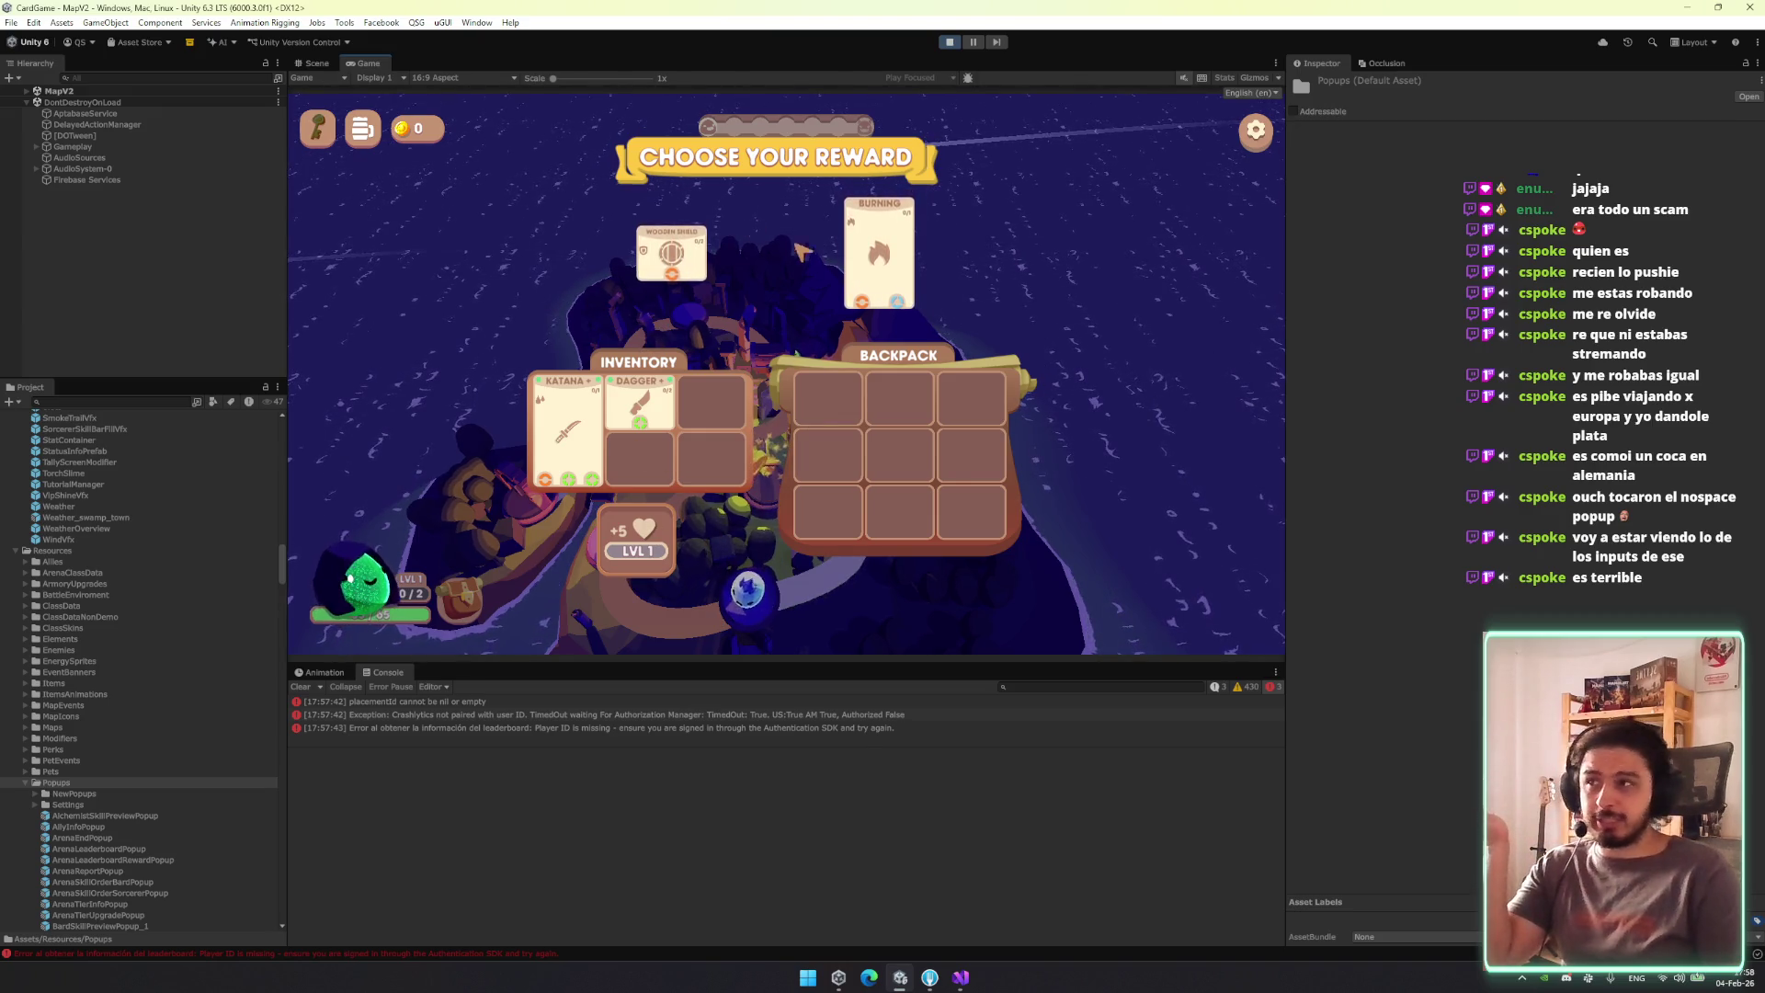
pyautogui.moveTo(671, 306)
pyautogui.mouseDown()
pyautogui.moveTo(695, 417)
pyautogui.moveTo(722, 275)
pyautogui.mouseUp()
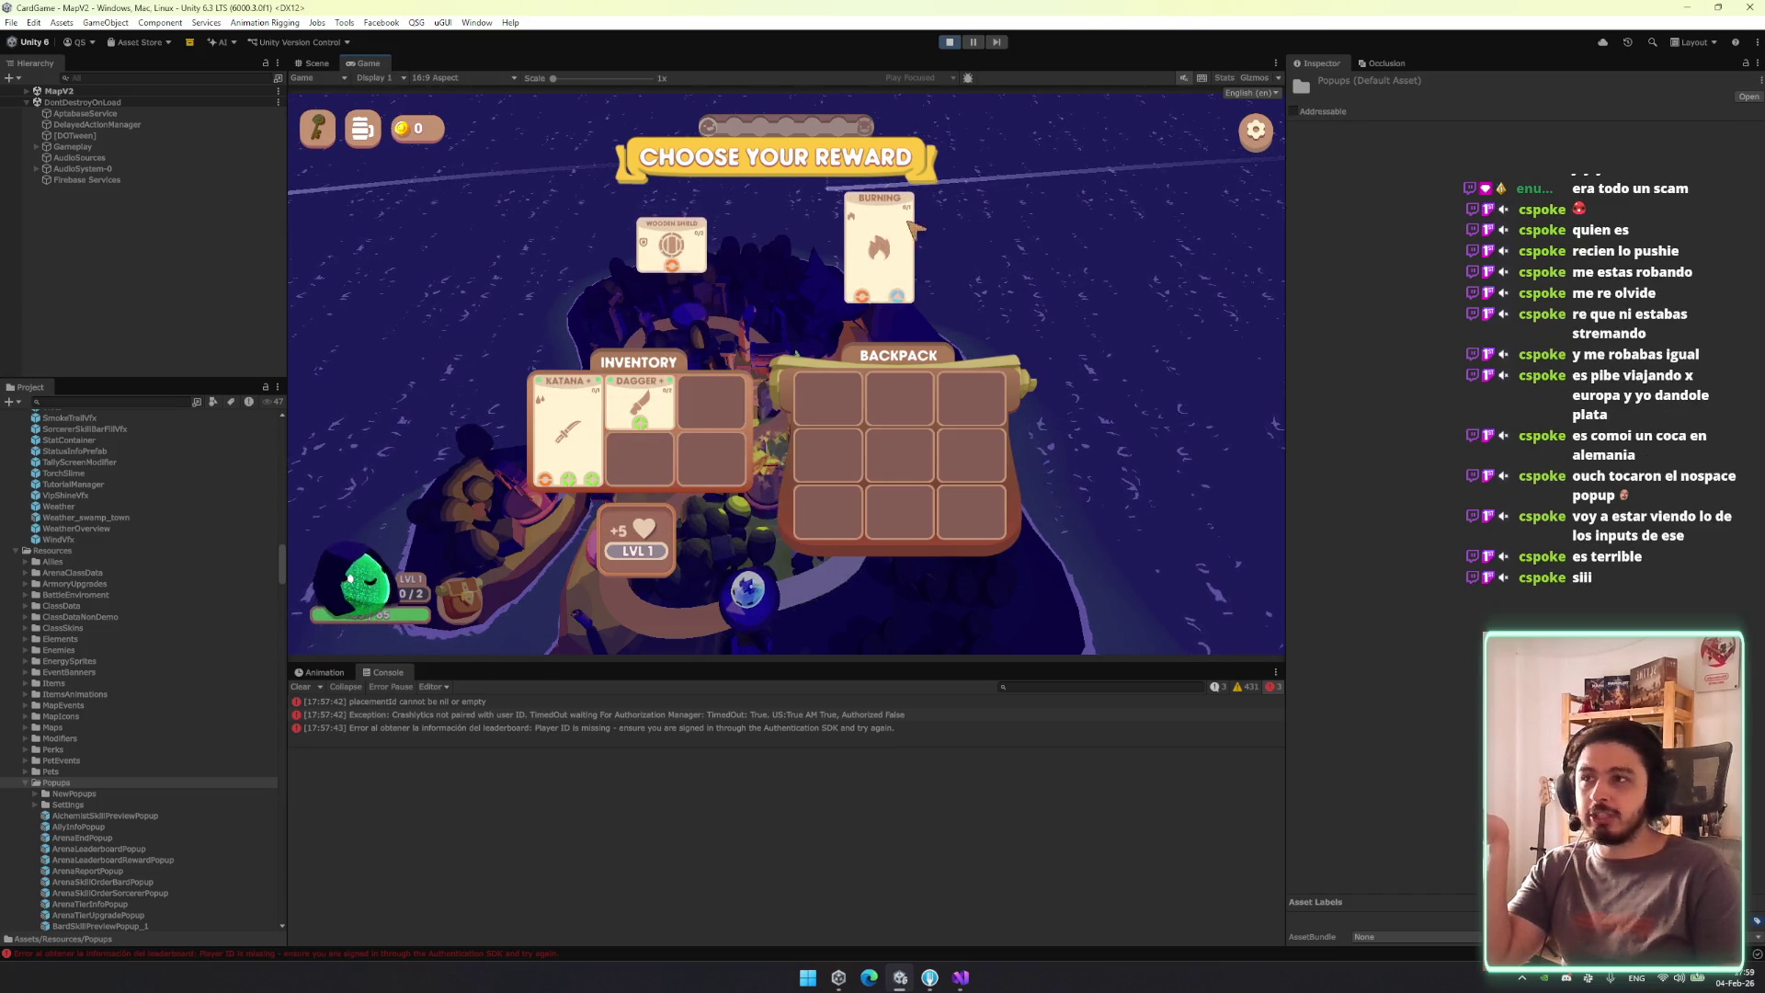
pyautogui.moveTo(896, 237)
pyautogui.mouseDown()
pyautogui.moveTo(883, 441)
pyautogui.moveTo(851, 501)
pyautogui.moveTo(881, 226)
pyautogui.mouseUp()
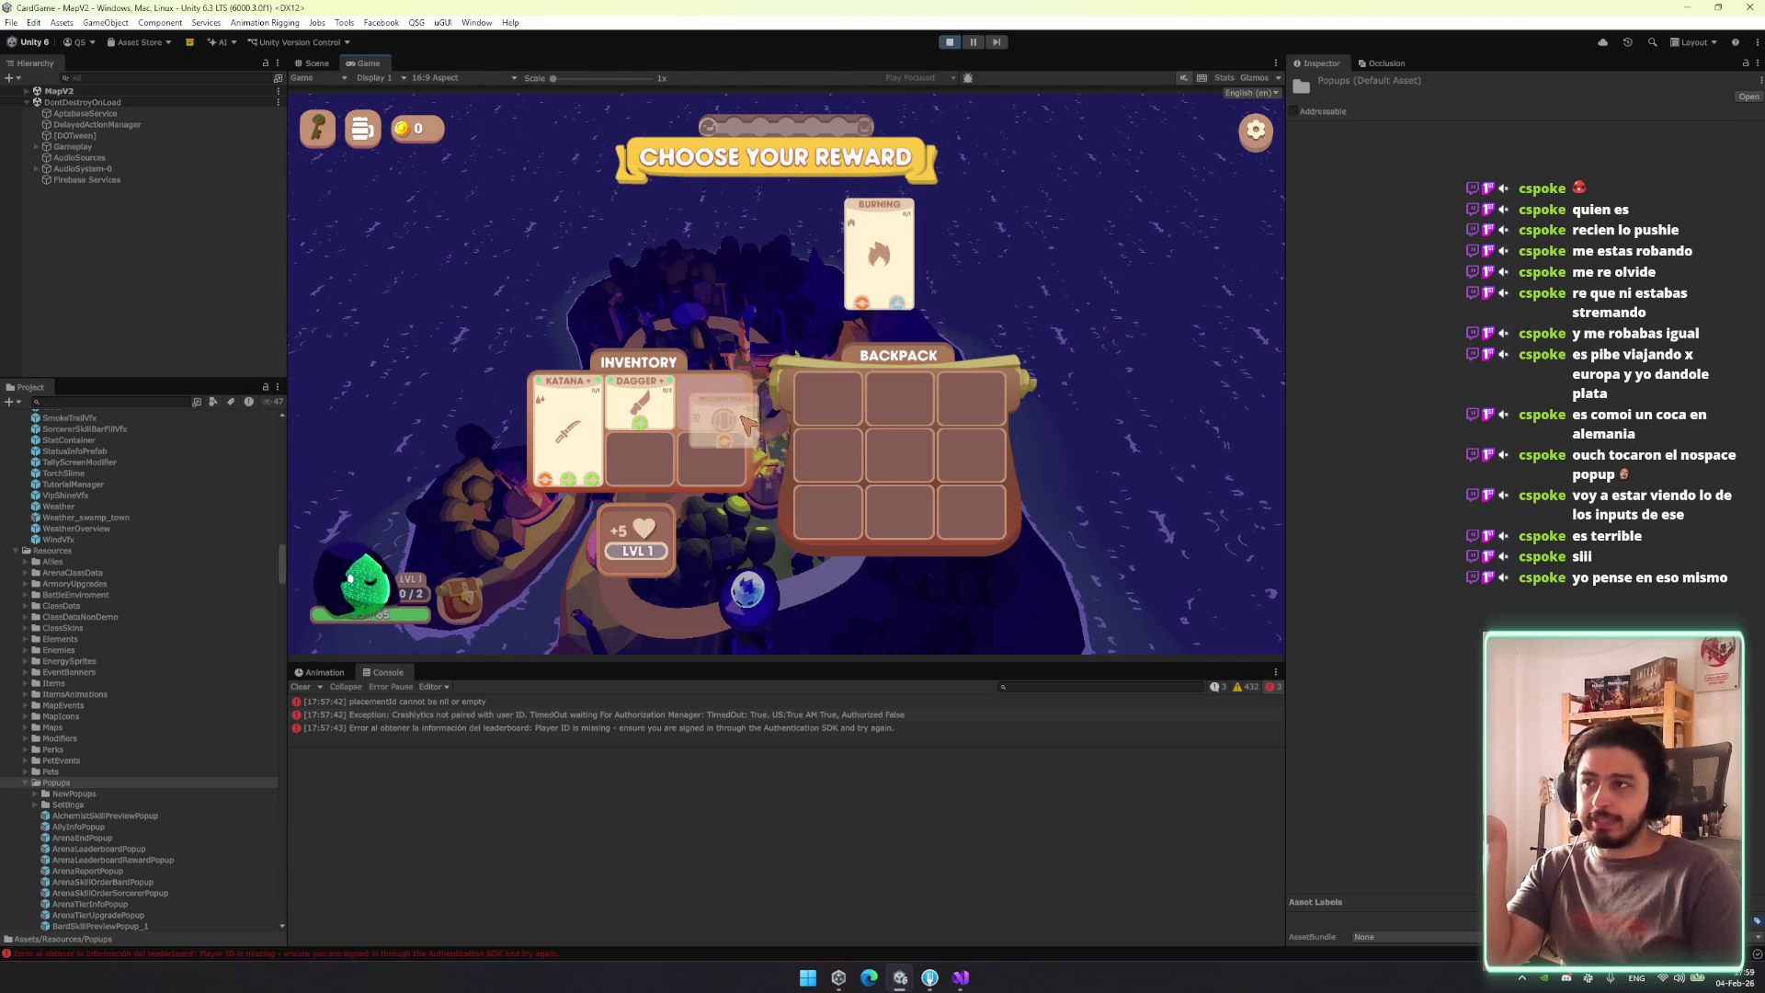
pyautogui.moveTo(675, 253); pyautogui.dragTo(715, 308)
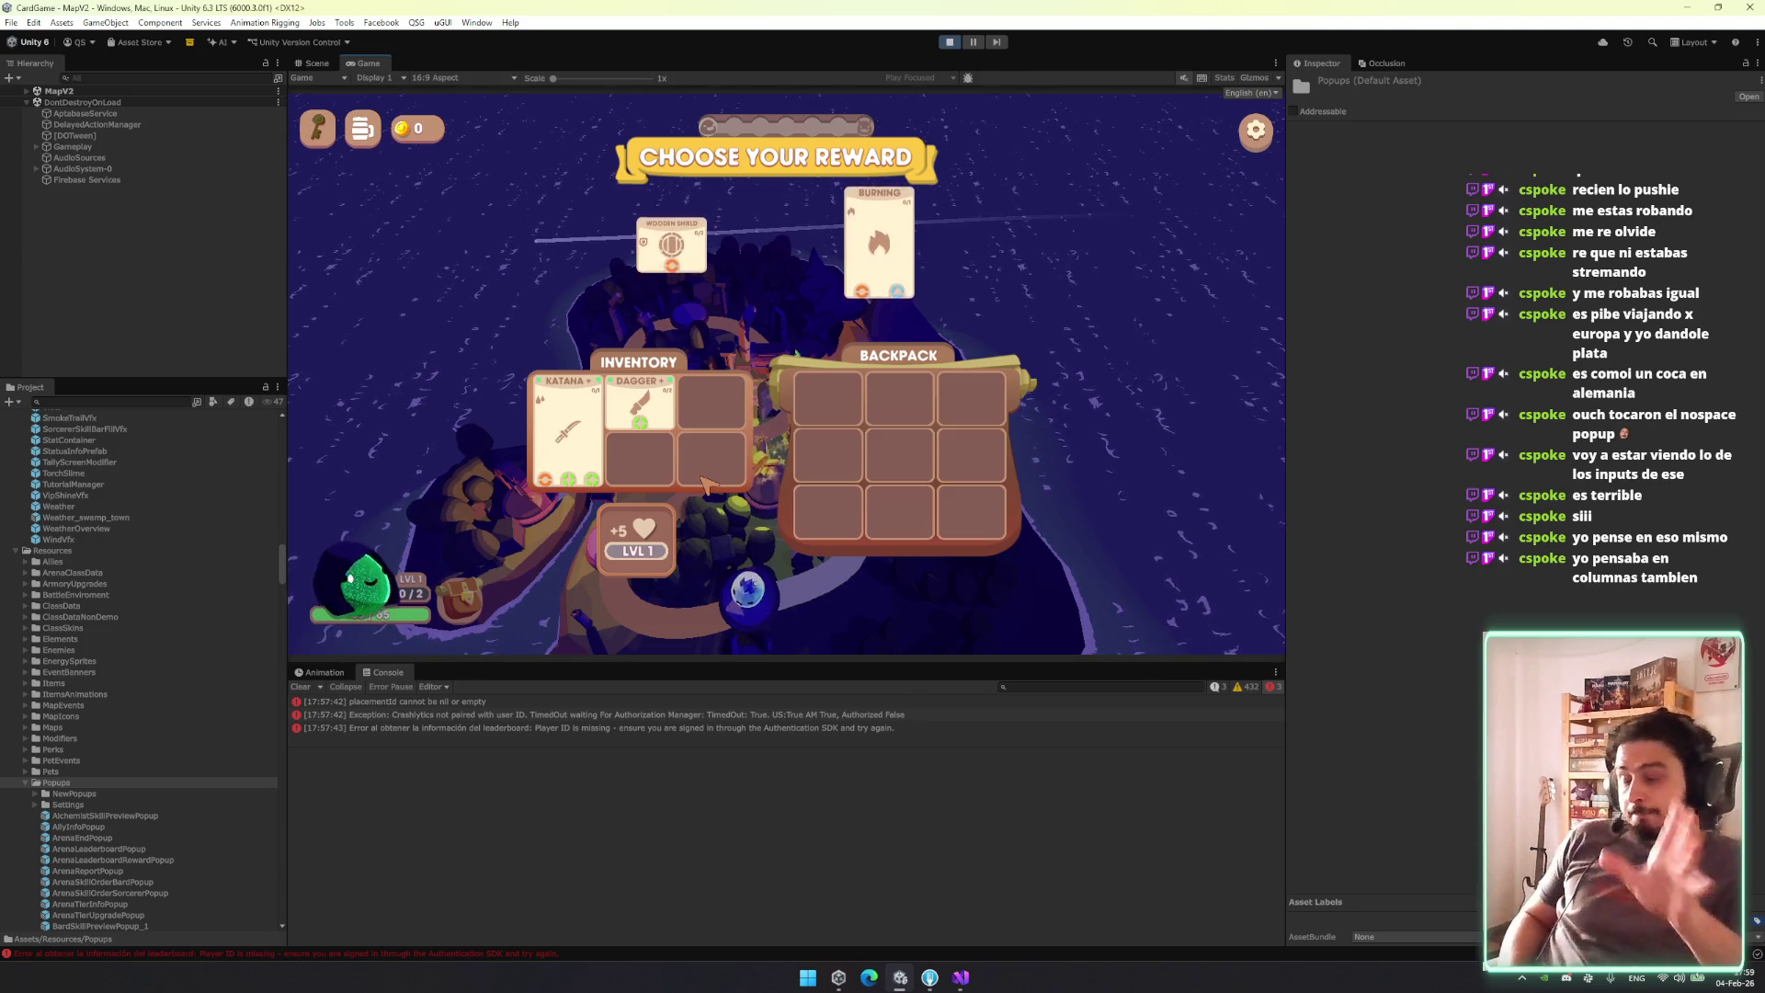
pyautogui.moveTo(671, 244)
pyautogui.mouseDown()
pyautogui.moveTo(570, 433)
pyautogui.moveTo(676, 402)
pyautogui.mouseUp()
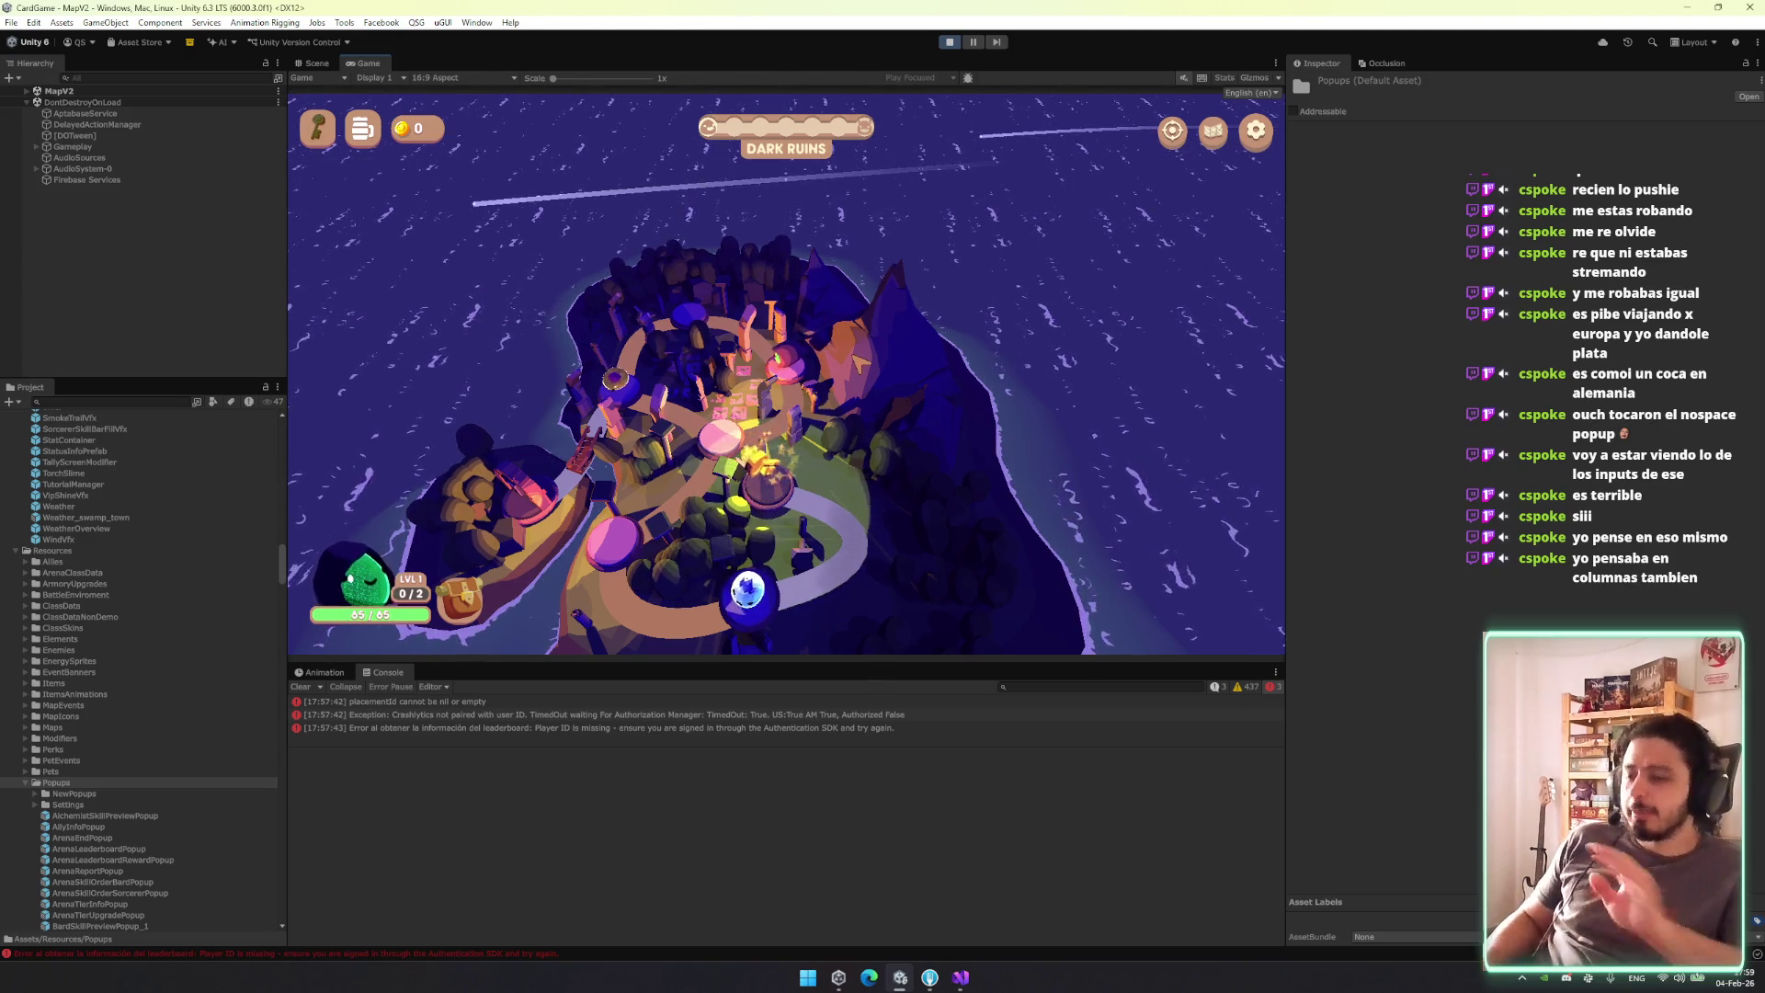
# Open the inventory and move the Wooden Shield and Dagger to the right column.
pyautogui.click(747, 589)
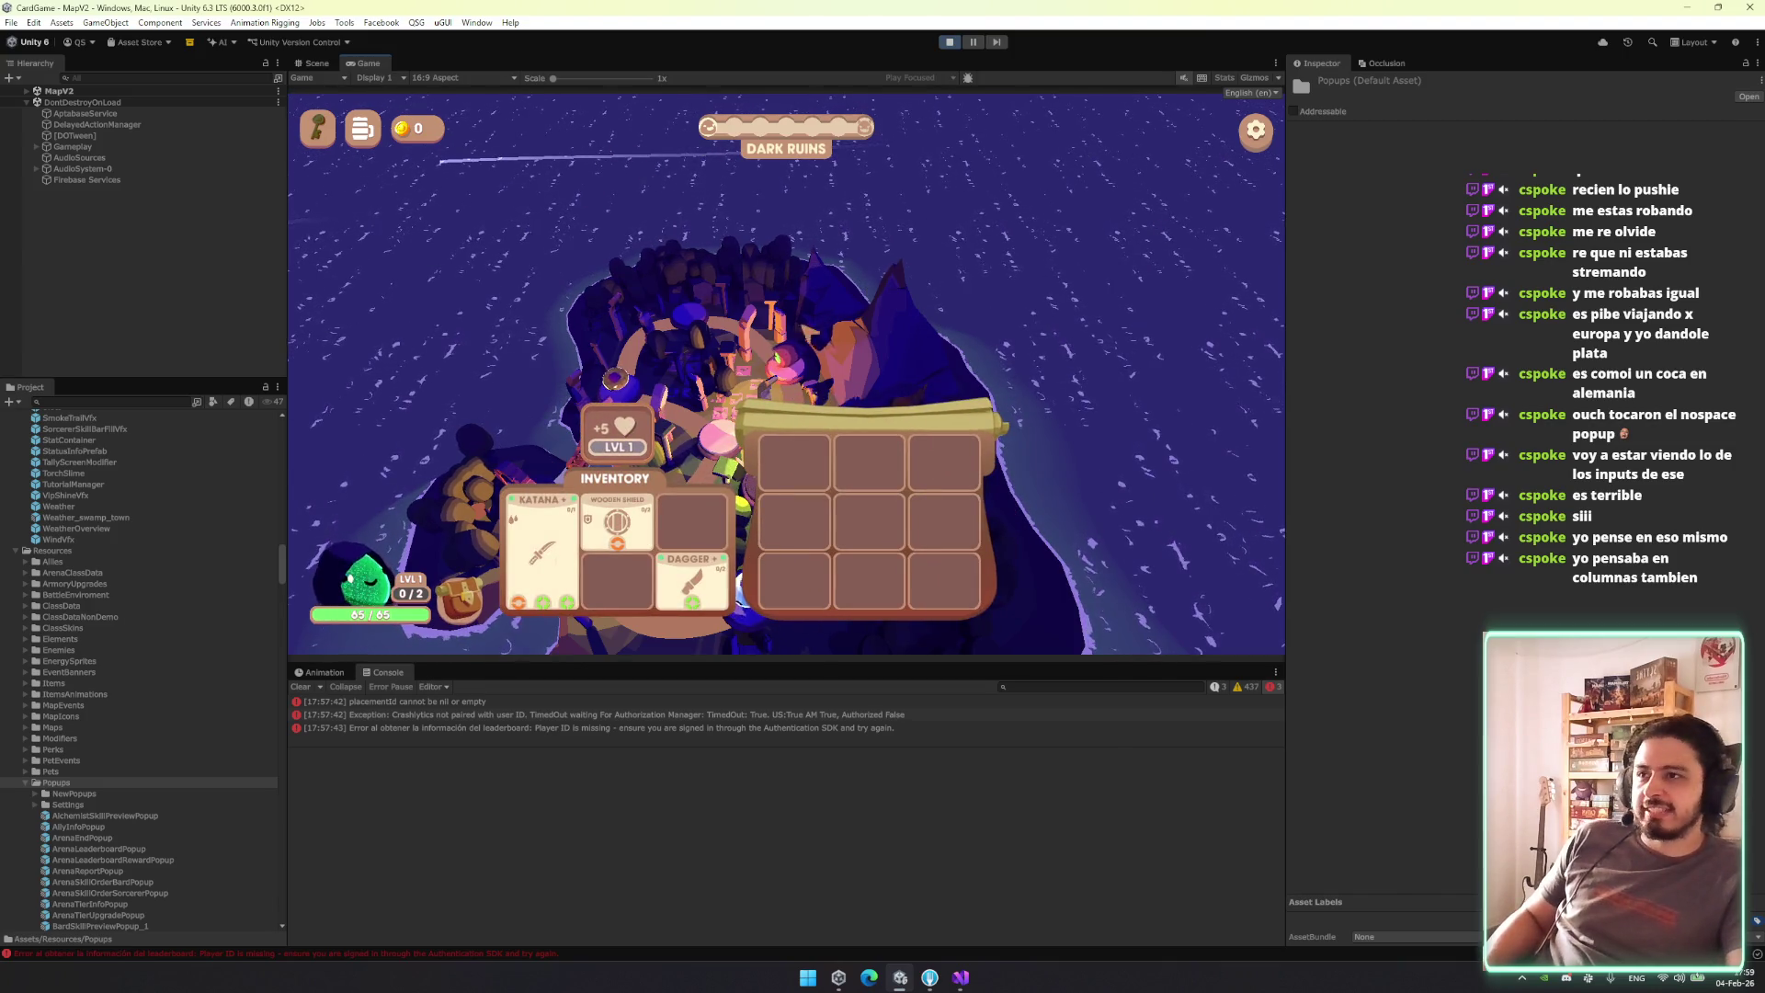
pyautogui.moveTo(617, 521); pyautogui.dragTo(617, 579)
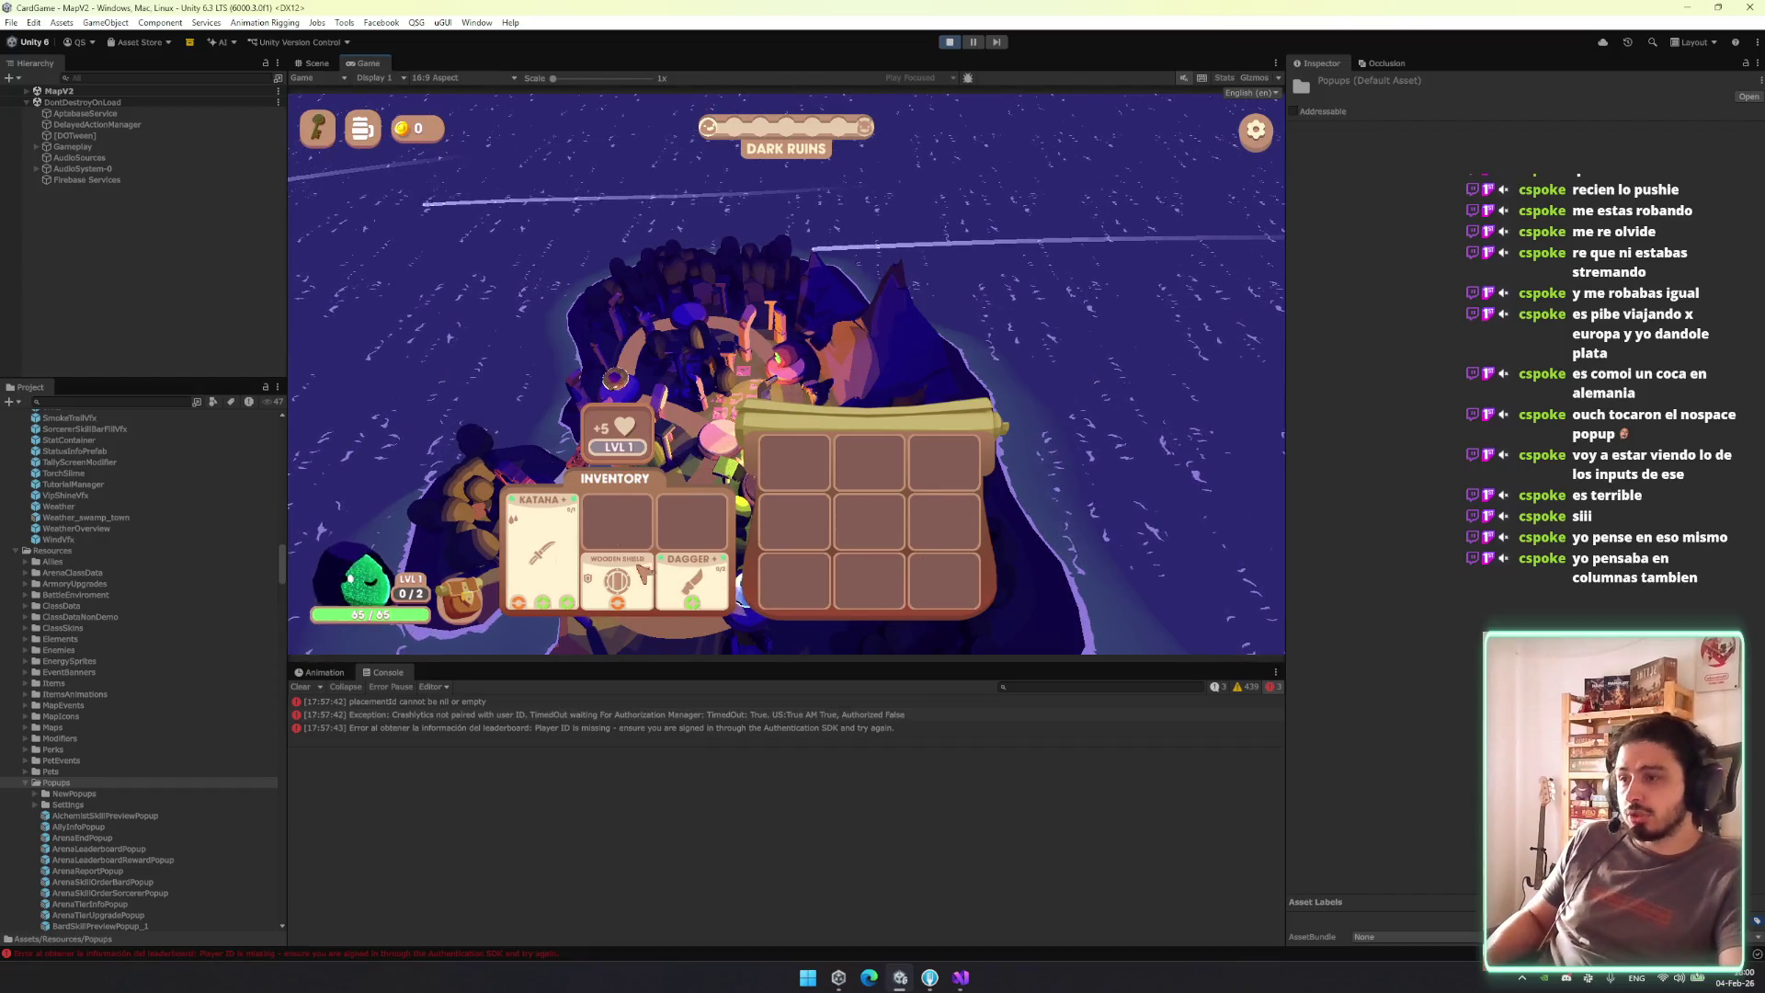
pyautogui.click(469, 598)
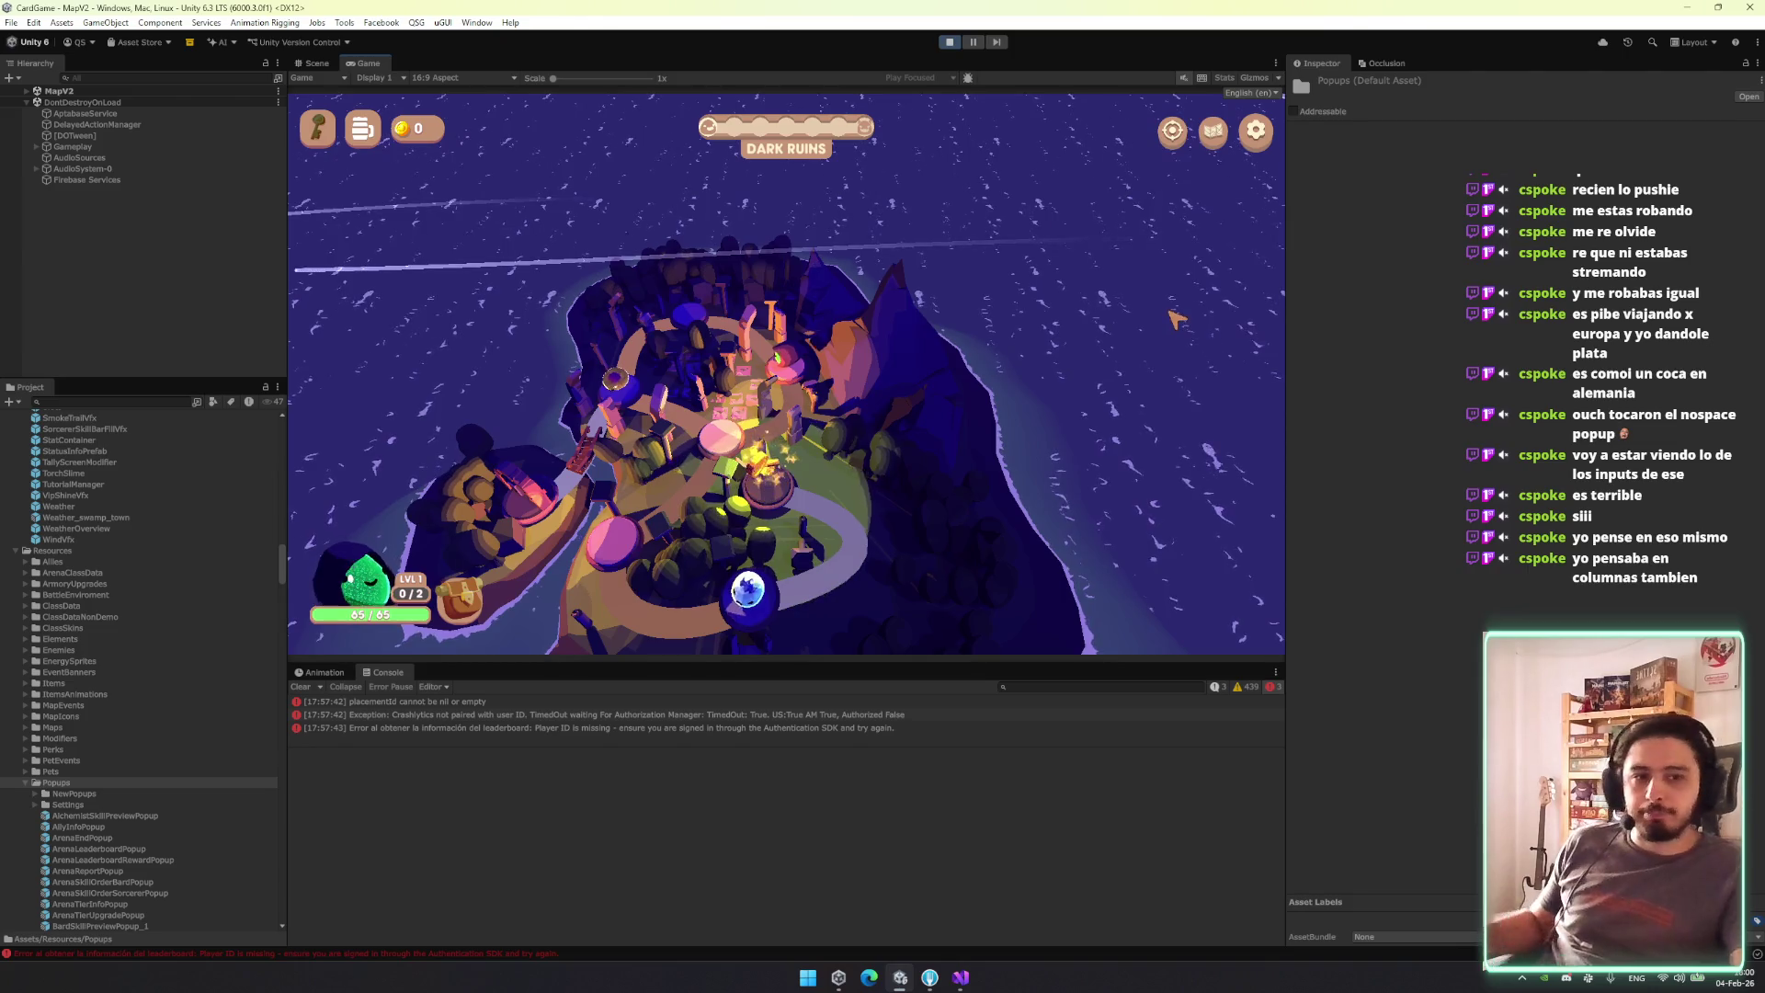
pyautogui.click(462, 607)
pyautogui.click(464, 616)
pyautogui.click(464, 616)
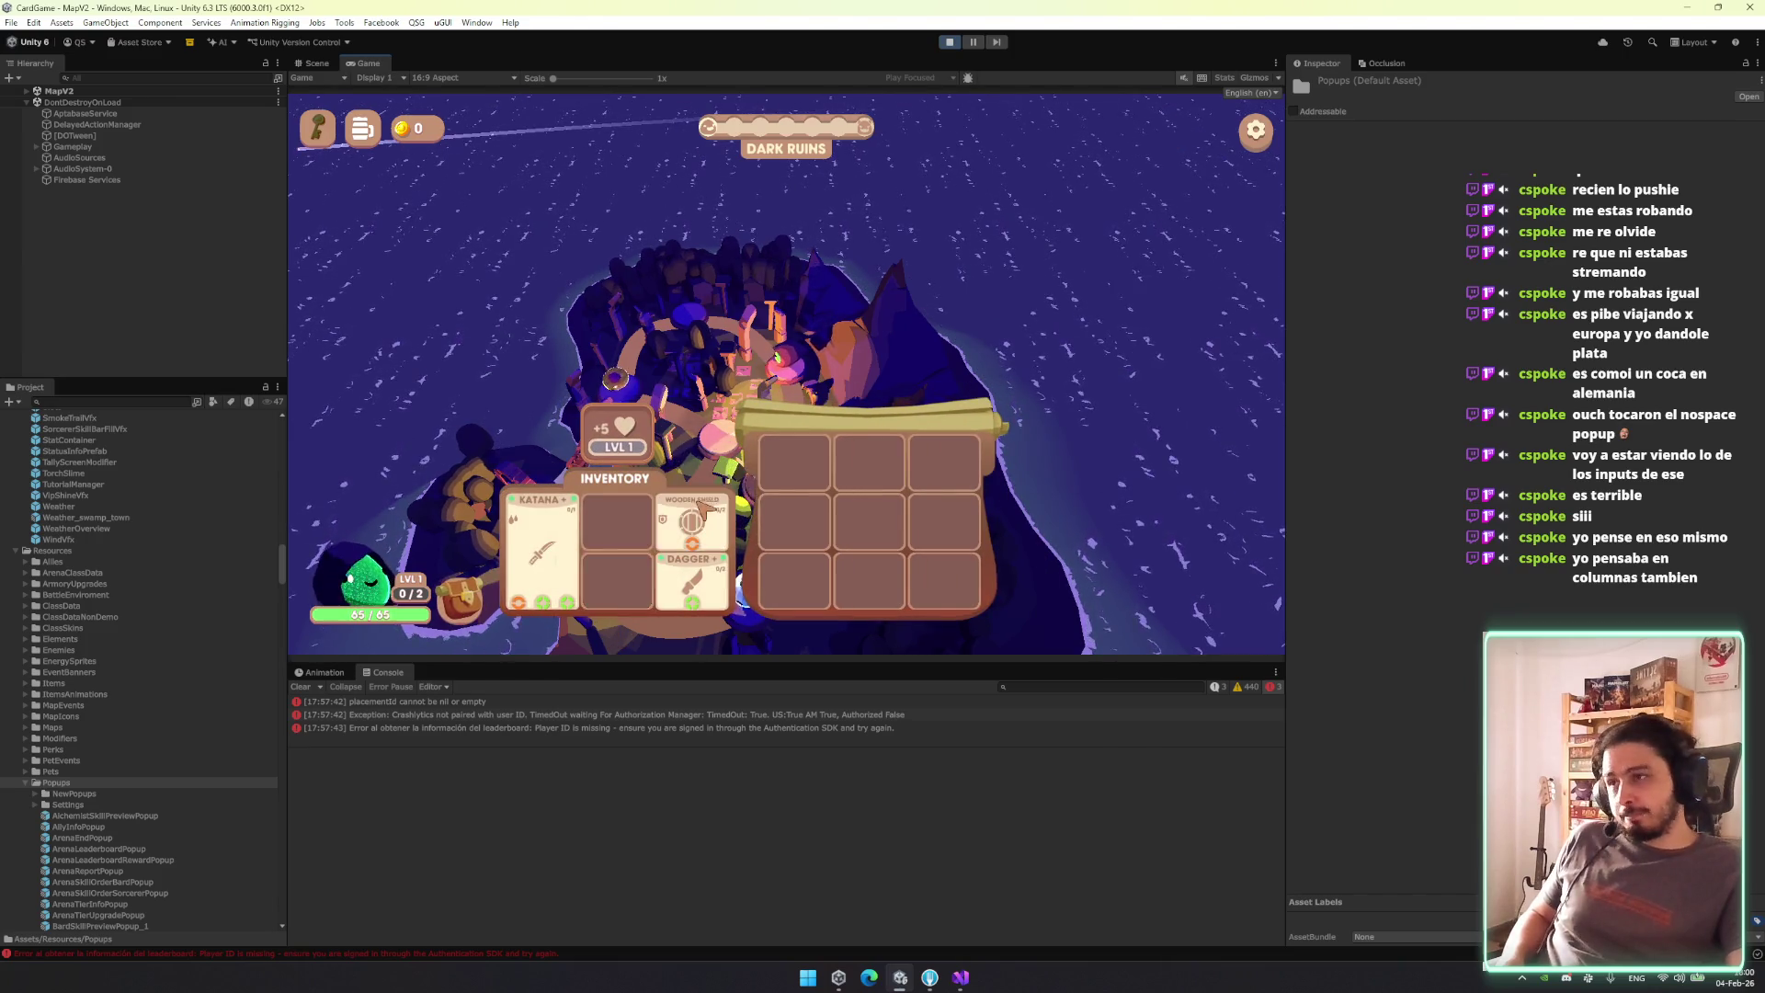
pyautogui.moveTo(692, 581)
pyautogui.mouseDown()
pyautogui.moveTo(689, 542)
pyautogui.moveTo(618, 581)
pyautogui.moveTo(660, 549)
pyautogui.moveTo(618, 524)
pyautogui.moveTo(618, 581)
pyautogui.moveTo(565, 551)
pyautogui.mouseUp()
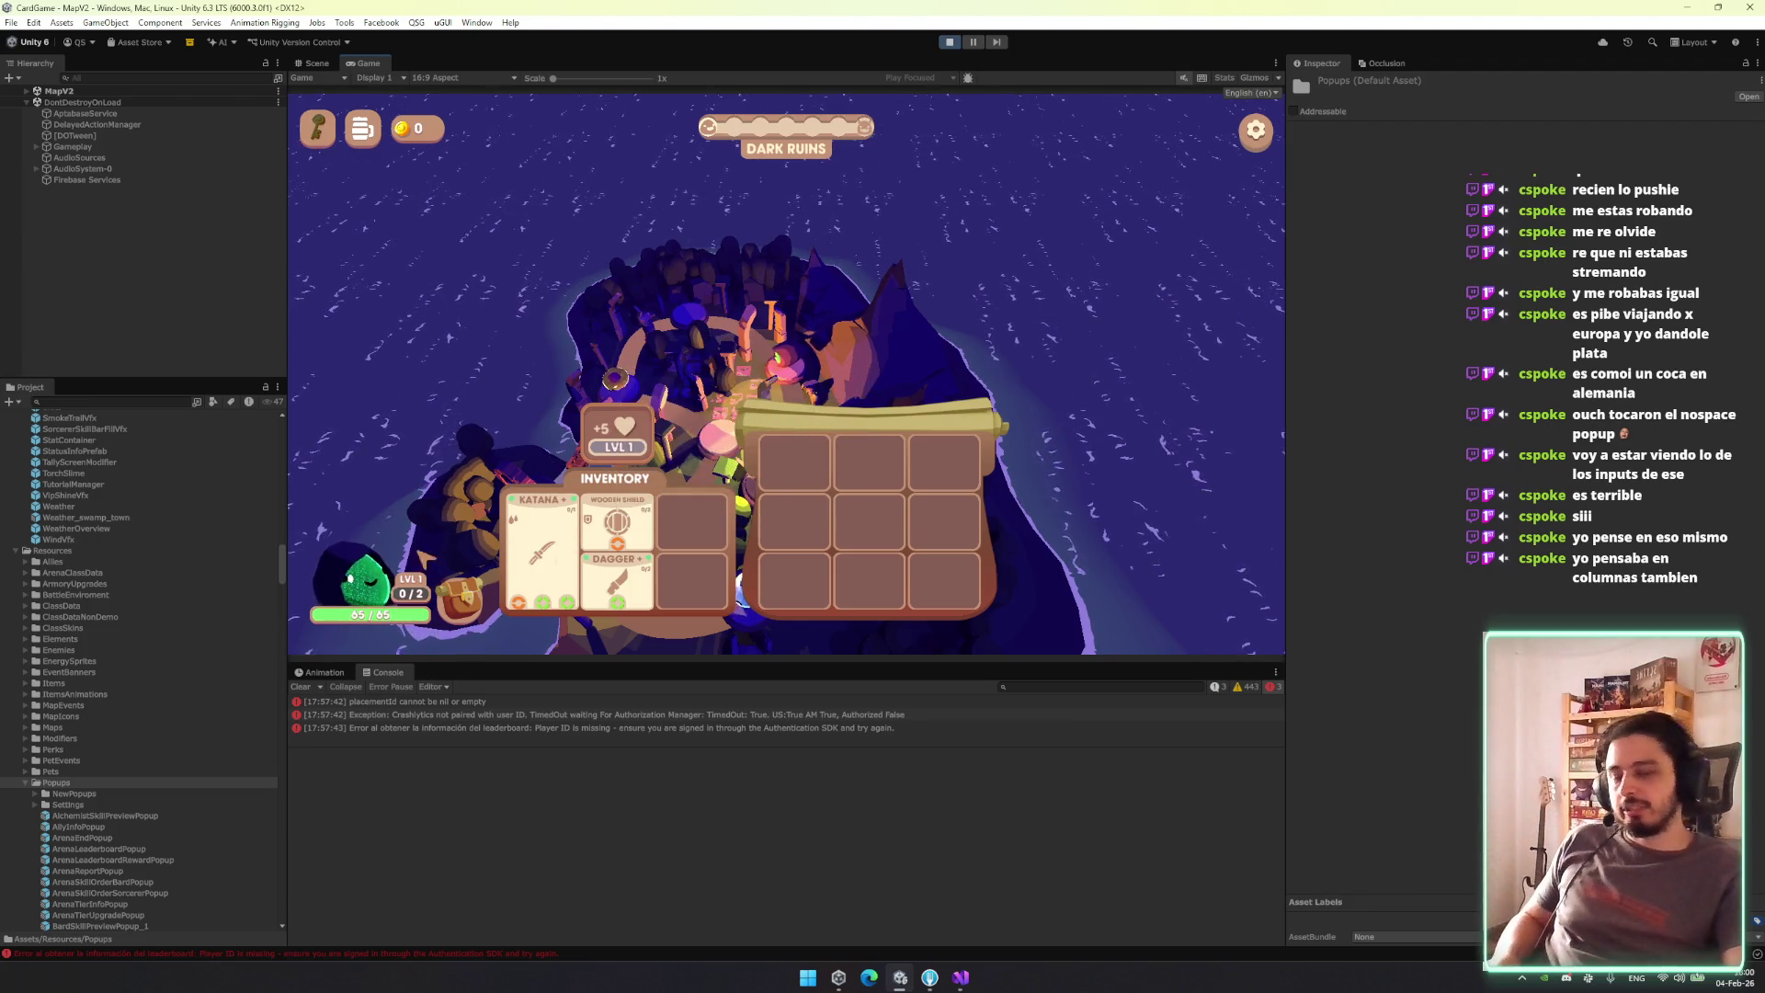
pyautogui.press('Escape')
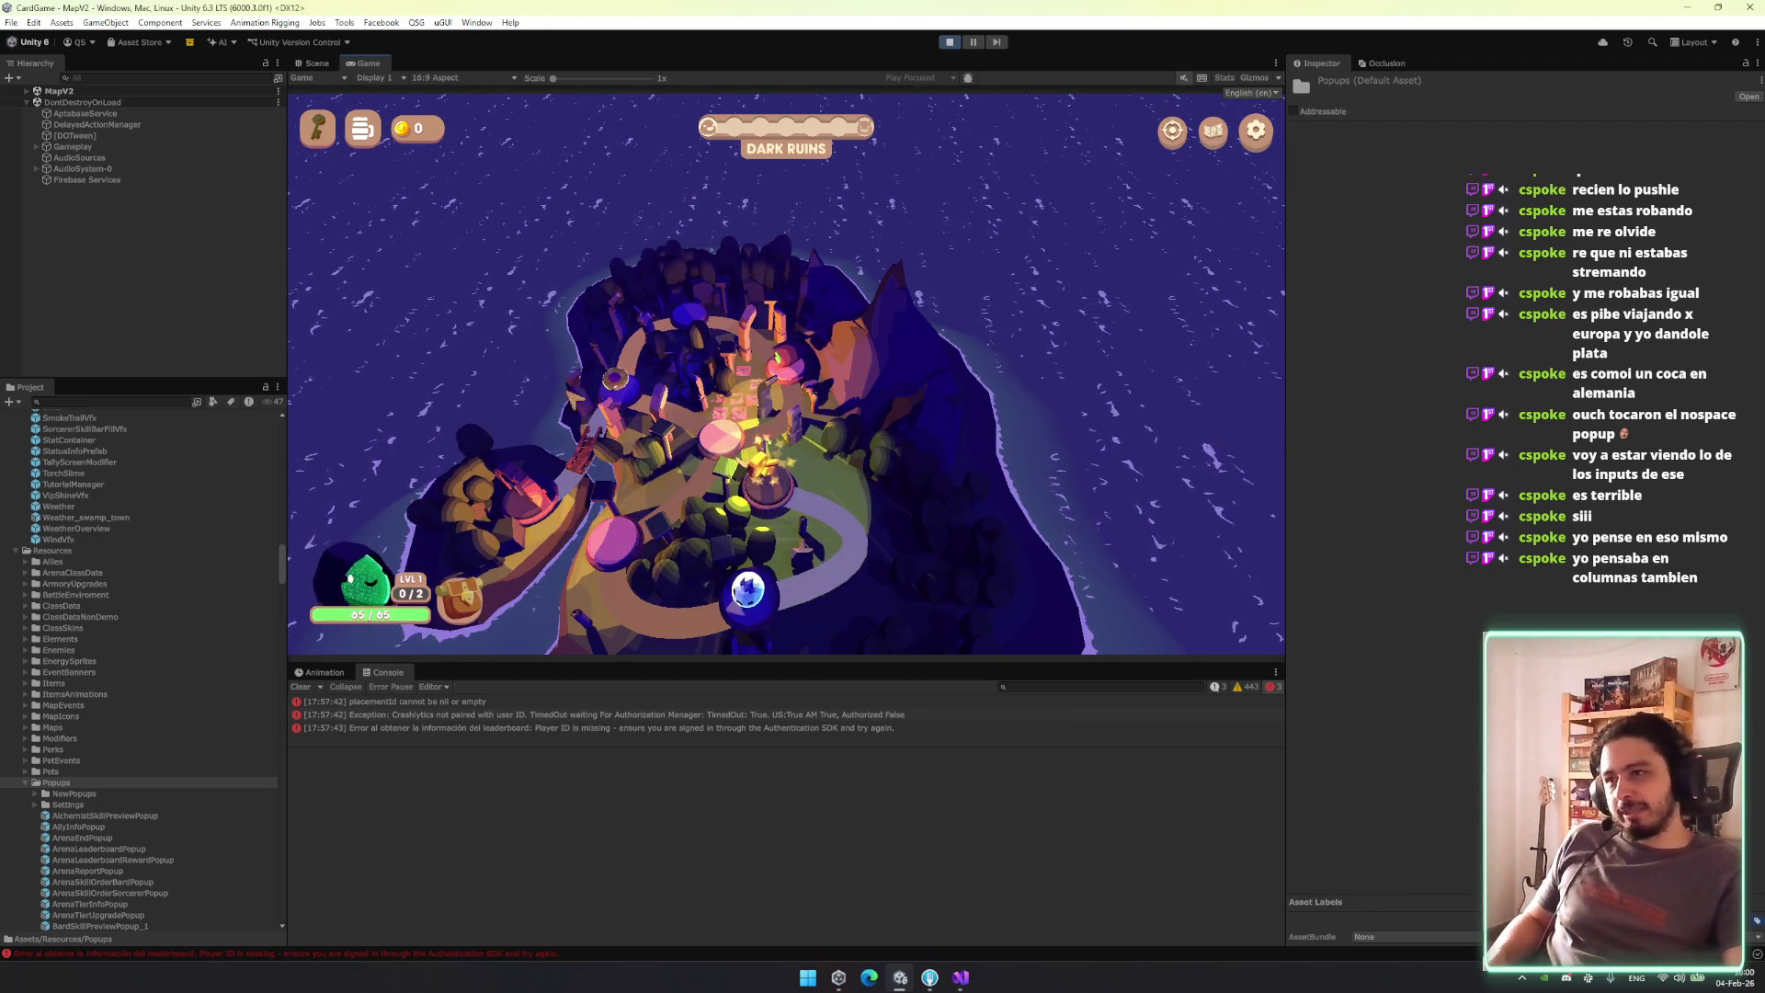
# Reopen the inventory and move the Katana, Wooden Shield and Dagger into the chest grid.
pyautogui.click(457, 599)
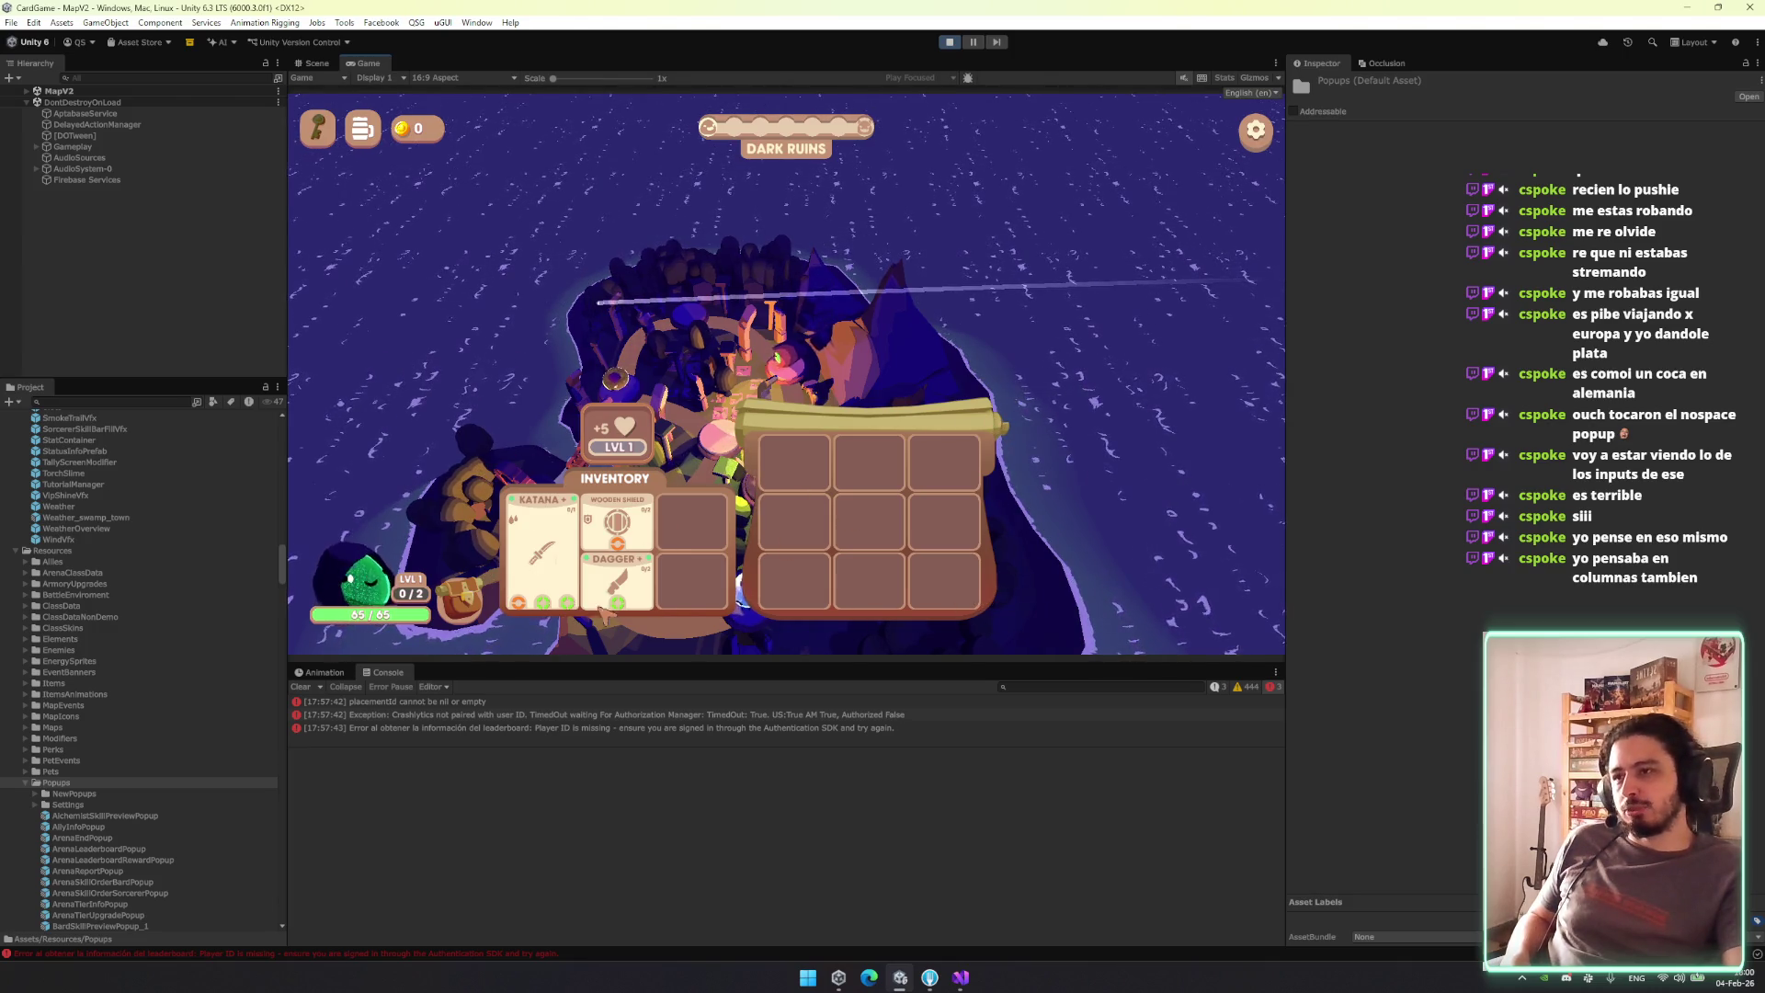
pyautogui.click(504, 644)
pyautogui.click(459, 602)
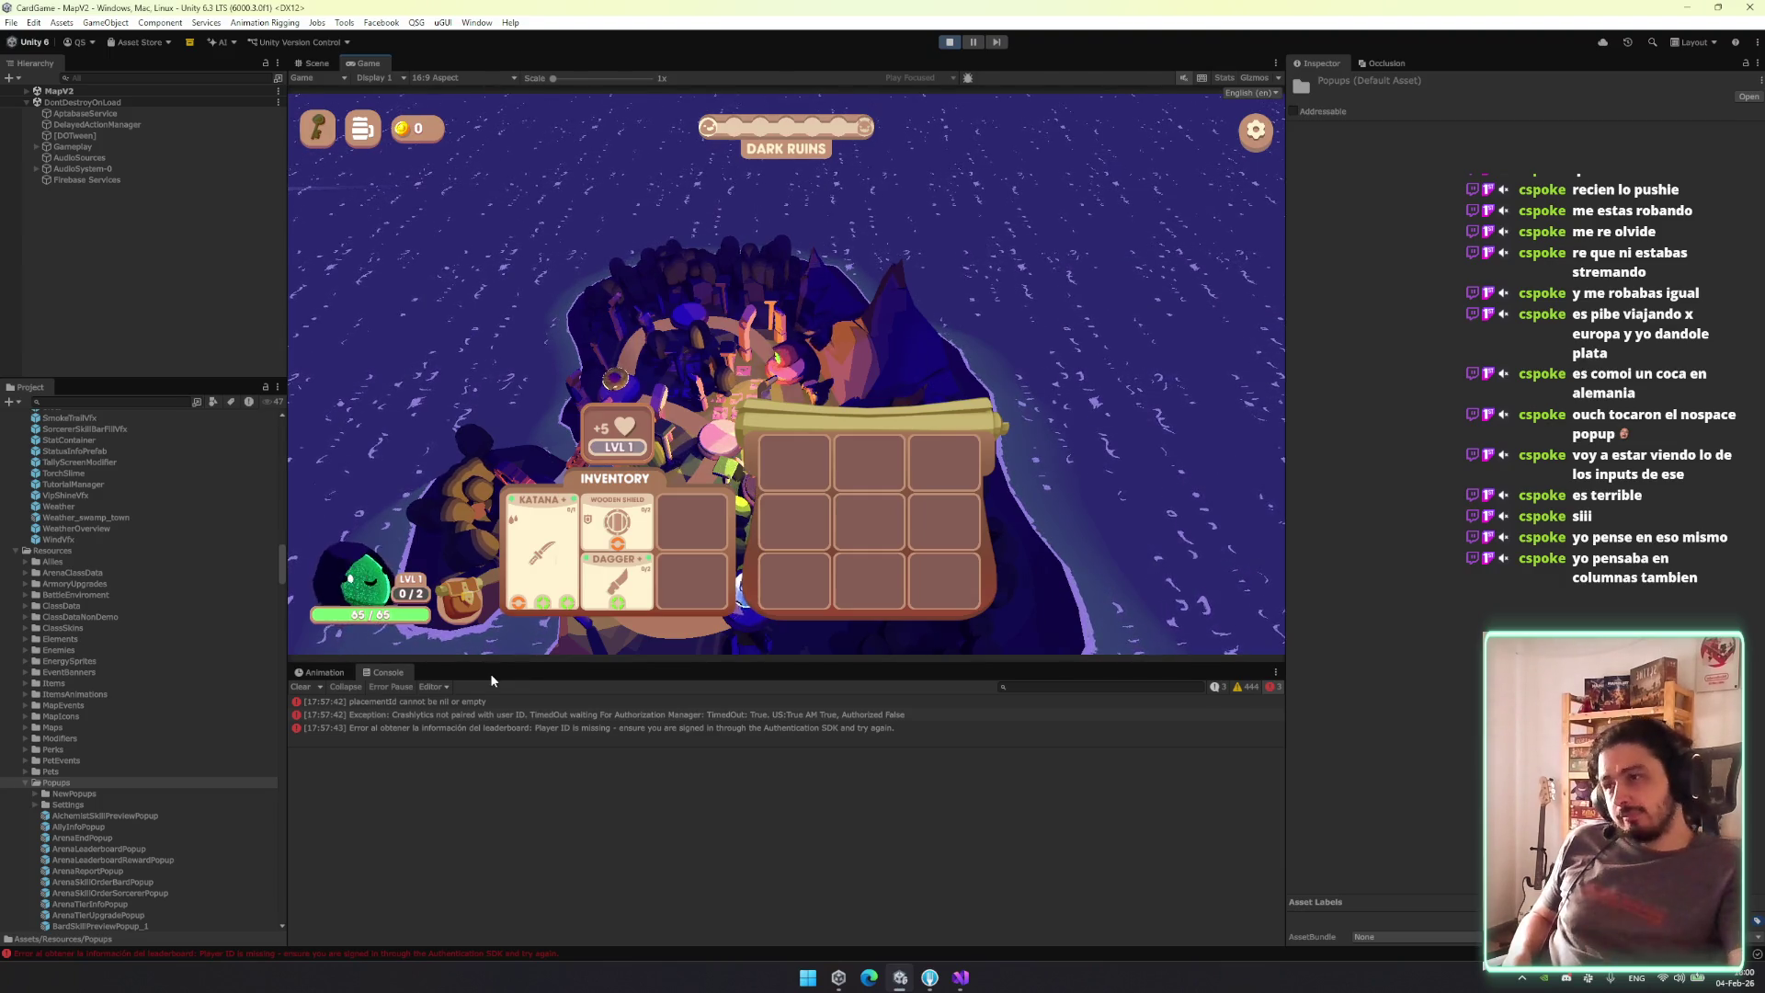
pyautogui.click(474, 607)
pyautogui.click(473, 607)
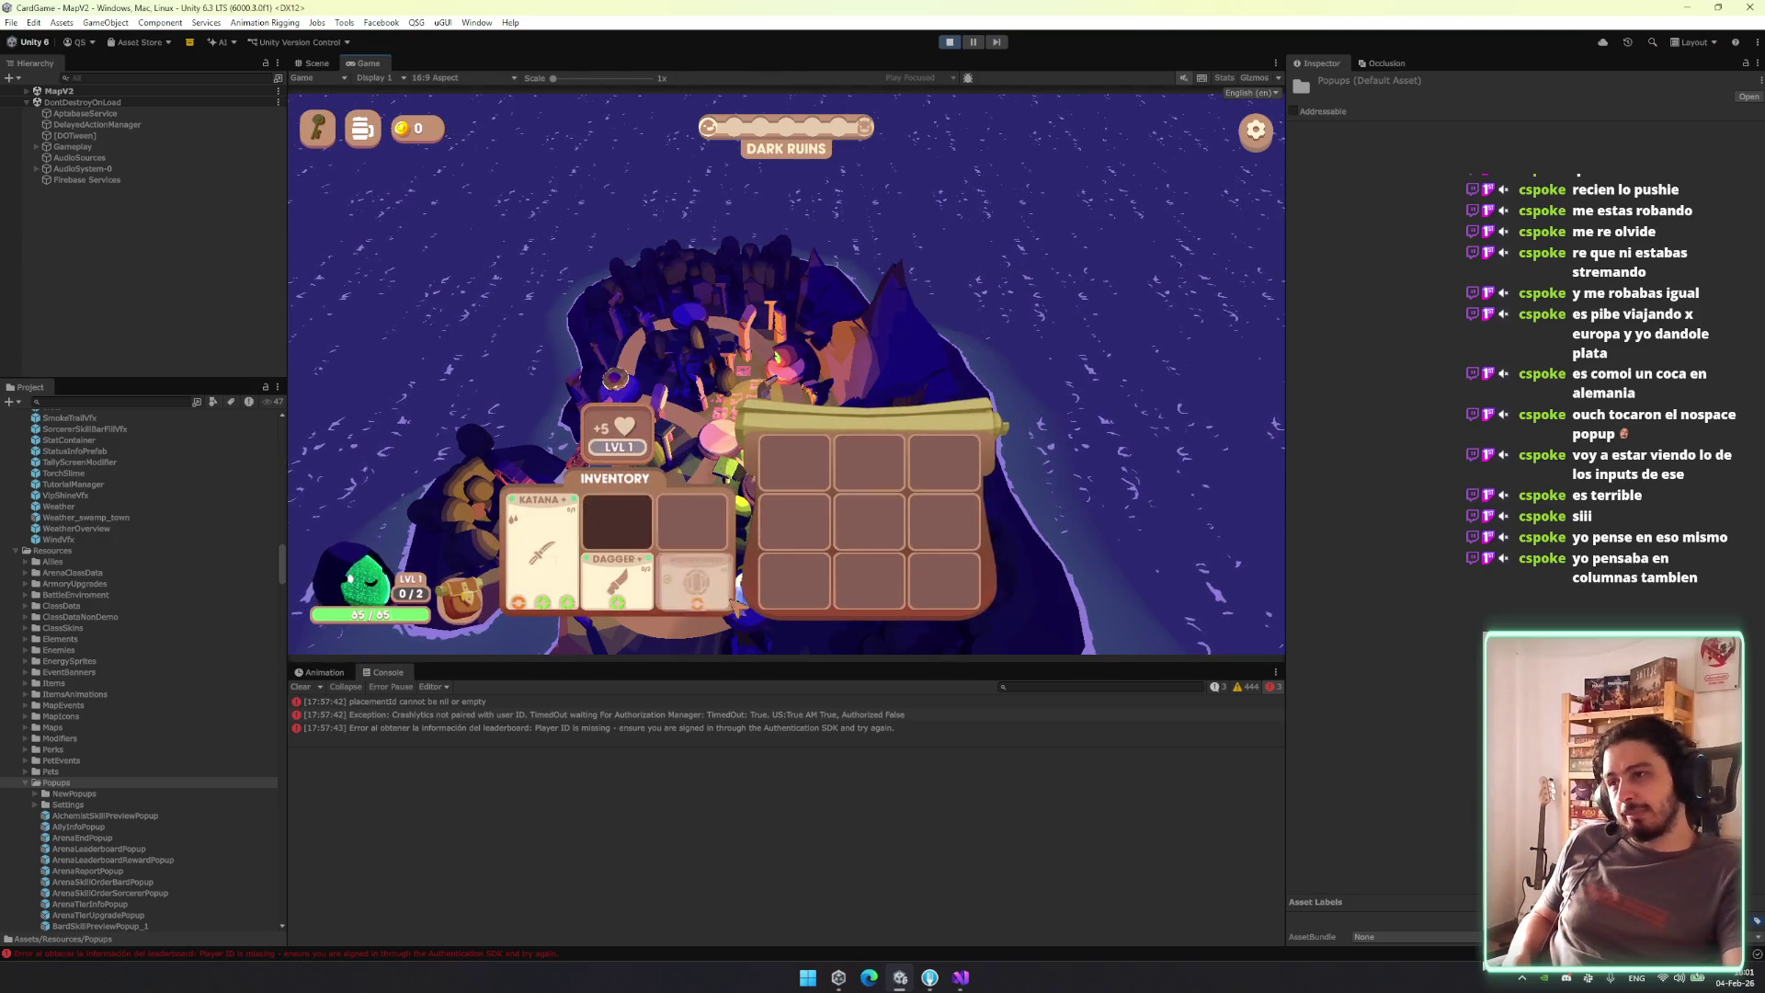
pyautogui.moveTo(543, 552)
pyautogui.mouseDown()
pyautogui.moveTo(676, 588)
pyautogui.moveTo(648, 520)
pyautogui.moveTo(632, 189)
pyautogui.moveTo(621, 528)
pyautogui.moveTo(747, 191)
pyautogui.mouseUp()
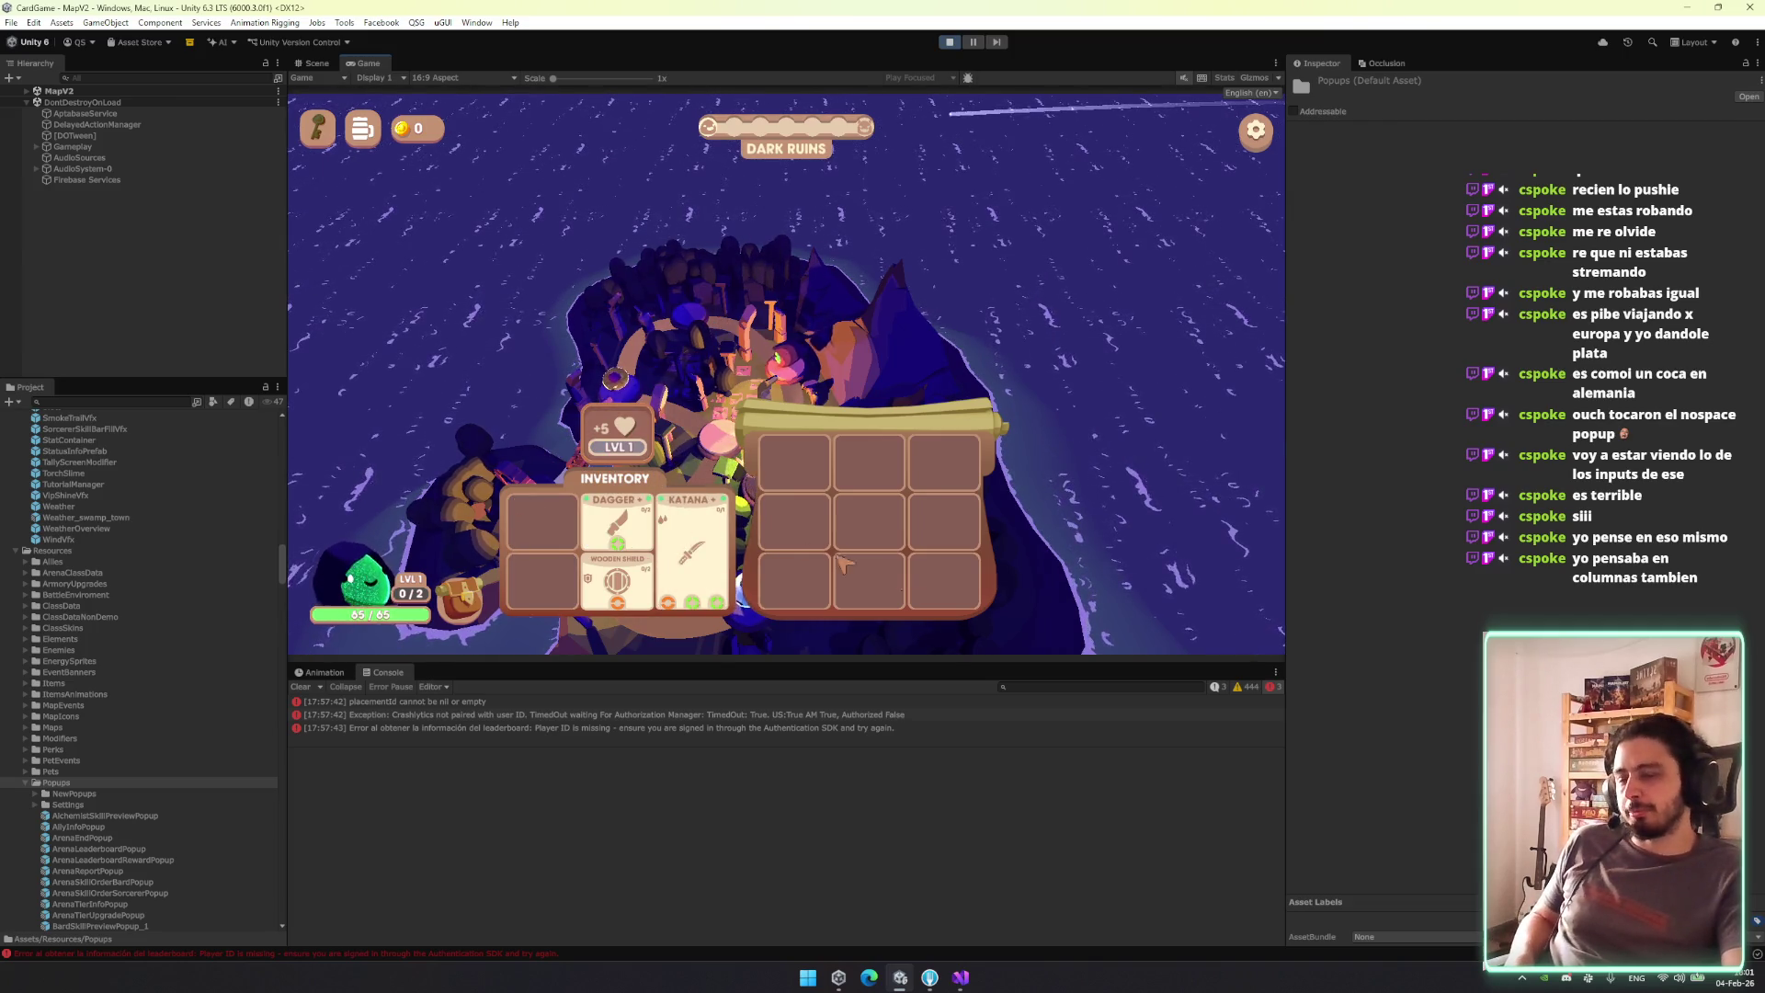
pyautogui.moveTo(616, 579)
pyautogui.mouseDown()
pyautogui.moveTo(556, 510)
pyautogui.moveTo(607, 533)
pyautogui.moveTo(552, 514)
pyautogui.moveTo(617, 522)
pyautogui.mouseUp()
pyautogui.moveTo(702, 561); pyautogui.dragTo(784, 515)
pyautogui.click(542, 579)
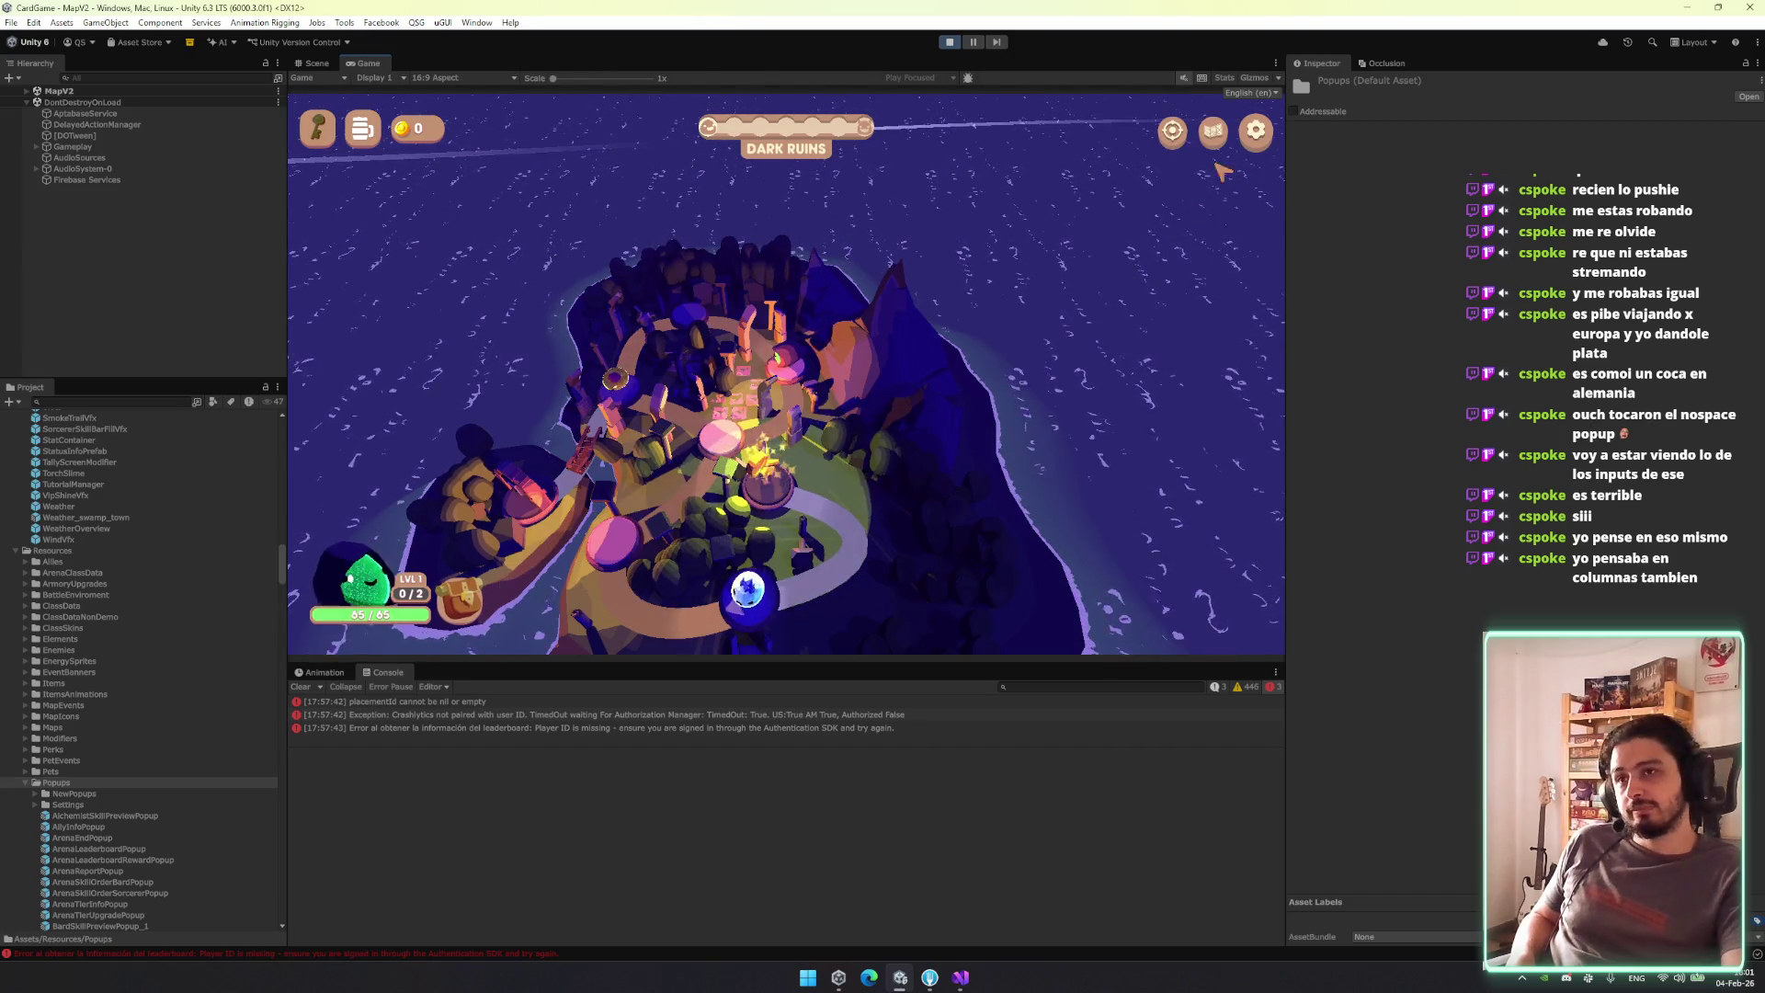
# Bring up the game's quit confirmation and confirm quitting the current run.
pyautogui.press('Escape')
pyautogui.click(749, 584)
pyautogui.click(819, 438)
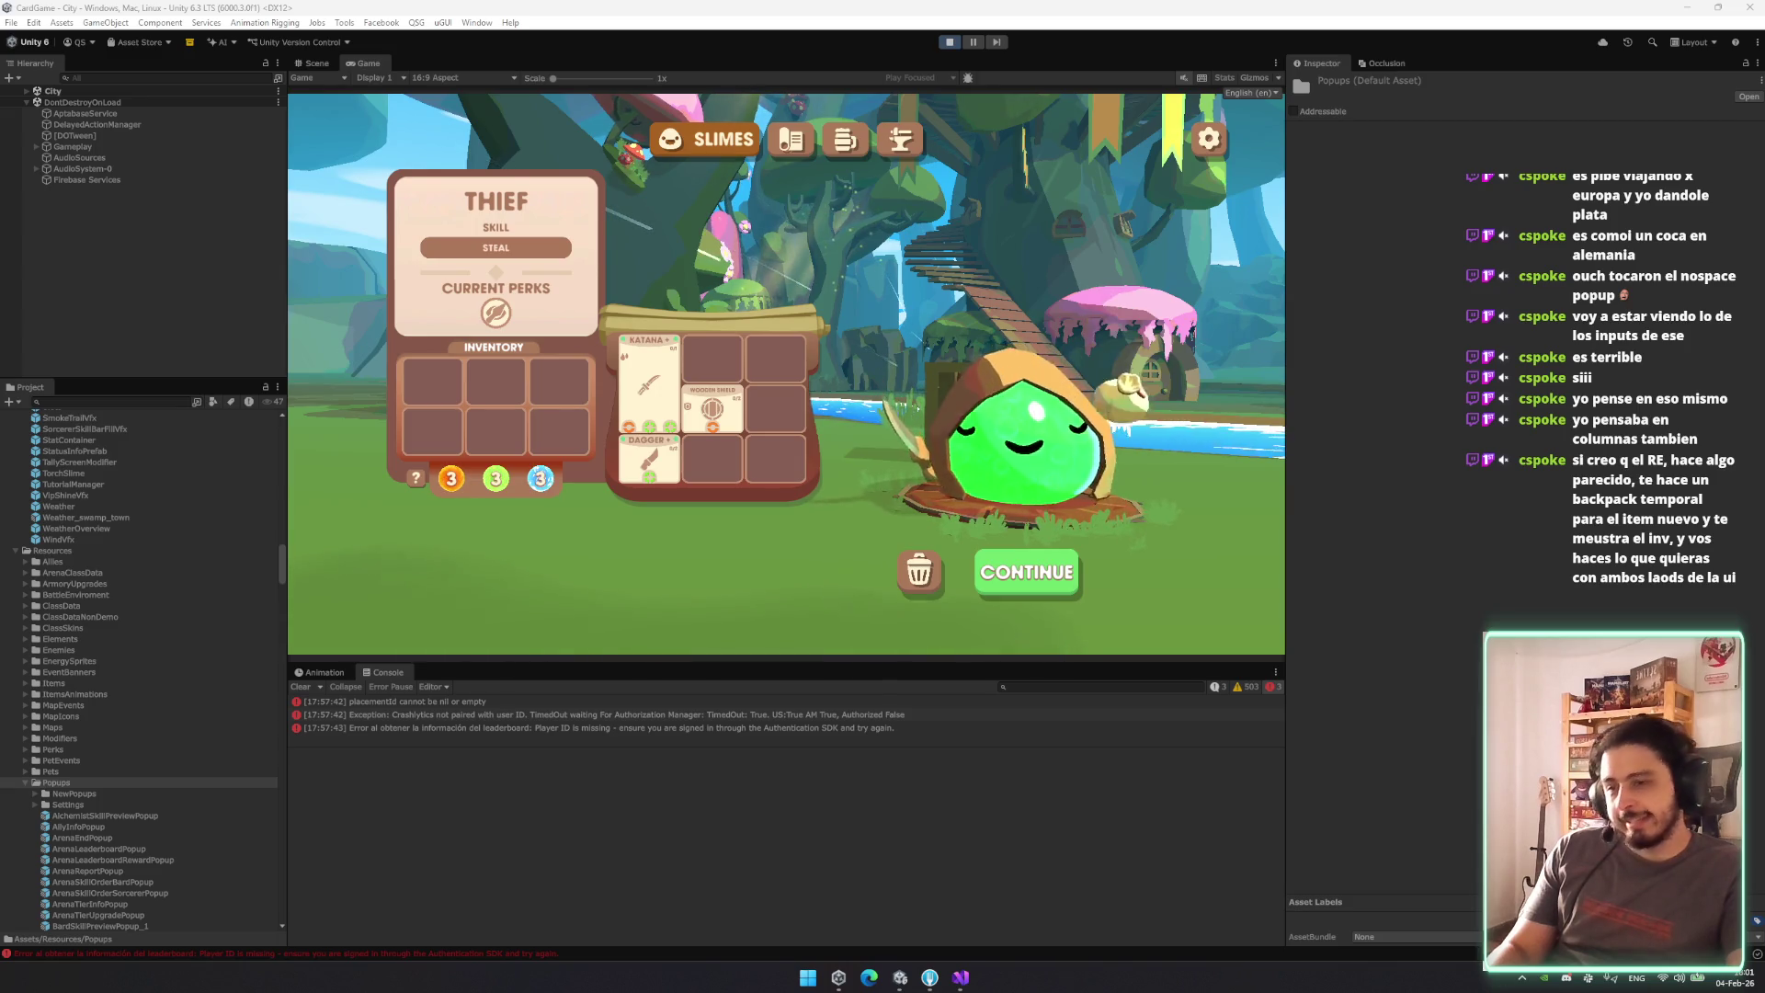
# Switch to the Chrome window showing Google results for 'resident evil'.
pyautogui.hotkey('alt', 'Tab')
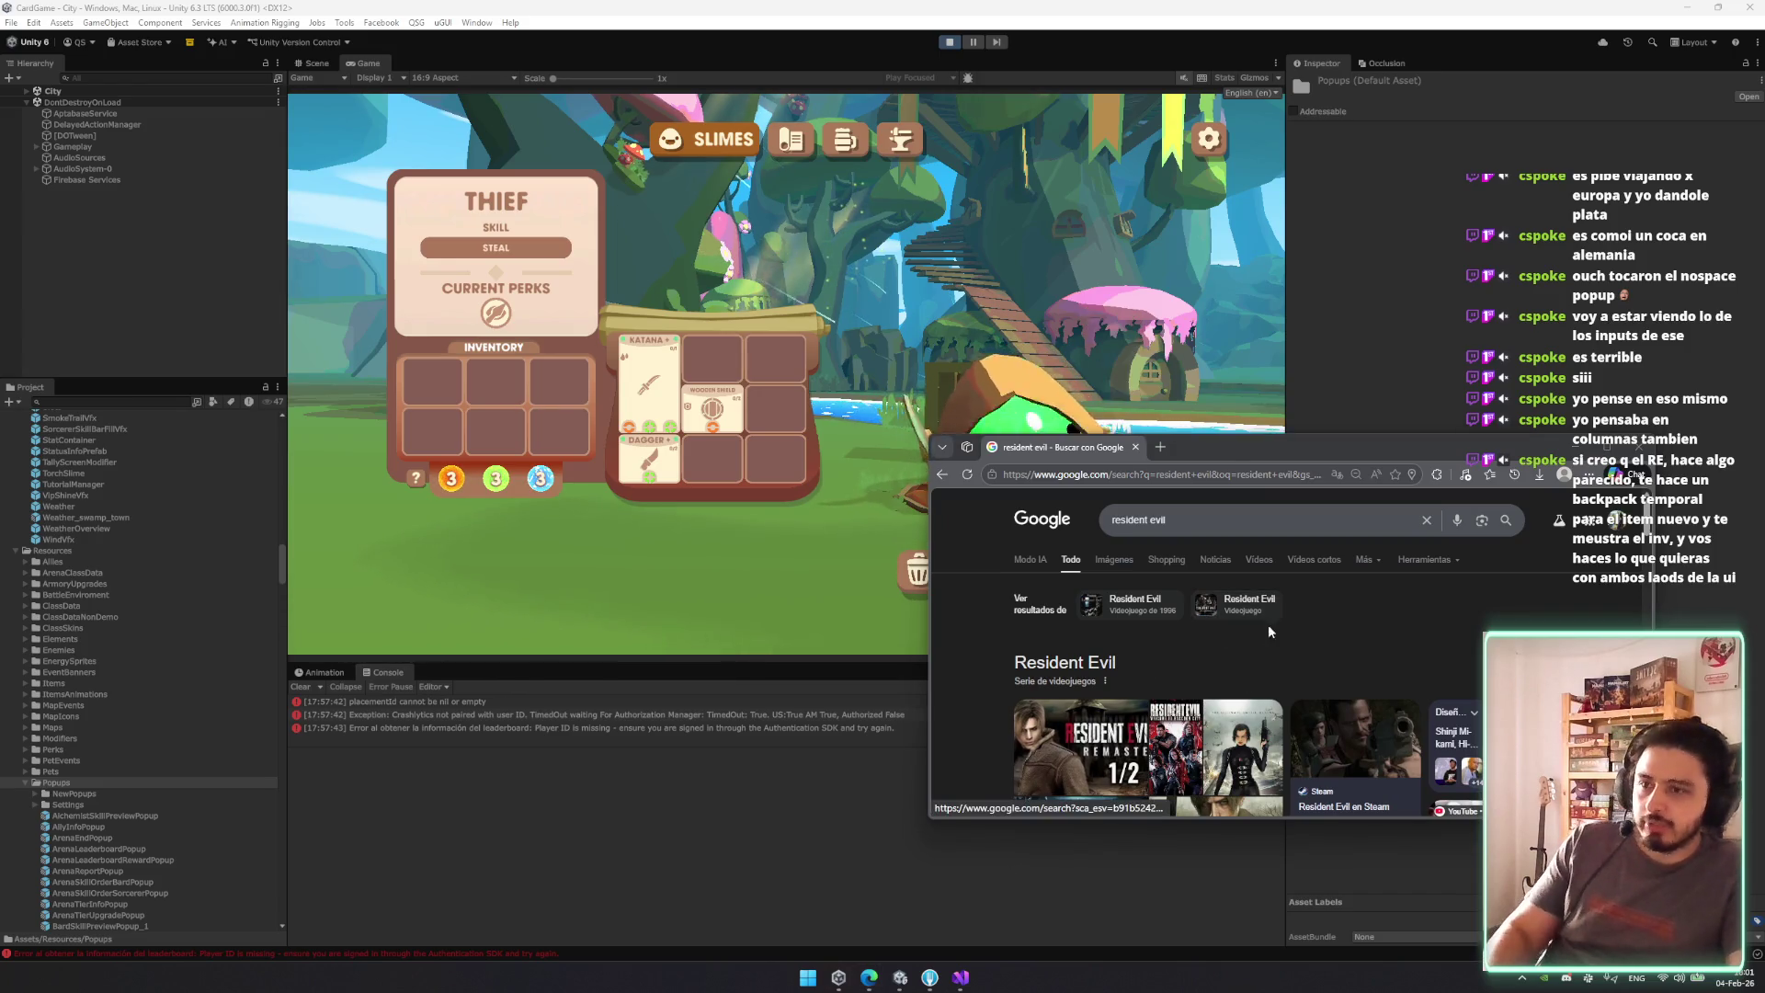
# Maximize Chrome and show Google Images results for 'resident evil inventory grid'.
pyautogui.doubleClick(1238, 448)
pyautogui.scroll(-3, 735, 591)
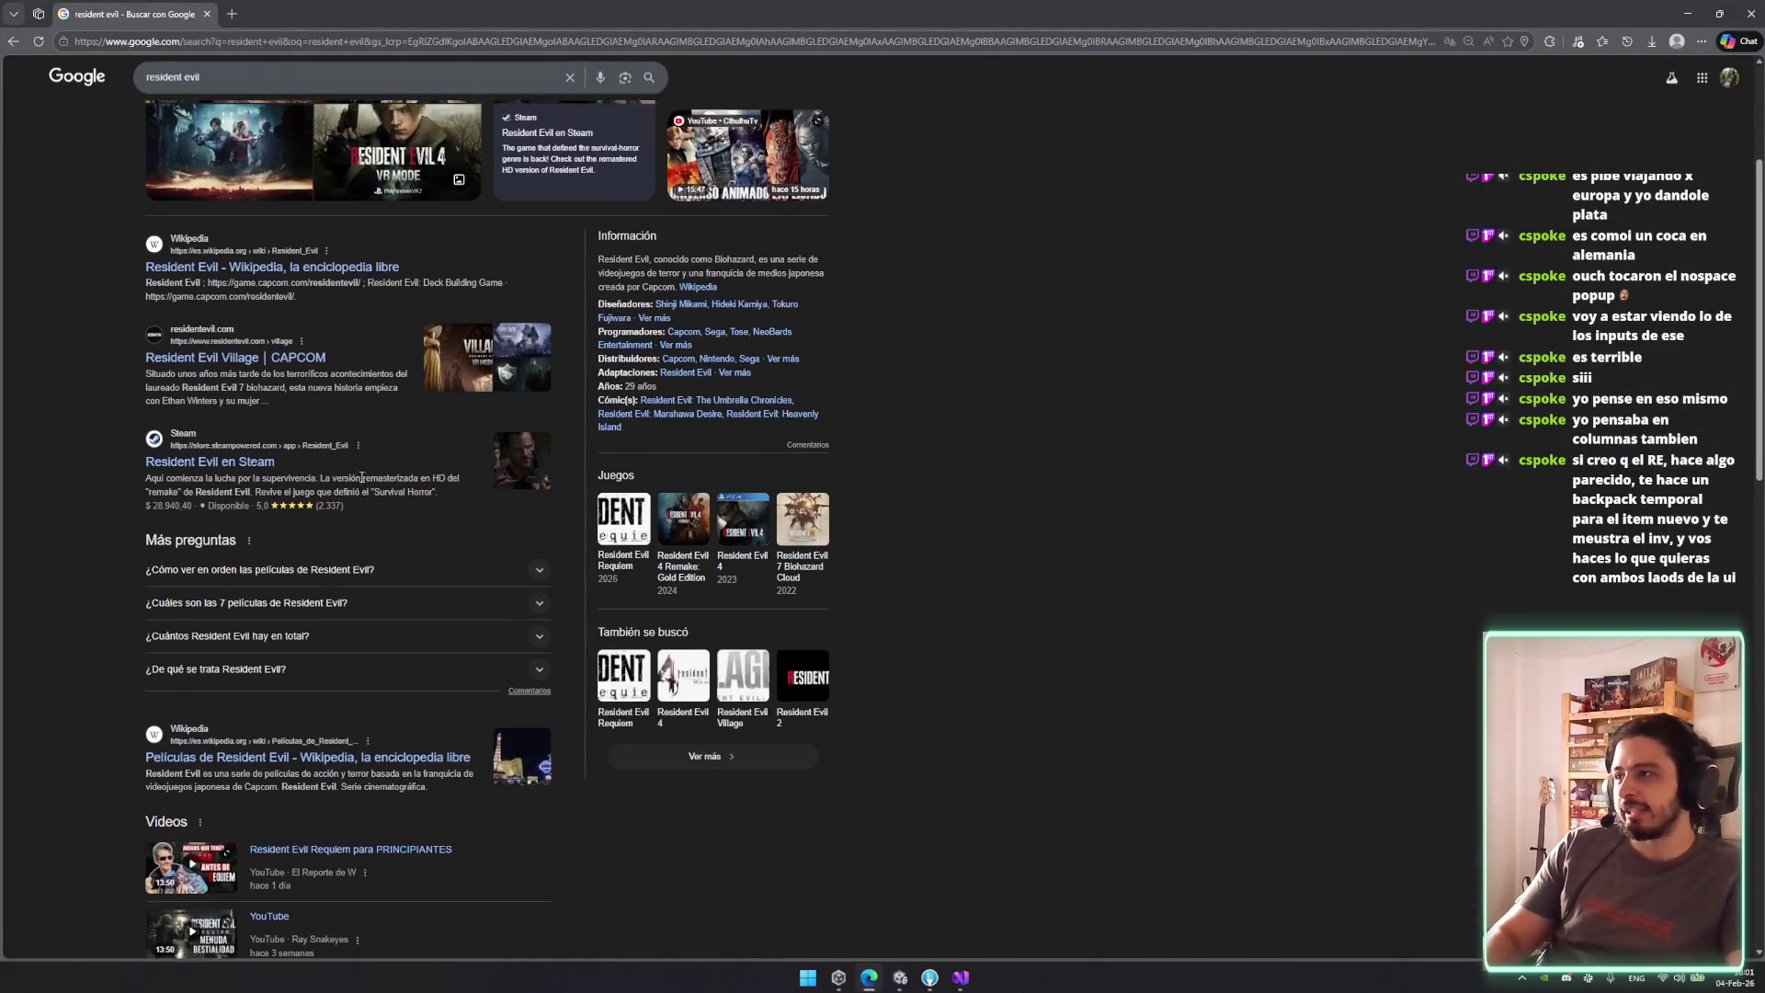
pyautogui.scroll(3, 413, 184)
pyautogui.click(348, 92)
pyautogui.write('1 2')
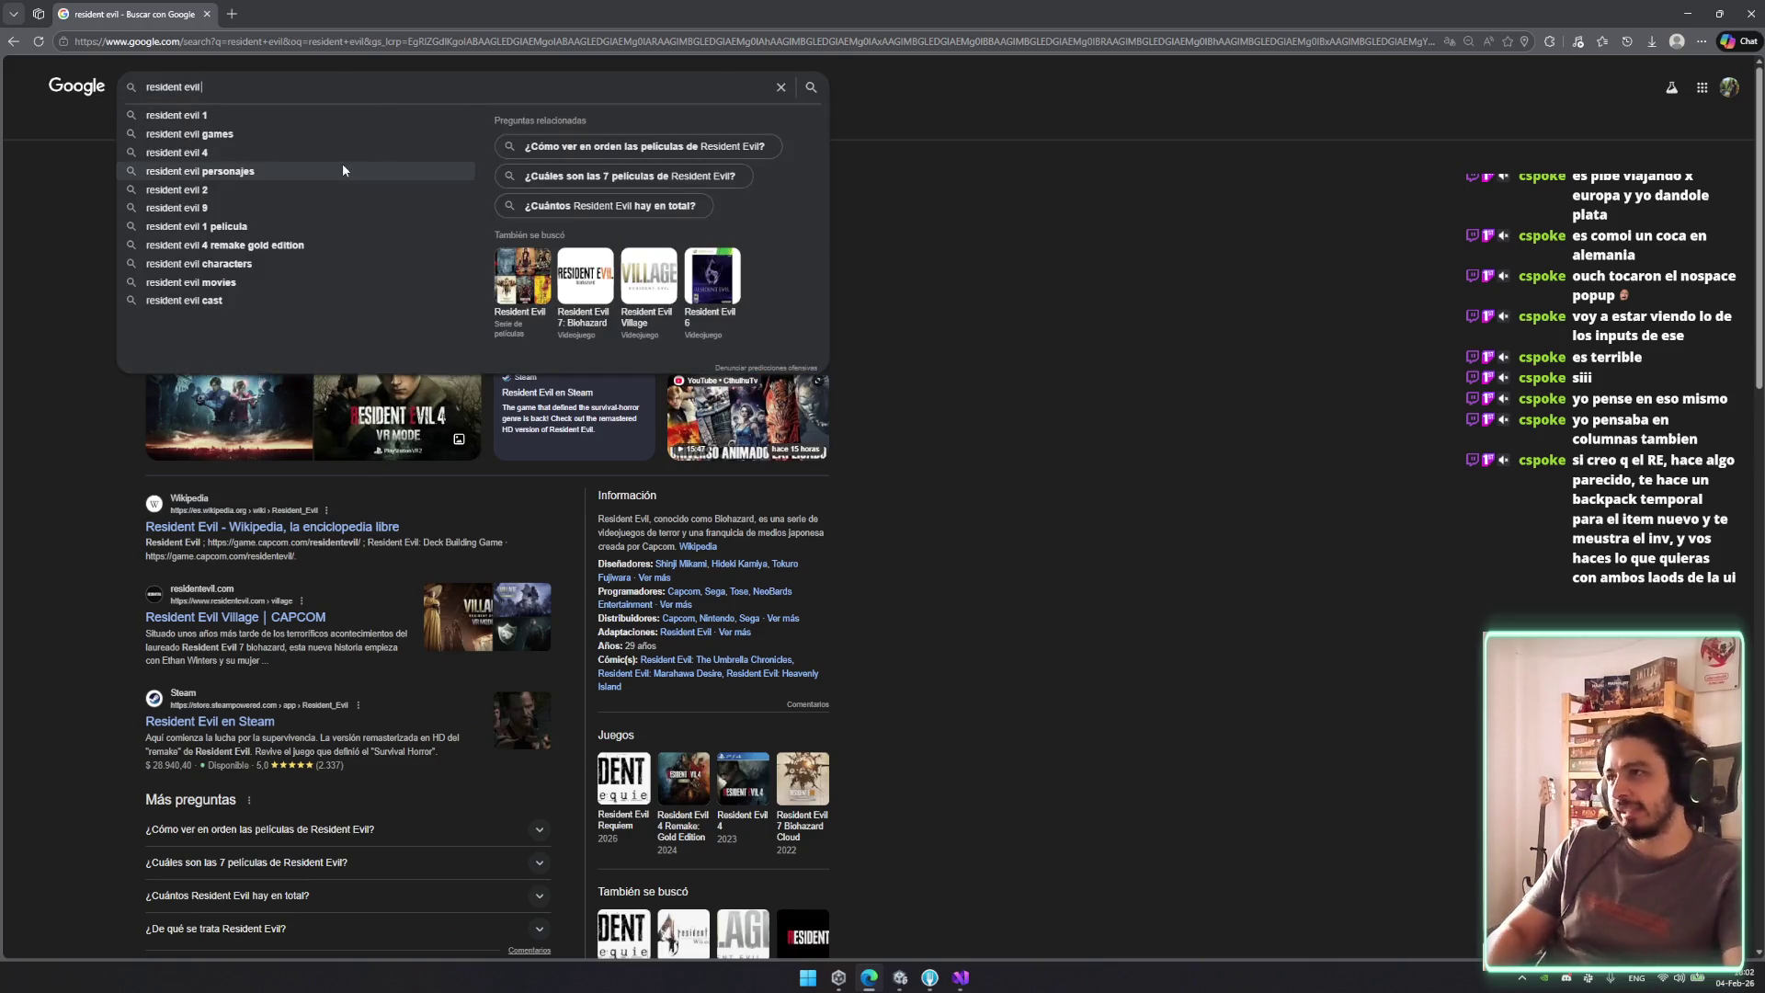
pyautogui.press('BackSpace')
pyautogui.write('/2')
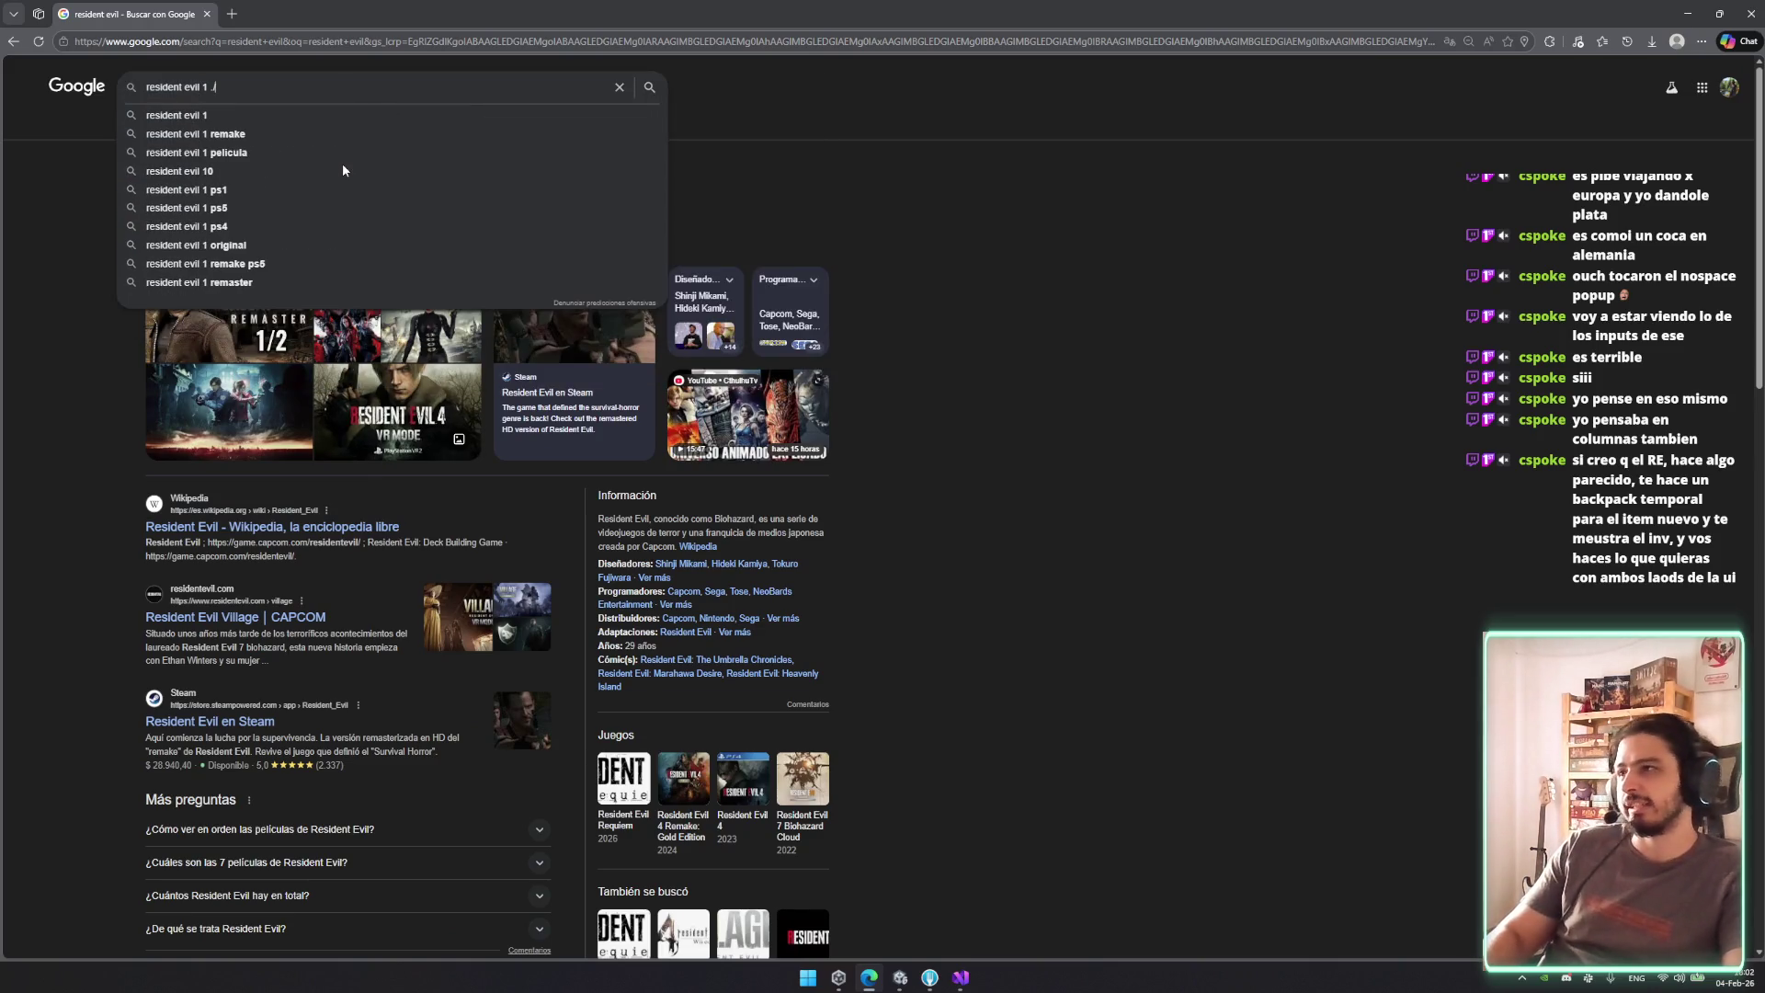
pyautogui.press('BackSpace')
pyautogui.press('BackSpace')
pyautogui.press('BackSpace')
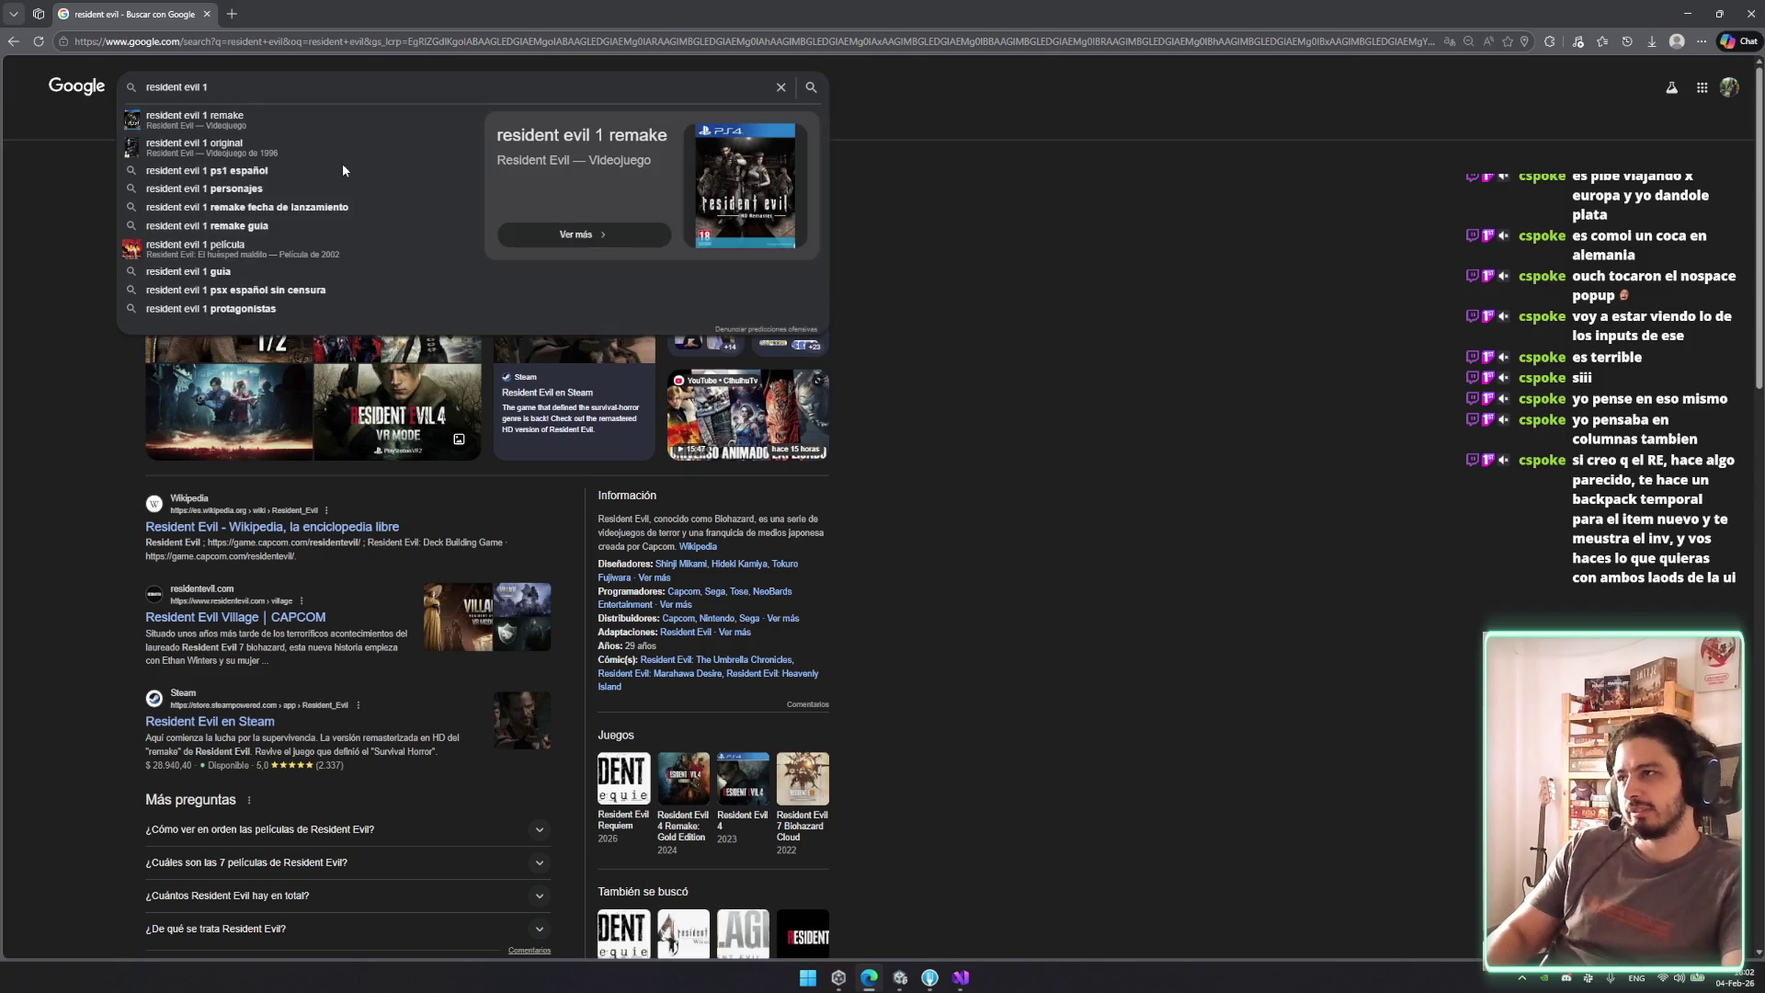
pyautogui.write('inventory grid')
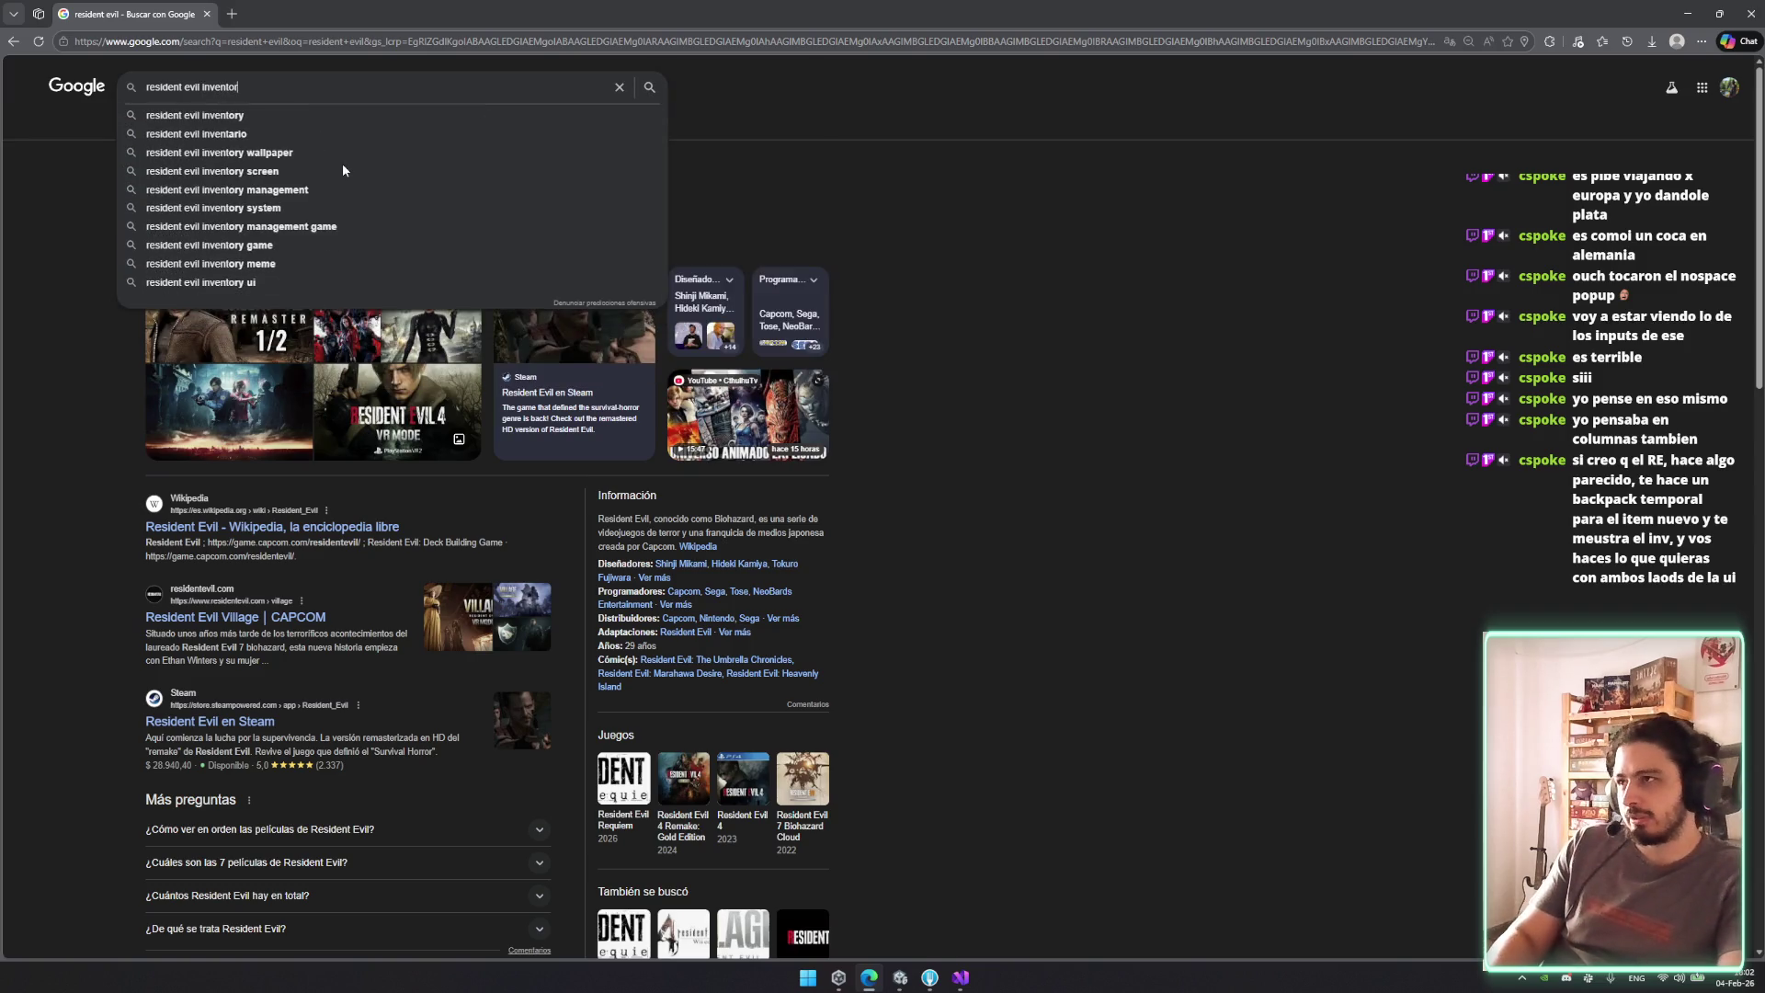
pyautogui.press('Return')
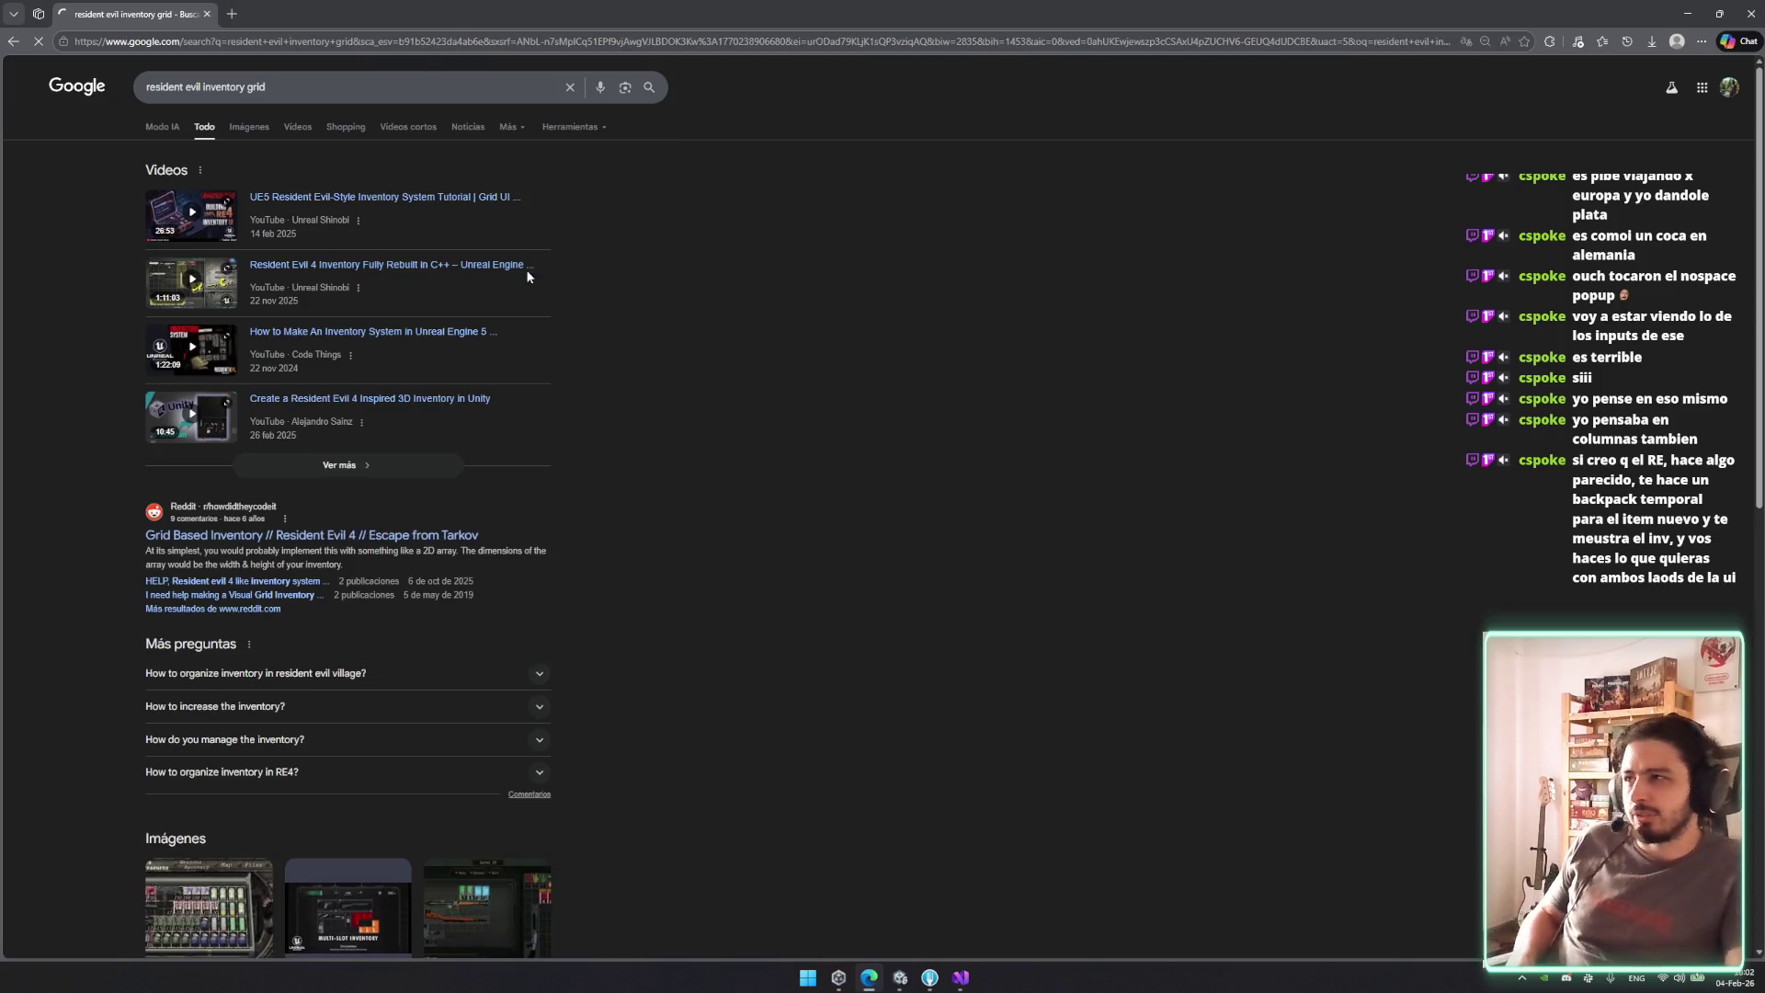
pyautogui.click(255, 134)
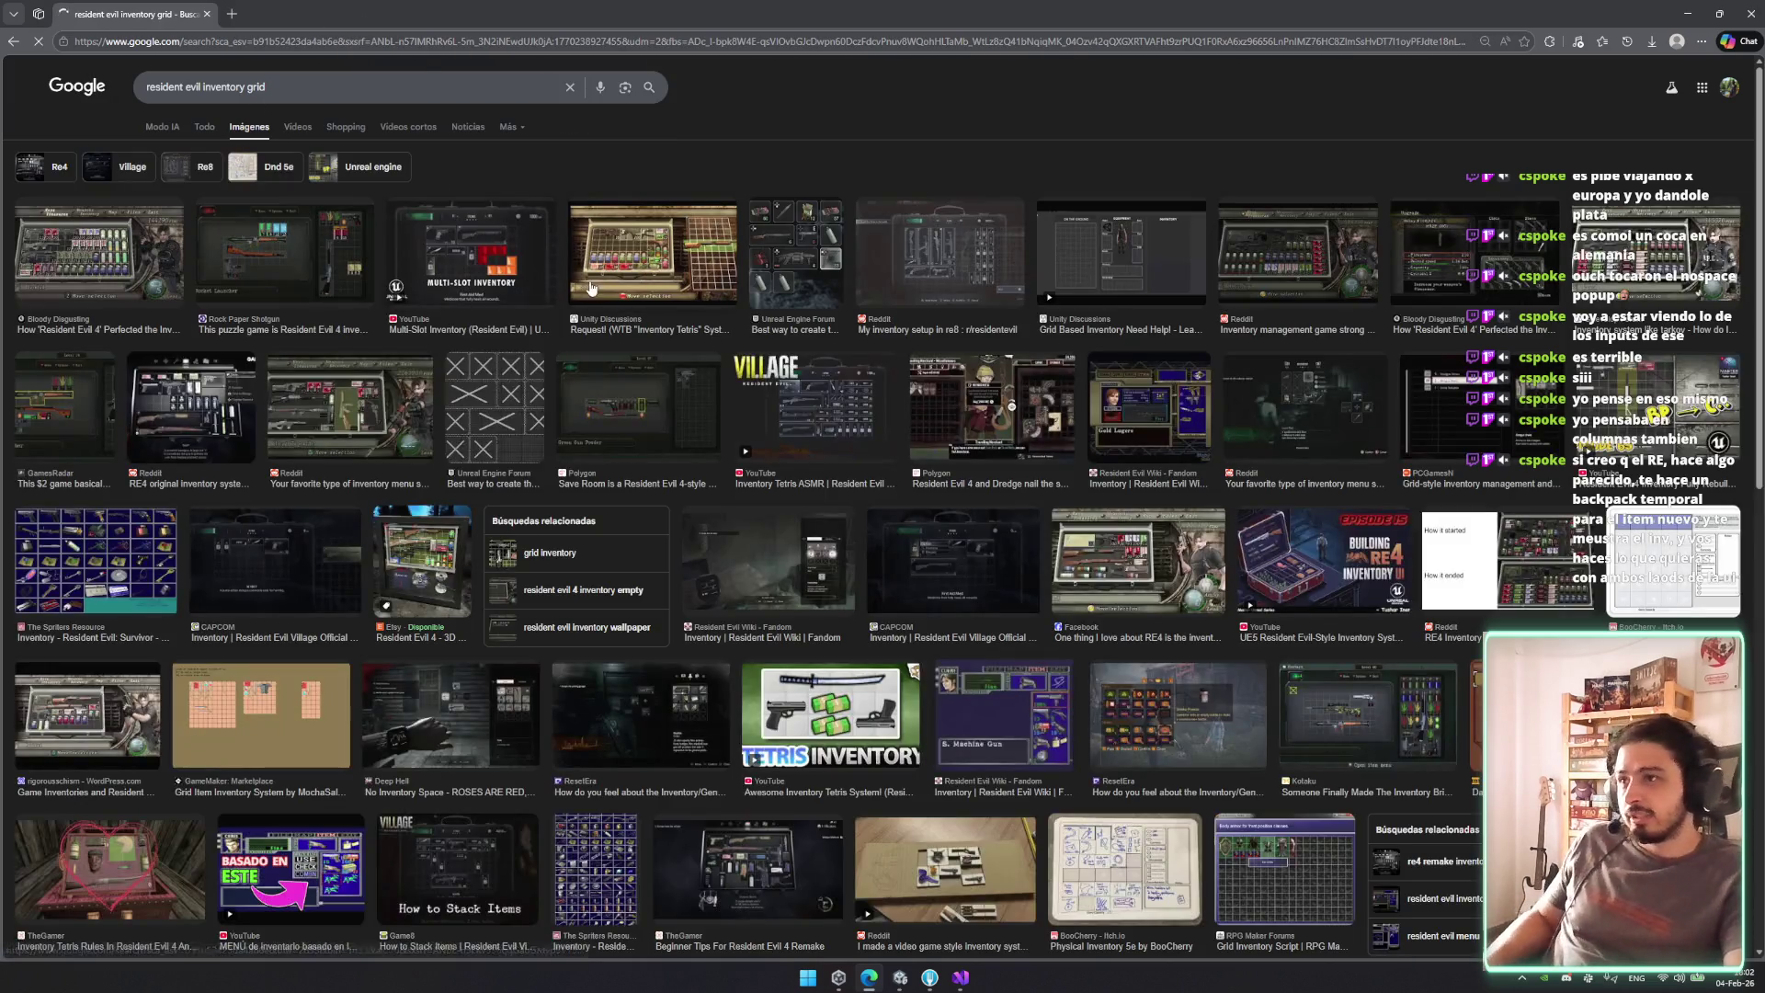
# Preview several inventory examples, including the Unity Discussions, re8 and Rock Paper Shotgun images.
pyautogui.click(648, 268)
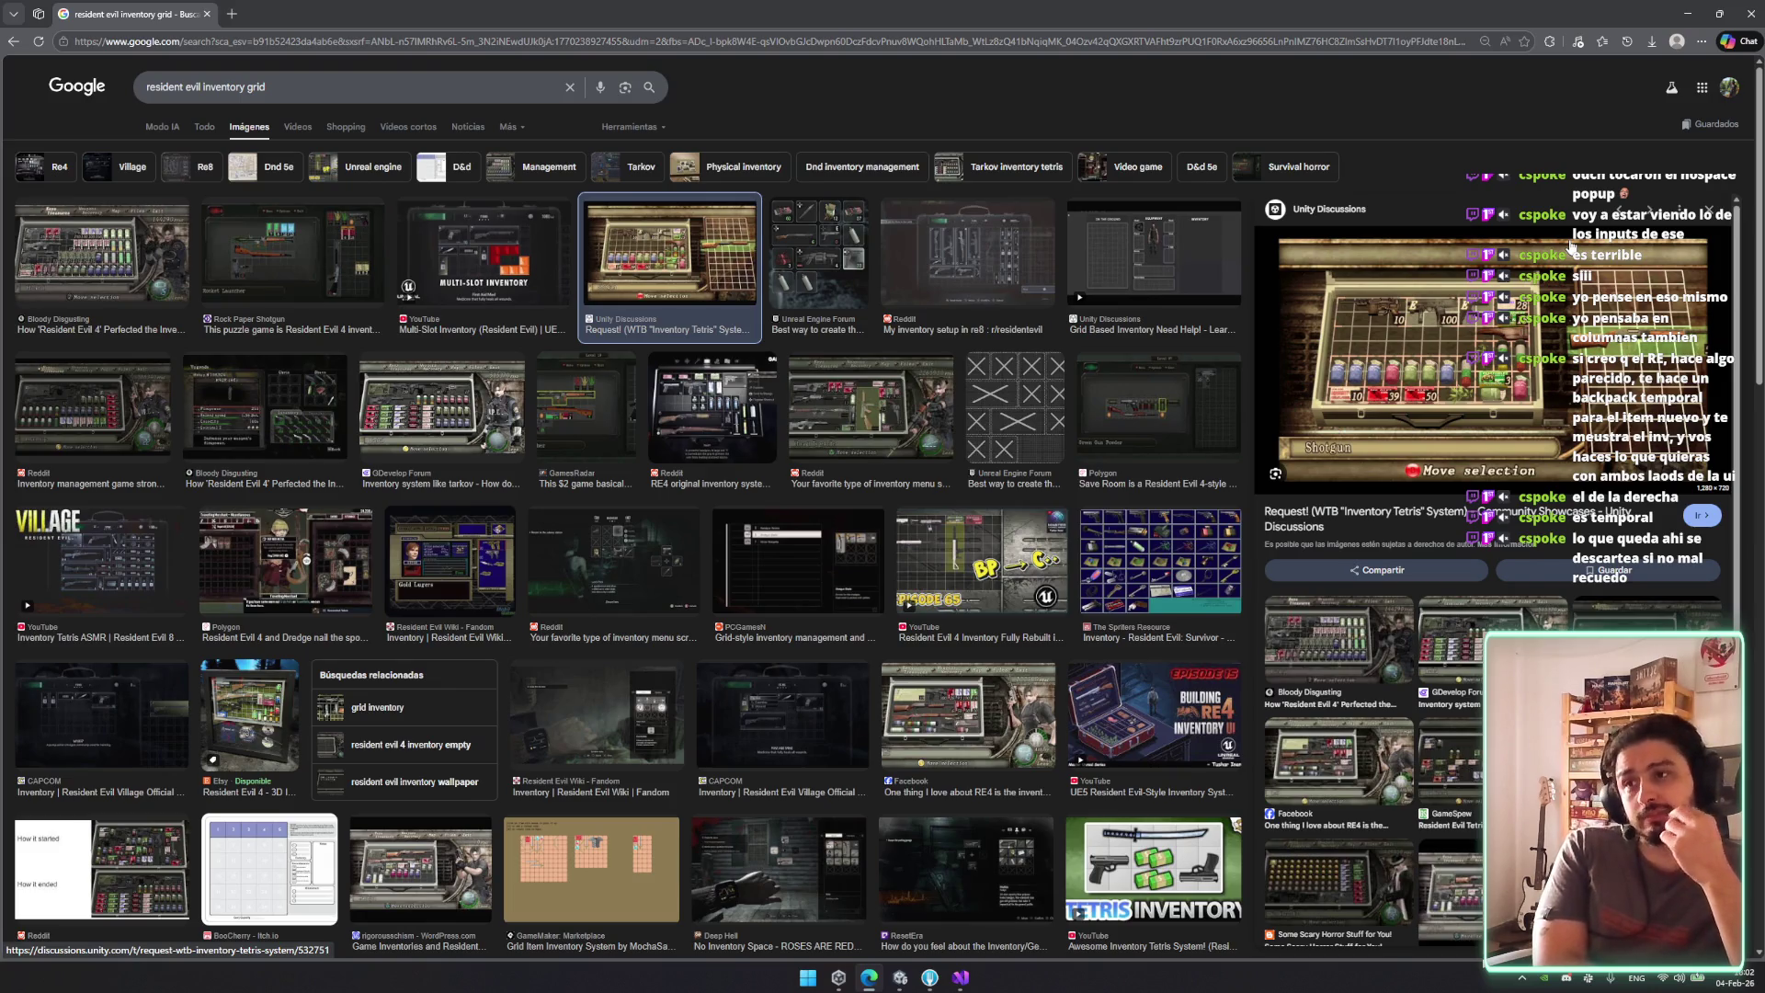
pyautogui.click(1164, 289)
pyautogui.click(979, 274)
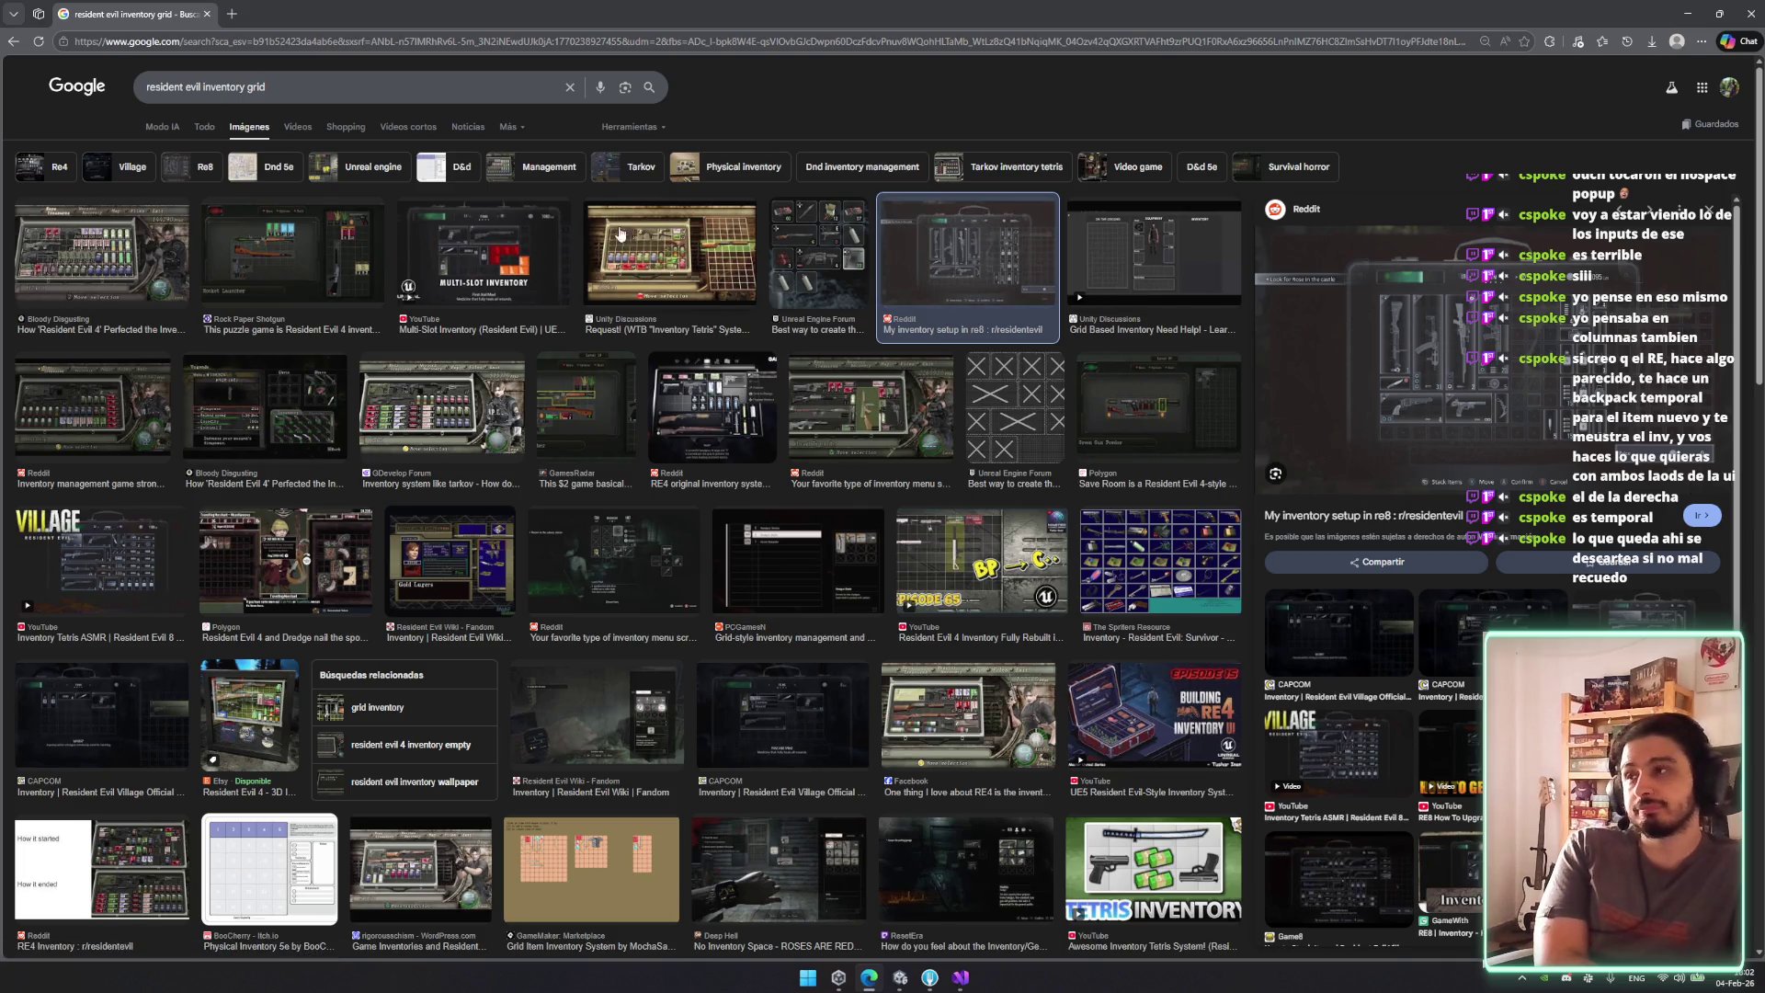
pyautogui.click(552, 239)
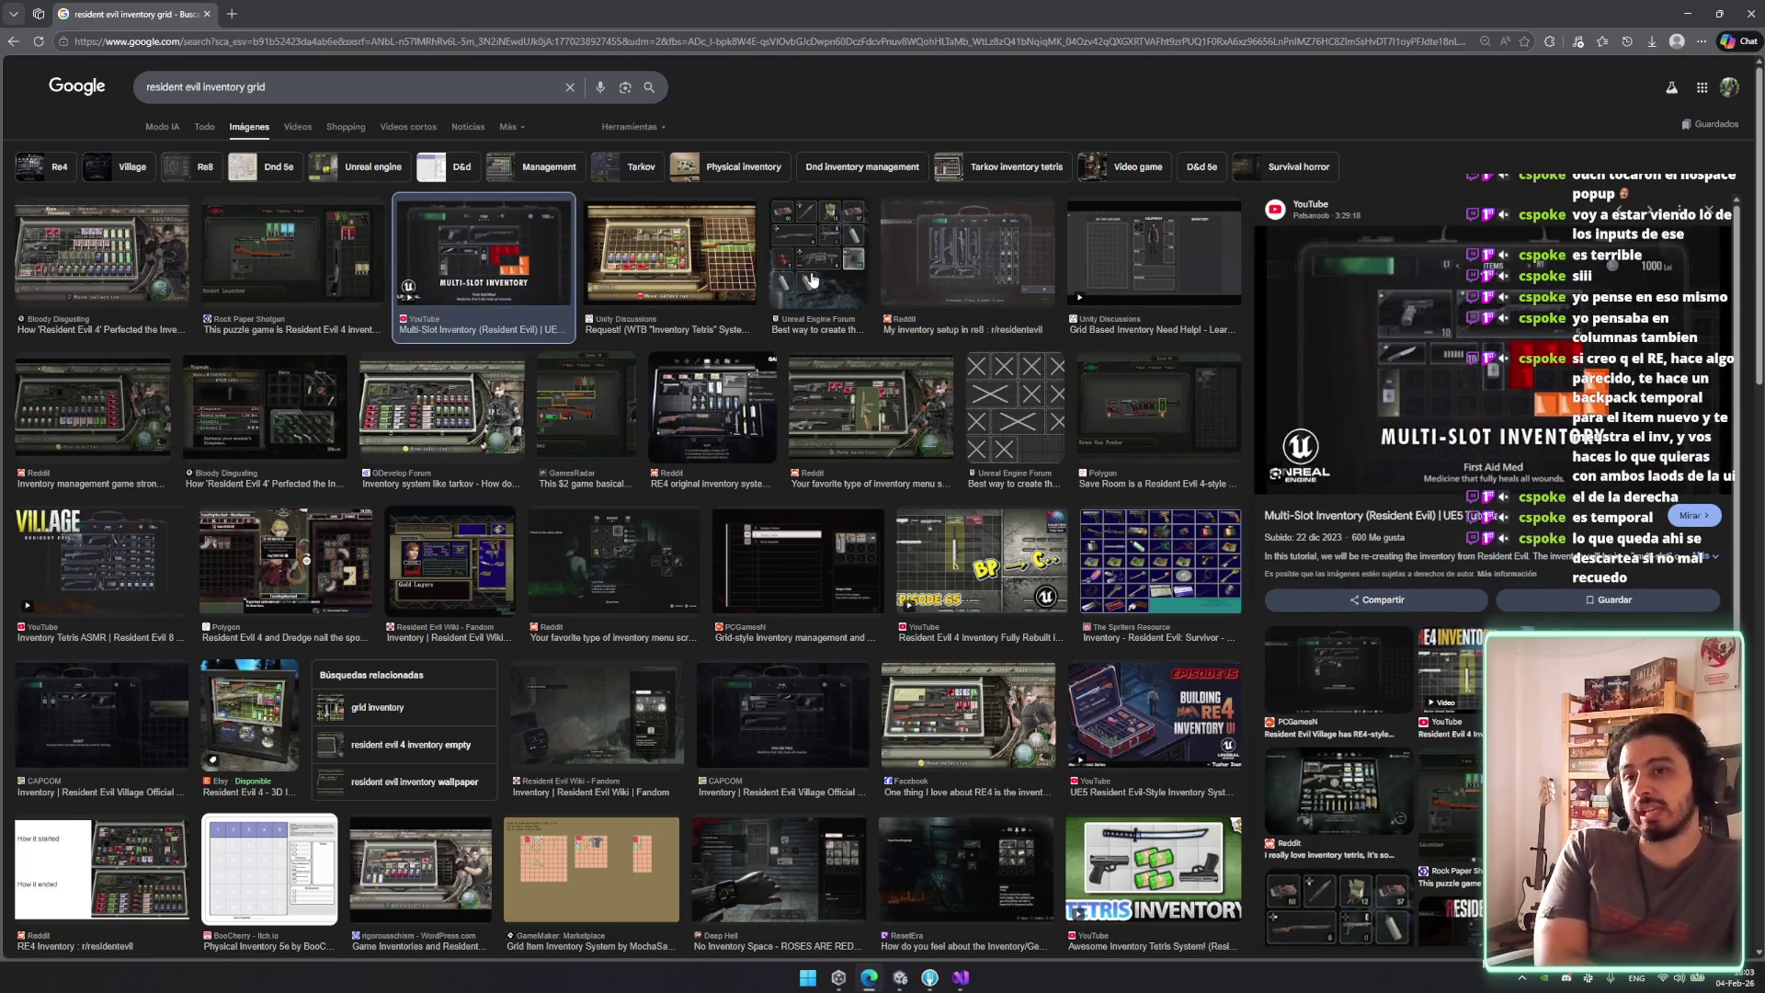
pyautogui.click(37, 266)
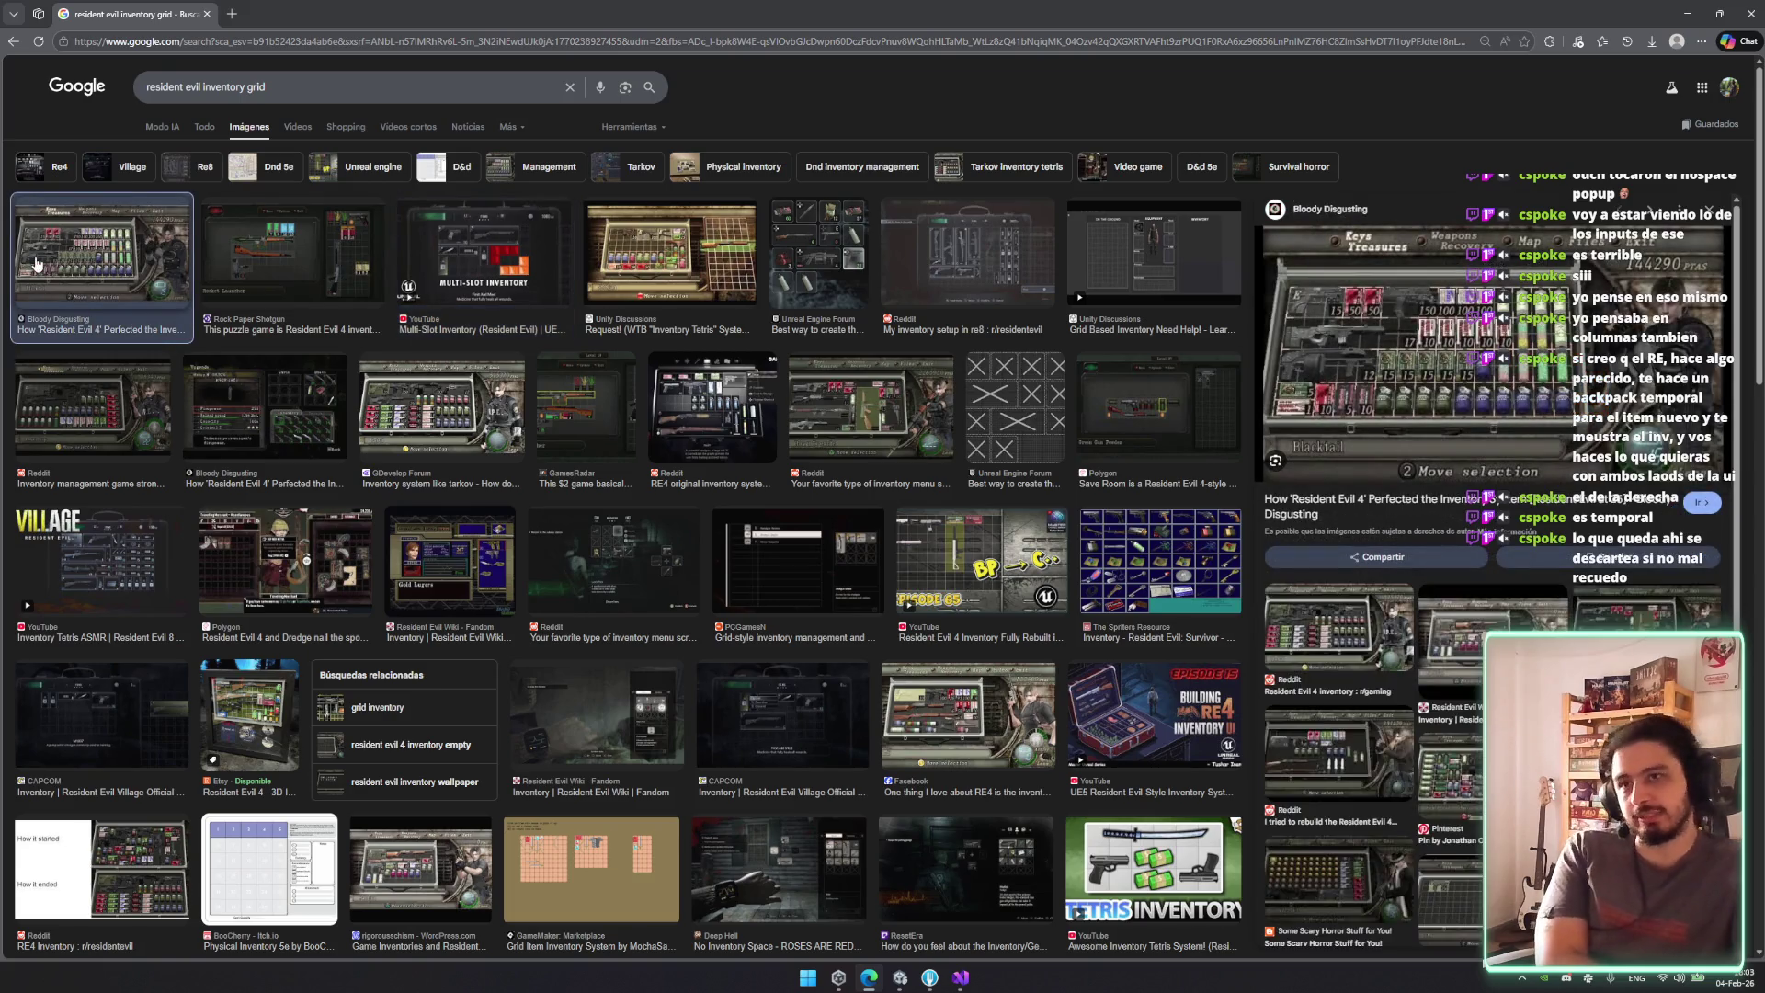
pyautogui.click(246, 283)
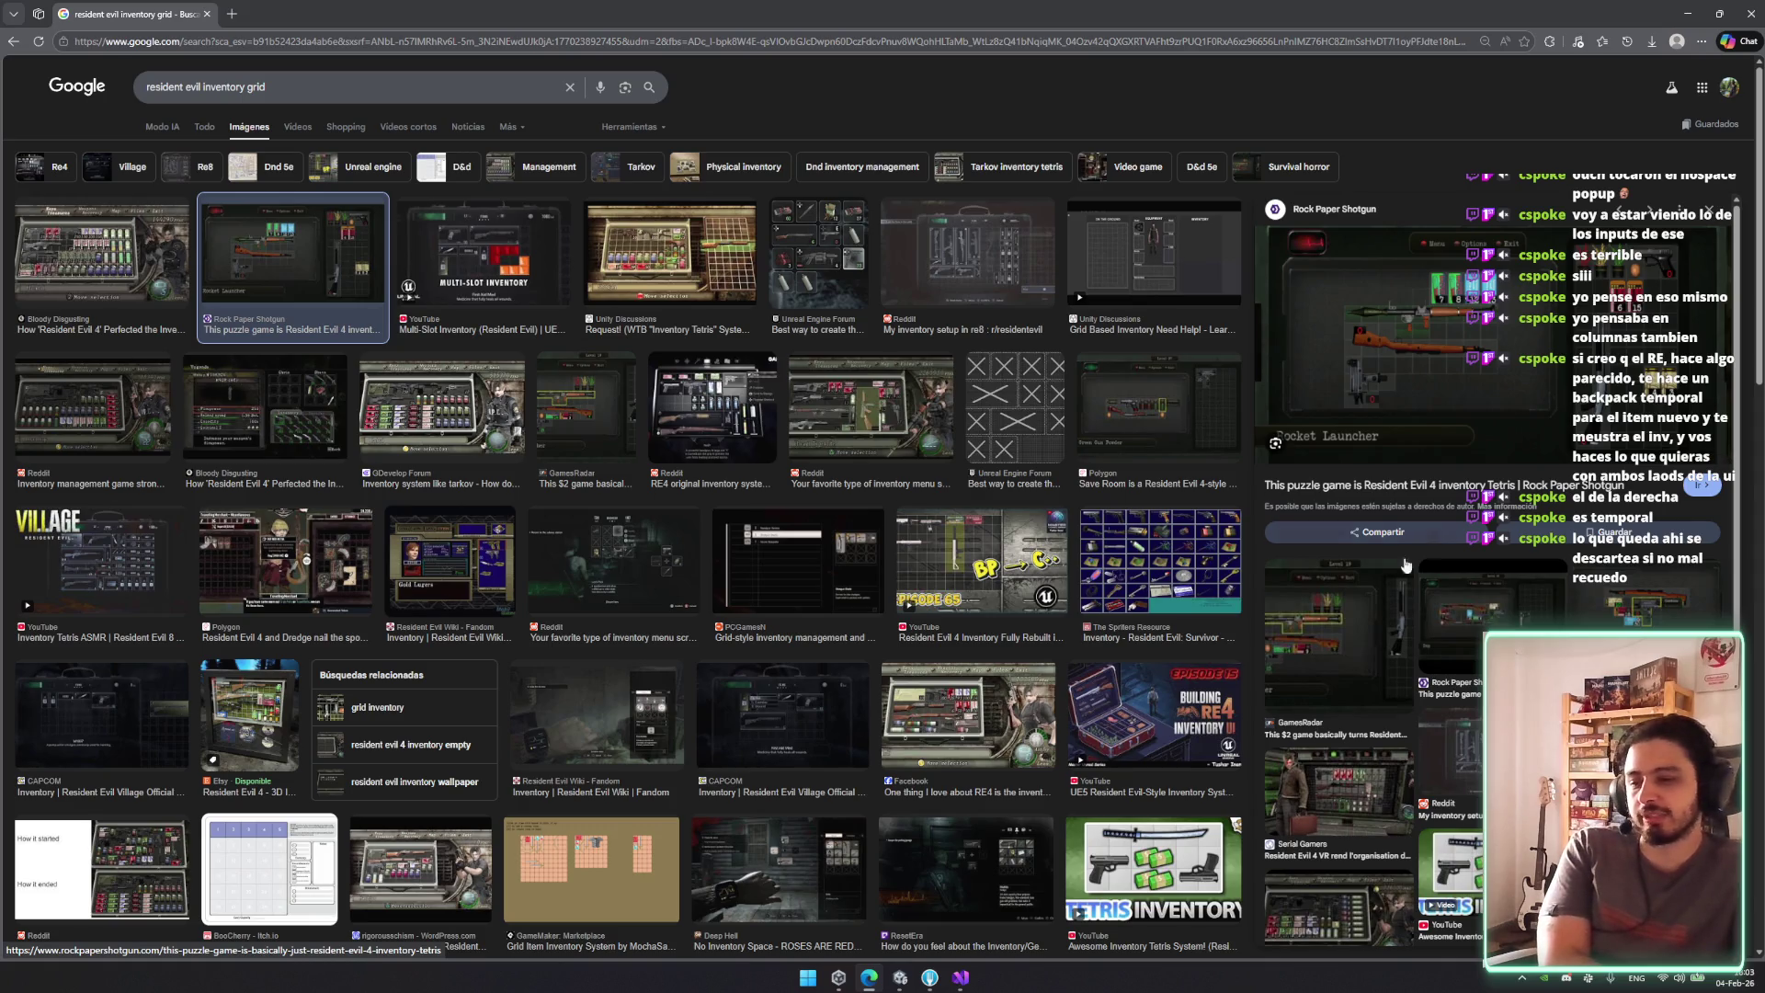
pyautogui.click(926, 978)
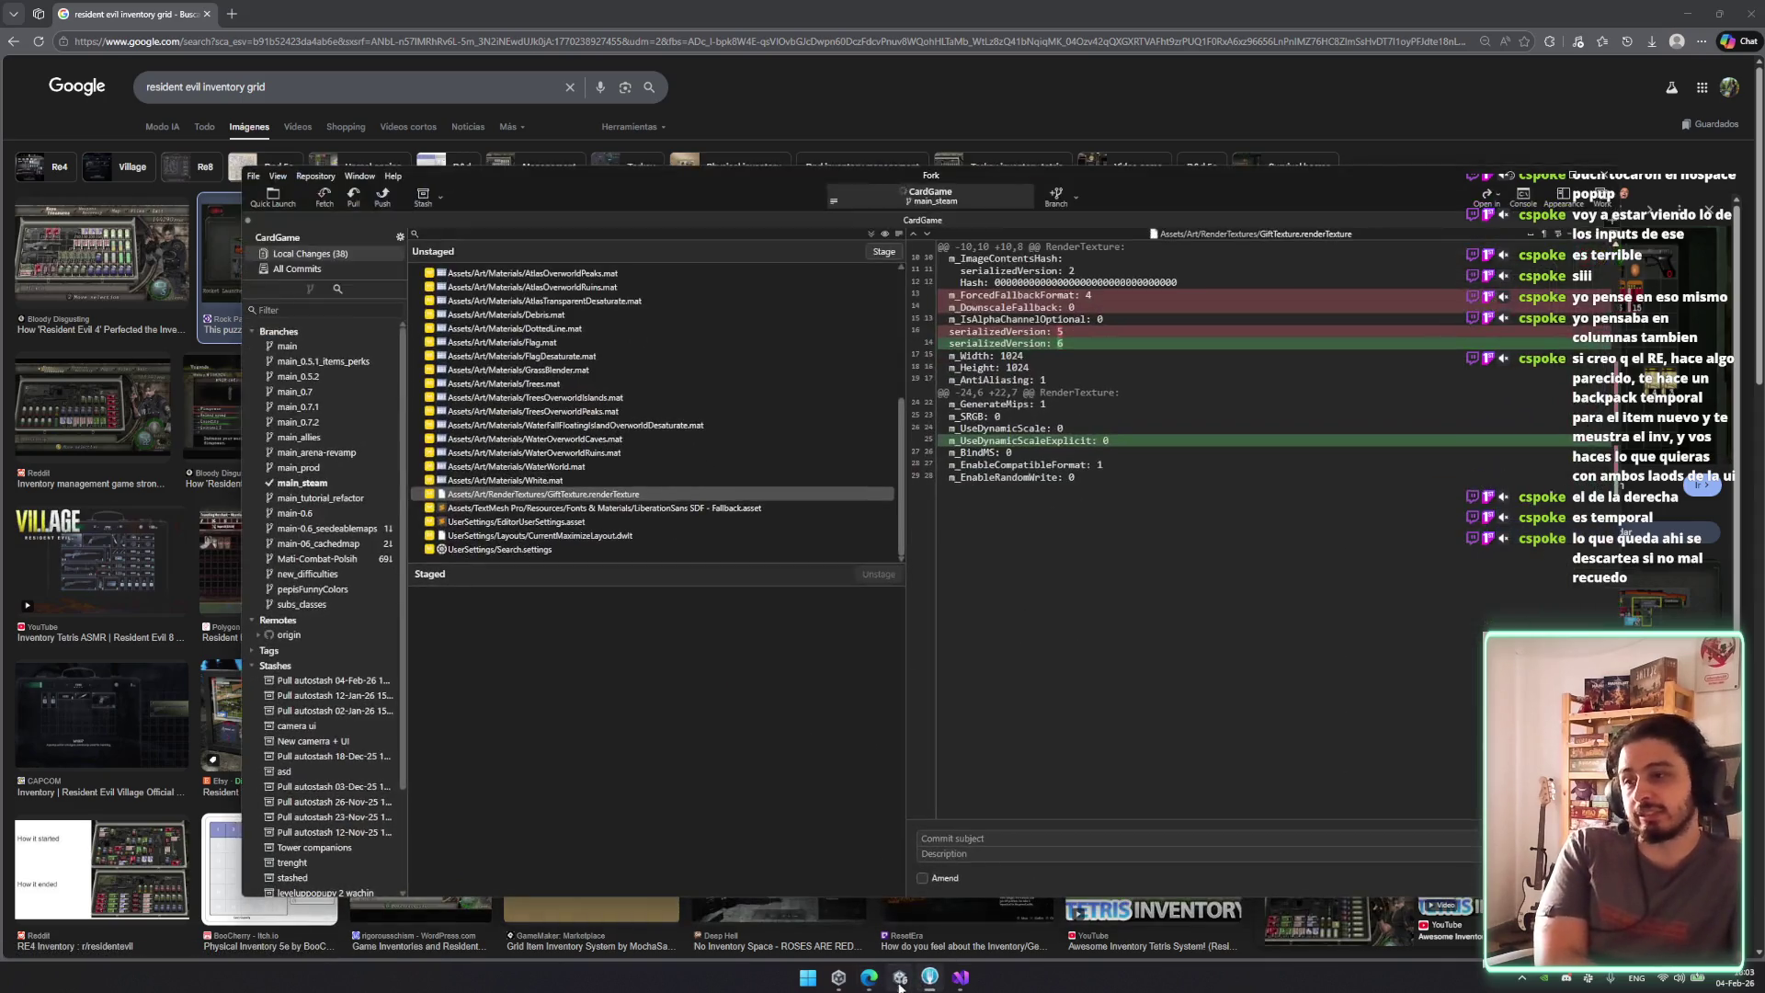
# Switch from Fork back to the Unity editor via the taskbar.
pyautogui.click(899, 977)
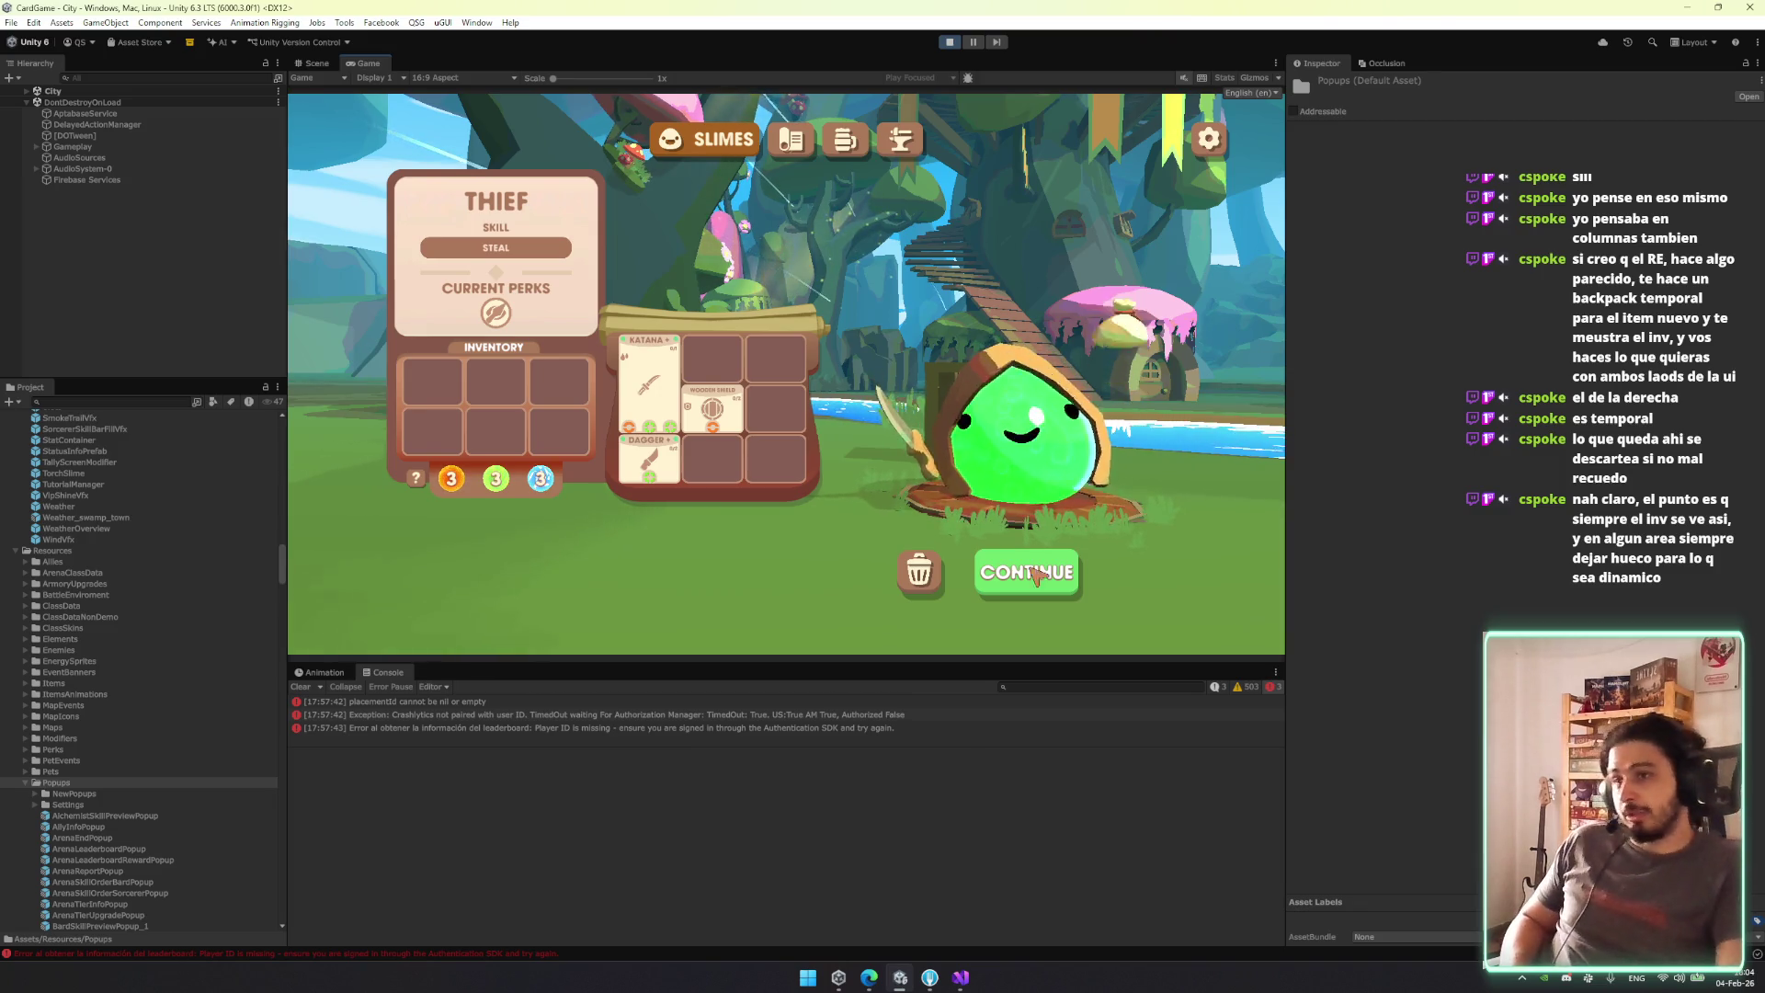
# Continue to the map, then find DebugManager with a 'debug' Hierarchy search and activate it.
pyautogui.click(1027, 589)
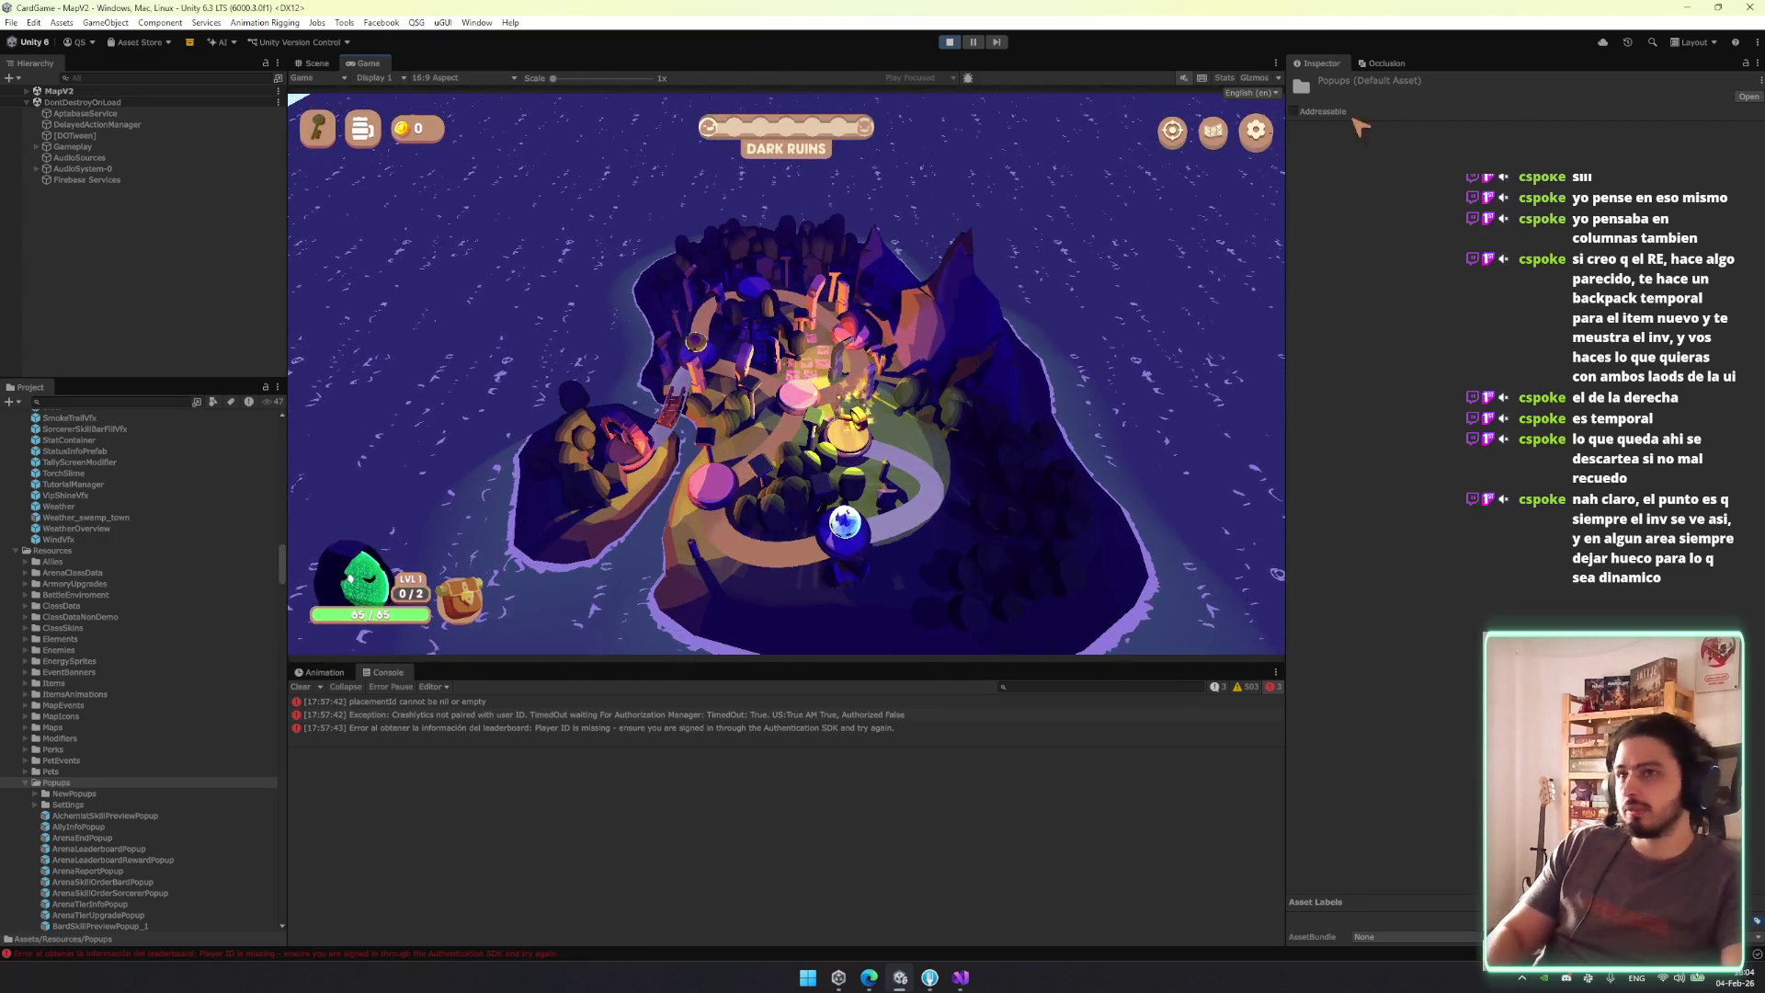
pyautogui.click(119, 79)
pyautogui.write('deb')
pyautogui.click(118, 168)
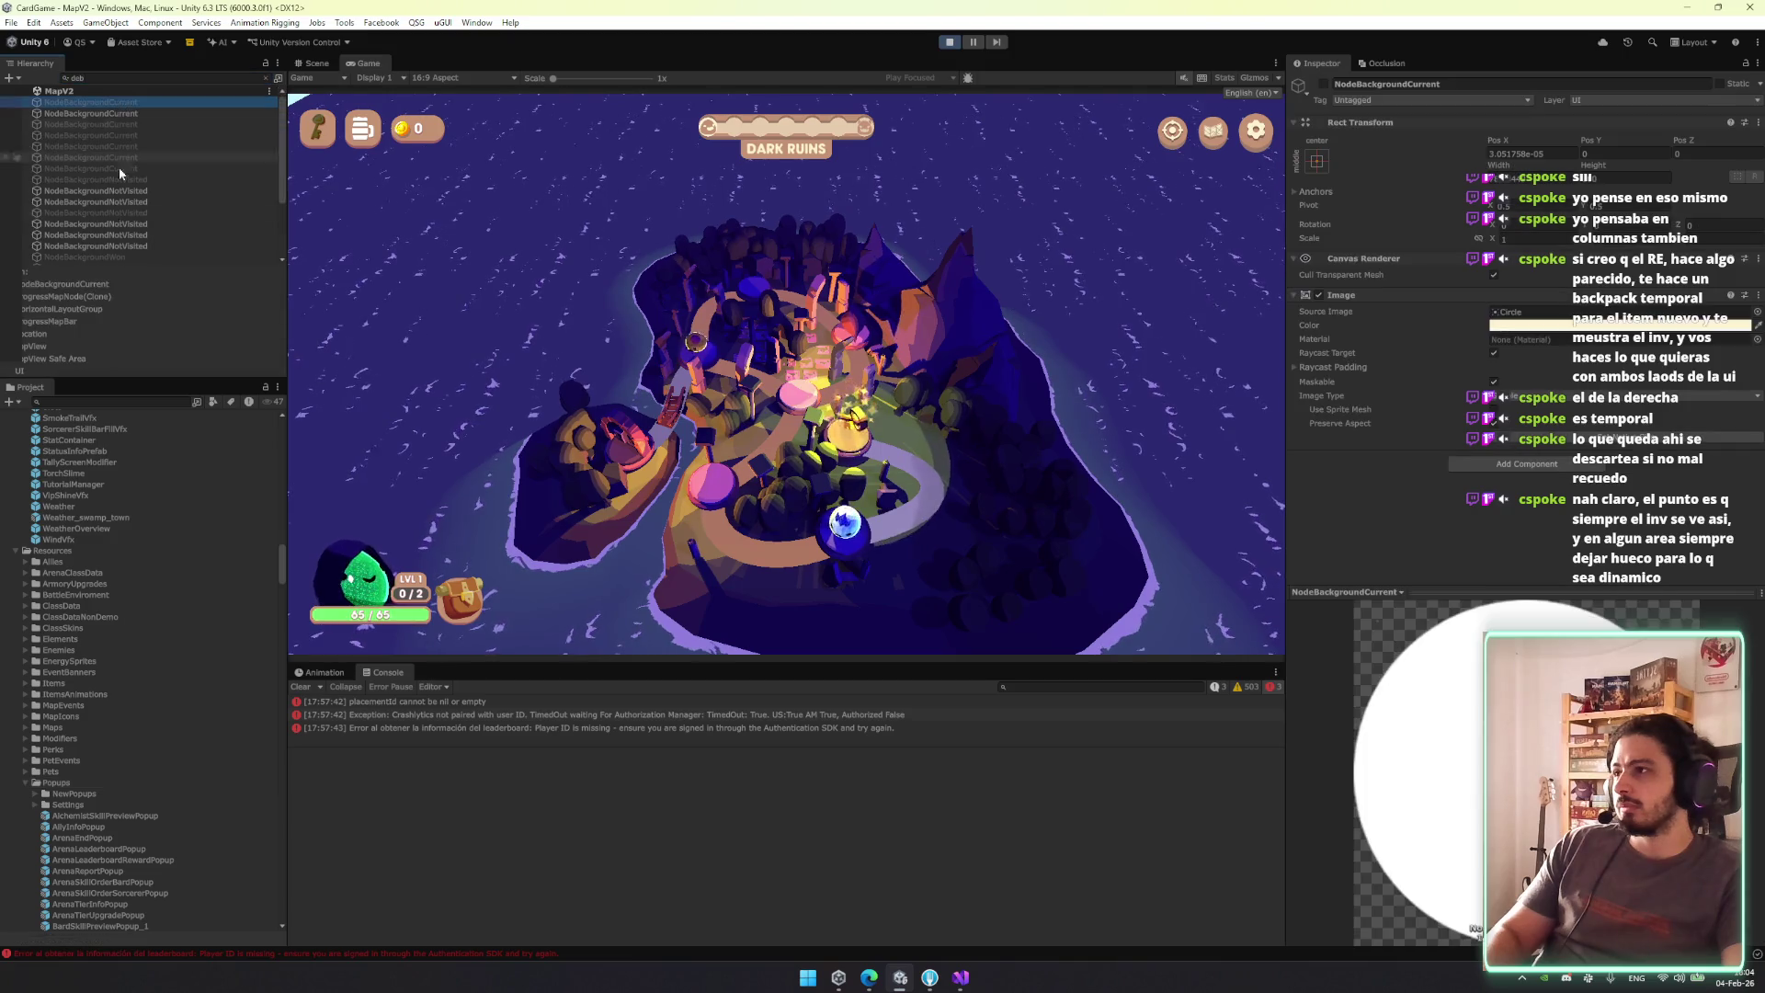
pyautogui.write('ug')
pyautogui.click(107, 101)
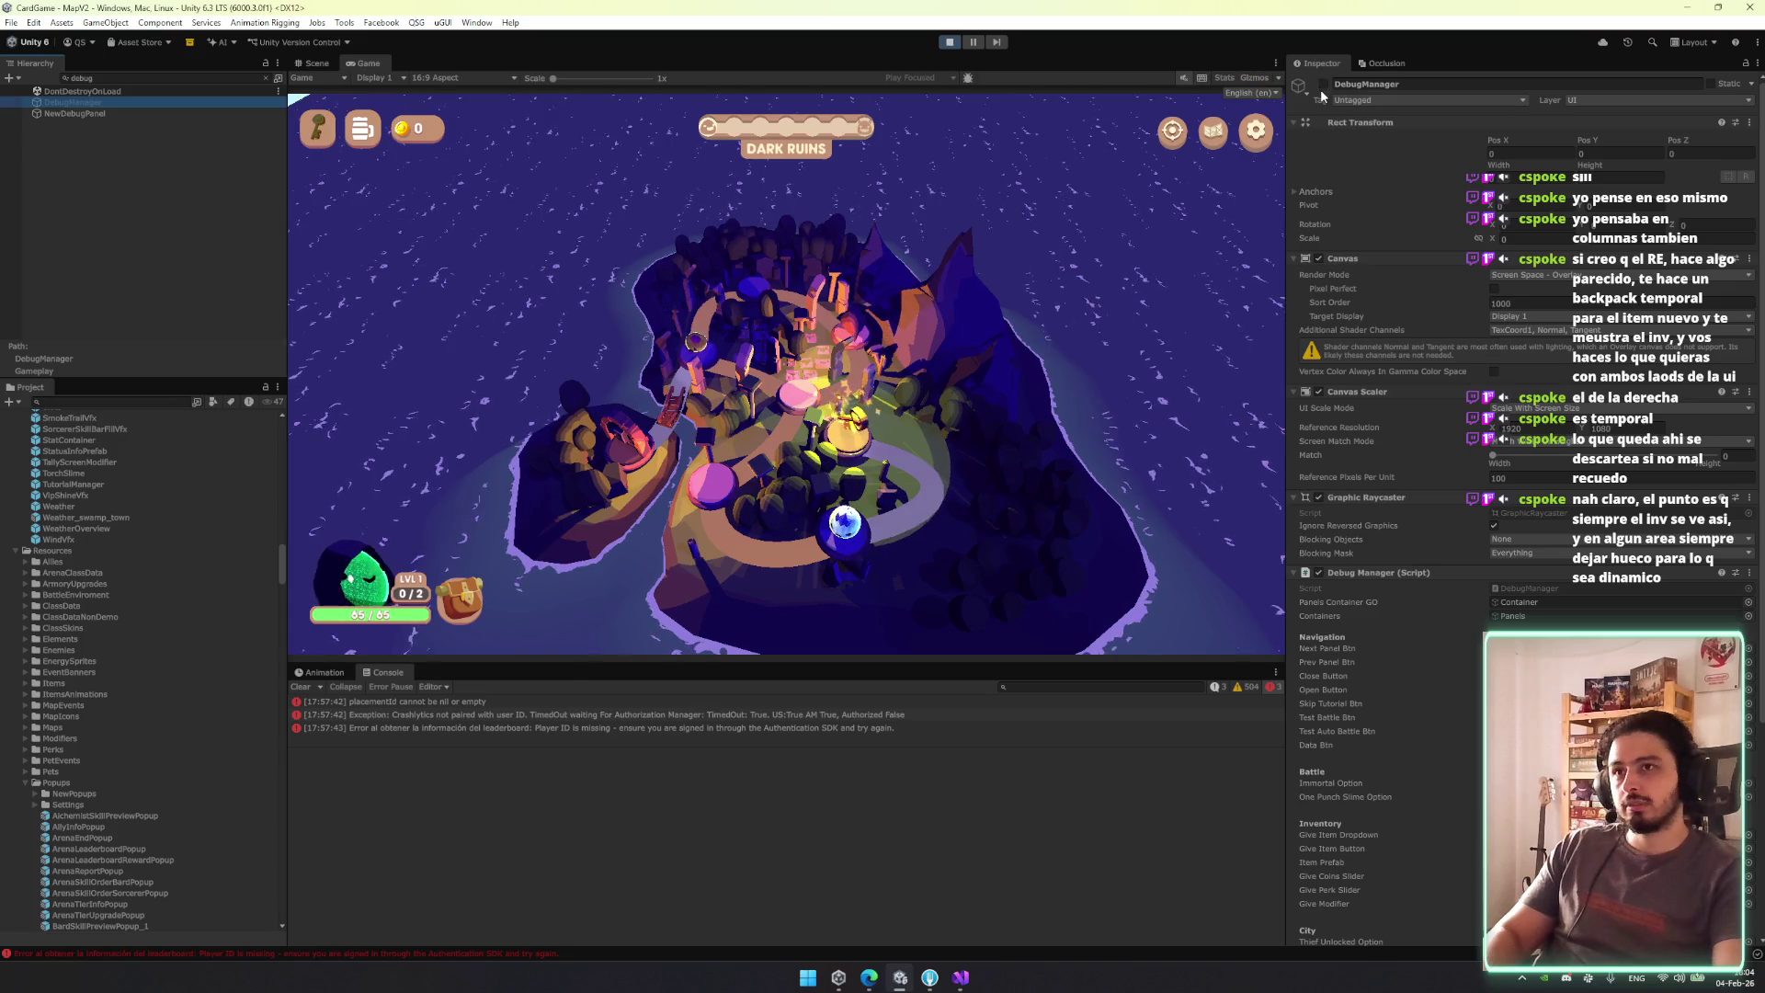
pyautogui.hotkey('alt', 'shift', 'a')
# Use the debug map arrows to jump to Ruins_Hard-2, then deactivate DebugManager.
pyautogui.click(784, 150)
pyautogui.click(1018, 264)
pyautogui.click(1021, 264)
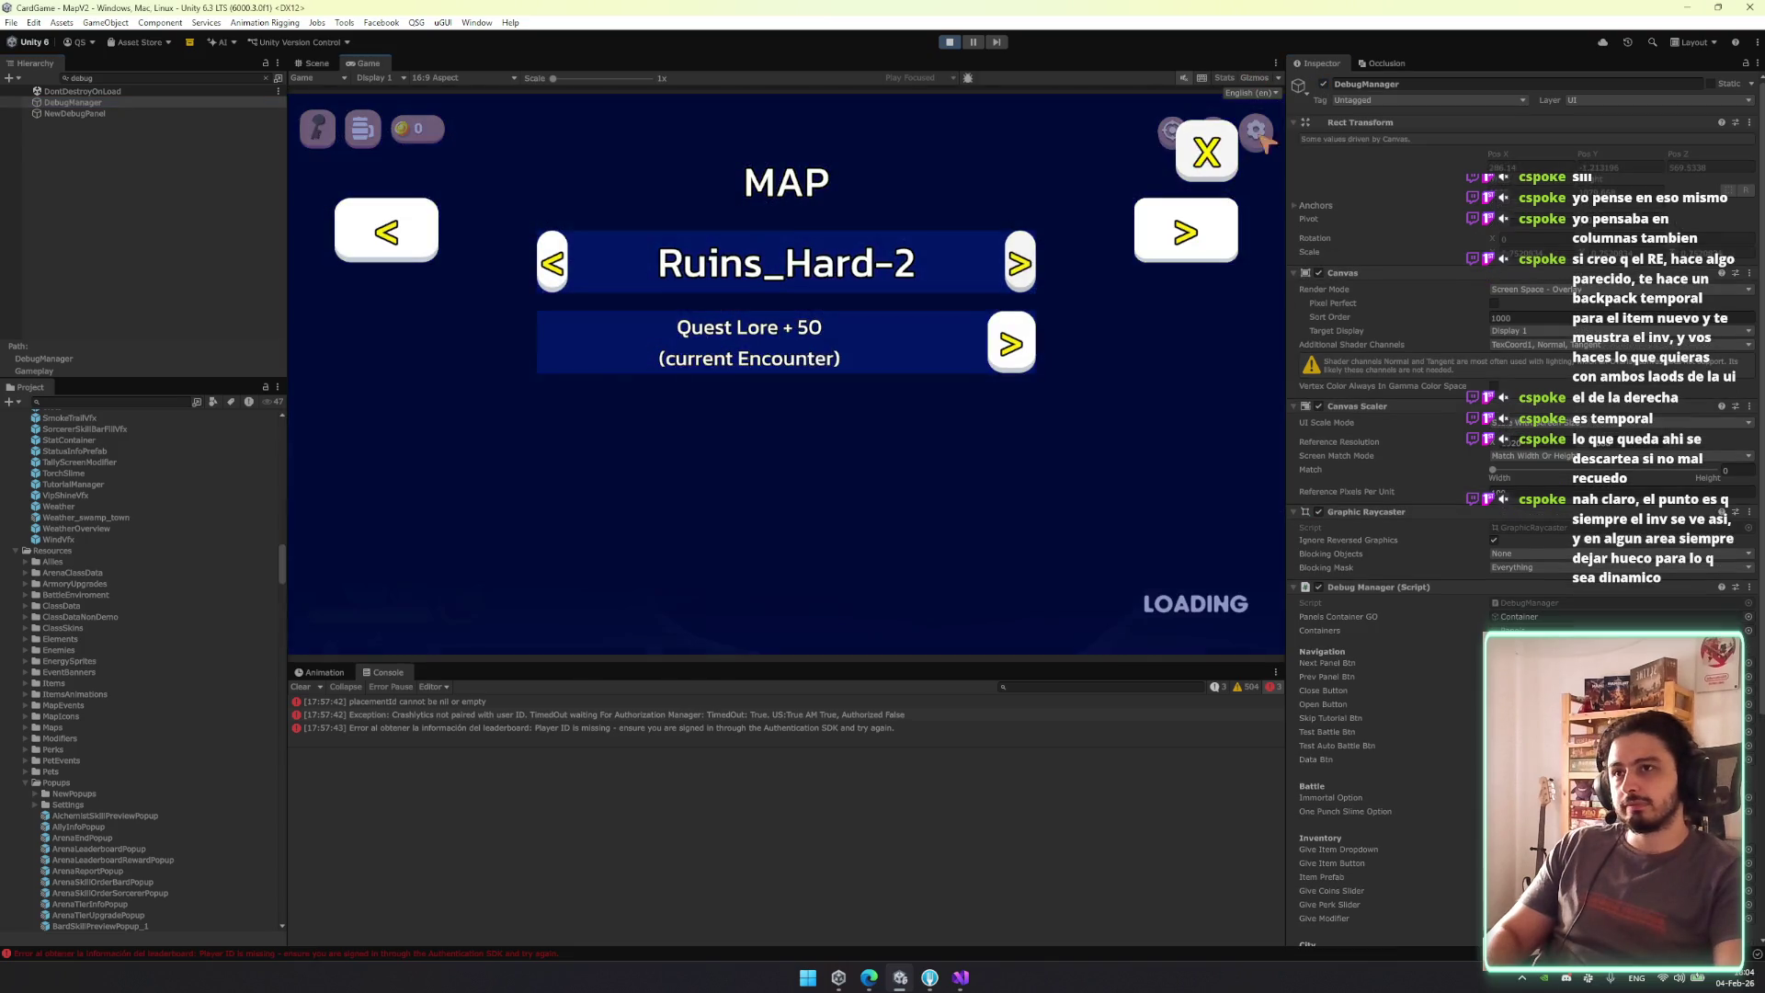
pyautogui.hotkey('alt', 'shift', 'a')
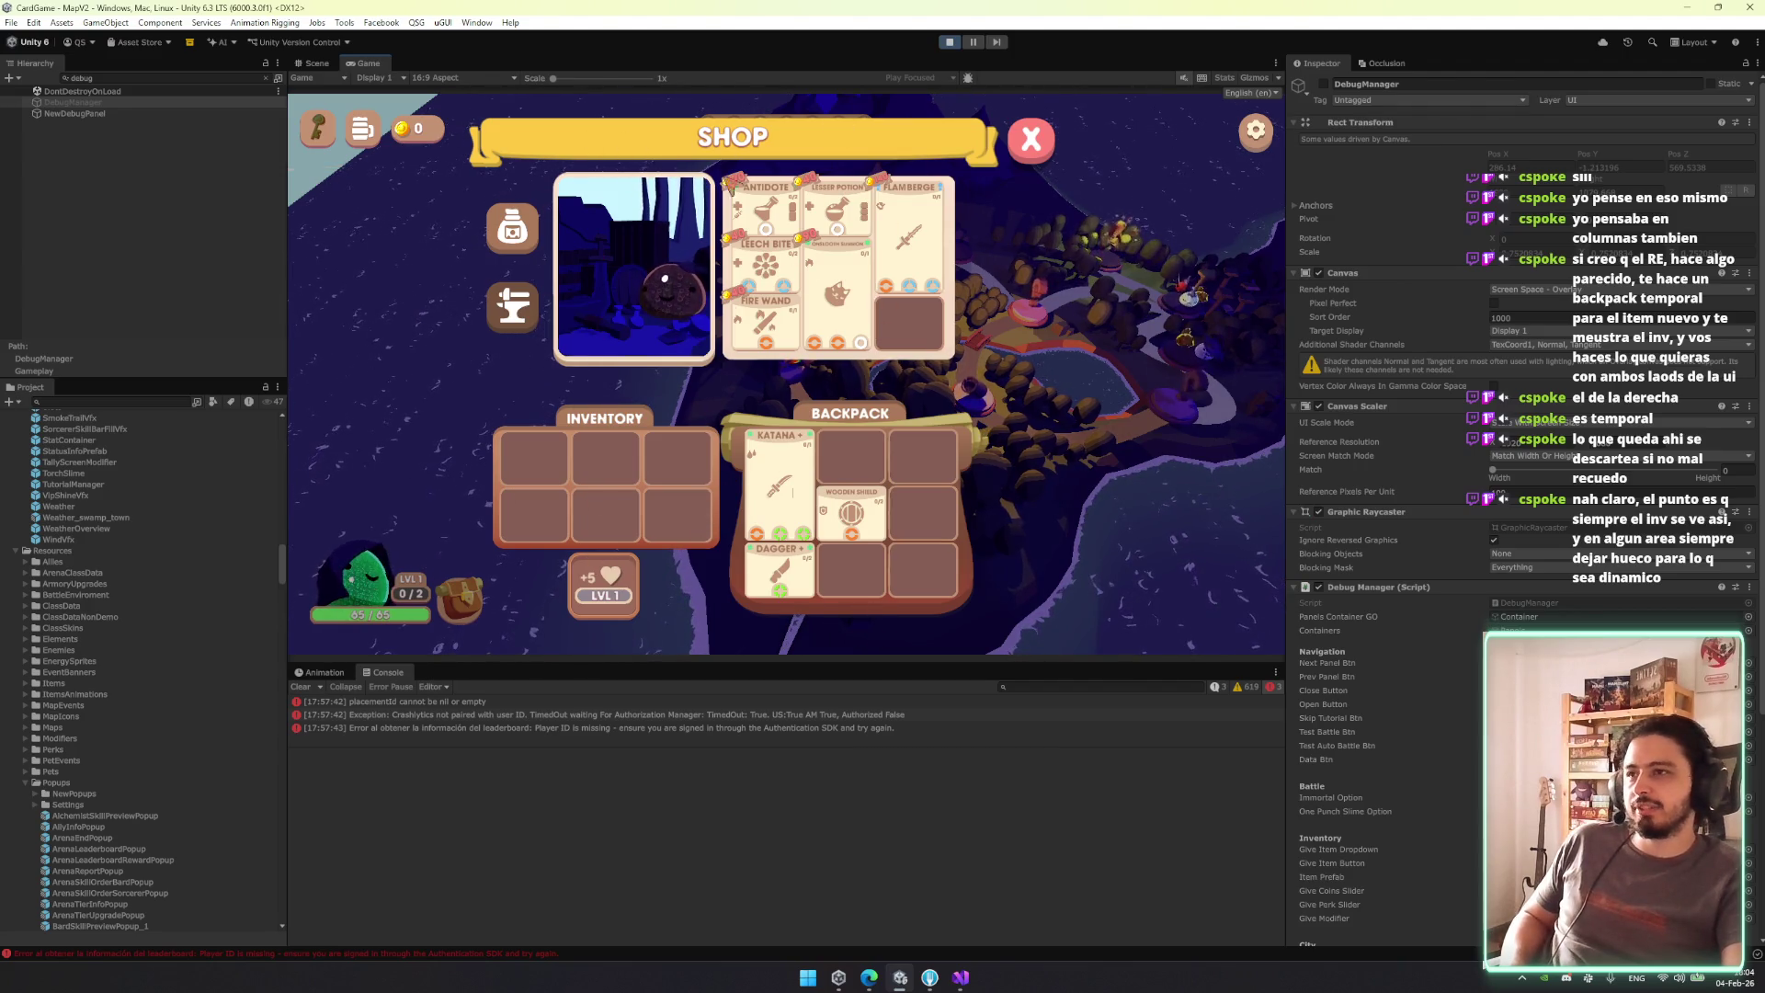
# Open the shop's upgrade panel and place the Wooden Shield in the upgrade slot.
pyautogui.moveTo(893, 508)
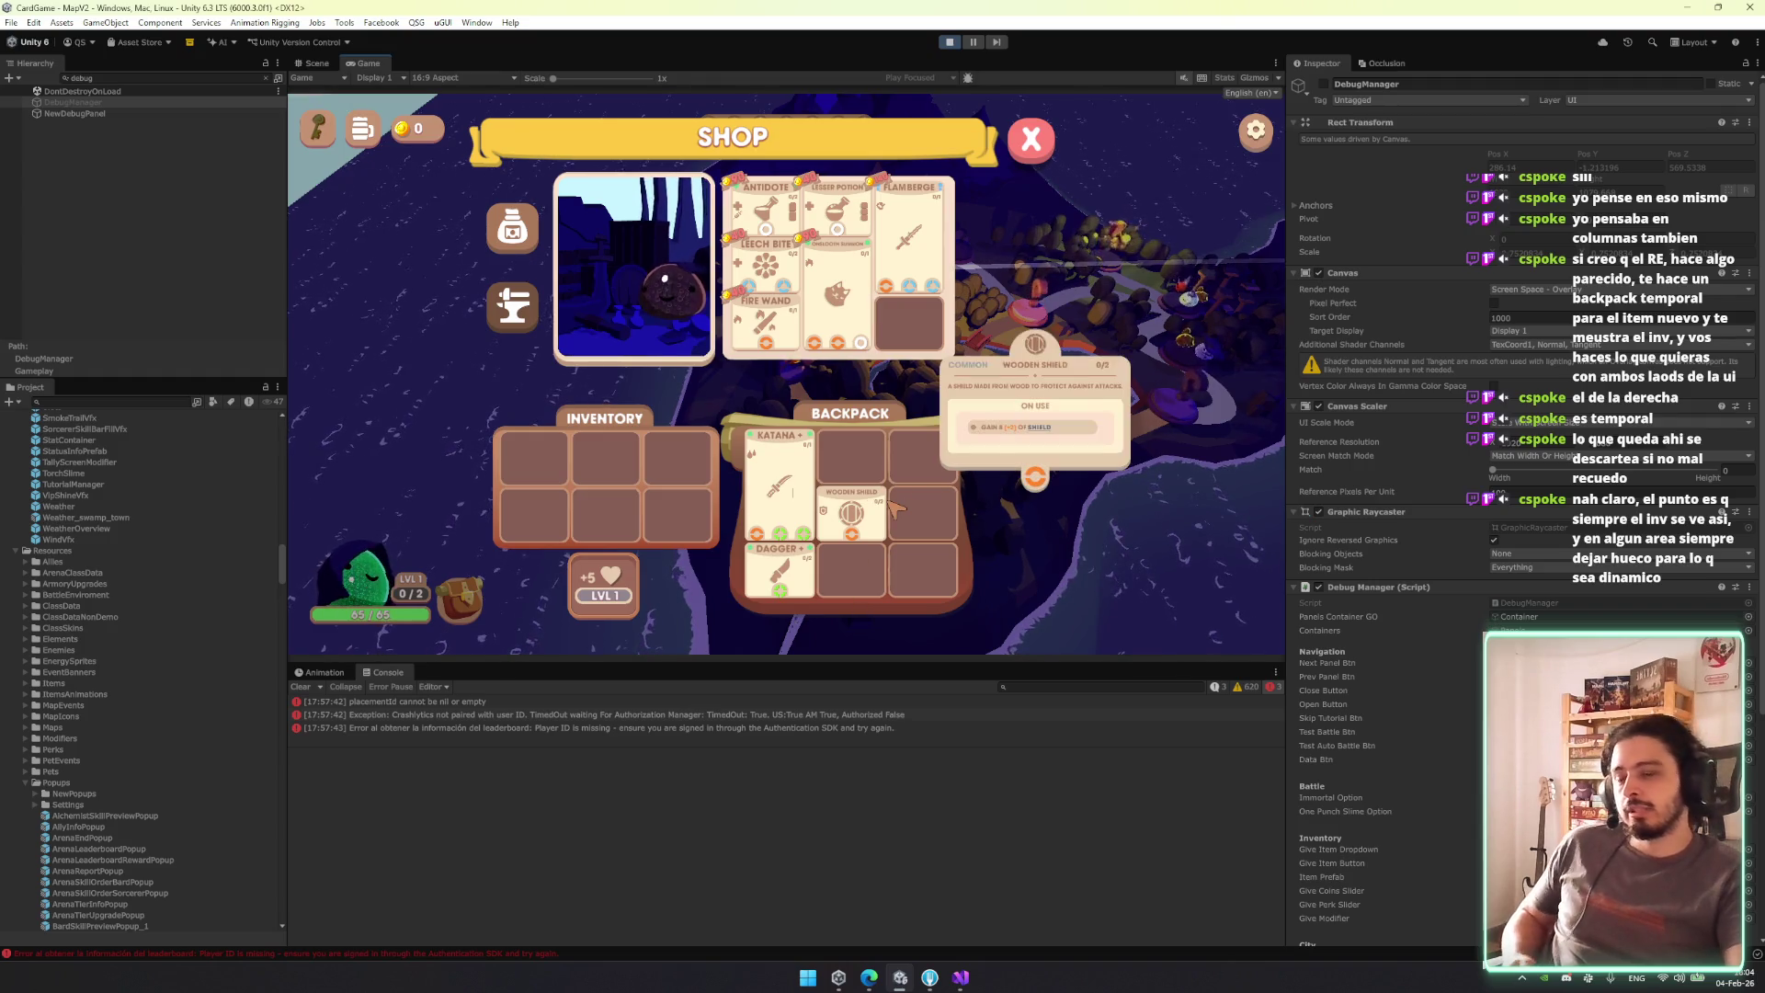
pyautogui.moveTo(875, 315)
pyautogui.moveTo(906, 259)
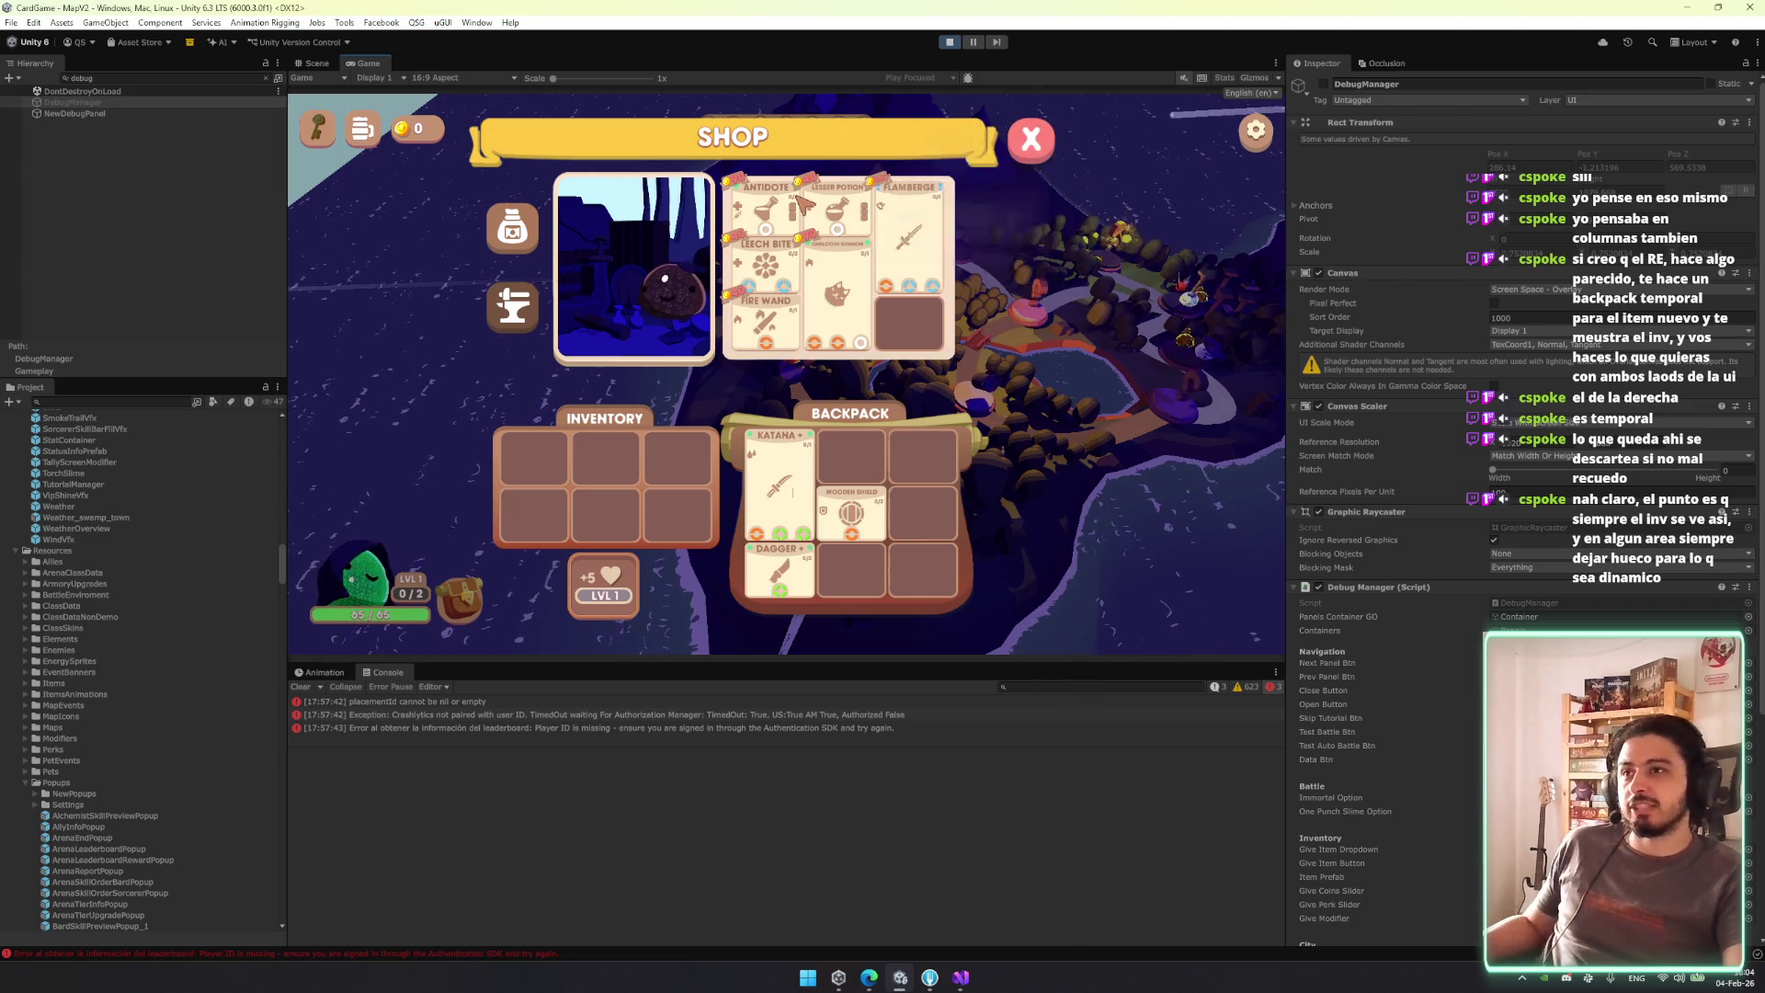
pyautogui.moveTo(800, 207)
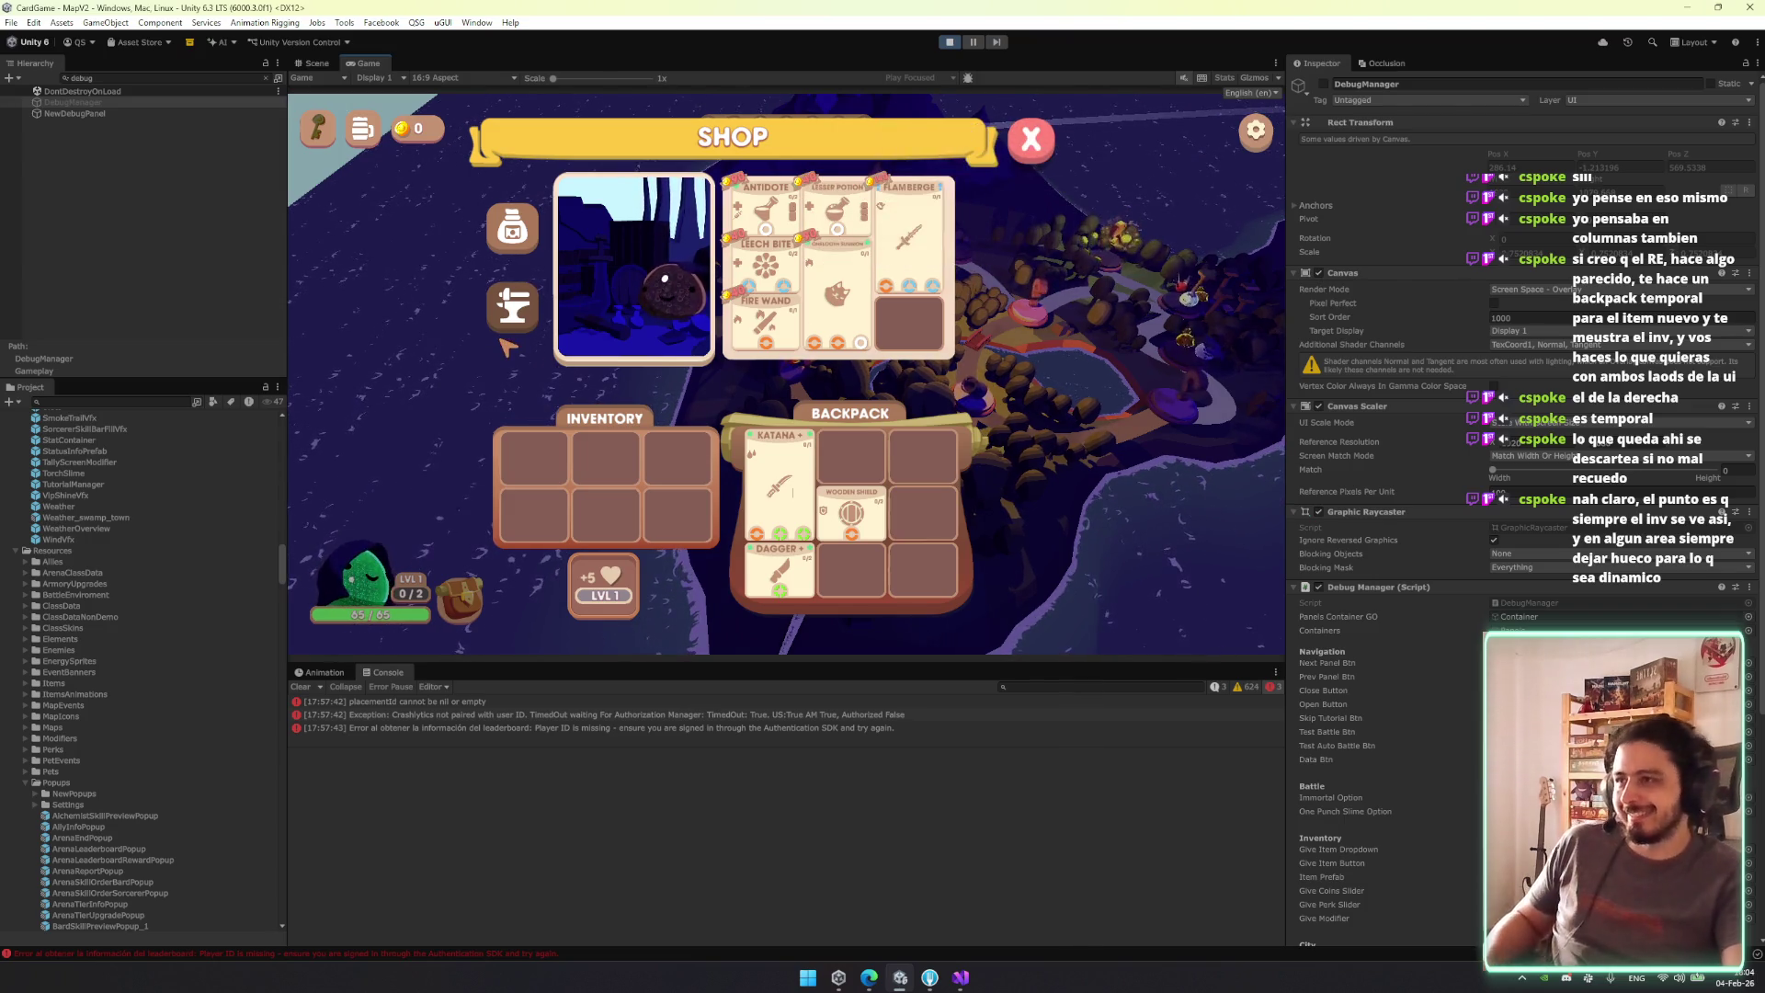
pyautogui.click(509, 322)
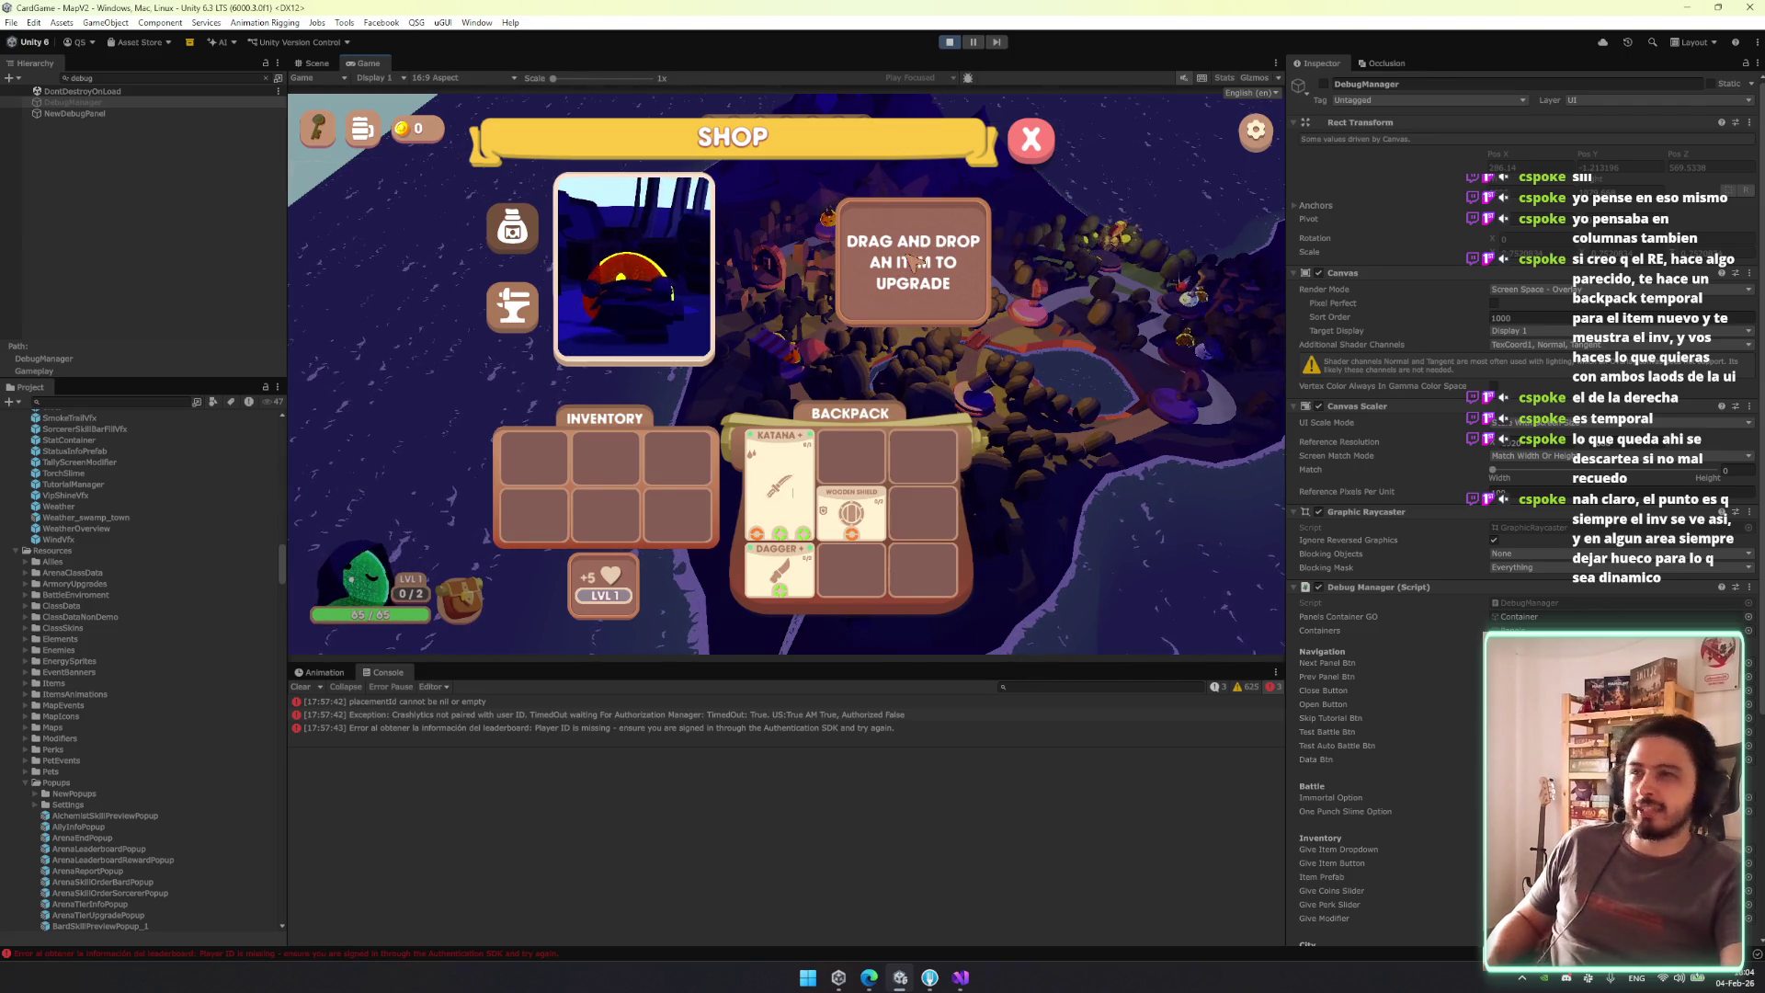
pyautogui.moveTo(780, 478); pyautogui.dragTo(913, 267)
pyautogui.moveTo(851, 515)
pyautogui.mouseDown()
pyautogui.moveTo(913, 266)
pyautogui.moveTo(827, 404)
pyautogui.moveTo(851, 504)
pyautogui.mouseUp()
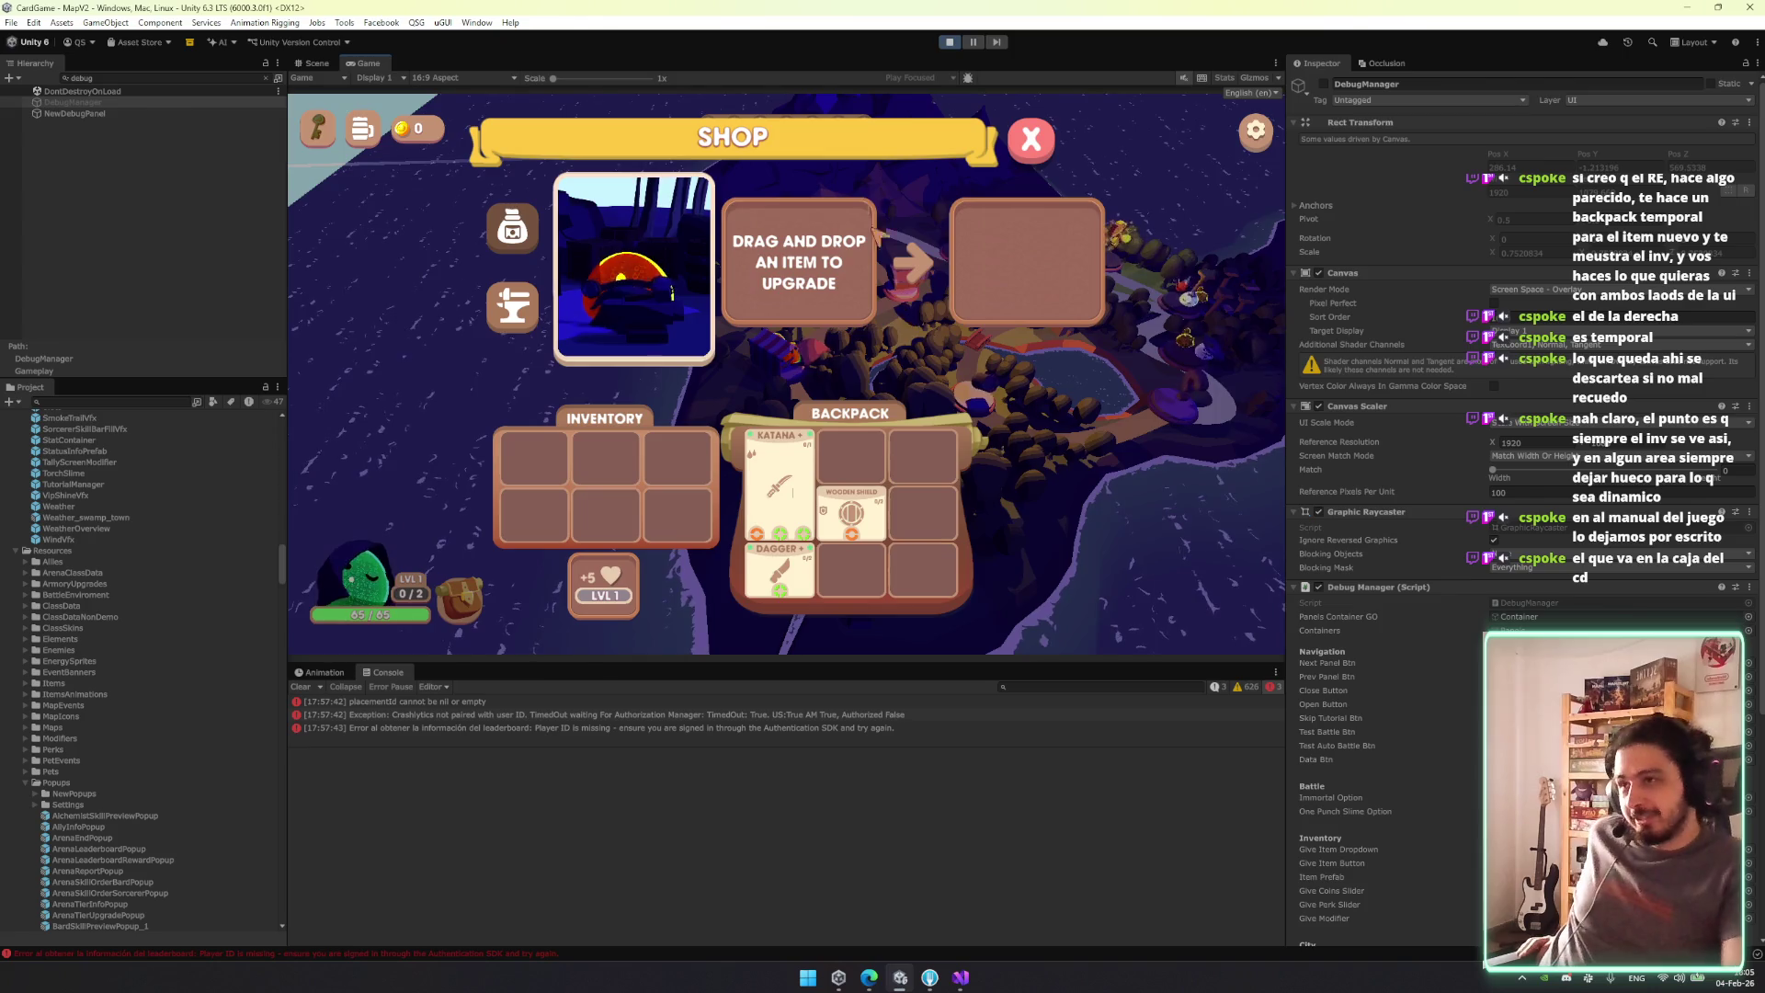
# Toggle between the upgrade panel and item list, ending on the shop's item list.
pyautogui.click(531, 238)
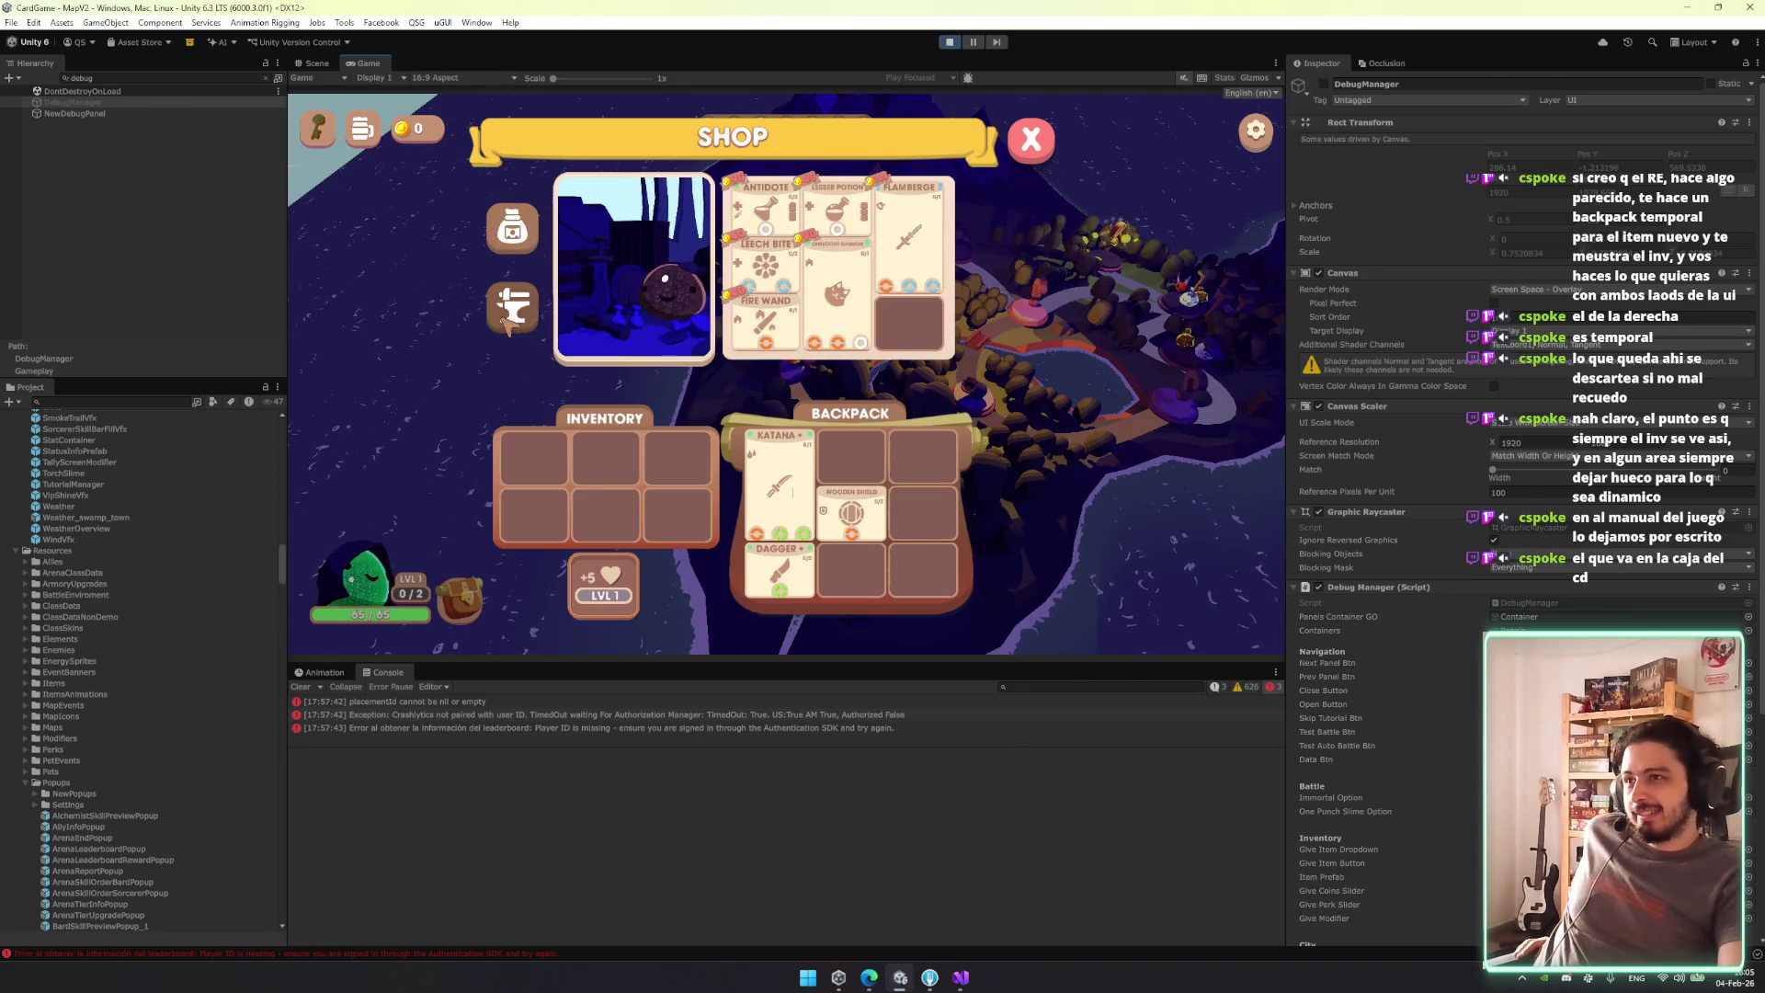
pyautogui.click(497, 207)
pyautogui.click(509, 232)
pyautogui.click(540, 320)
pyautogui.click(535, 323)
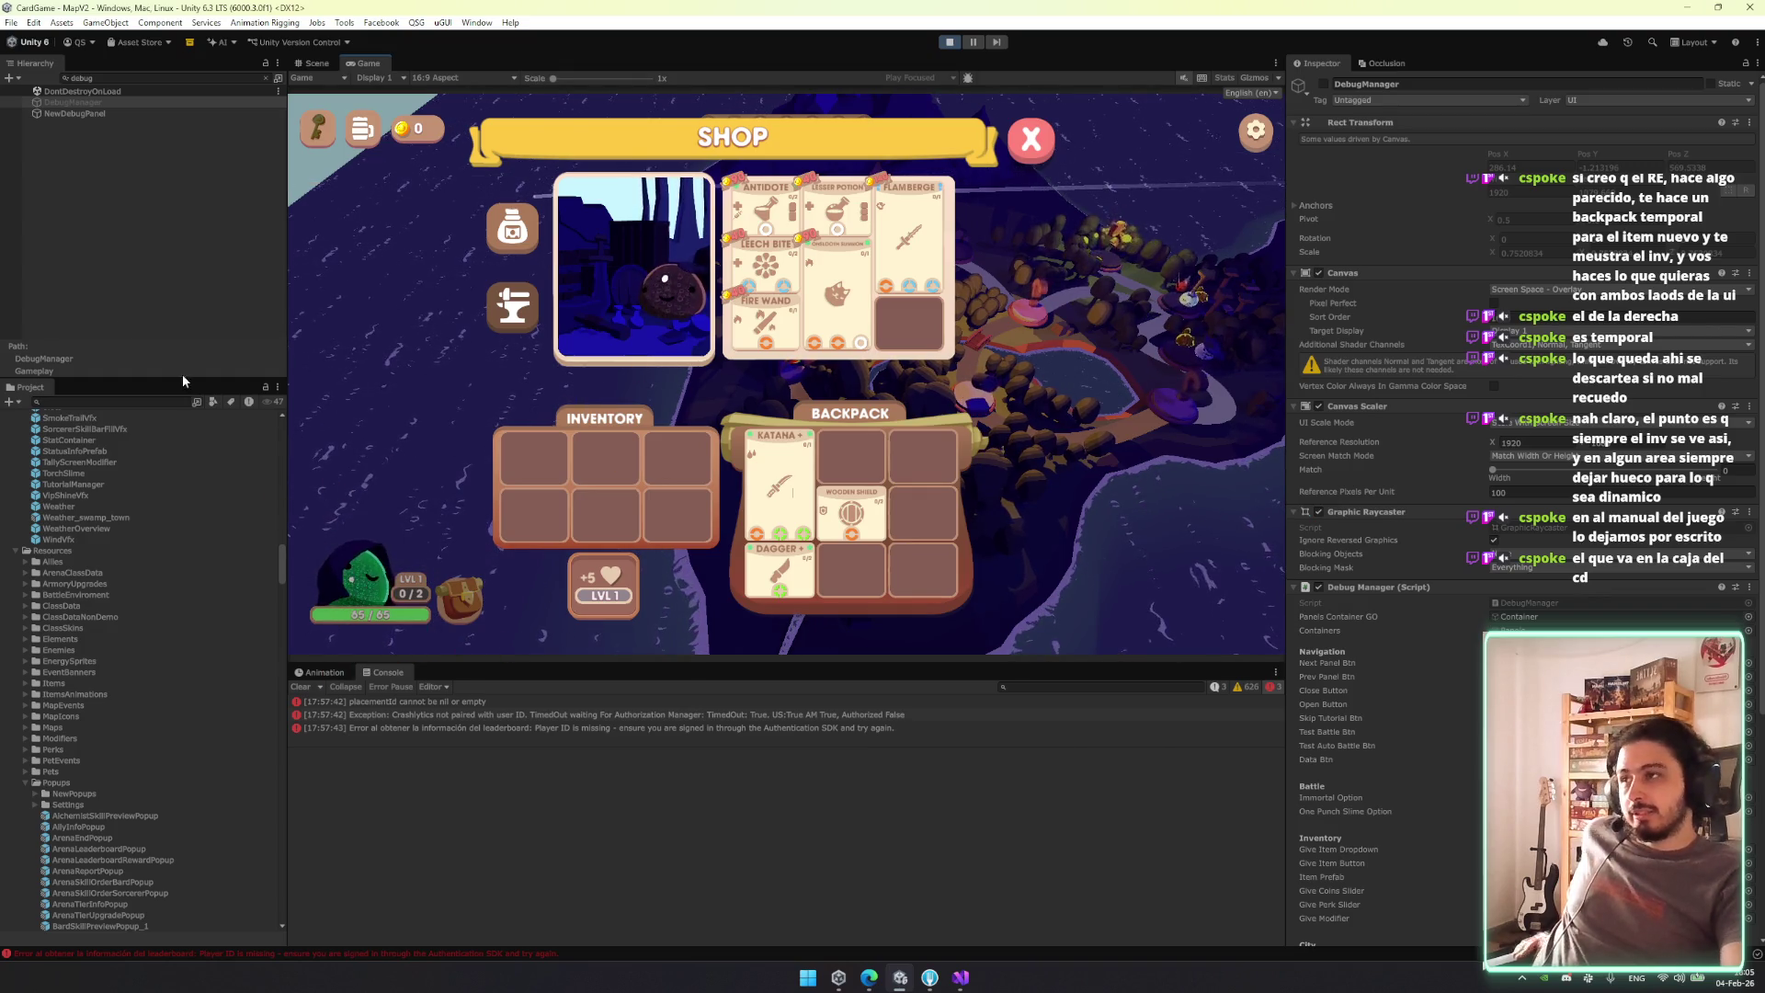
# Find CharacterInfo with a 'ter' Hierarchy search, select it, and clear the search.
pyautogui.click(117, 79)
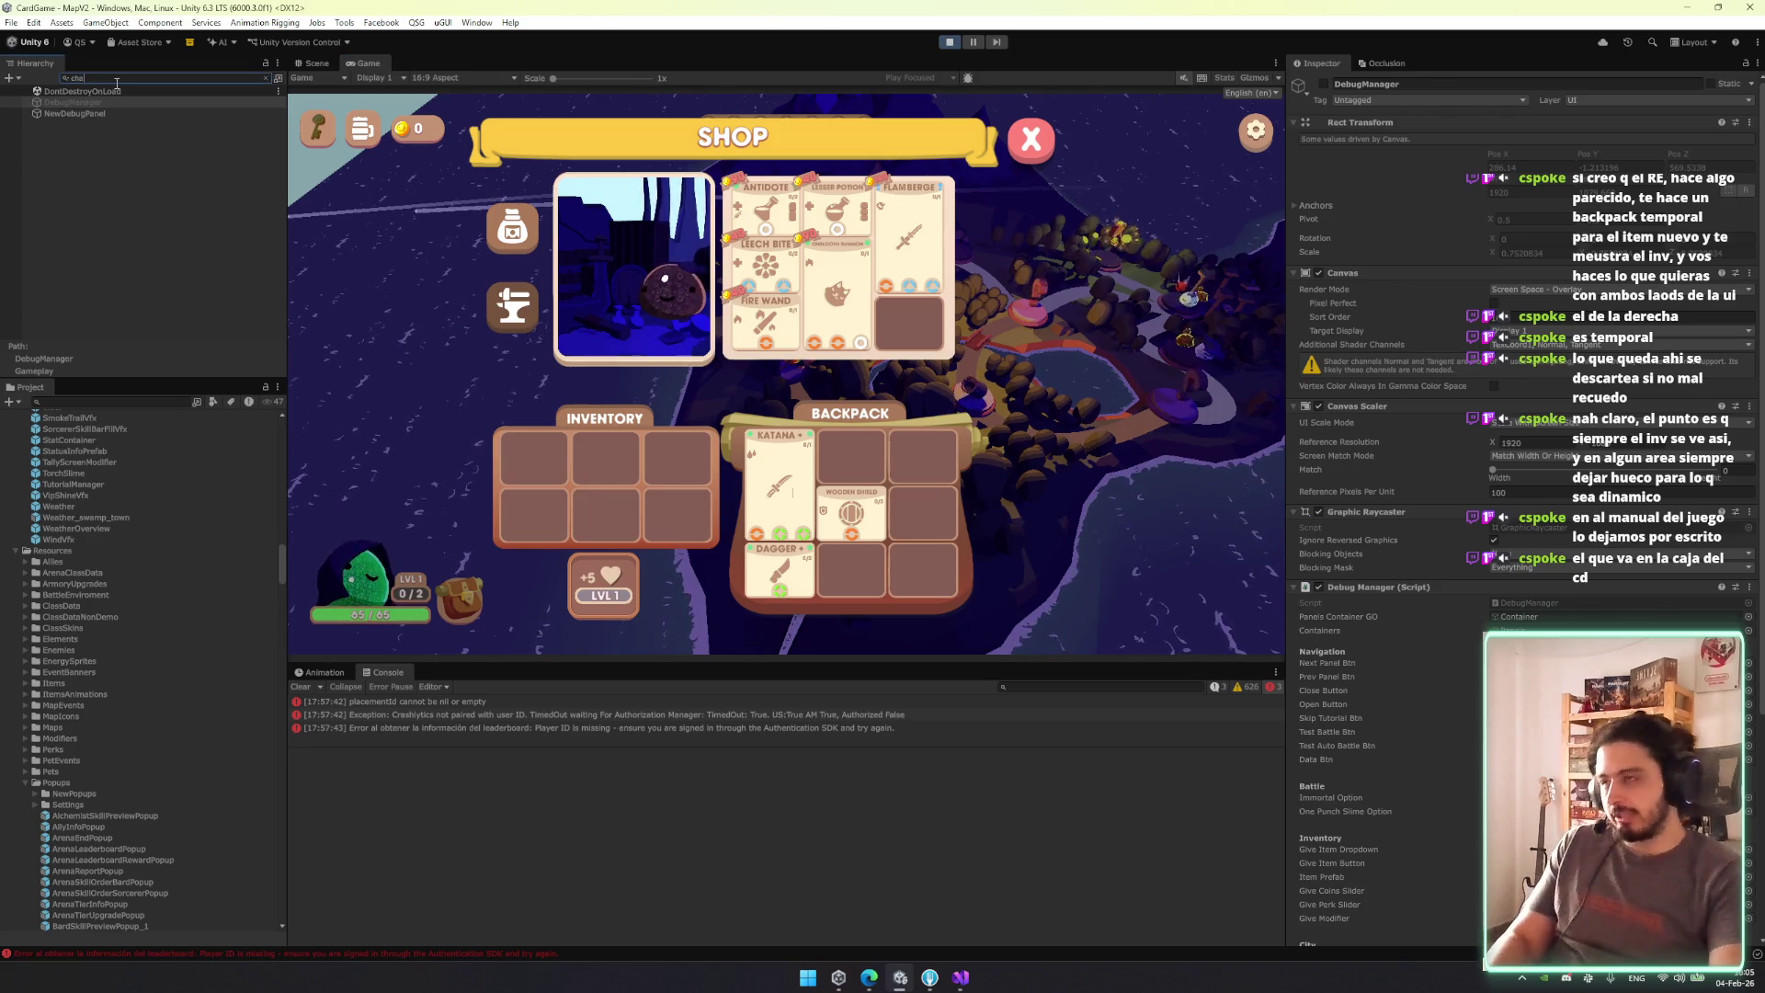
pyautogui.write('racter')
pyautogui.click(129, 113)
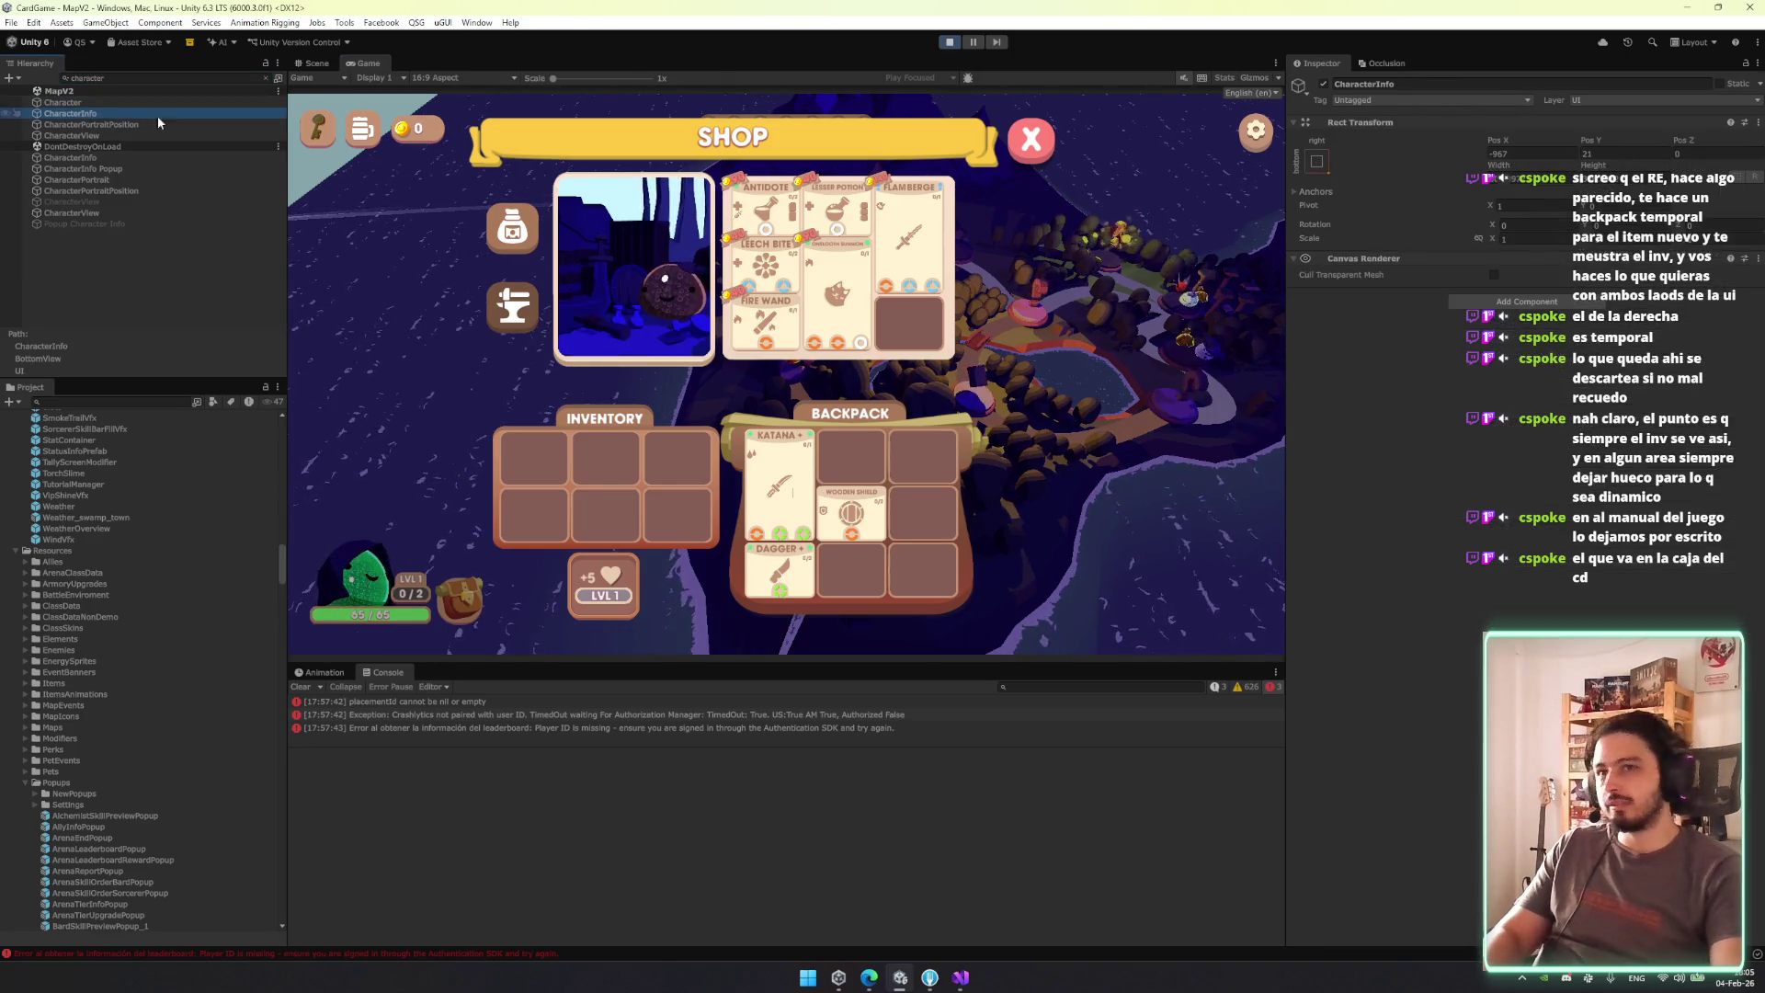
pyautogui.click(265, 78)
pyautogui.click(1343, 99)
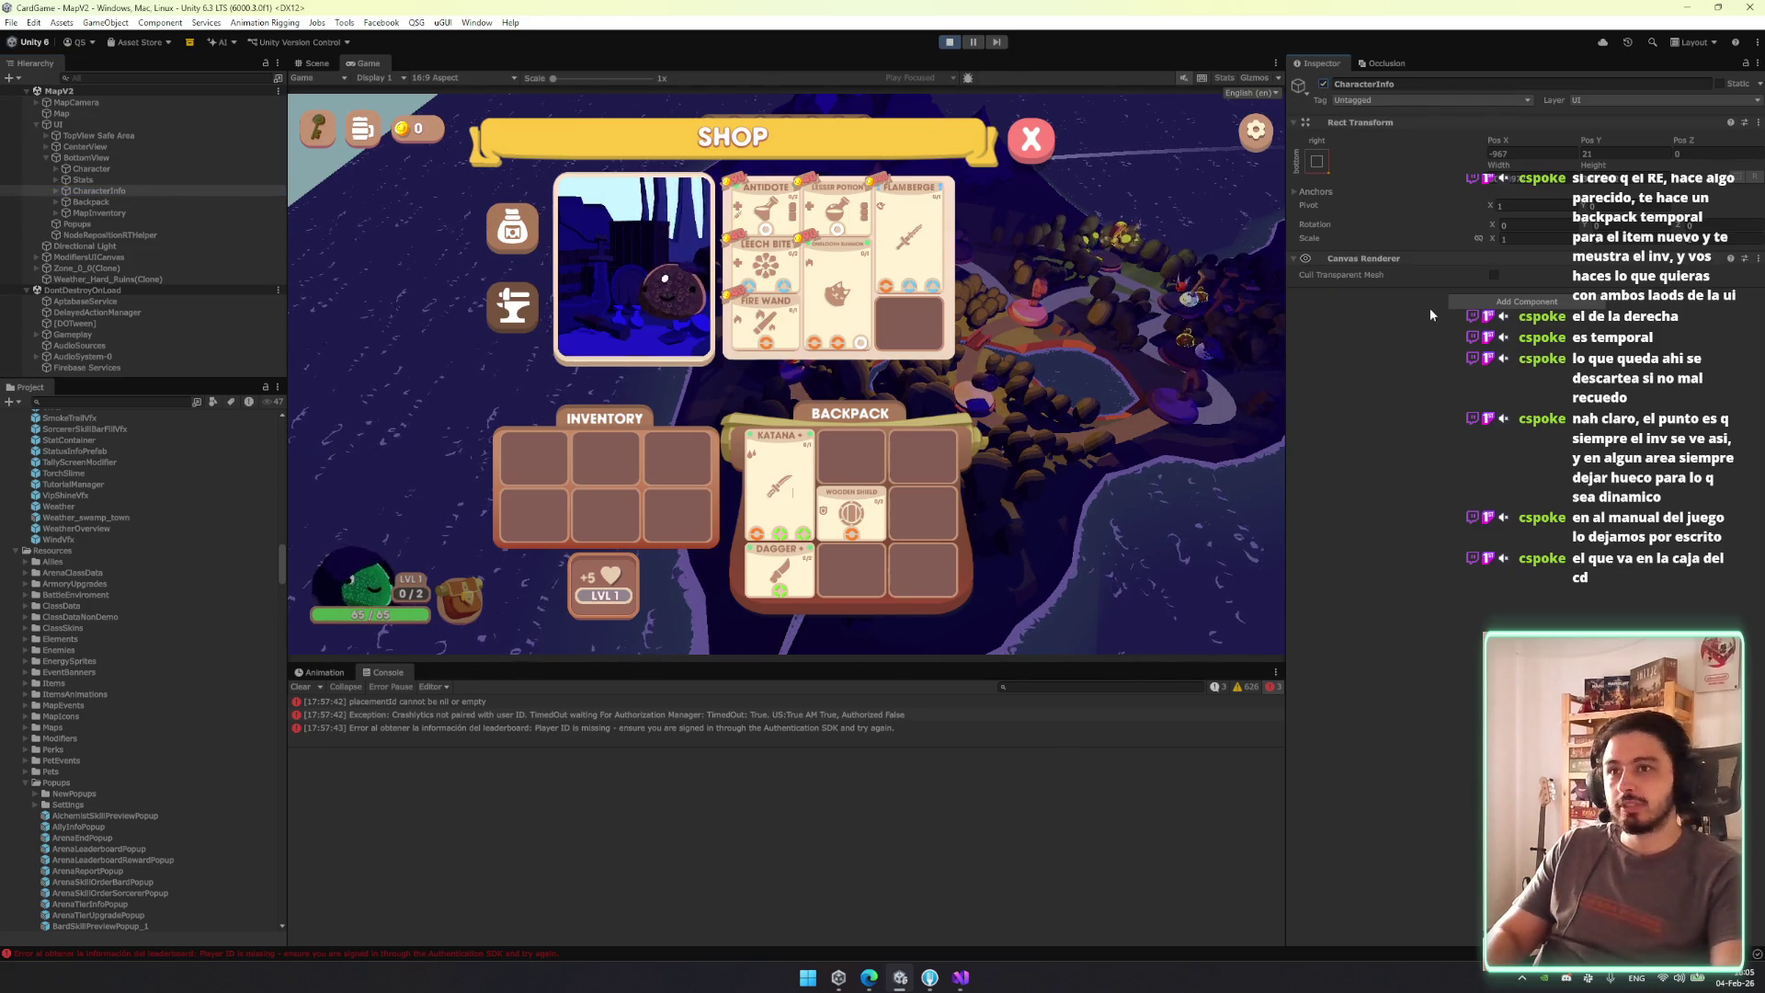
pyautogui.click(1505, 303)
pyautogui.write('canvas')
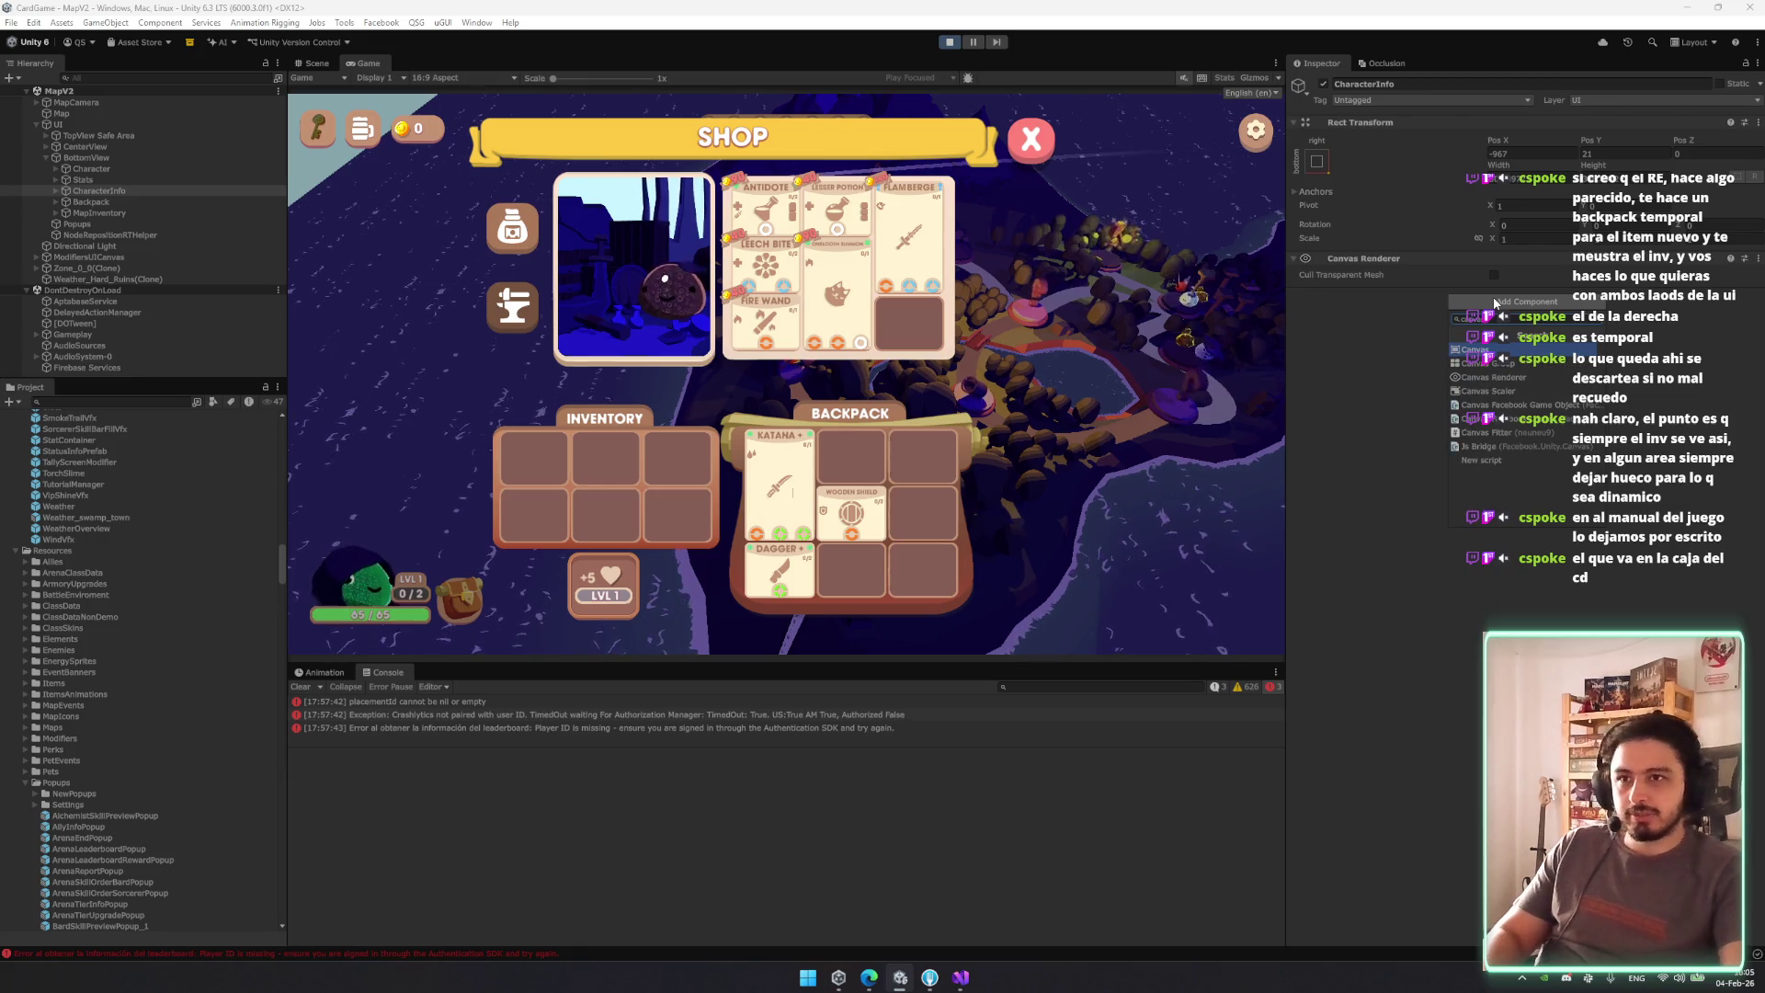
pyautogui.press('Up')
pyautogui.press('Up')
pyautogui.press('Return')
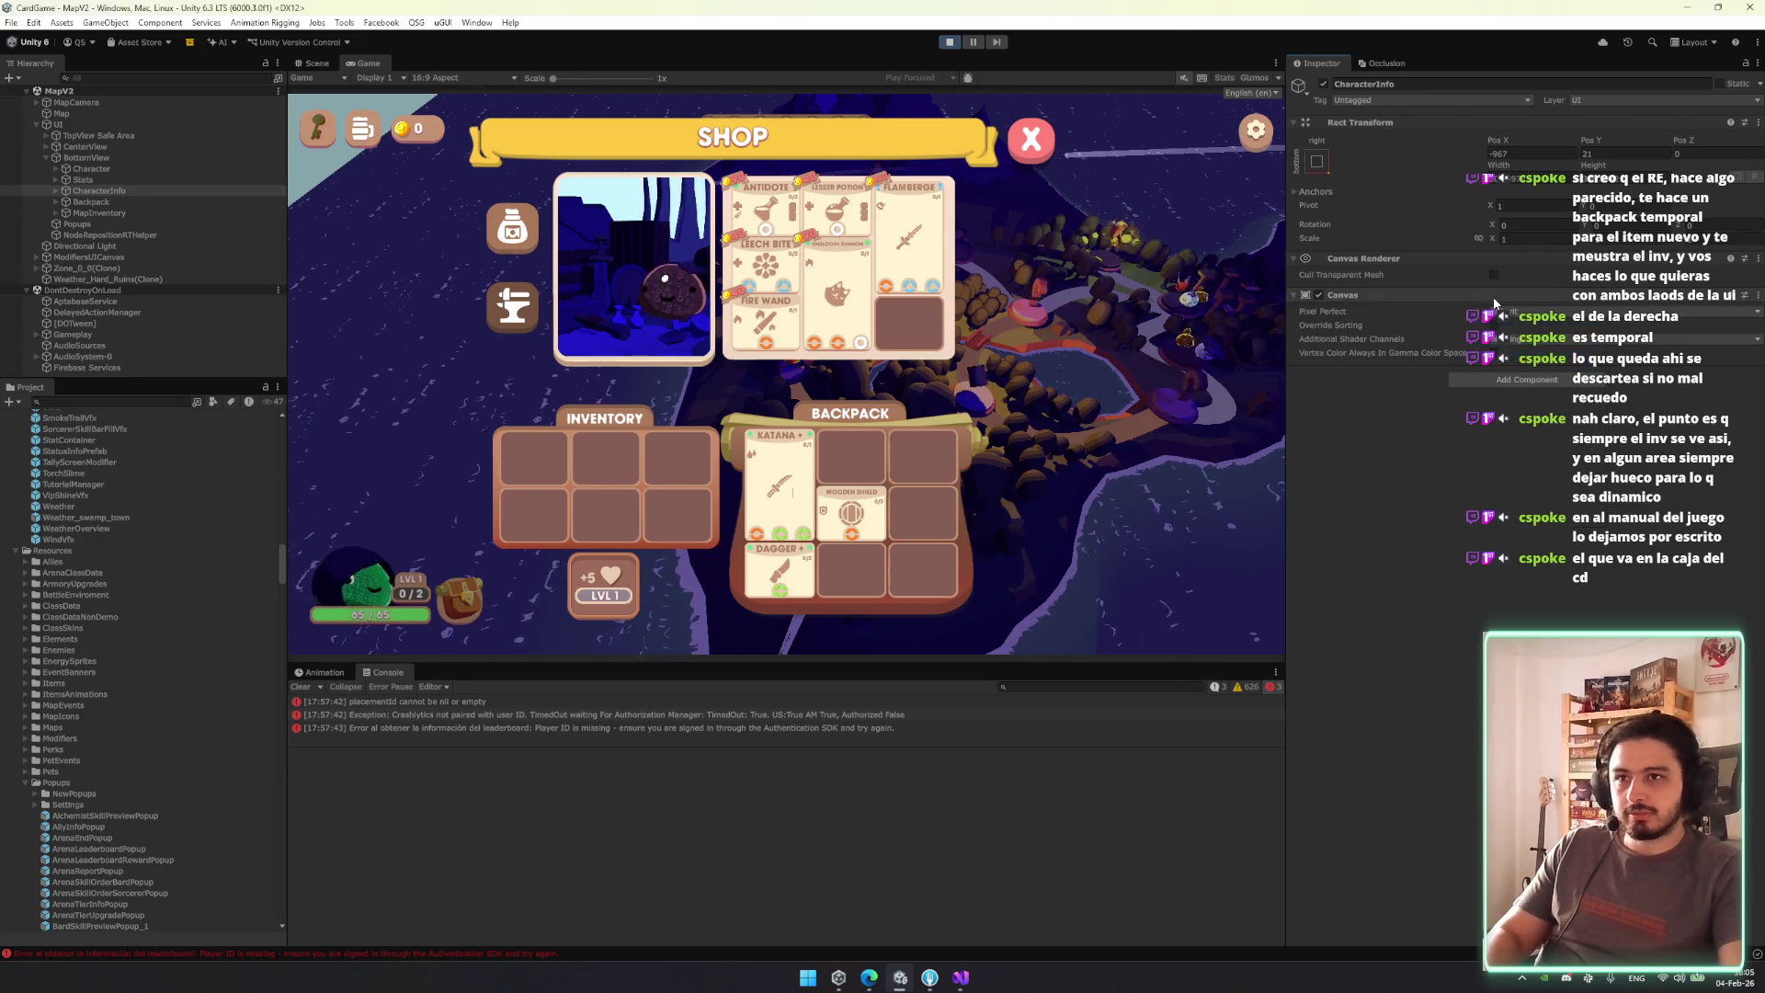
pyautogui.click(1491, 325)
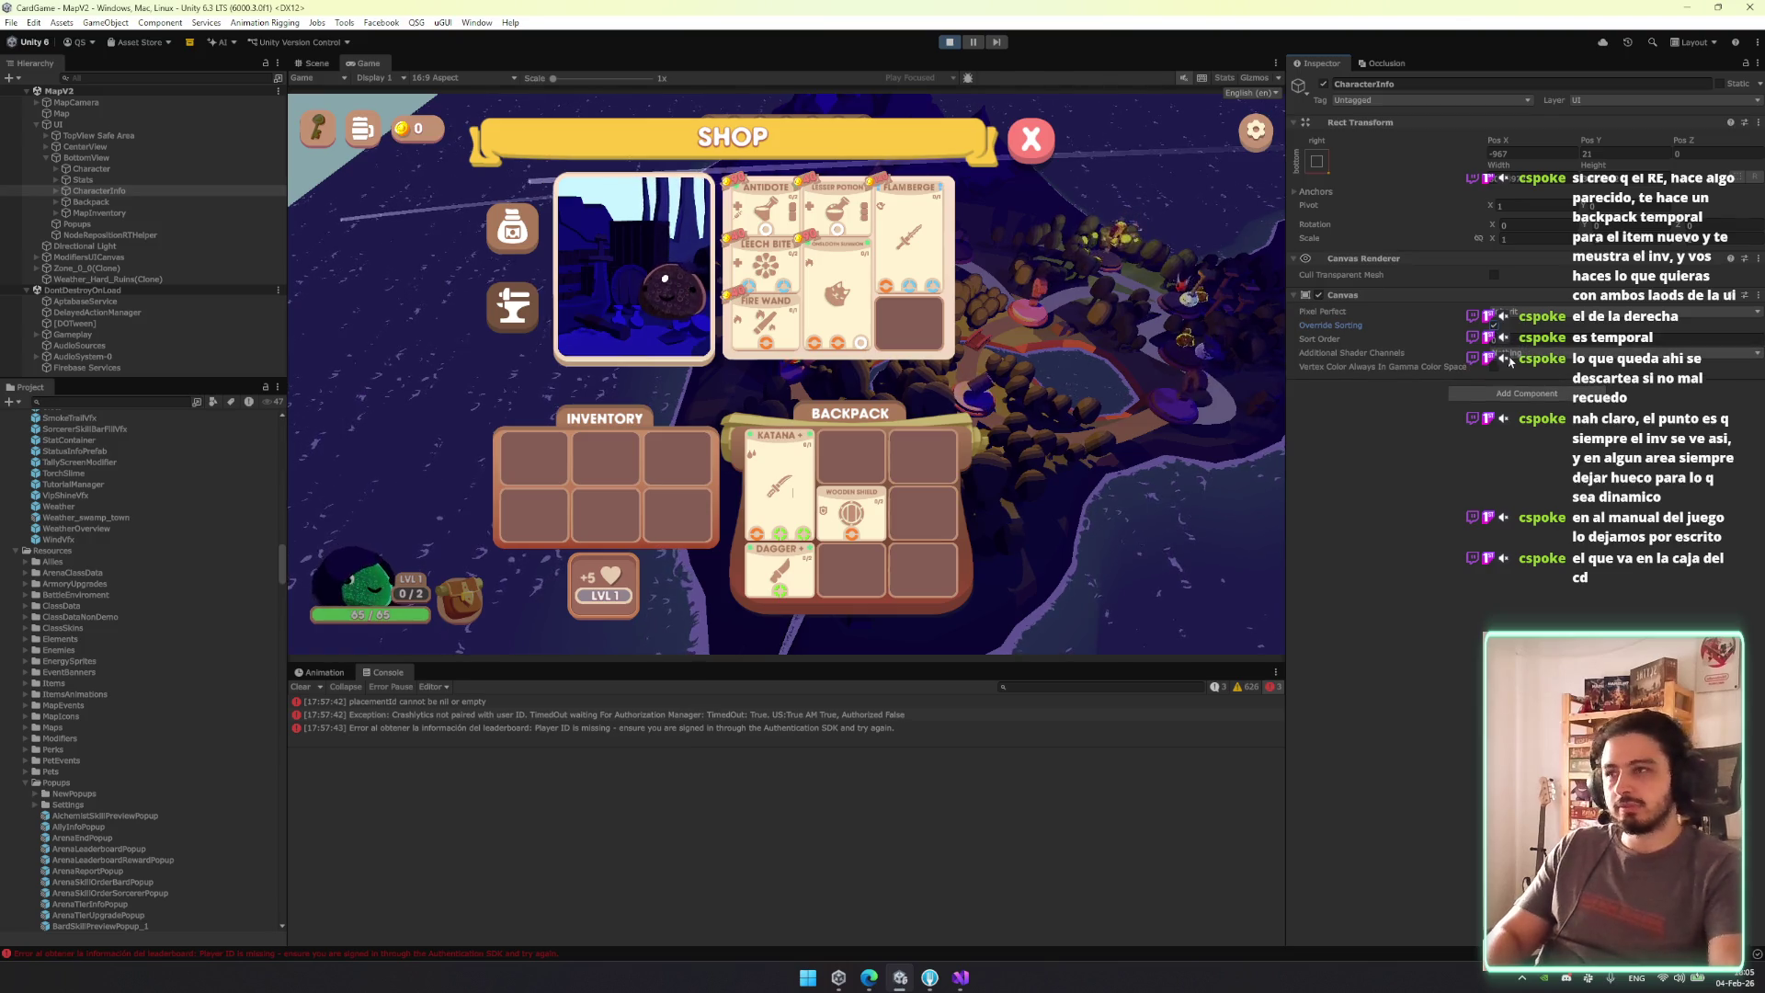
pyautogui.click(1549, 336)
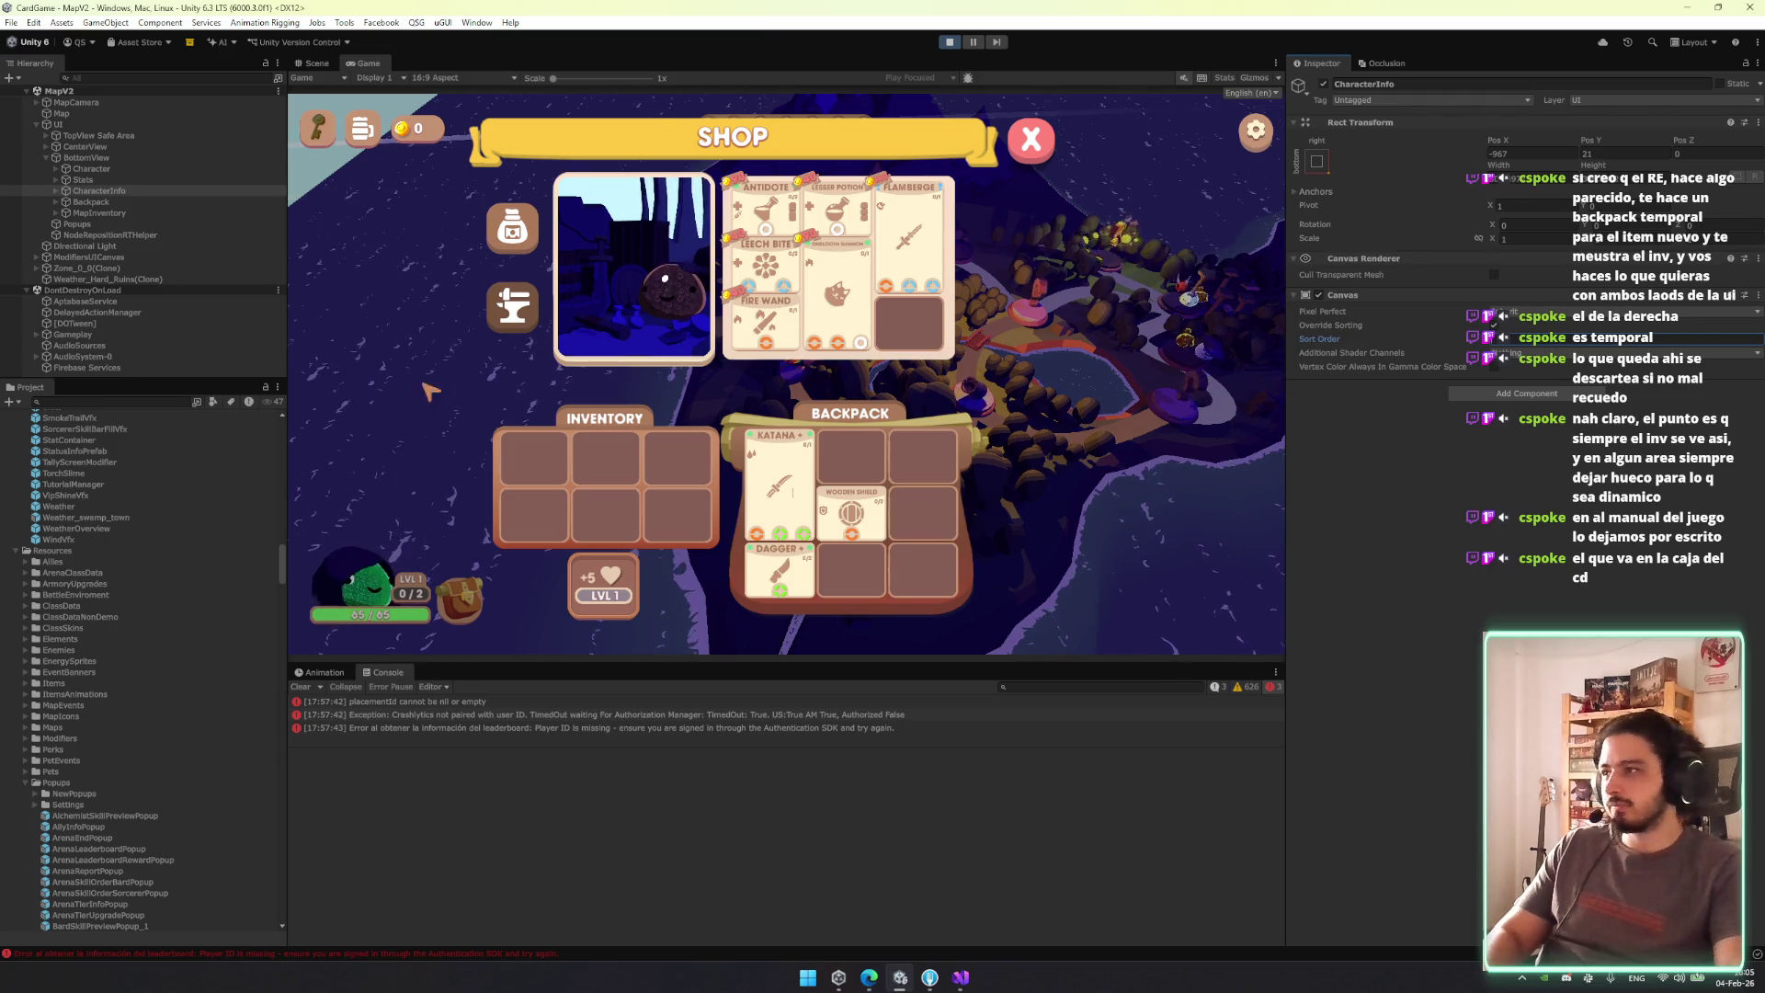
pyautogui.rightClick(1379, 297)
pyautogui.click(1416, 321)
pyautogui.click(134, 189)
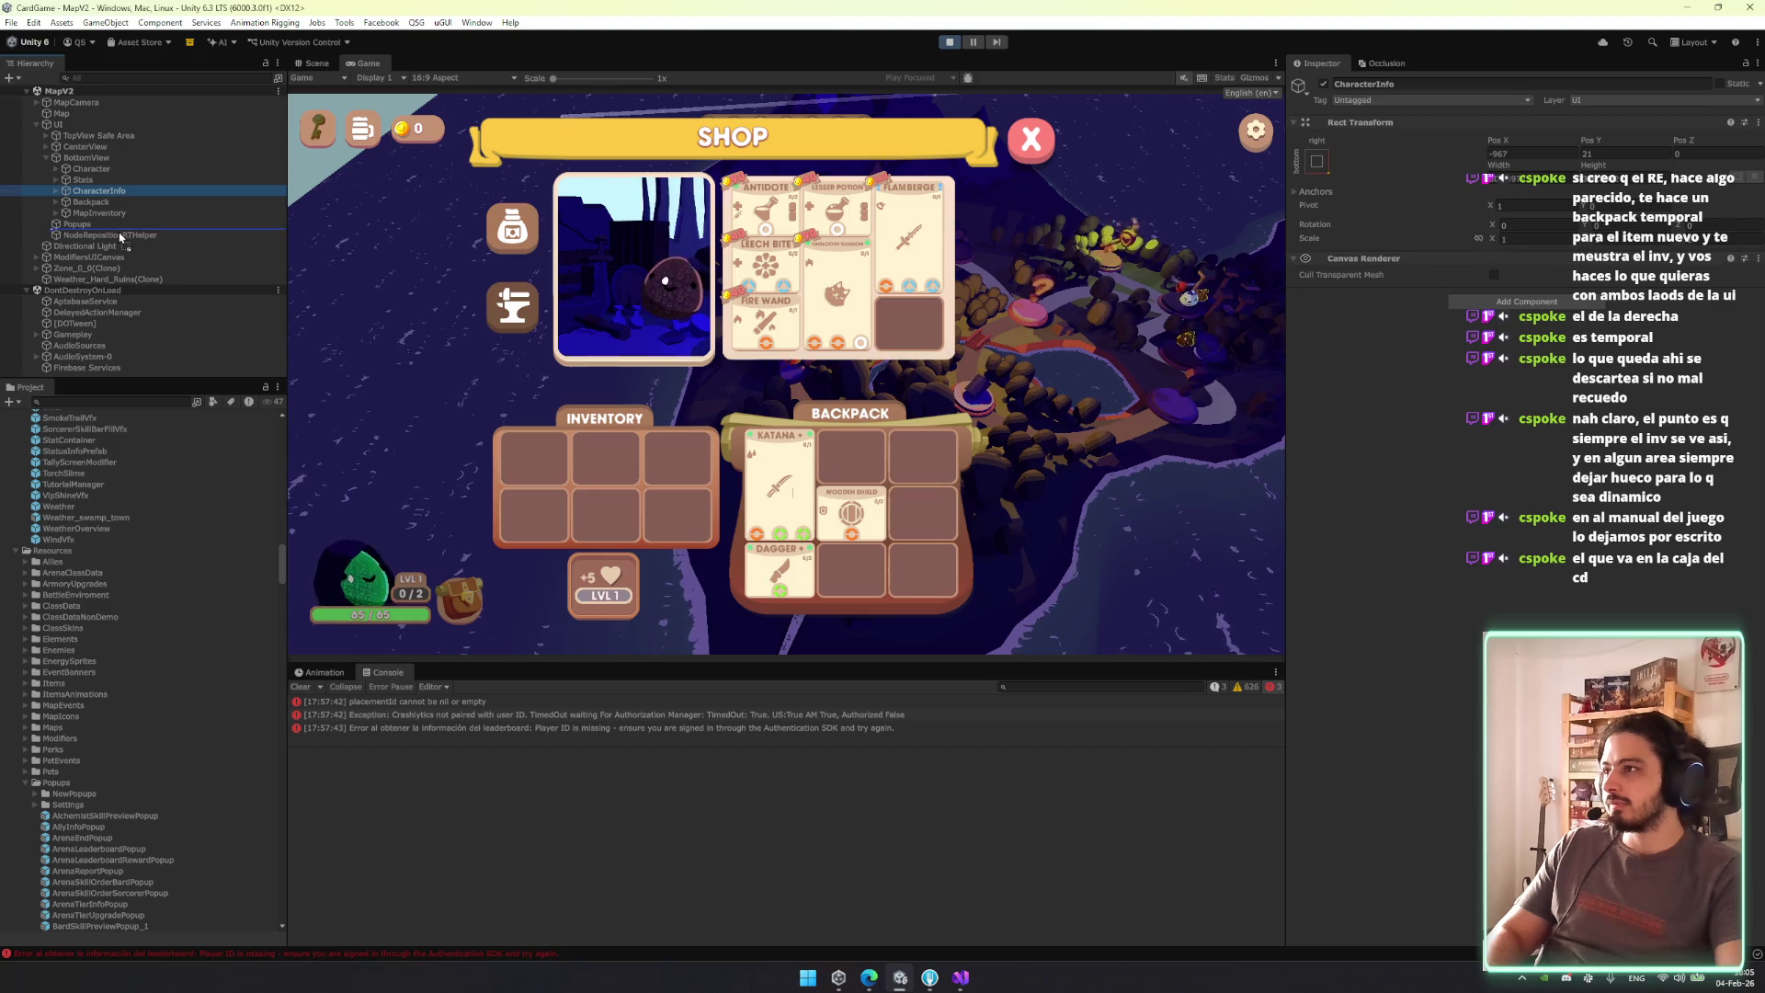
pyautogui.moveTo(121, 237)
pyautogui.mouseDown()
pyautogui.moveTo(138, 376)
pyautogui.moveTo(103, 336)
pyautogui.mouseUp()
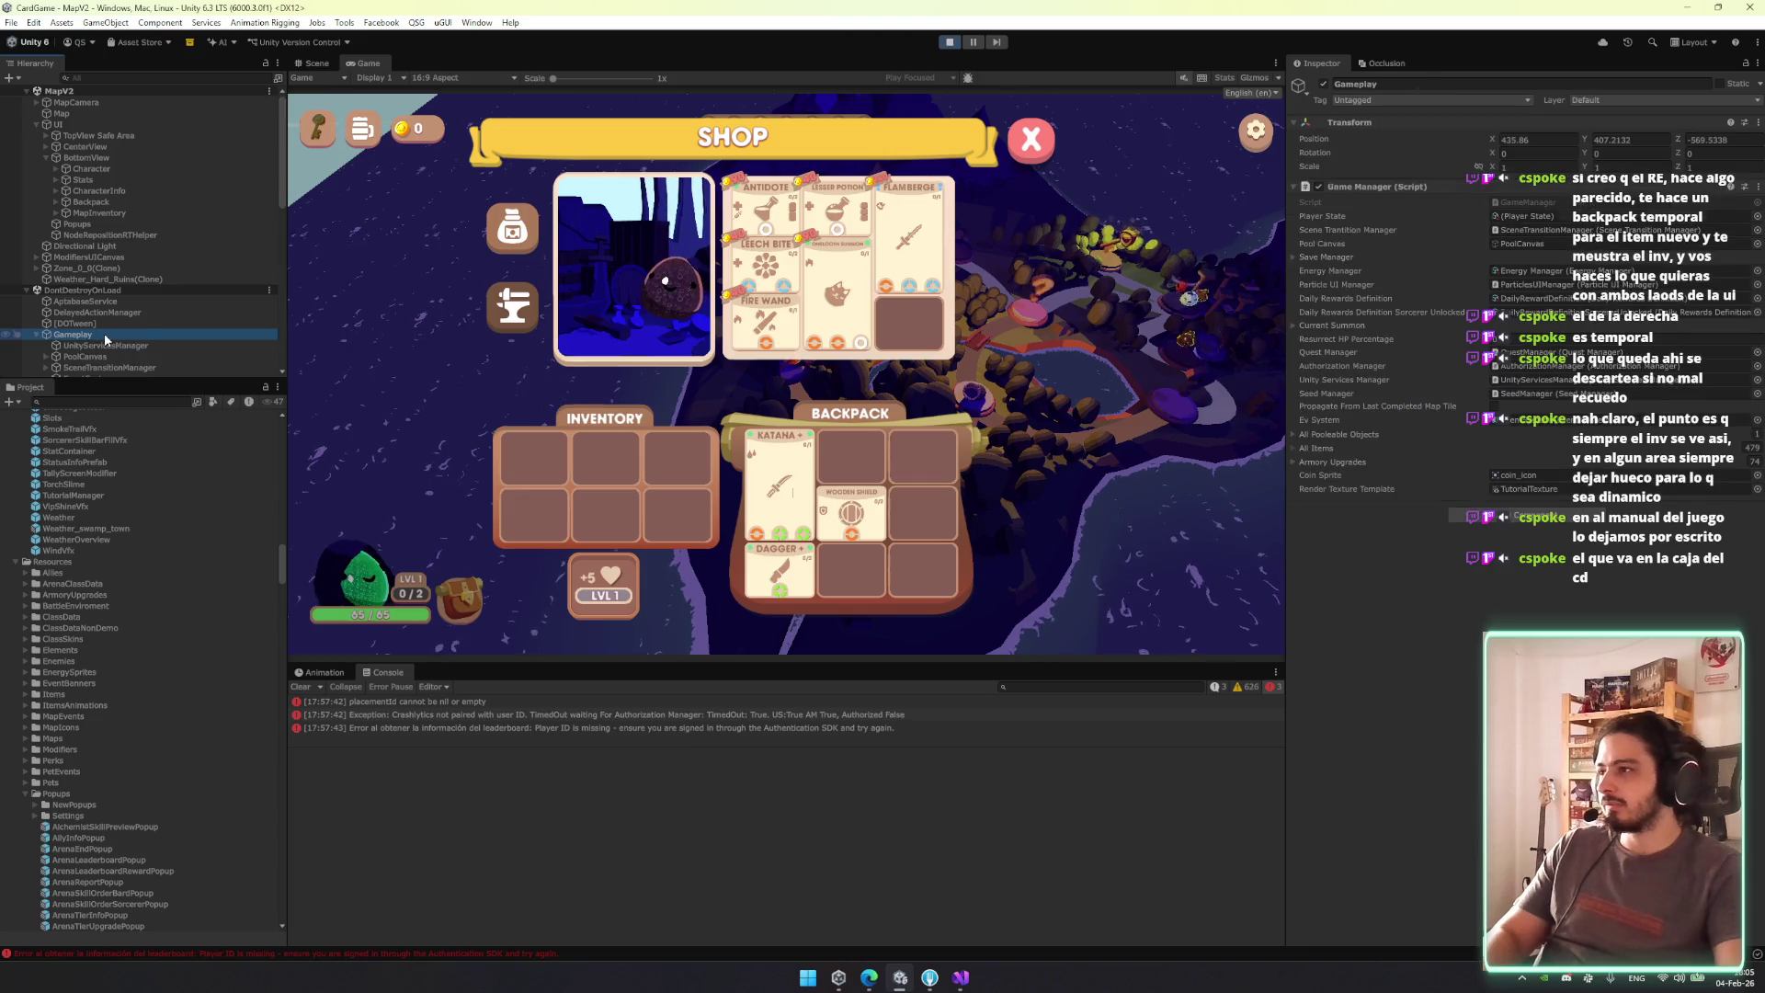
pyautogui.click(103, 333)
pyautogui.scroll(-3, 147, 308)
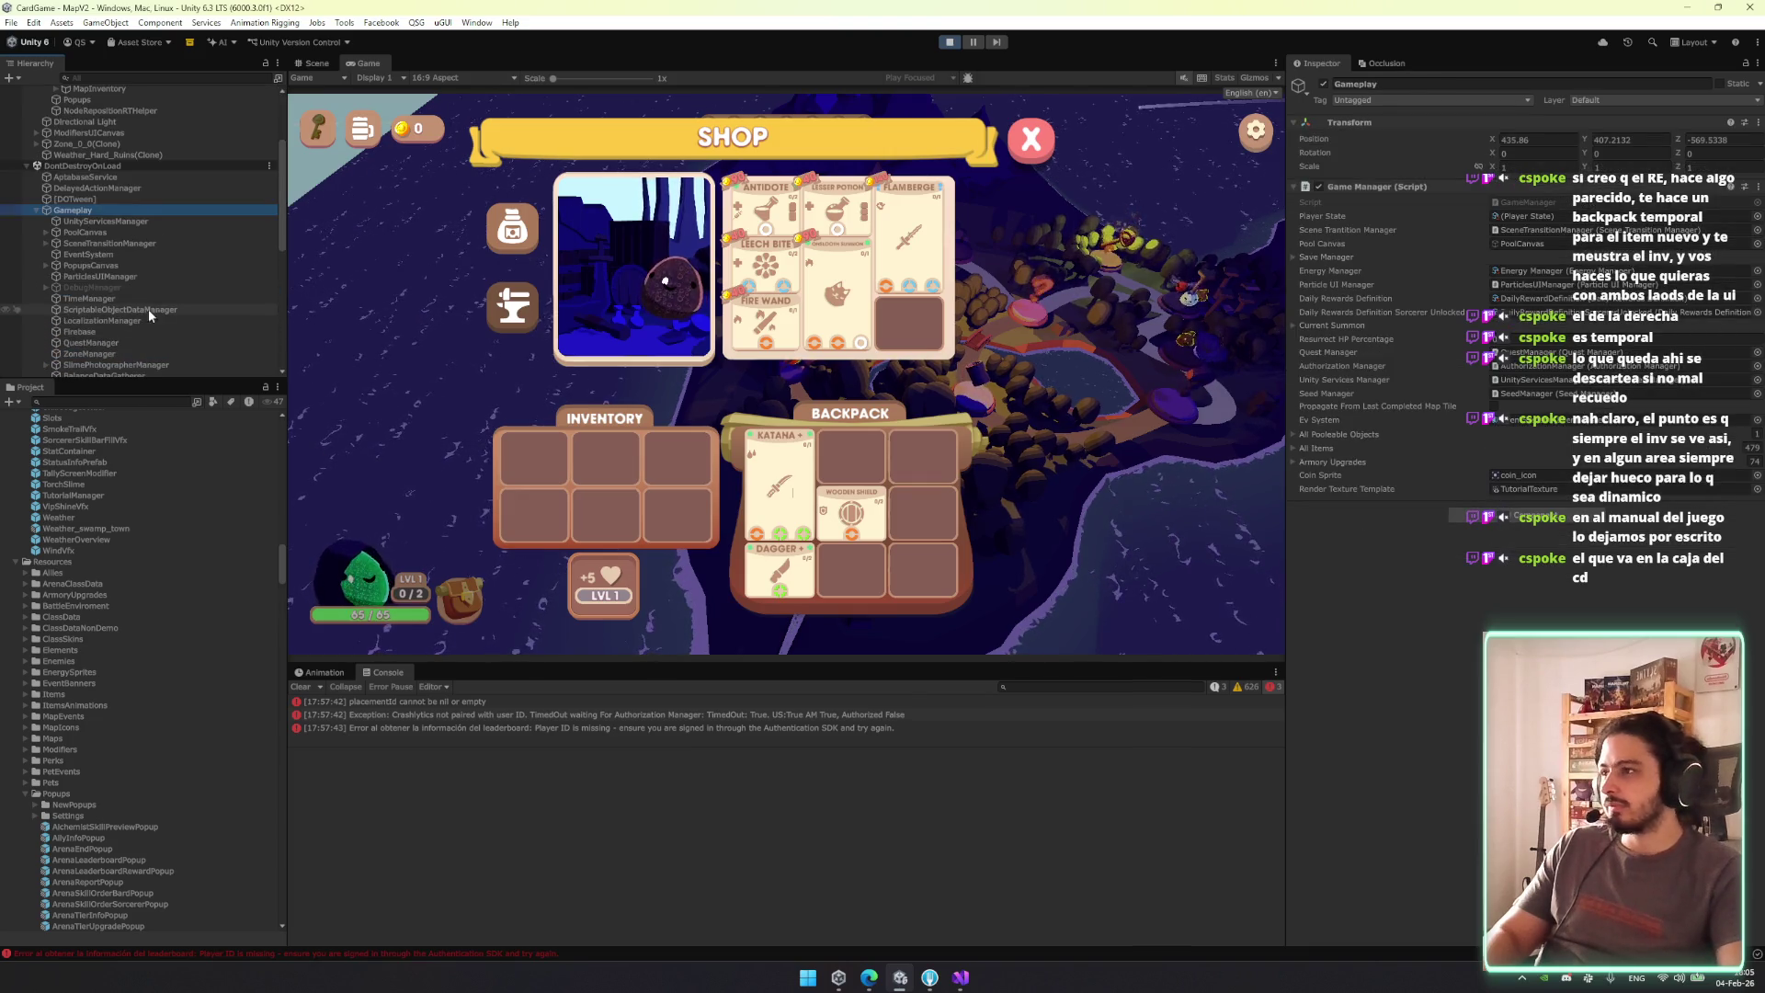
pyautogui.scroll(2, 133, 160)
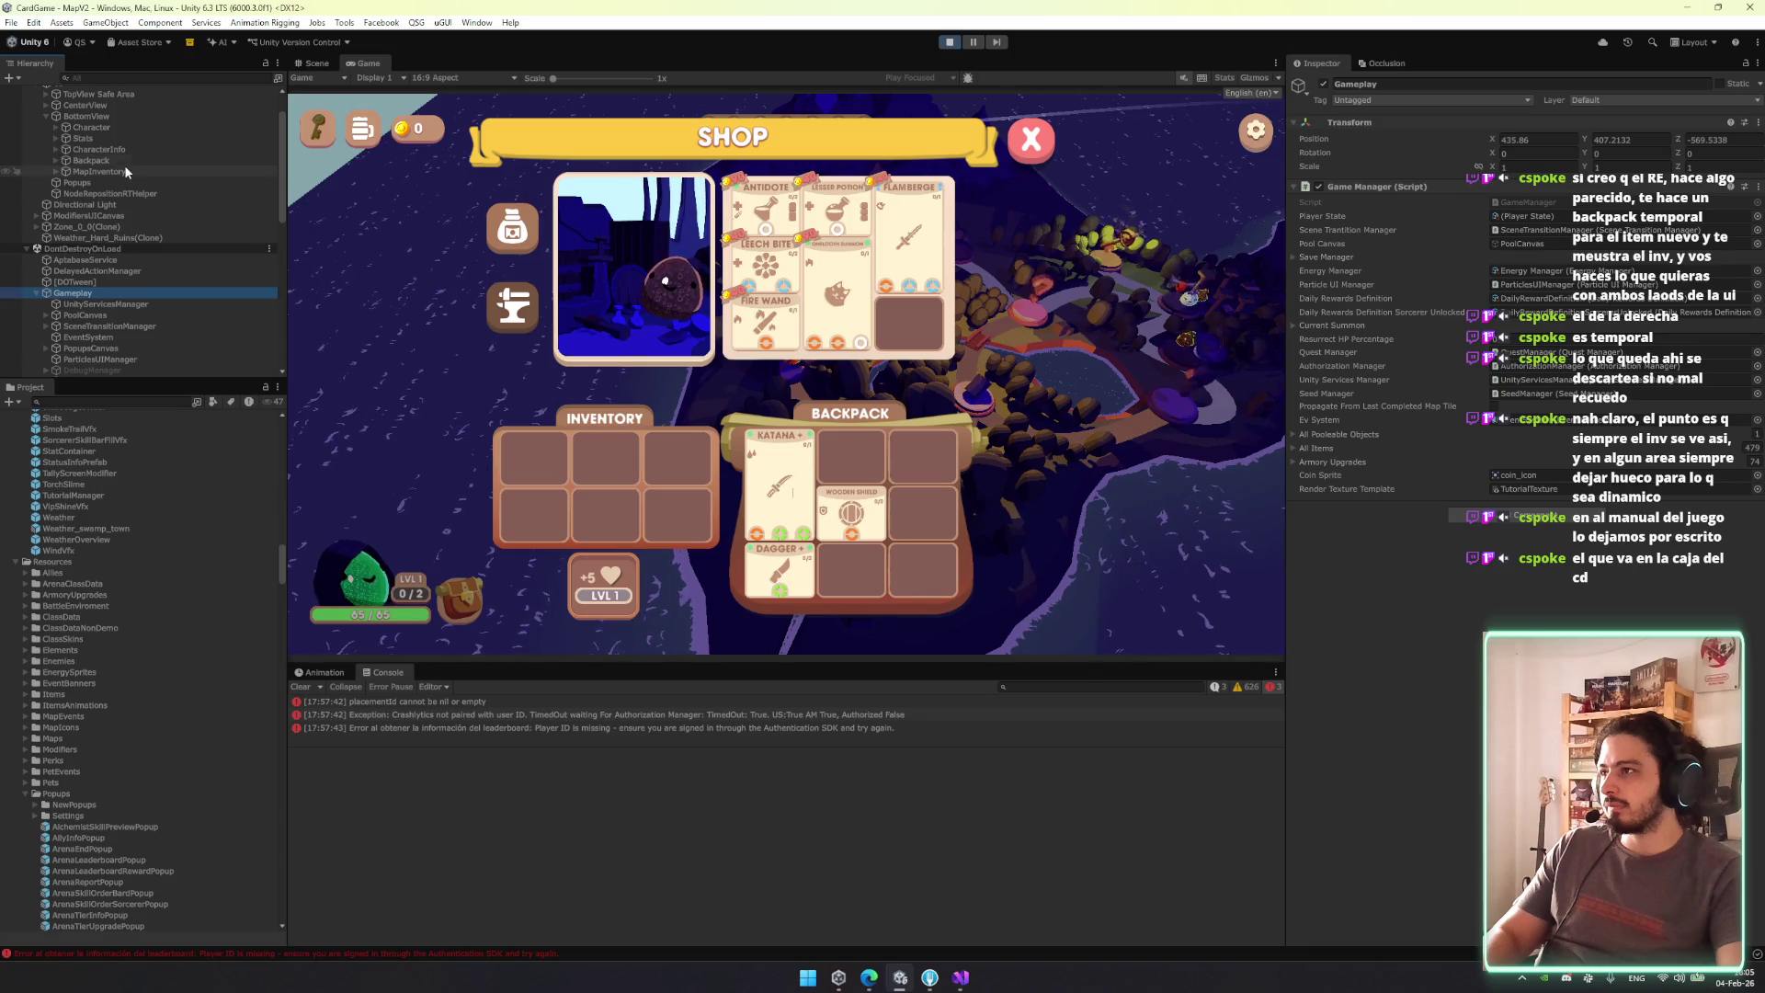
pyautogui.scroll(-2, 119, 322)
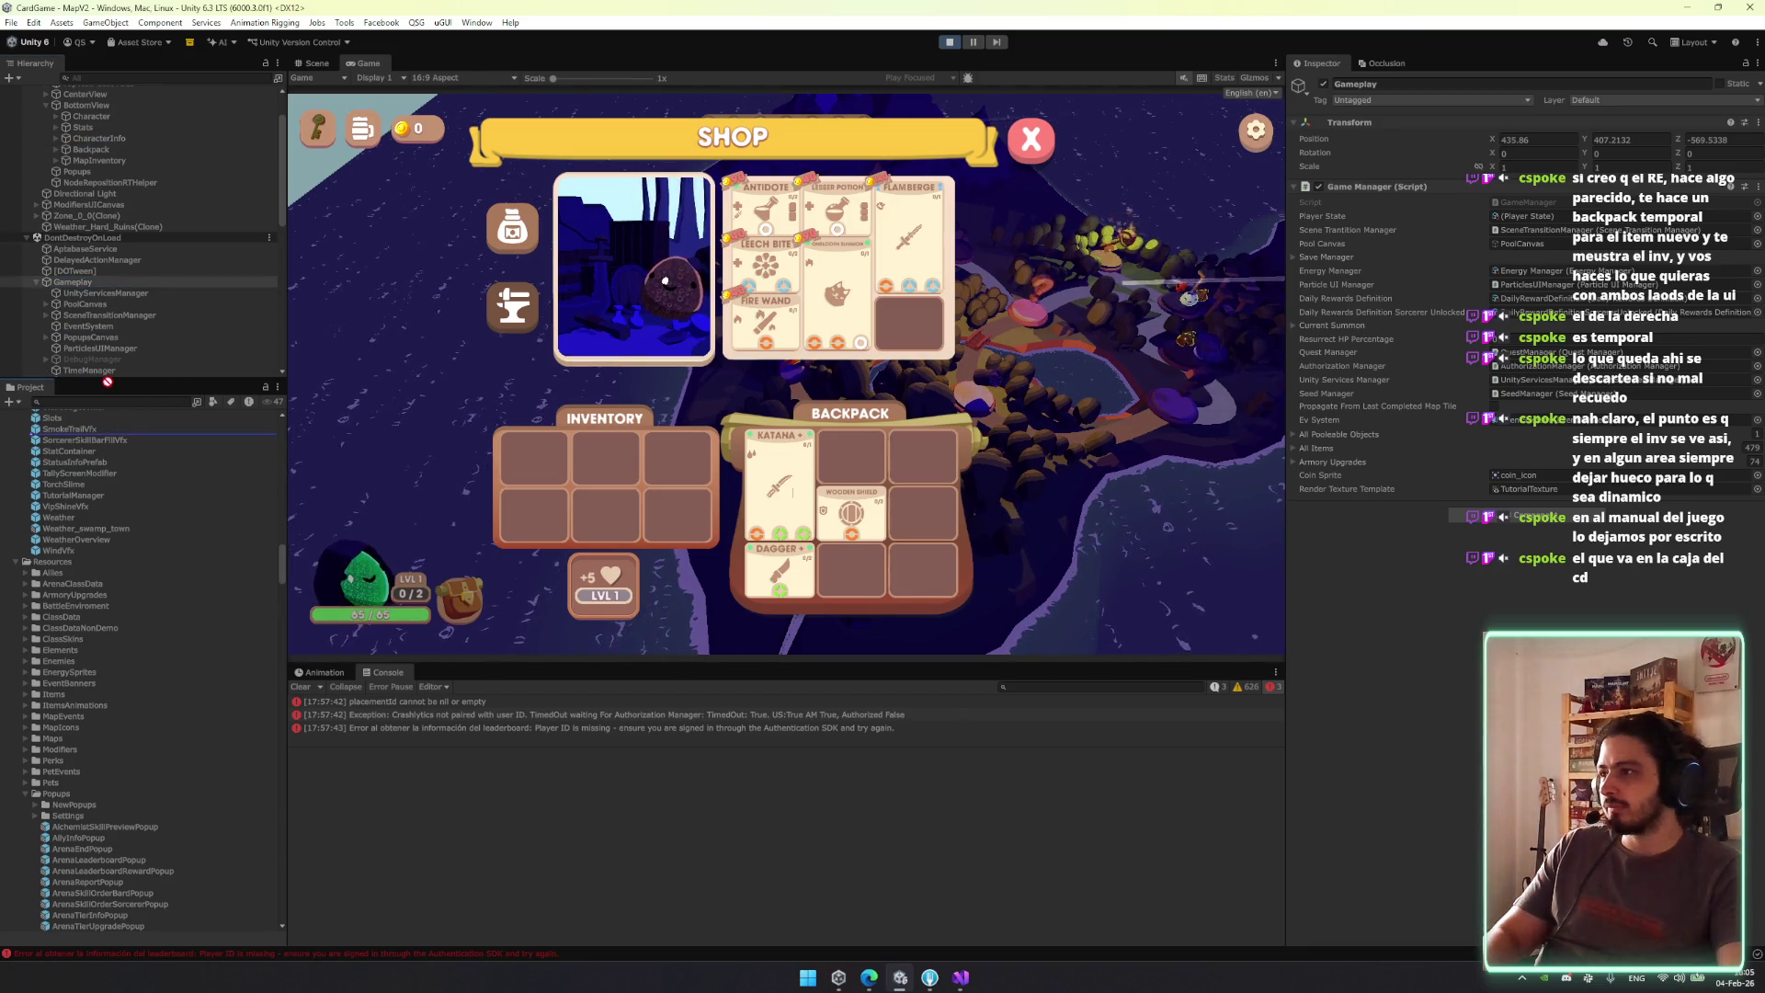
pyautogui.scroll(-3, 117, 372)
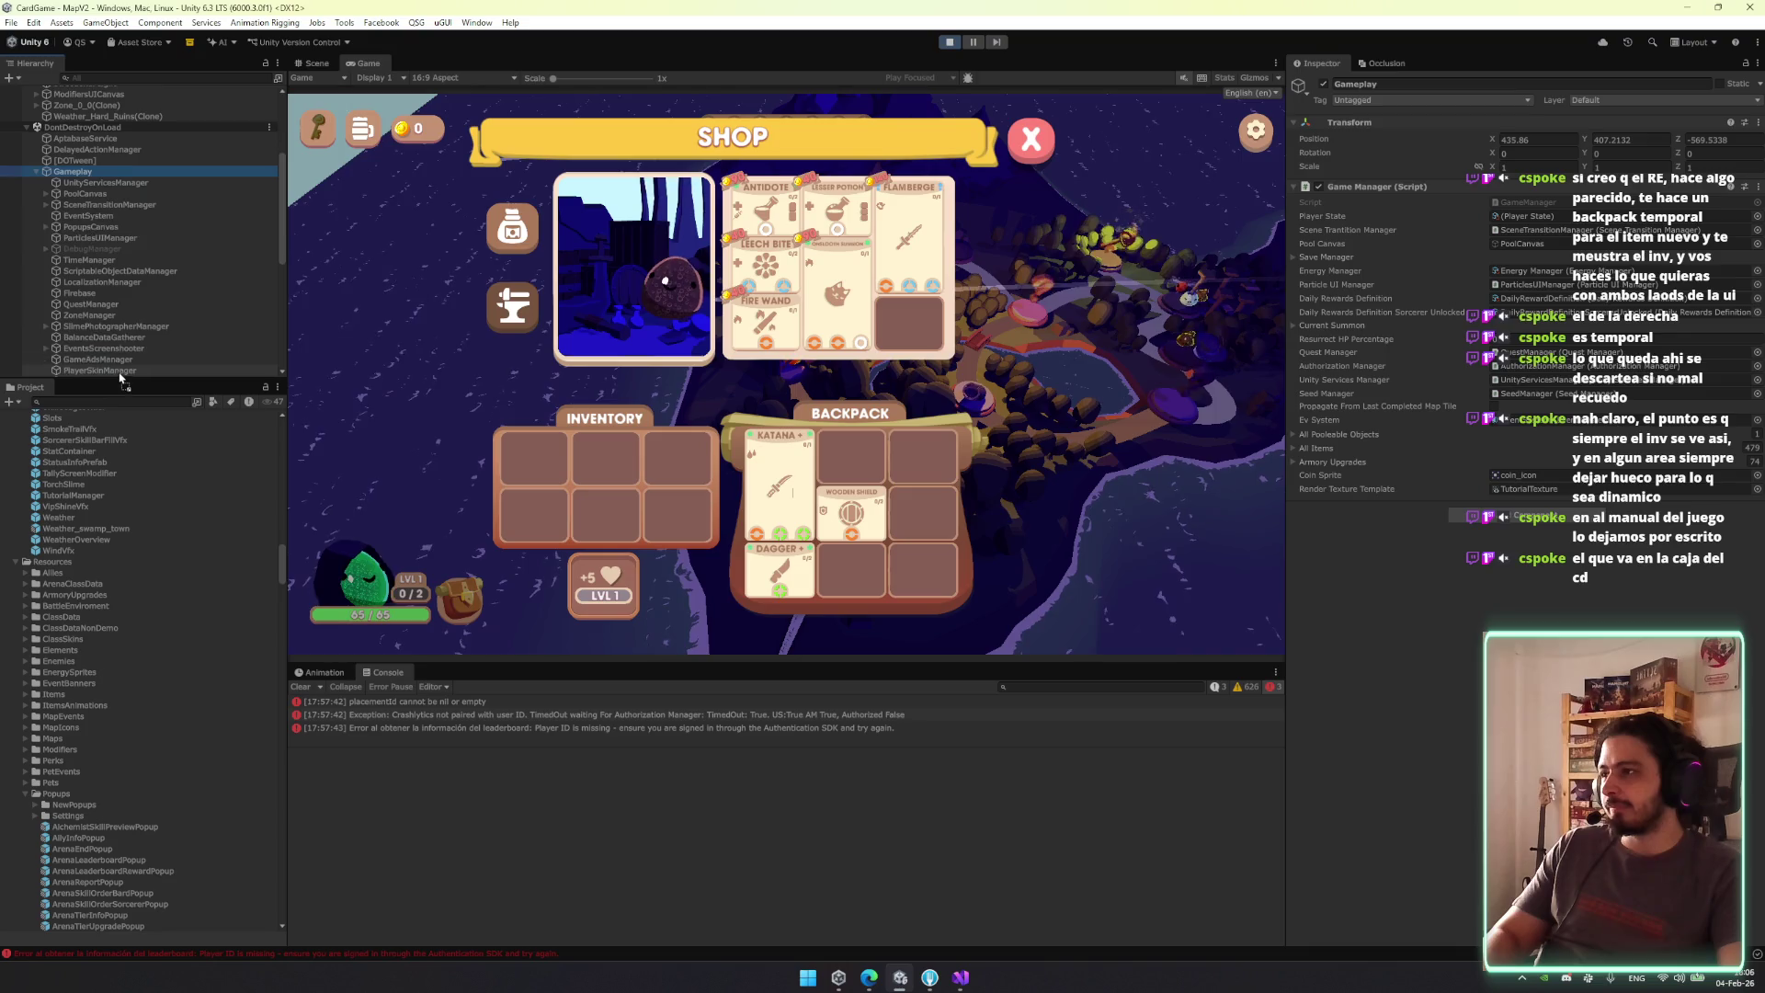
pyautogui.scroll(-2, 122, 372)
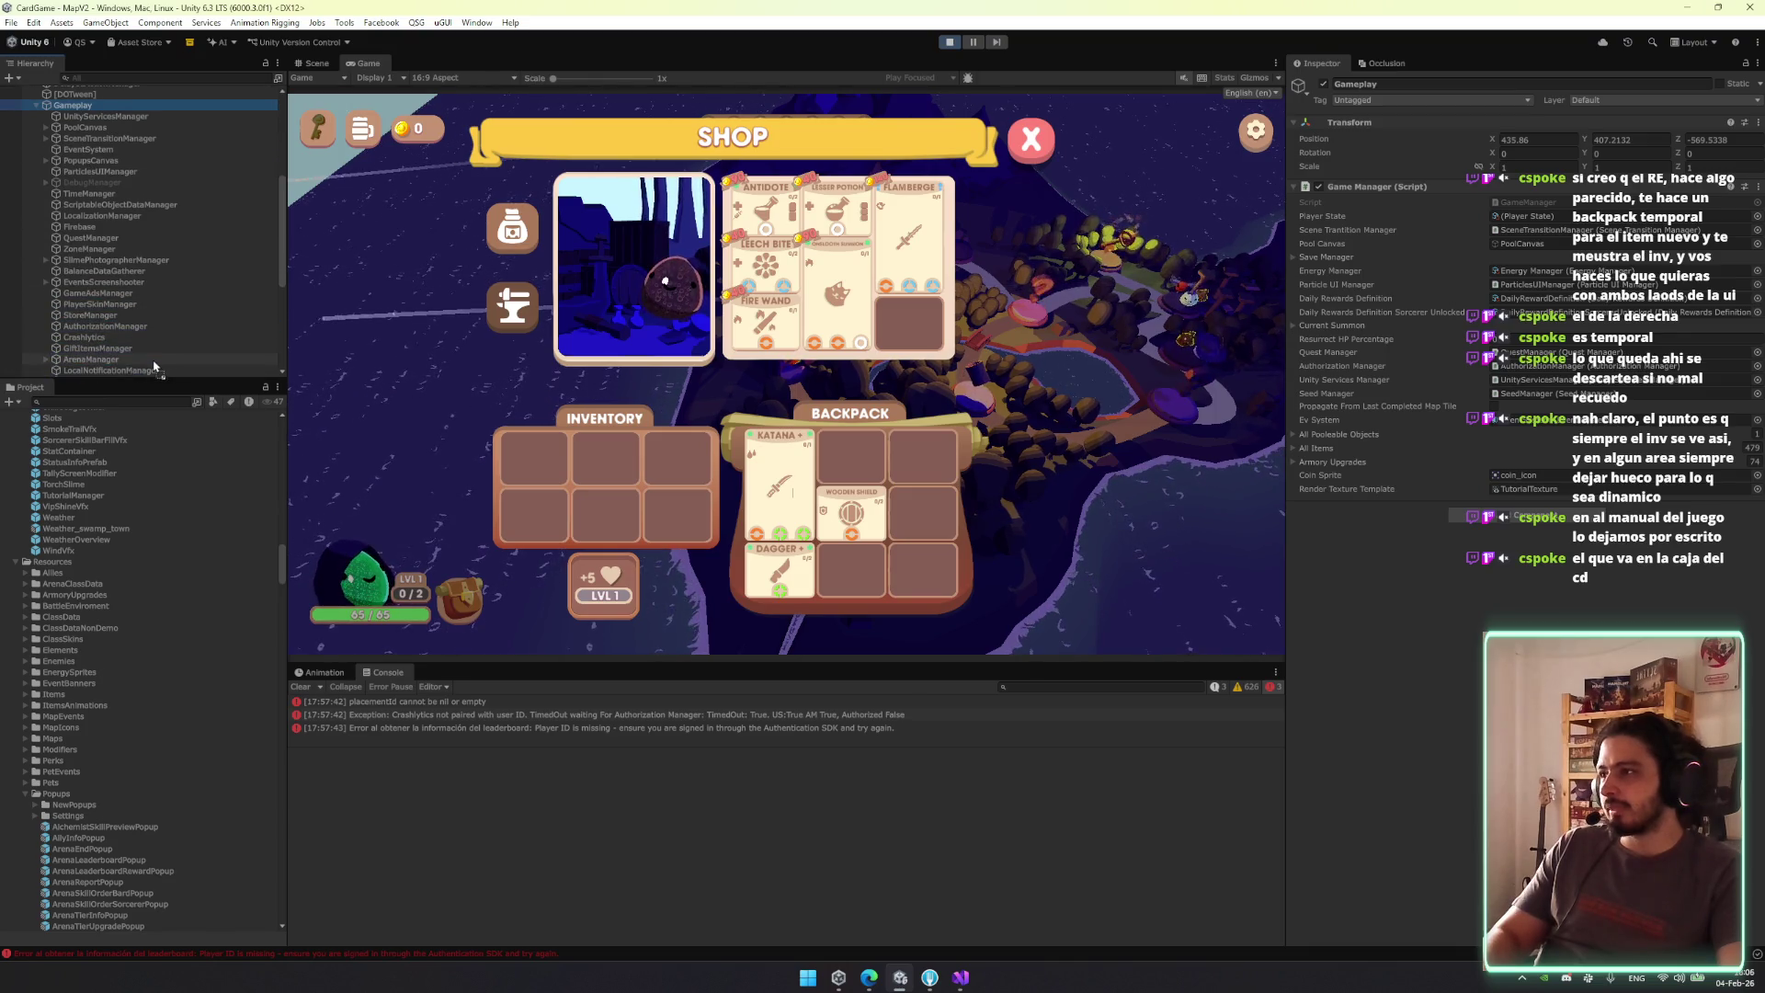
pyautogui.moveTo(153, 366); pyautogui.dragTo(141, 258)
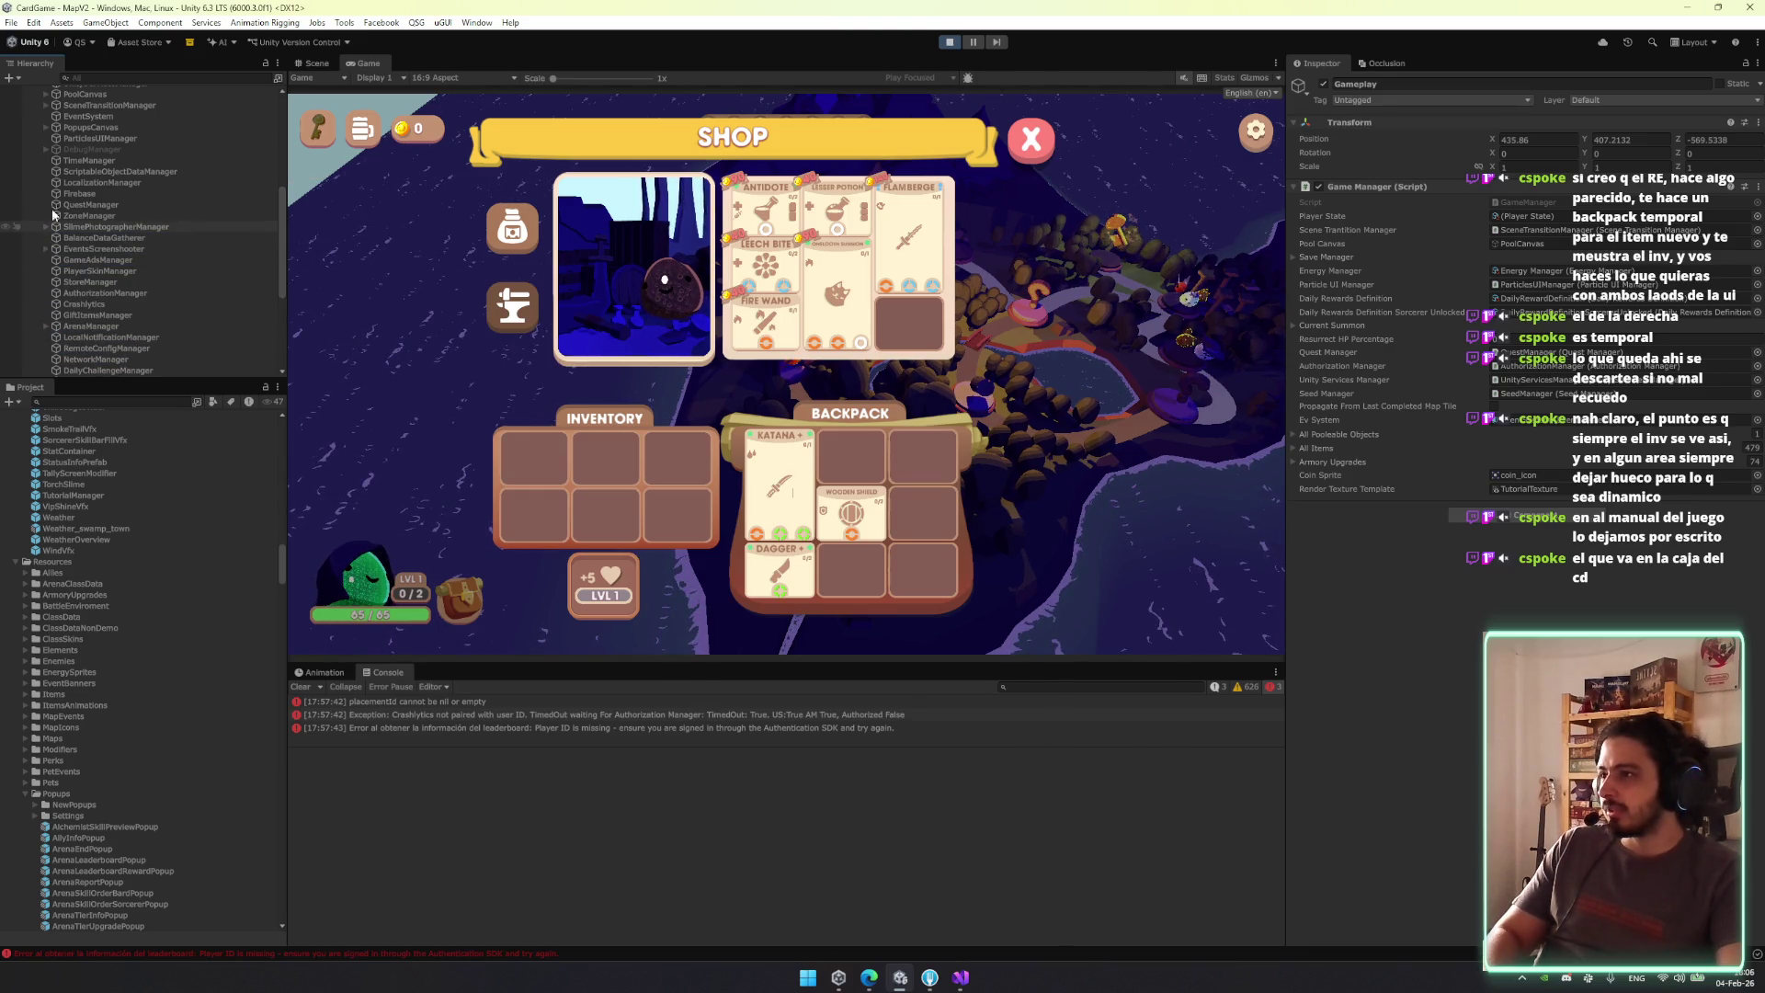
pyautogui.scroll(5, 257, 245)
pyautogui.click(82, 179)
pyautogui.click(157, 203)
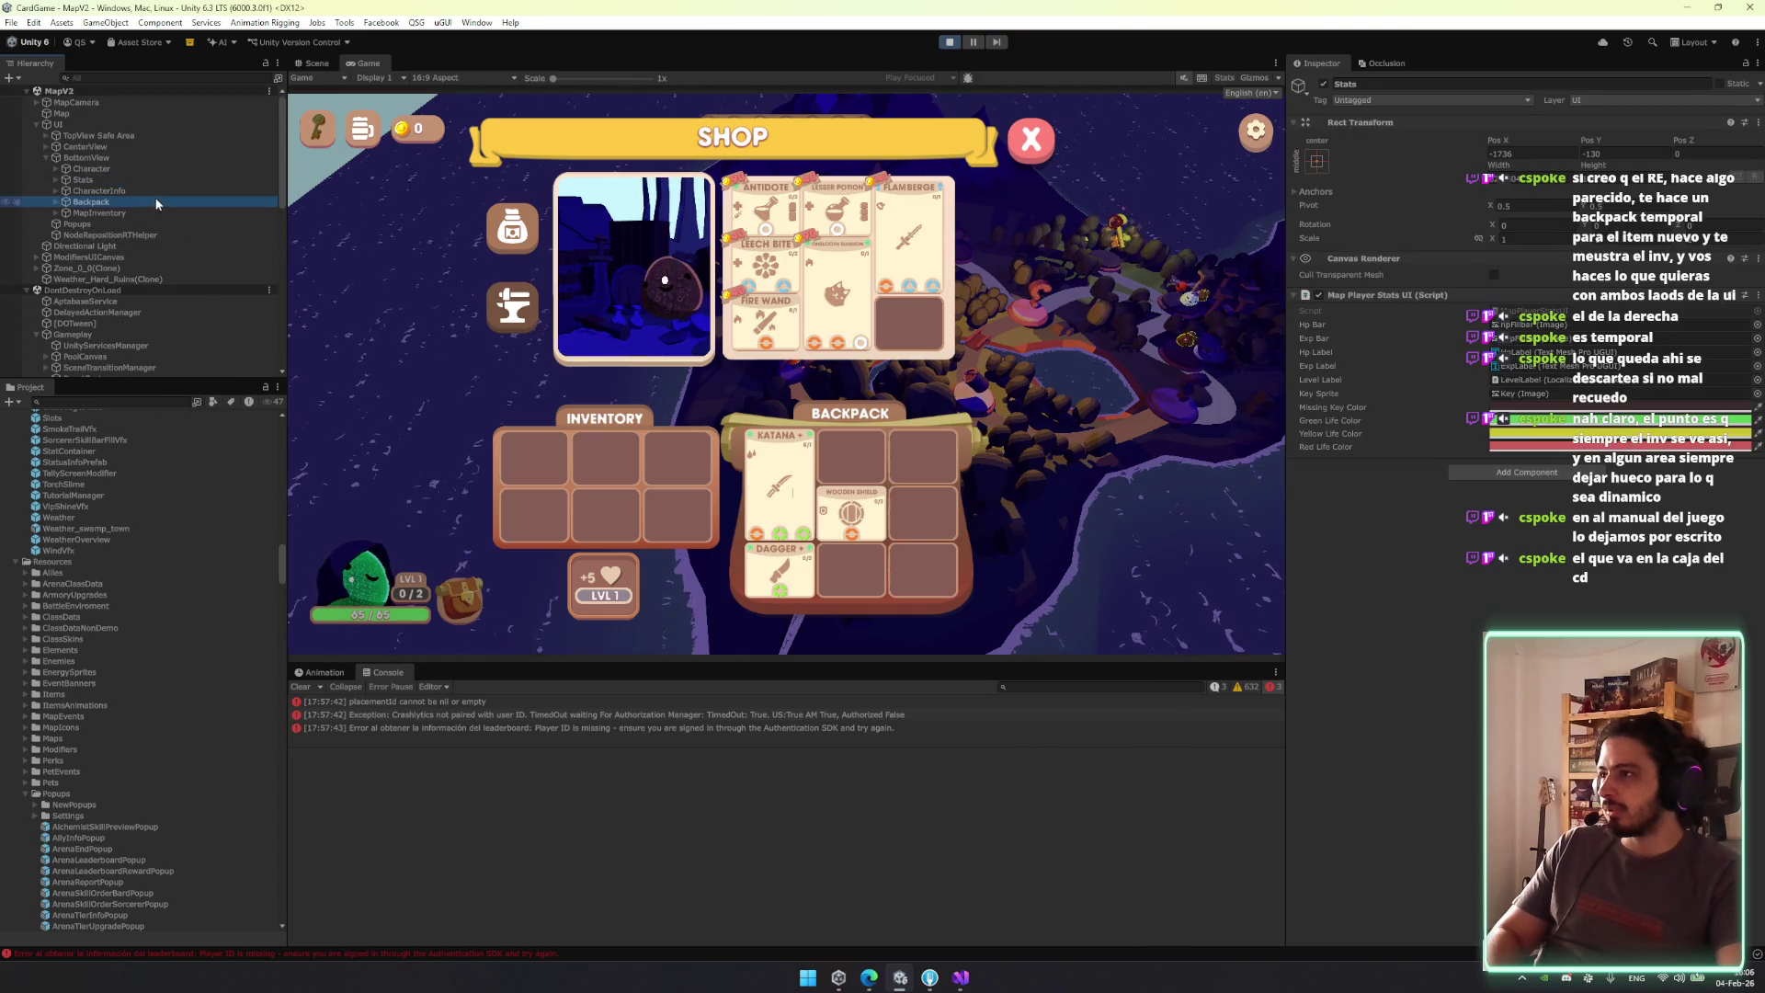
# Duplicate the CharacterInfo object with Ctrl+D.
pyautogui.click(163, 192)
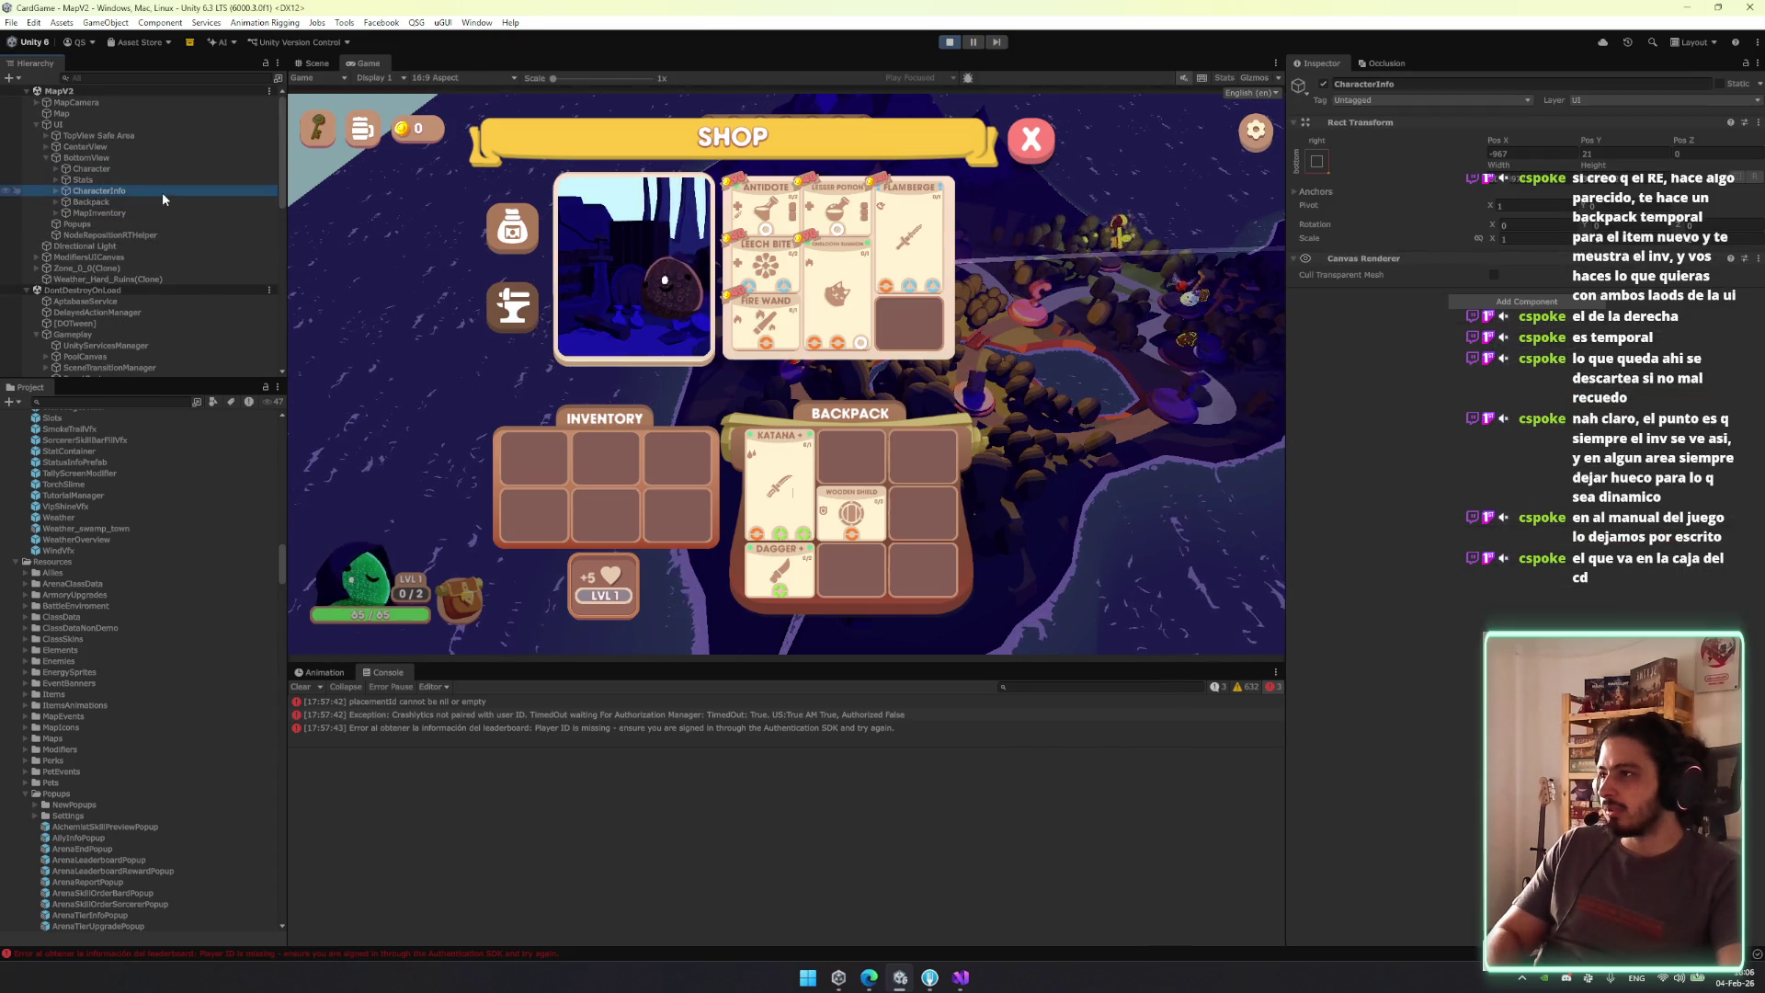
pyautogui.click(666, 111)
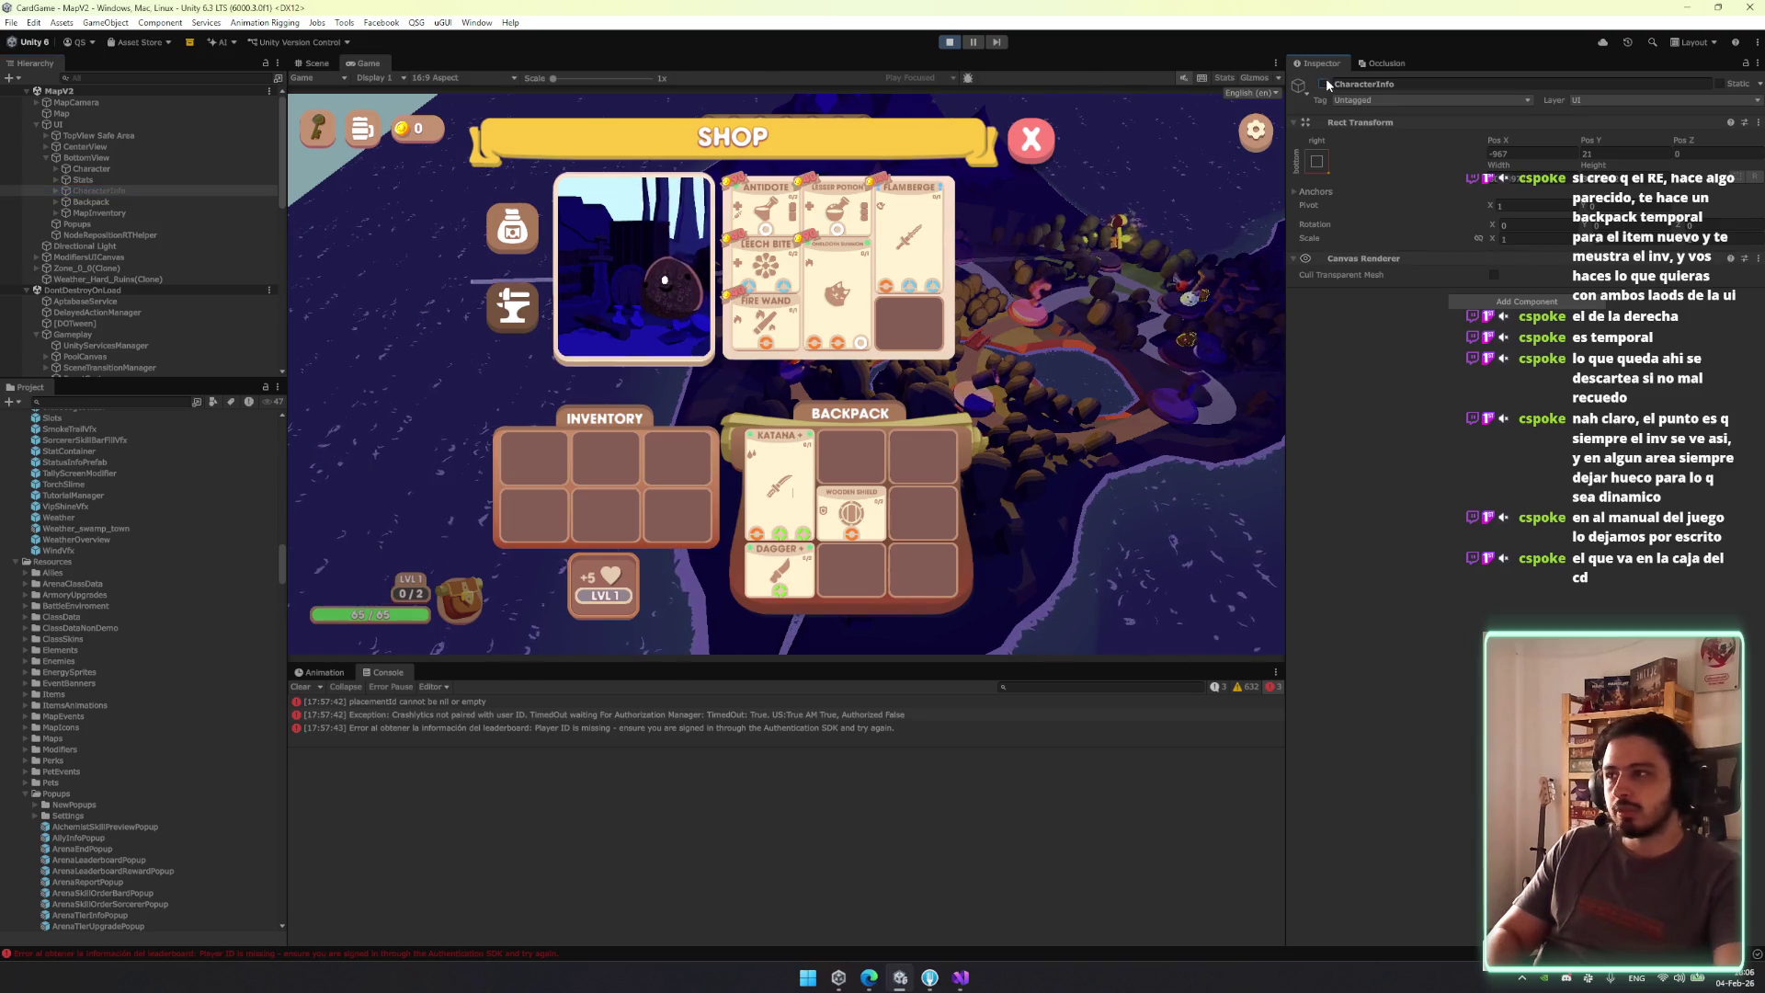
pyautogui.click(88, 190)
pyautogui.hotkey('ctrl', 'd')
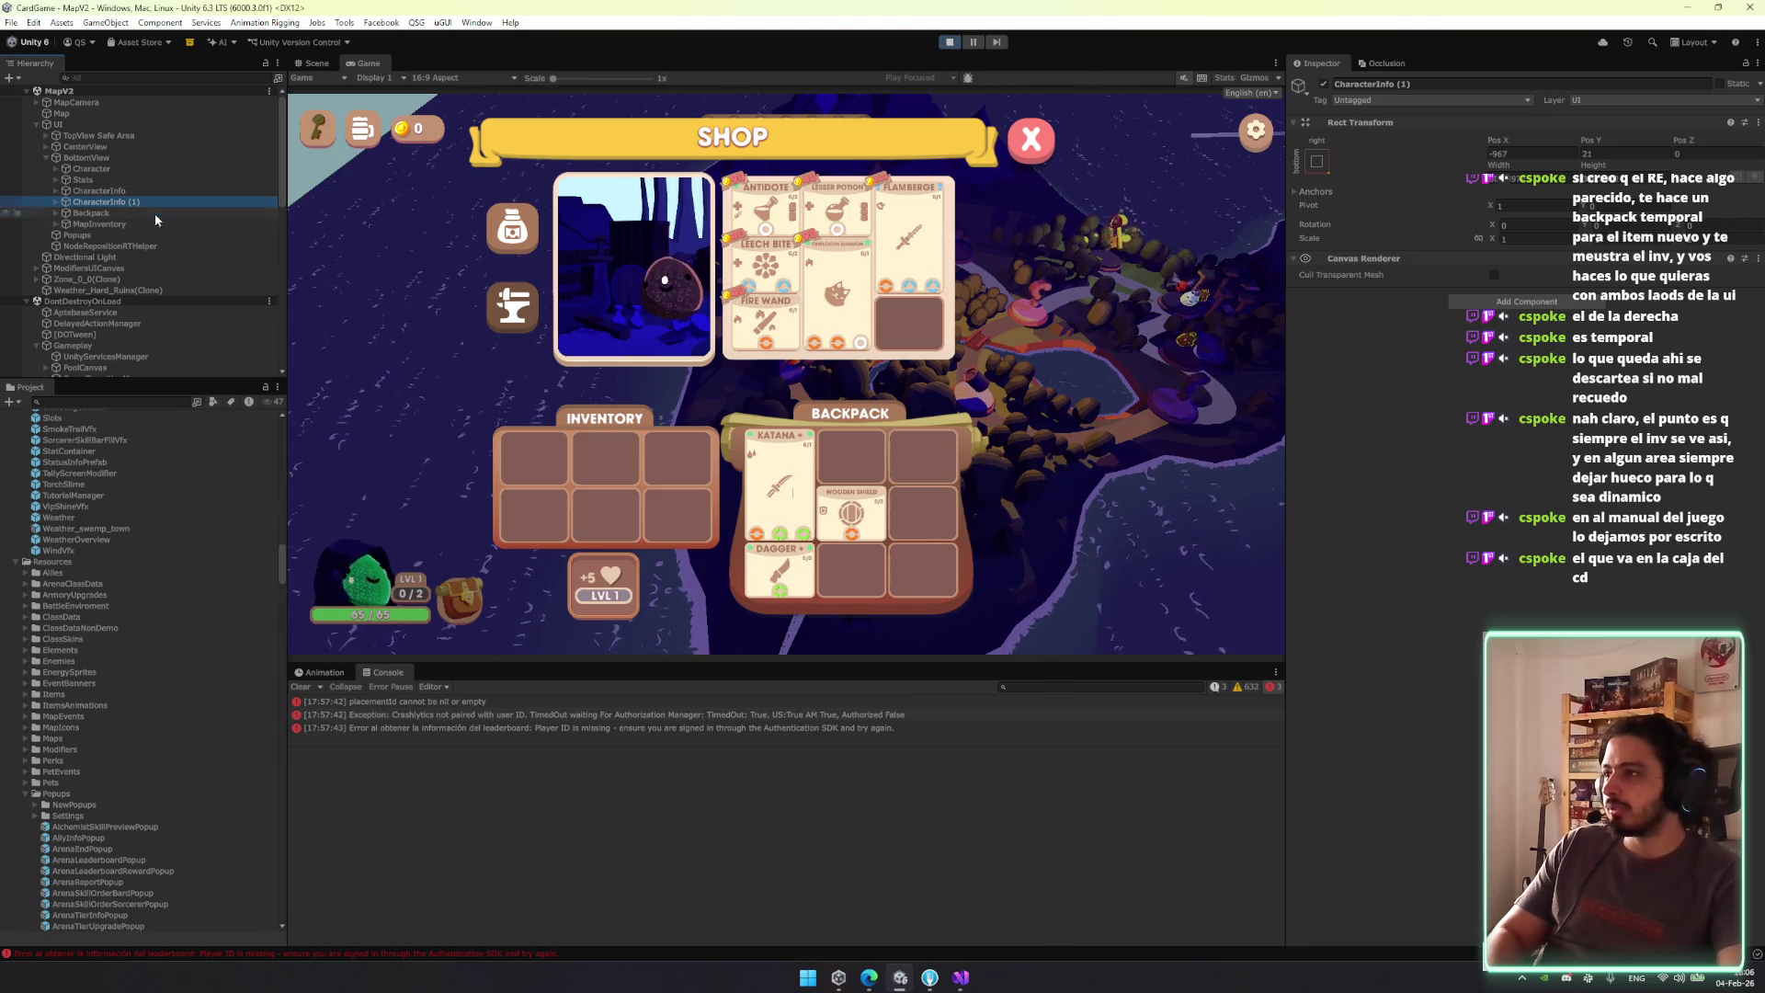
pyautogui.scroll(-5, 140, 314)
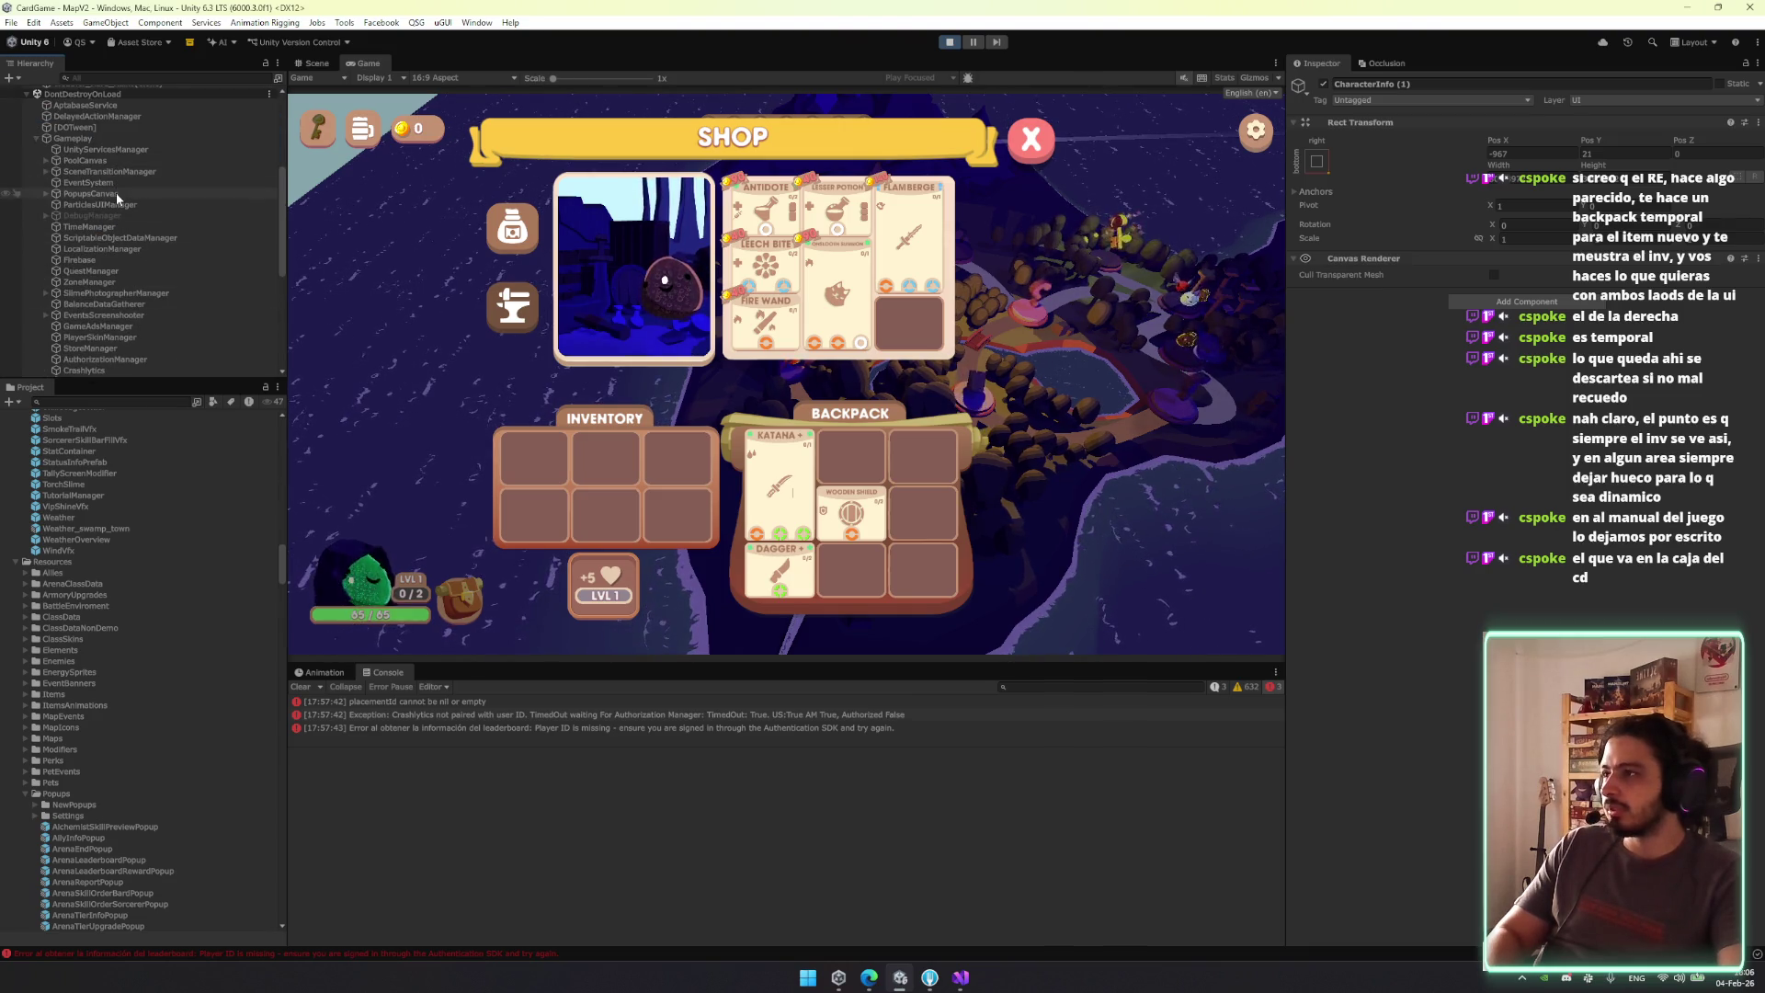
pyautogui.scroll(3, 164, 185)
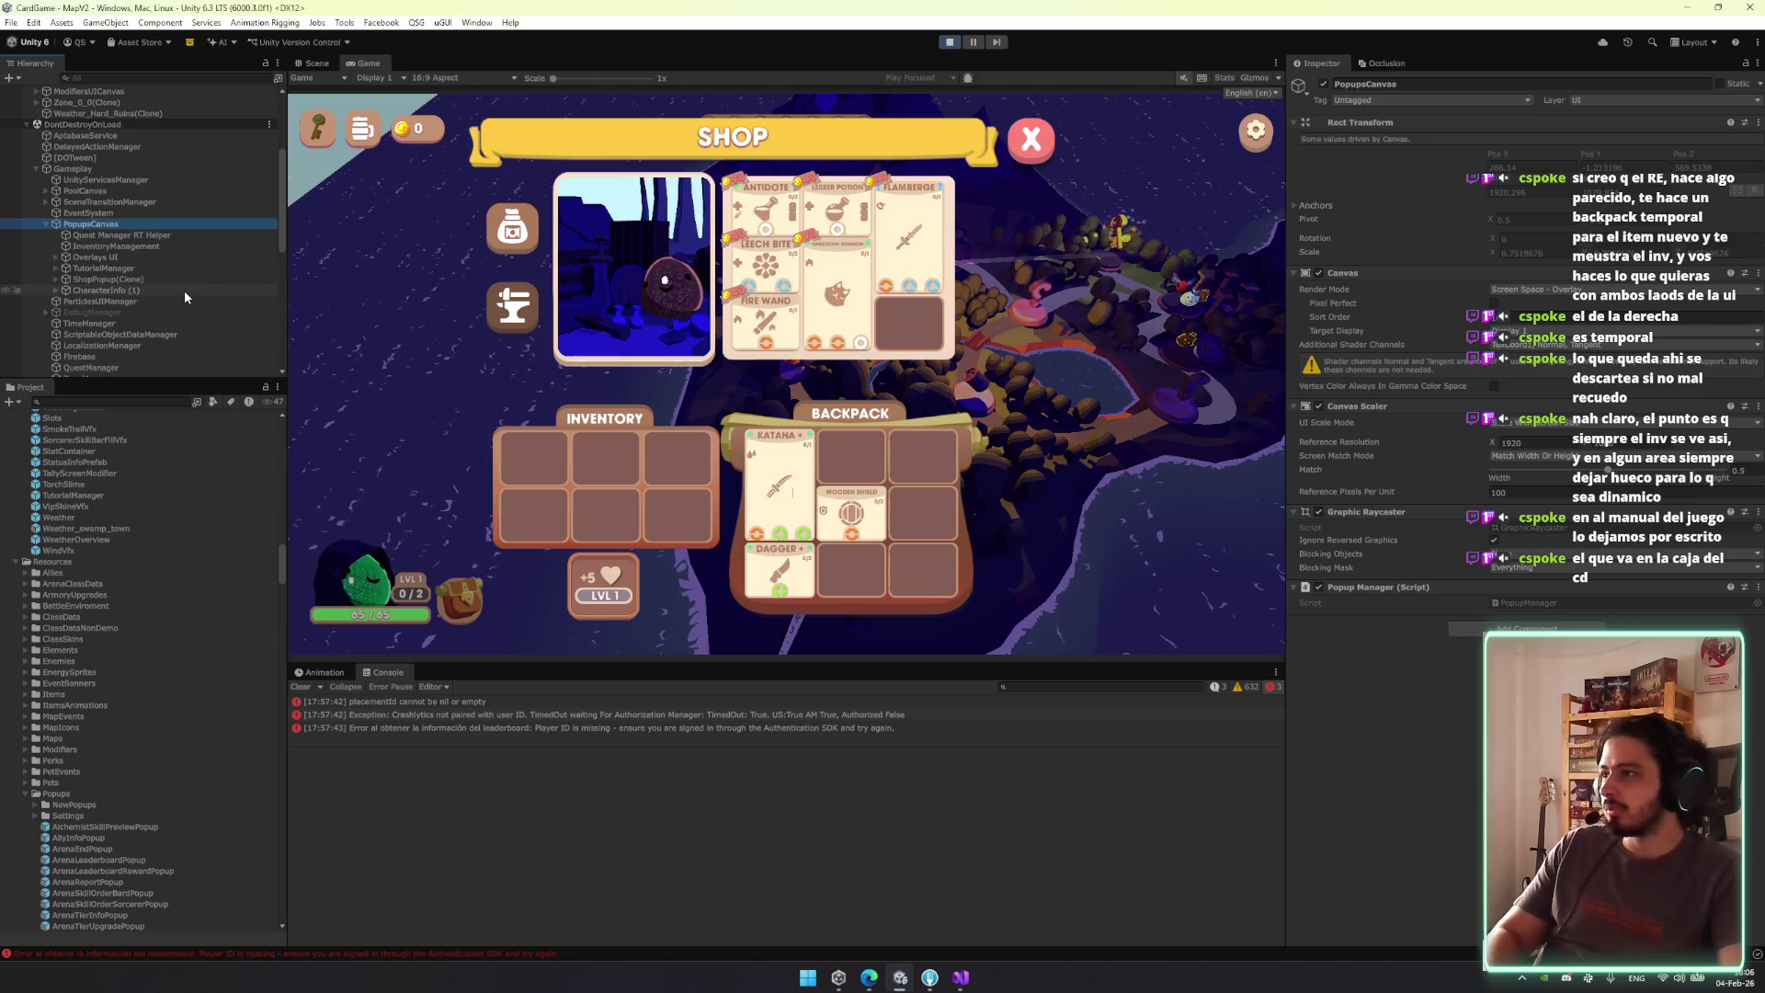
# Frame the CharacterInfo (1) copy in the Scene view, anchor it to center, and set Scale X to 1.
pyautogui.click(312, 62)
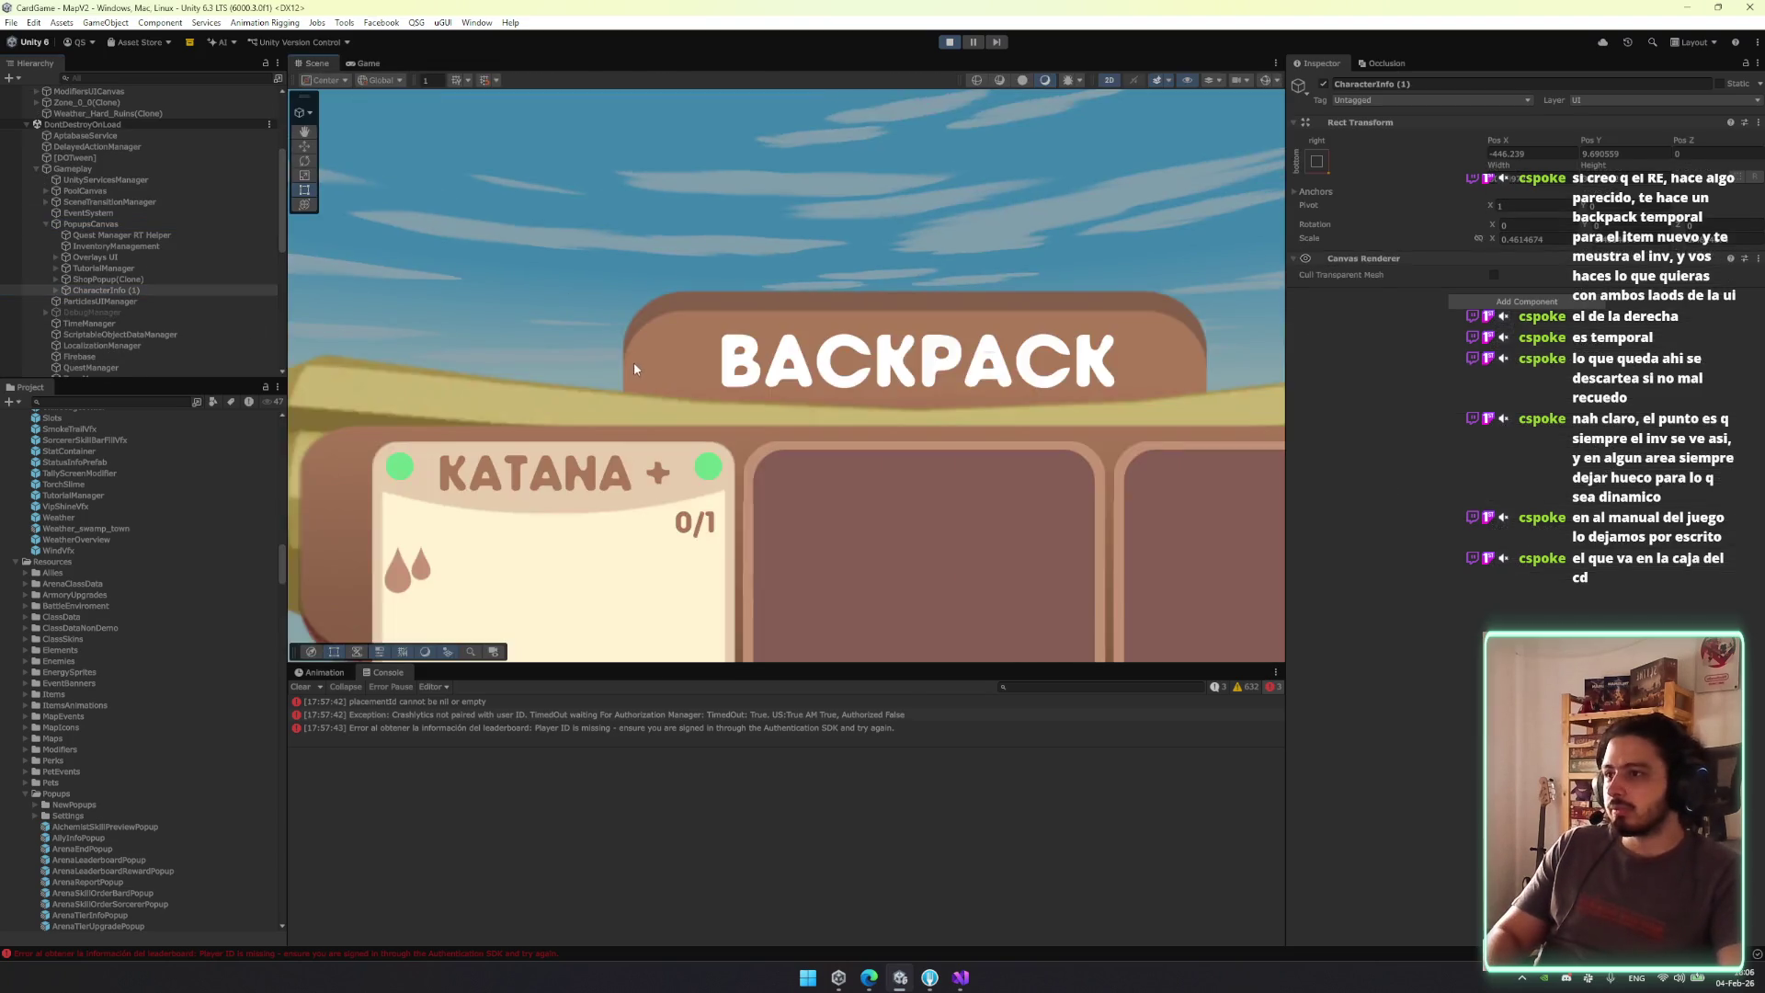
pyautogui.scroll(-5, 643, 372)
pyautogui.press('f')
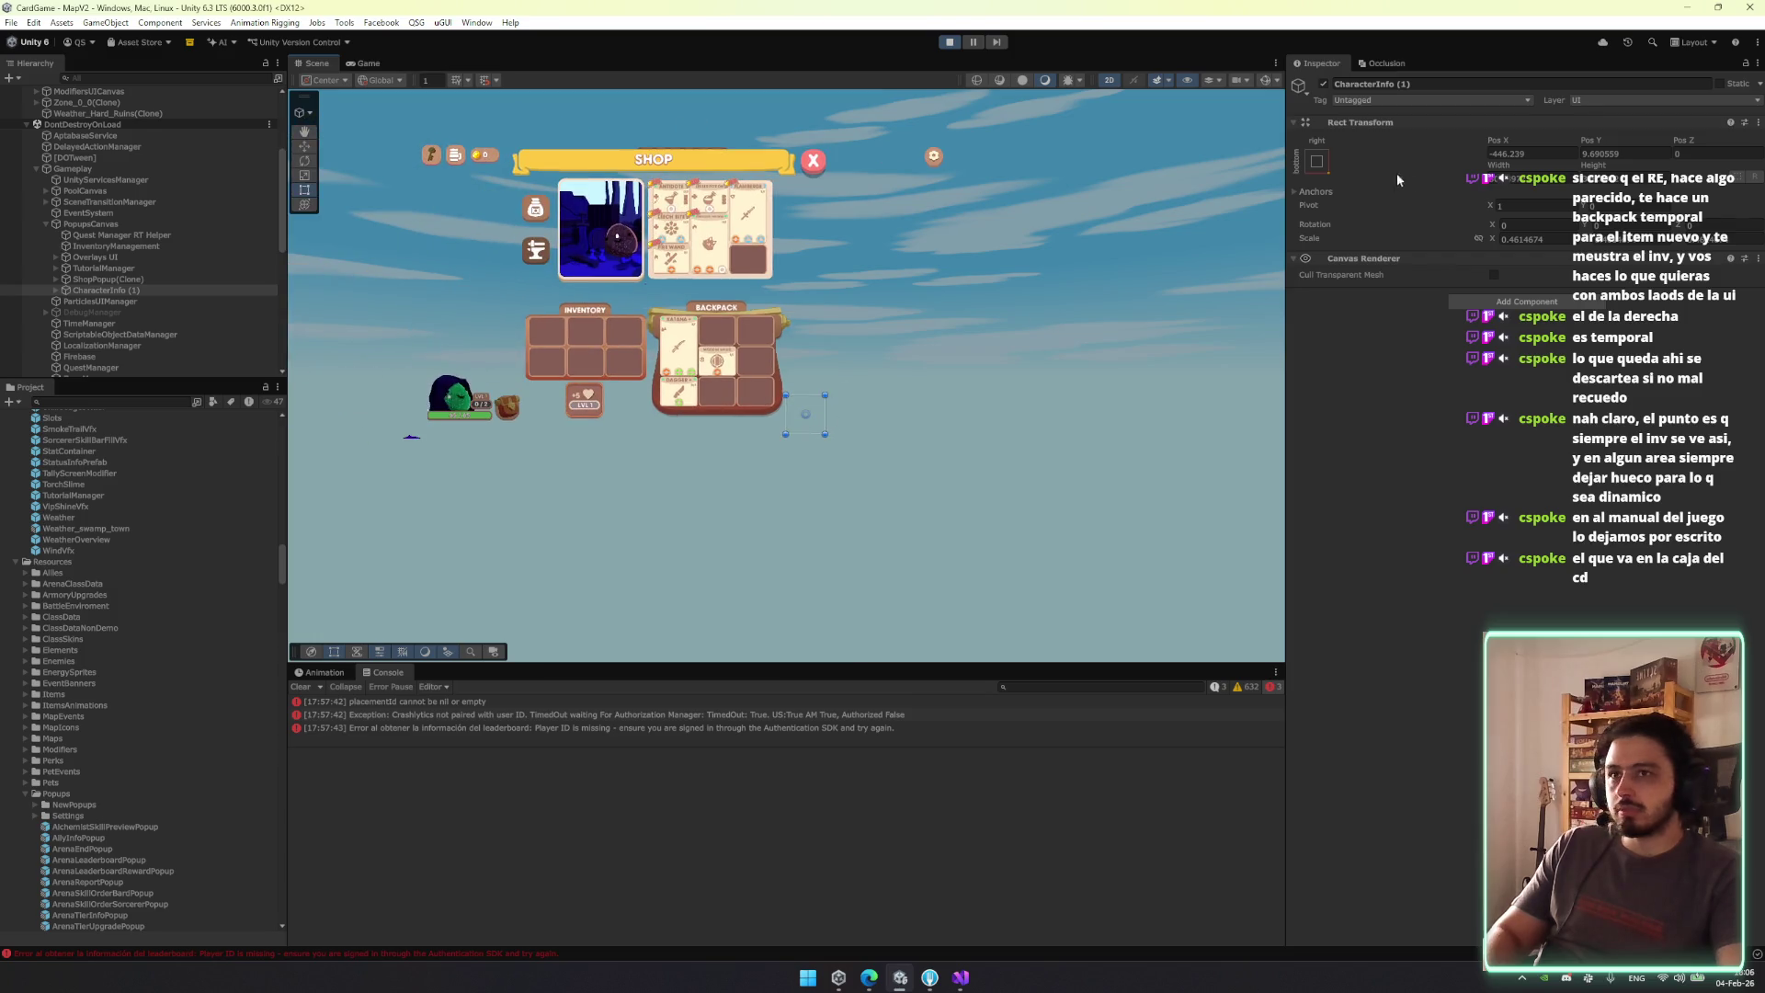
pyautogui.click(1316, 161)
pyautogui.keyDown('alt'); pyautogui.keyDown('shift'); pyautogui.click(1395, 298); pyautogui.keyUp('shift'); pyautogui.keyUp('alt')
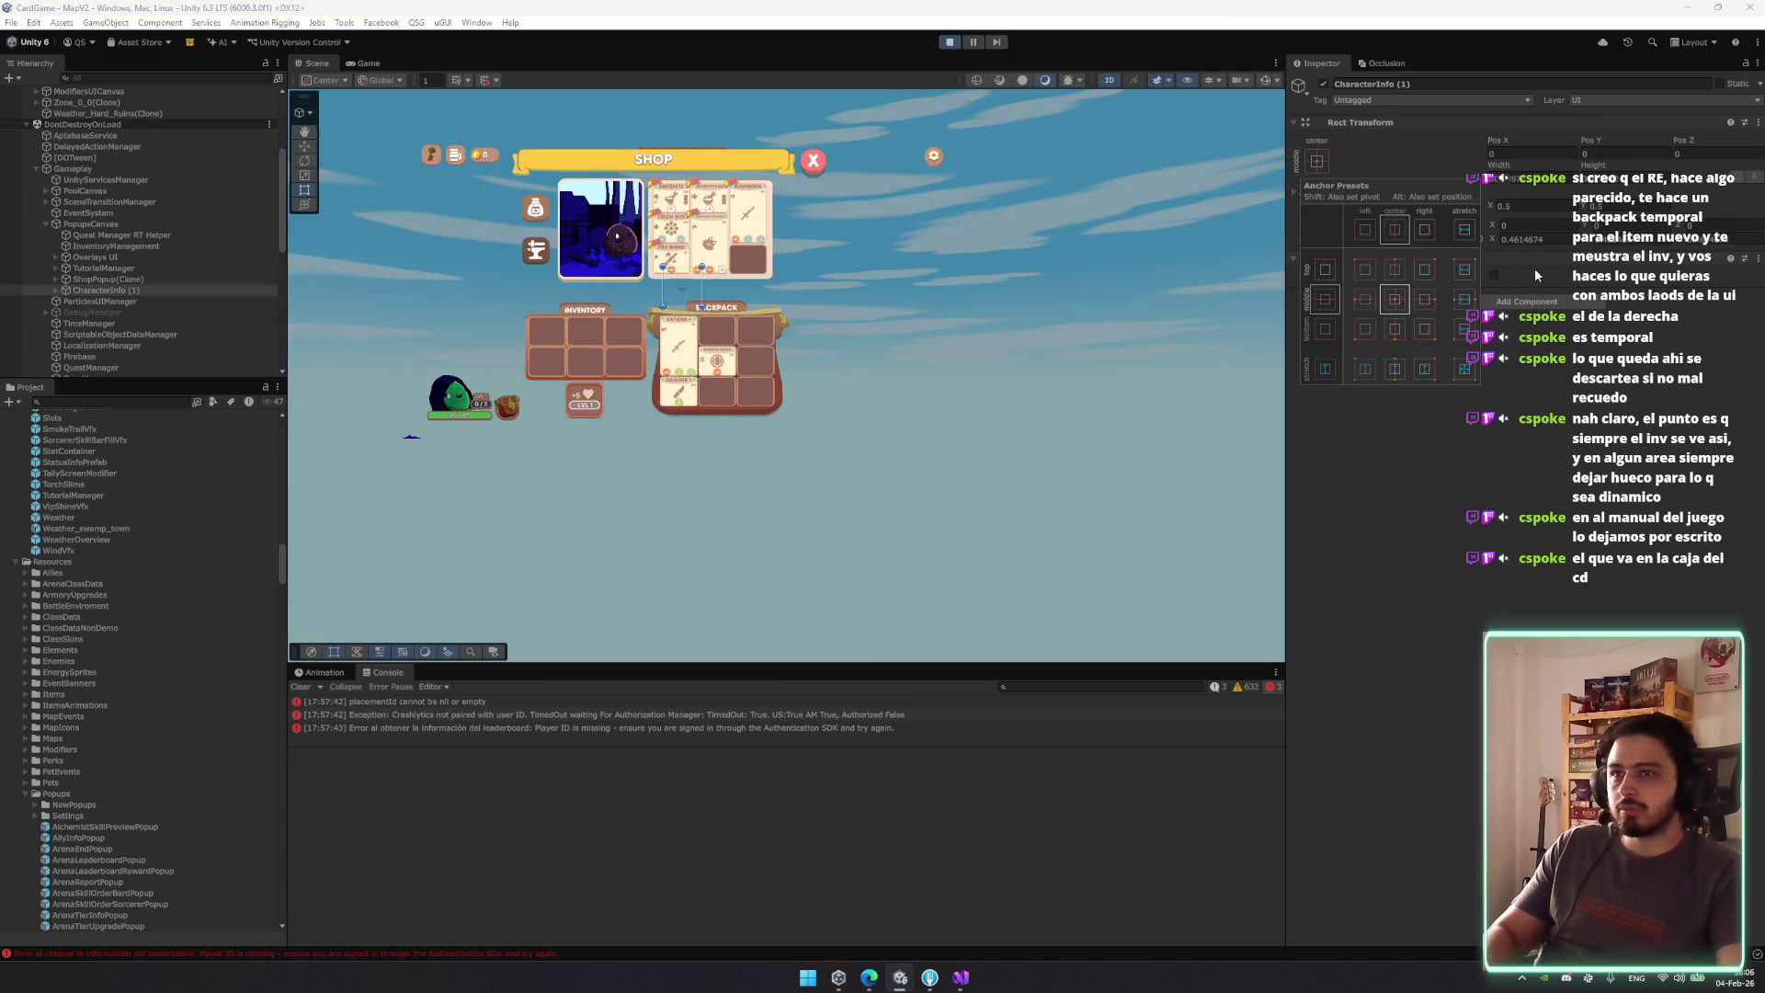
pyautogui.click(1531, 238)
pyautogui.write('1')
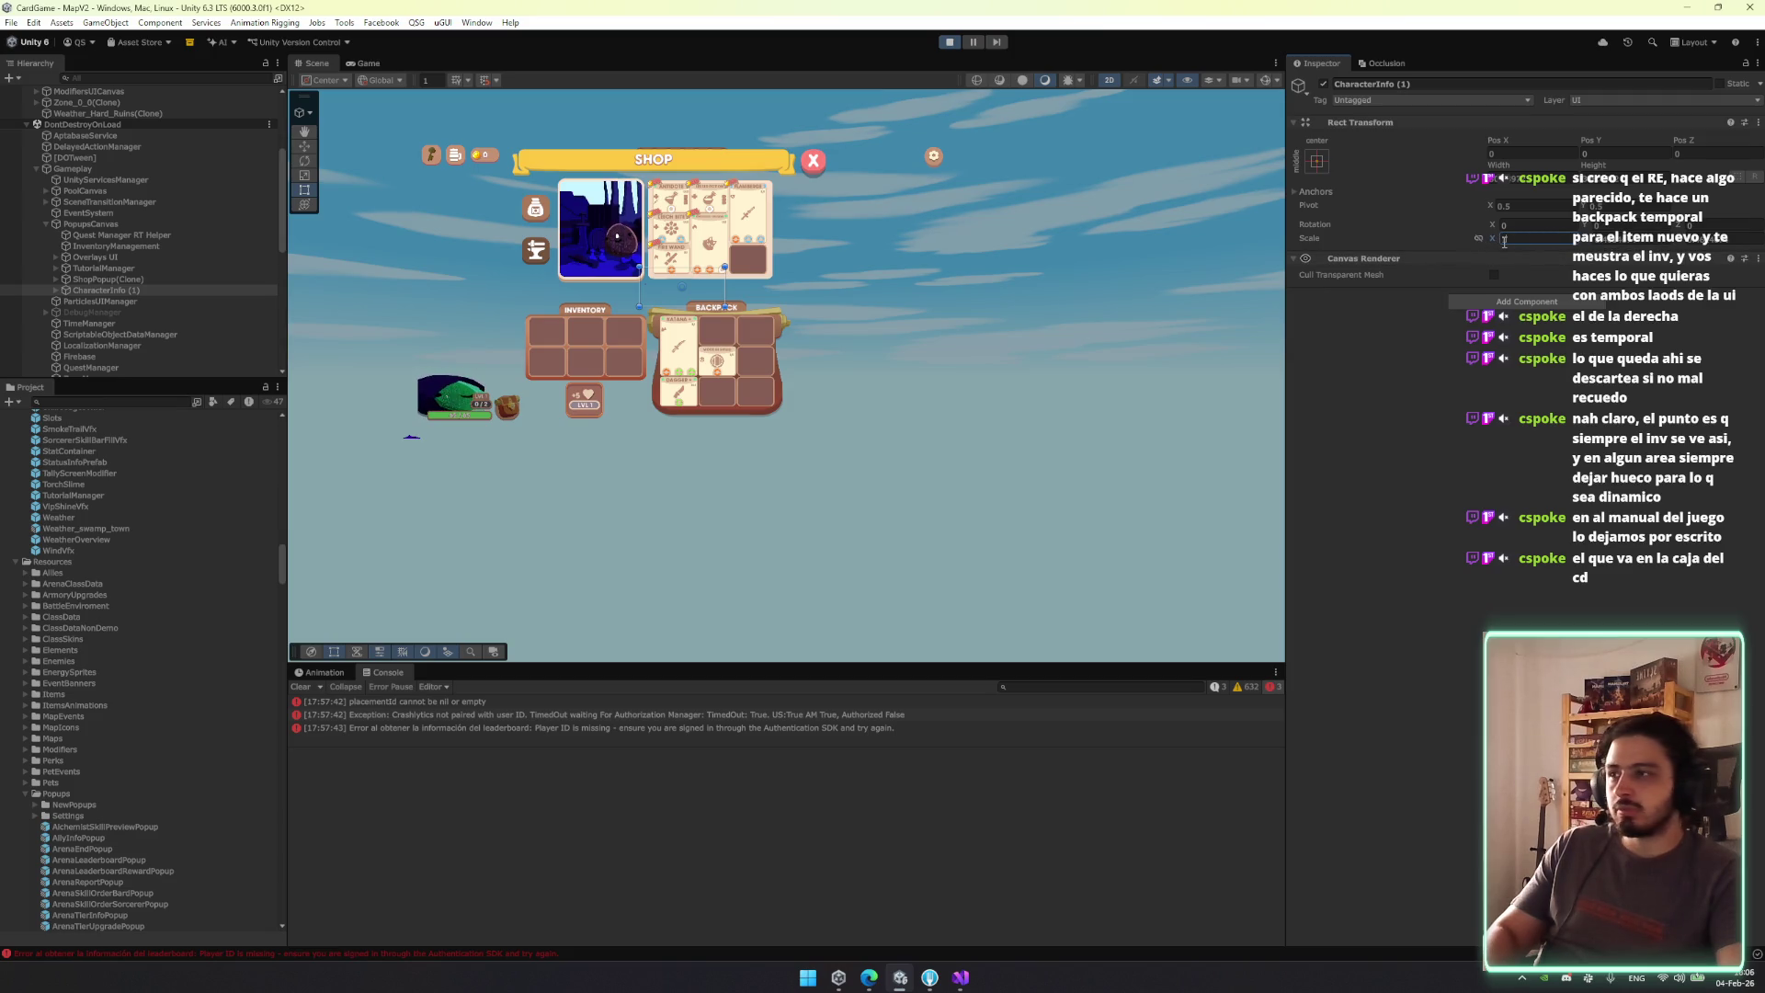
pyautogui.click(120, 291)
pyautogui.press('Right')
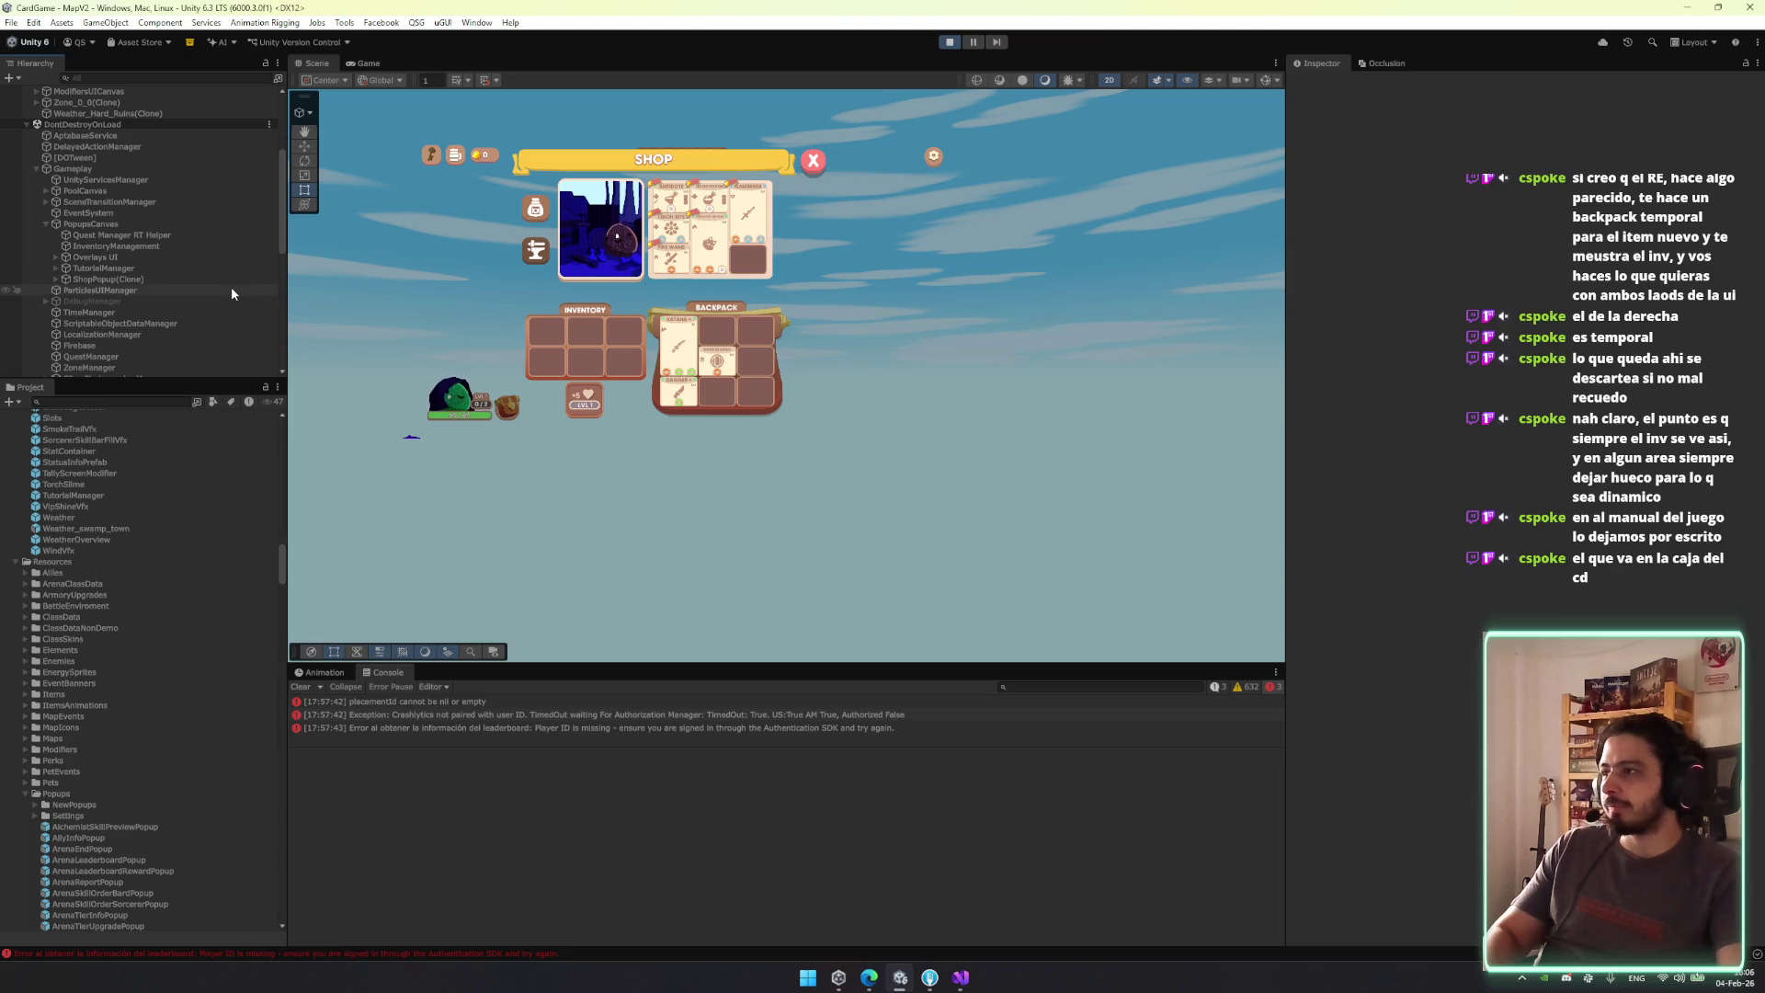
# Browse CharacterInfo's children: Camera, CharacterPortraitPosition, the slime portrait, and Stats.
pyautogui.scroll(5, 230, 287)
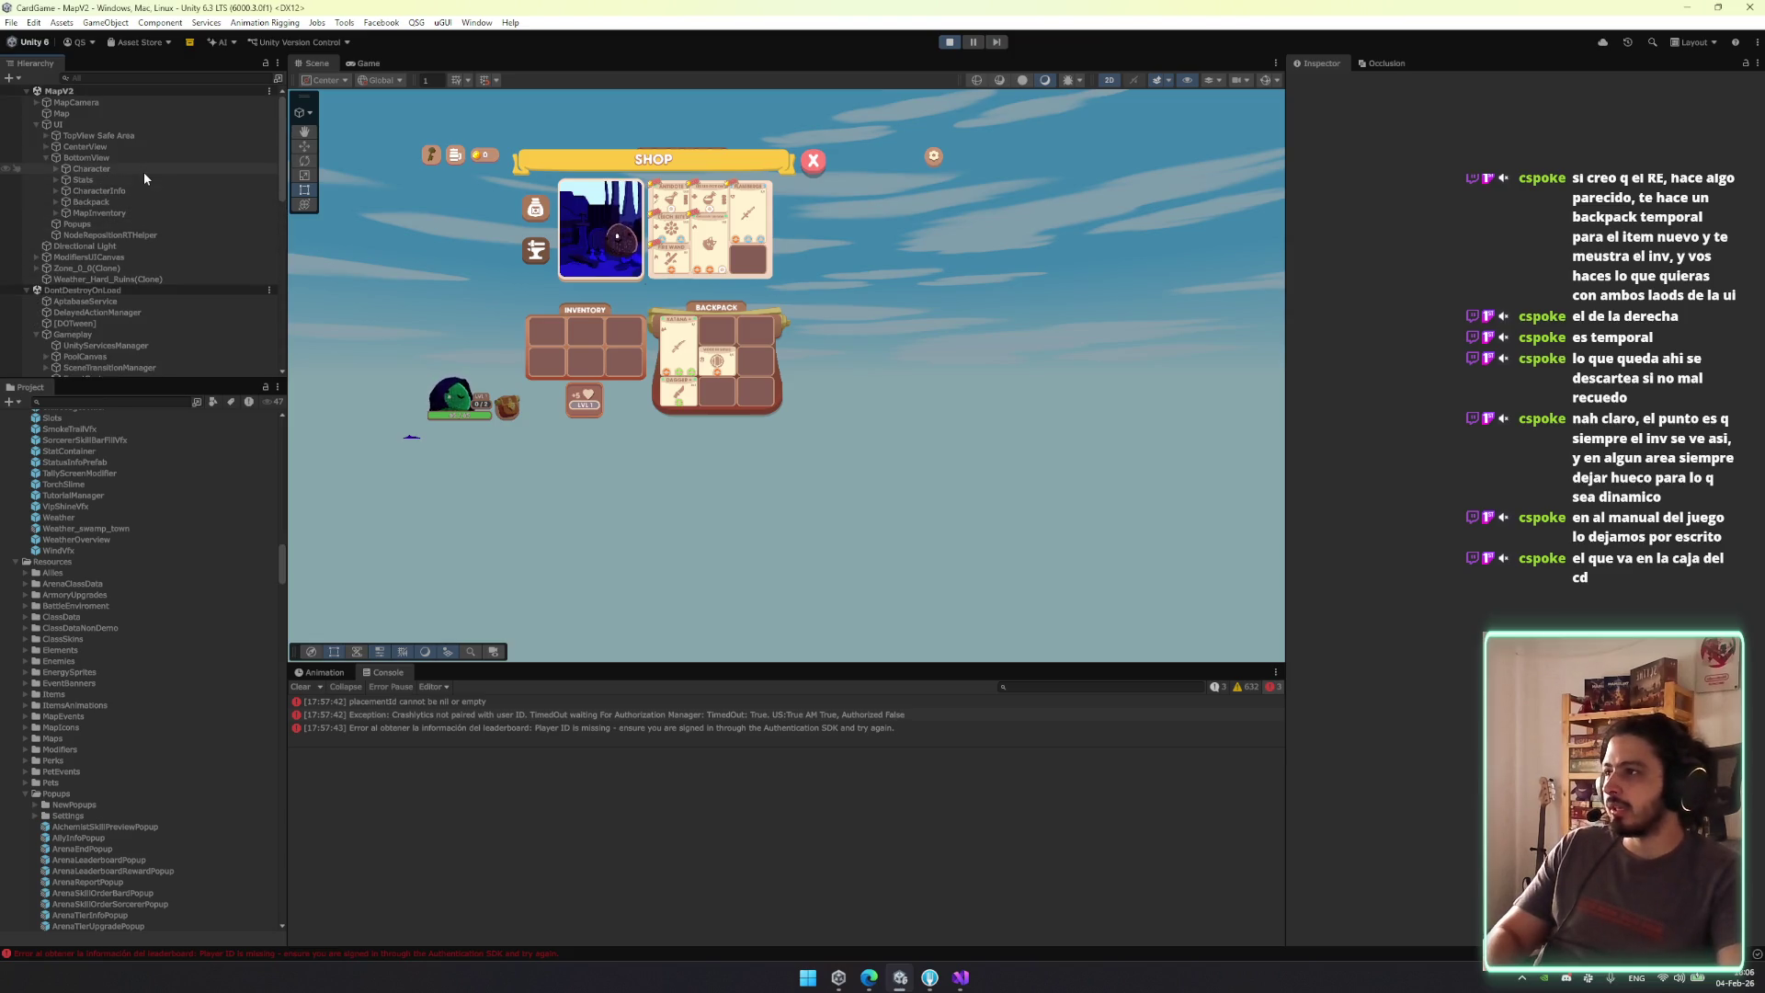
pyautogui.click(136, 189)
pyautogui.press('Right')
pyautogui.press('Down')
pyautogui.press('Right')
pyautogui.press('Down')
pyautogui.press('Right')
pyautogui.press('Down')
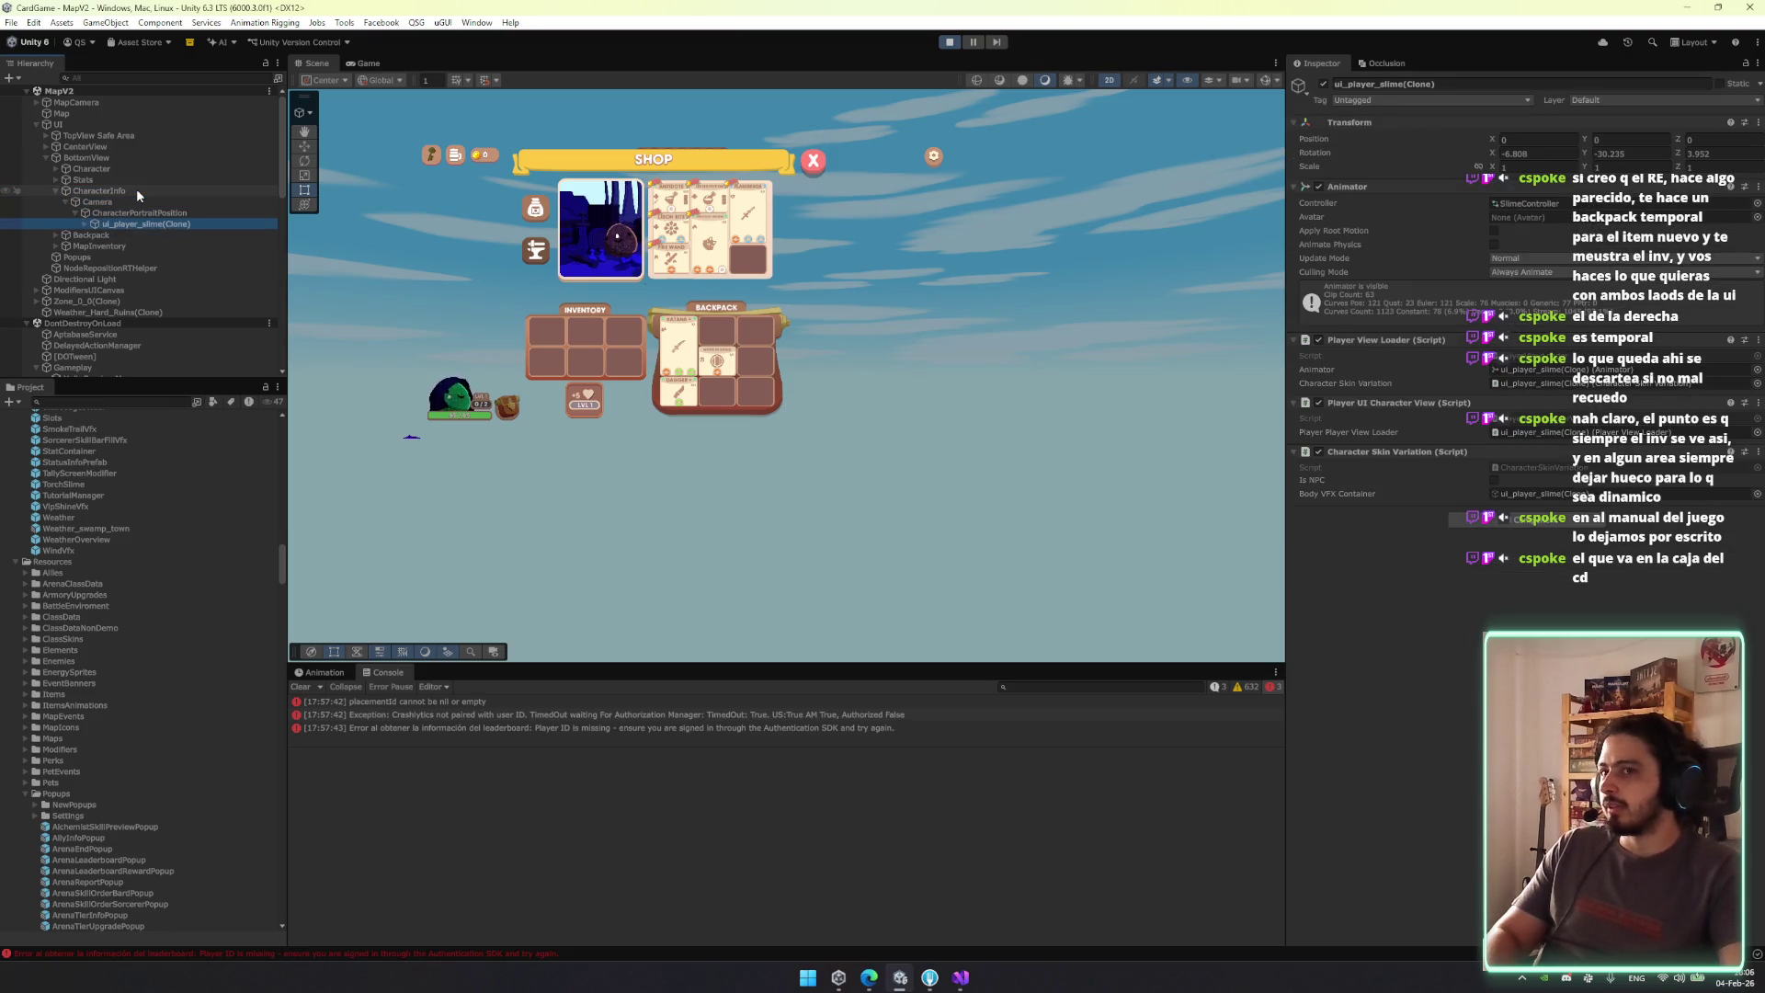
pyautogui.press('Left')
pyautogui.press('Left')
pyautogui.press('Up')
pyautogui.press('Up')
pyautogui.press('Up')
pyautogui.press('Right')
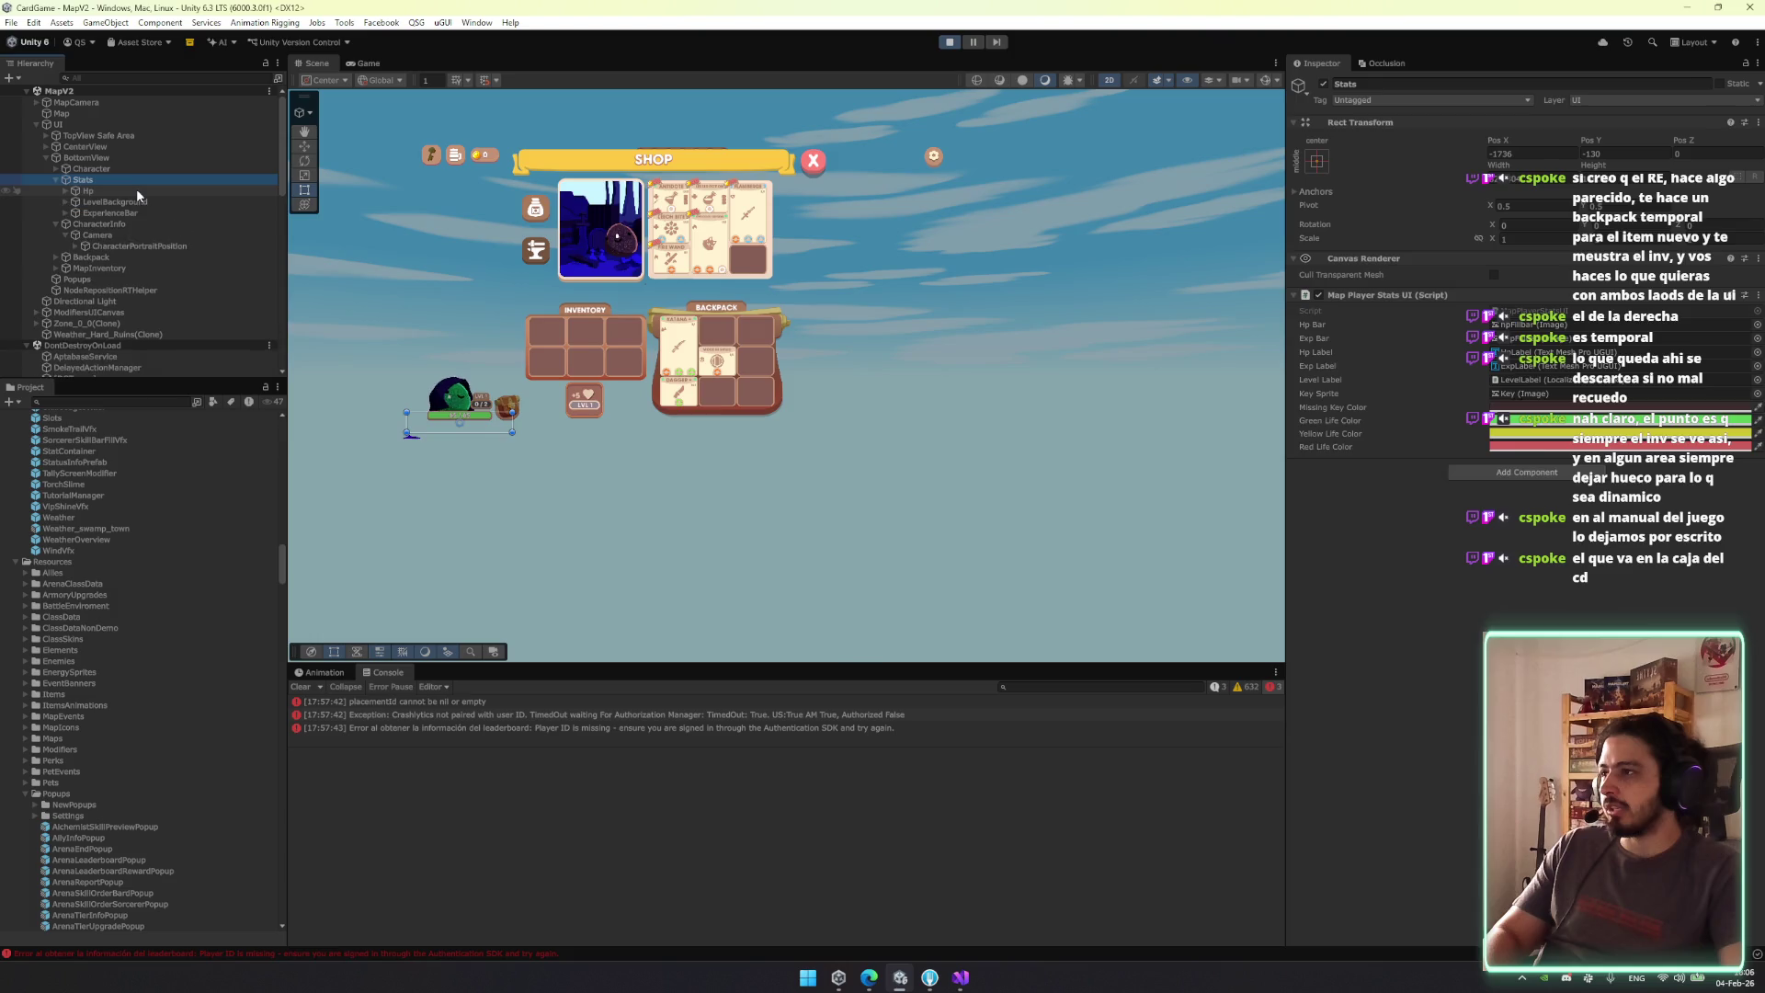
pyautogui.press('Down')
pyautogui.press('Down')
pyautogui.press('Right')
pyautogui.press('Down')
pyautogui.press('Down')
pyautogui.press('Left')
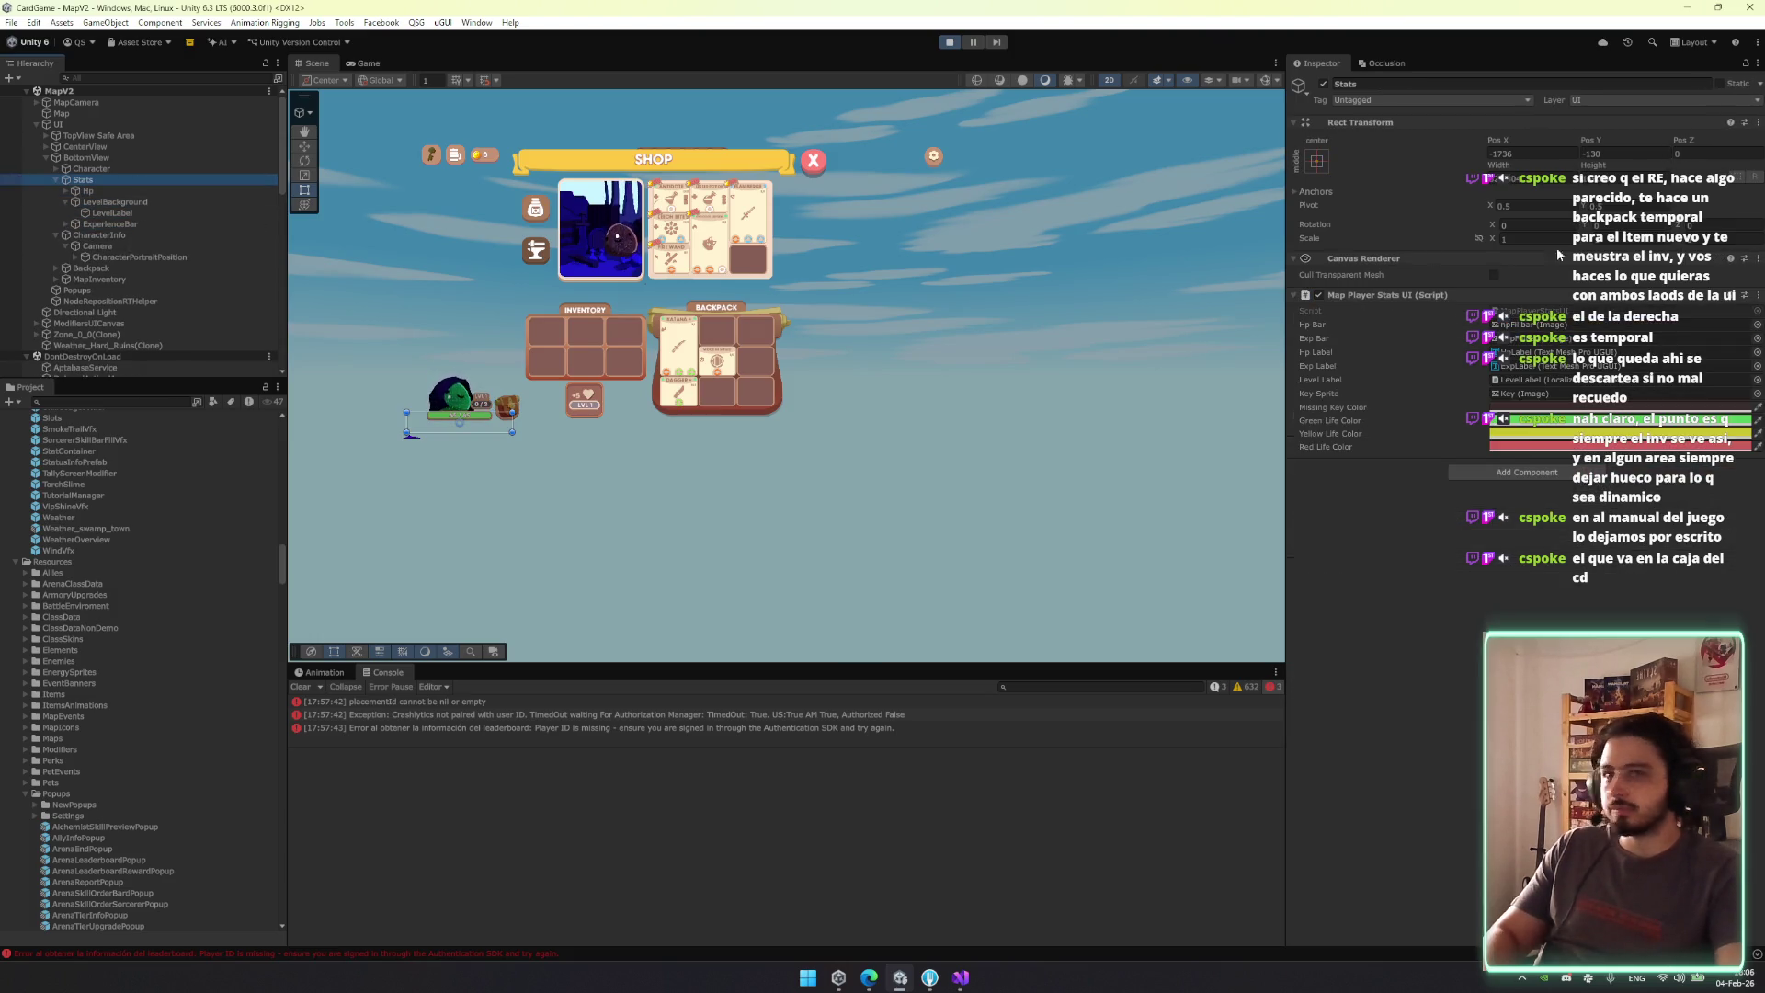
# Inspect the Stats children ExperienceBar, Experience, Hp and LevelBackground.
pyautogui.click(163, 195)
pyautogui.press('Down')
pyautogui.press('Down')
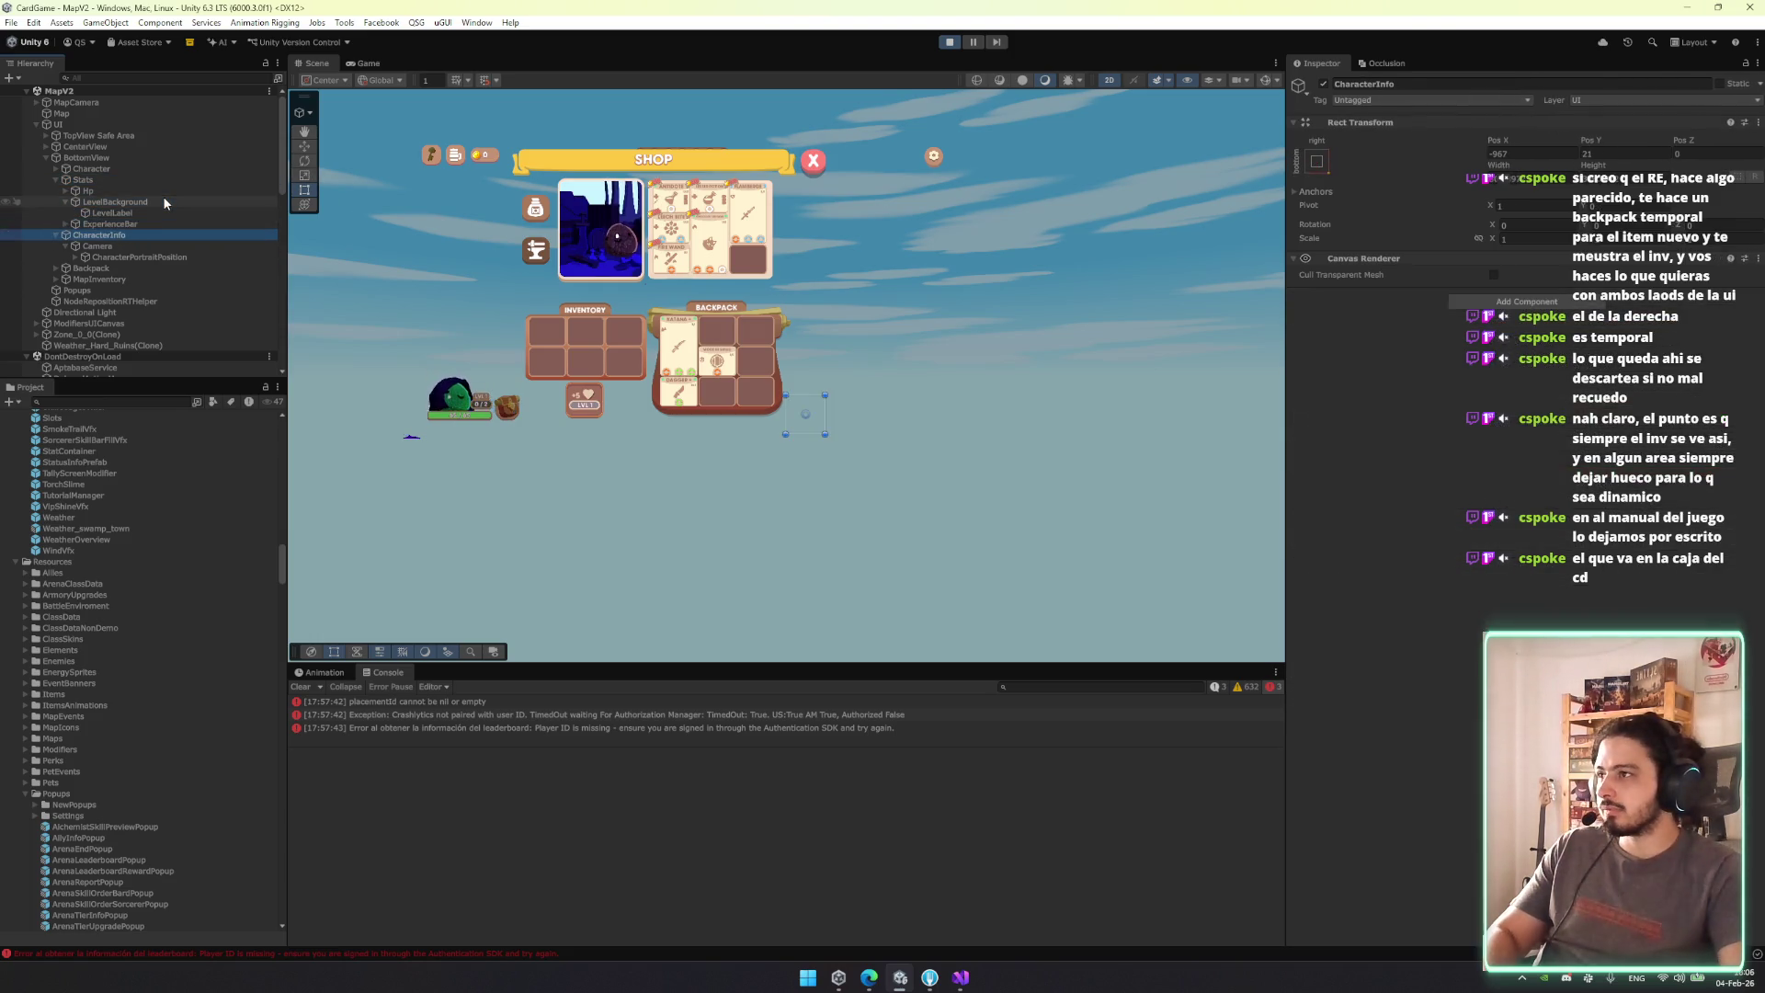
pyautogui.press('Right')
pyautogui.press('Down')
pyautogui.press('Left')
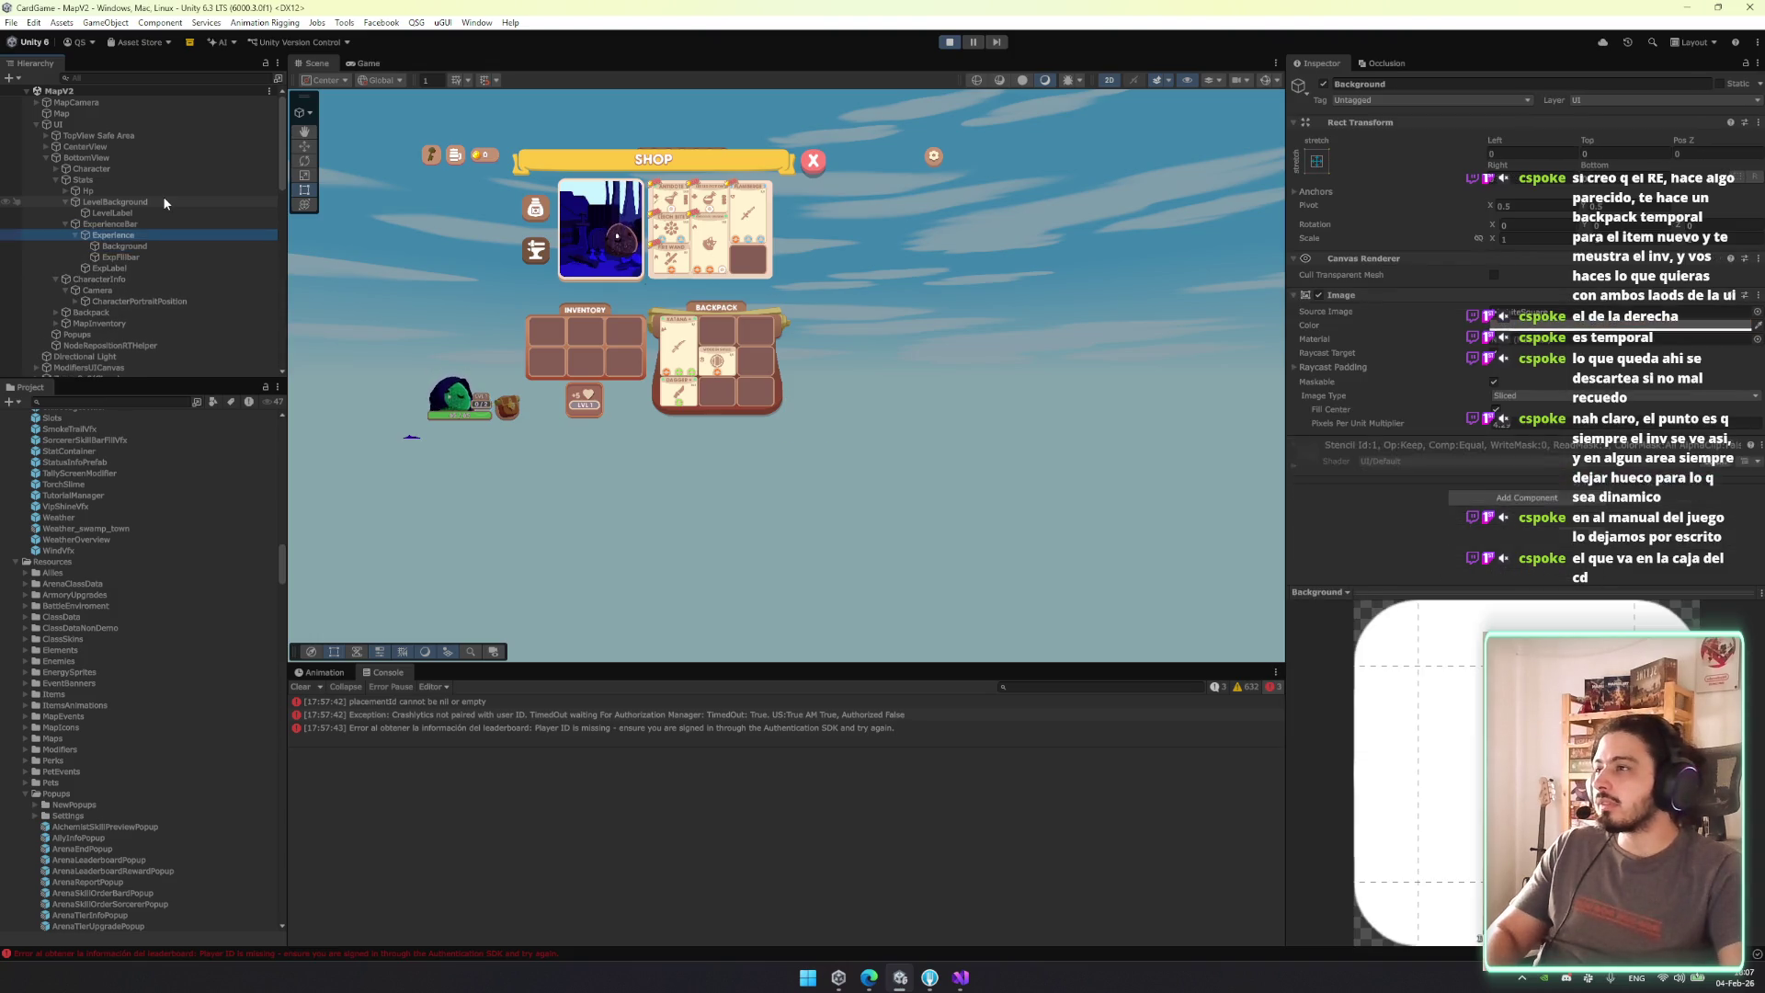
pyautogui.press('Left')
pyautogui.press('Up')
pyautogui.press('Up')
pyautogui.press('Up')
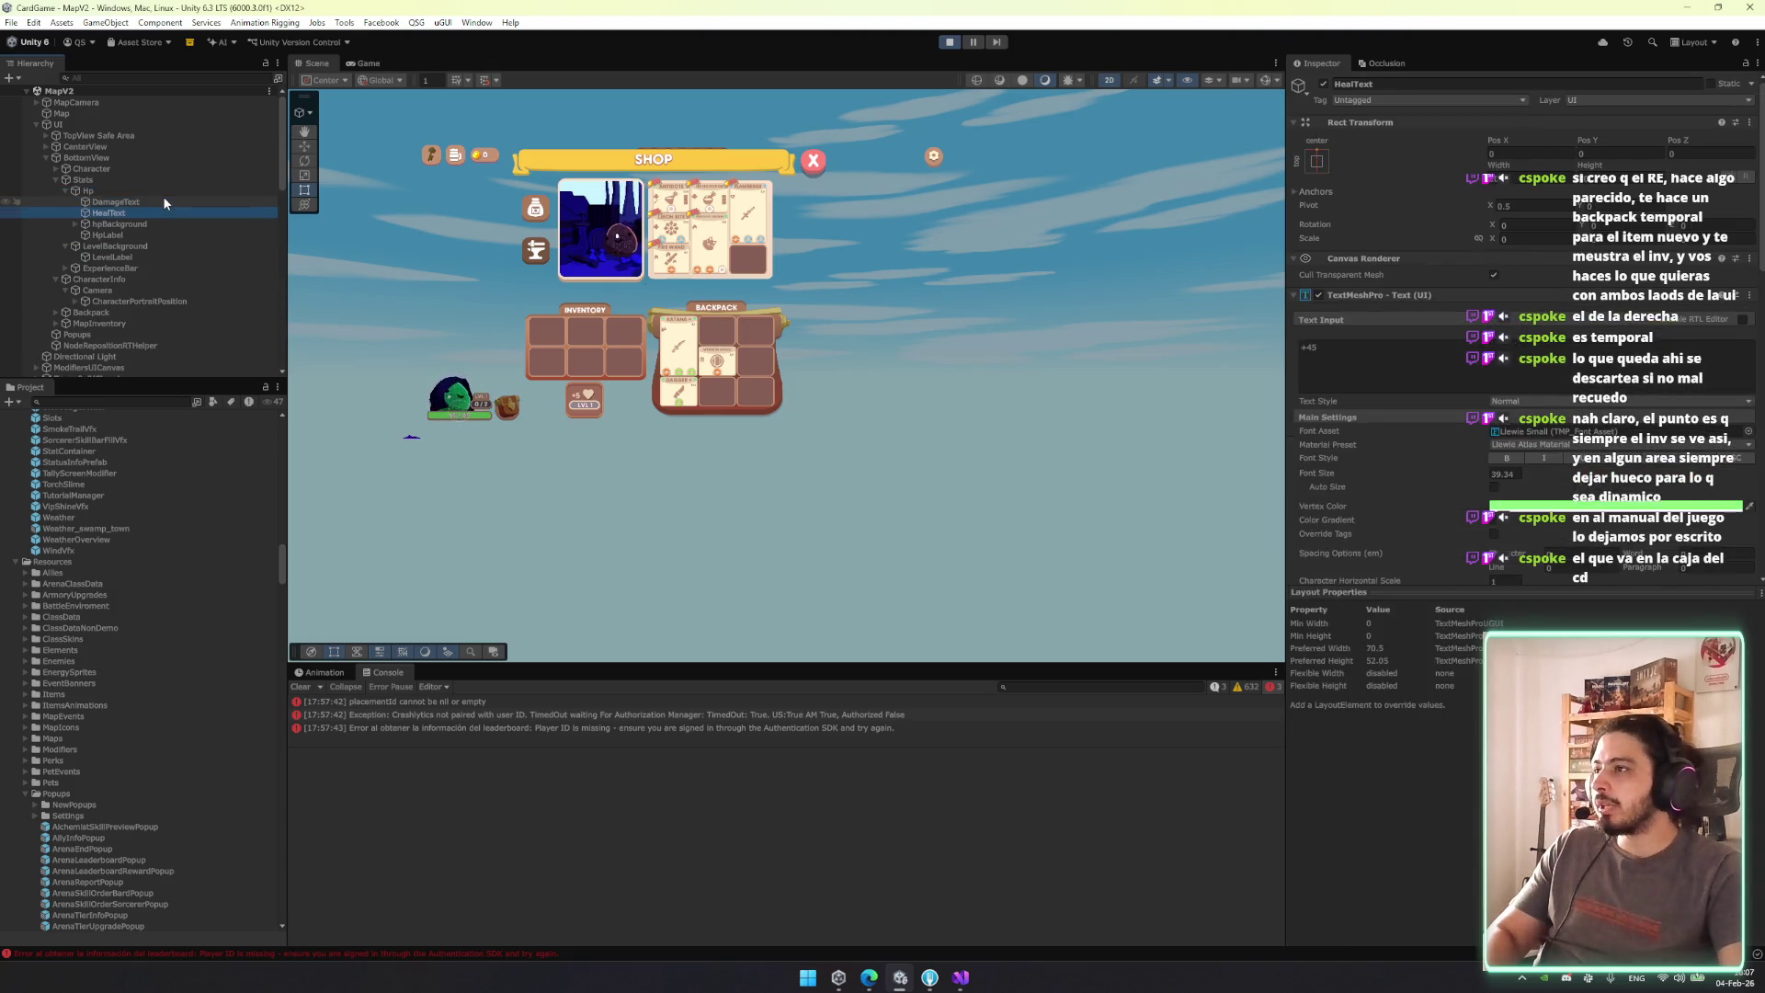
pyautogui.press('Down')
pyautogui.press('Left')
pyautogui.press('Down')
pyautogui.press('Down')
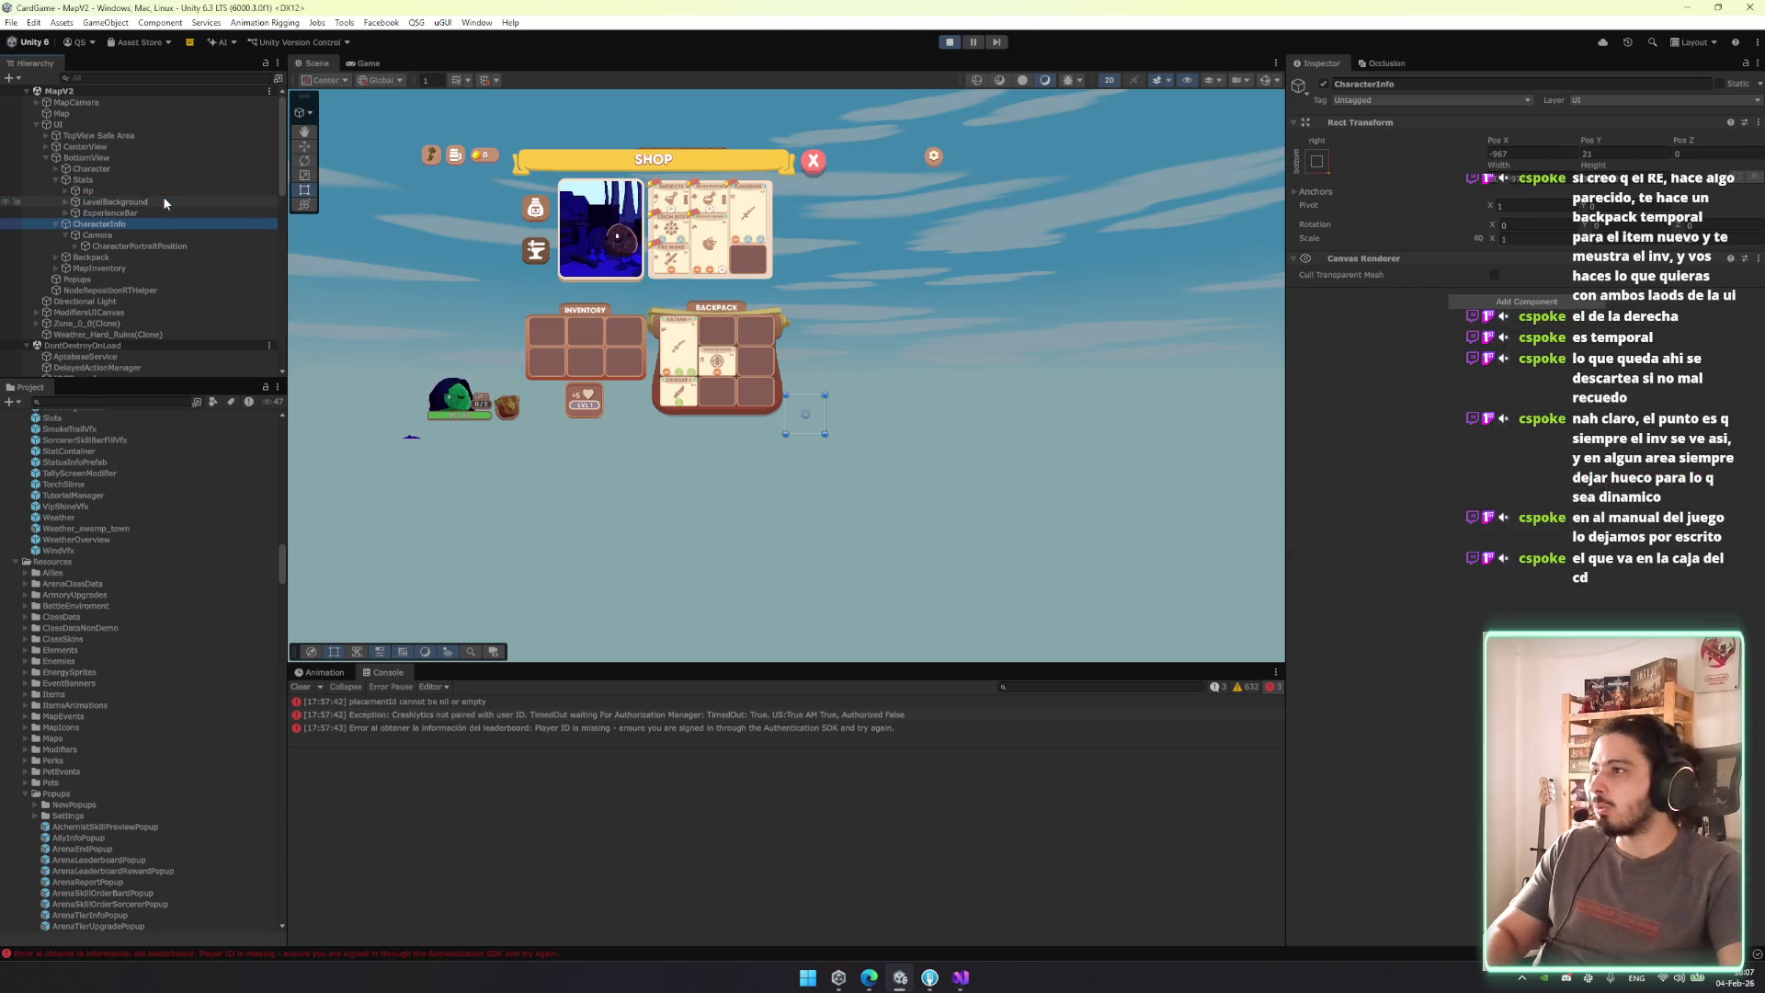
pyautogui.press('Left')
pyautogui.press('Up')
pyautogui.press('Right')
pyautogui.press('Up')
# Duplicate CharacterView under Character and drag the copy into Assets as a prefab.
pyautogui.click(168, 168)
pyautogui.press('Right')
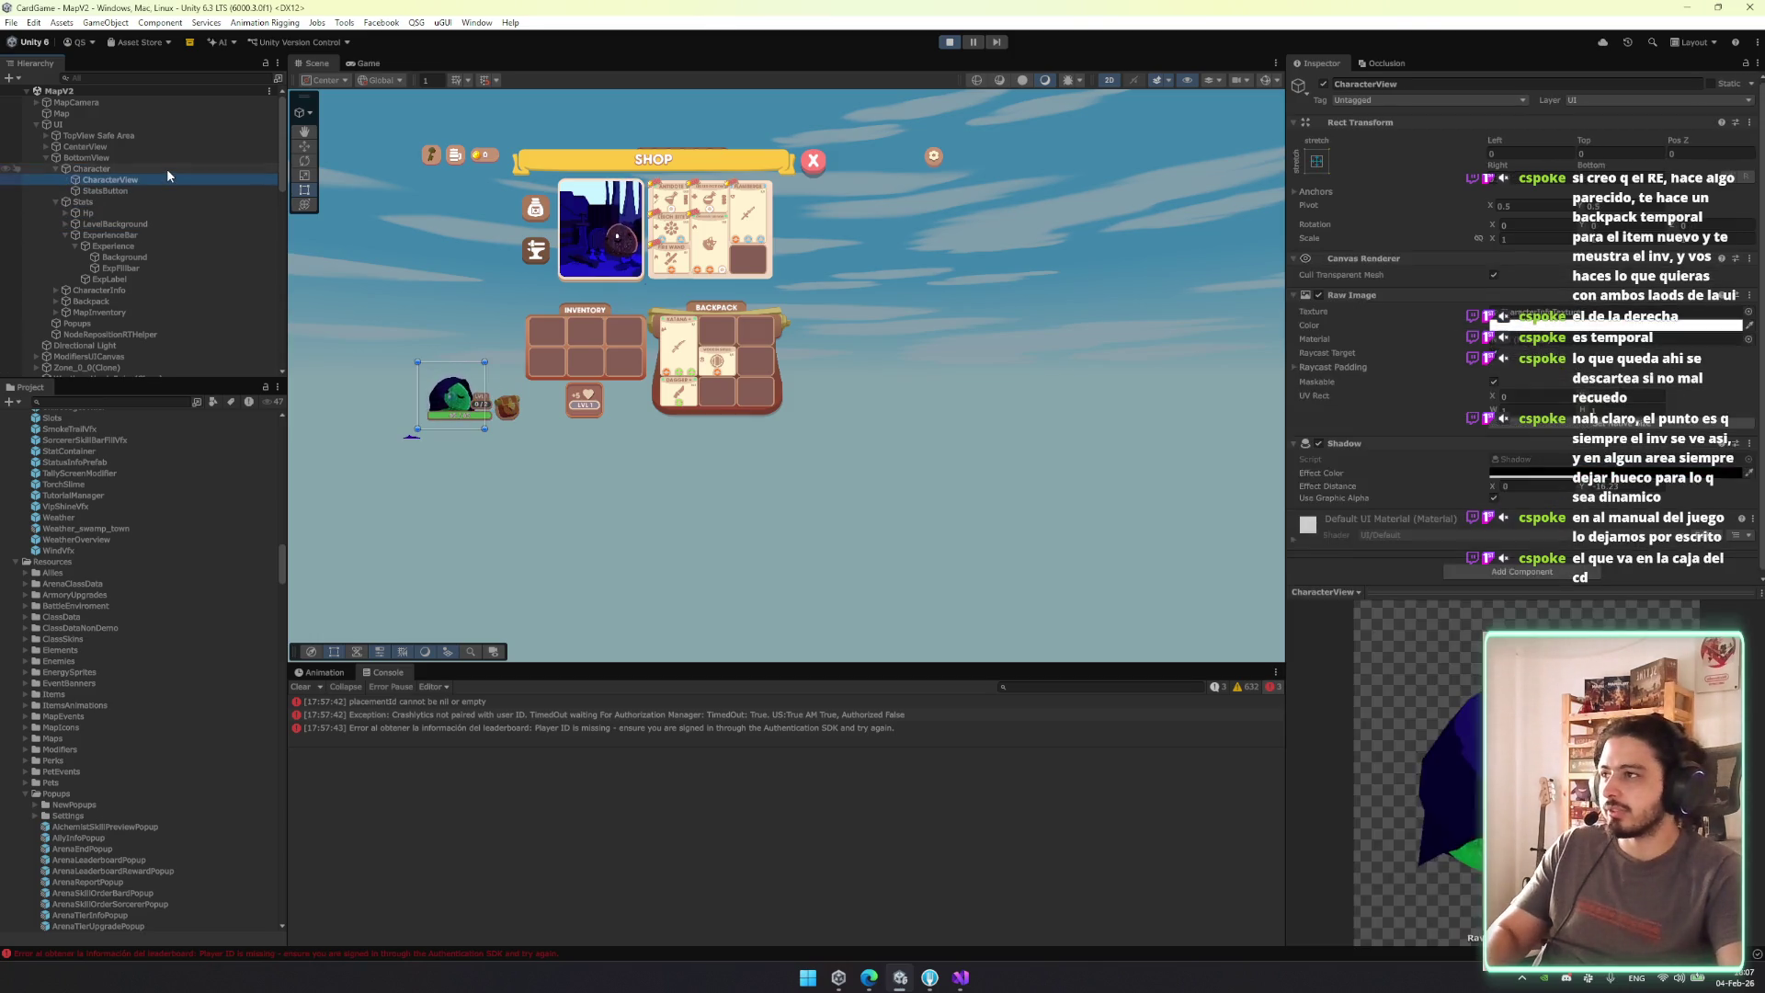
pyautogui.click(163, 180)
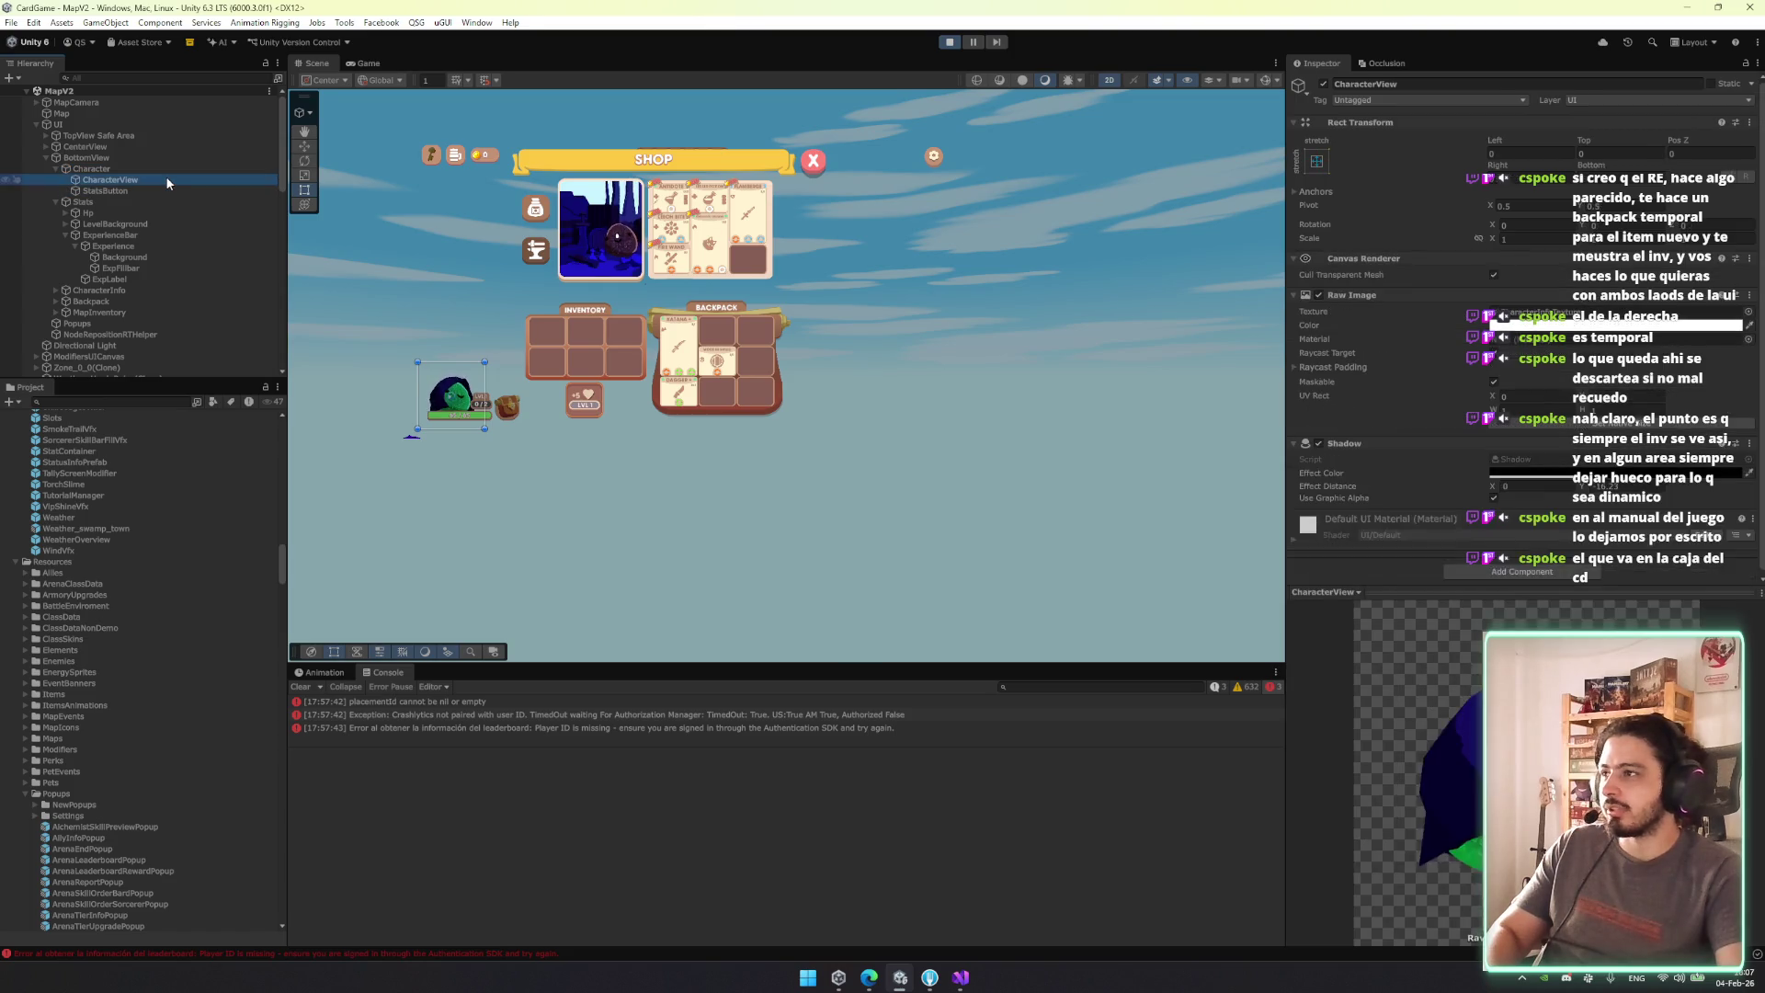
pyautogui.hotkey('ctrl', 'd')
pyautogui.moveTo(151, 190); pyautogui.dragTo(138, 447)
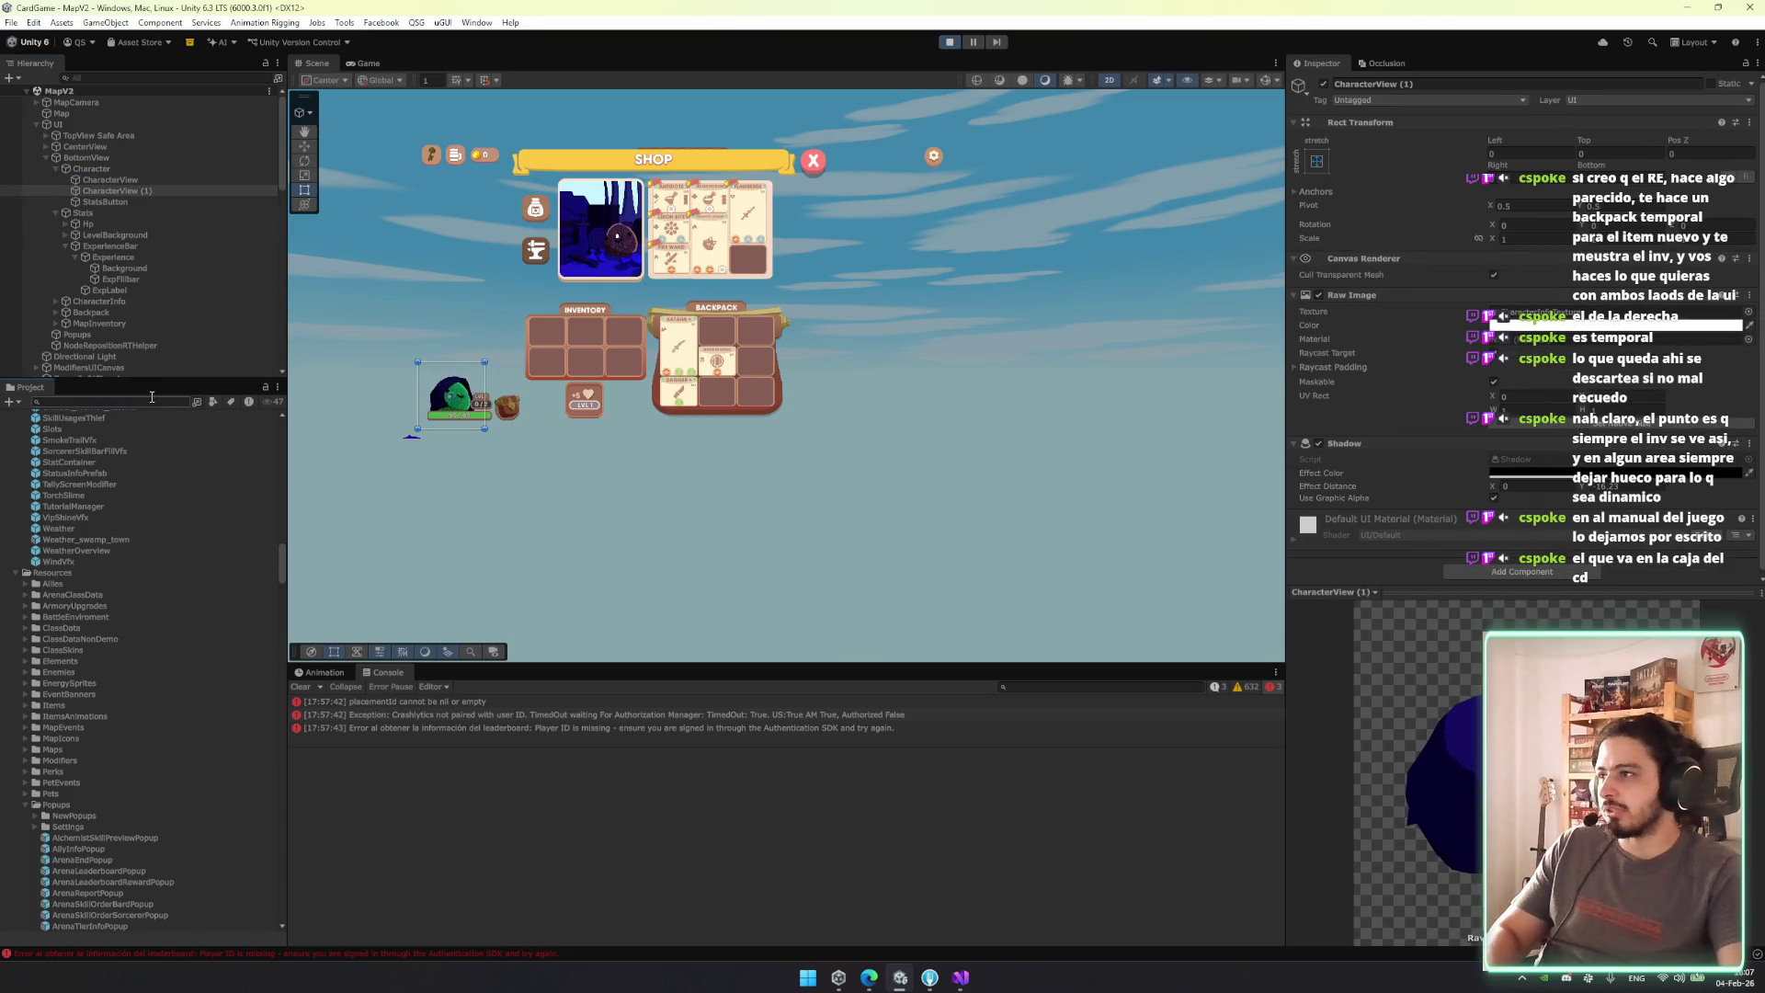
# Replace the copy with a fresh CharacterView duplicate placed first under BottomView.
pyautogui.press('Delete')
pyautogui.click(143, 178)
pyautogui.hotkey('ctrl', 'd')
pyautogui.moveTo(143, 190); pyautogui.dragTo(143, 164)
# Add a Canvas component to the copy with Override Sorting enabled.
pyautogui.click(1521, 569)
pyautogui.write('canvas')
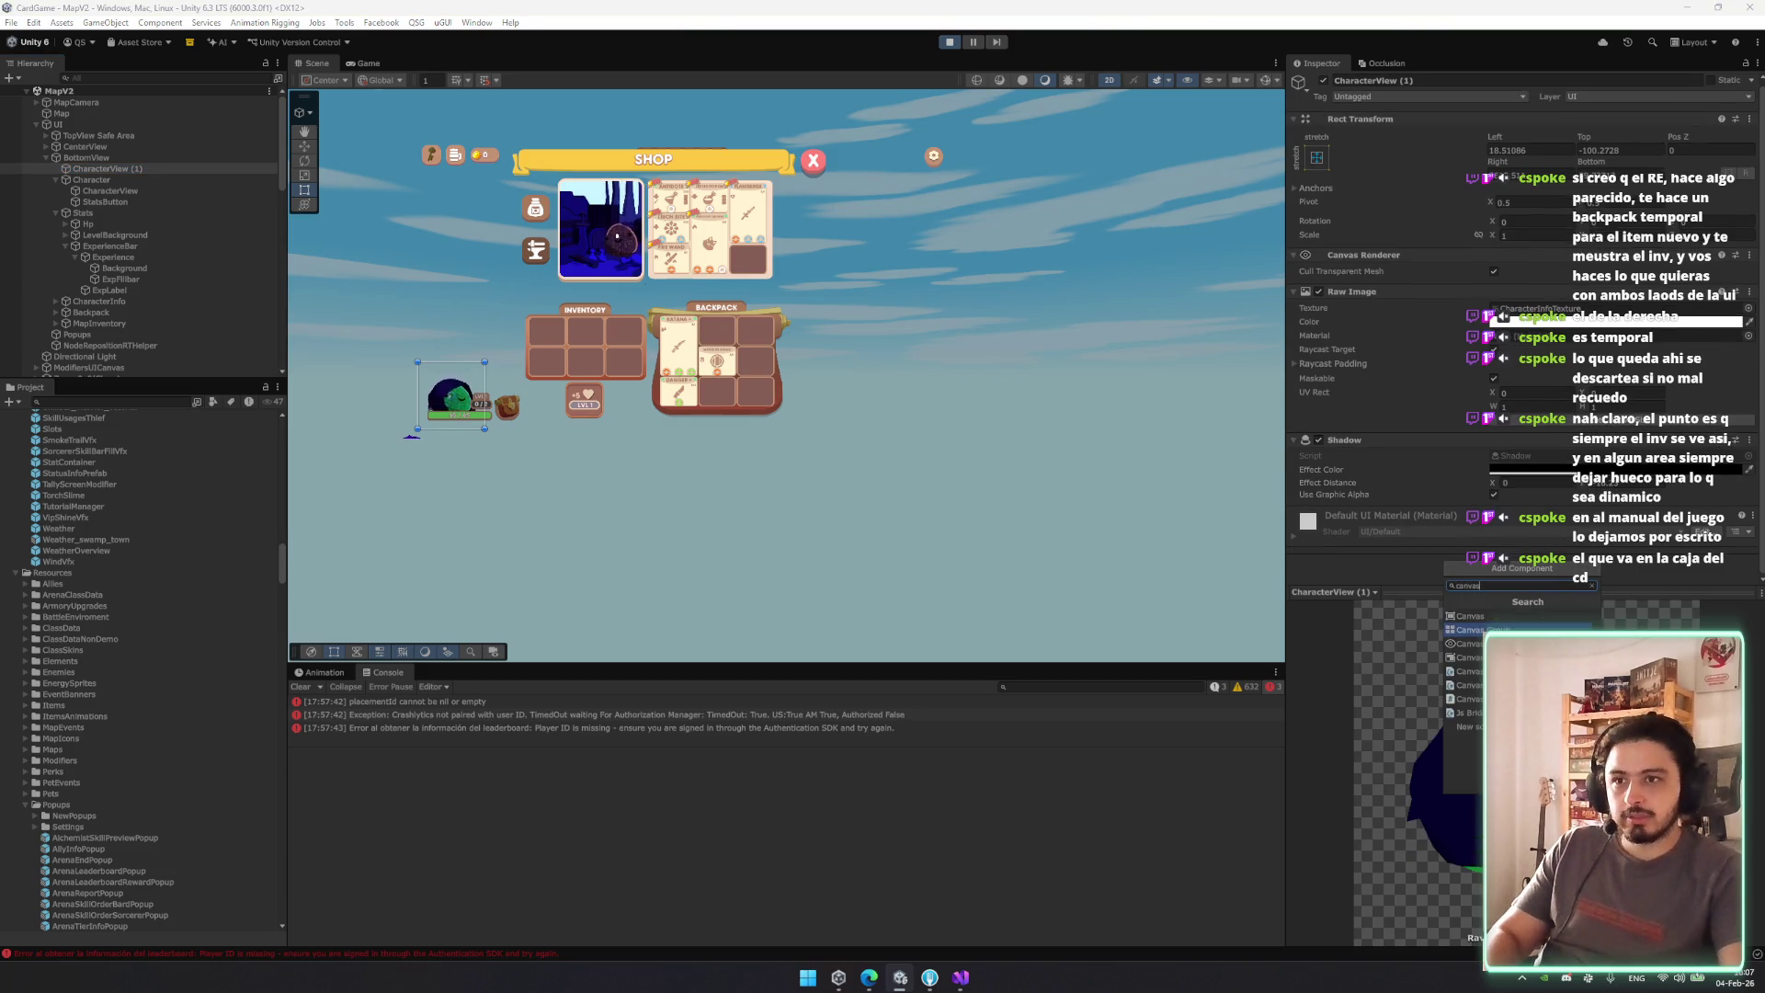
pyautogui.click(1469, 616)
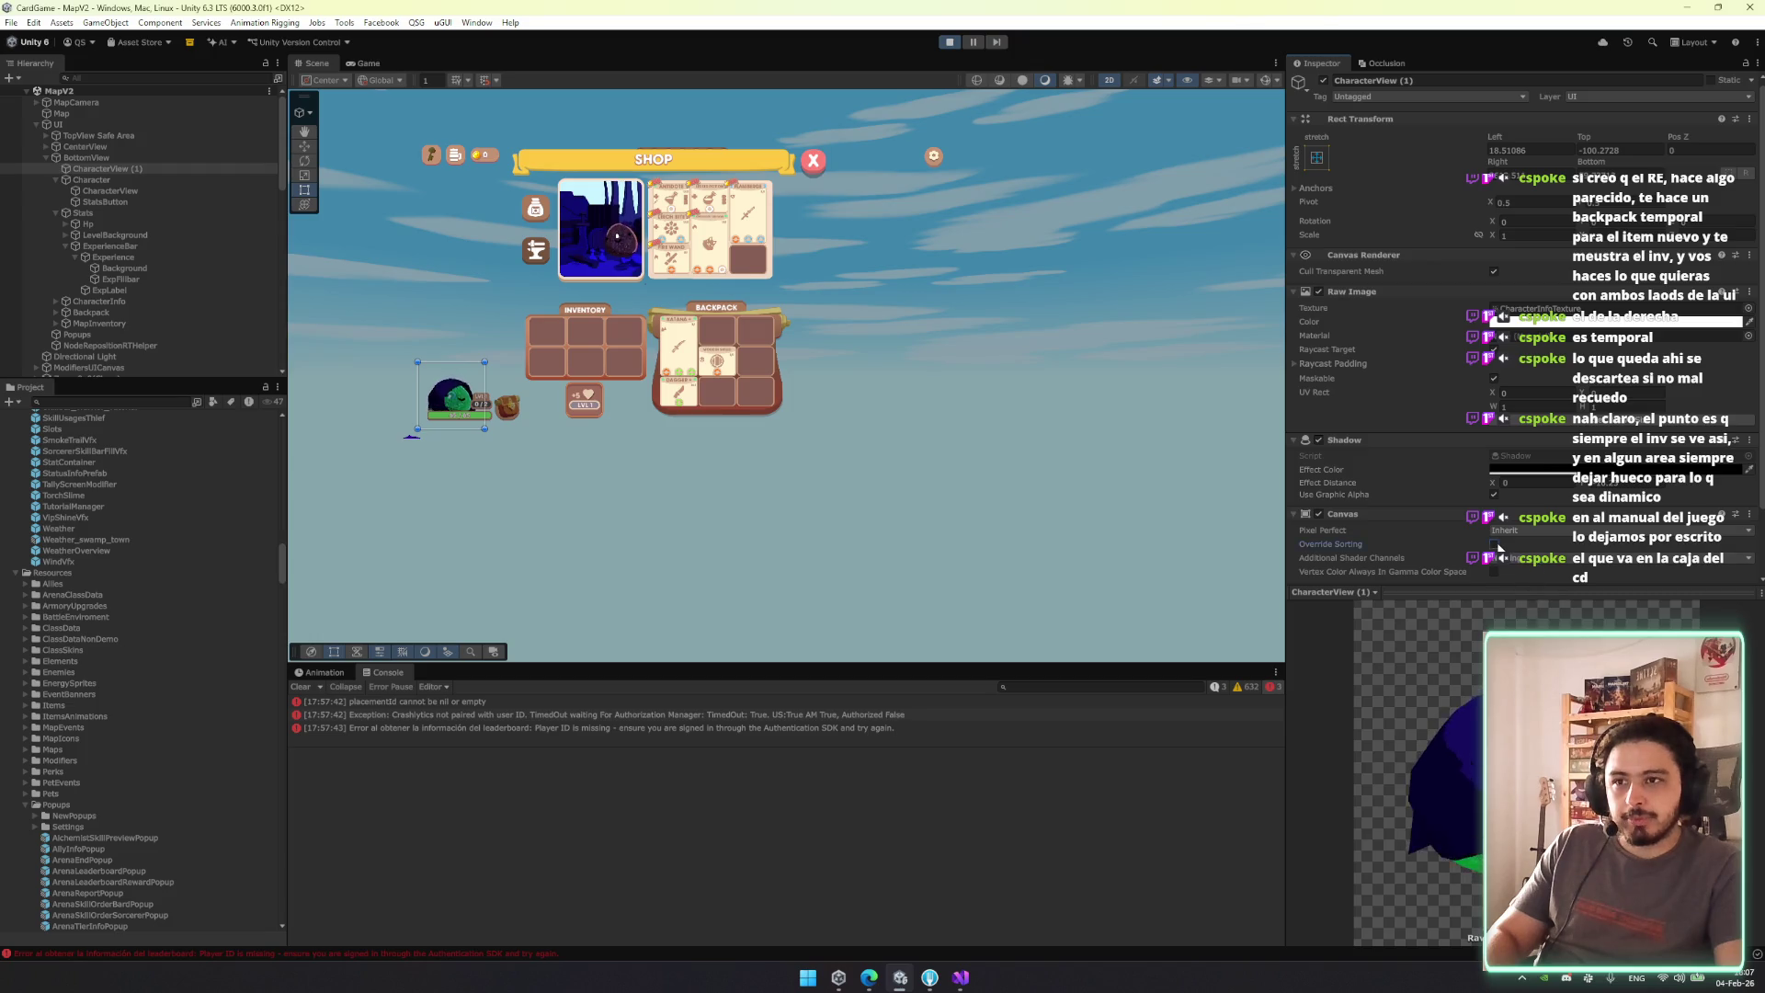
pyautogui.click(1495, 544)
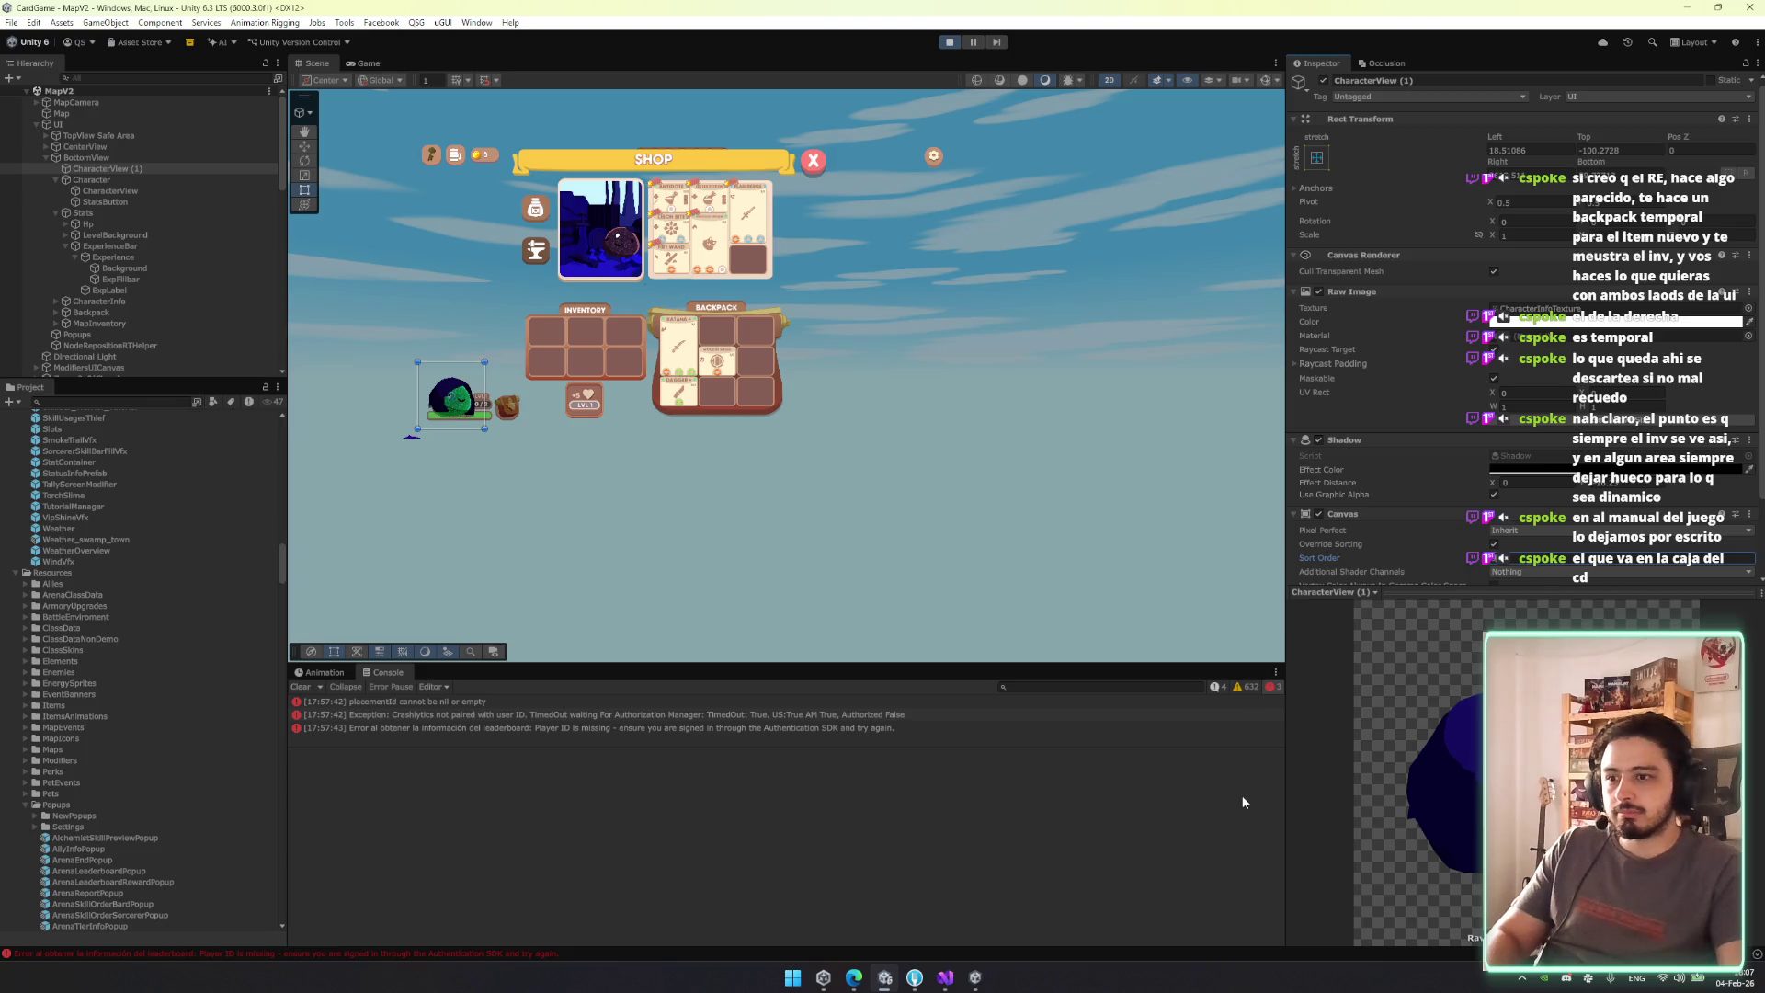
pyautogui.click(975, 981)
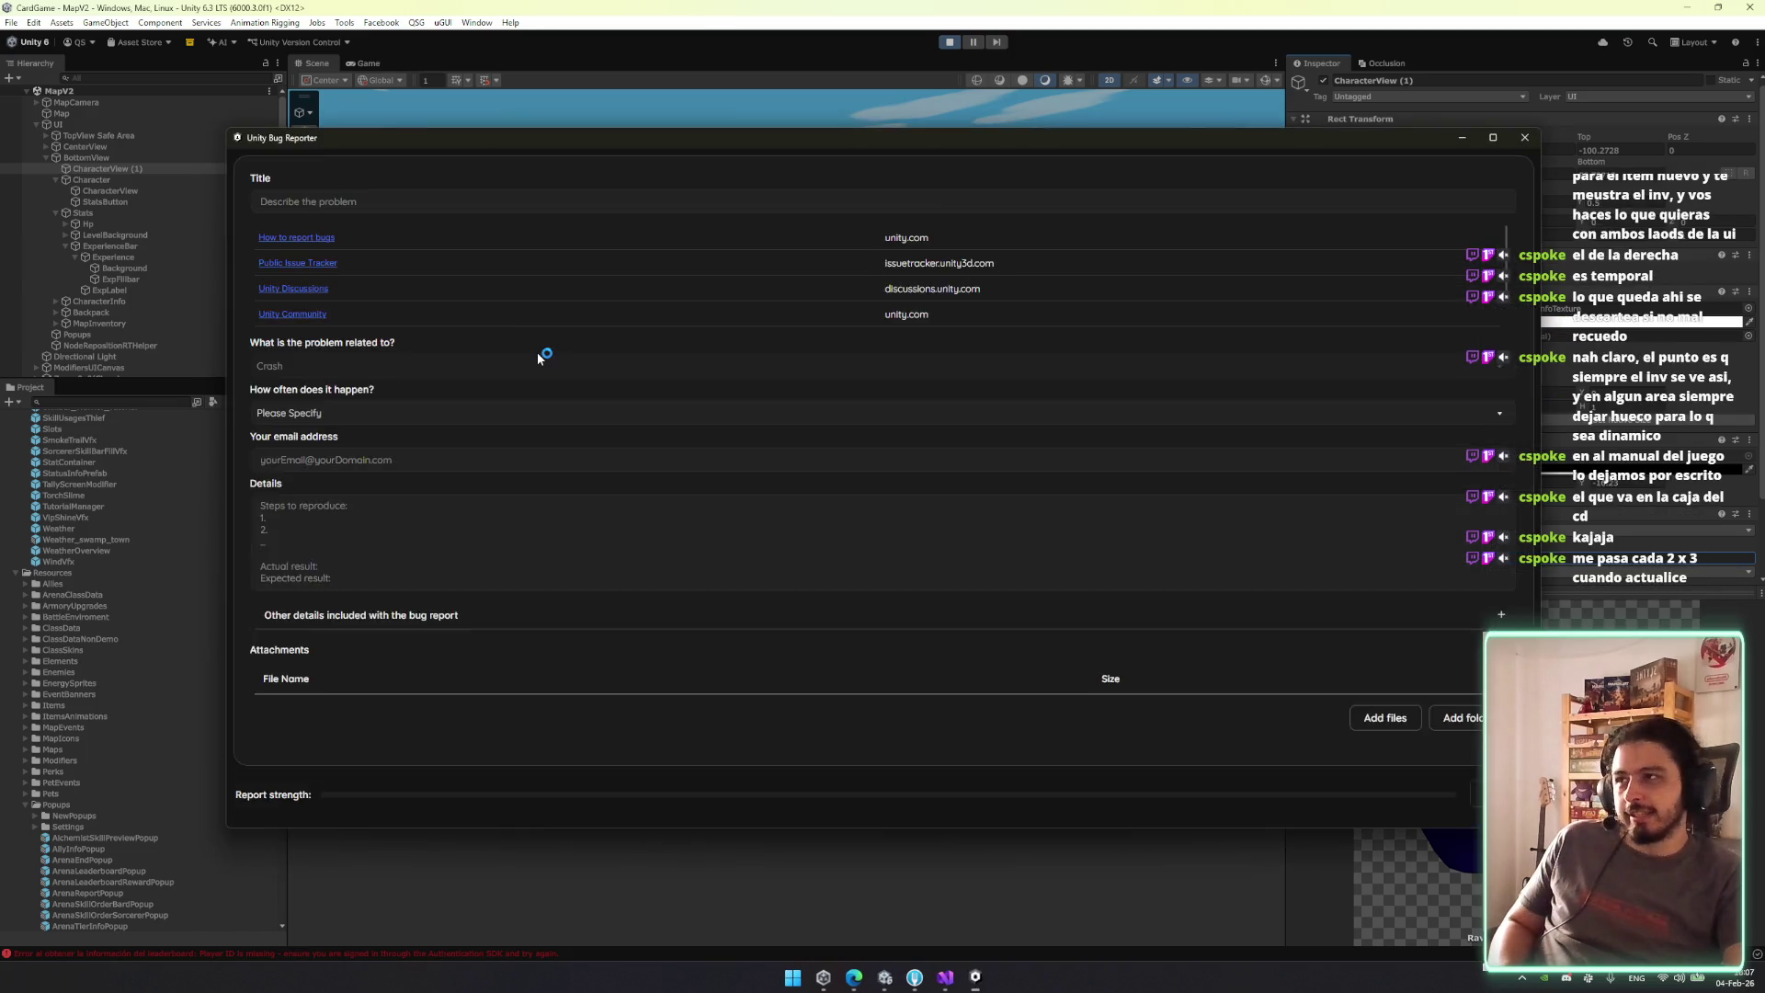
# Close the crash Bug Reporter and discard the report to exit.
pyautogui.click(1524, 137)
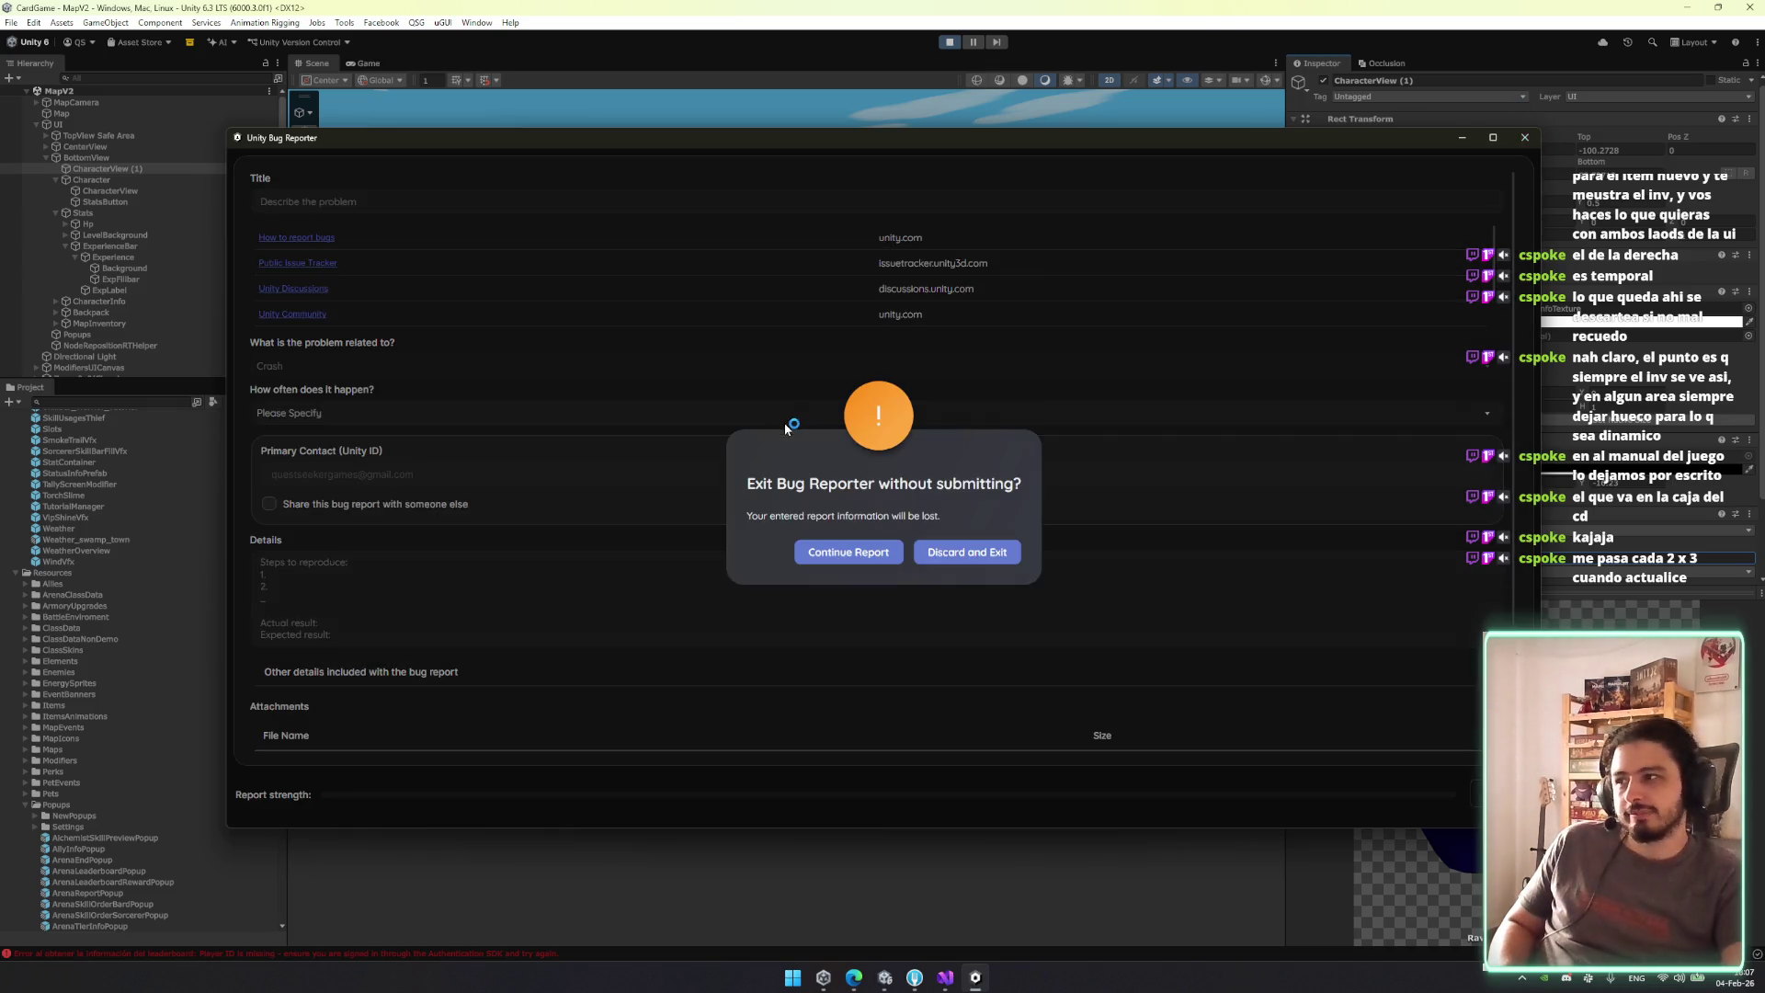
pyautogui.click(990, 555)
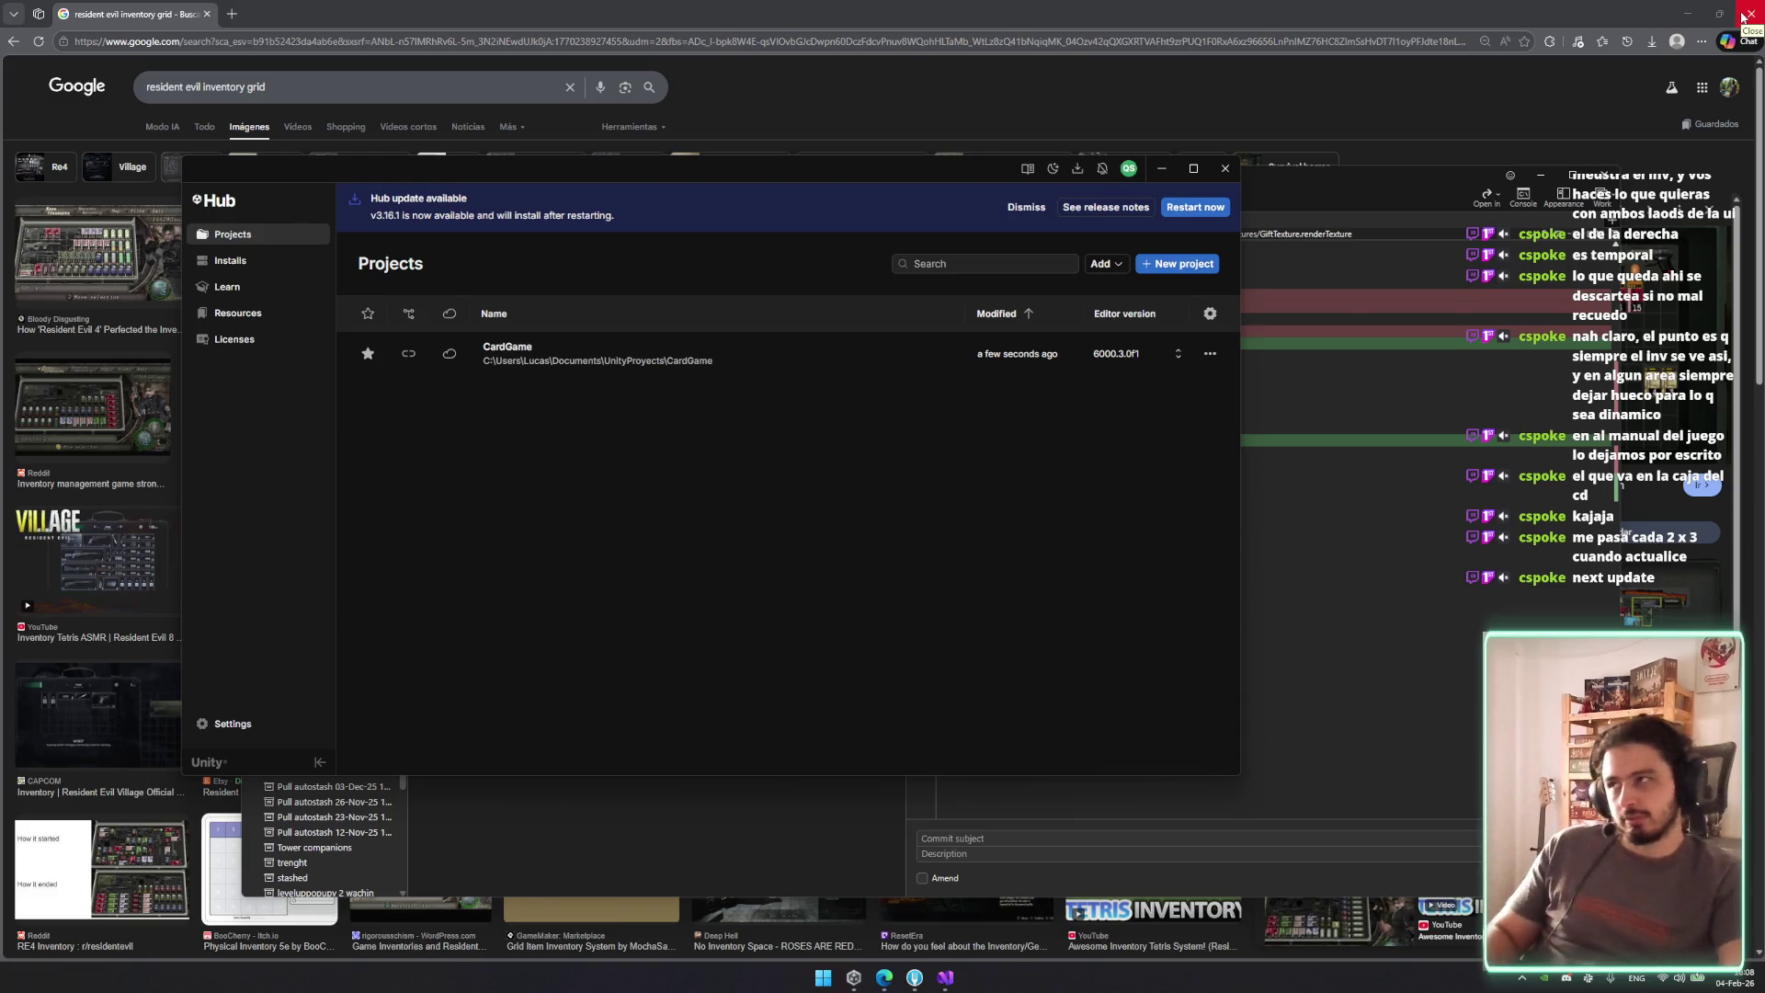
# Close Chrome, Visual Studio and Unity Hub.
pyautogui.click(1742, 16)
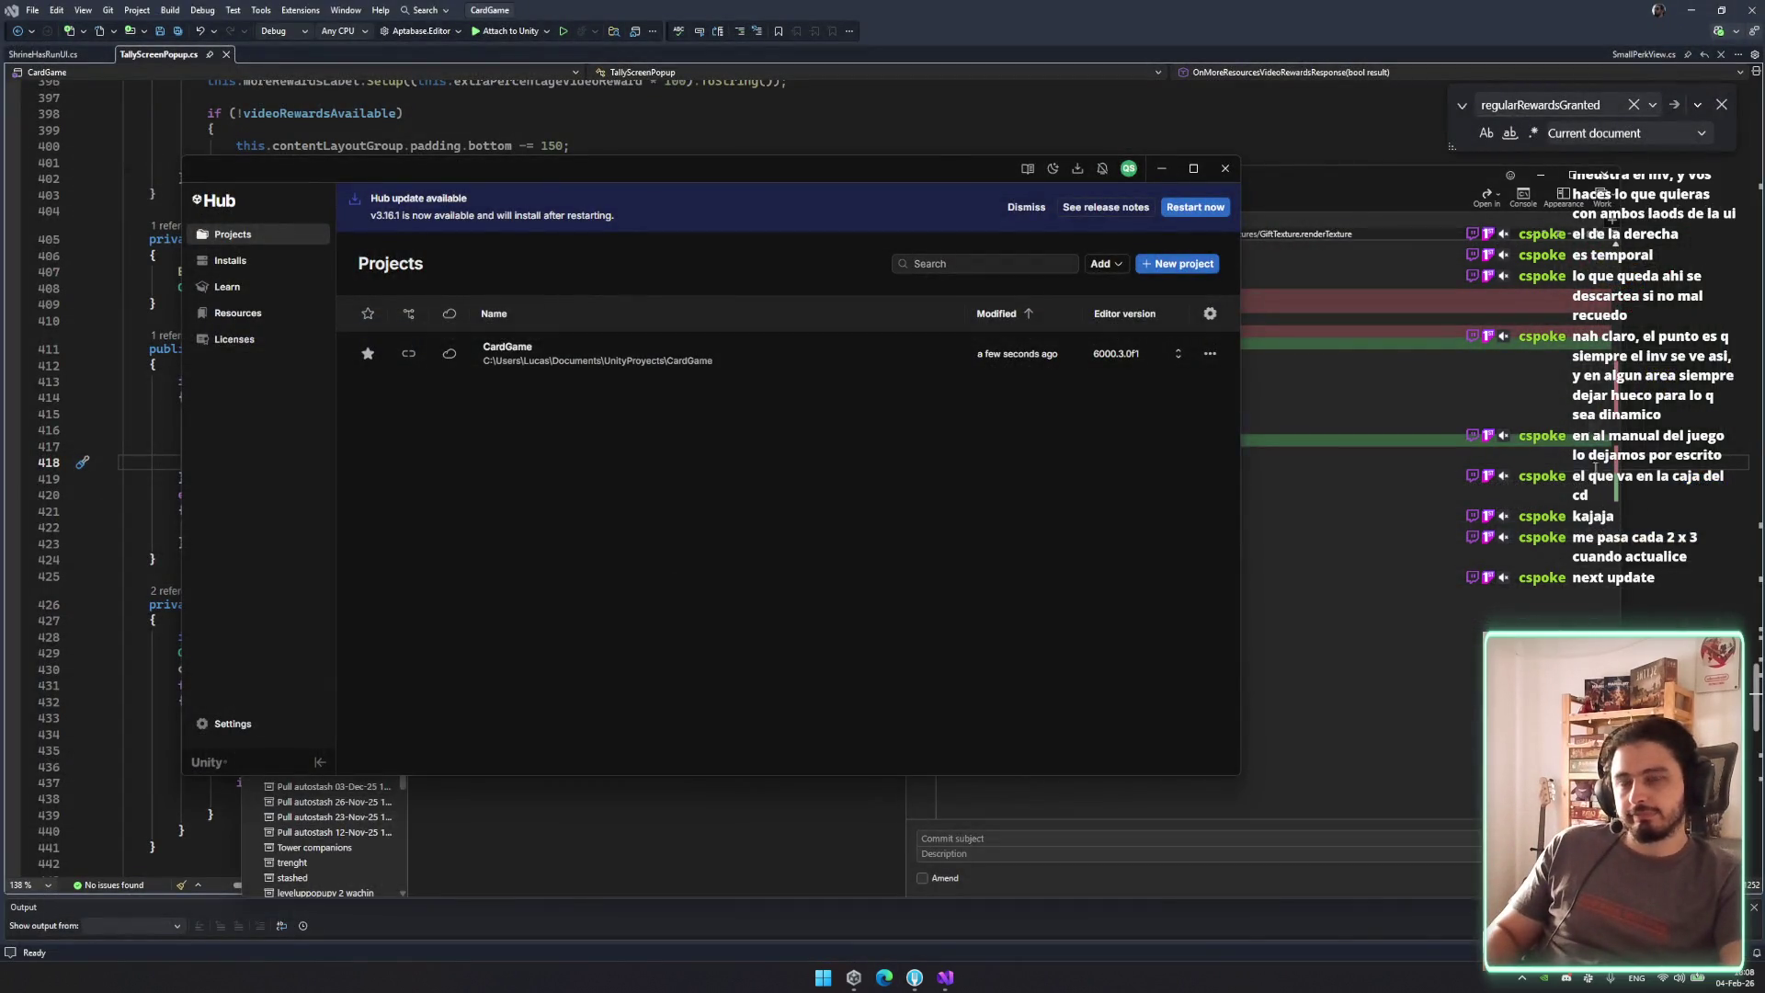
pyautogui.click(1752, 11)
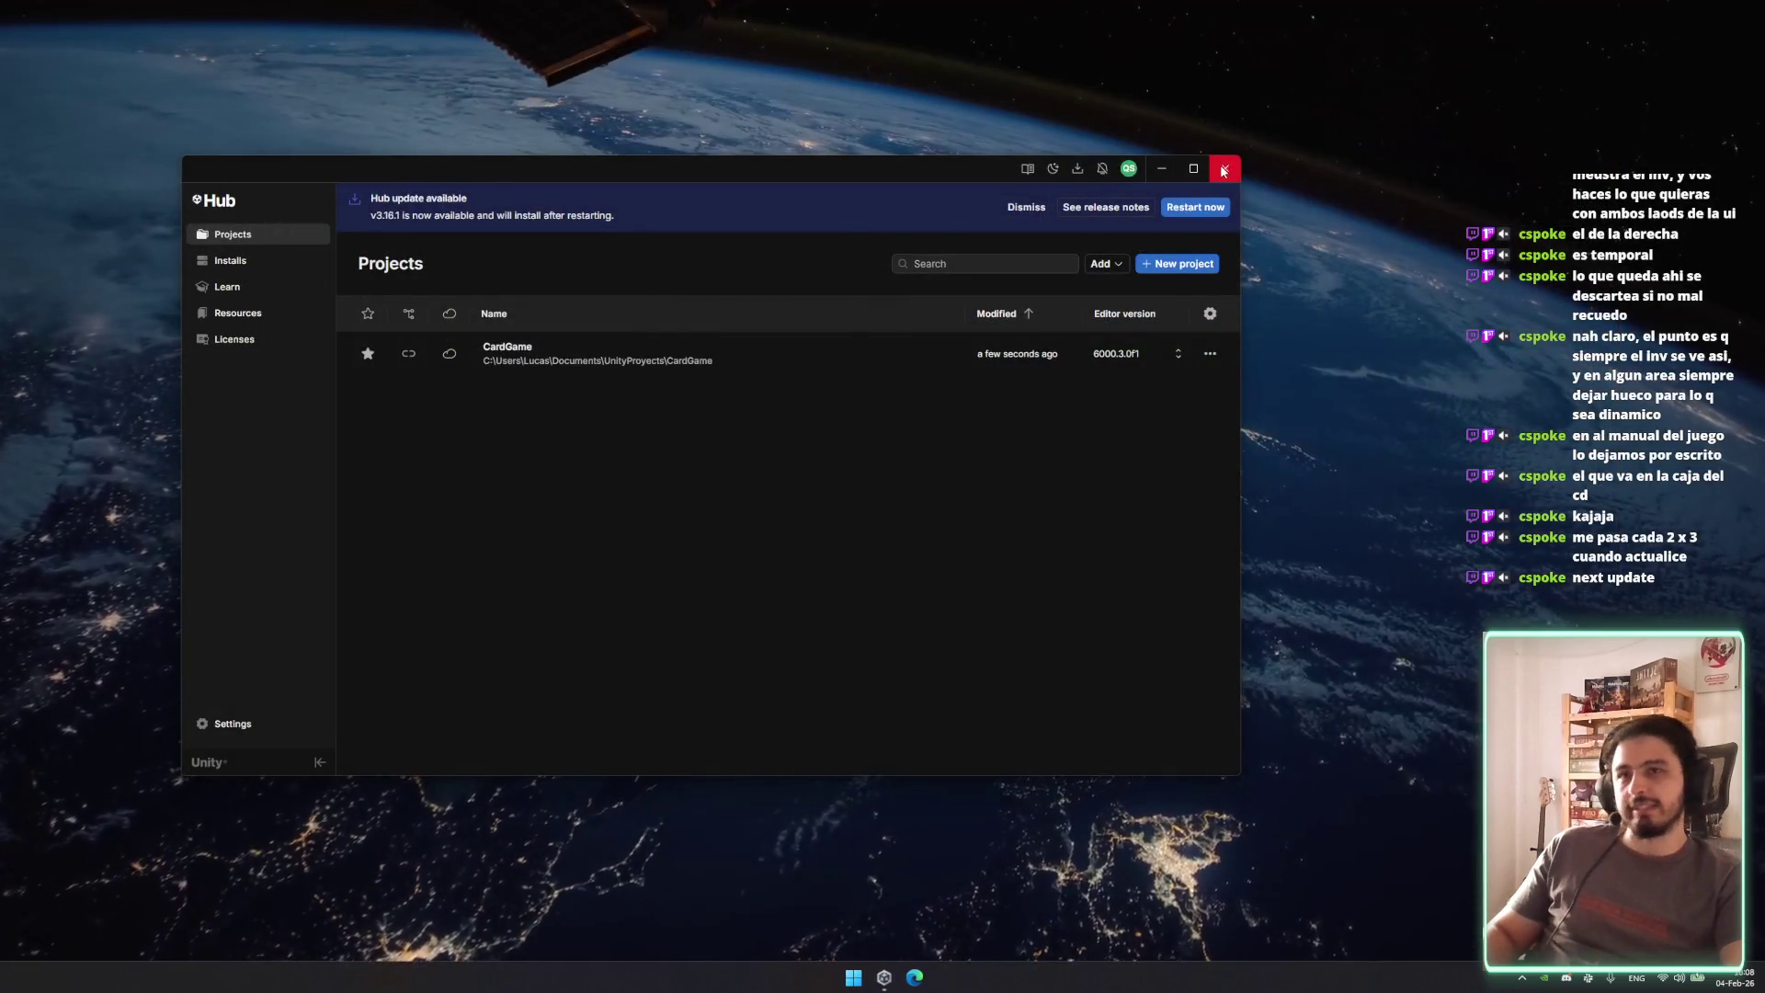
pyautogui.click(1225, 168)
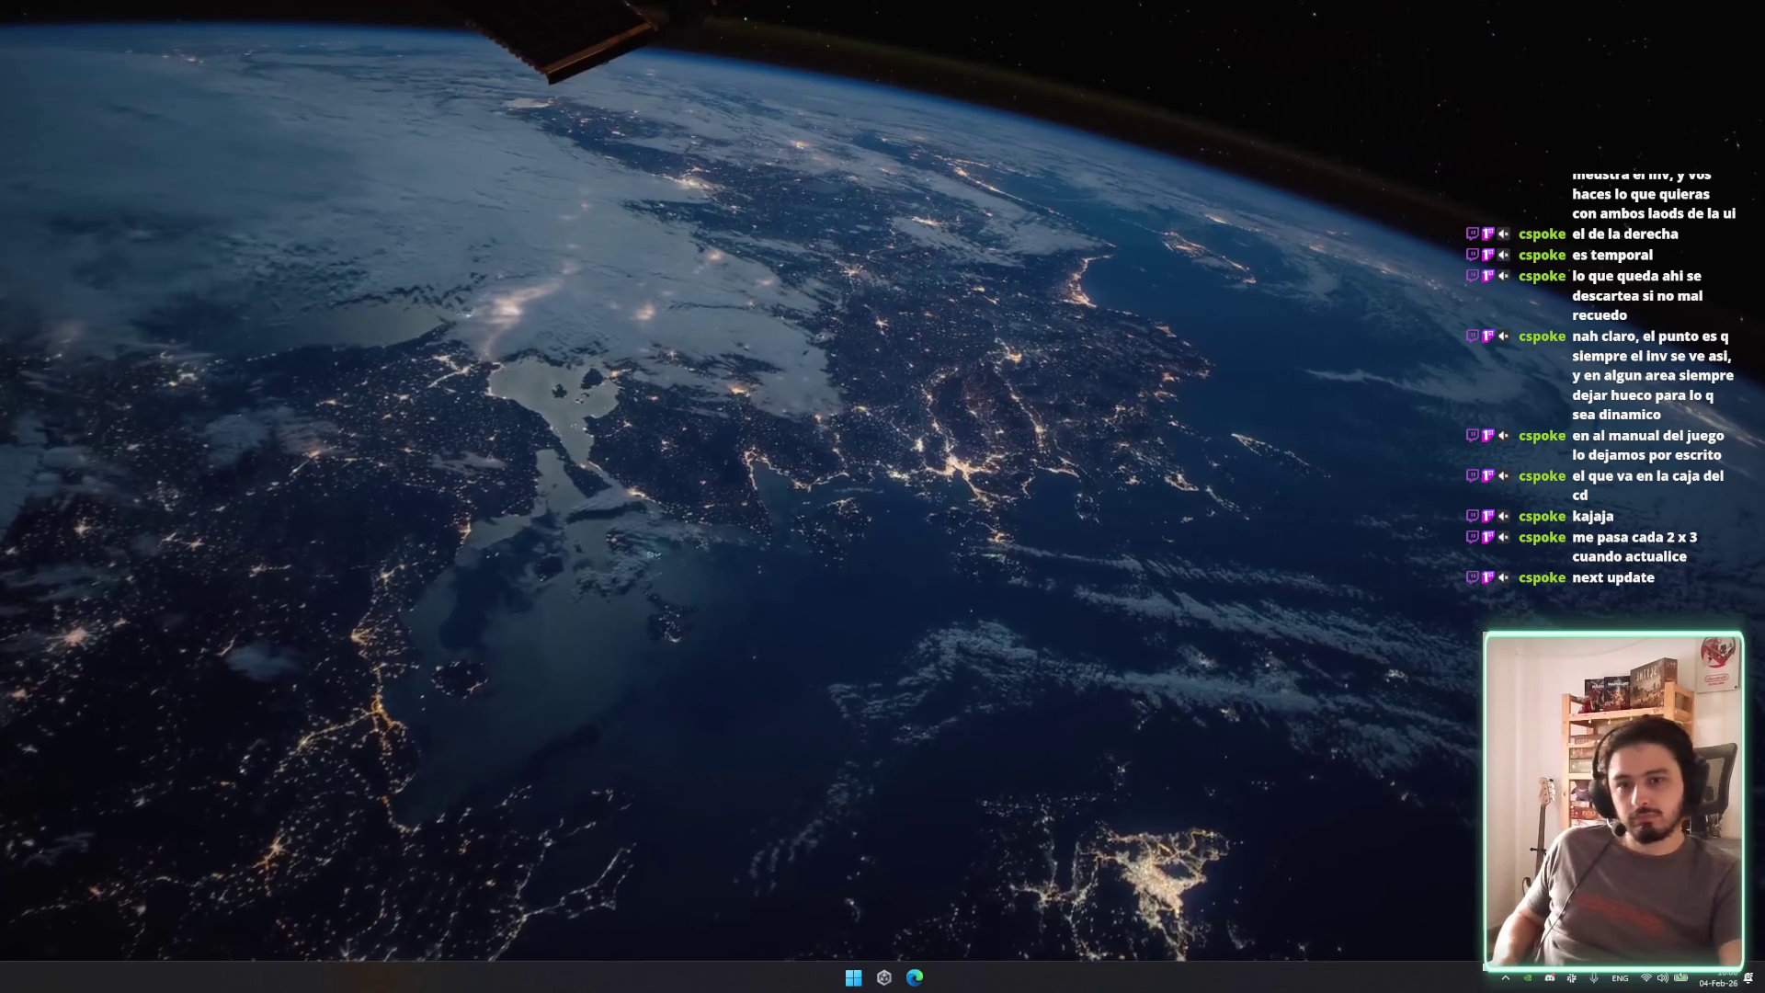